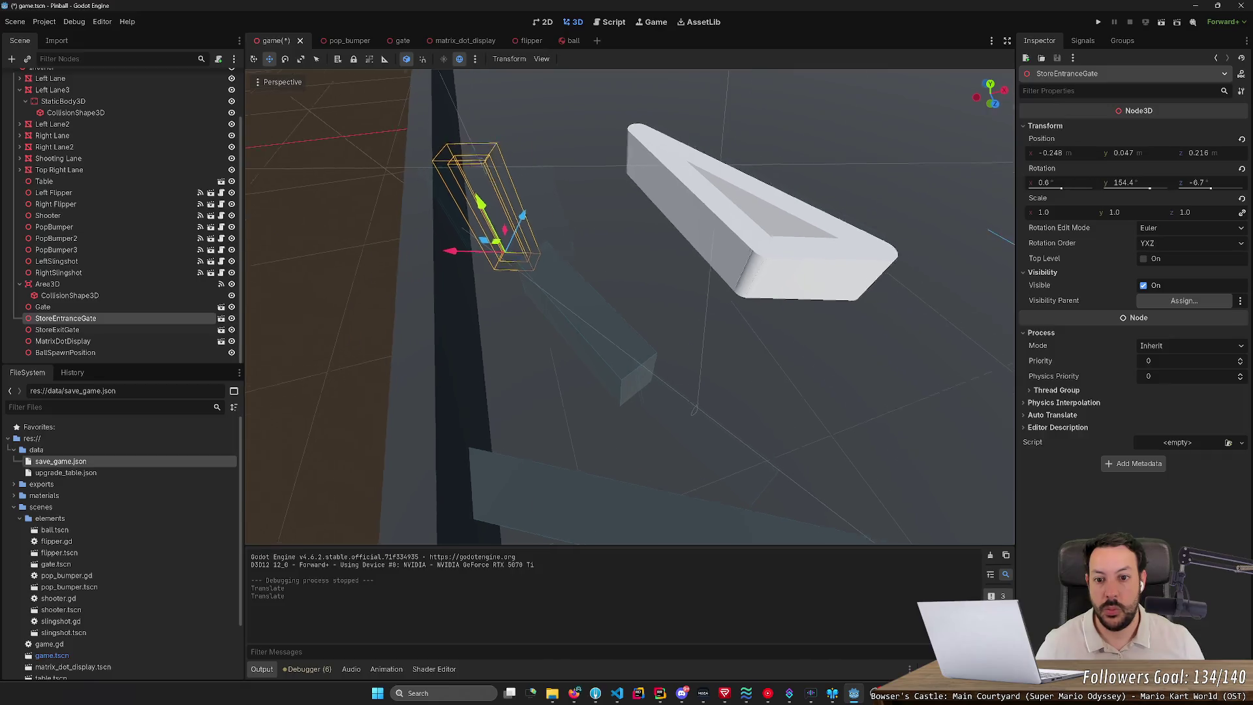
Tilt StoreEntranceGate to -1.7° on Z and shift it to about -0.233, 0.031, 0.184
{"action": "key", "text": "e"}
{"action": "left_click_drag", "start_coordinate": [644, 235], "coordinate": [647, 240]}
{"action": "key", "text": "w"}
{"action": "left_click_drag", "start_coordinate": [629, 307], "coordinate": [629, 196]}
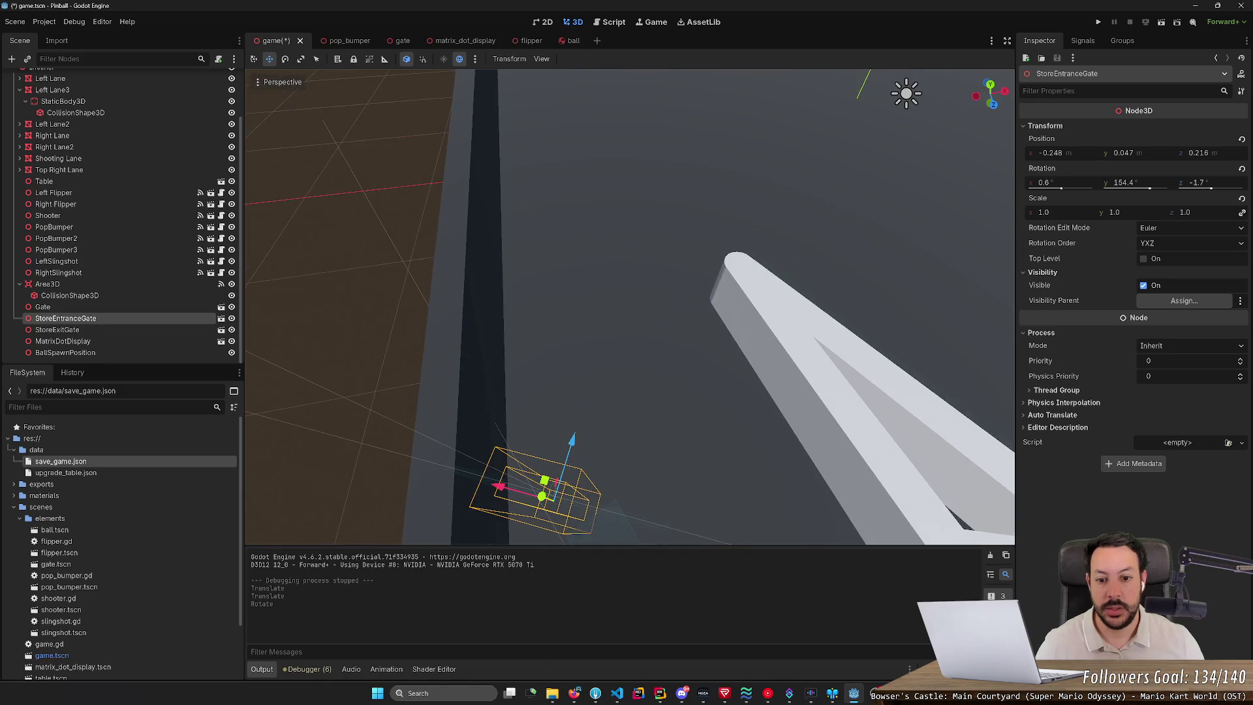
{"action": "left_click_drag", "start_coordinate": [543, 496], "coordinate": [545, 486]}
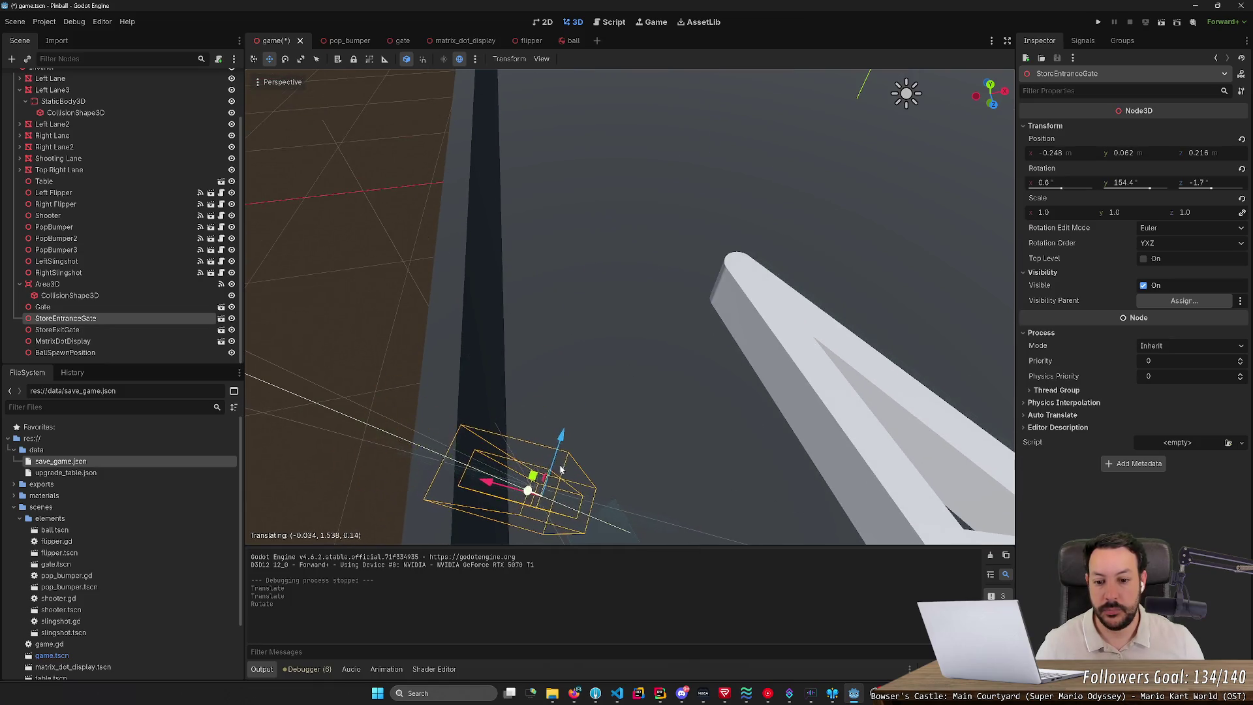
{"action": "key", "text": "ctrl+z"}
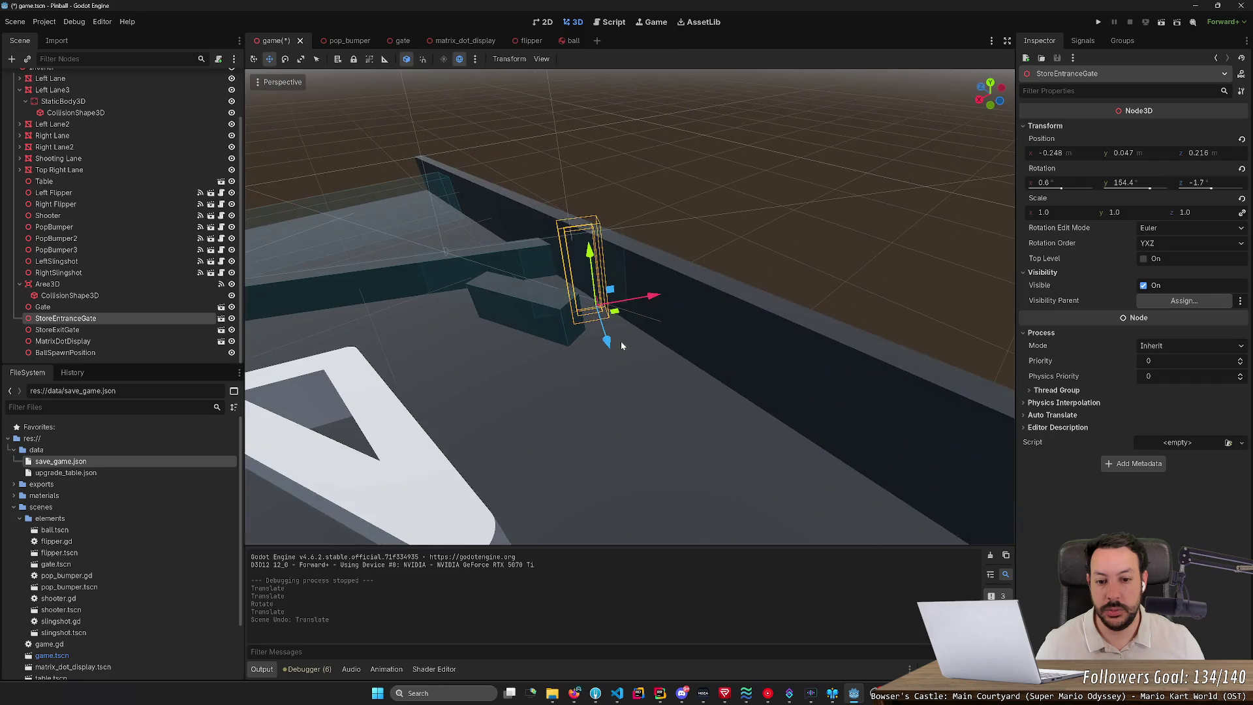
{"action": "left_click_drag", "start_coordinate": [614, 314], "coordinate": [620, 321]}
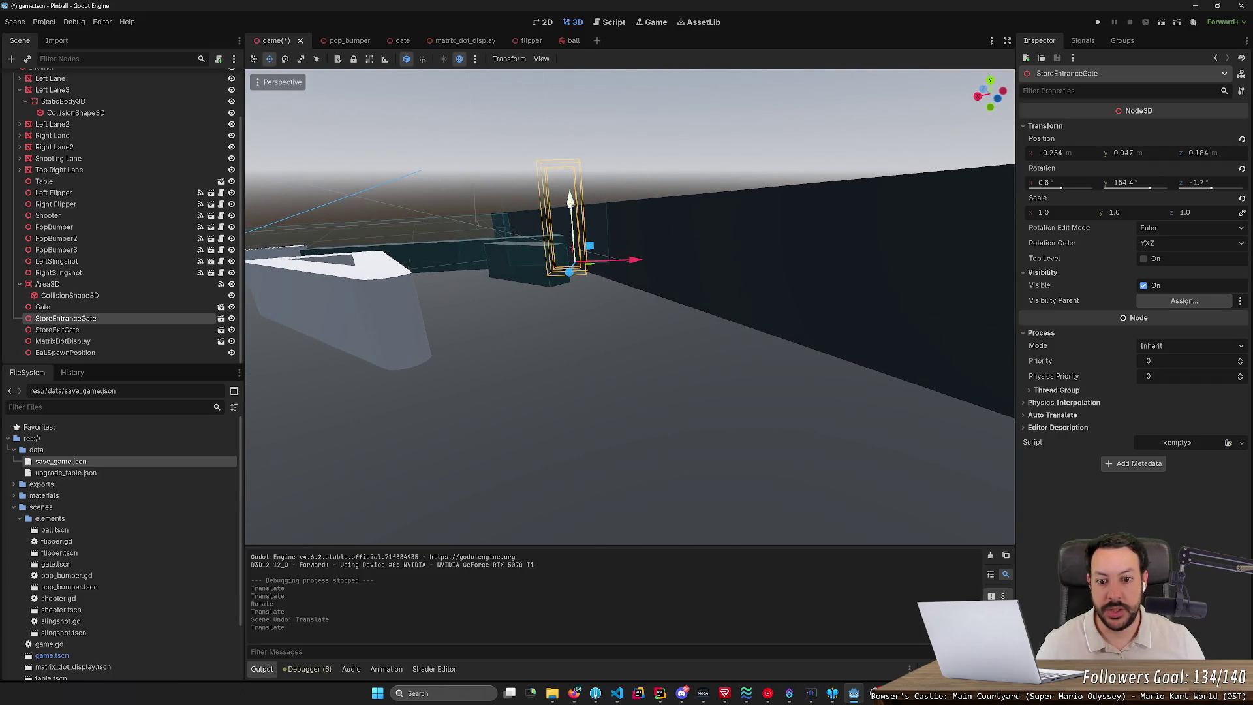
{"action": "mouse_move", "coordinate": [573, 227]}
{"action": "left_mouse_down"}
{"action": "mouse_move", "coordinate": [572, 239]}
{"action": "mouse_move", "coordinate": [615, 242]}
{"action": "left_mouse_up"}
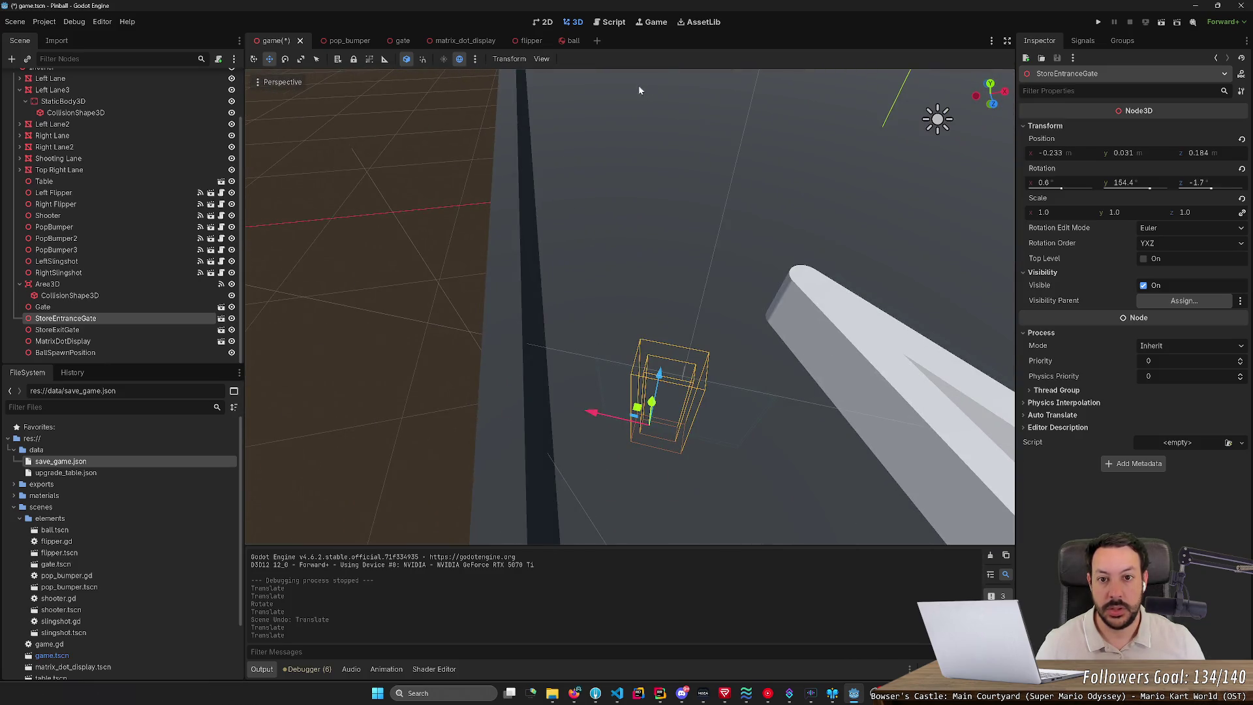
Run the game, launch a ball to test the gate, then stop
{"action": "left_click", "coordinate": [1098, 21]}
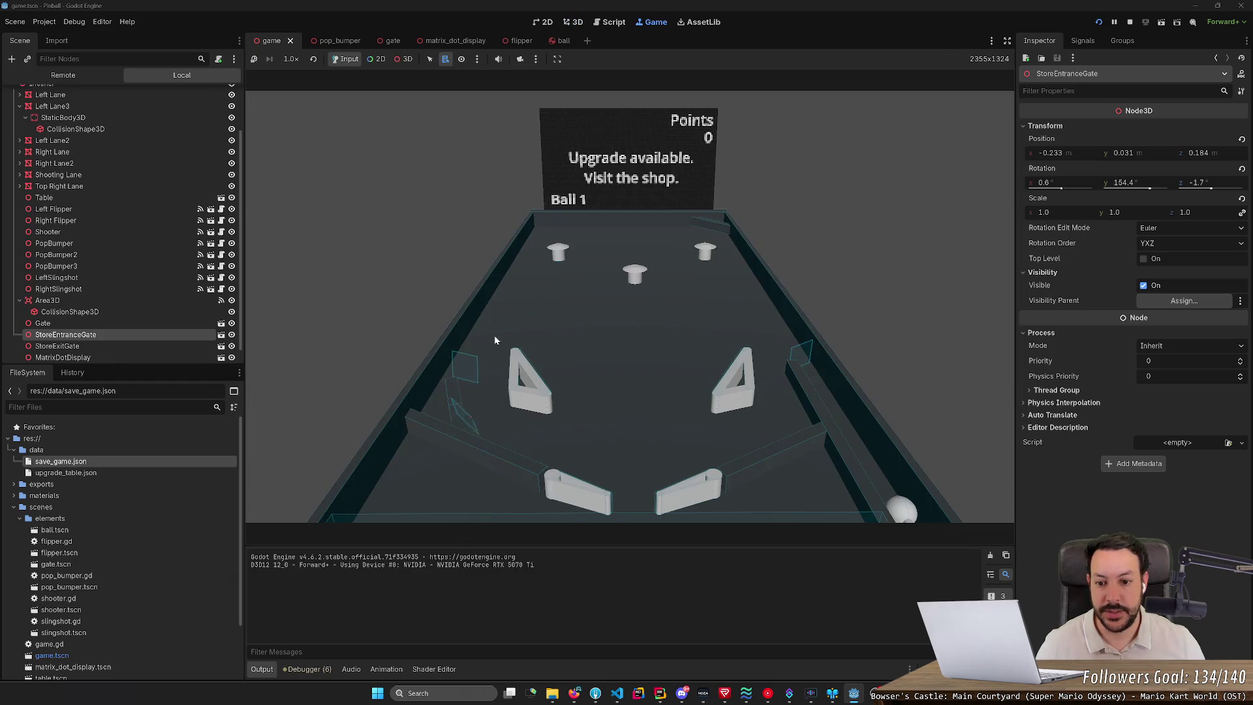
{"action": "key", "text": "space"}
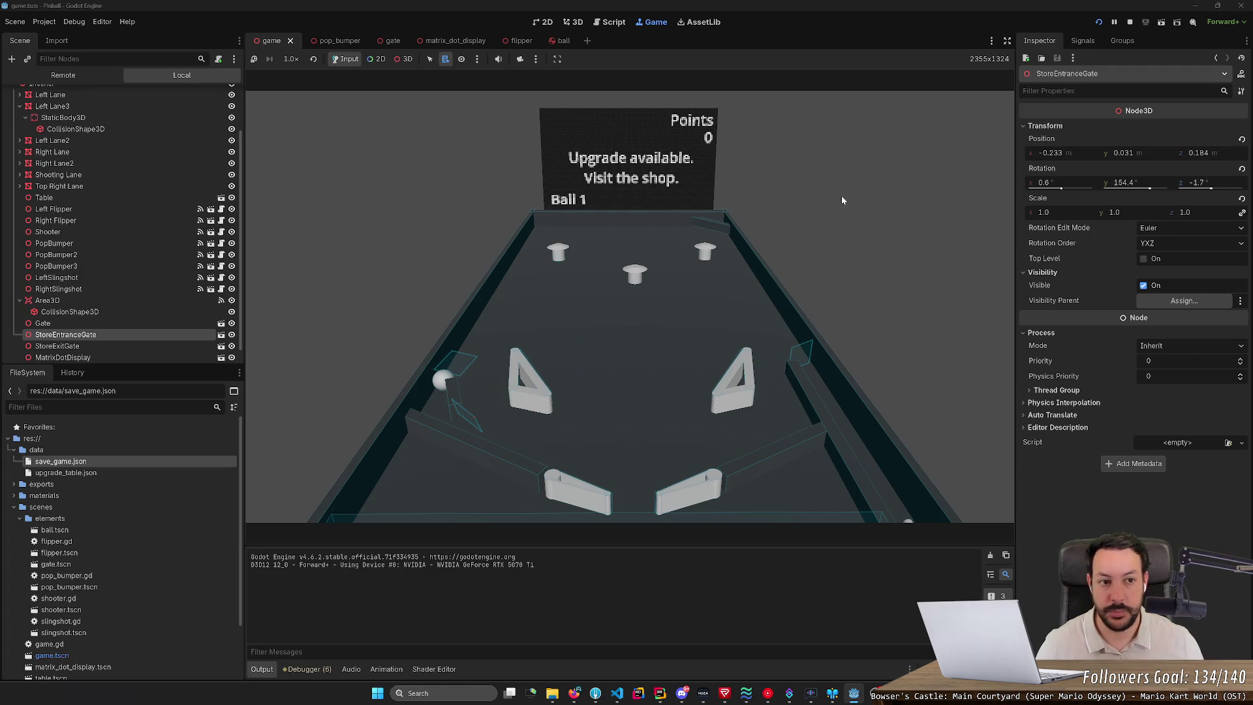
{"action": "left_click", "coordinate": [1131, 22]}
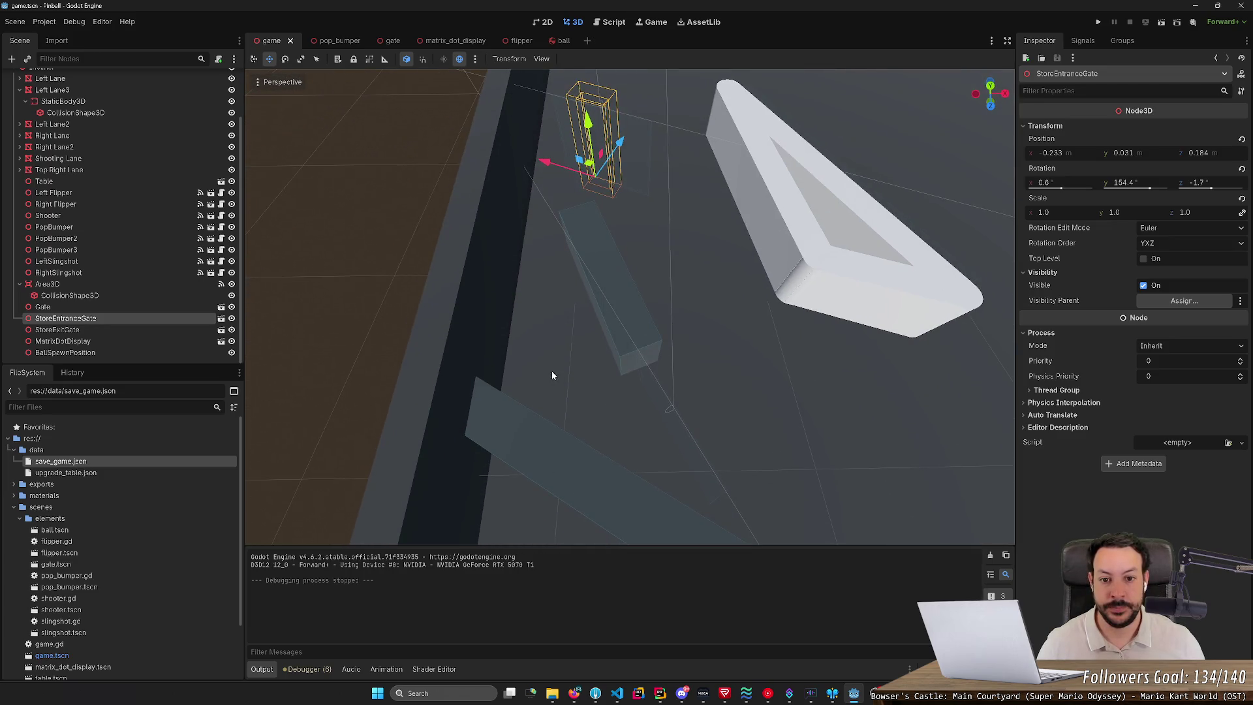
Slide the Left Lane3 wall up and right, then shift StoreEntranceGate along X
{"action": "left_click", "coordinate": [603, 315]}
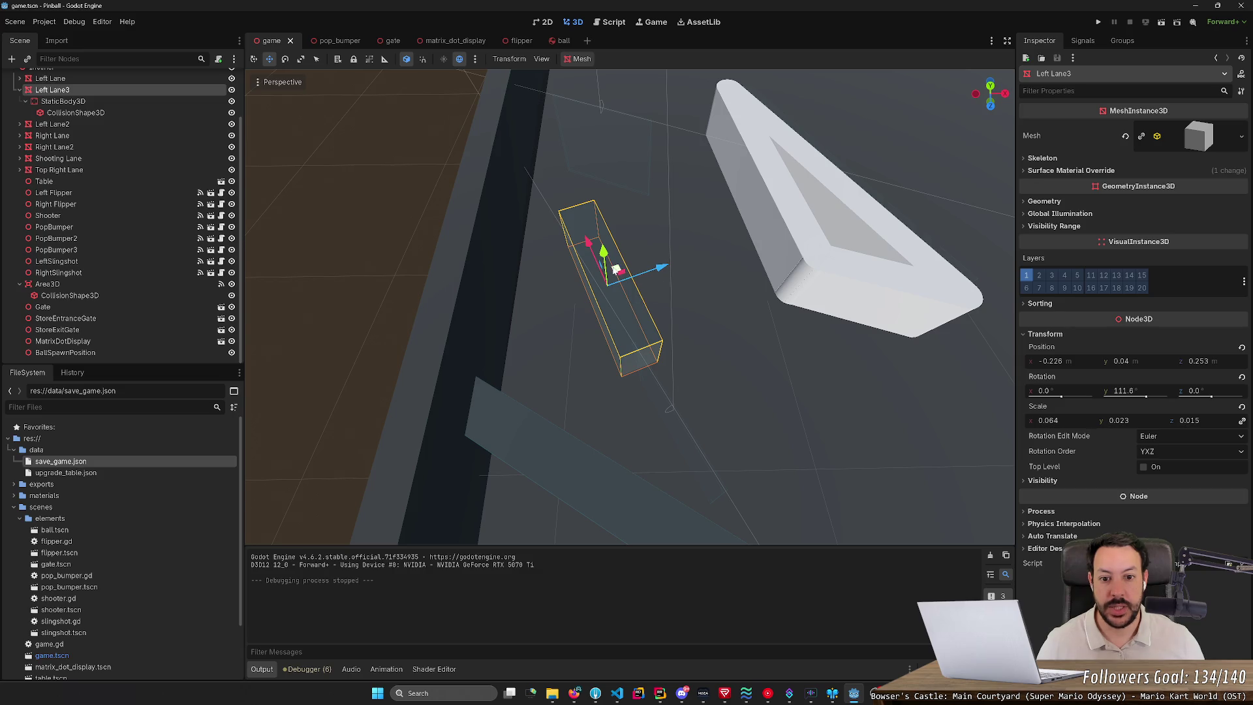
{"action": "mouse_move", "coordinate": [618, 270]}
{"action": "left_mouse_down"}
{"action": "mouse_move", "coordinate": [665, 253]}
{"action": "mouse_move", "coordinate": [654, 258]}
{"action": "left_mouse_up"}
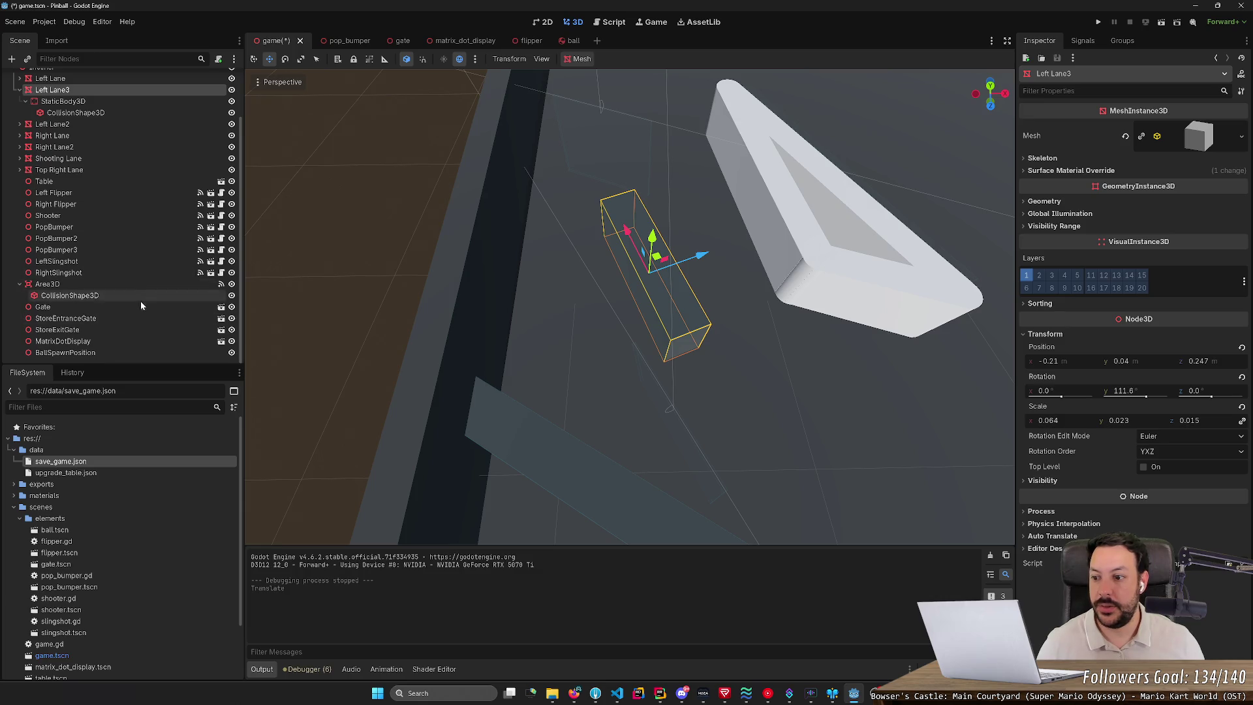
{"action": "left_click", "coordinate": [129, 318]}
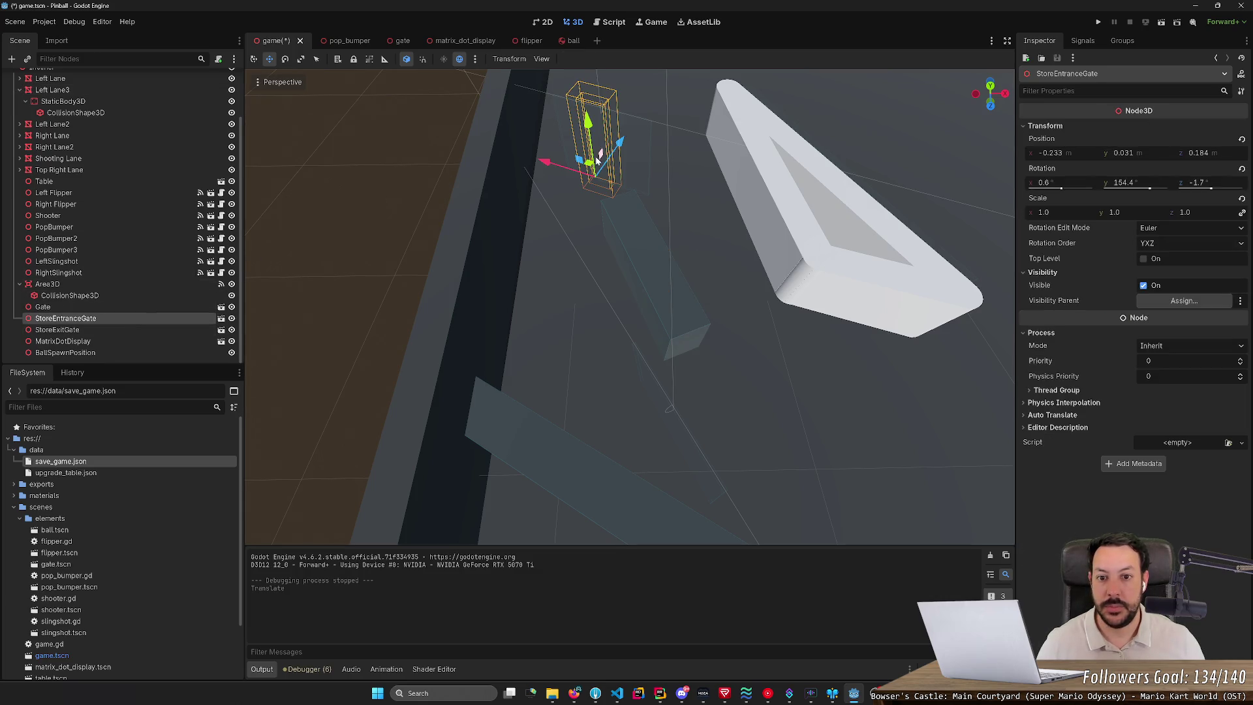
{"action": "mouse_move", "coordinate": [546, 164]}
{"action": "left_mouse_down"}
{"action": "mouse_move", "coordinate": [549, 177]}
{"action": "mouse_move", "coordinate": [526, 173]}
{"action": "left_mouse_up"}
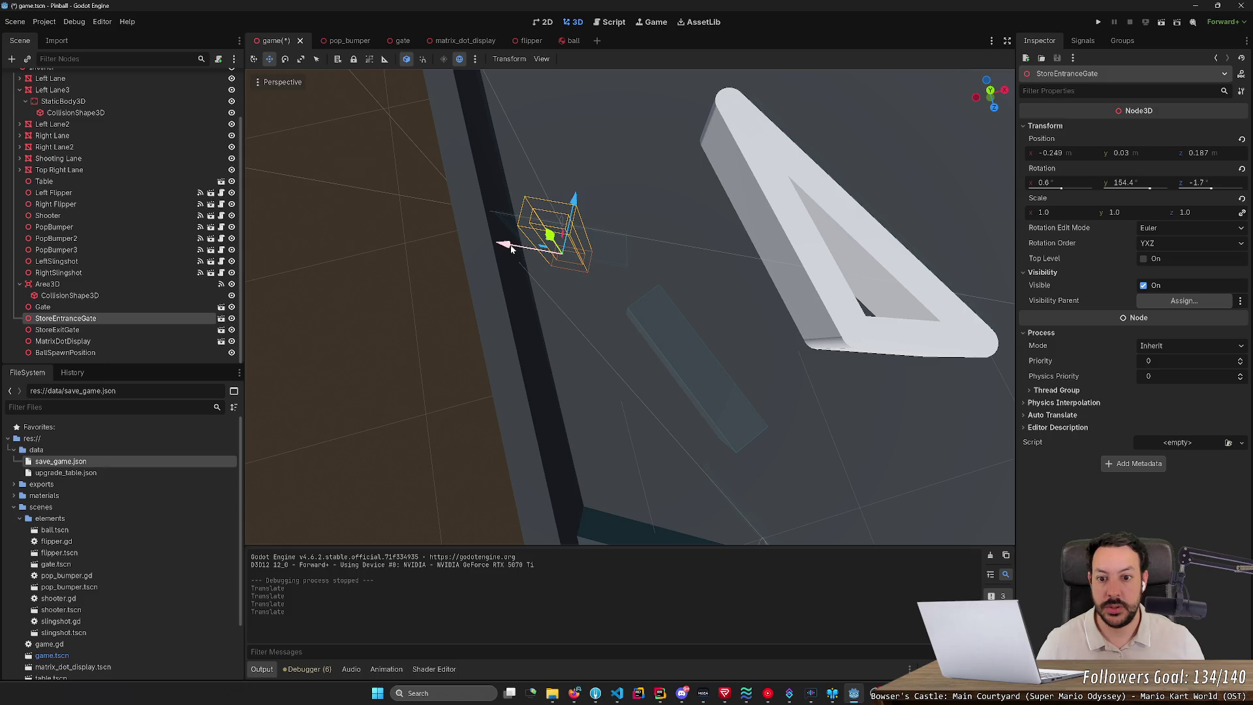
{"action": "left_click_drag", "start_coordinate": [504, 246], "coordinate": [527, 247]}
{"action": "left_click_drag", "start_coordinate": [590, 209], "coordinate": [592, 223]}
Scale the Left Lane3 wall's Z down to 0.002 and nudge it slightly
{"action": "left_click", "coordinate": [660, 330]}
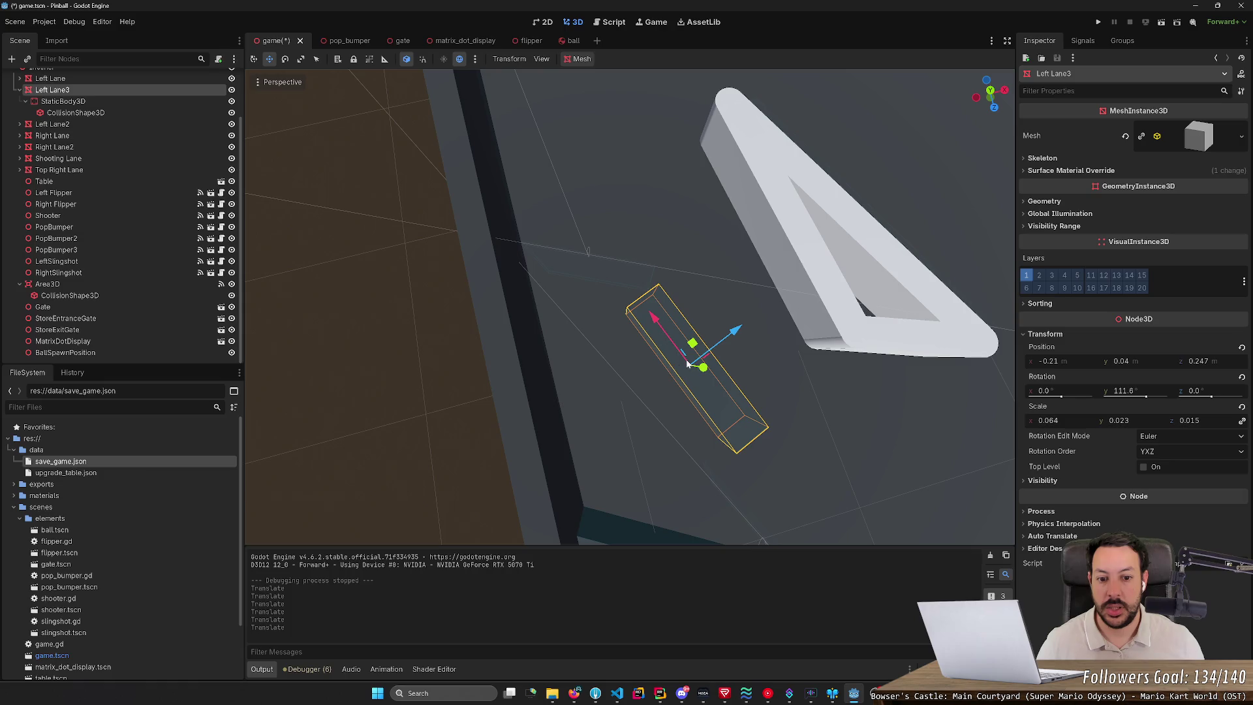
{"action": "key", "text": "e"}
{"action": "key", "text": "r"}
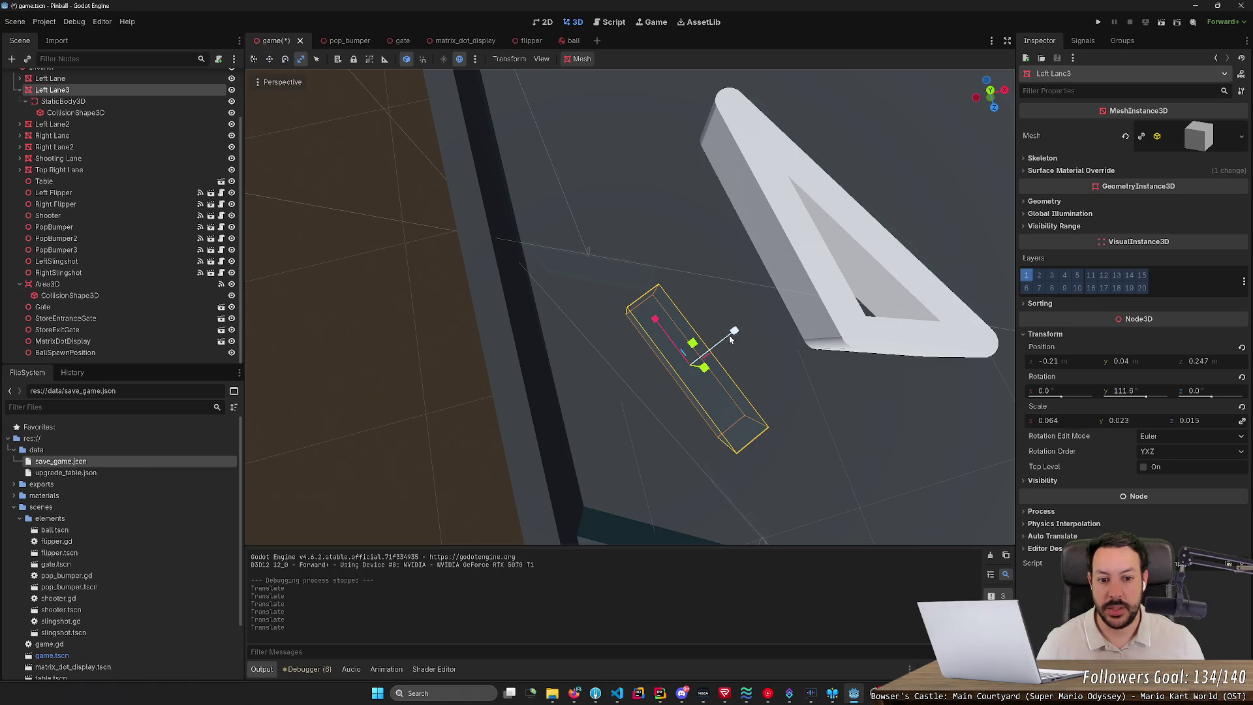
{"action": "mouse_move", "coordinate": [729, 336]}
{"action": "left_mouse_down"}
{"action": "mouse_move", "coordinate": [653, 397]}
{"action": "mouse_move", "coordinate": [684, 382]}
{"action": "left_mouse_up"}
{"action": "key", "text": "e"}
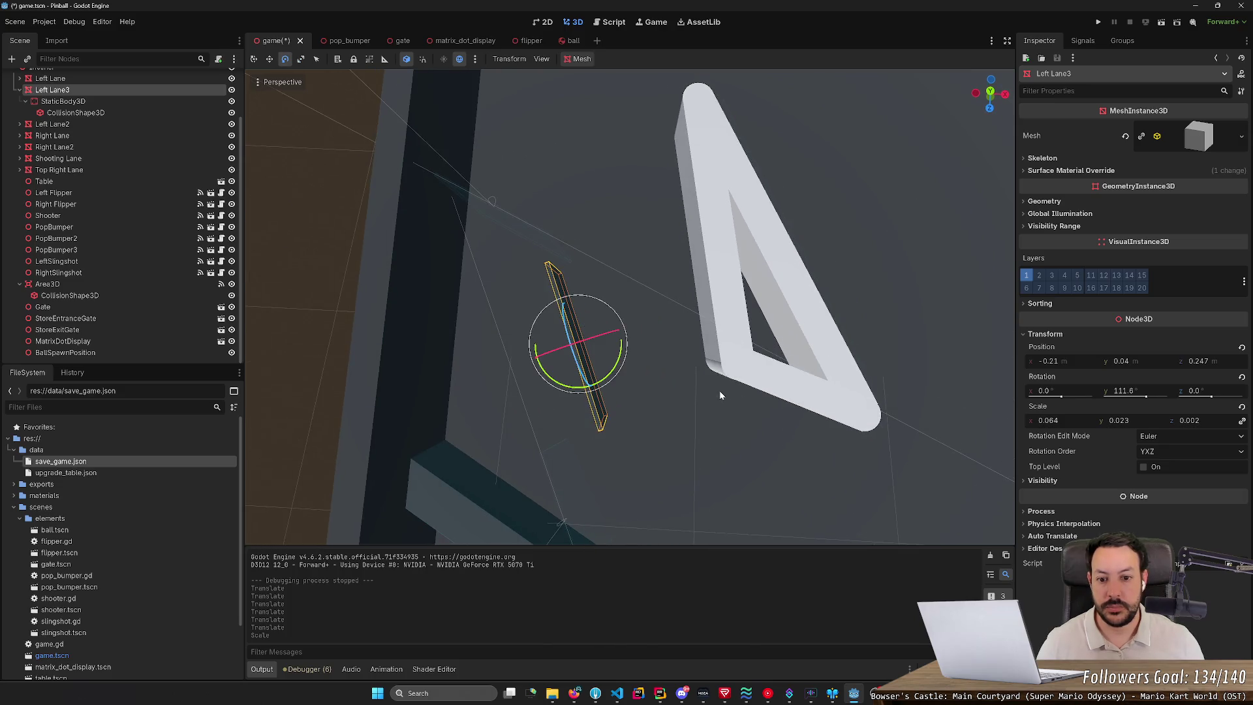
{"action": "key", "text": "w"}
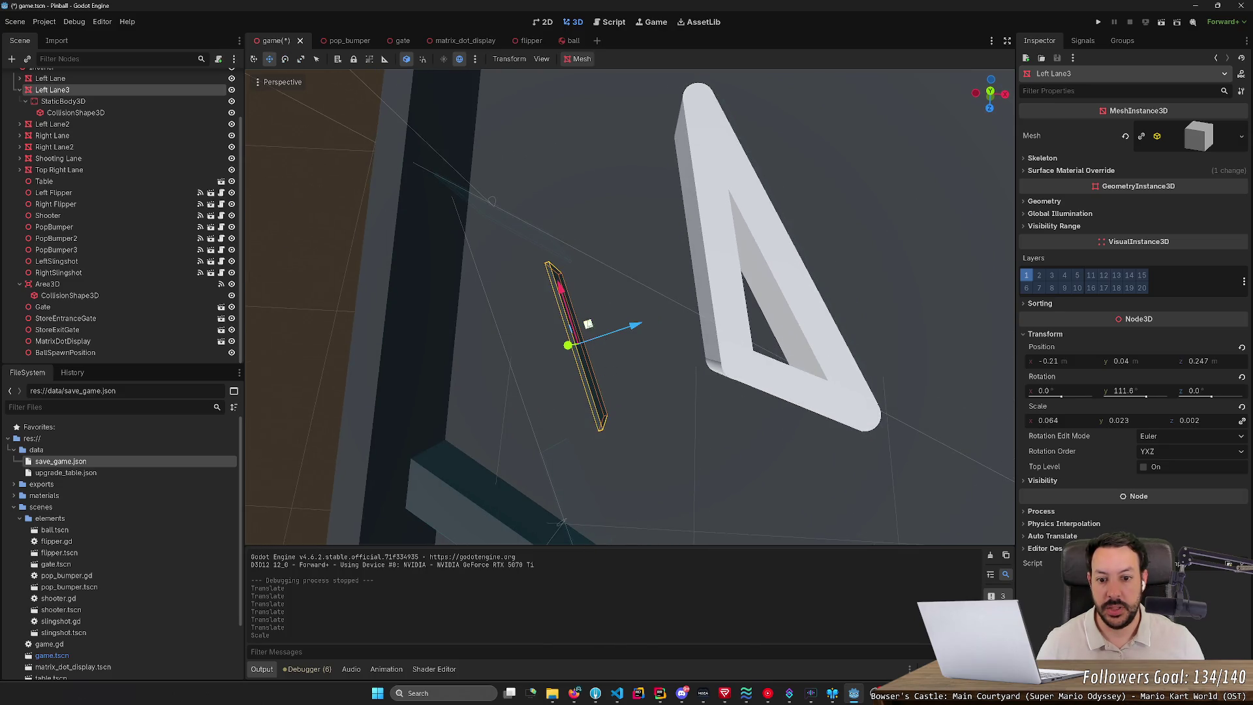
{"action": "left_click_drag", "start_coordinate": [588, 324], "coordinate": [599, 316]}
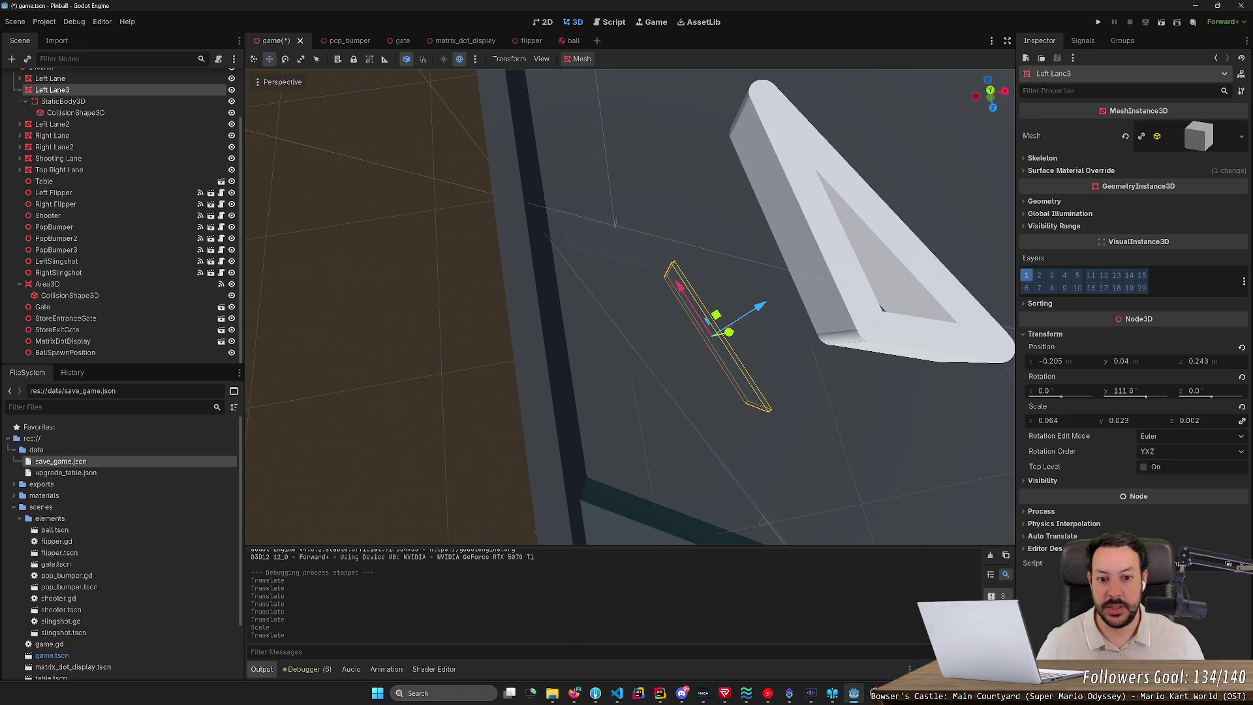
Shift StoreEntranceGate left along X and nudge Left Lane3 along its axis
{"action": "left_click", "coordinate": [105, 319]}
{"action": "left_click_drag", "start_coordinate": [548, 243], "coordinate": [538, 241]}
{"action": "left_click", "coordinate": [688, 296]}
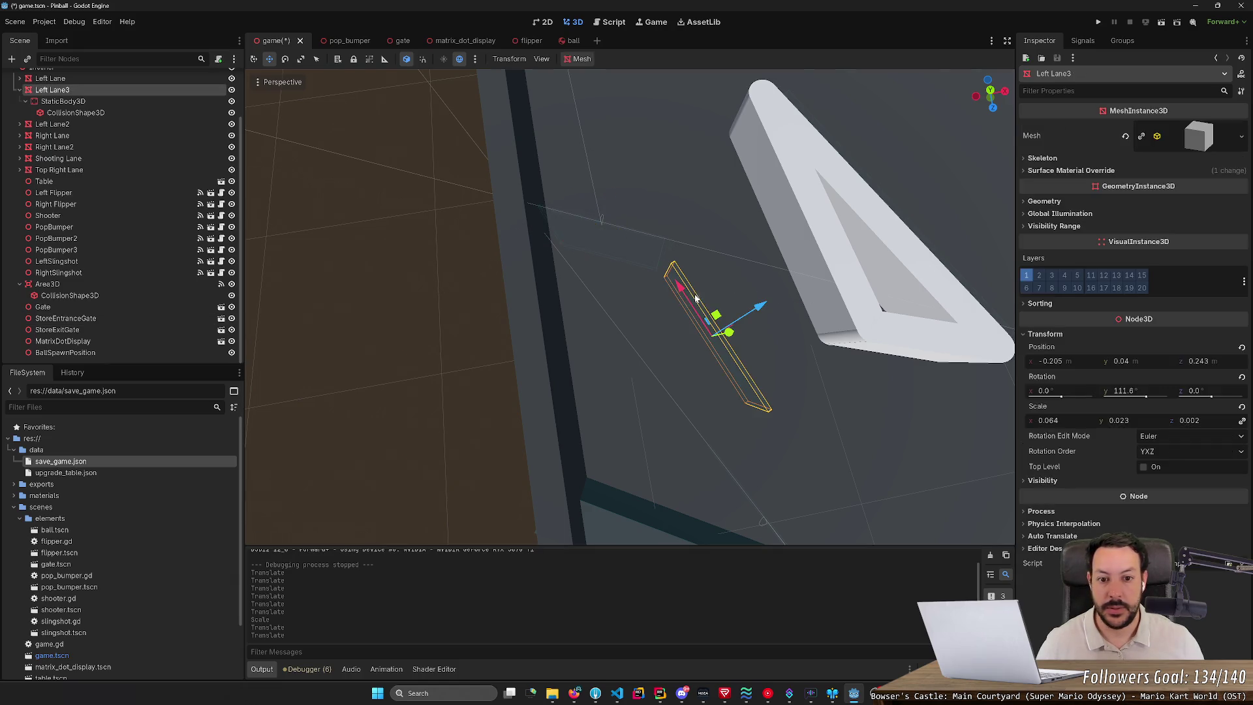
{"action": "left_click_drag", "start_coordinate": [708, 307], "coordinate": [671, 280]}
{"action": "scroll", "coordinate": [670, 280], "scroll_direction": "down", "scroll_amount": 3}
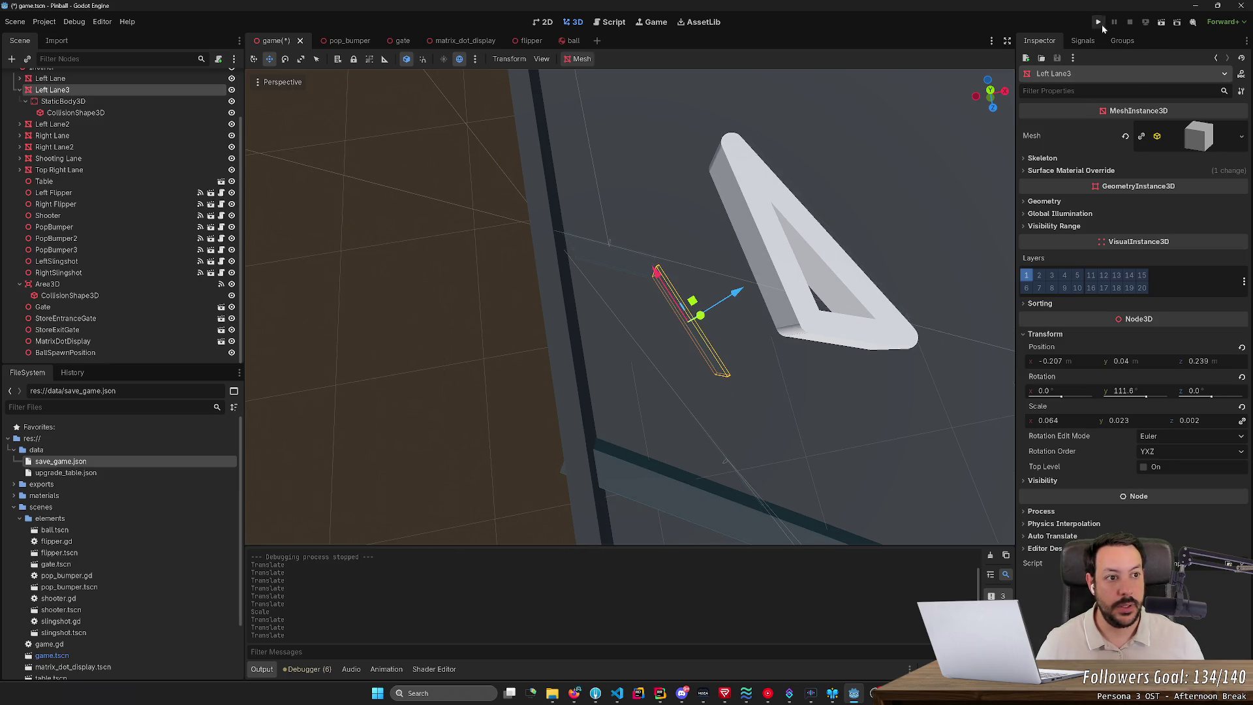
Test the table with F5, then nudge Left Lane3 to -0.205, 0.04, 0.244
{"action": "key", "text": "F5"}
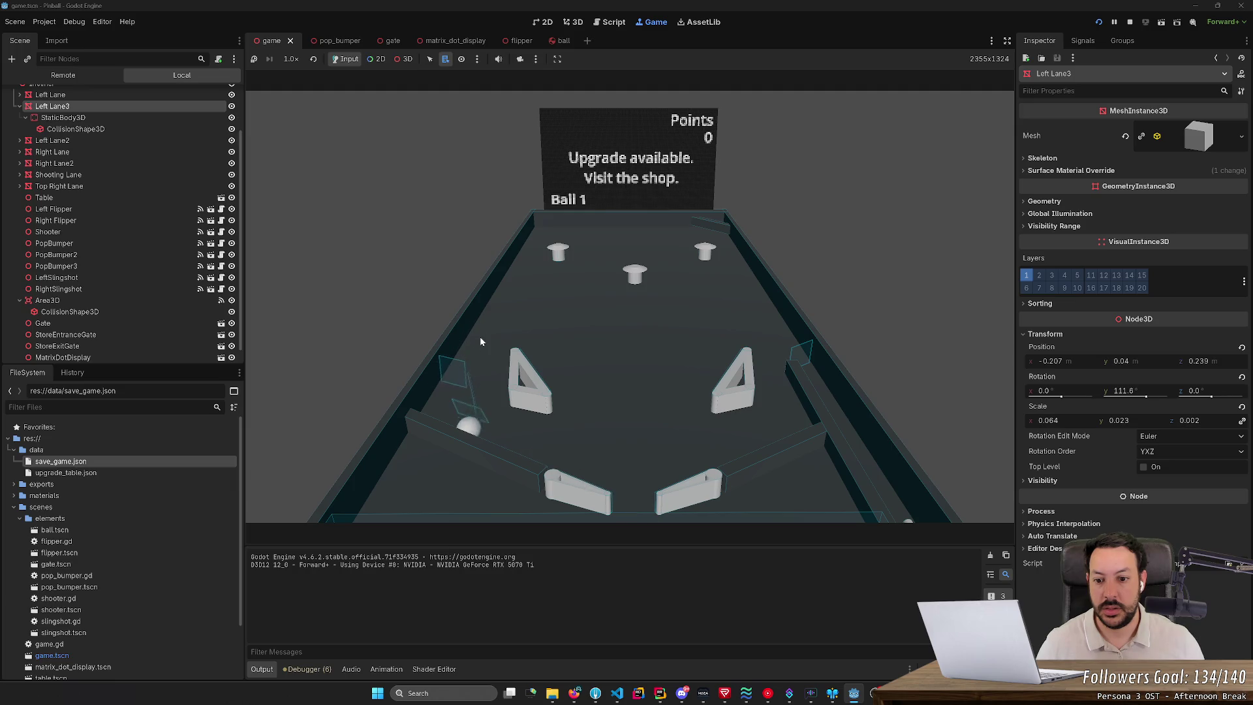
{"action": "left_click", "coordinate": [1130, 21]}
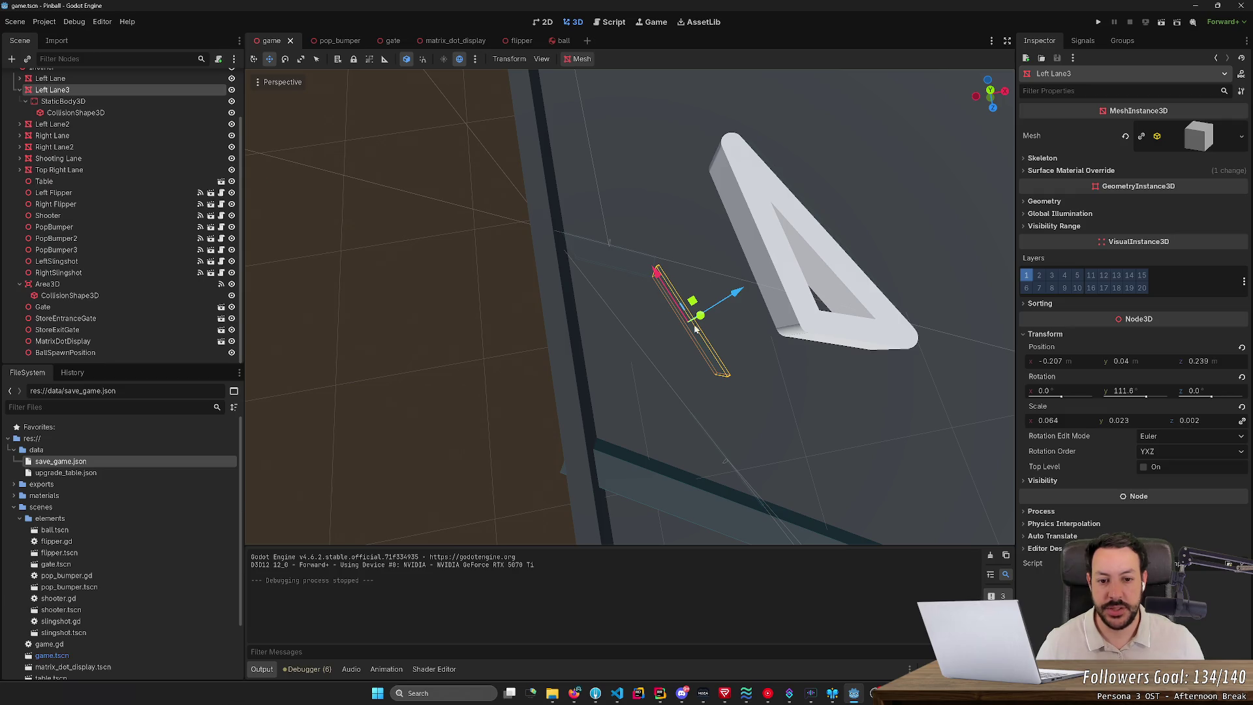
{"action": "mouse_move", "coordinate": [655, 270]}
{"action": "left_mouse_down"}
{"action": "mouse_move", "coordinate": [663, 288]}
{"action": "mouse_move", "coordinate": [630, 307]}
{"action": "mouse_move", "coordinate": [554, 293]}
{"action": "left_mouse_up"}
{"action": "scroll", "coordinate": [610, 271], "scroll_direction": "up", "scroll_amount": 3}
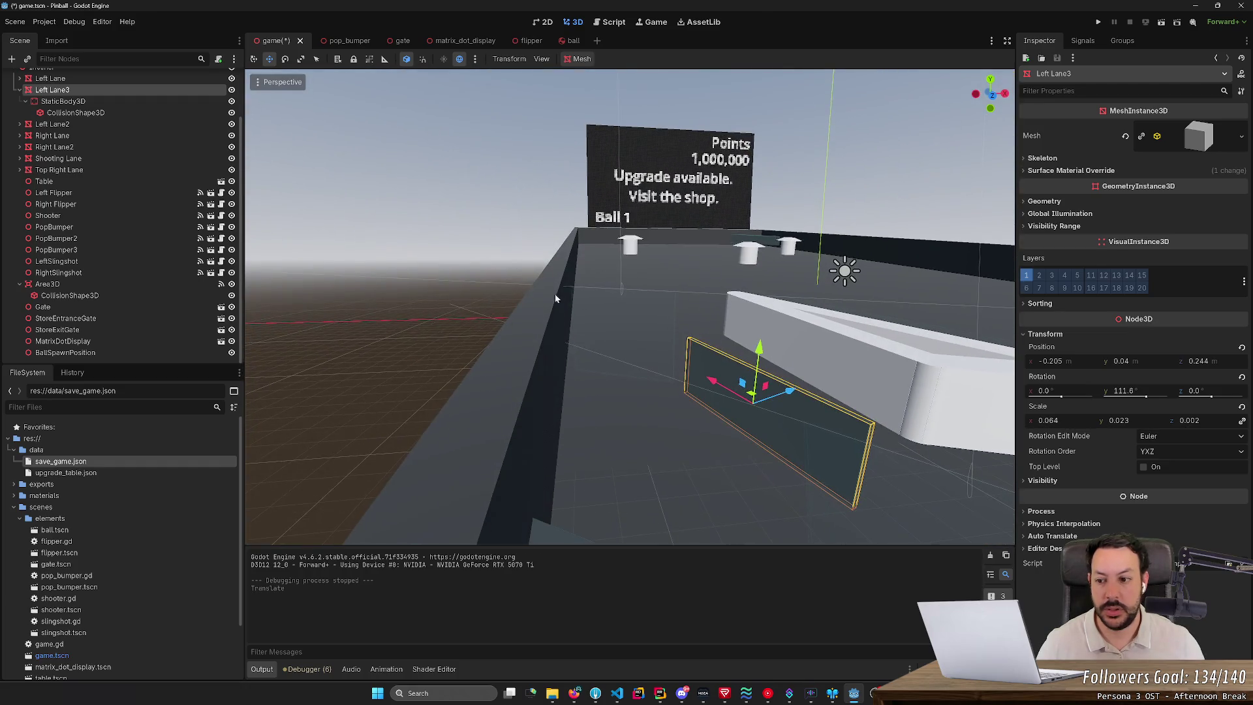
Raise StoreEntranceGate slightly along Y to -0.247, 0.036, 0.197 and test-run the game
{"action": "left_click", "coordinate": [143, 318]}
{"action": "key", "text": "f"}
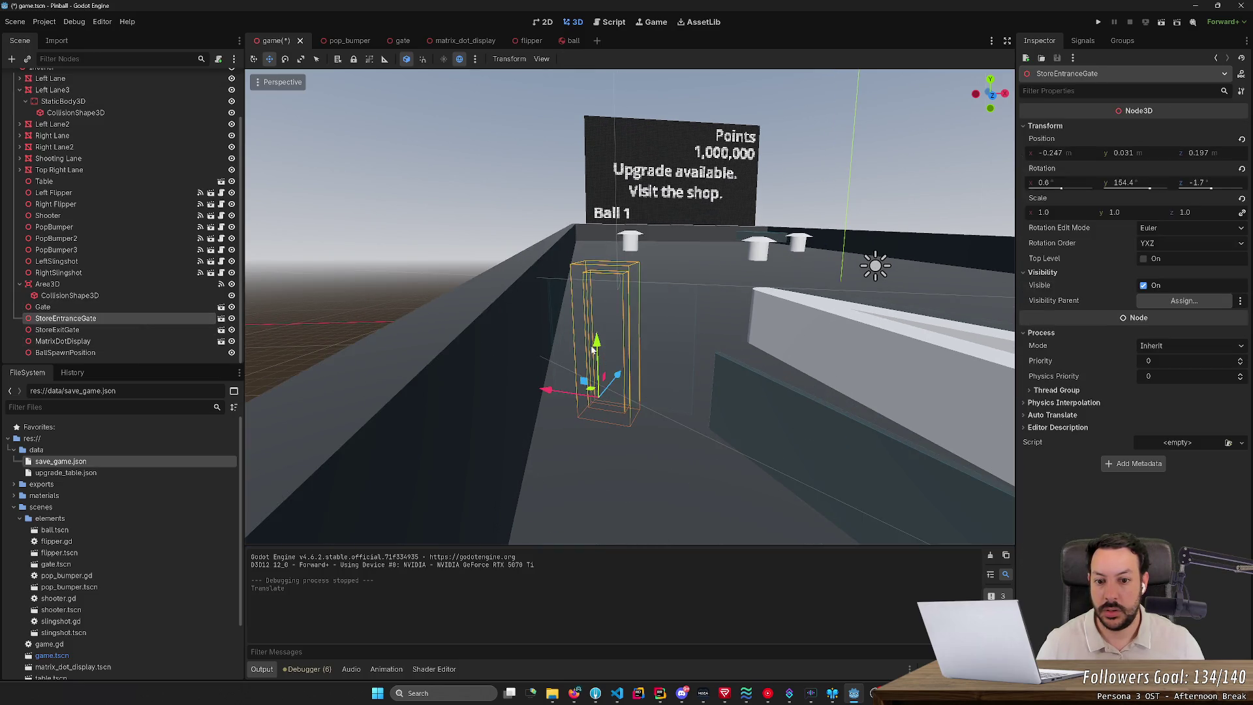
{"action": "left_click_drag", "start_coordinate": [592, 349], "coordinate": [596, 322]}
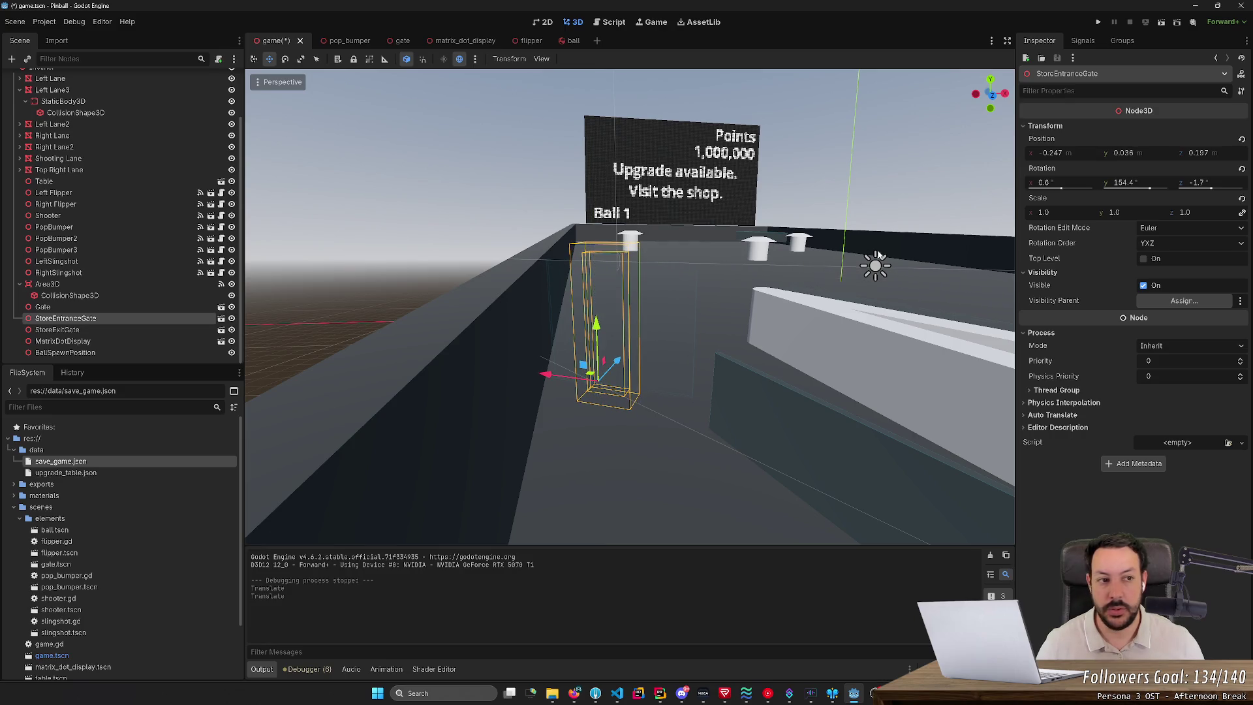
{"action": "left_click", "coordinate": [1098, 25]}
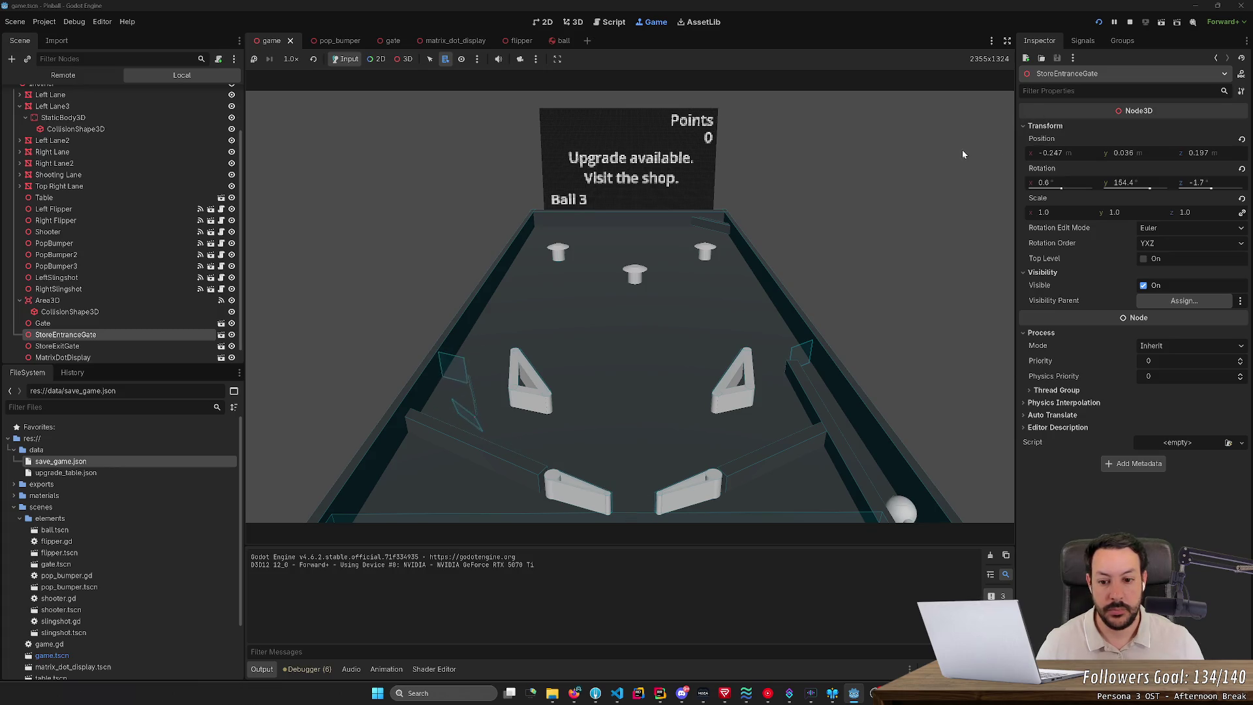
{"action": "left_click", "coordinate": [1129, 24]}
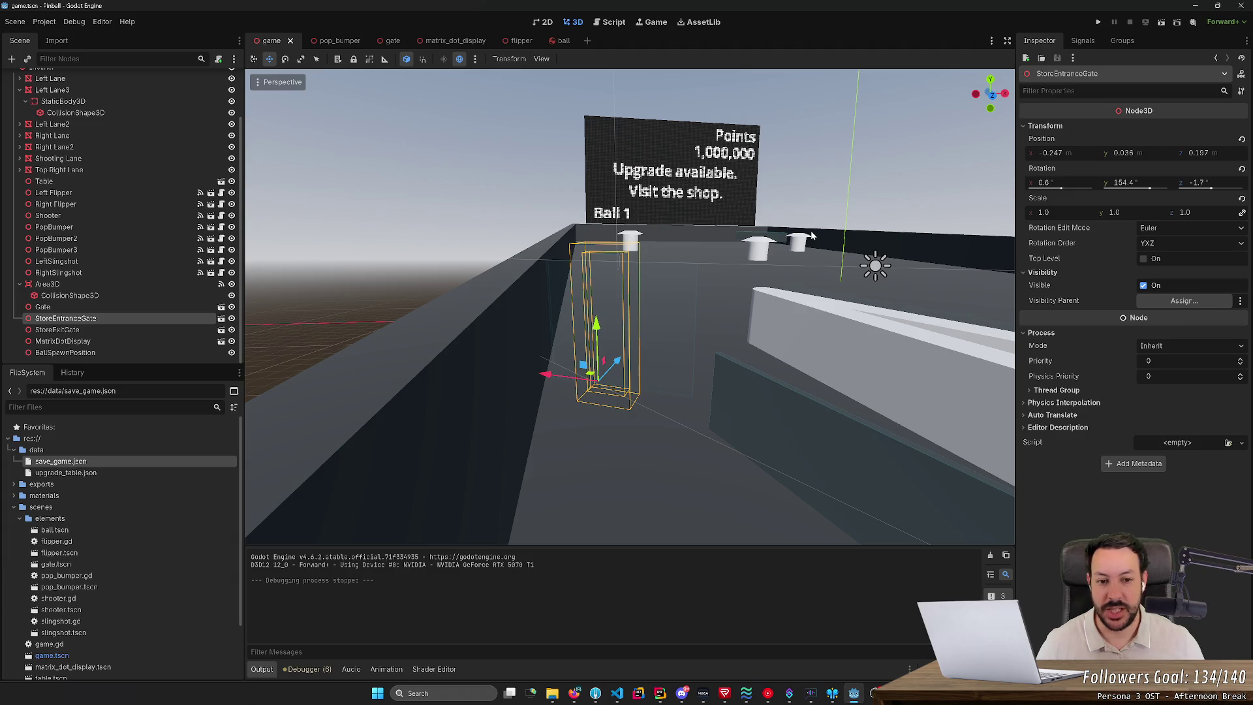
Orbit in closer to the bumpers, then rerun the game and launch a ball
{"action": "mouse_move", "coordinate": [800, 245]}
{"action": "left_mouse_down"}
{"action": "mouse_move", "coordinate": [621, 280]}
{"action": "mouse_move", "coordinate": [411, 210]}
{"action": "mouse_move", "coordinate": [340, 248]}
{"action": "left_mouse_up"}
{"action": "left_click_drag", "start_coordinate": [657, 313], "coordinate": [657, 313]}
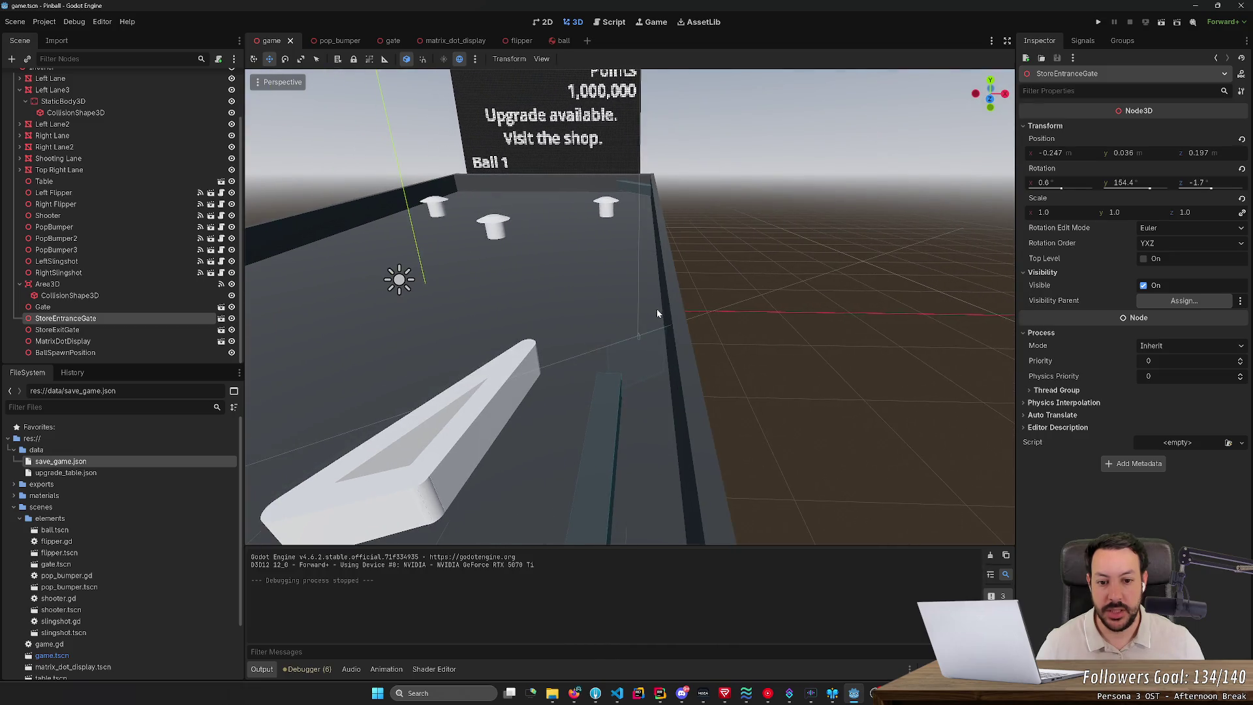
{"action": "left_click", "coordinate": [1099, 22]}
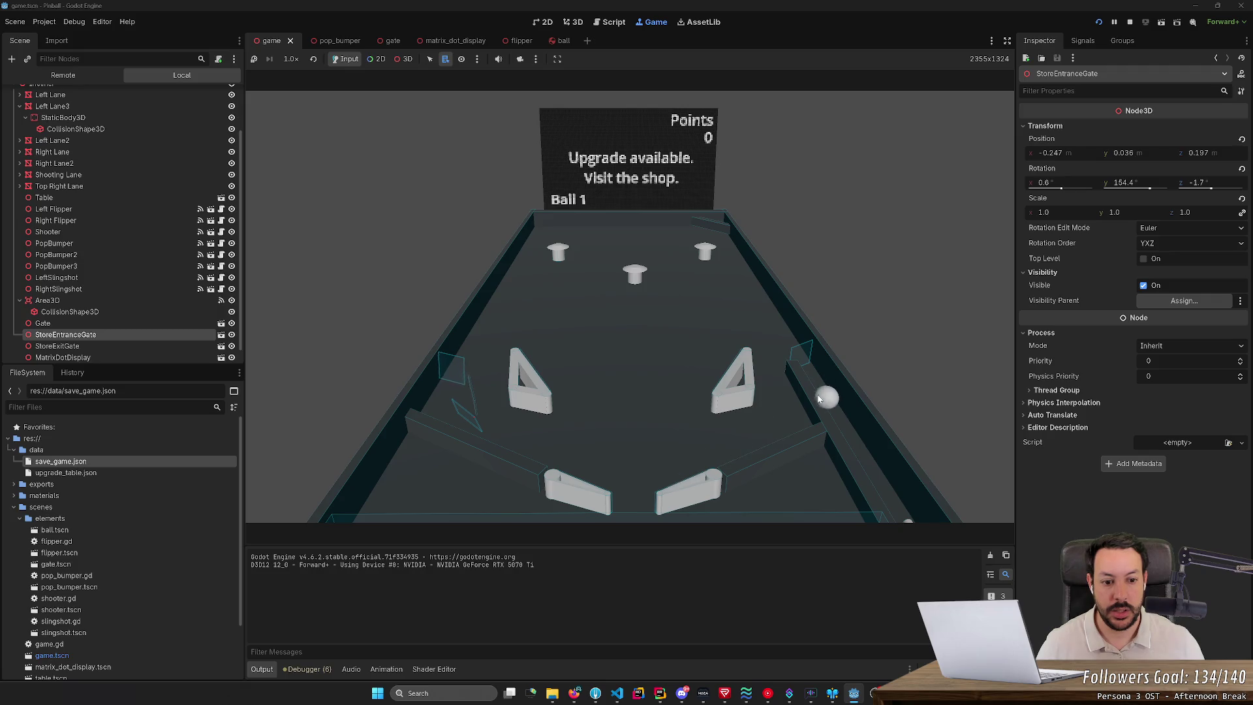
{"action": "key", "text": "space"}
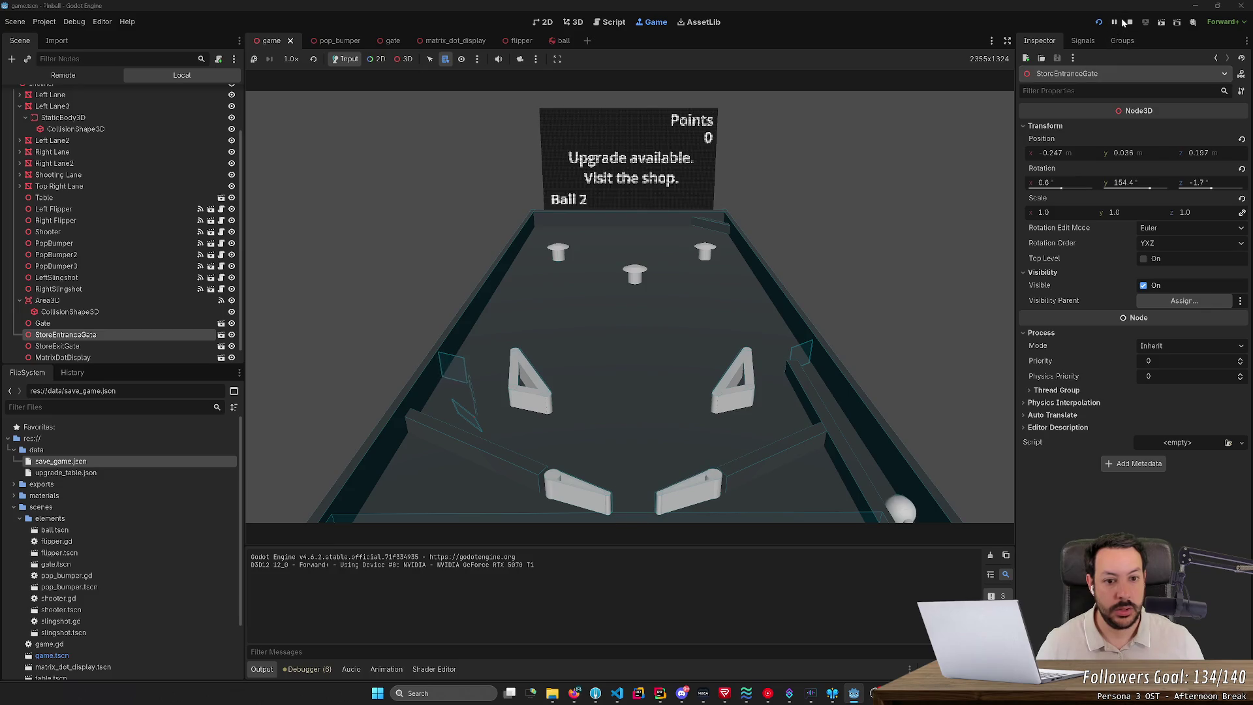
{"action": "key", "text": "F8"}
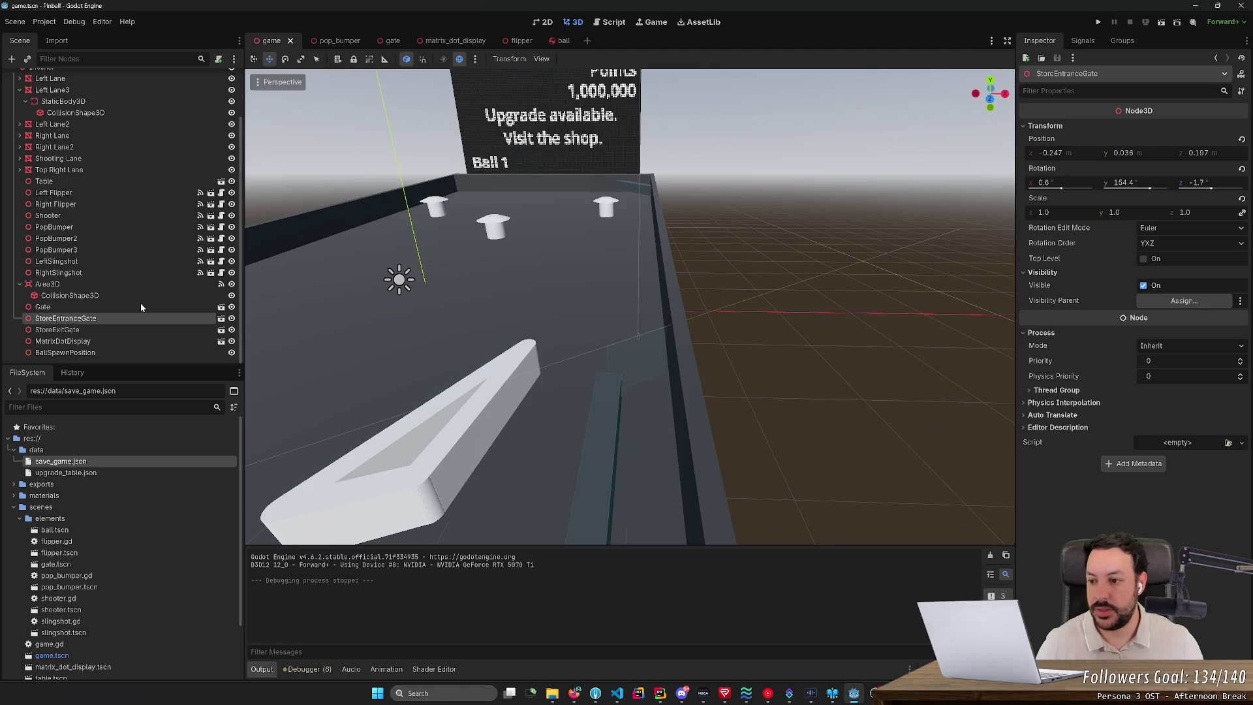
Delete StoreEntranceGate and duplicate the Gate node as Gate2
{"action": "key", "text": "Delete"}
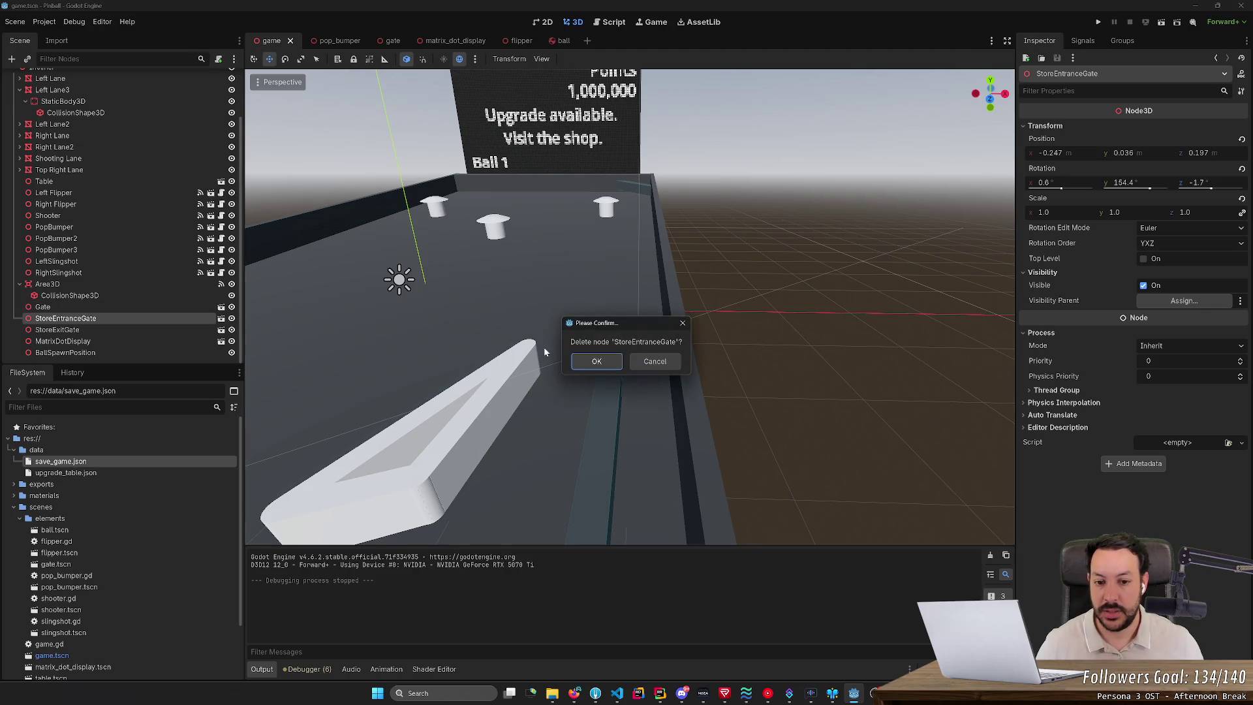
{"action": "left_click", "coordinate": [596, 363]}
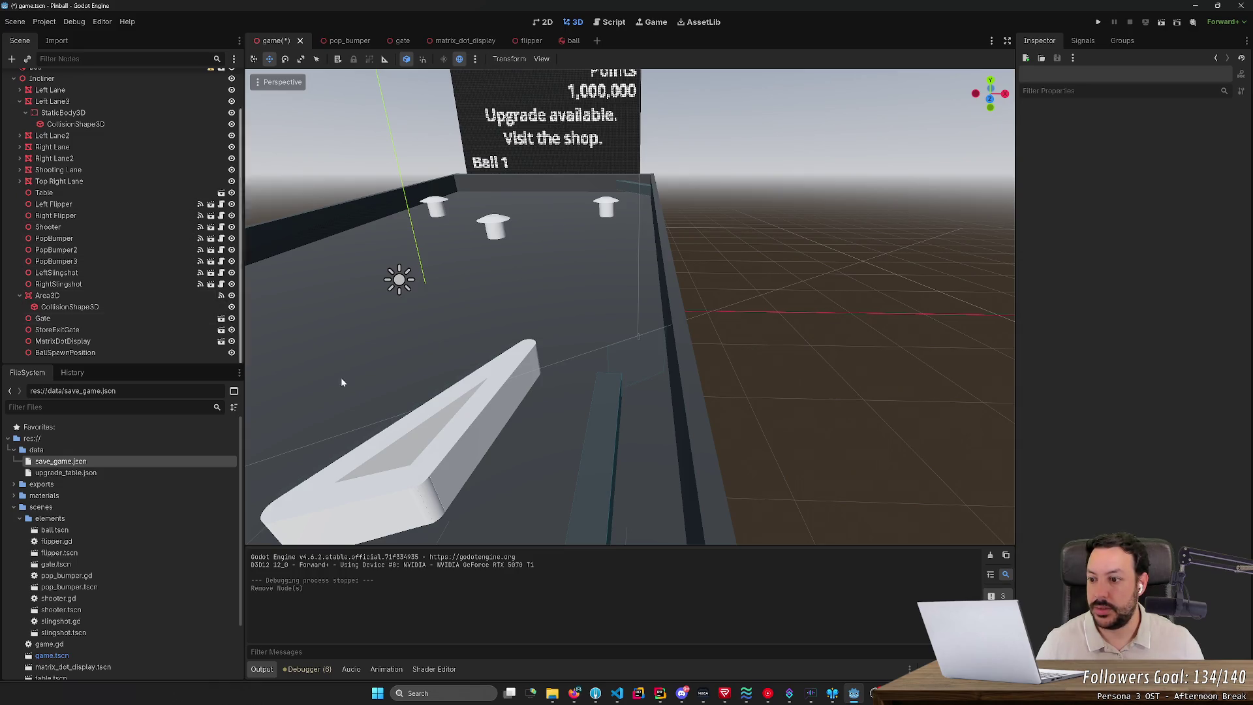
{"action": "left_click", "coordinate": [166, 318]}
{"action": "key", "text": "ctrl+d"}
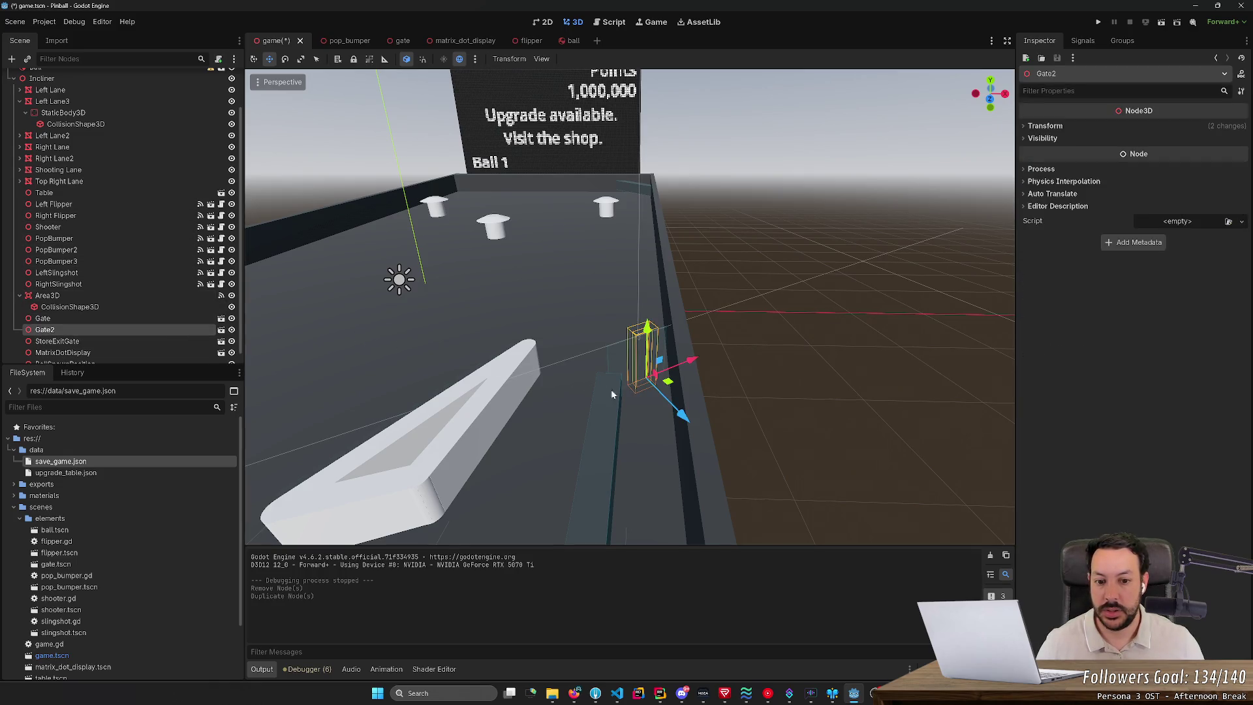
Set Gate2's Y rotation to -32.8° in the Inspector
{"action": "key", "text": "e"}
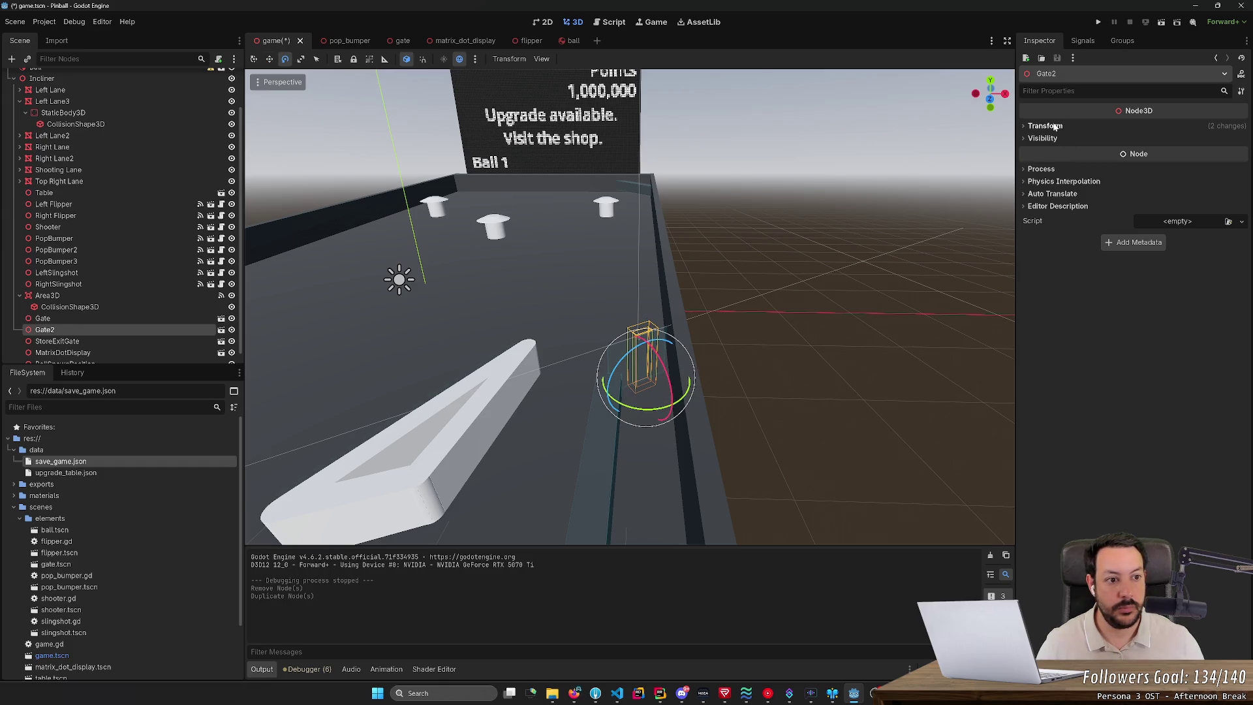
{"action": "left_click", "coordinate": [1046, 126]}
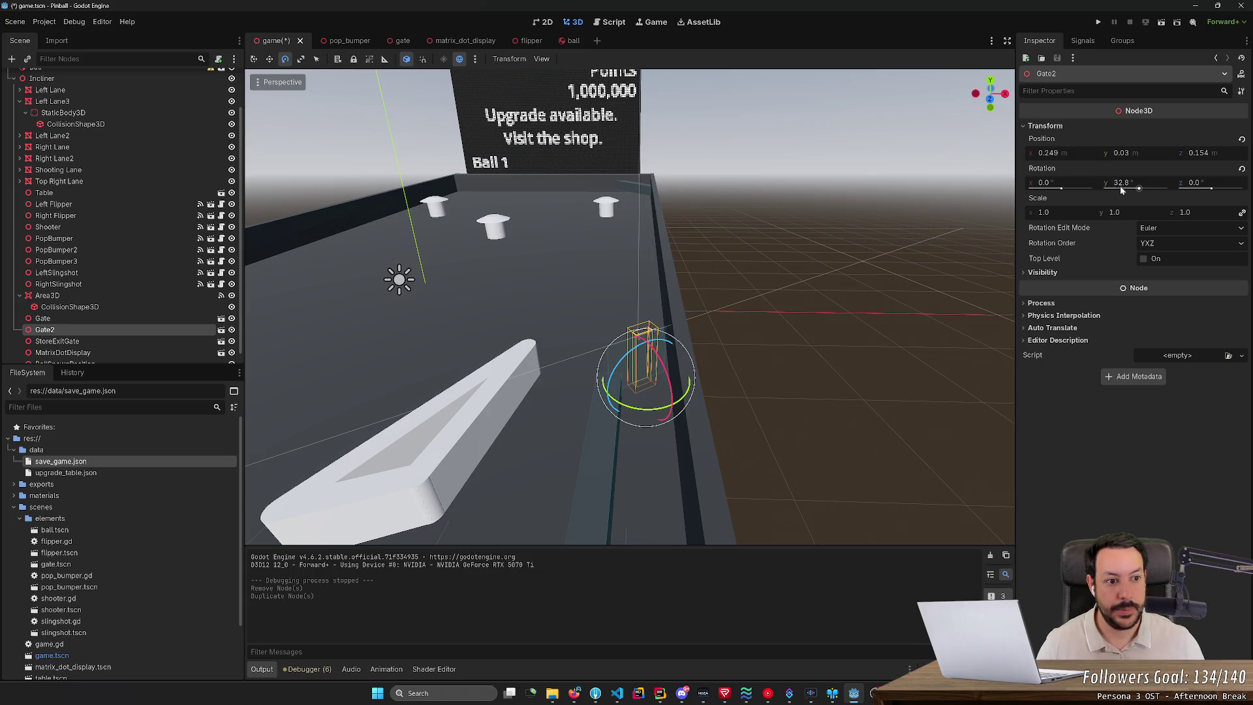
{"action": "left_click_drag", "start_coordinate": [1141, 188], "coordinate": [1133, 189]}
{"action": "left_click", "coordinate": [1149, 185]}
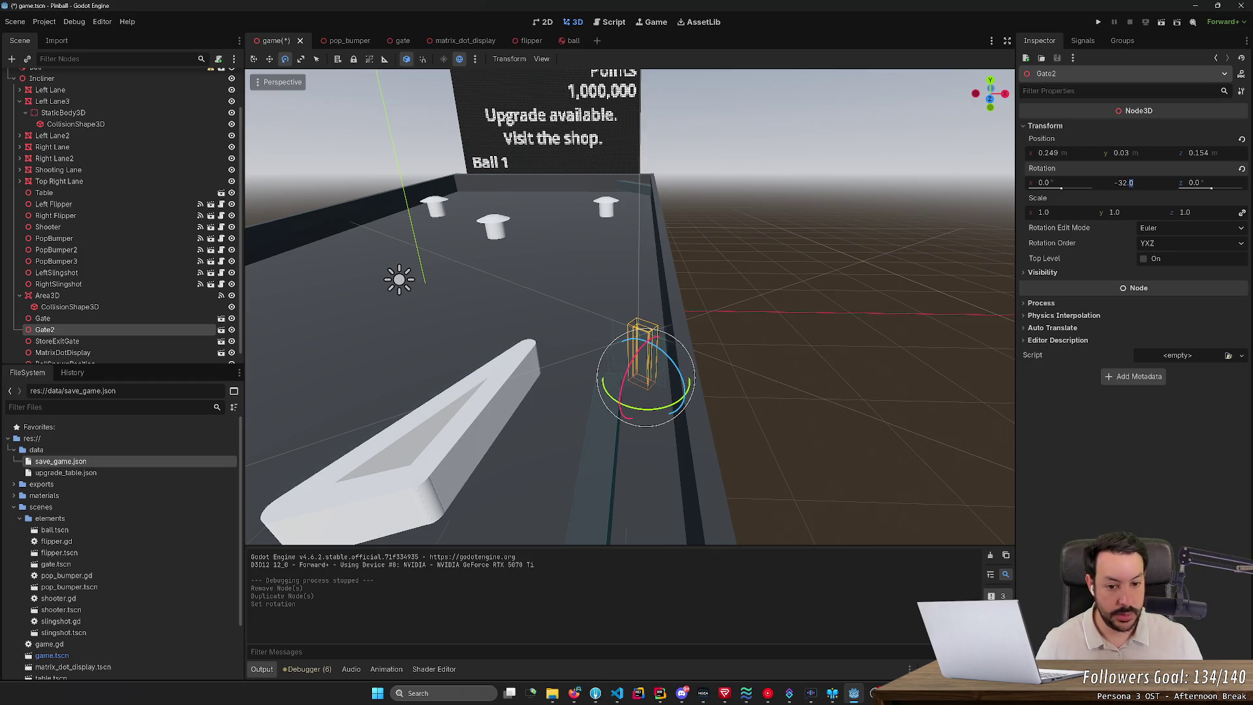
{"action": "type", "text": "8"}
{"action": "key", "text": "Return"}
Move Gate2 beside the left slingshot, to about -0.223, 0.03, 0.198
{"action": "key", "text": "w"}
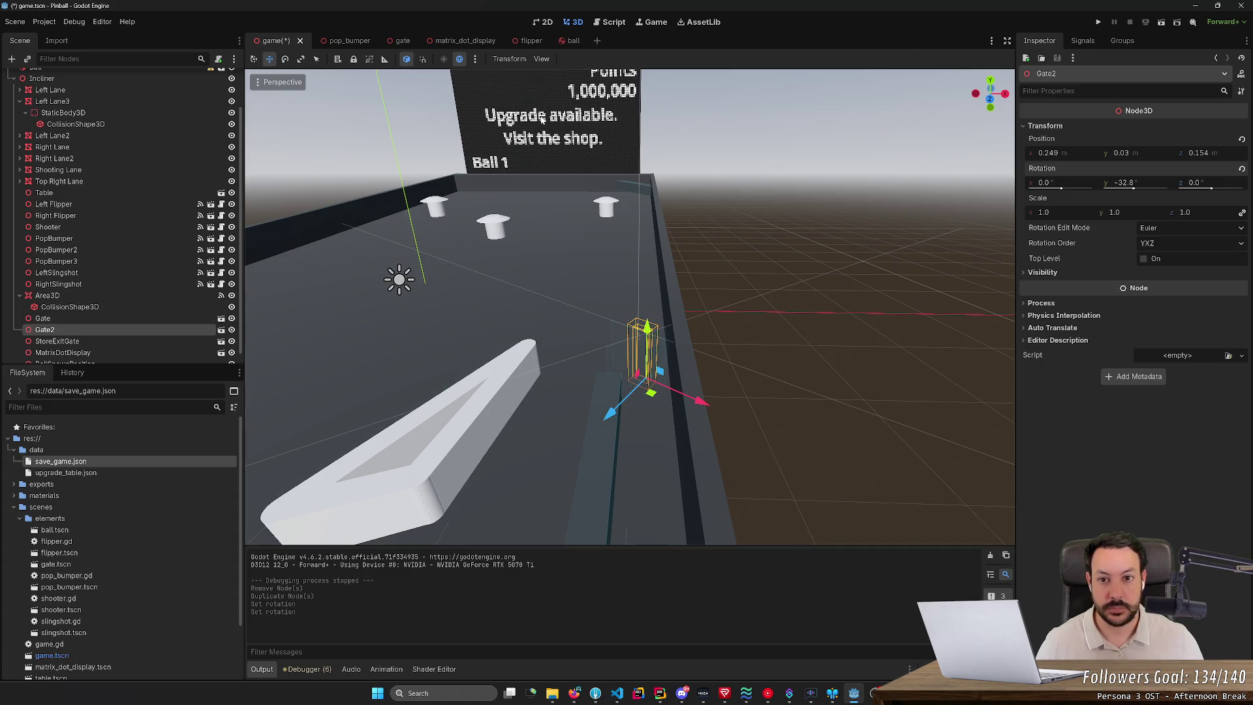
{"action": "mouse_move", "coordinate": [699, 394]}
{"action": "left_mouse_down"}
{"action": "mouse_move", "coordinate": [626, 352]}
{"action": "mouse_move", "coordinate": [575, 352]}
{"action": "left_mouse_up"}
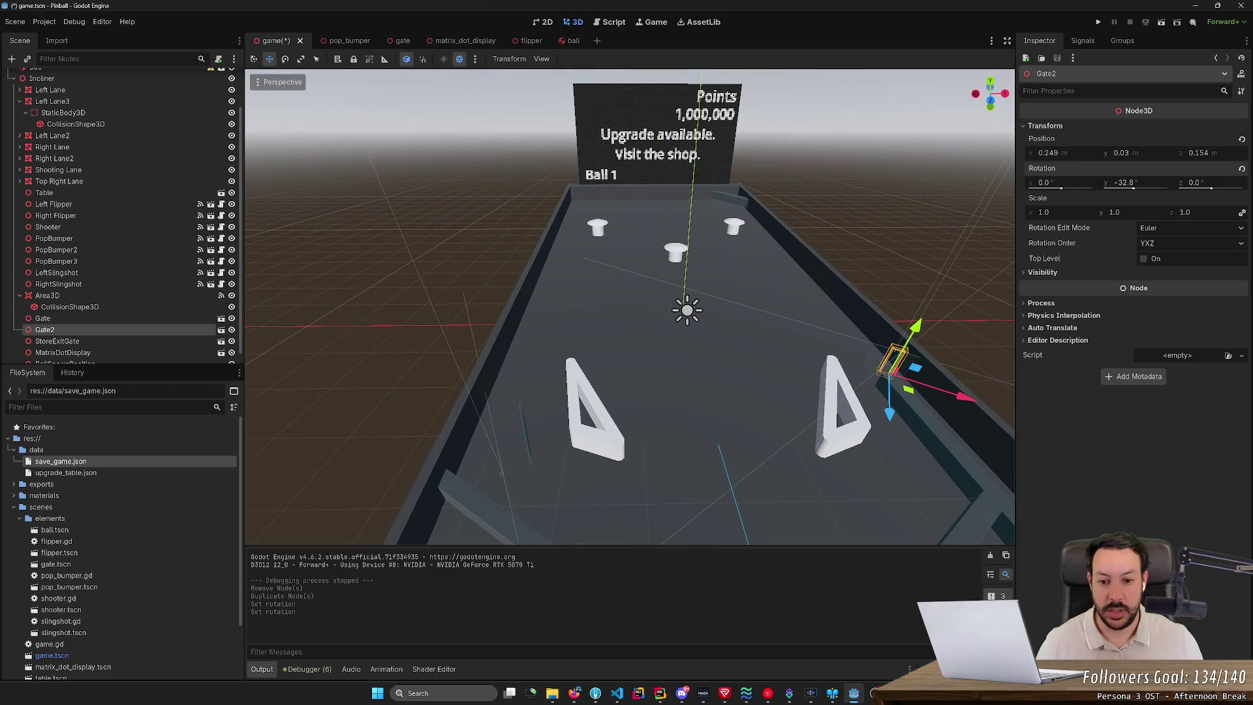
{"action": "left_click_drag", "start_coordinate": [909, 390], "coordinate": [526, 412]}
{"action": "scroll", "coordinate": [525, 411], "scroll_direction": "up", "scroll_amount": 5}
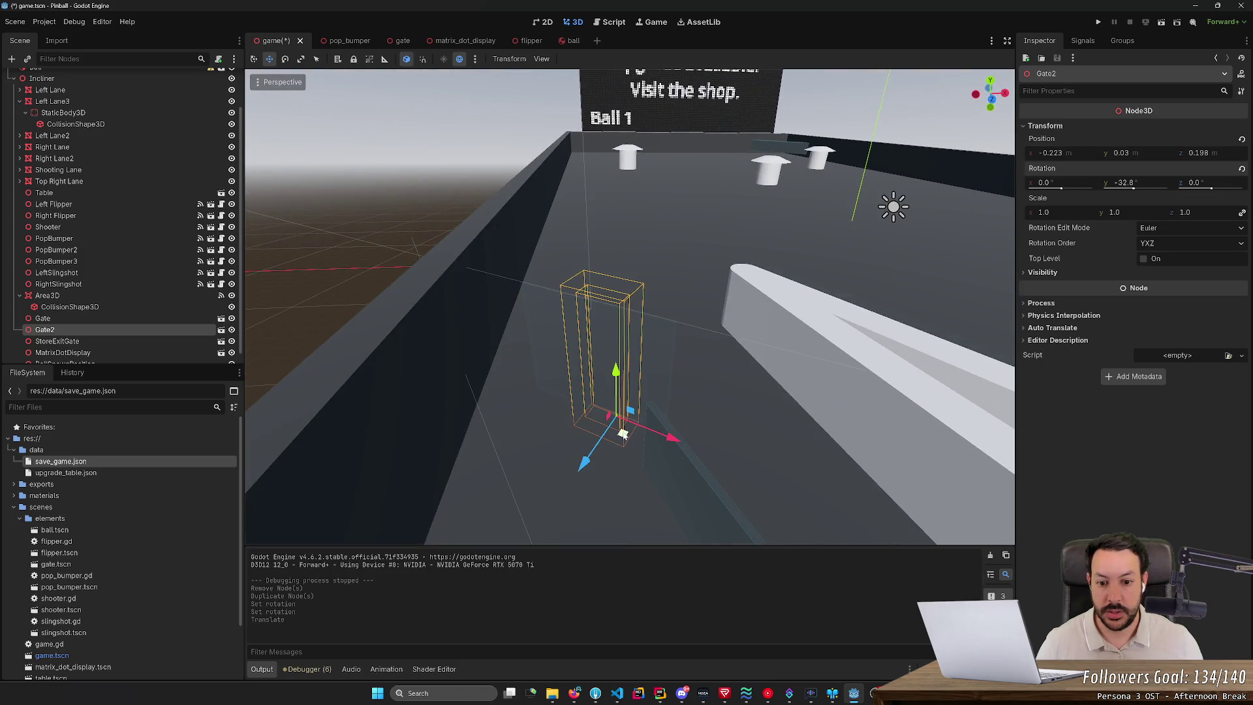
{"action": "left_click_drag", "start_coordinate": [617, 435], "coordinate": [584, 447]}
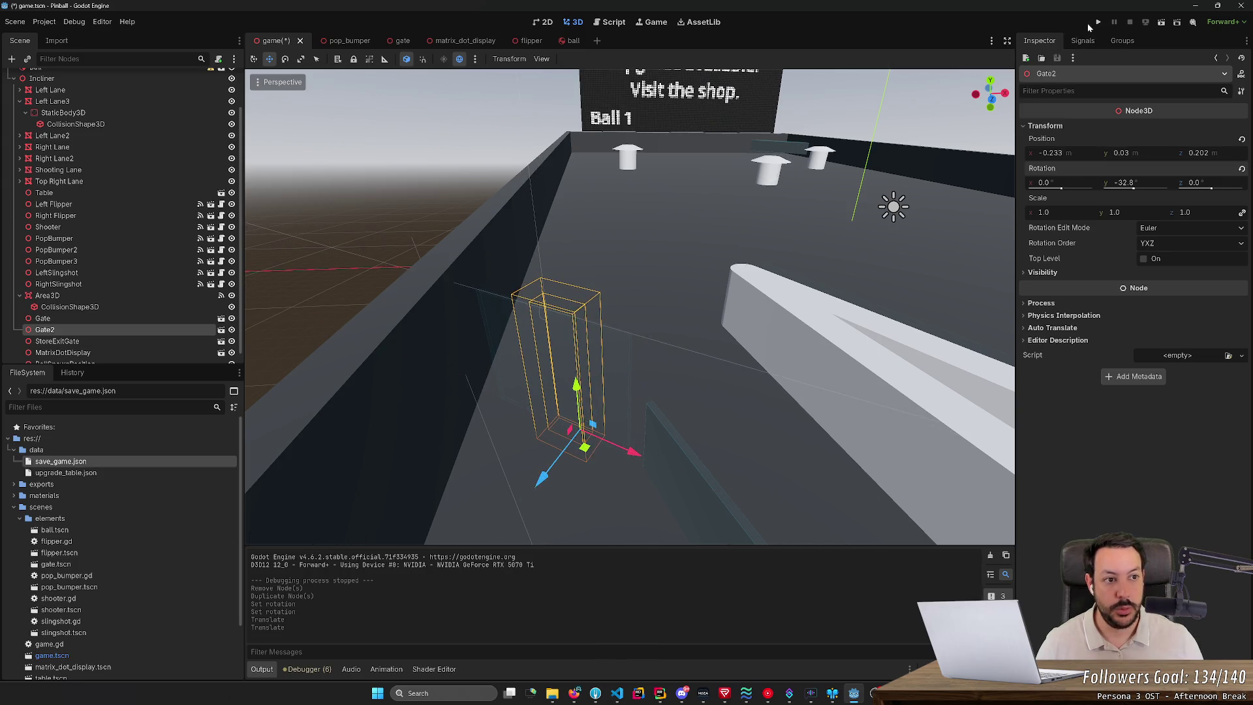
Playtest the table, then turn Gate2 round to 147.2° Y (-32.8+180)
{"action": "left_click", "coordinate": [1099, 23]}
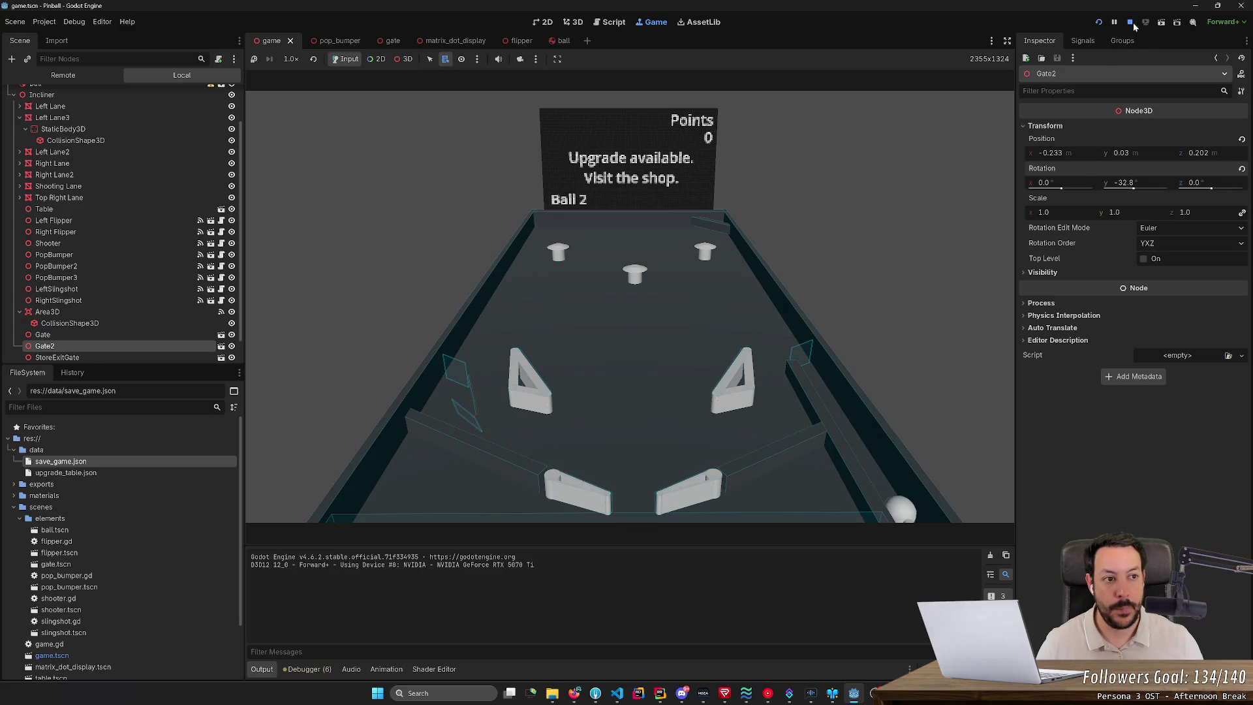
{"action": "key", "text": "F8"}
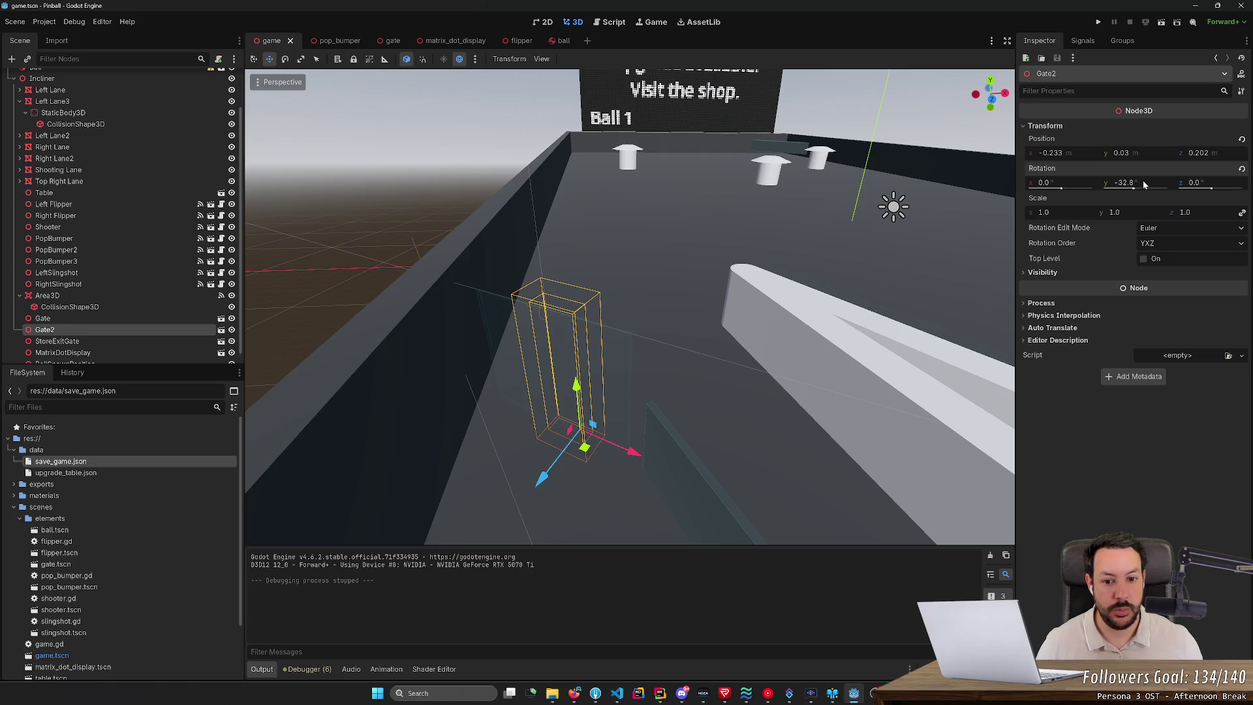
{"action": "left_click", "coordinate": [1142, 181]}
{"action": "left_click", "coordinate": [1135, 183]}
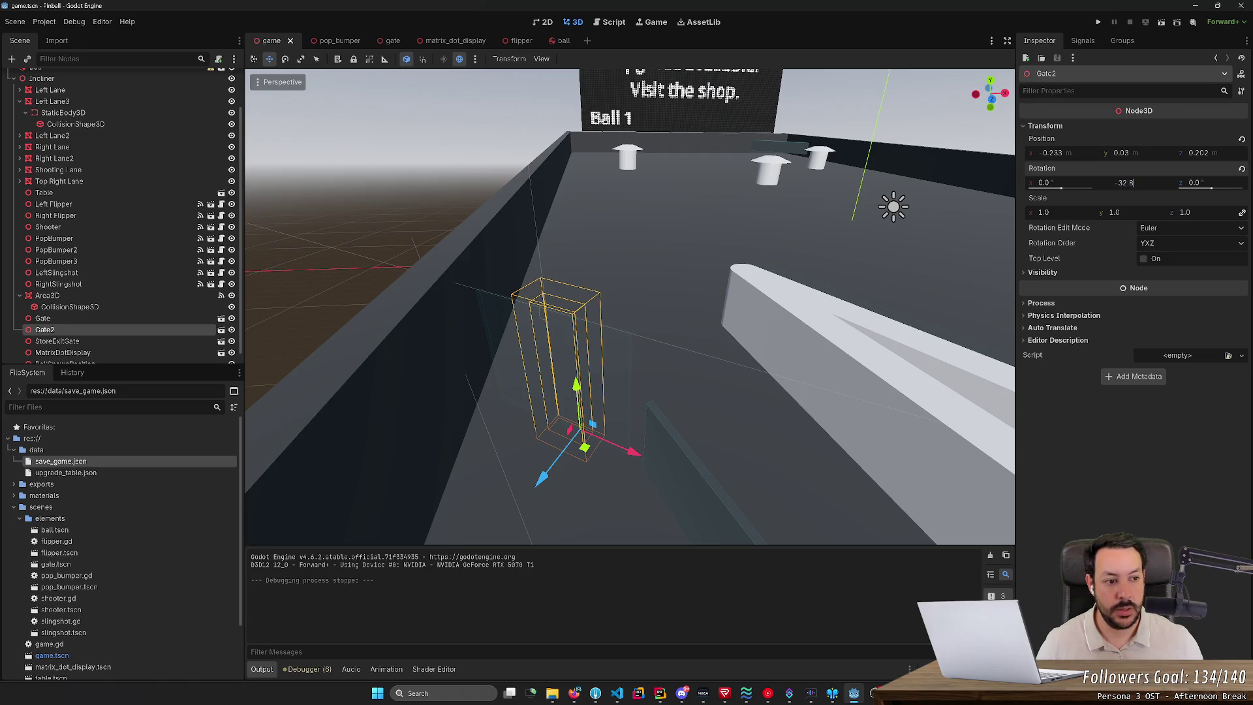
{"action": "key", "text": "Return"}
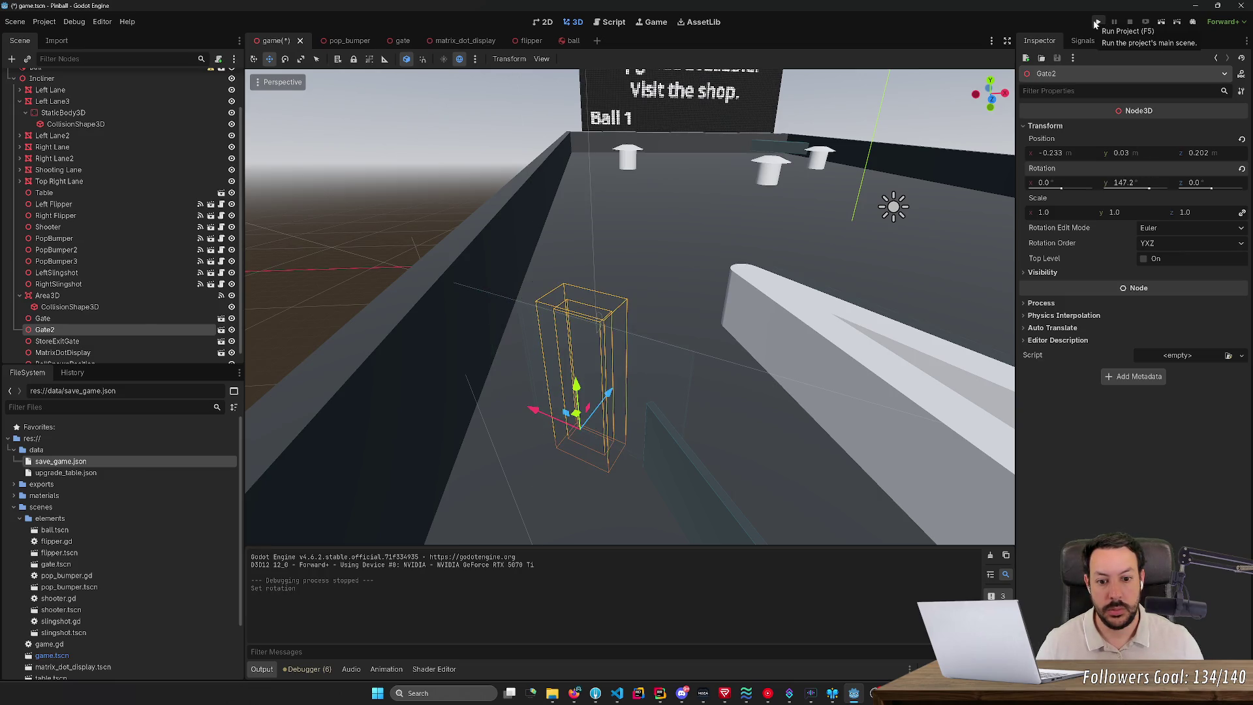
Nudge Gate2 left to -0.245, 0.03, 0.194 and playtest it with a launched ball
{"action": "left_click_drag", "start_coordinate": [626, 294], "coordinate": [561, 287]}
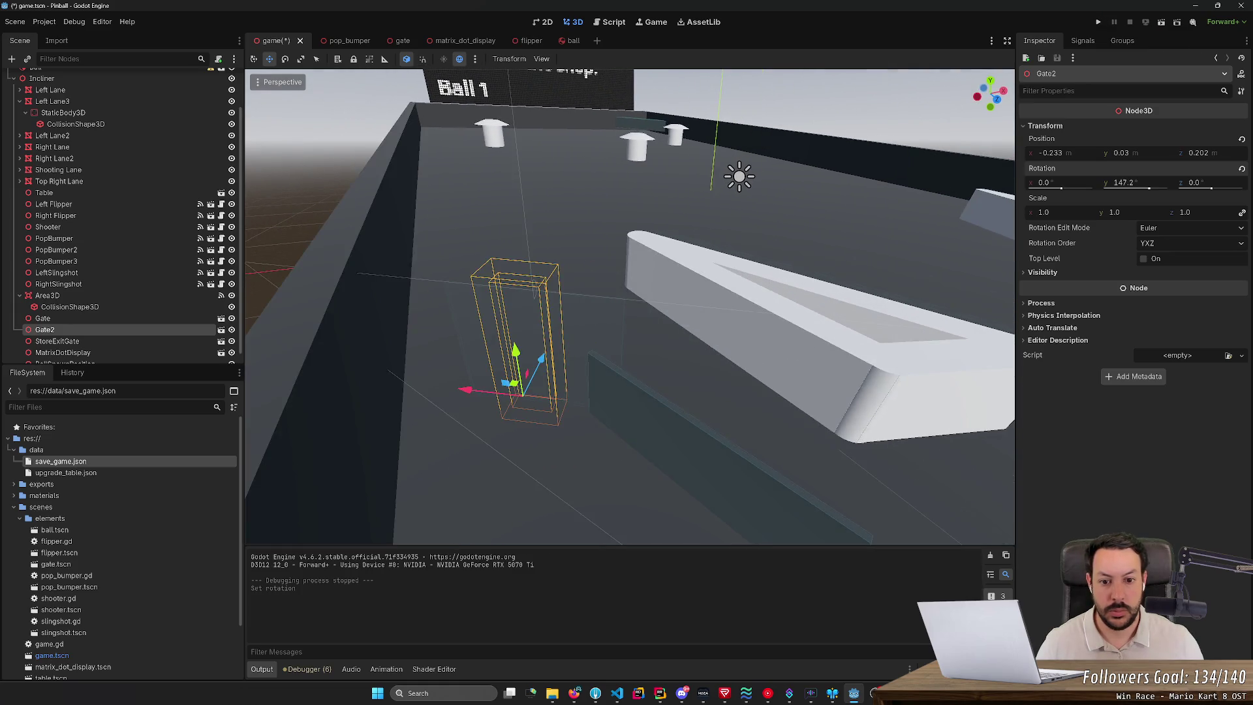
{"action": "left_click_drag", "start_coordinate": [465, 389], "coordinate": [421, 385]}
{"action": "left_click", "coordinate": [1098, 22]}
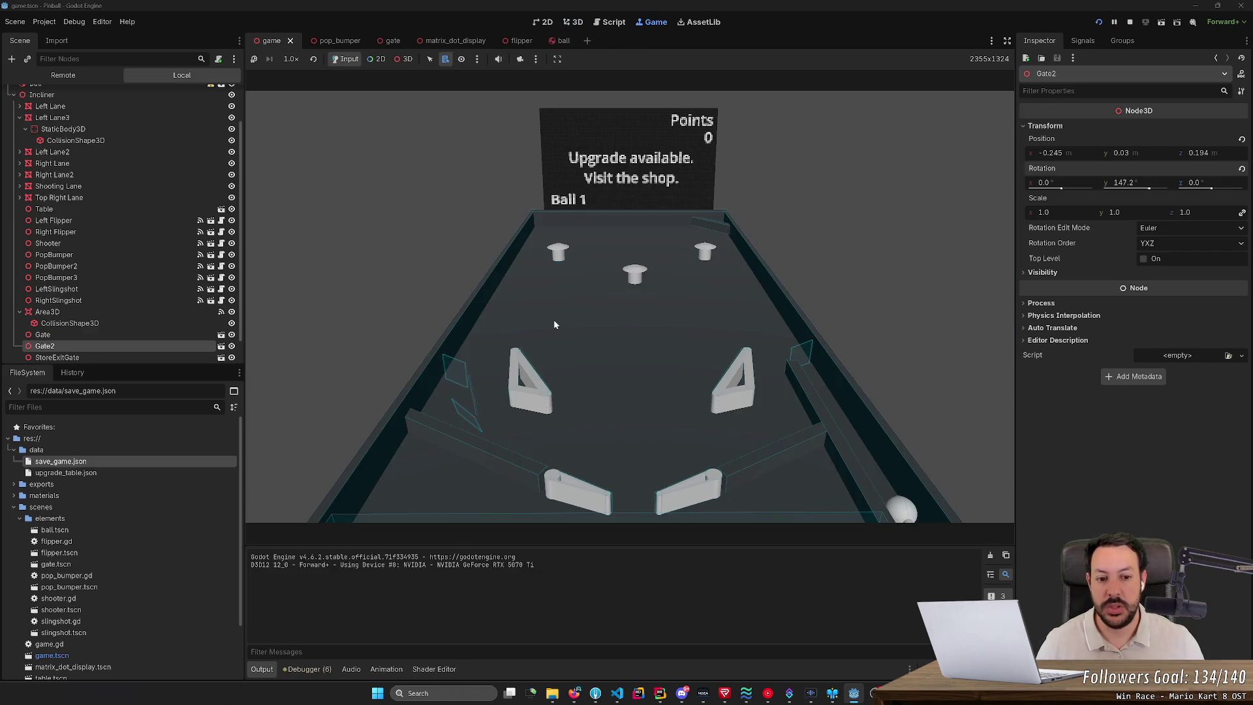
{"action": "key", "text": "space"}
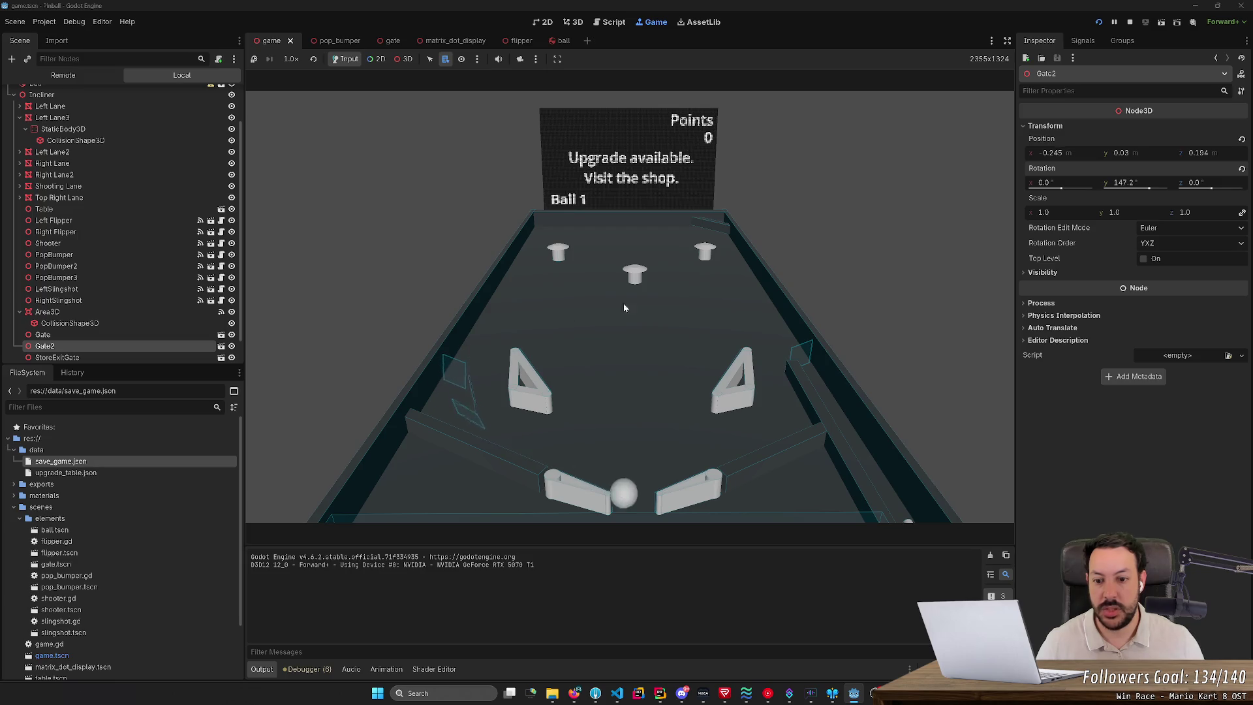
{"action": "left_click", "coordinate": [1129, 22]}
{"action": "scroll", "coordinate": [741, 197], "scroll_direction": "up", "scroll_amount": 3}
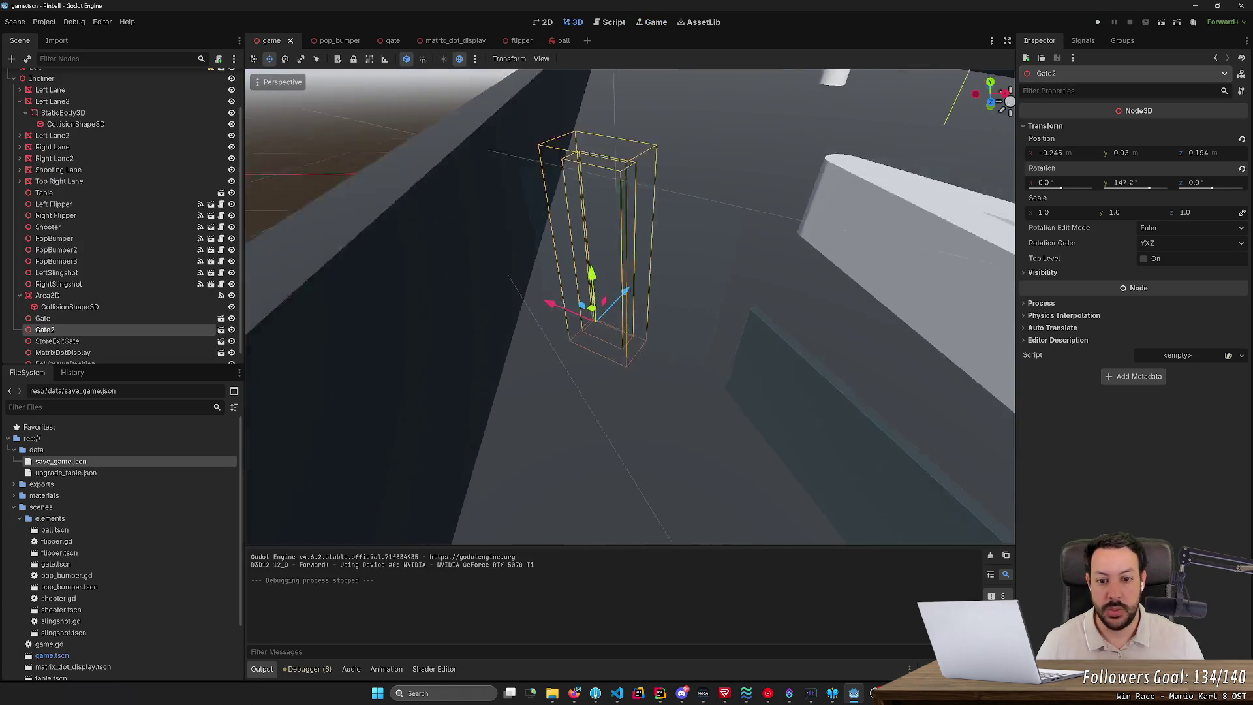
Enter 180 as Gate2's Y rotation and run the game to test it
{"action": "scroll", "coordinate": [741, 197], "scroll_direction": "down", "scroll_amount": 3}
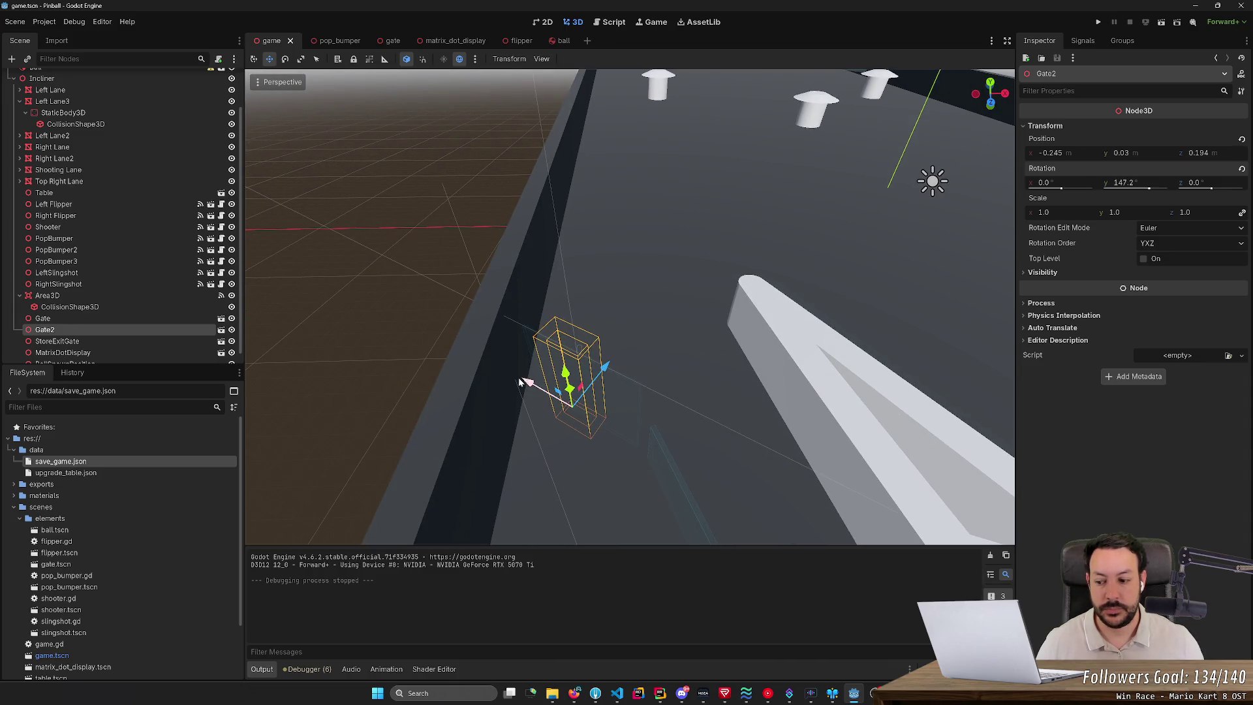
{"action": "key", "text": "e"}
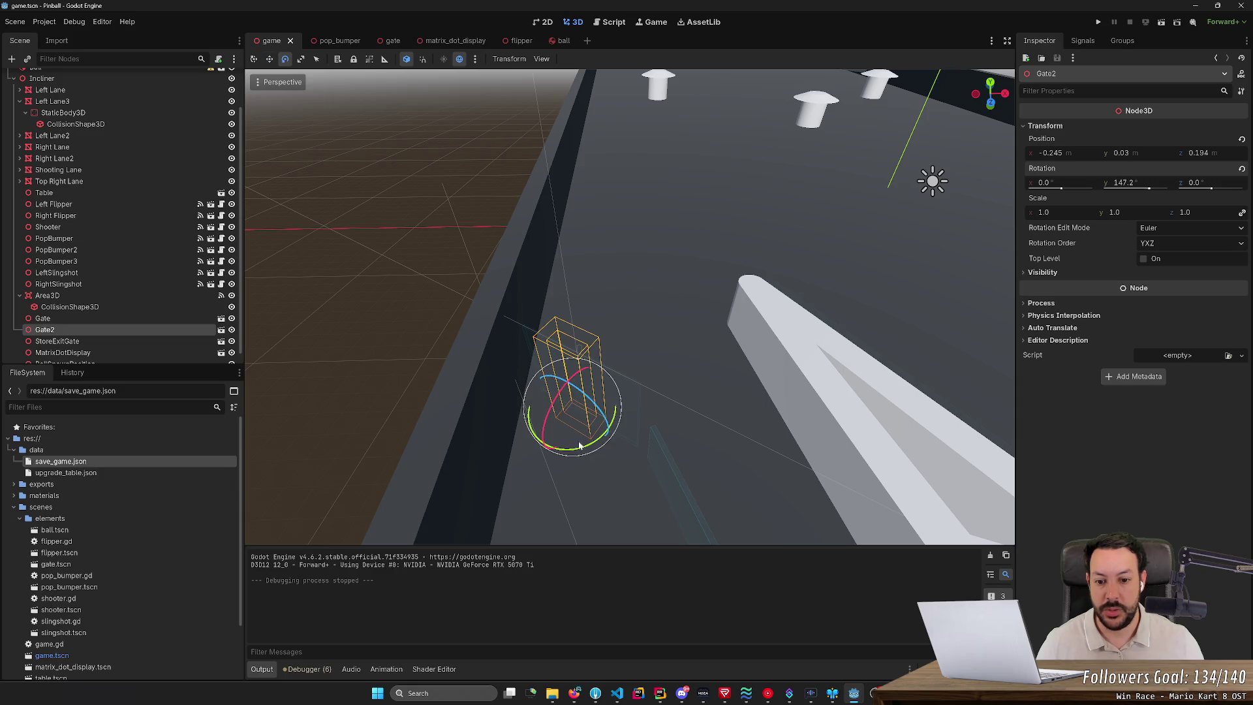
{"action": "left_click_drag", "start_coordinate": [1153, 190], "coordinate": [1152, 189]}
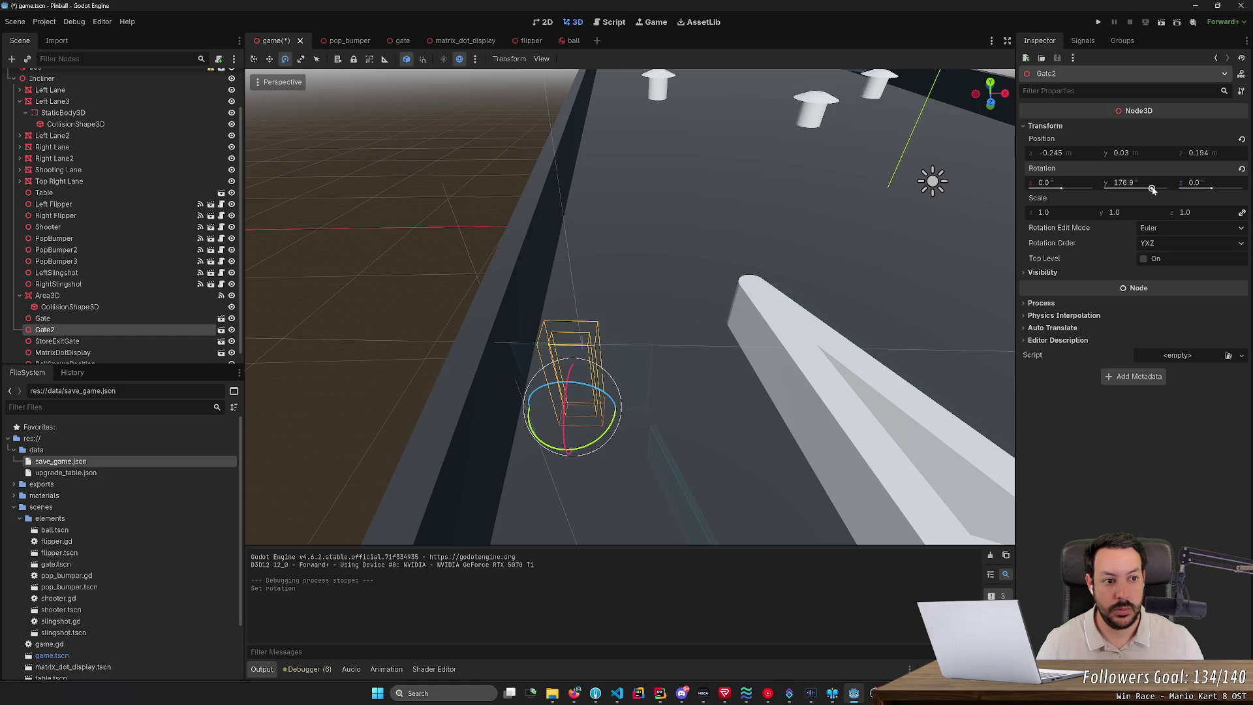
{"action": "left_click", "coordinate": [1154, 184]}
{"action": "type", "text": "180"}
{"action": "key", "text": "Return"}
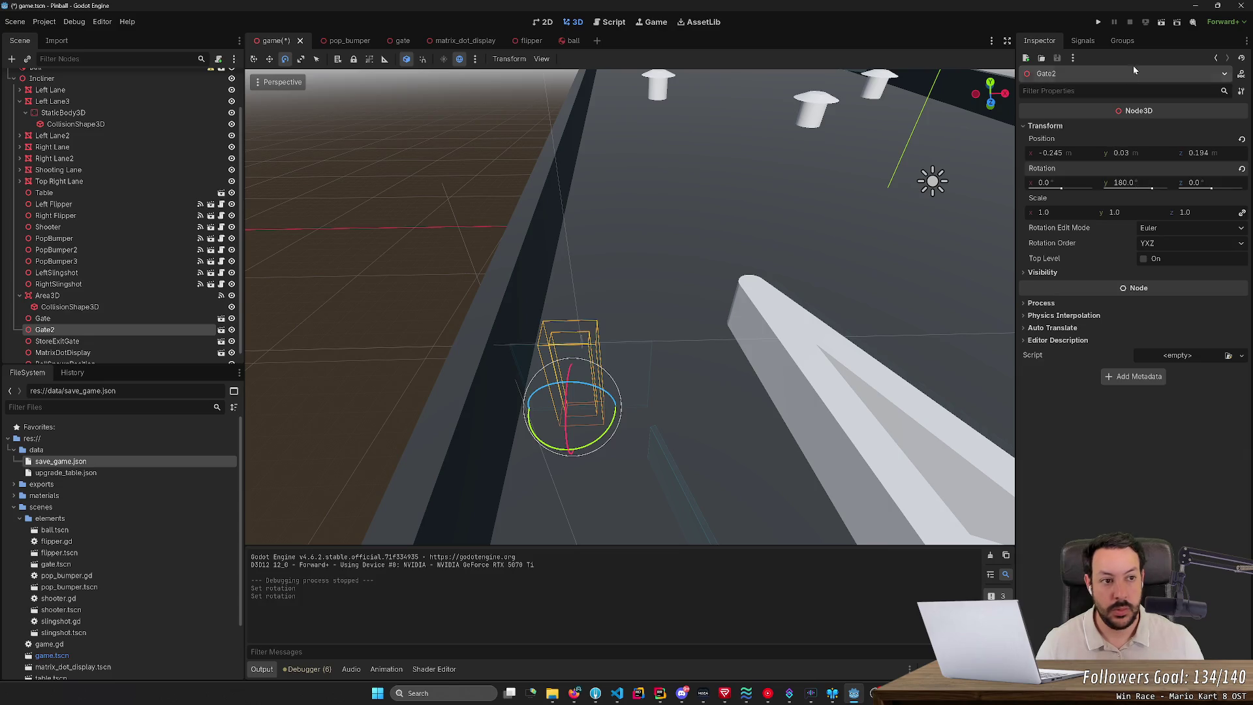
{"action": "left_click", "coordinate": [1098, 23]}
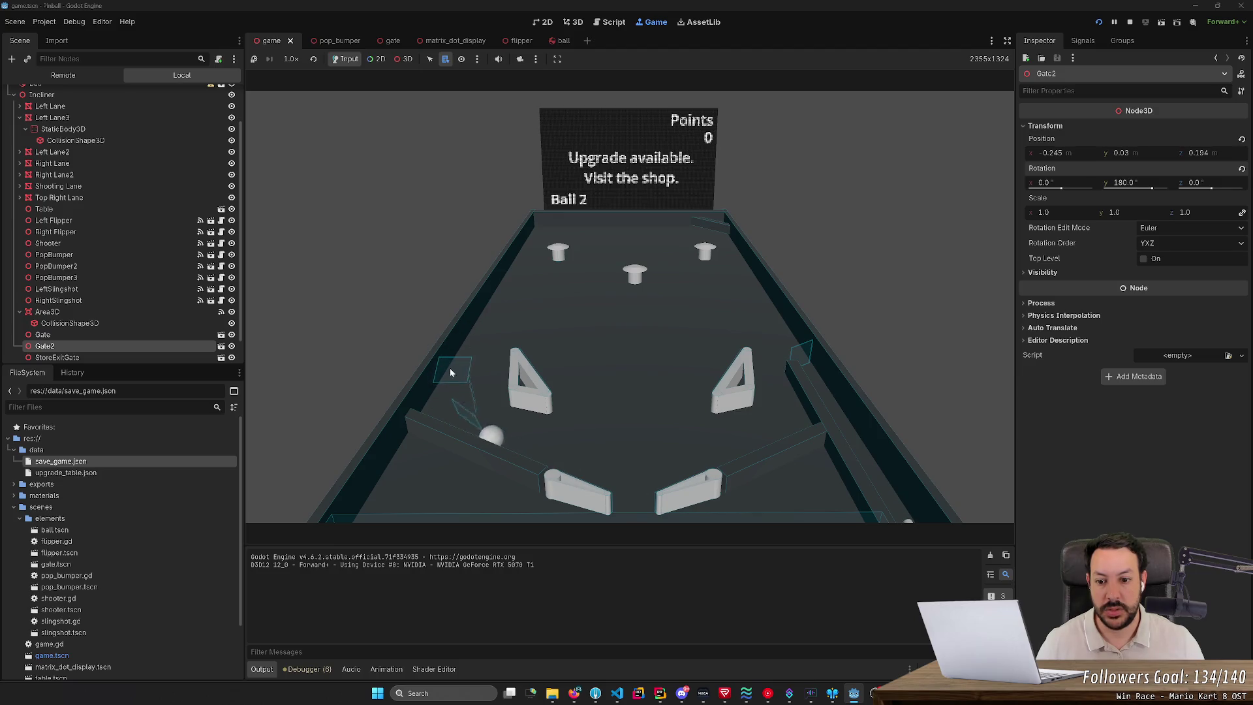
Stop the running pinball test
{"action": "left_click", "coordinate": [1128, 22]}
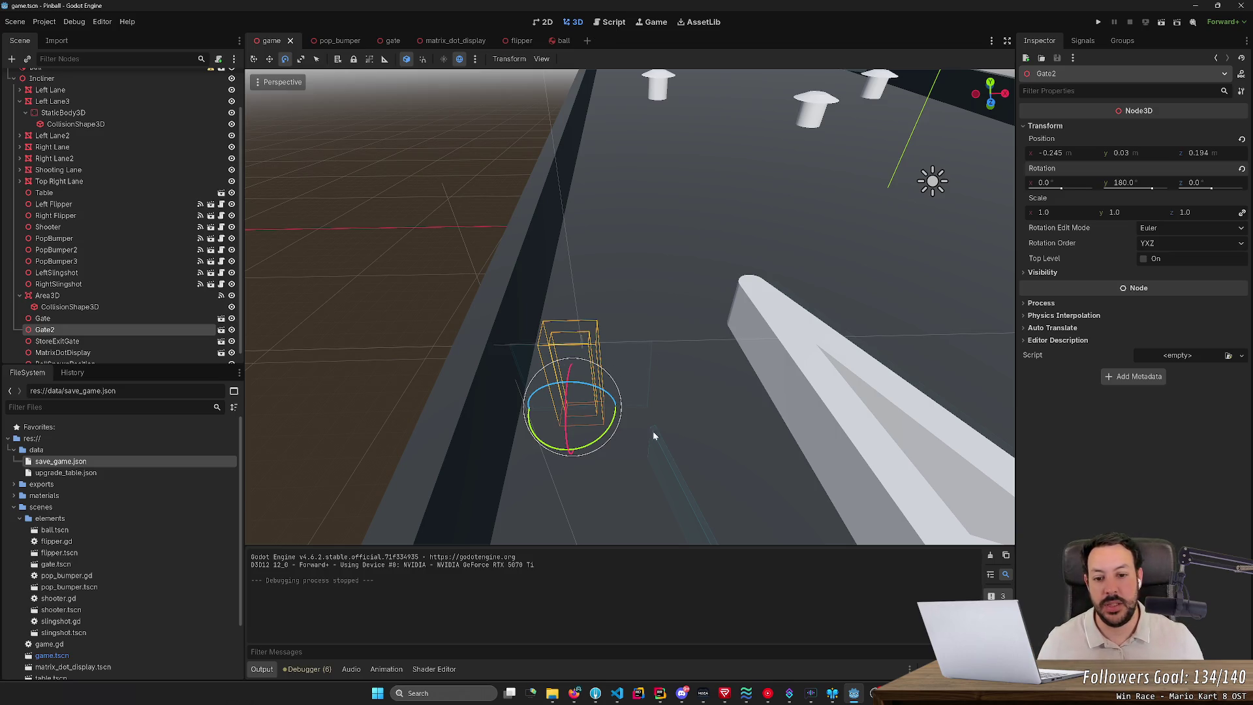
Shift Left Lane3 slightly into place and frame it with the bumpers in view
{"action": "scroll", "coordinate": [648, 401], "scroll_direction": "down", "scroll_amount": 3}
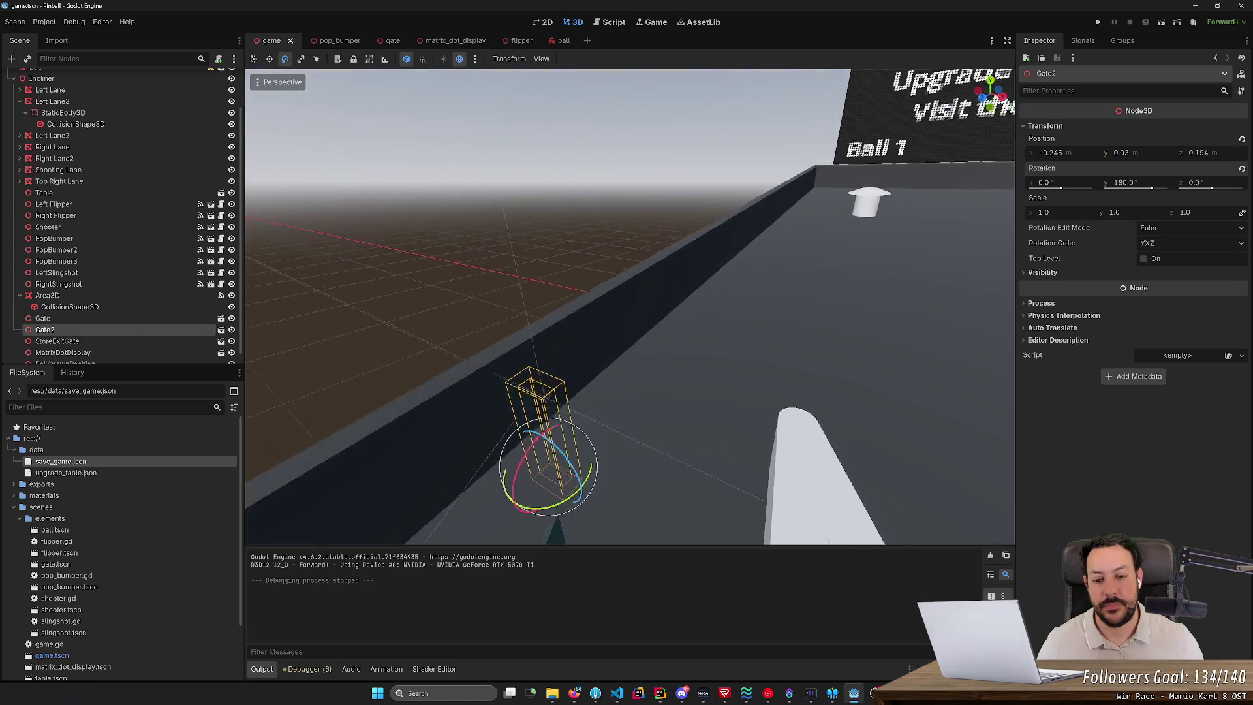
{"action": "scroll", "coordinate": [629, 307], "scroll_direction": "up", "scroll_amount": 3}
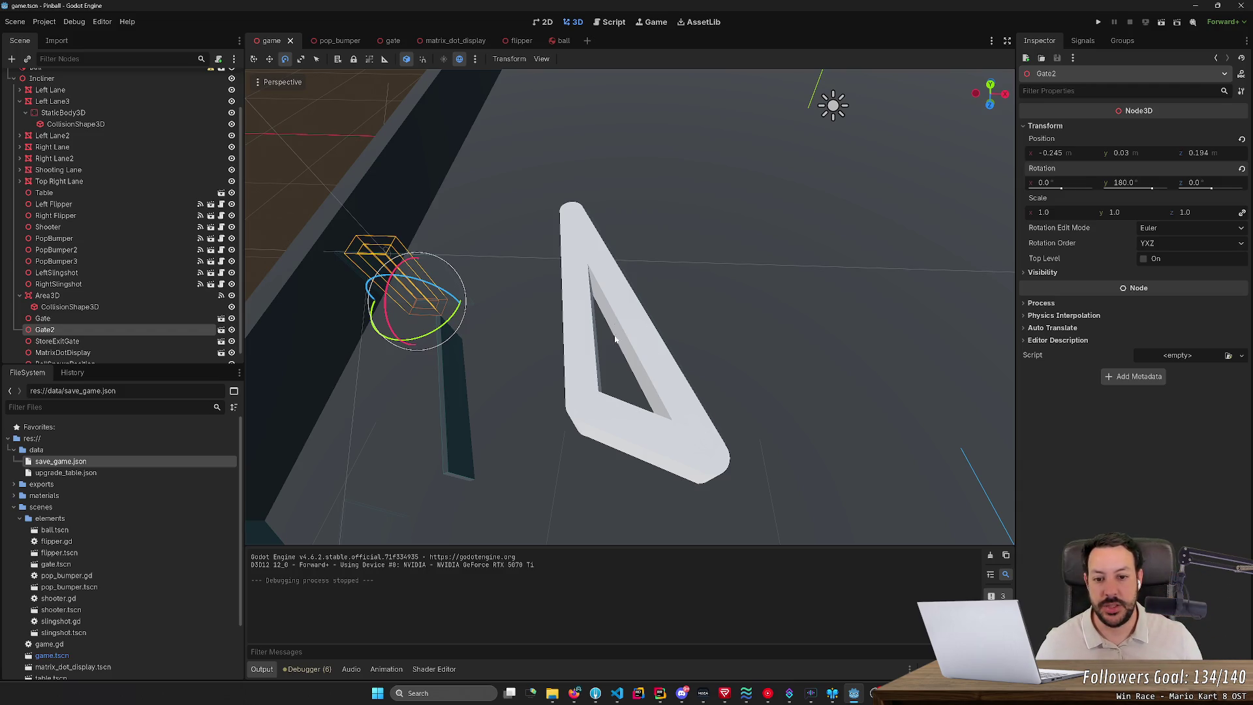
{"action": "scroll", "coordinate": [616, 339], "scroll_direction": "down", "scroll_amount": 3}
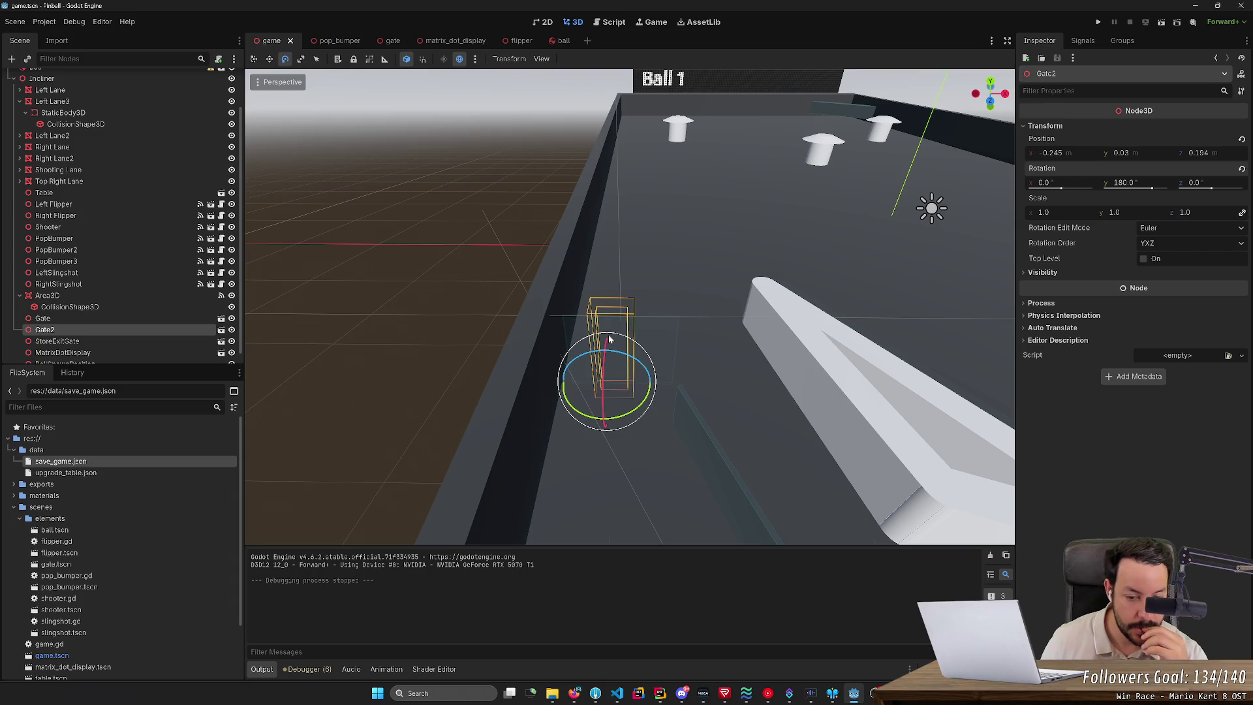
{"action": "scroll", "coordinate": [630, 341], "scroll_direction": "up", "scroll_amount": 3}
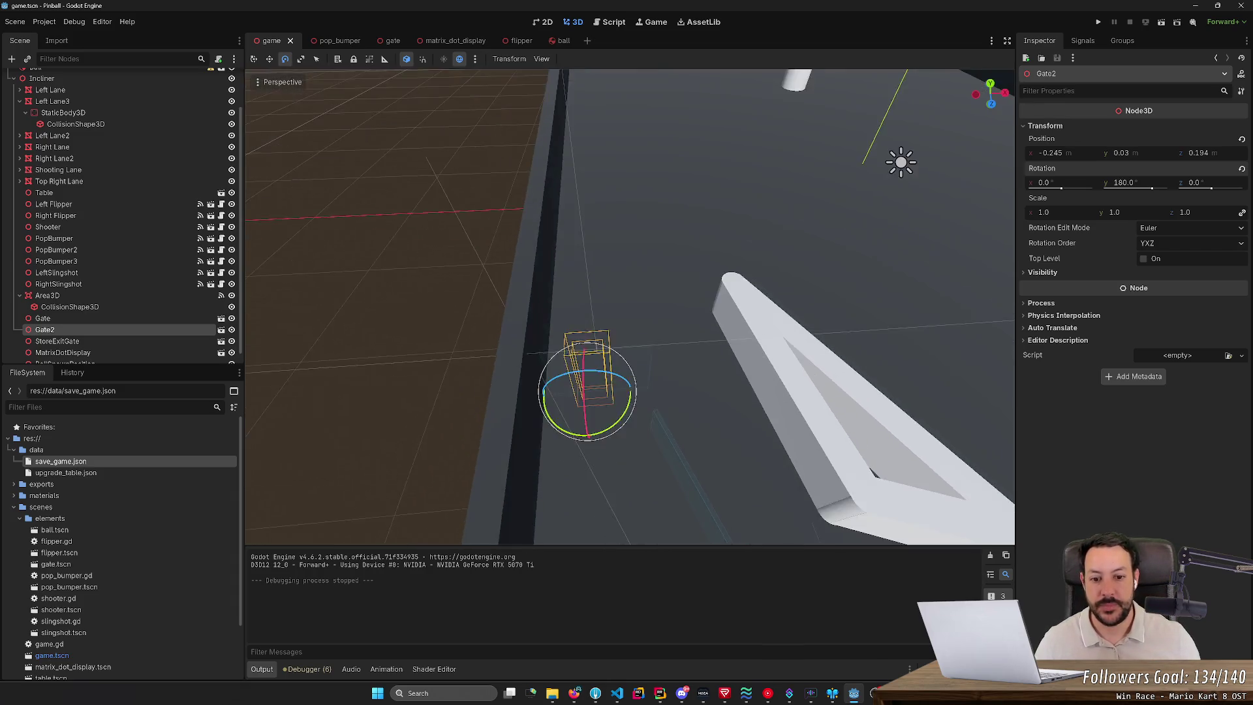
{"action": "left_click", "coordinate": [678, 460]}
{"action": "scroll", "coordinate": [685, 463], "scroll_direction": "down", "scroll_amount": 3}
{"action": "key", "text": "w"}
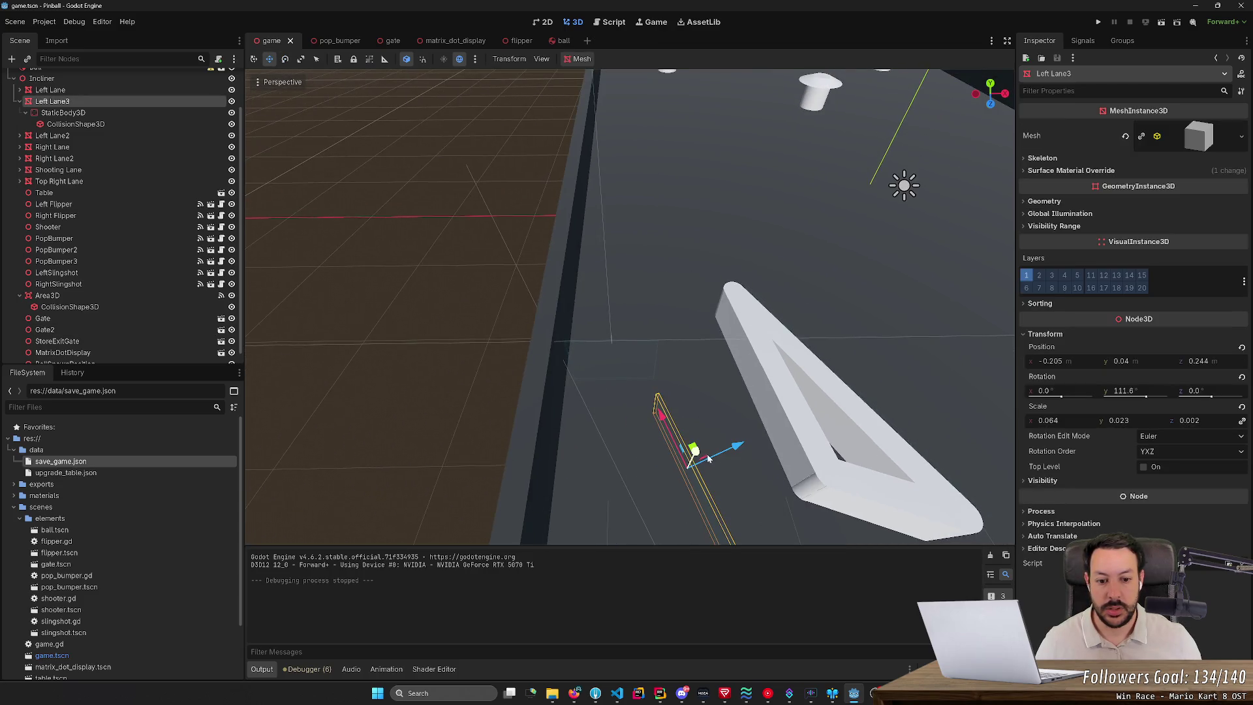
{"action": "left_click_drag", "start_coordinate": [735, 442], "coordinate": [748, 439]}
{"action": "key", "text": "f"}
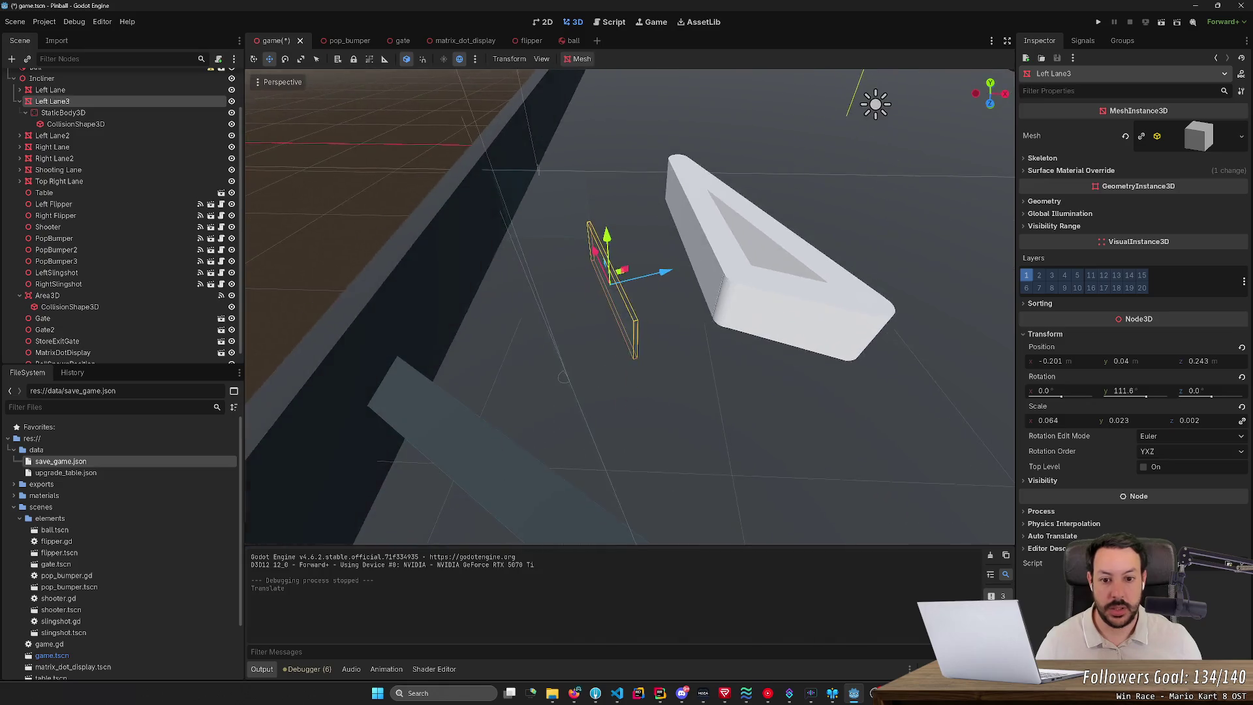
{"action": "left_click_drag", "start_coordinate": [627, 306], "coordinate": [608, 358]}
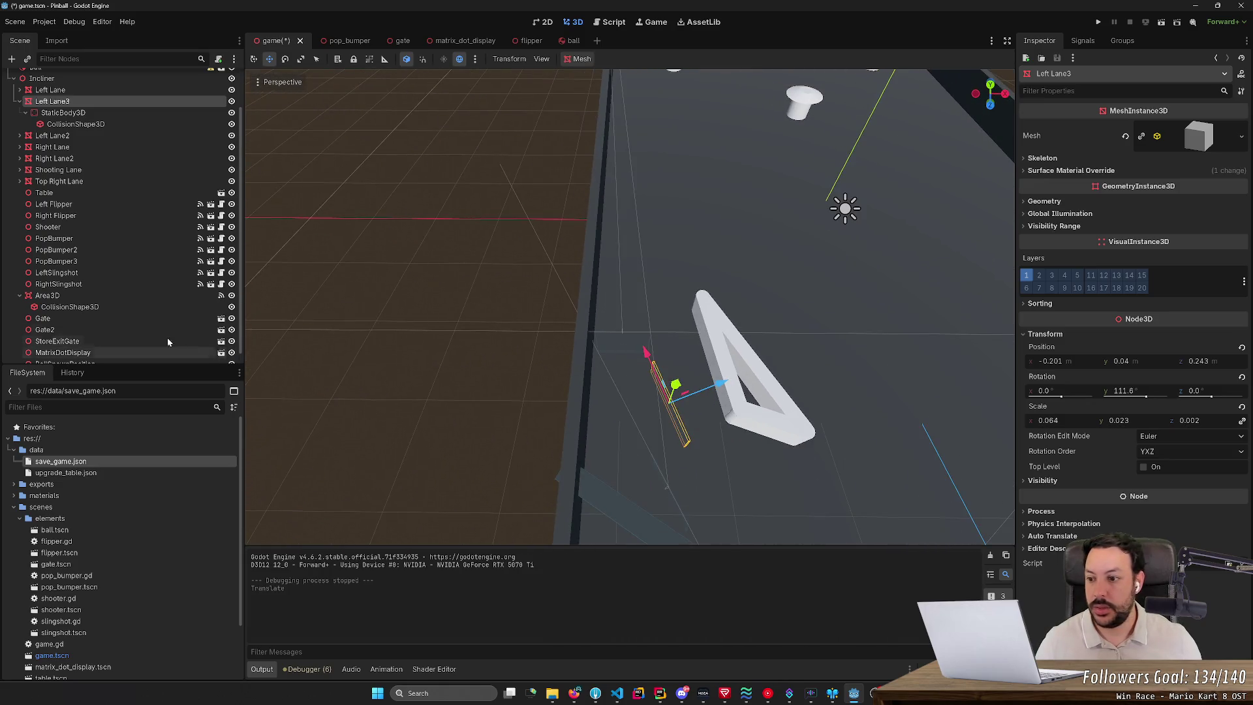
{"action": "scroll", "coordinate": [167, 342], "scroll_direction": "down", "scroll_amount": 1}
Rename Gate2 to StoreEntranceGate and slide it along Z to -0.245, 0.03, 0.215
{"action": "left_click", "coordinate": [125, 318]}
{"action": "key", "text": "F2"}
{"action": "type", "text": "StoreE"}
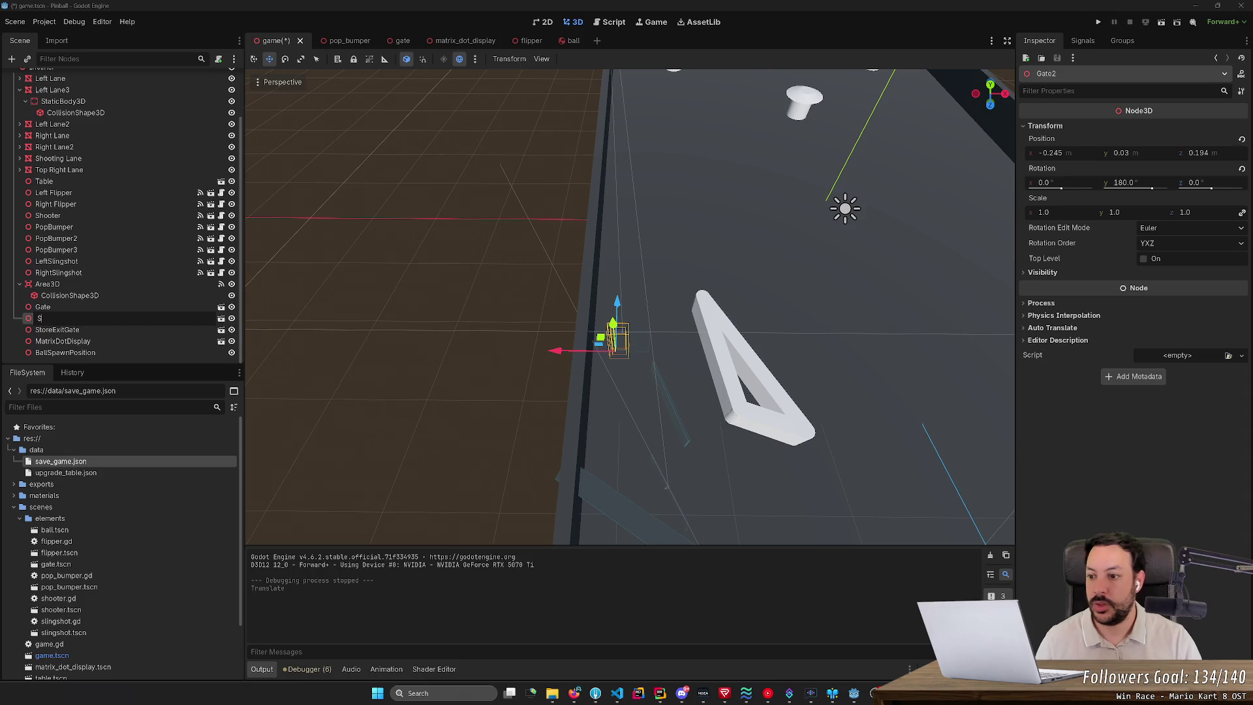
{"action": "type", "text": "ntranceG"}
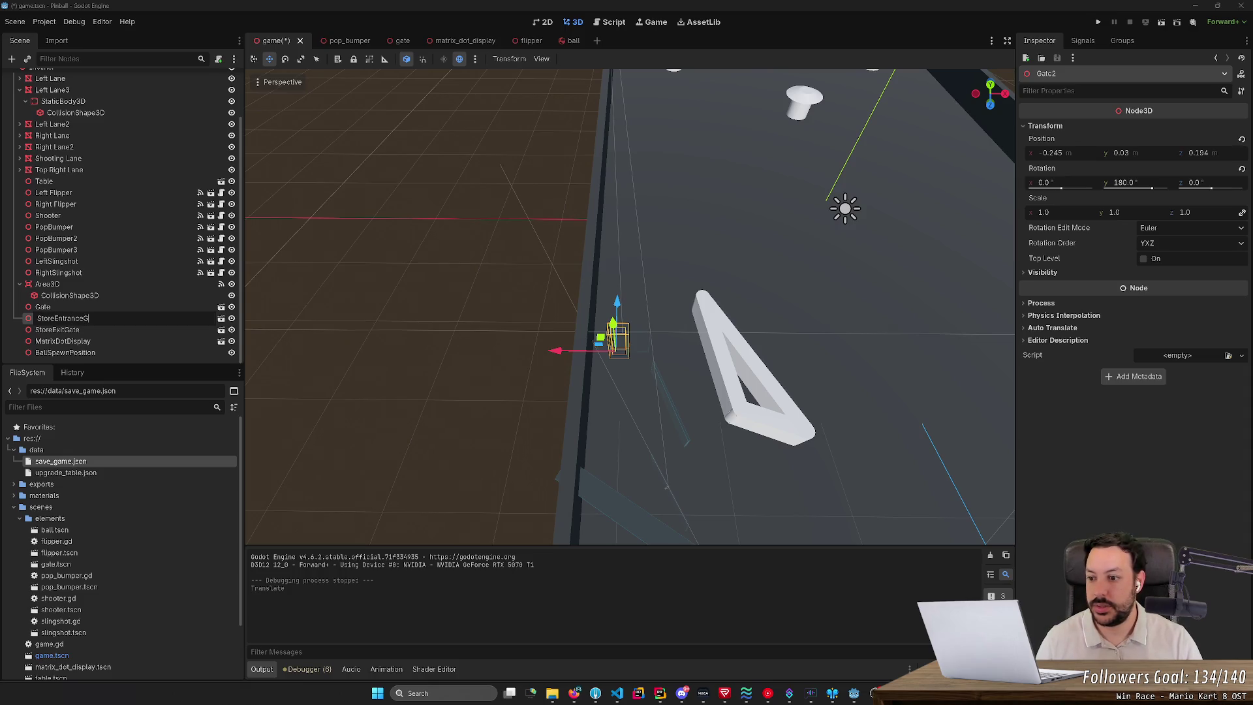
{"action": "type", "text": "ate"}
{"action": "key", "text": "Return"}
{"action": "left_click_drag", "start_coordinate": [617, 302], "coordinate": [616, 323]}
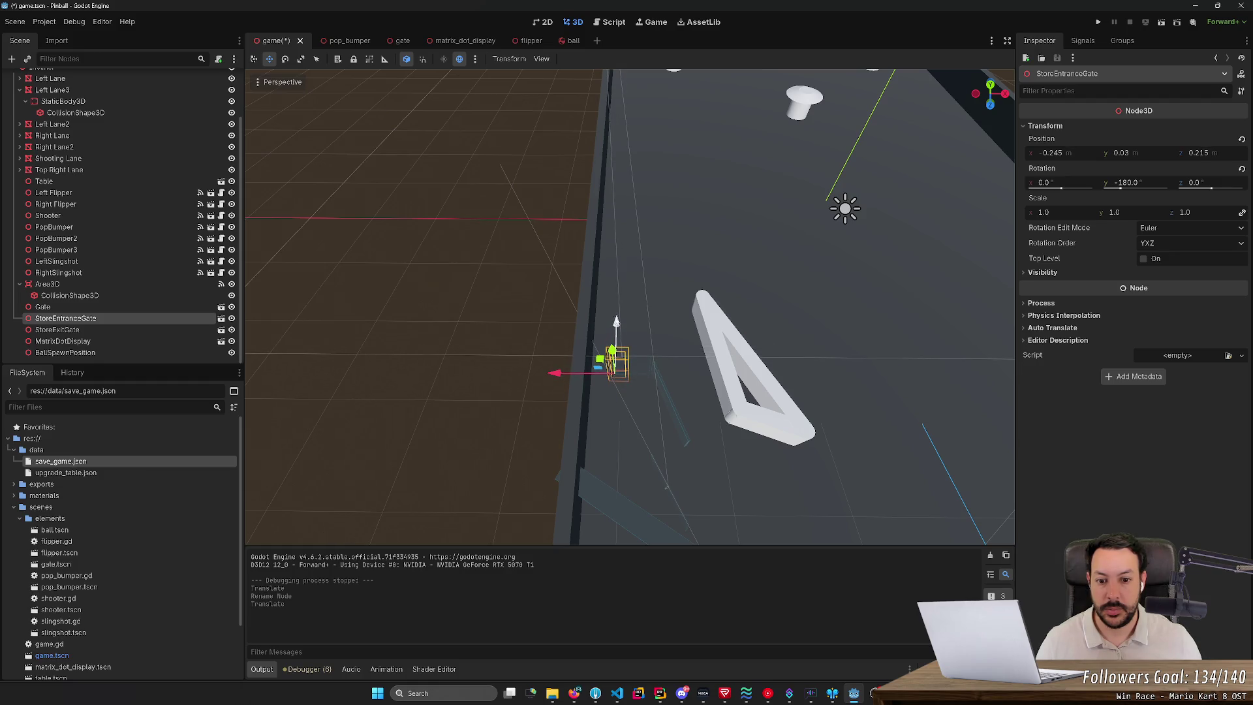
{"action": "scroll", "coordinate": [616, 323], "scroll_direction": "up", "scroll_amount": 3}
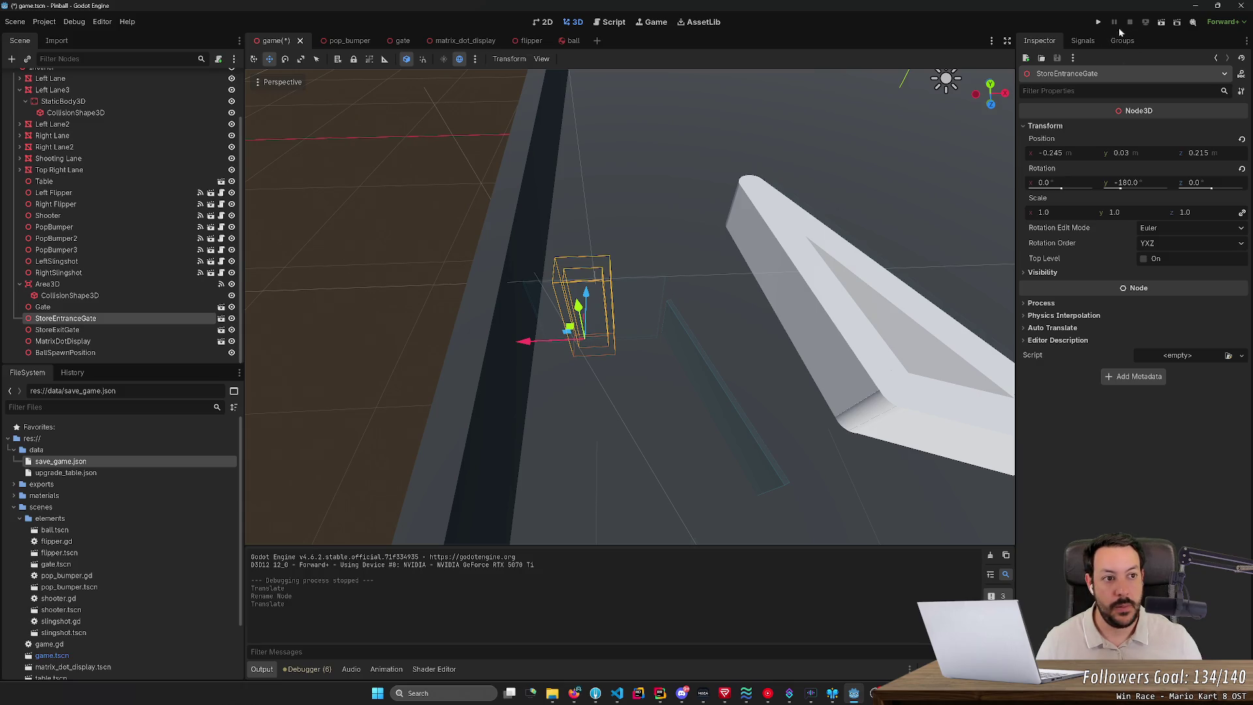
{"action": "left_click", "coordinate": [1099, 22]}
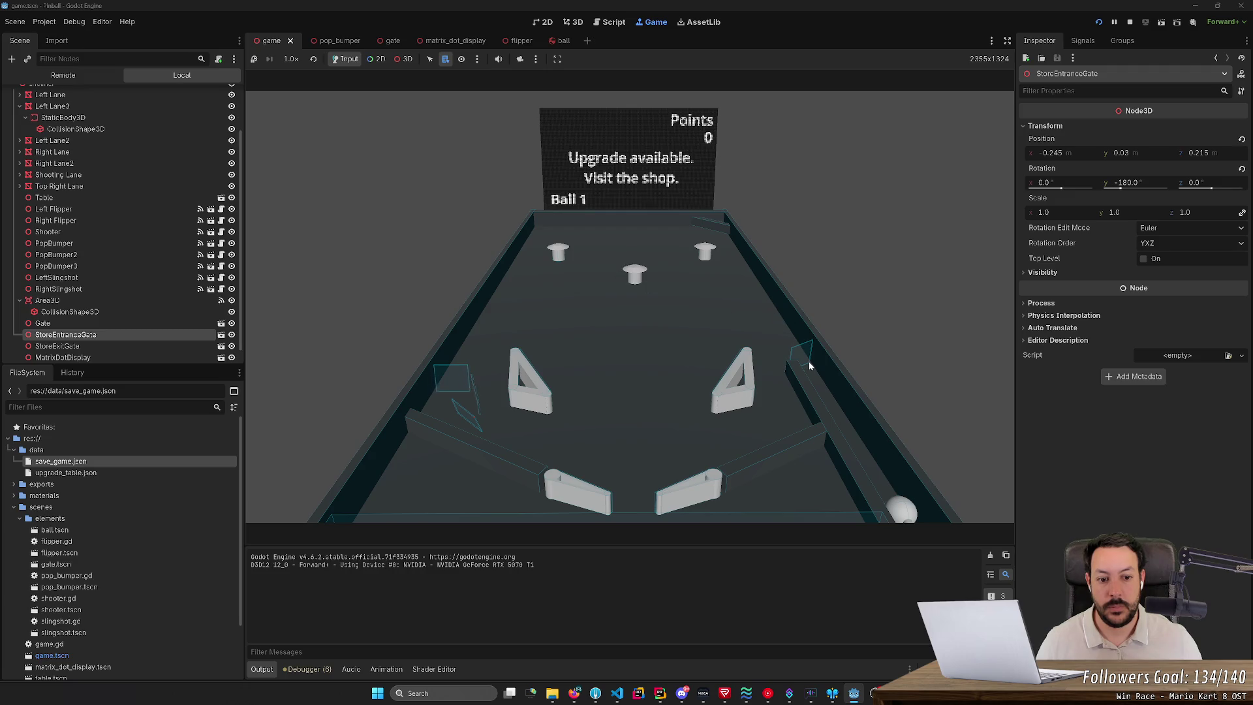
{"action": "key", "text": "space"}
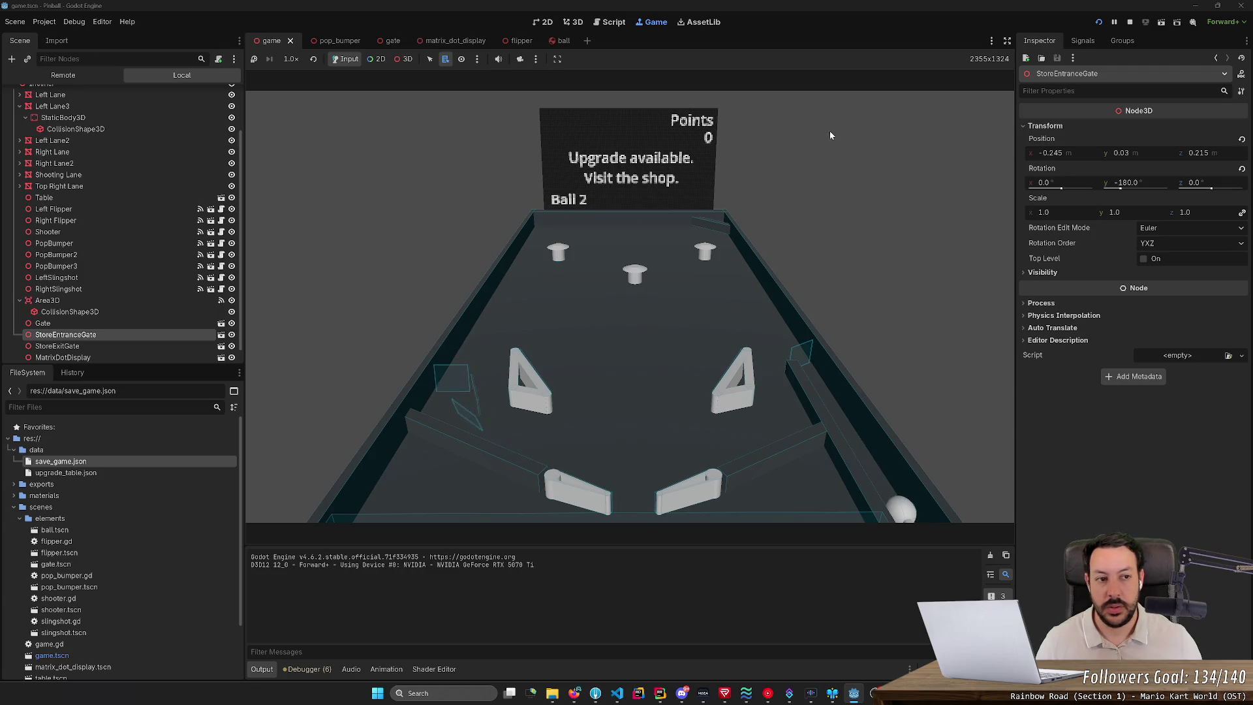
{"action": "left_click", "coordinate": [1131, 24]}
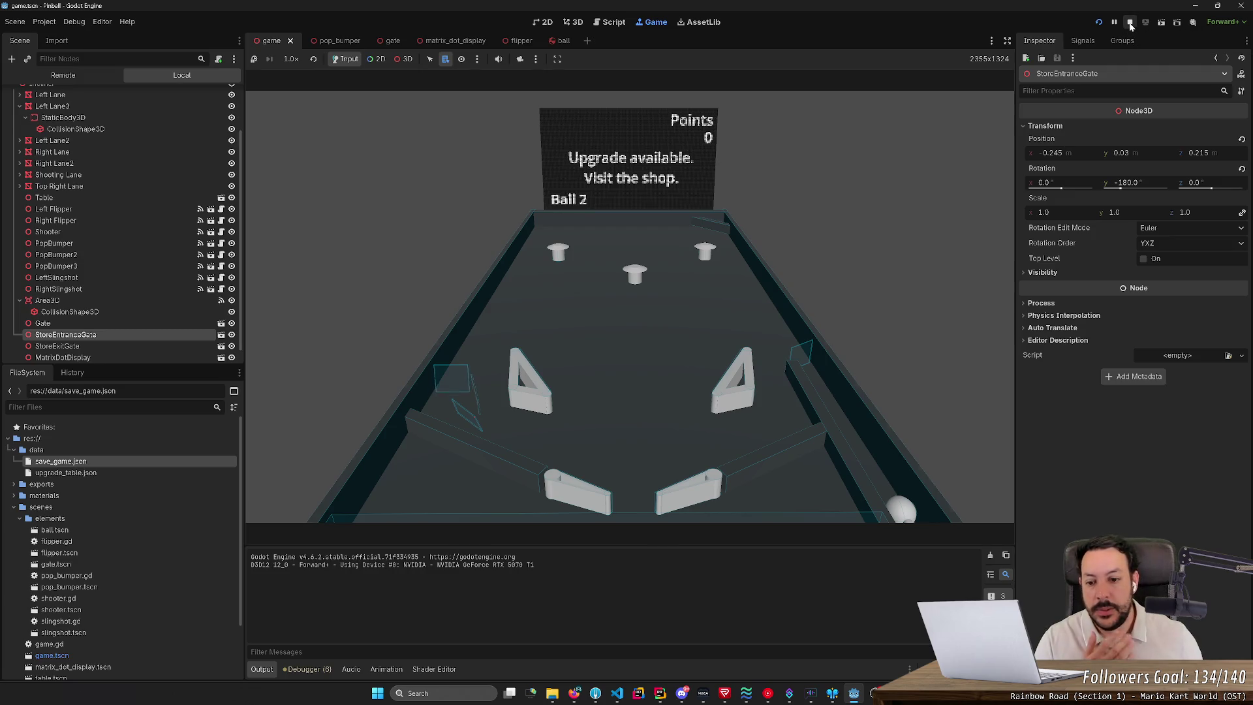
{"action": "key", "text": "r"}
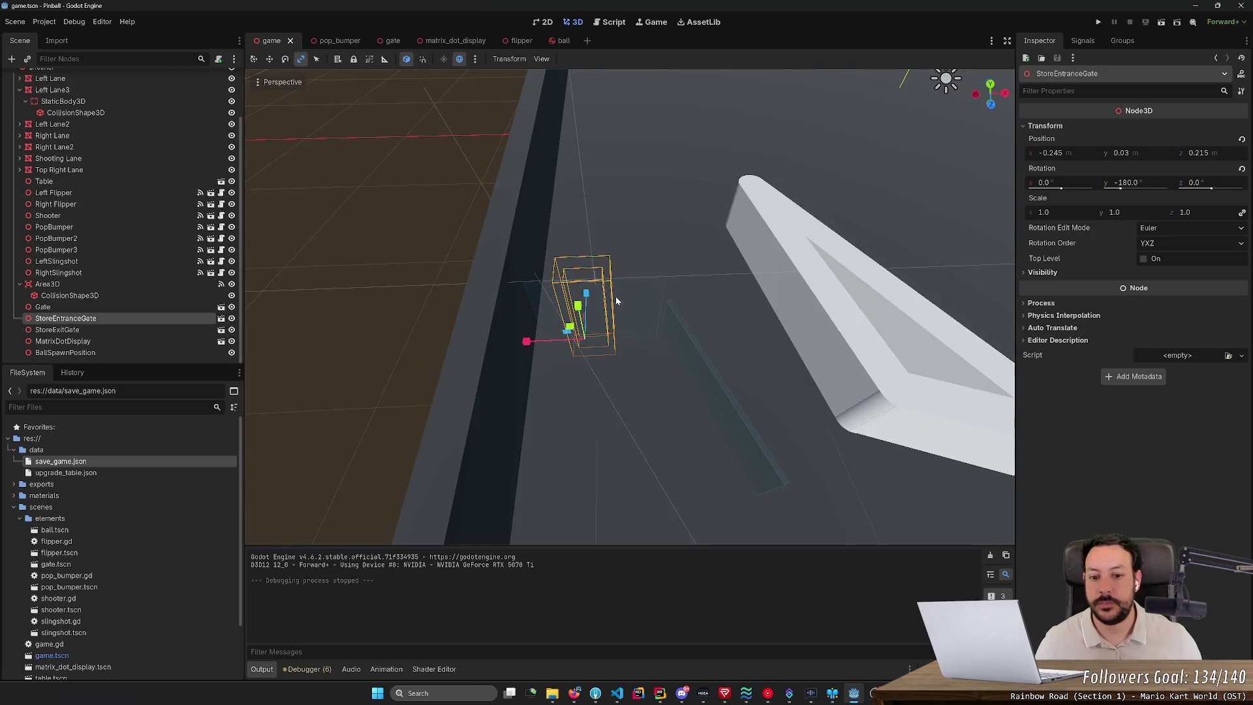
Narrow StoreEntranceGate to 0.743 X scale, lift it to y 0.041, and test-run
{"action": "mouse_move", "coordinate": [527, 341]}
{"action": "left_mouse_down"}
{"action": "mouse_move", "coordinate": [1162, 306]}
{"action": "mouse_move", "coordinate": [1024, 279]}
{"action": "left_mouse_up"}
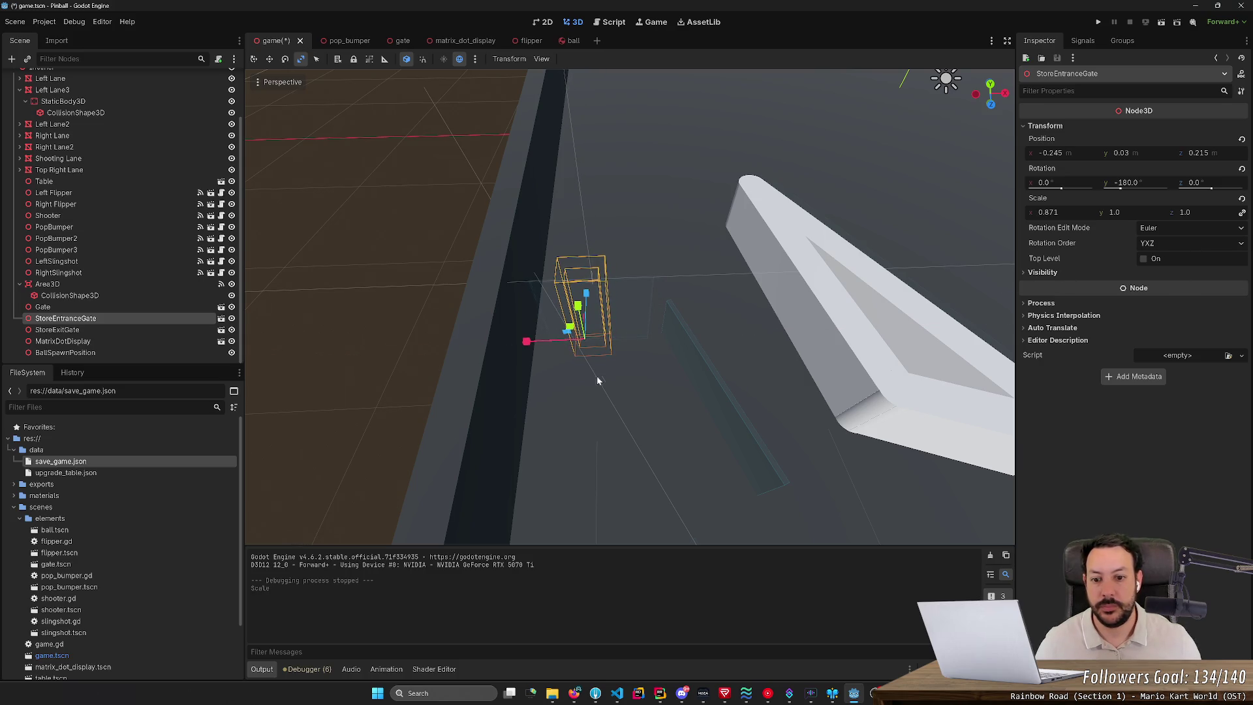
{"action": "mouse_move", "coordinate": [527, 342]}
{"action": "left_mouse_down"}
{"action": "mouse_move", "coordinate": [886, 339]}
{"action": "mouse_move", "coordinate": [789, 338]}
{"action": "left_mouse_up"}
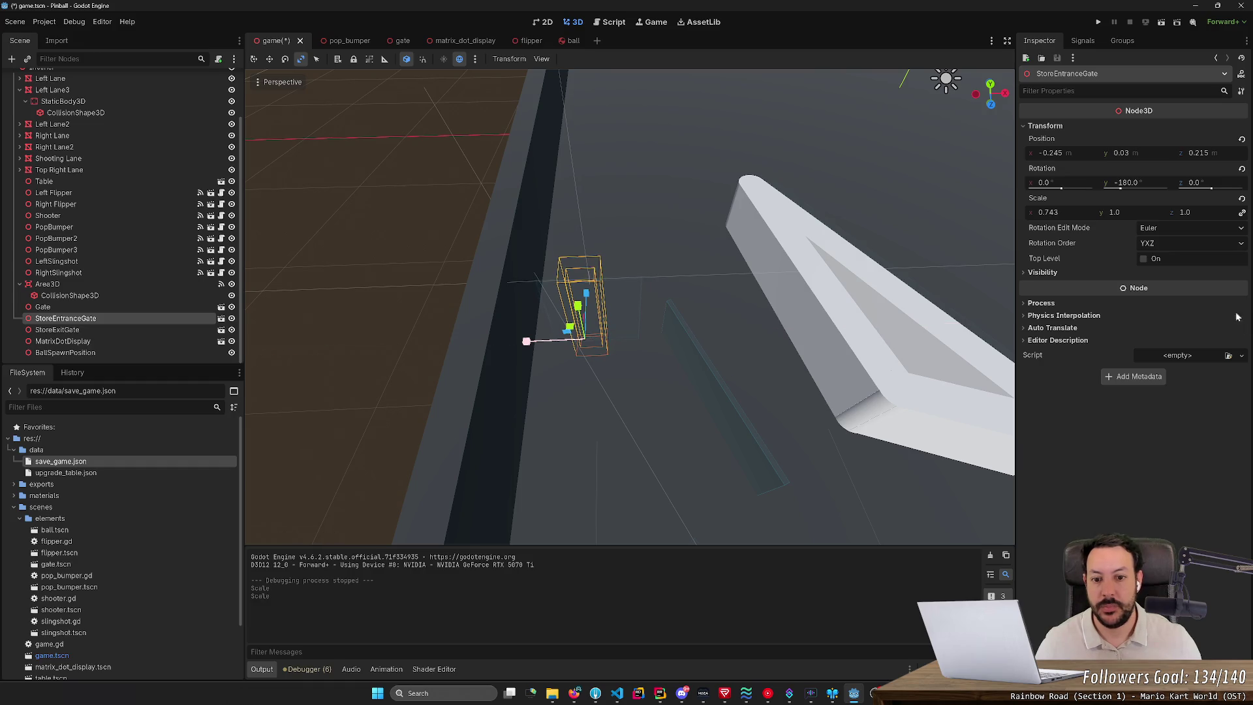
{"action": "key", "text": "e"}
{"action": "key", "text": "w"}
{"action": "left_click_drag", "start_coordinate": [580, 321], "coordinate": [587, 284]}
{"action": "left_click", "coordinate": [1098, 21]}
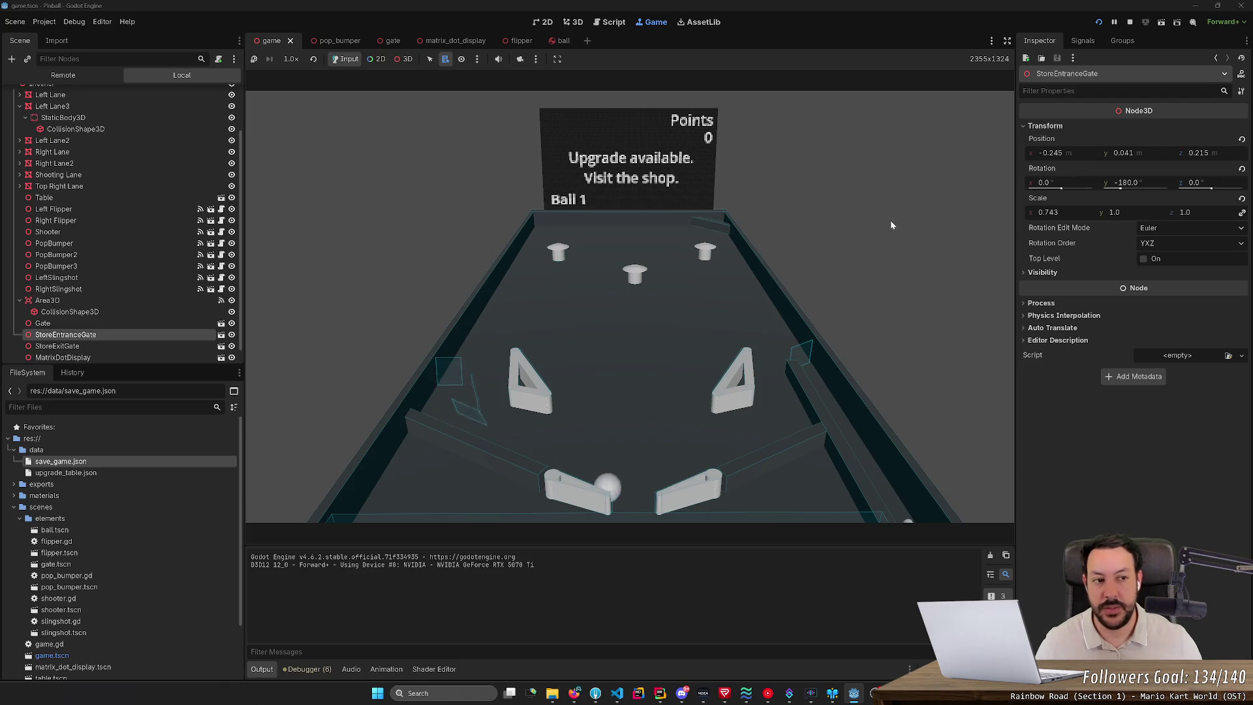
{"action": "left_click", "coordinate": [1130, 21]}
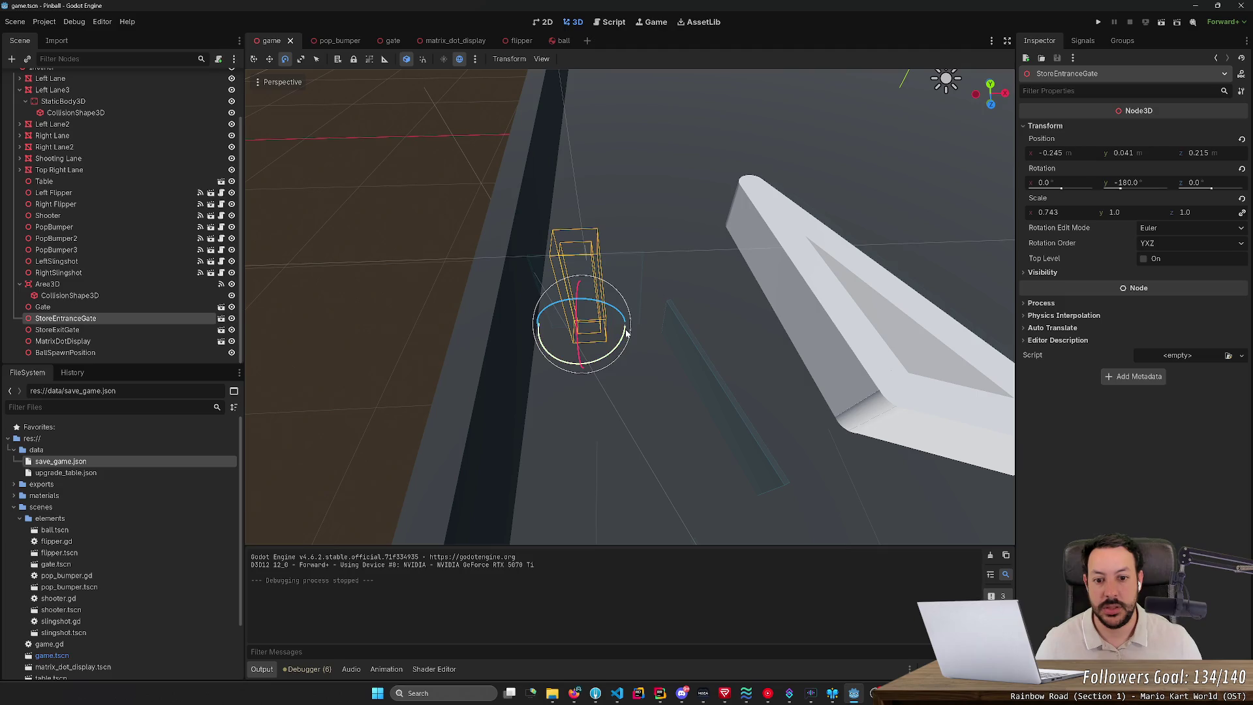
Rotate the gate to 160.2° Y, shift it toward the lane, and run the game
{"action": "left_click_drag", "start_coordinate": [622, 335], "coordinate": [613, 345]}
{"action": "key", "text": "w"}
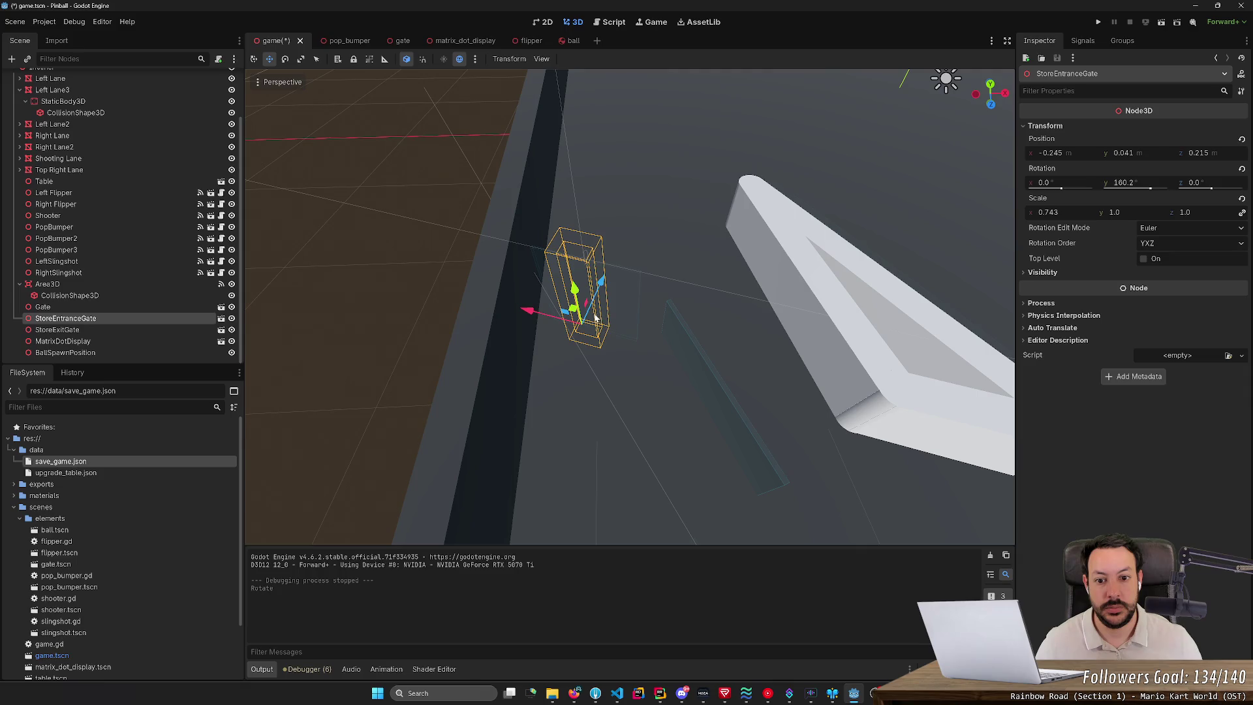
{"action": "left_click_drag", "start_coordinate": [573, 308], "coordinate": [588, 295]}
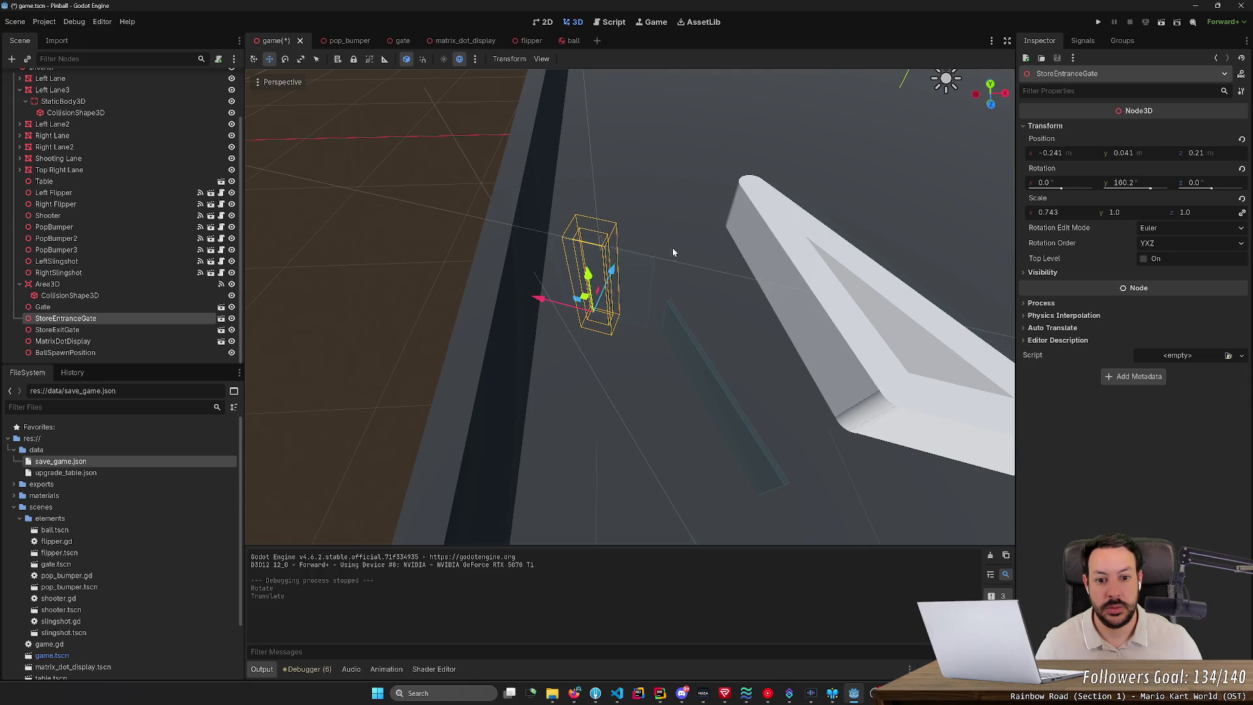
{"action": "left_click", "coordinate": [1098, 21]}
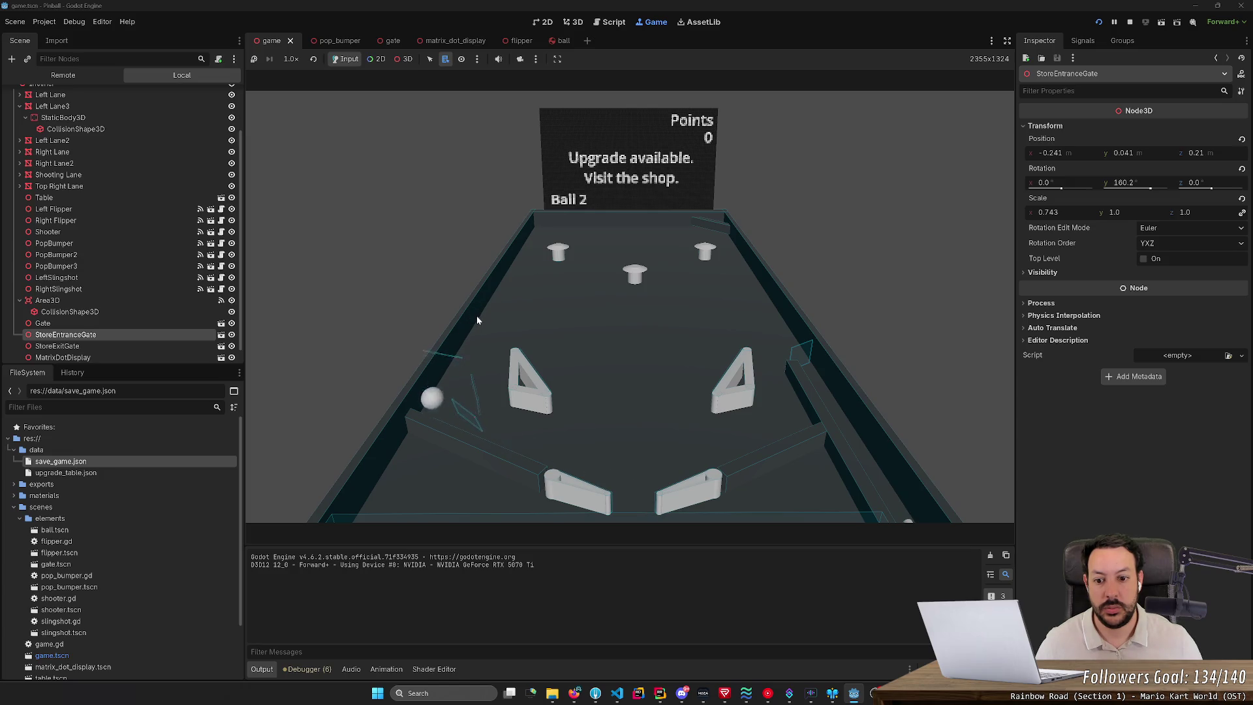
Stop the game, move Left Lane3 to -0.207, 0.04, 0.25, and select StoreExitGate
{"action": "left_click", "coordinate": [1130, 22]}
{"action": "left_click", "coordinate": [708, 345]}
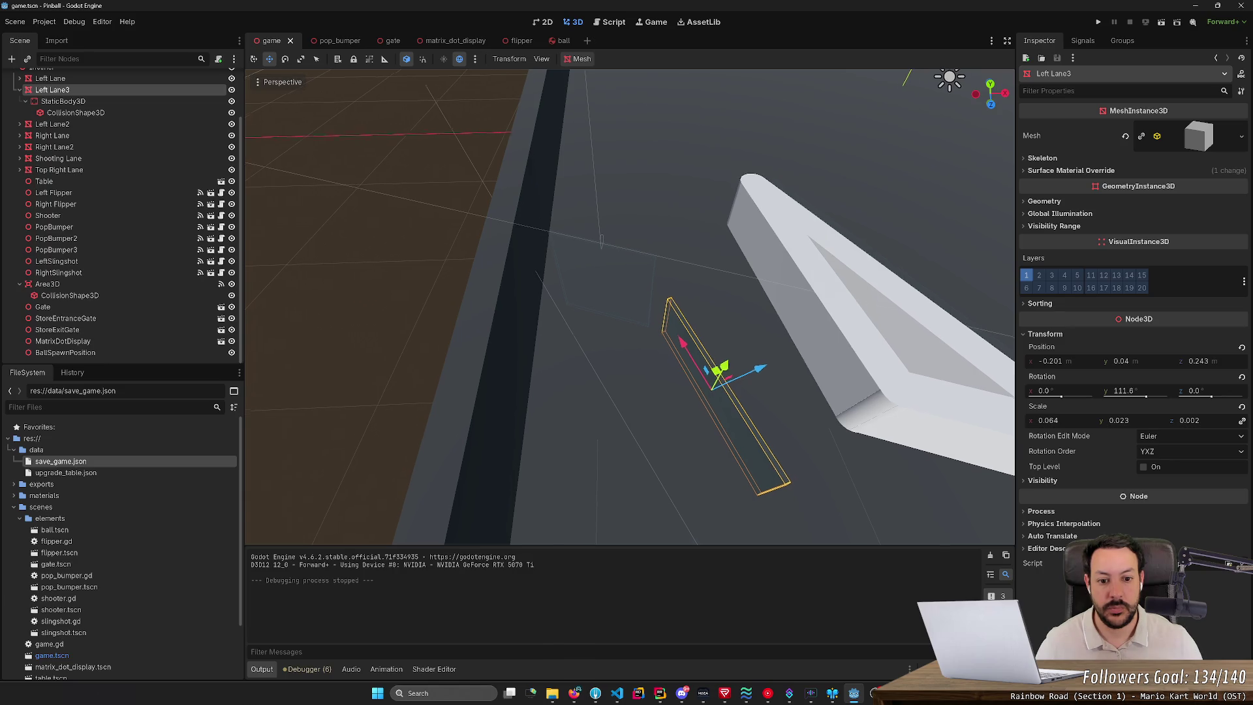
{"action": "mouse_move", "coordinate": [723, 369]}
{"action": "left_mouse_down"}
{"action": "mouse_move", "coordinate": [740, 379]}
{"action": "mouse_move", "coordinate": [659, 378]}
{"action": "left_mouse_up"}
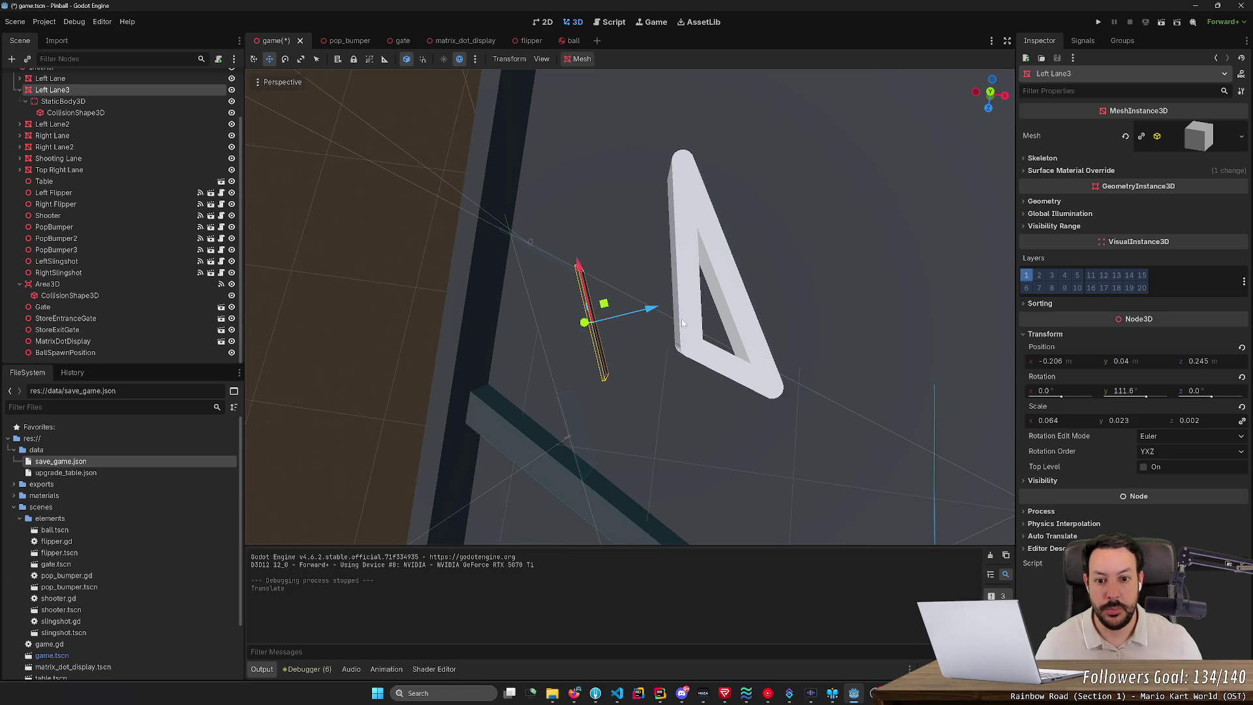
{"action": "left_click_drag", "start_coordinate": [579, 267], "coordinate": [615, 259]}
{"action": "scroll", "coordinate": [615, 259], "scroll_direction": "up", "scroll_amount": 3}
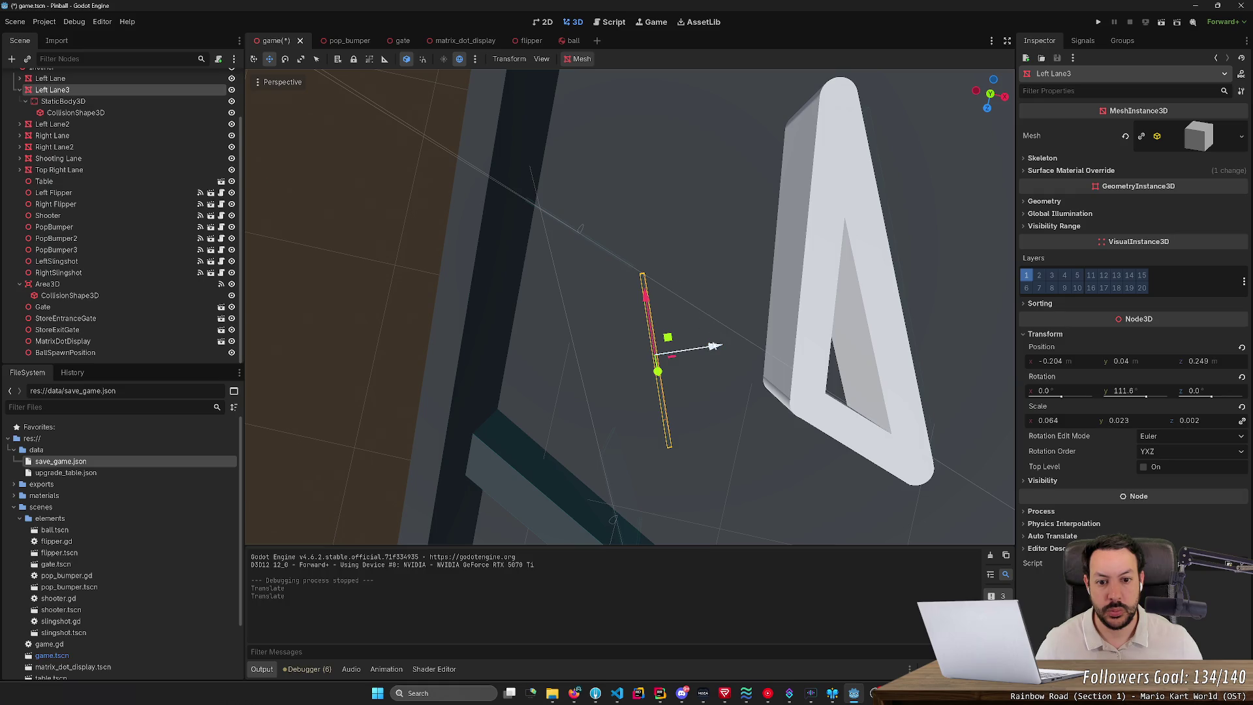
{"action": "left_click_drag", "start_coordinate": [716, 346], "coordinate": [710, 347]}
{"action": "scroll", "coordinate": [407, 300], "scroll_direction": "down", "scroll_amount": 3}
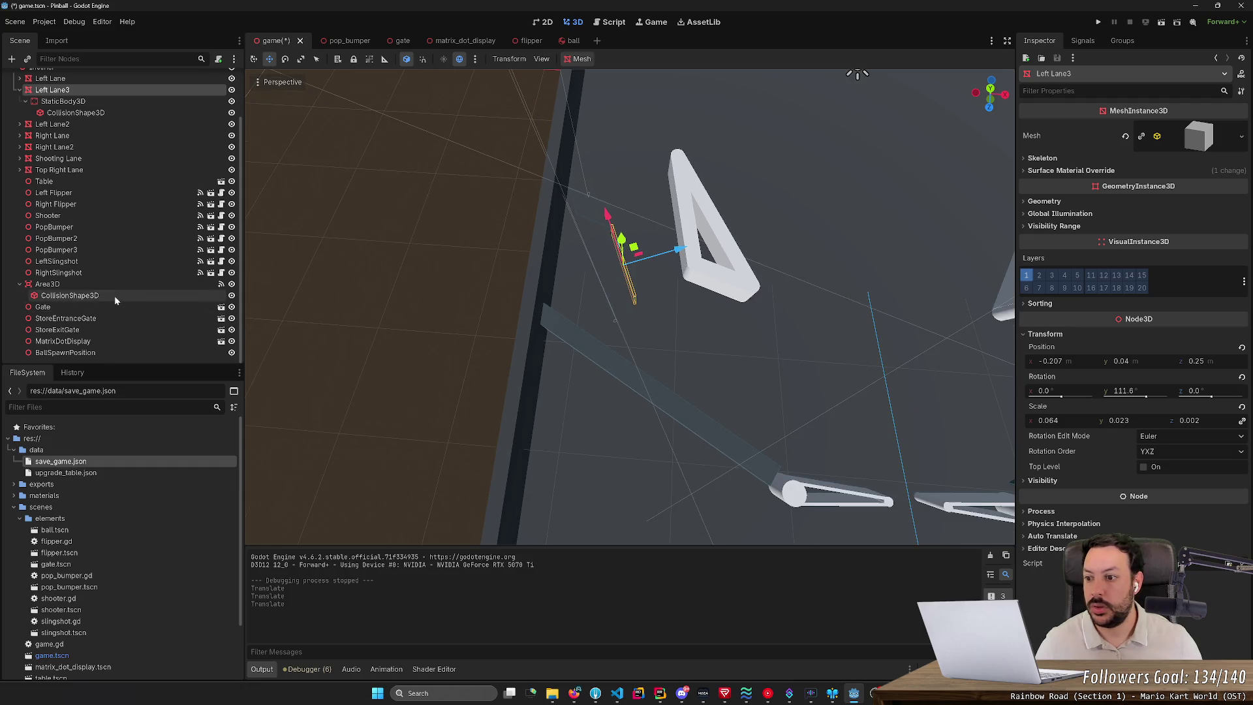
{"action": "left_click", "coordinate": [128, 331]}
Delete the old StoreExitGate node and select StoreEntranceGate
{"action": "key", "text": "Delete"}
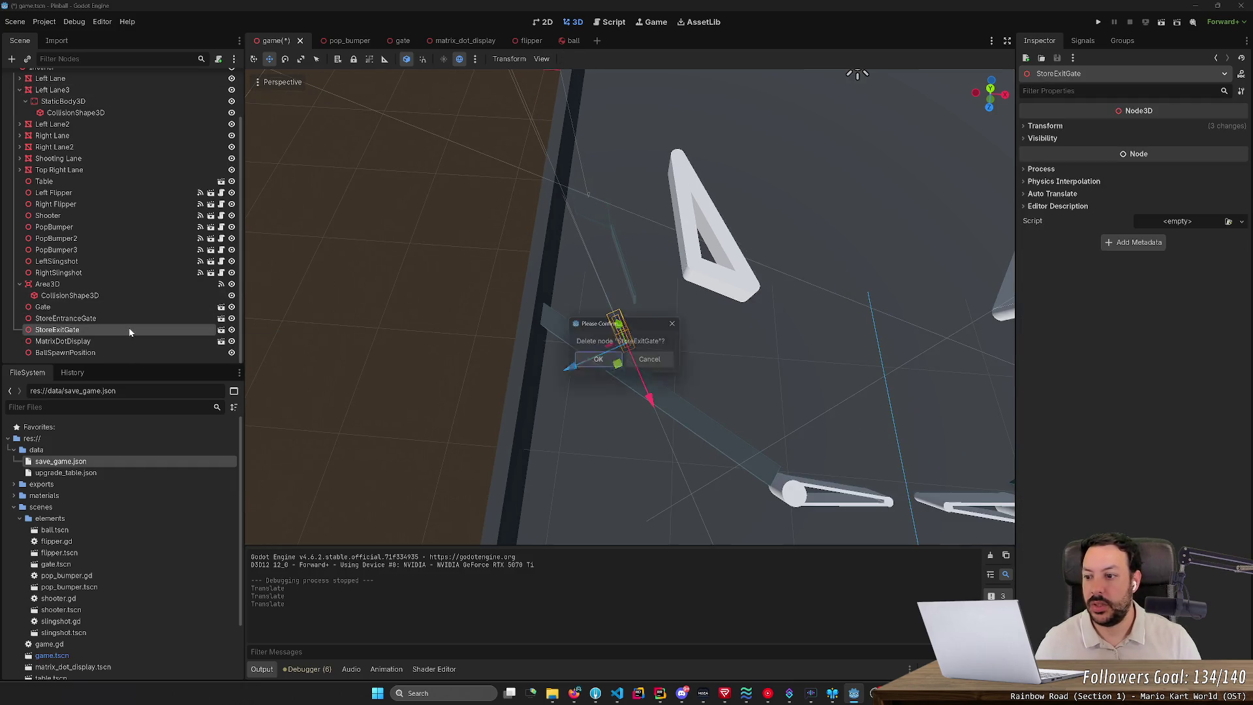
{"action": "key", "text": "Return"}
{"action": "left_click", "coordinate": [128, 330]}
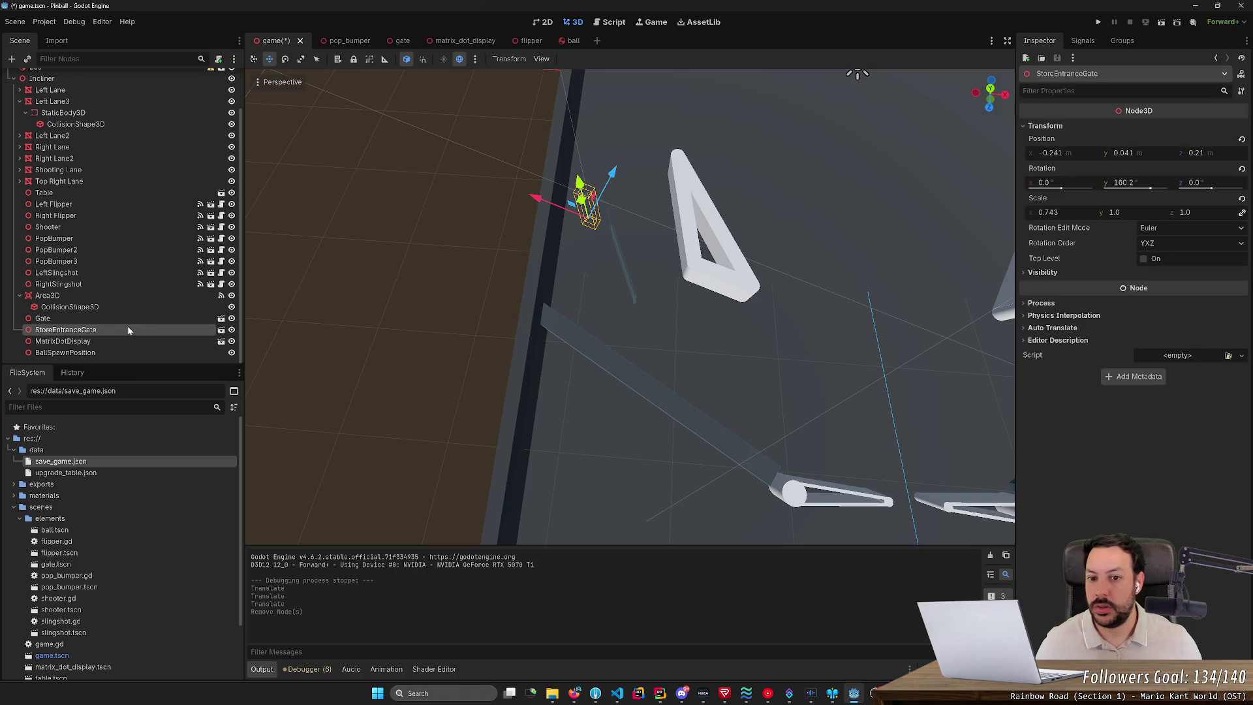
{"action": "key", "text": "ctrl+v"}
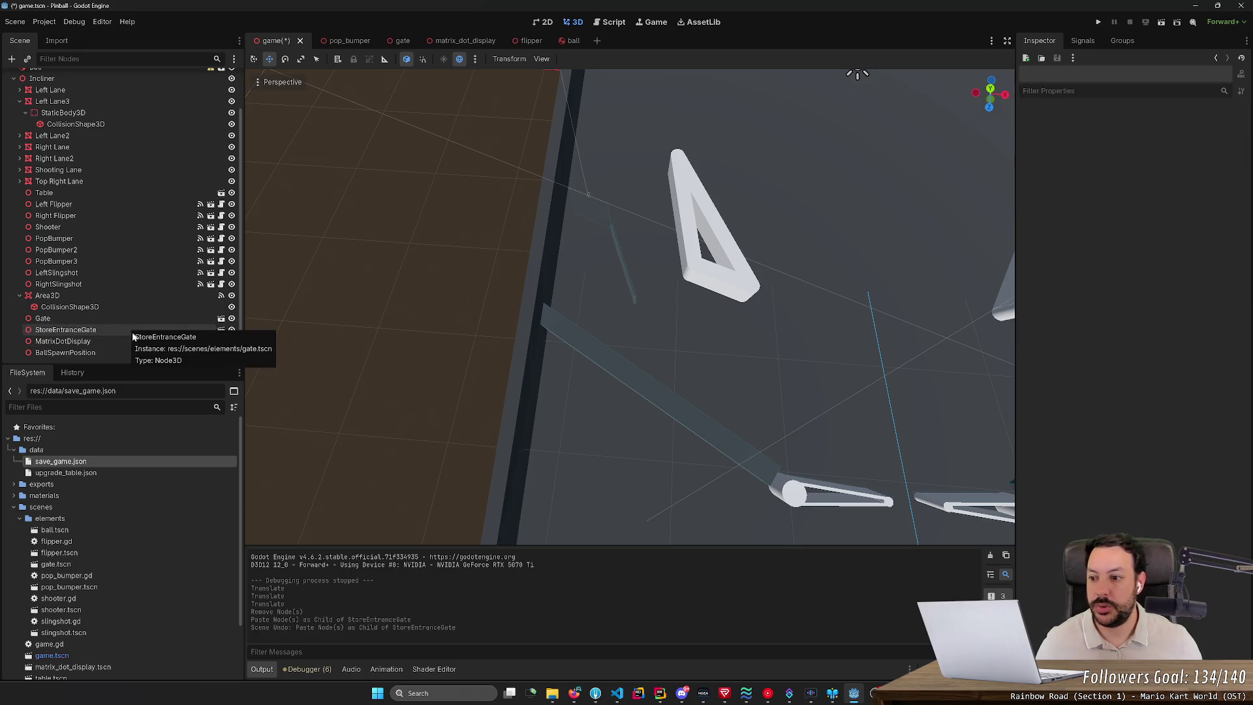
{"action": "key", "text": "ctrl+z"}
Duplicate StoreEntranceGate and rename the copy StoreExitGate
{"action": "key", "text": "ctrl+d"}
{"action": "double_click", "coordinate": [135, 341]}
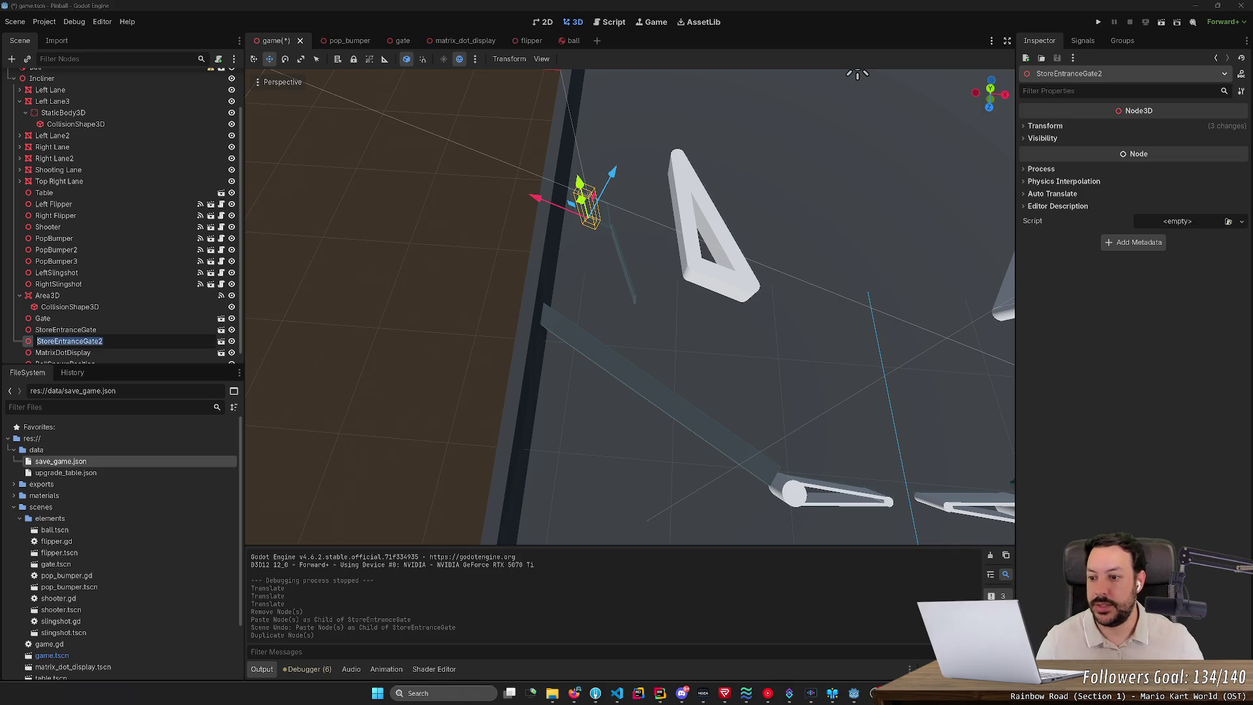
{"action": "key", "text": "BackSpace"}
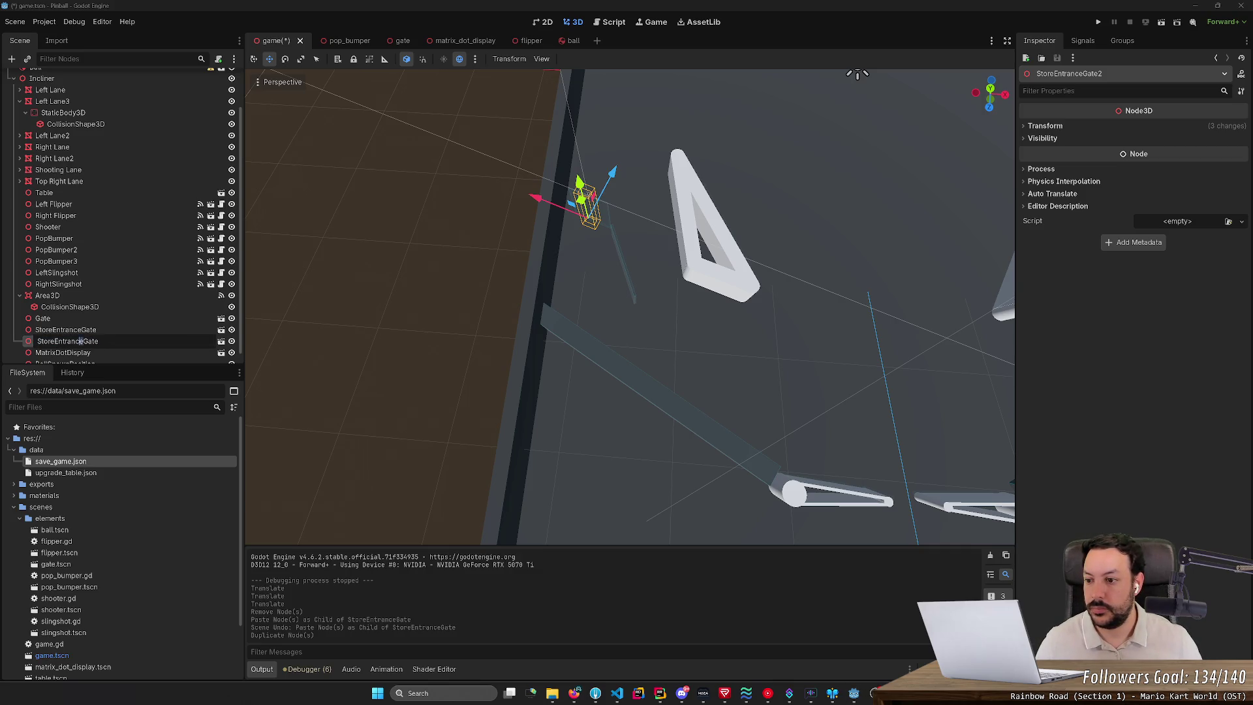
{"action": "type", "text": "Exit"}
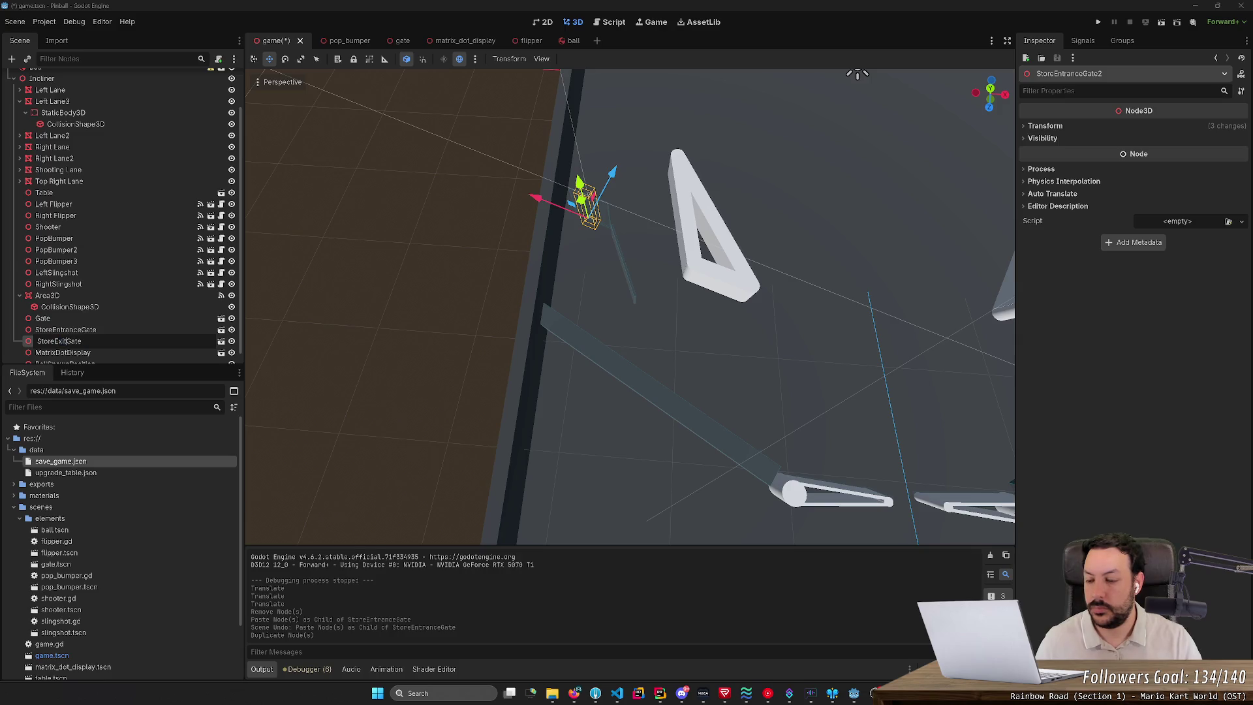
{"action": "key", "text": "Return"}
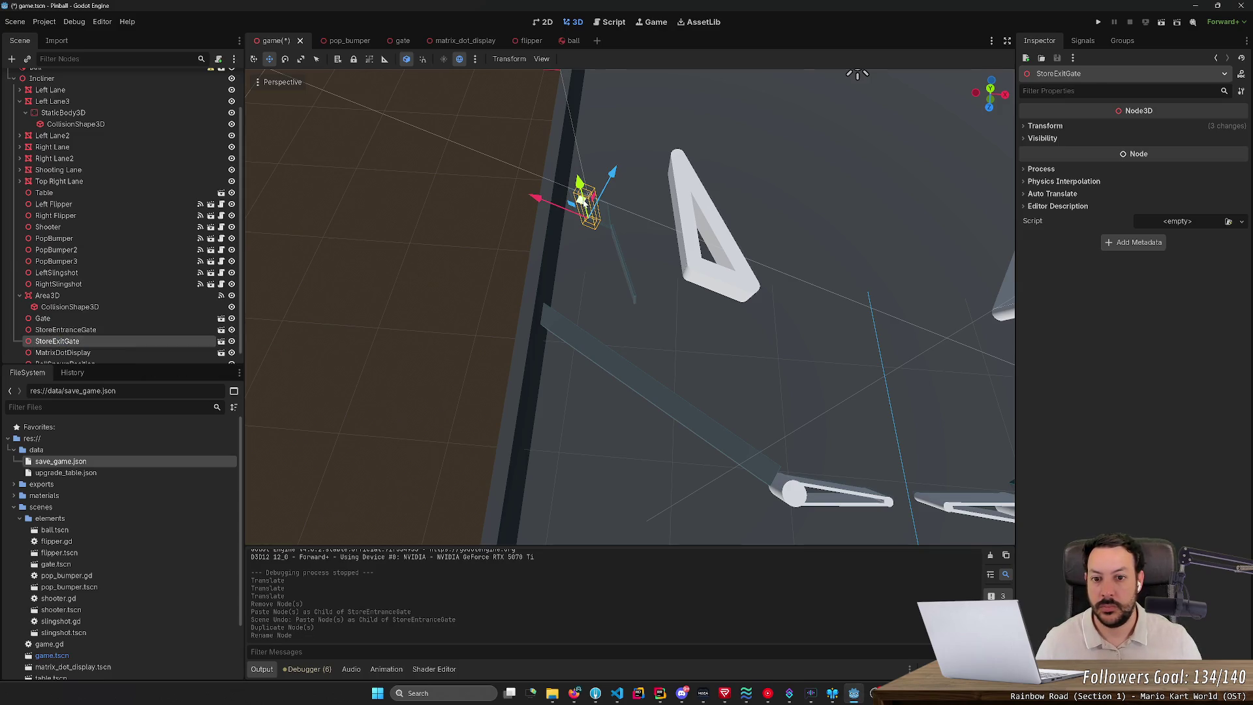
Move StoreExitGate onto the ramp lane and rotate it to 60.2° around Y
{"action": "left_click_drag", "start_coordinate": [572, 203], "coordinate": [654, 335]}
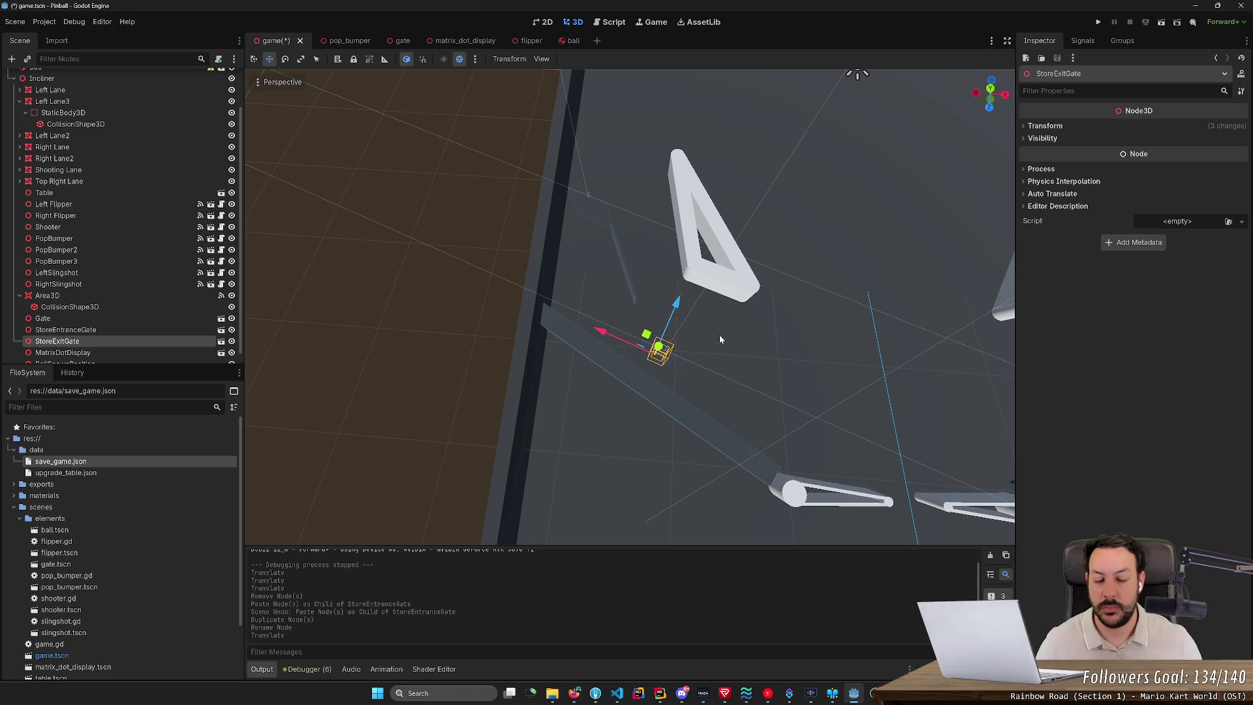
{"action": "scroll", "coordinate": [720, 339], "scroll_direction": "up", "scroll_amount": 3}
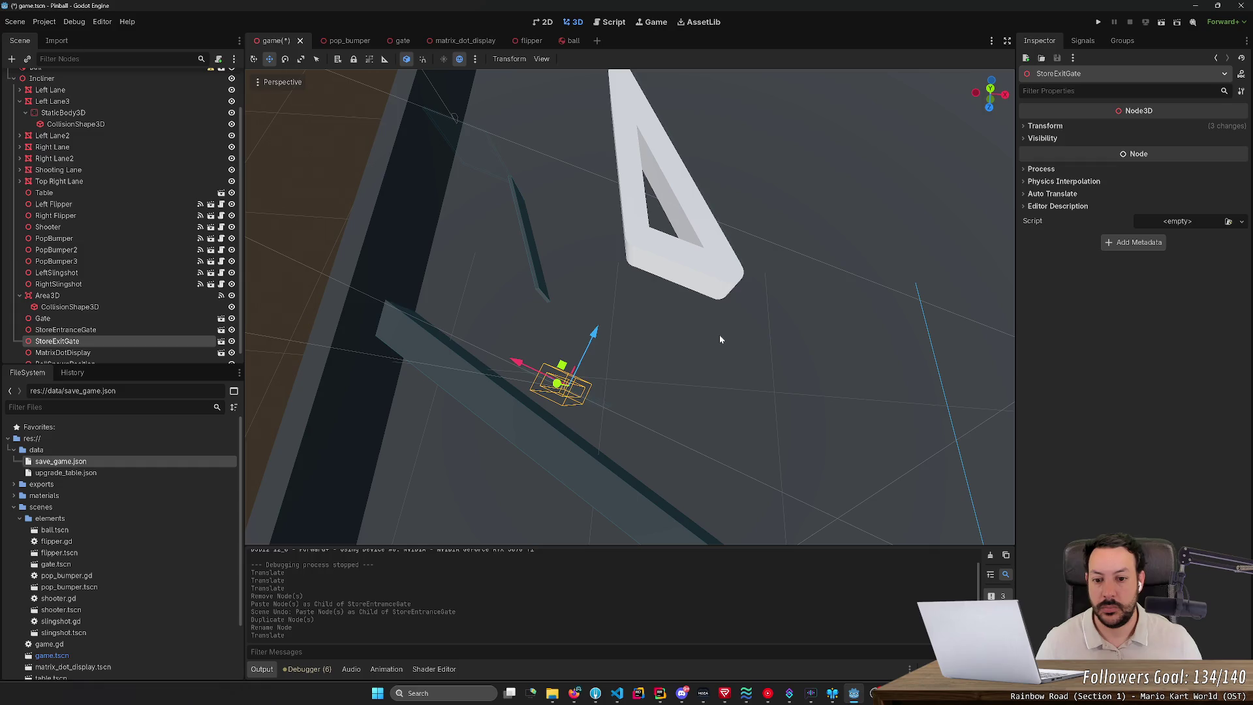
{"action": "key", "text": "e"}
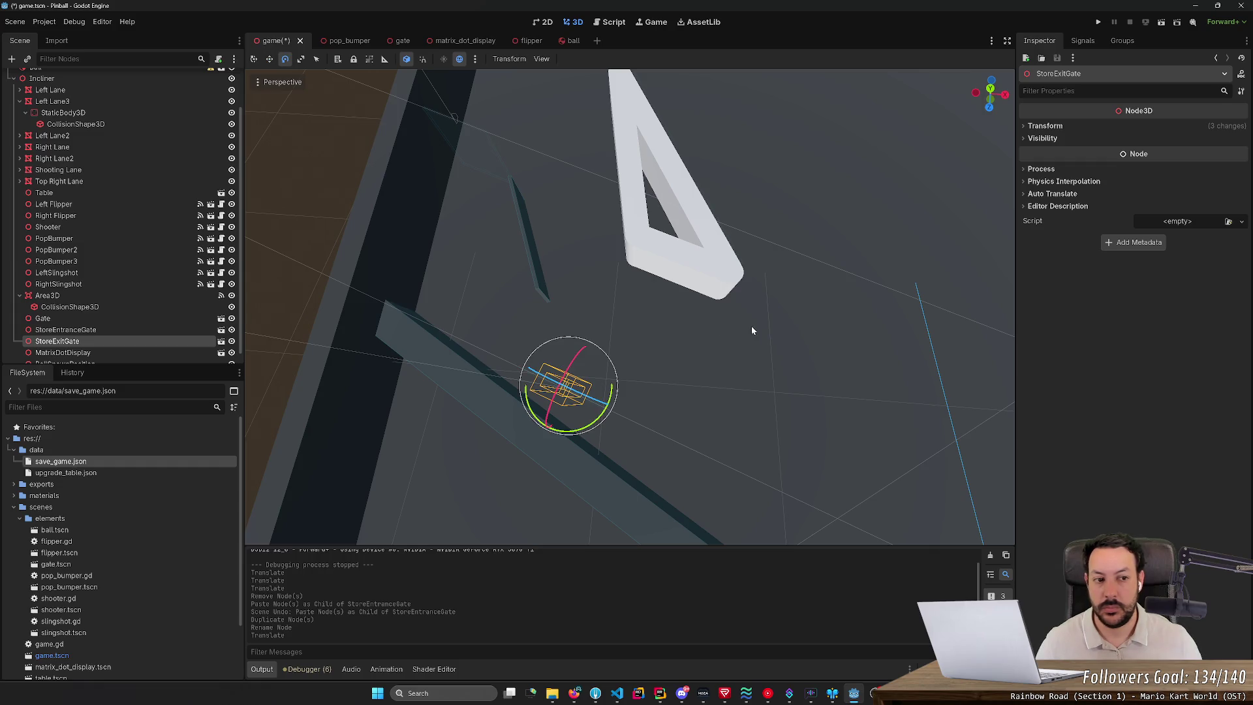
{"action": "left_click", "coordinate": [1044, 125]}
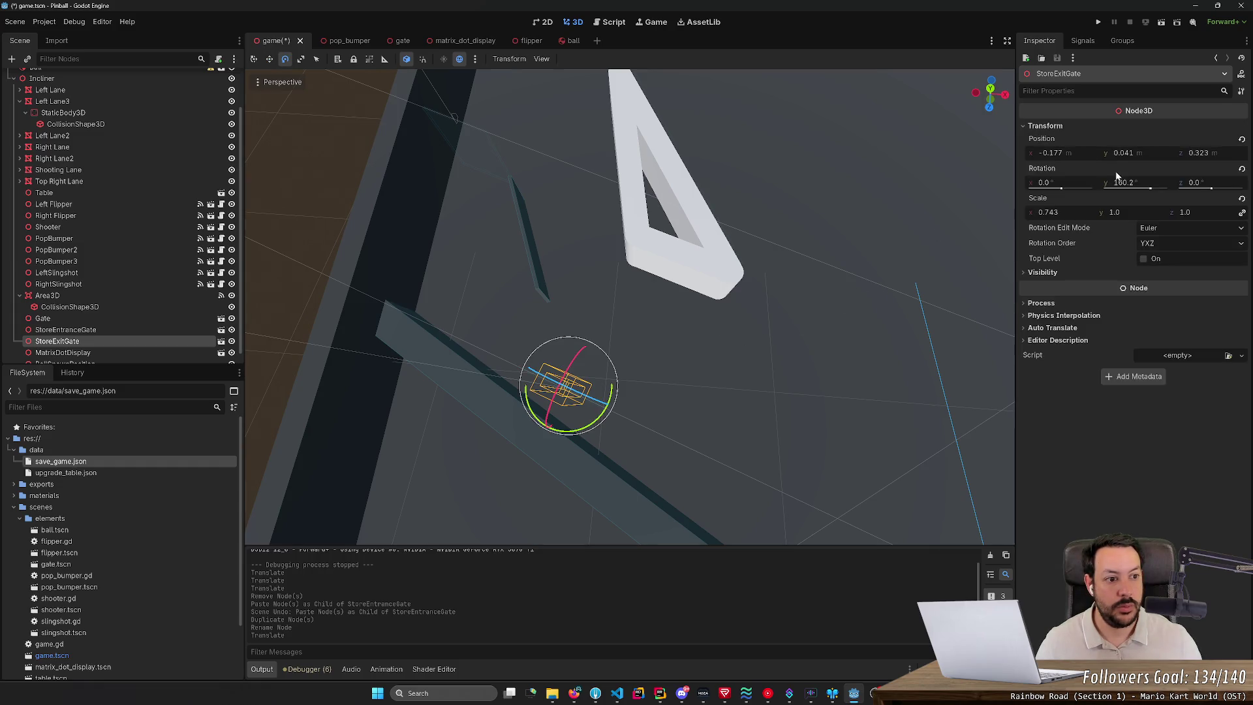
{"action": "left_click", "coordinate": [1123, 183]}
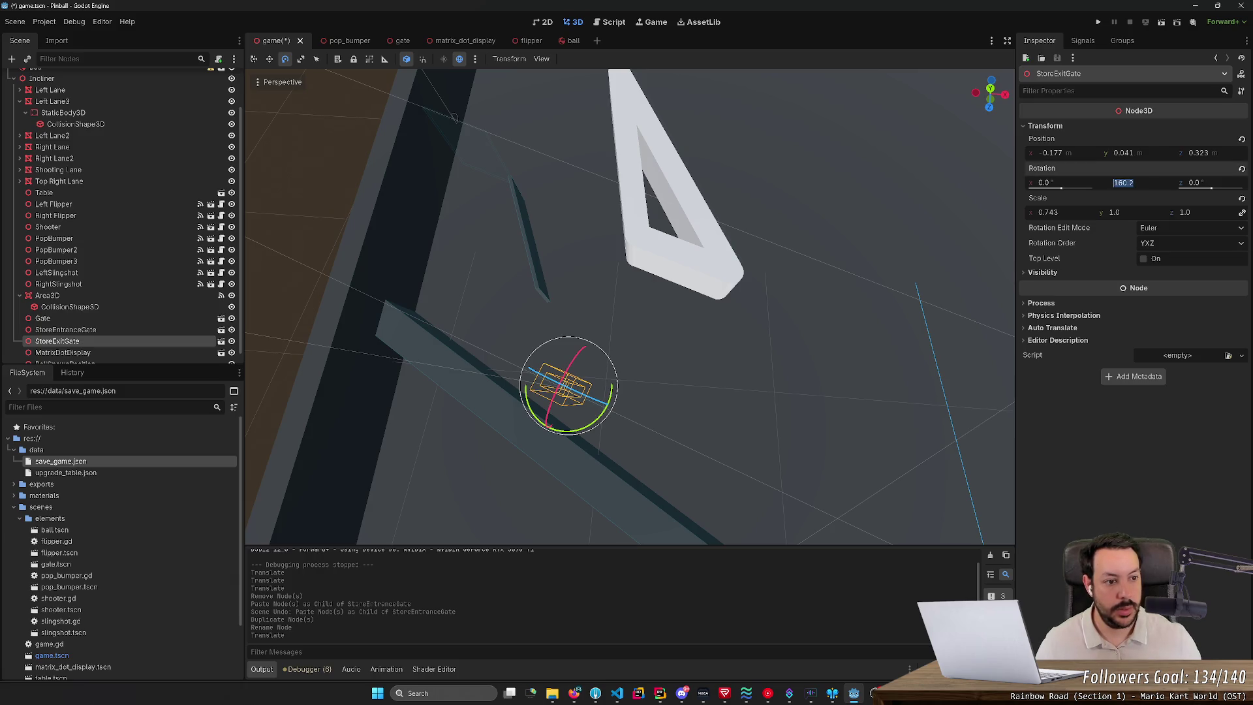
{"action": "key", "text": "Return"}
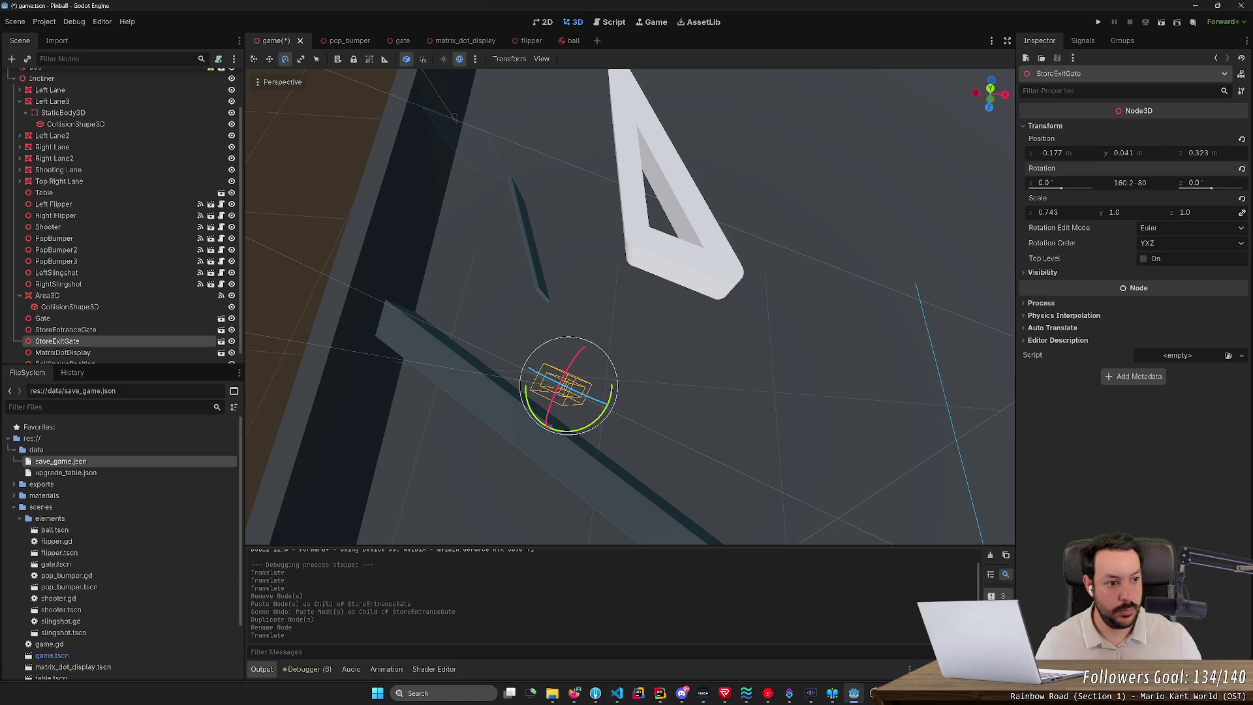
{"action": "key", "text": "Return"}
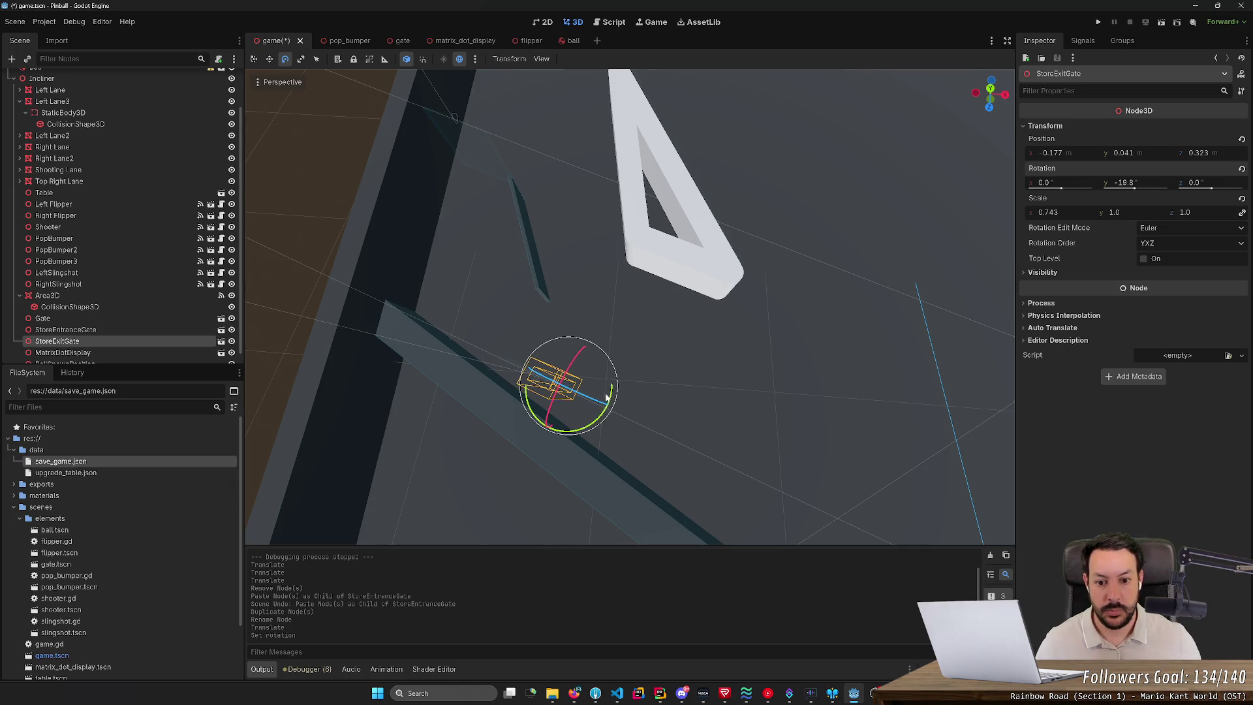
{"action": "left_click_drag", "start_coordinate": [607, 398], "coordinate": [617, 336]}
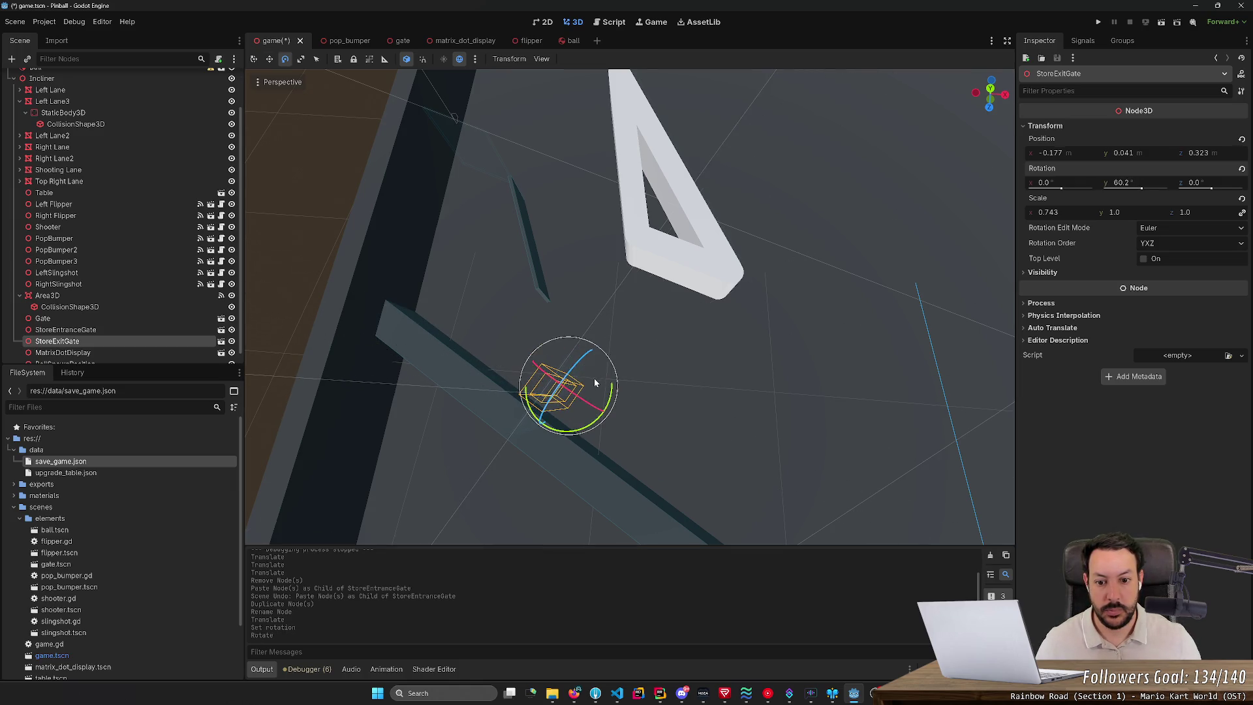
Nudge the gate to -0.192, 0.041, 0.298 and run the game to test it
{"action": "key", "text": "w"}
{"action": "left_click_drag", "start_coordinate": [589, 385], "coordinate": [565, 329]}
{"action": "left_click", "coordinate": [1098, 22]}
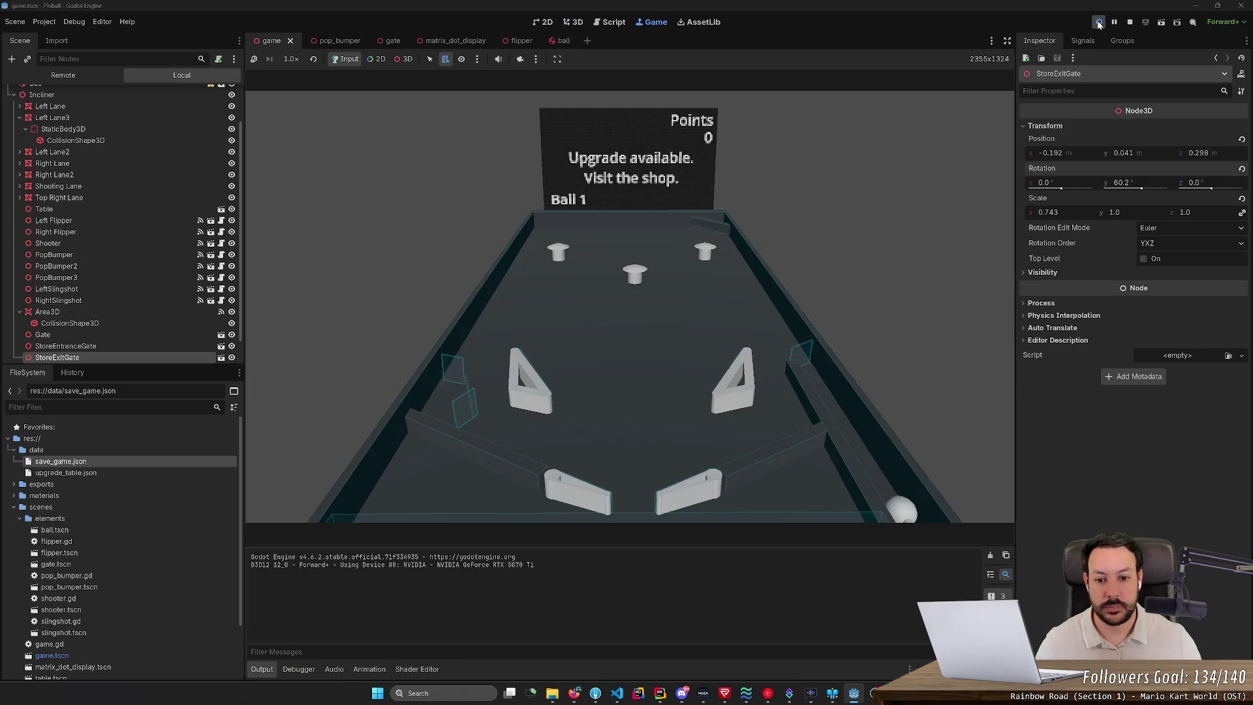
Launch the ball, stop the test, and lower StoreExitGate to -0.194, 0.03, 0.301
{"action": "key", "text": "space"}
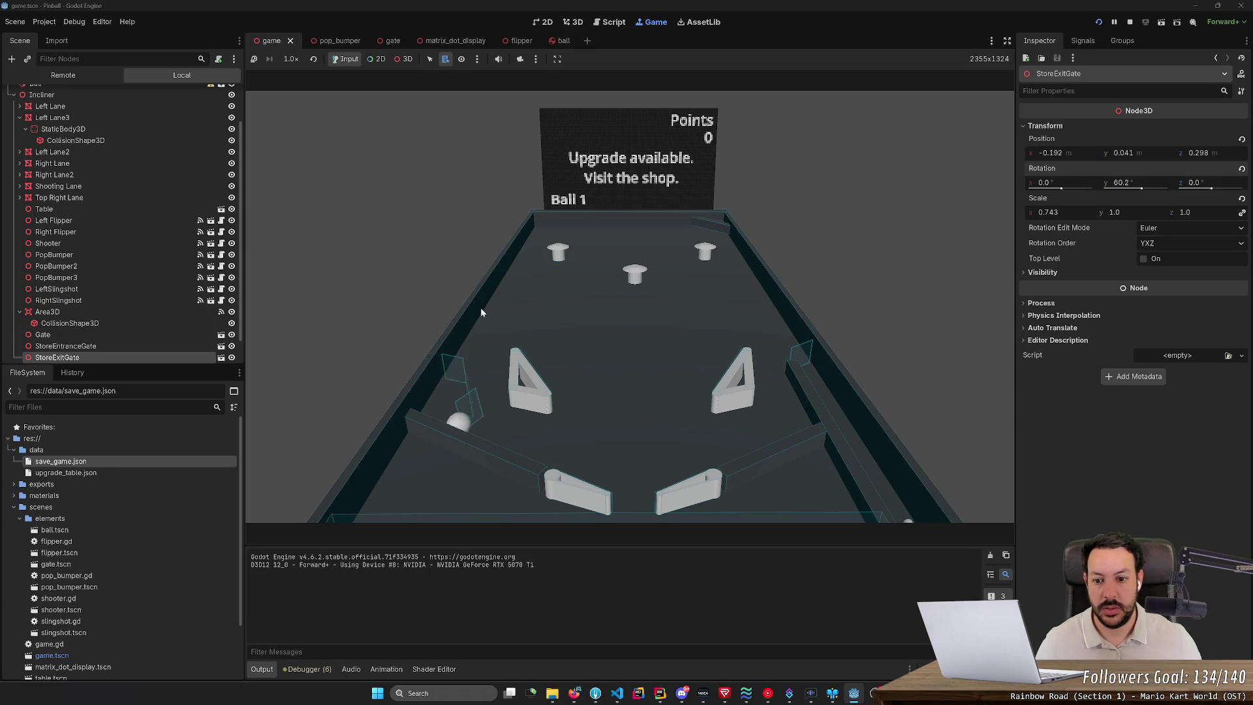
{"action": "left_click", "coordinate": [1129, 22]}
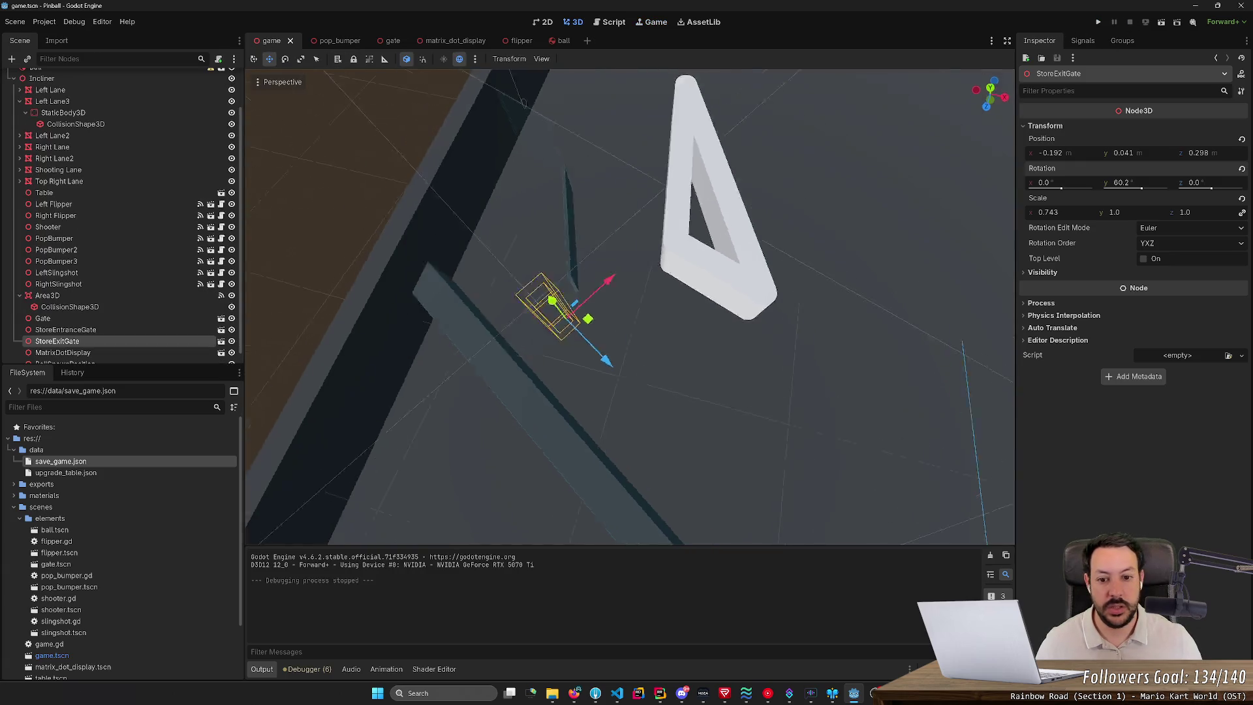
{"action": "left_click_drag", "start_coordinate": [640, 316], "coordinate": [629, 413]}
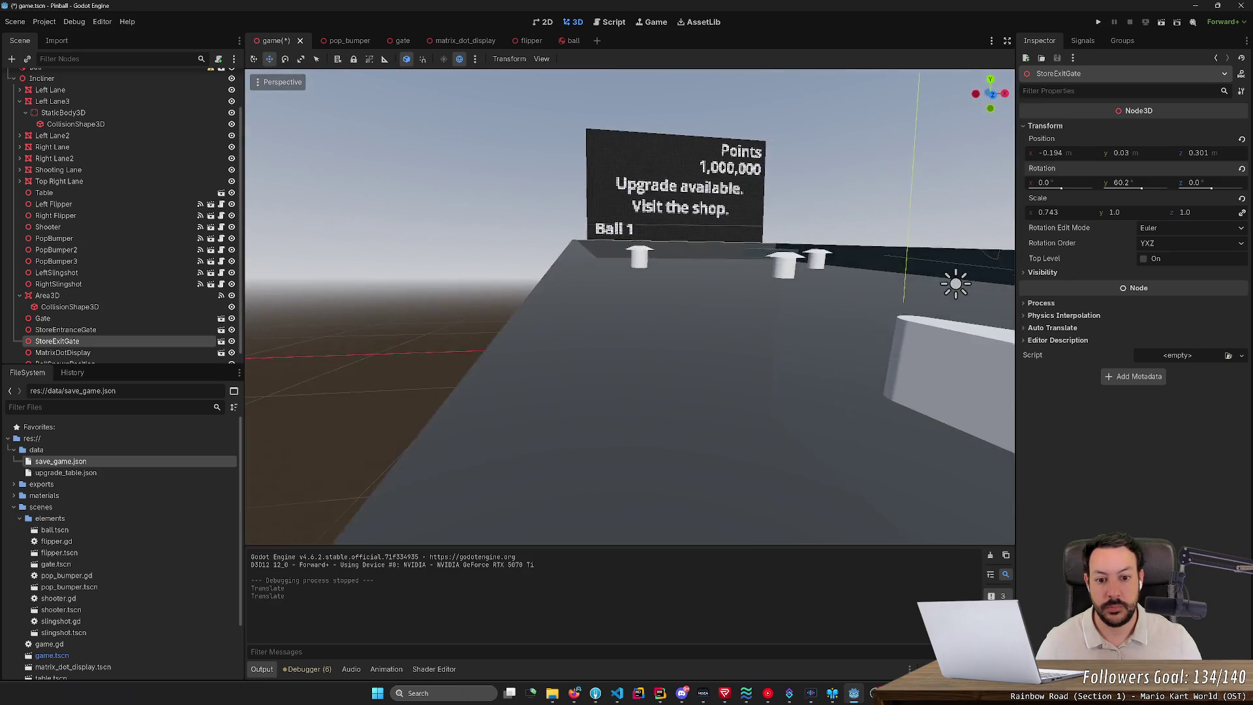
Shift StoreEntranceGate along X to -0.244, 0.033, 0.209 and relaunch the game
{"action": "left_click", "coordinate": [139, 330]}
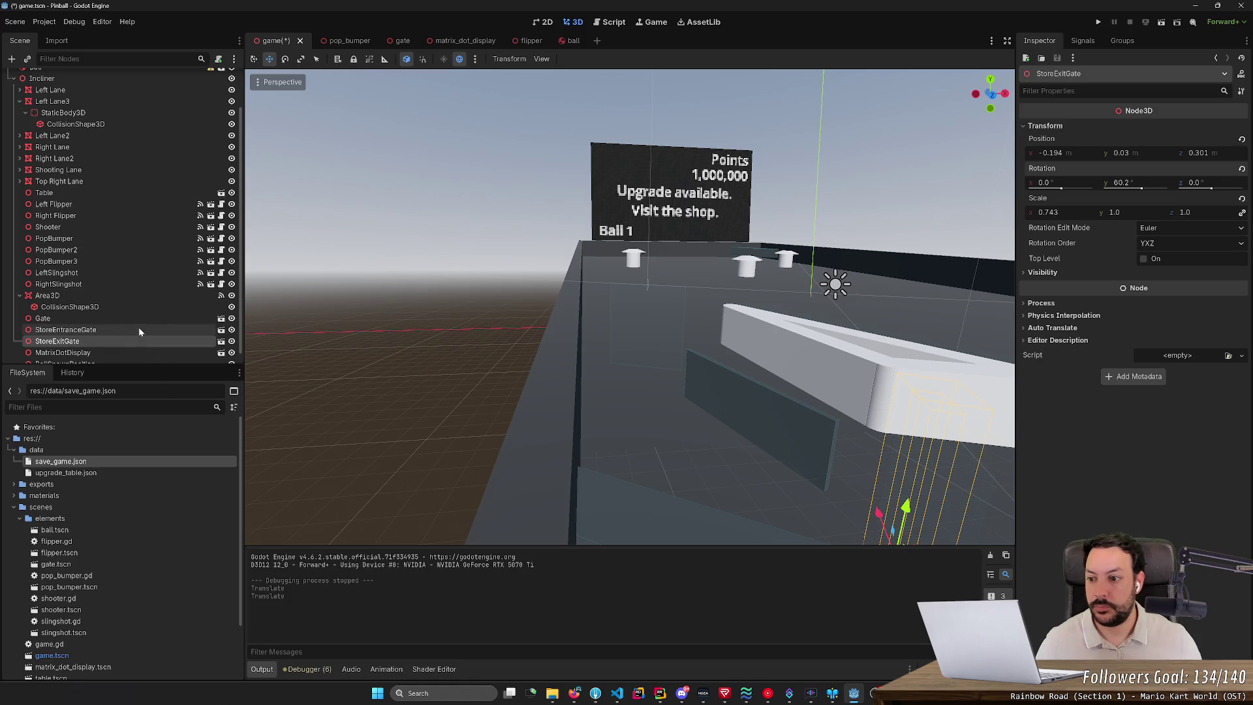
{"action": "mouse_move", "coordinate": [583, 361]}
{"action": "left_mouse_down"}
{"action": "mouse_move", "coordinate": [586, 420]}
{"action": "mouse_move", "coordinate": [585, 398]}
{"action": "left_mouse_up"}
{"action": "key", "text": "q"}
{"action": "left_click", "coordinate": [1098, 22]}
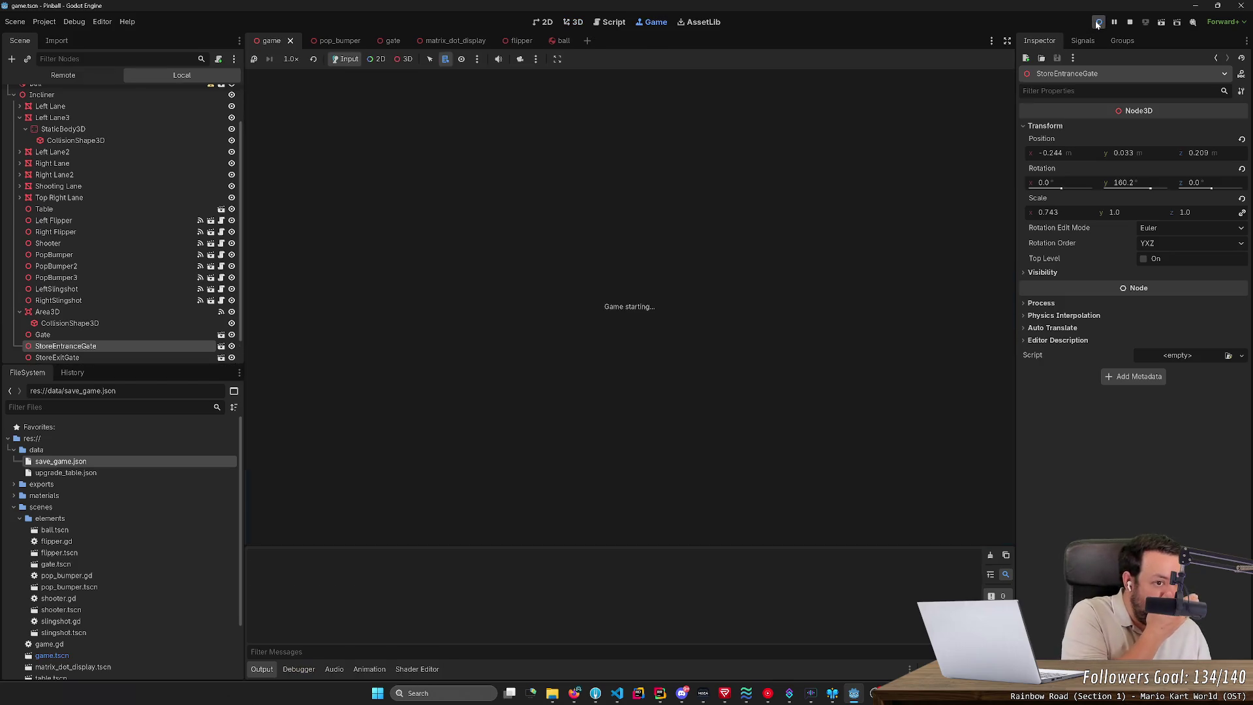
Launch the ball, stop the game, and move the editor view toward the angled block
{"action": "key", "text": "space"}
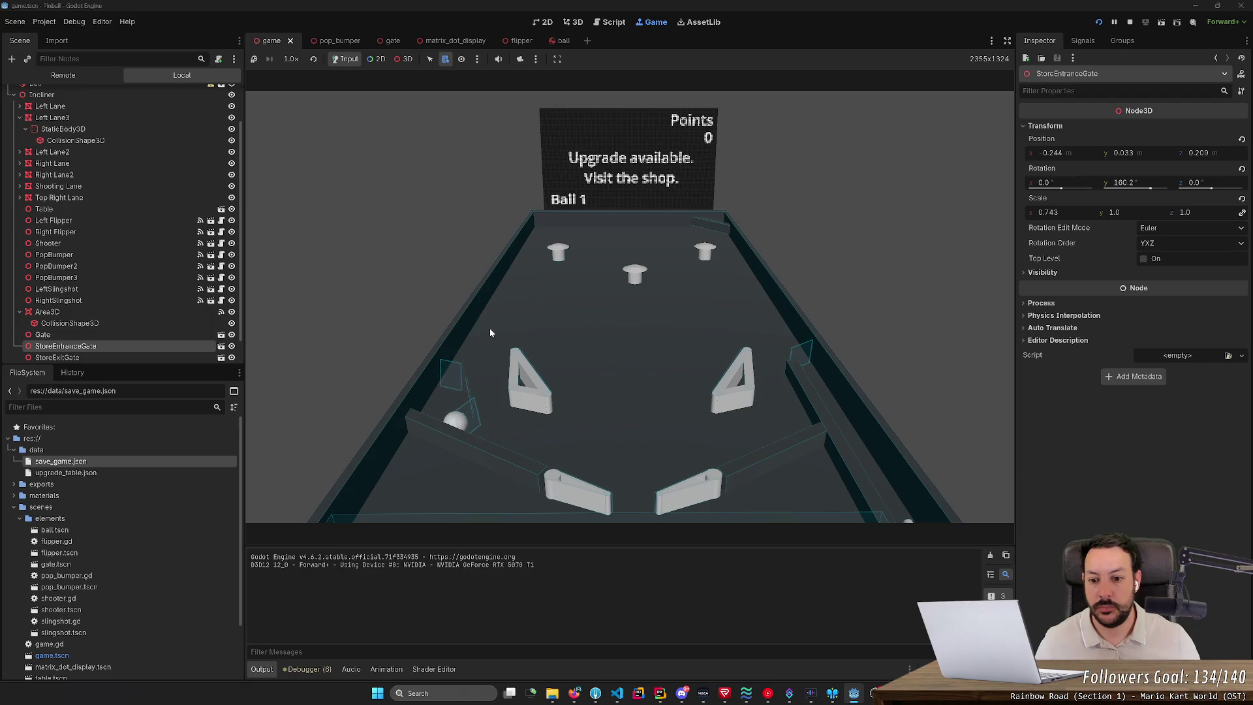
{"action": "left_click", "coordinate": [1131, 25]}
{"action": "key", "text": "w"}
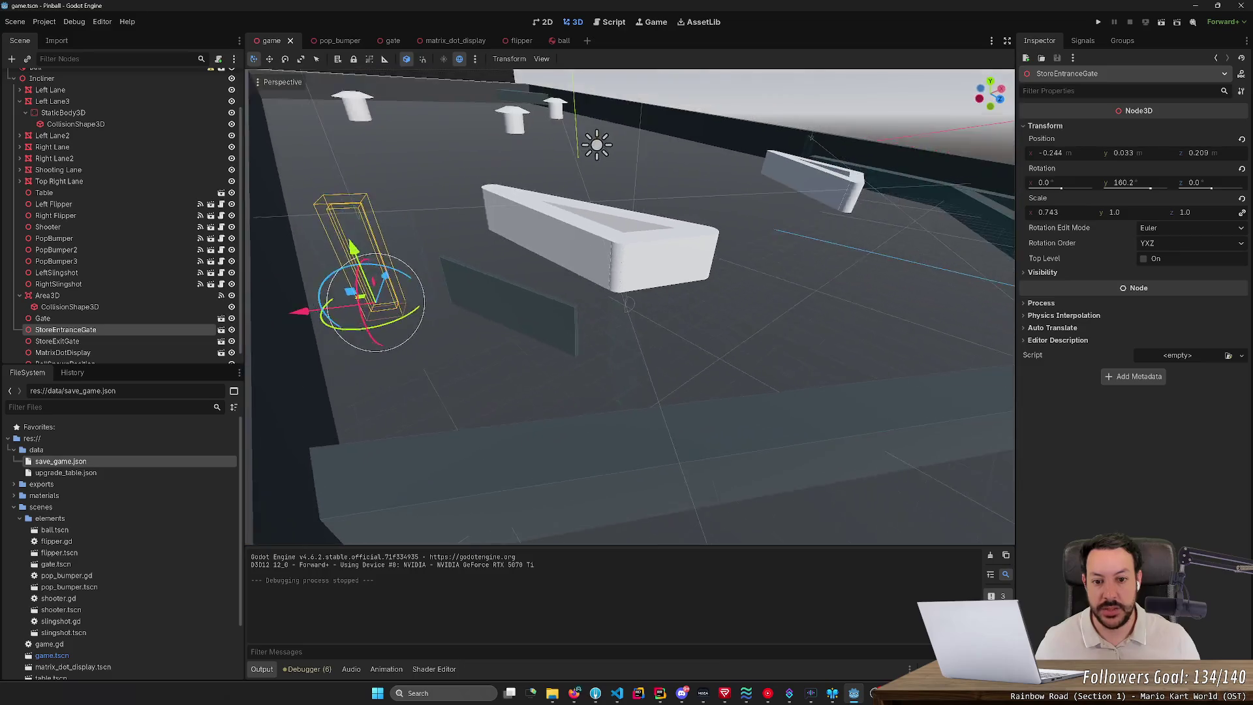
{"action": "scroll", "coordinate": [137, 350], "scroll_direction": "down", "scroll_amount": 1}
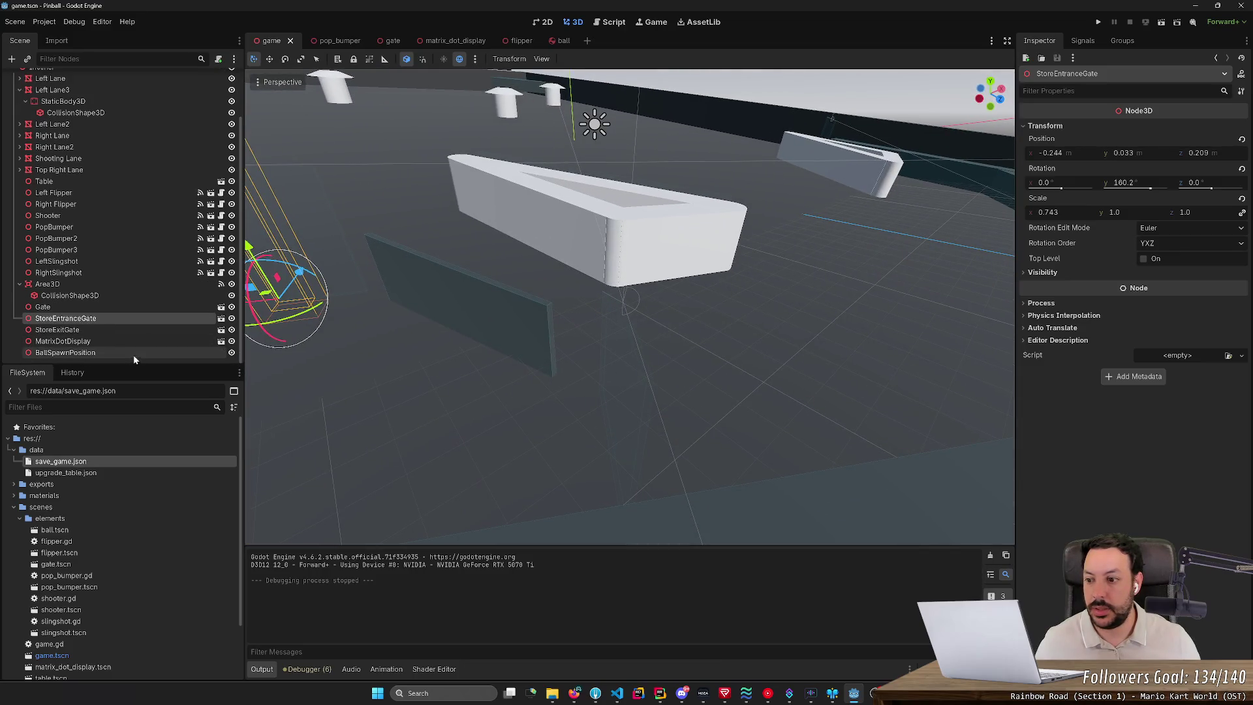
Set StoreExitGate's Y rotation to 240 and run the game again
{"action": "left_click", "coordinate": [138, 328]}
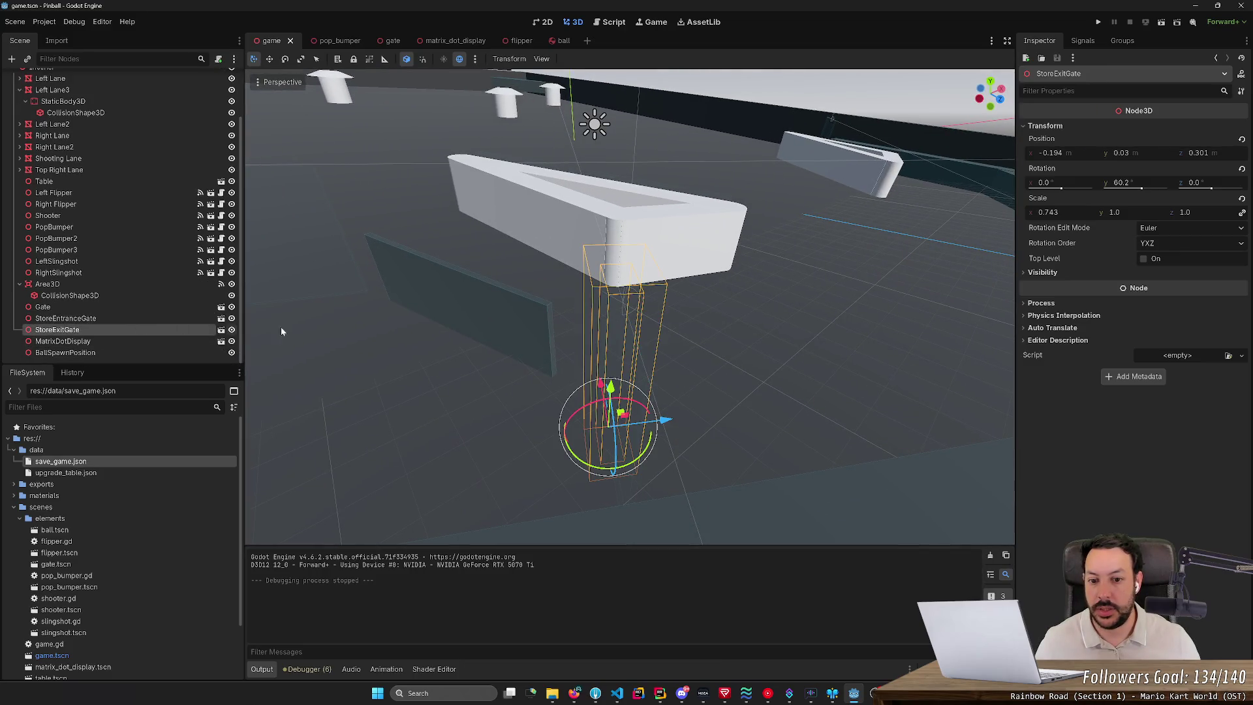
{"action": "left_click", "coordinate": [1137, 184]}
{"action": "type", "text": "240"}
{"action": "key", "text": "Return"}
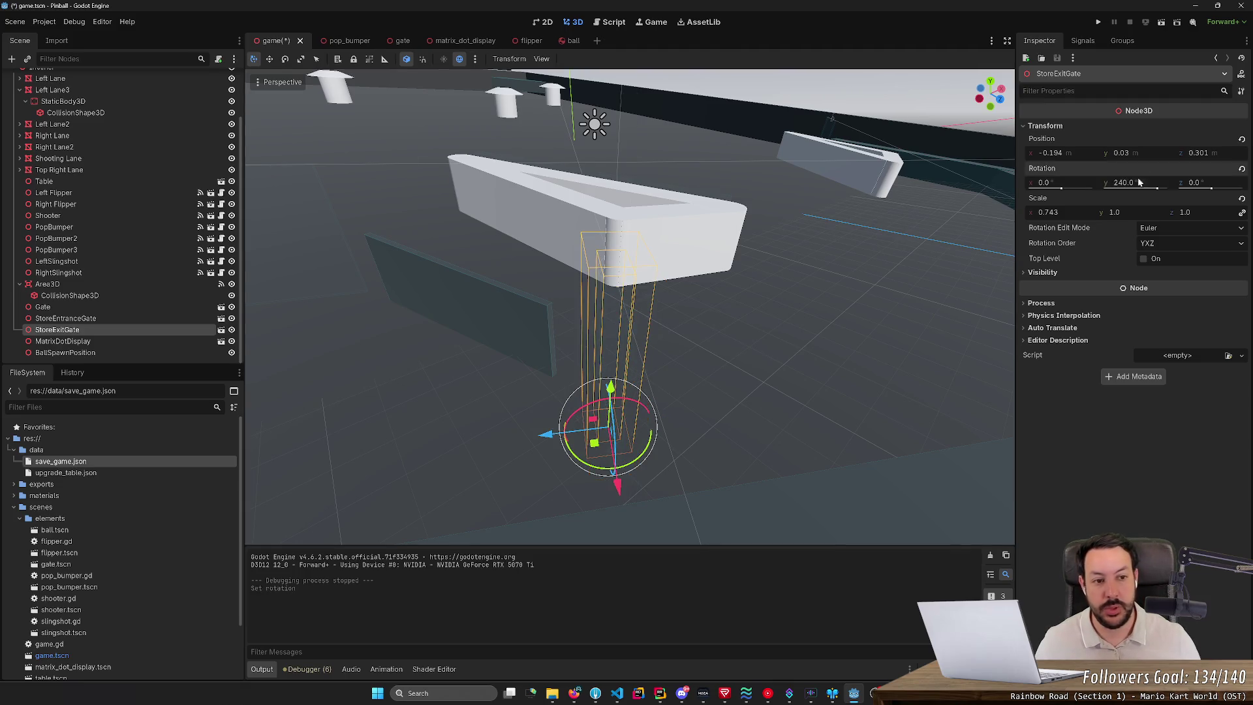
{"action": "left_click", "coordinate": [1098, 21]}
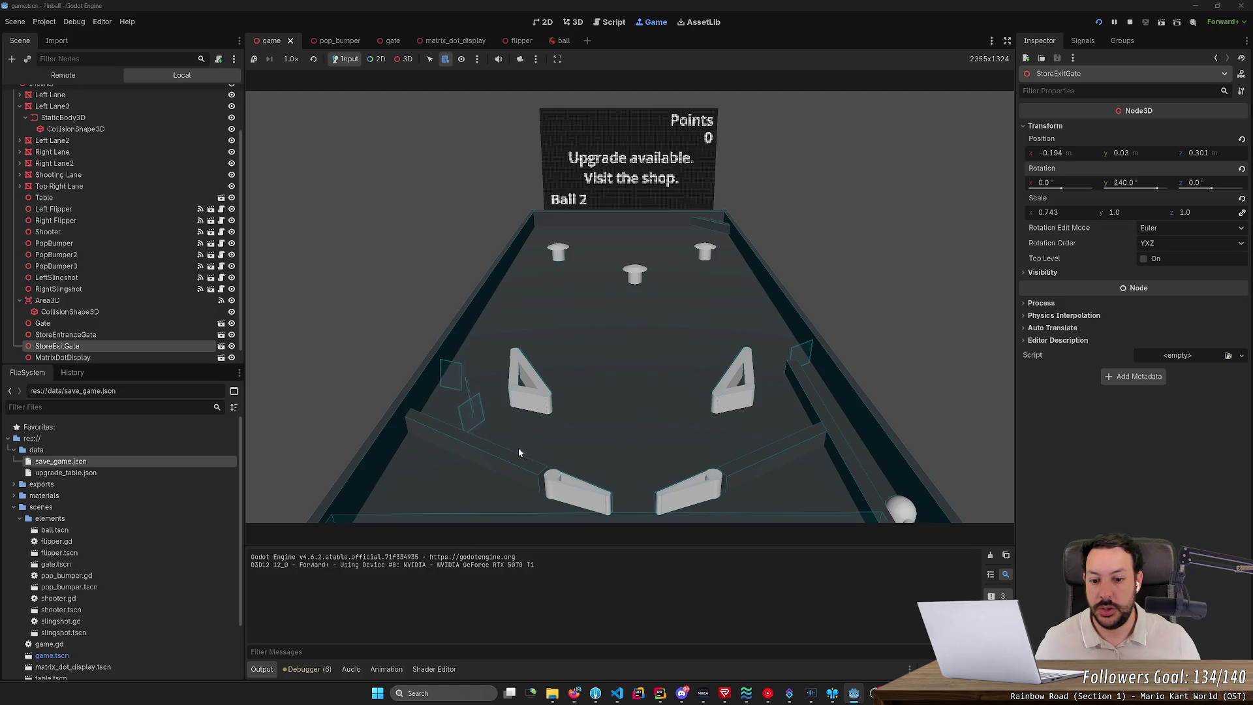
{"action": "key", "text": "Left"}
{"action": "key", "text": "Right"}
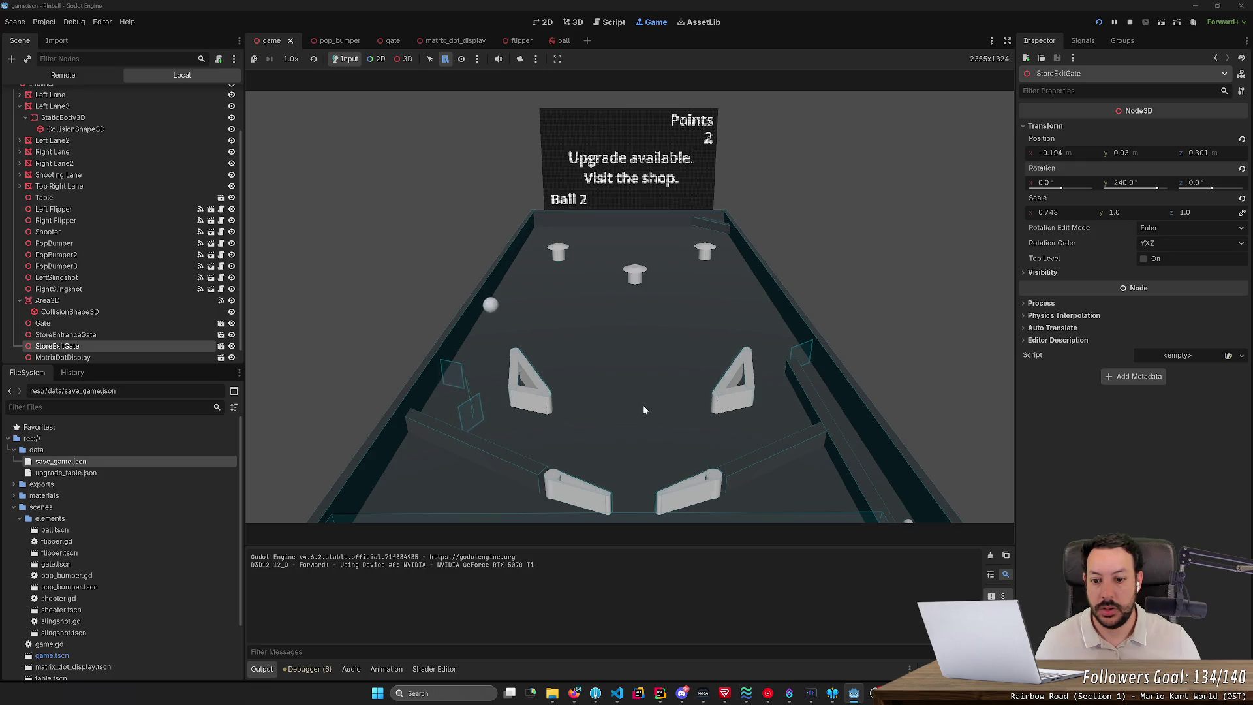
{"action": "key", "text": "space"}
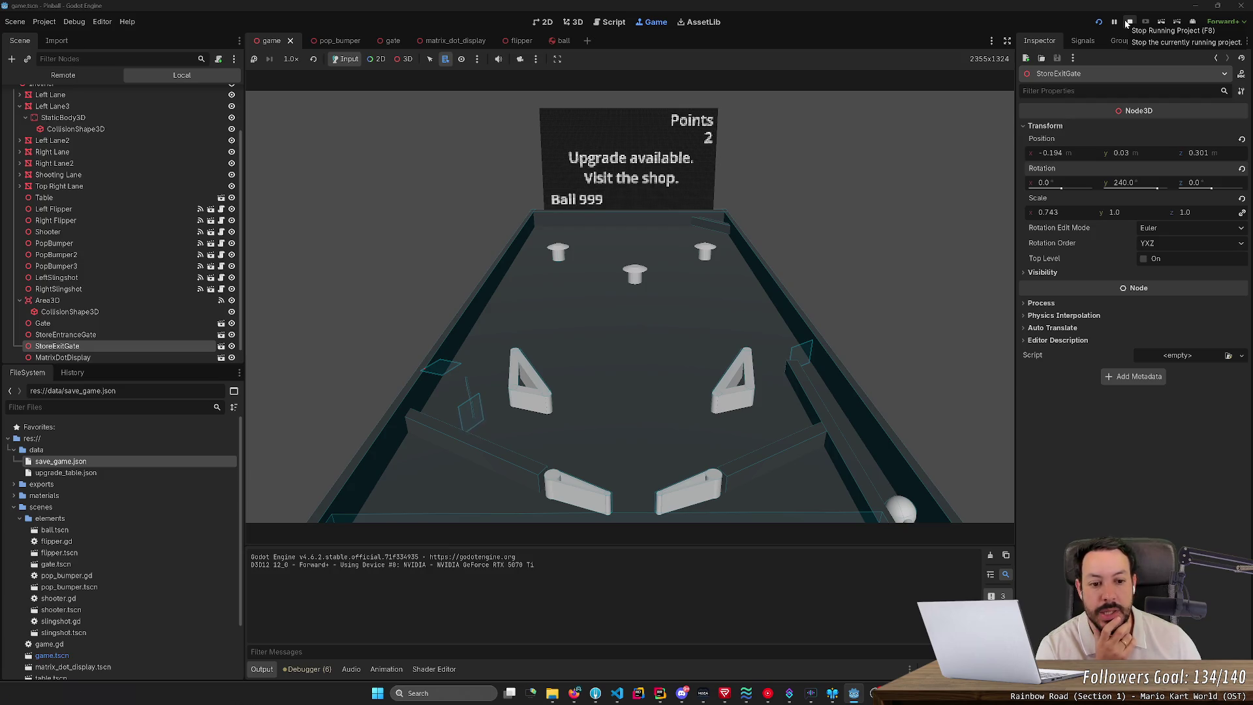
{"action": "left_click", "coordinate": [1127, 24]}
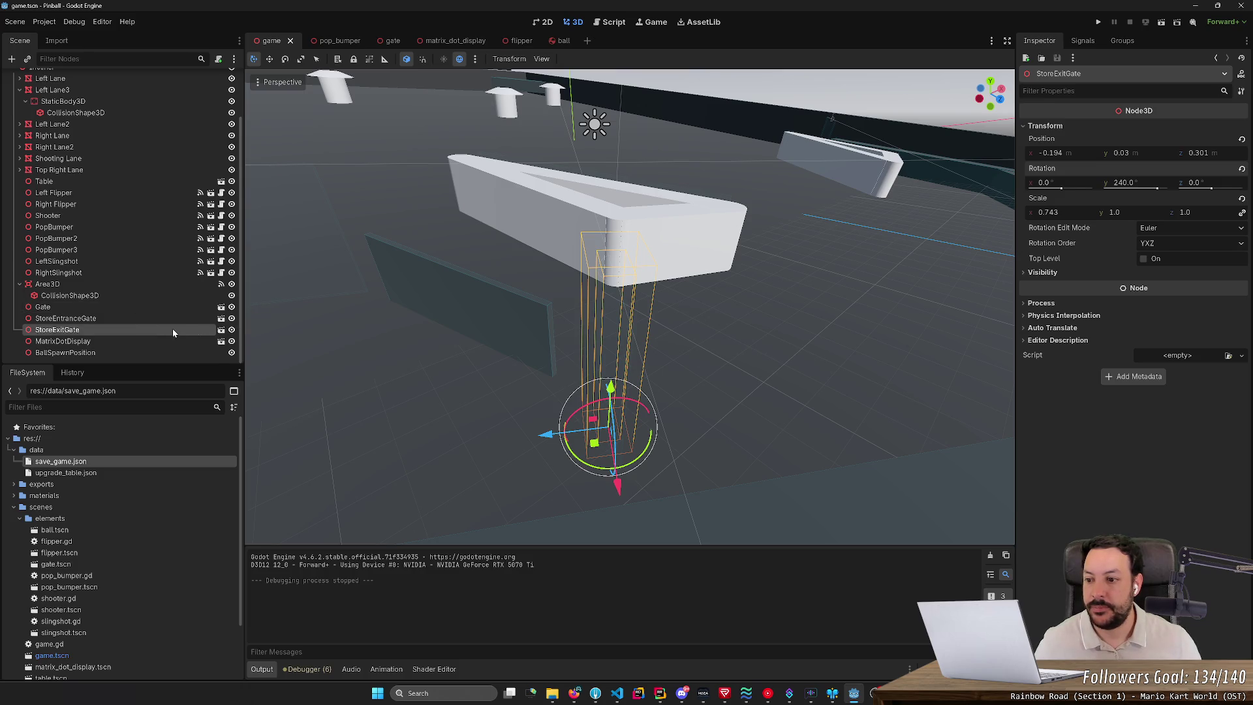
{"action": "left_click", "coordinate": [1101, 21]}
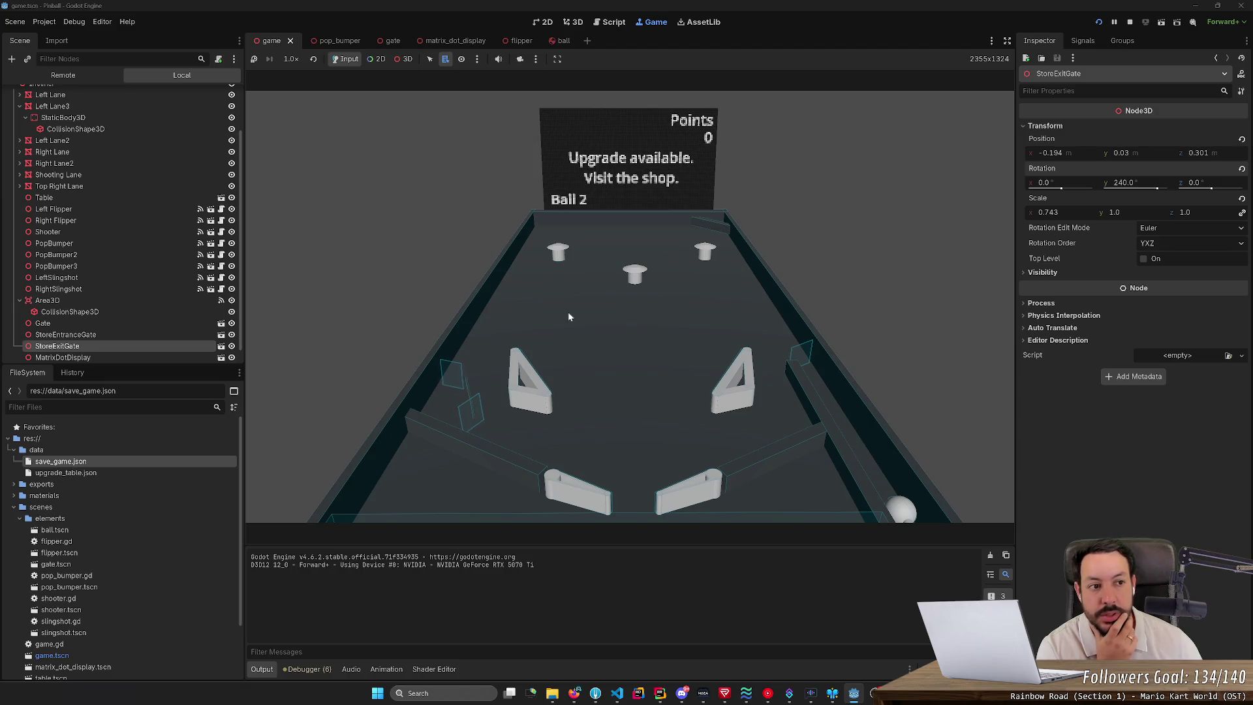
Pause the game and take over its camera in 3D mode
{"action": "left_click", "coordinate": [1114, 22]}
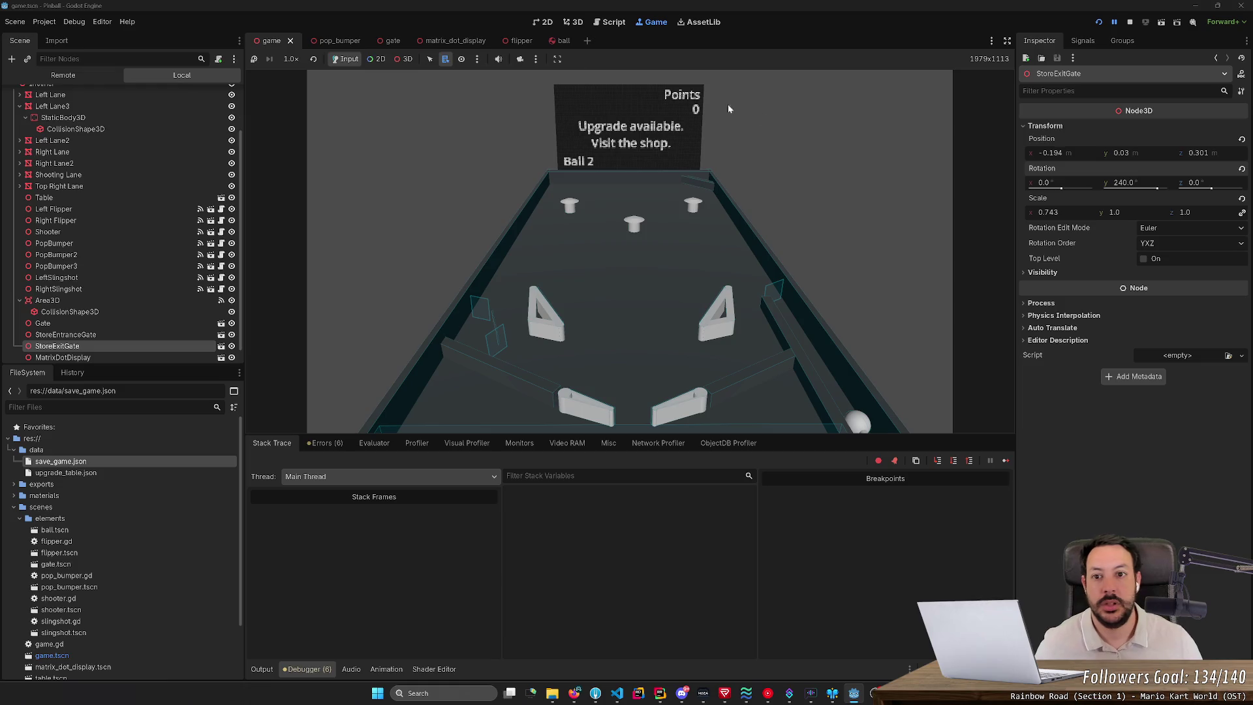
{"action": "left_click", "coordinate": [520, 58]}
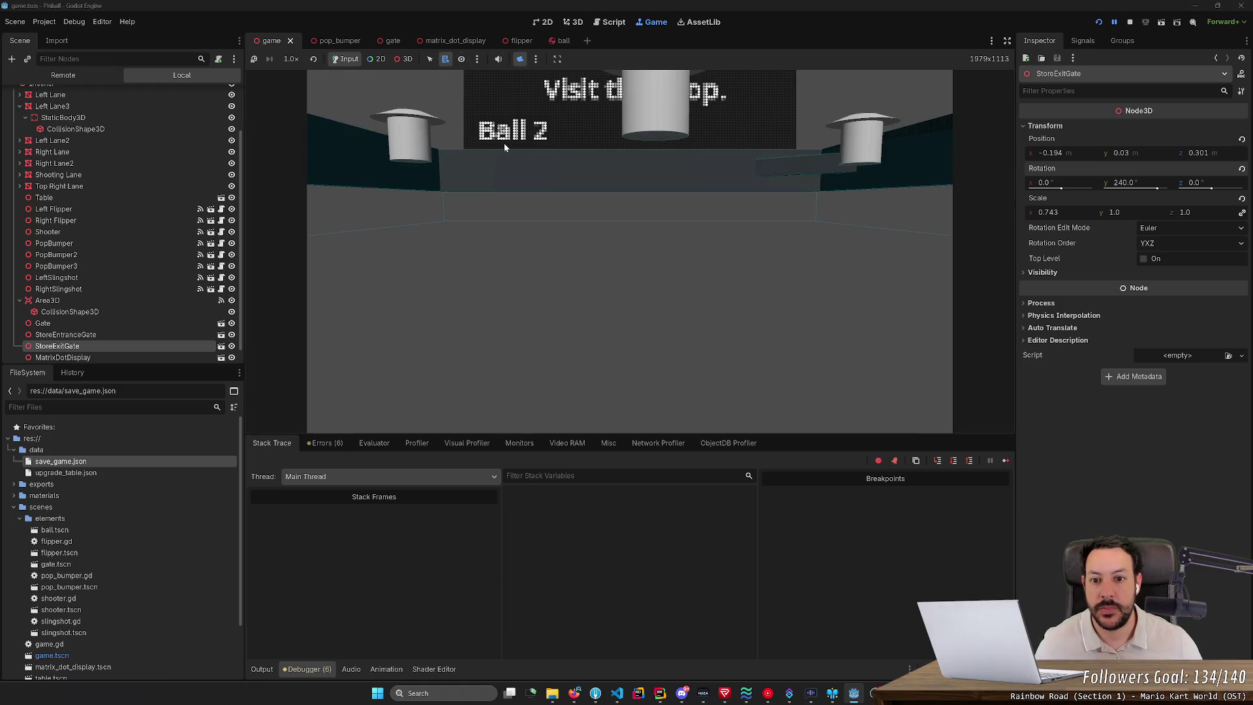
{"action": "left_click", "coordinate": [404, 59]}
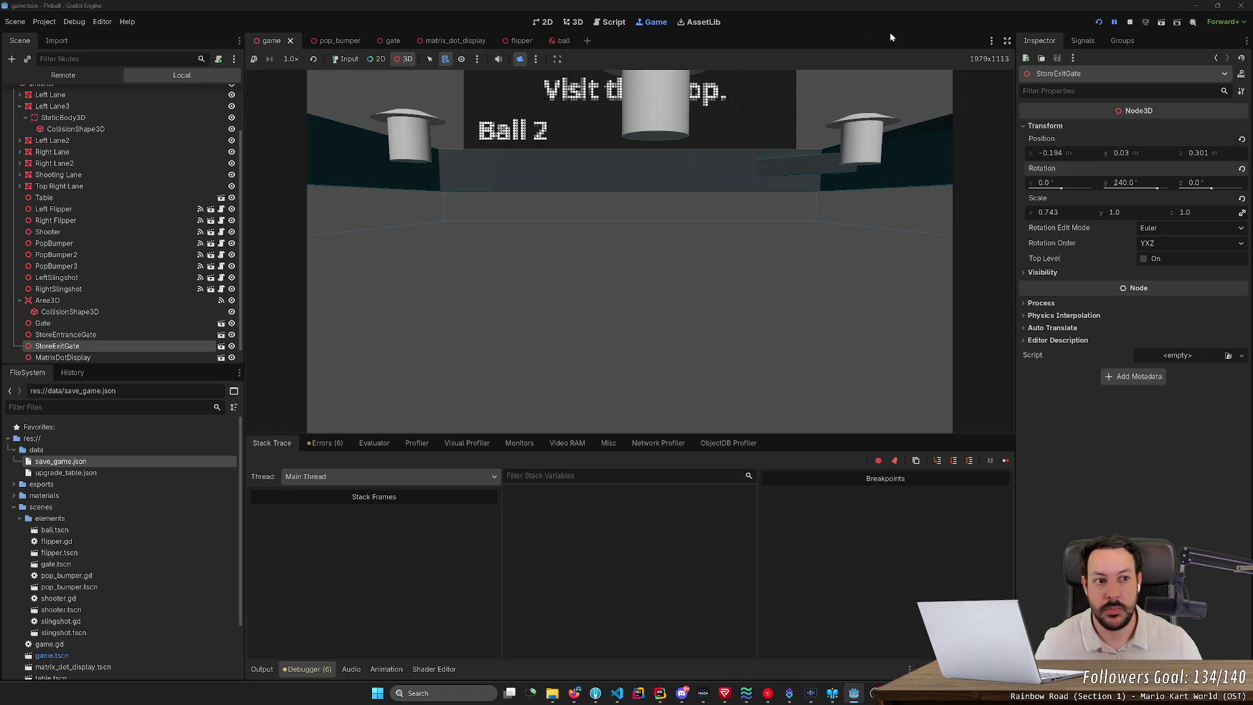
Restart the game with F5 and re-enable the camera override in 3D mode
{"action": "key", "text": "F5"}
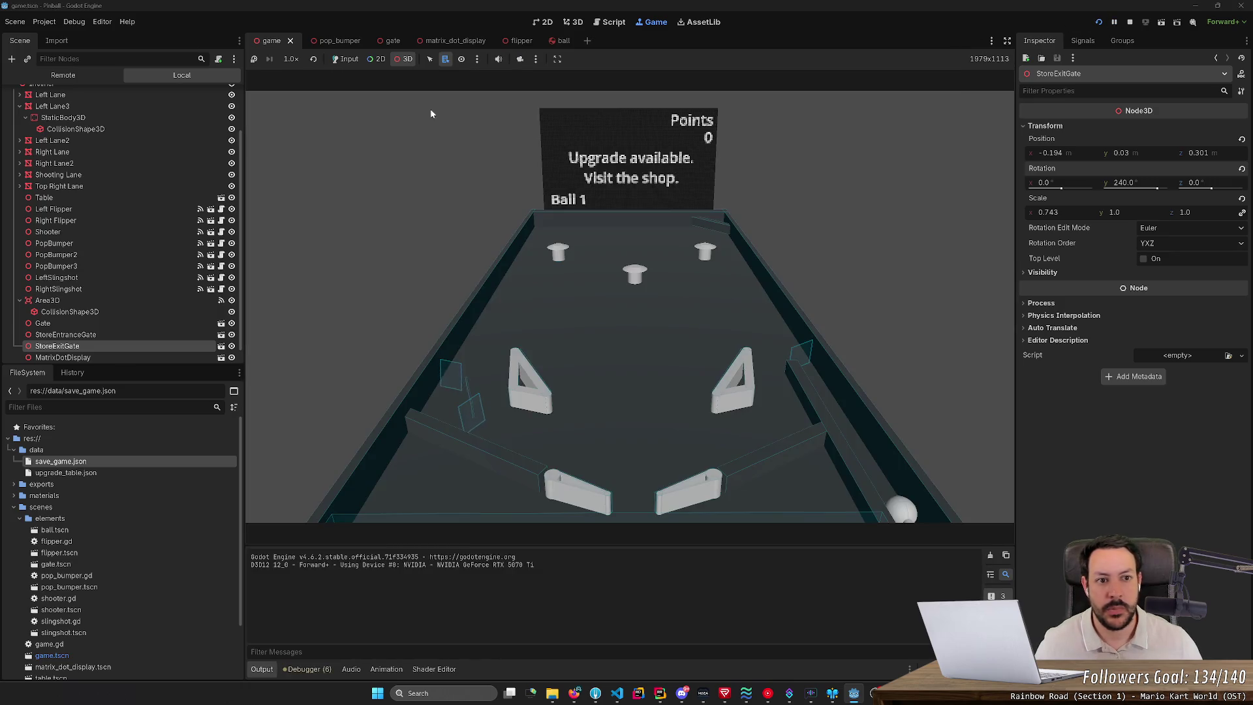
{"action": "left_click", "coordinate": [347, 59]}
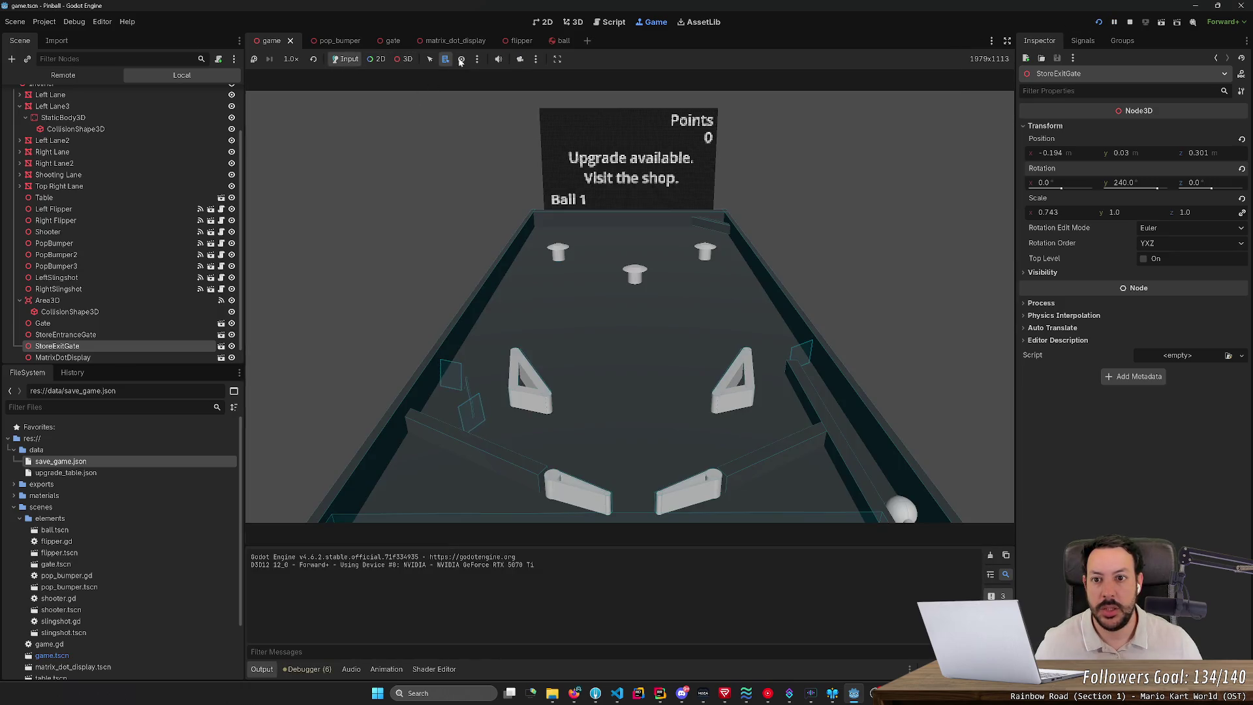
{"action": "left_click", "coordinate": [520, 59]}
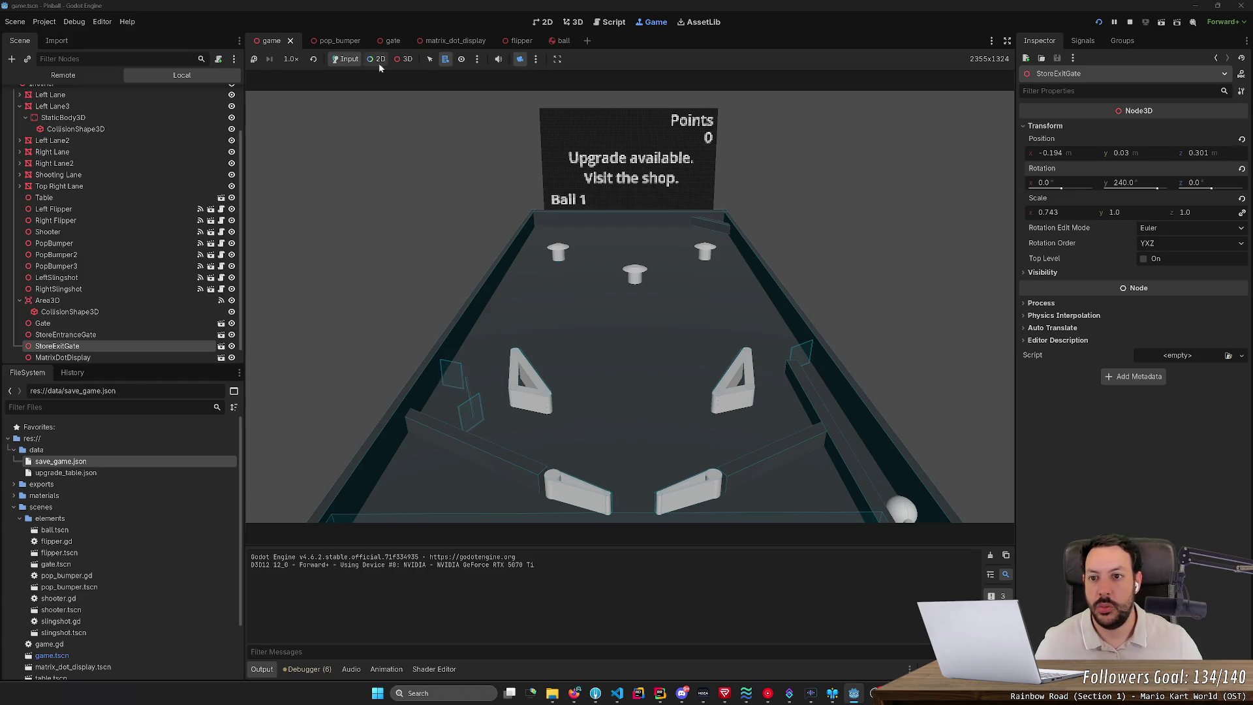
{"action": "left_click", "coordinate": [403, 59]}
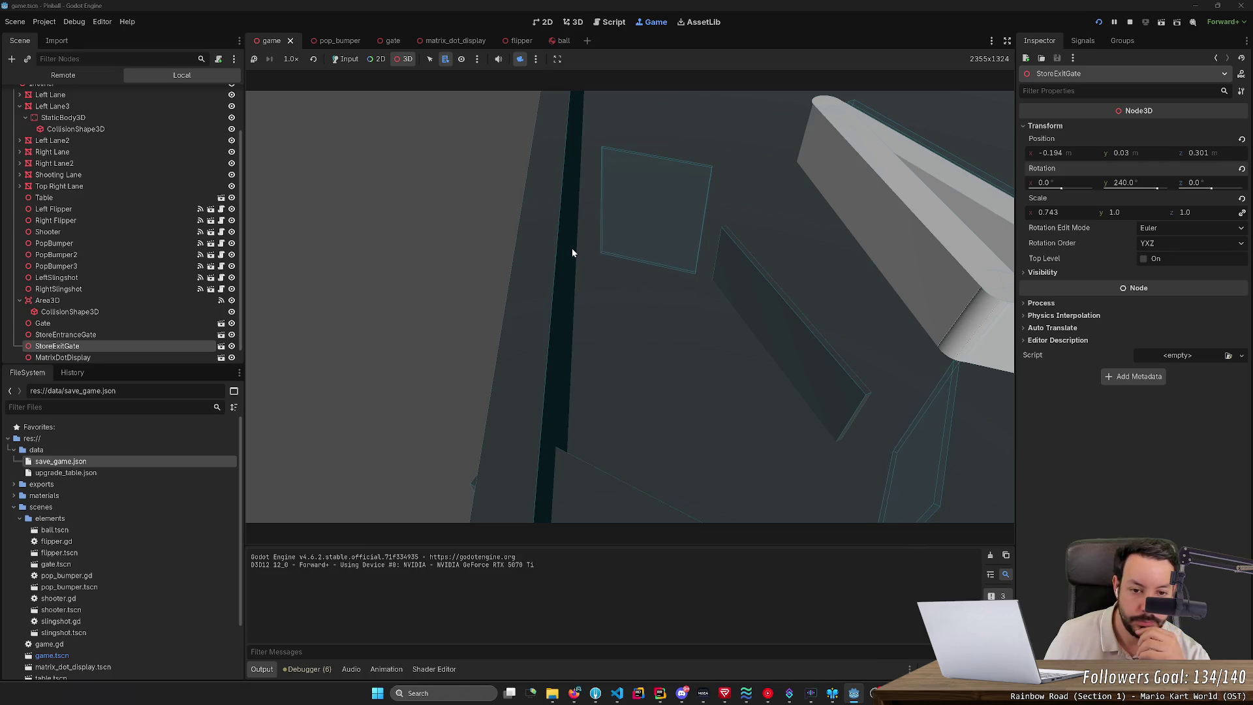
Turn off Editable Children on StoreExitGate and confirm reverting its children to defaults
{"action": "right_click", "coordinate": [149, 349]}
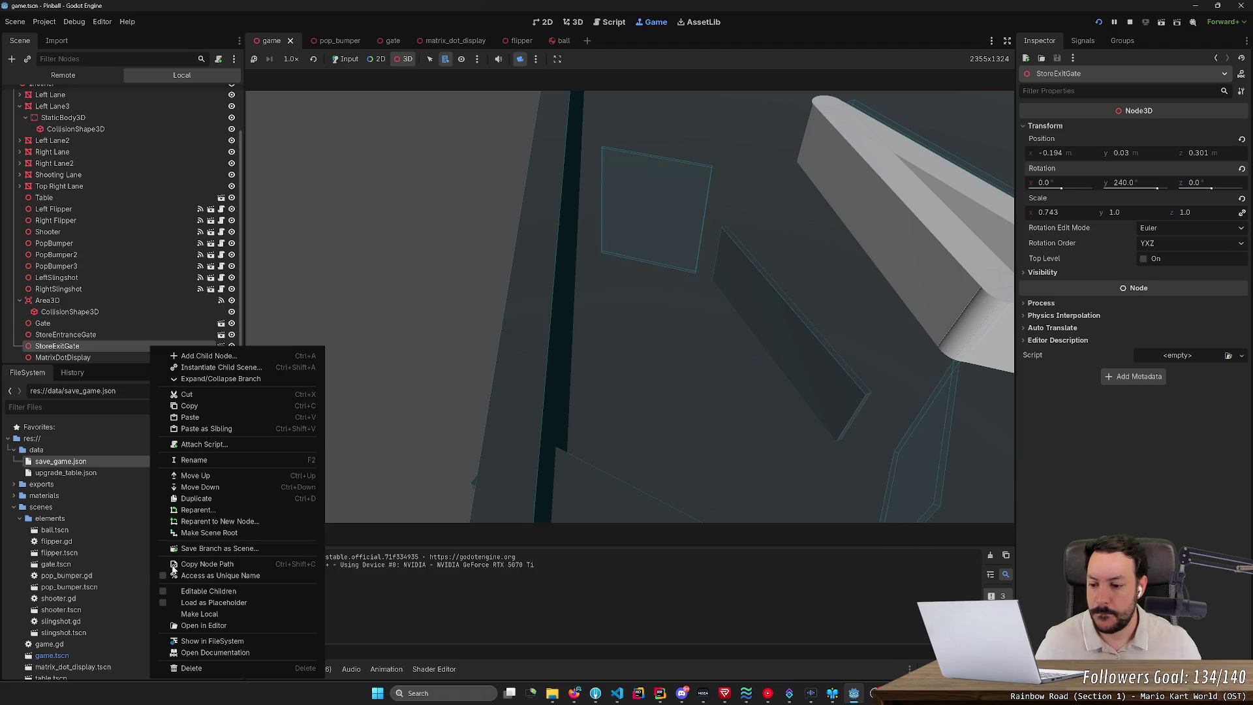
{"action": "left_click", "coordinate": [164, 592]}
{"action": "scroll", "coordinate": [133, 334], "scroll_direction": "down", "scroll_amount": 3}
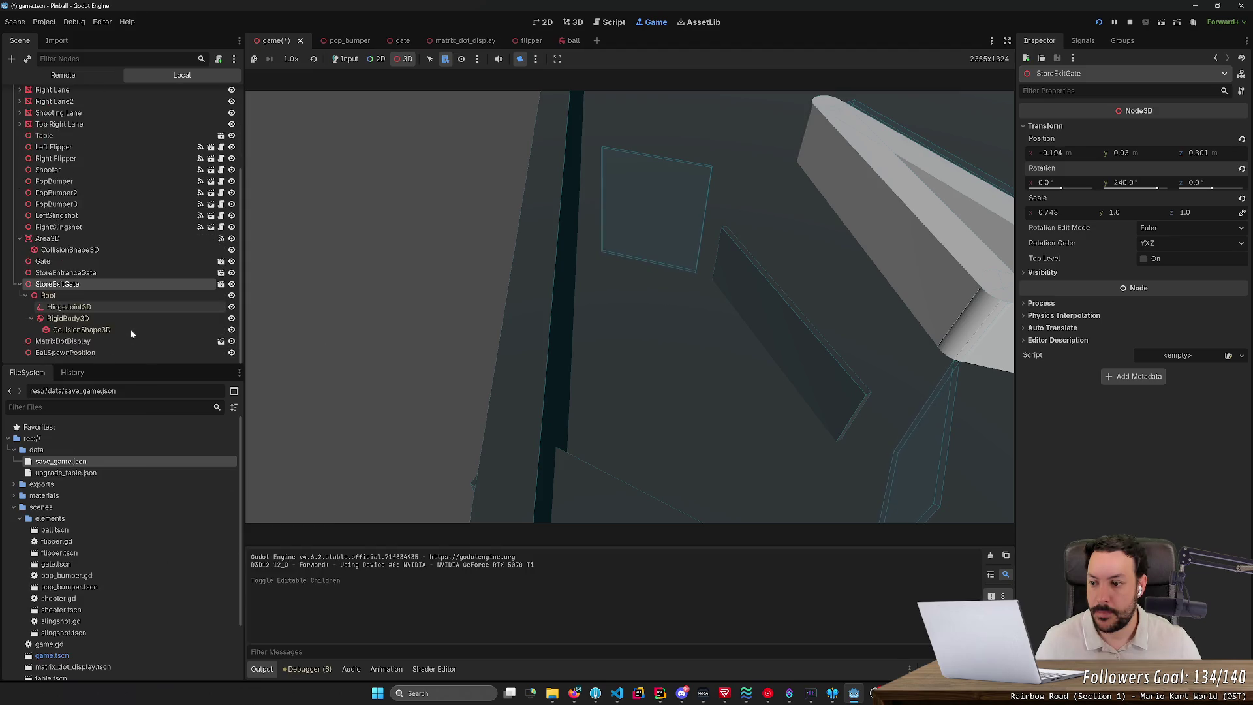
{"action": "right_click", "coordinate": [120, 282]}
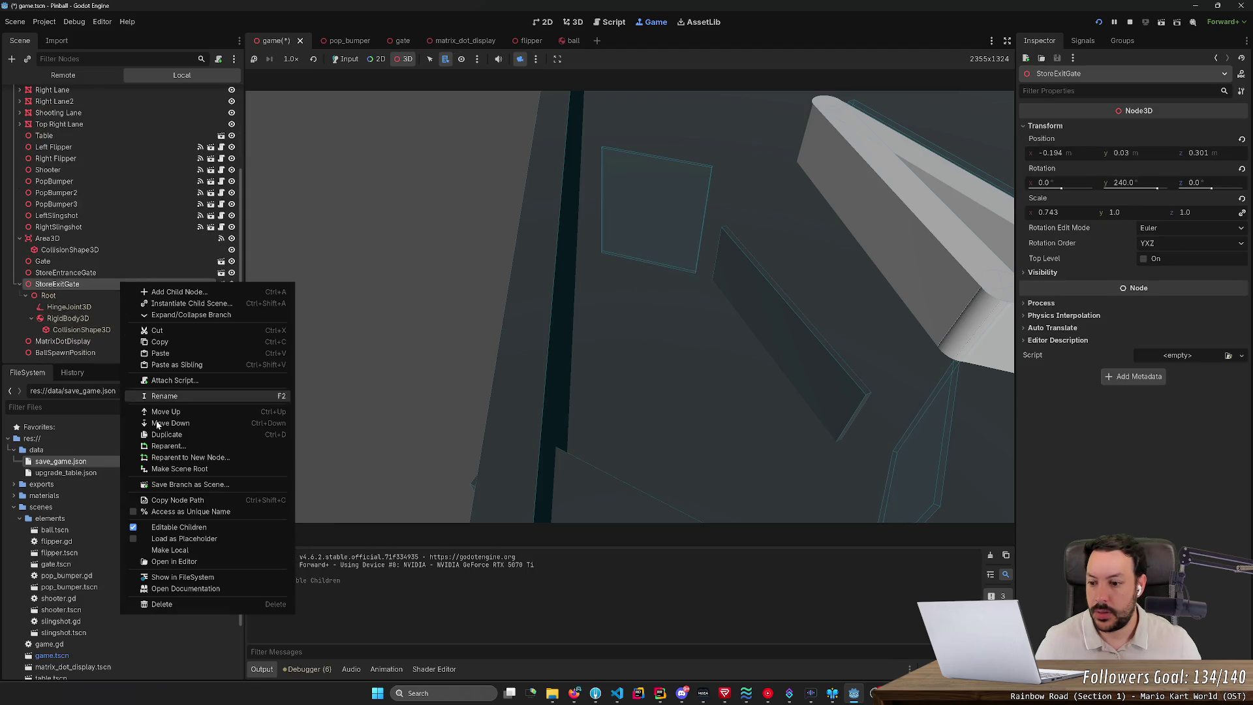
{"action": "left_click", "coordinate": [179, 527]}
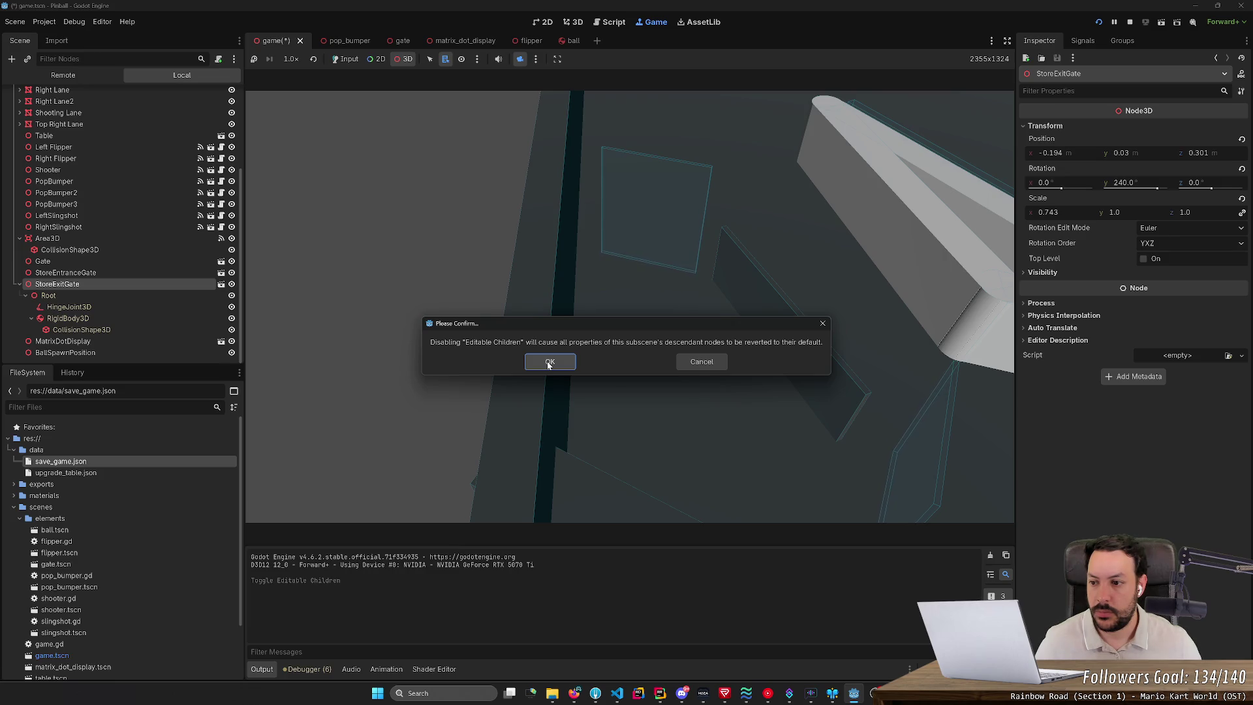
{"action": "left_click", "coordinate": [549, 363]}
Try making StoreExitGate local, then undo it
{"action": "right_click", "coordinate": [126, 328]}
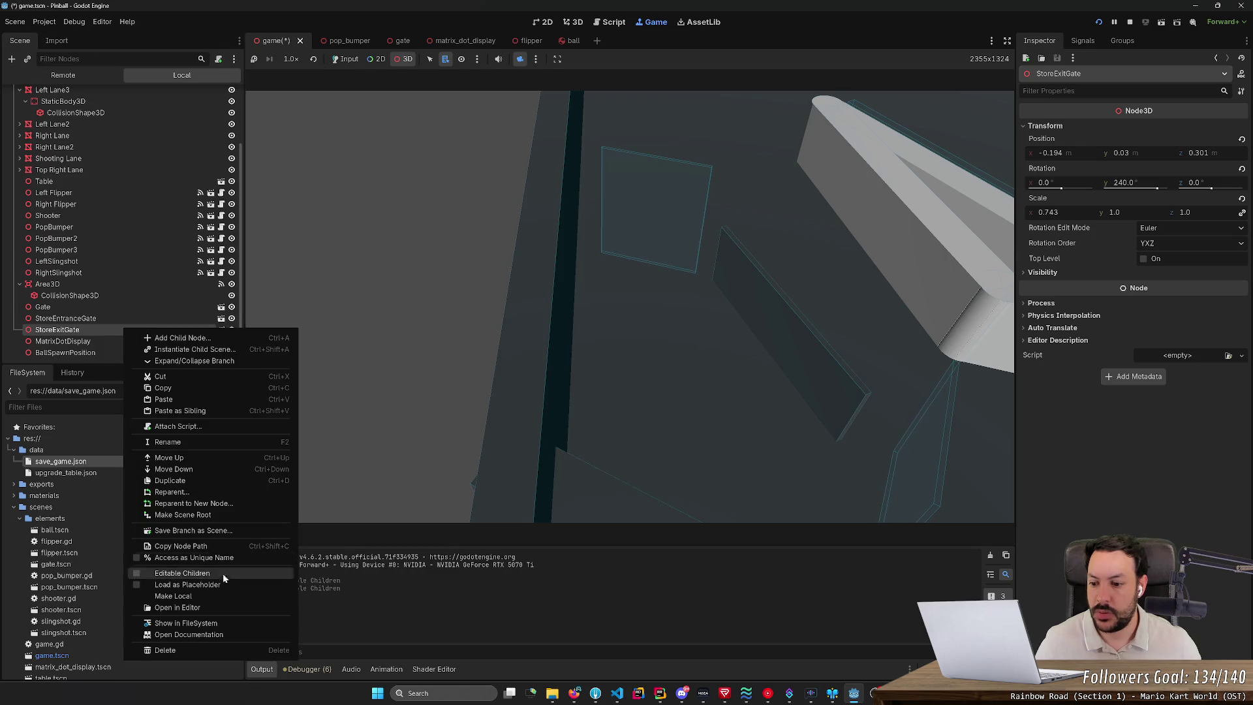
{"action": "left_click", "coordinate": [237, 596]}
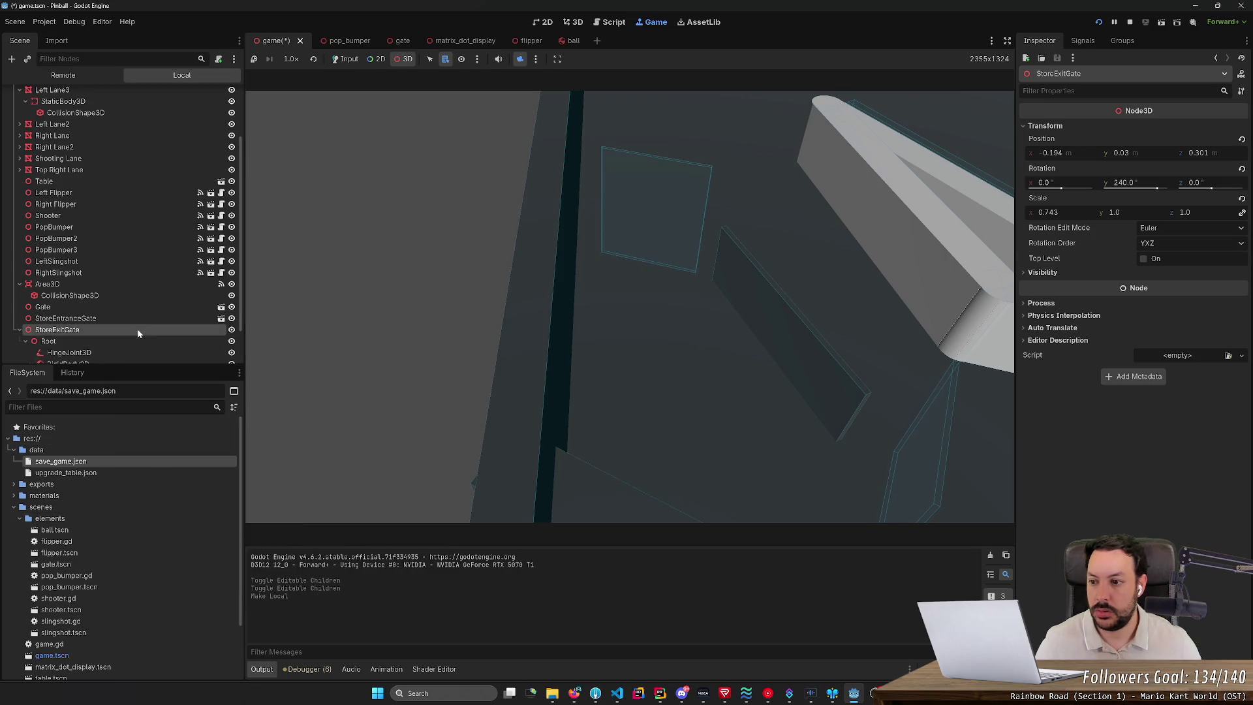
{"action": "scroll", "coordinate": [137, 332], "scroll_direction": "down", "scroll_amount": 2}
{"action": "right_click", "coordinate": [141, 286]}
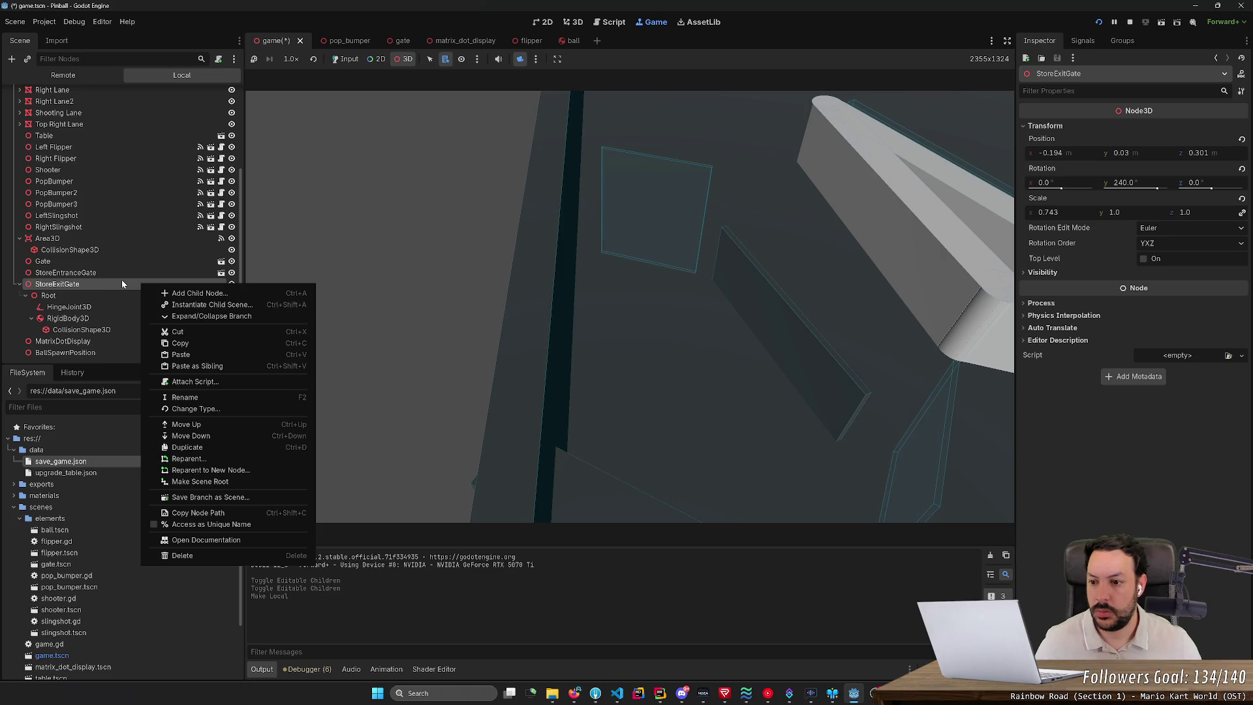
{"action": "key", "text": "Escape"}
{"action": "key", "text": "ctrl+z"}
Re-enable Editable Children on StoreExitGate and select its CollisionShape3D
{"action": "right_click", "coordinate": [122, 331]}
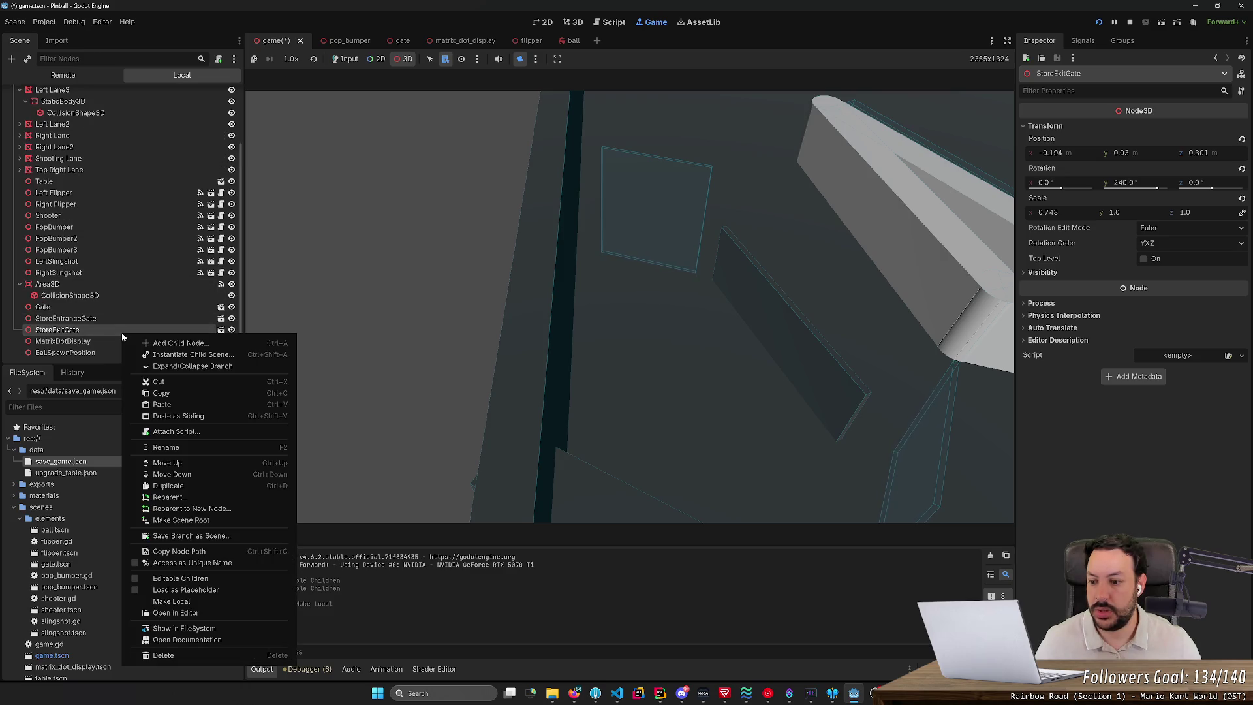
{"action": "left_click", "coordinate": [230, 578]}
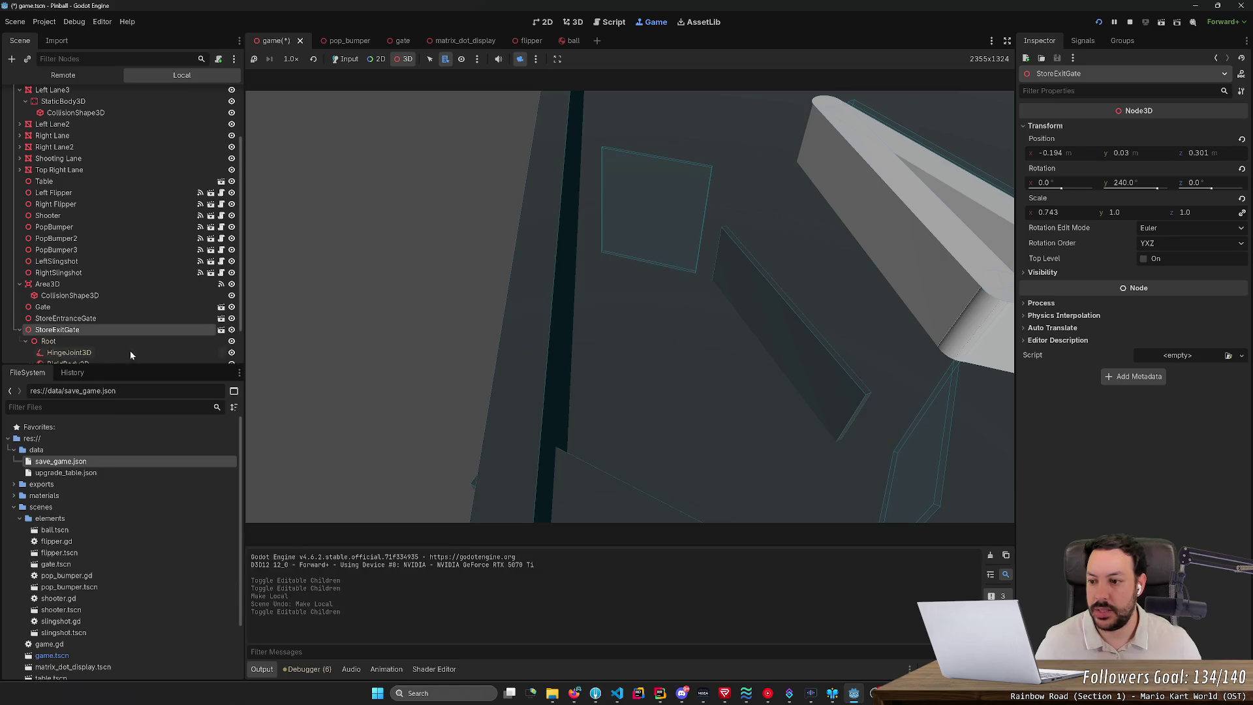
{"action": "scroll", "coordinate": [127, 343], "scroll_direction": "down", "scroll_amount": 2}
{"action": "left_click", "coordinate": [129, 326]}
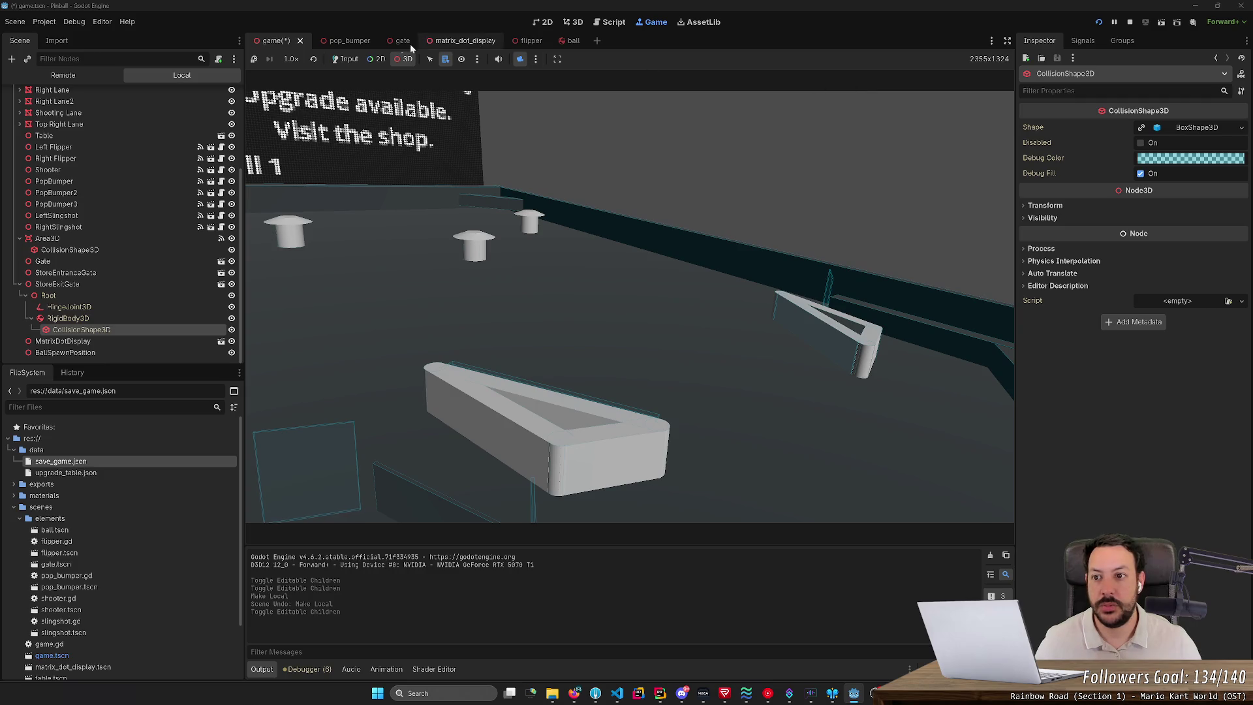
Stop the game and fly the 3D view back out to see the table
{"action": "left_click", "coordinate": [1128, 23]}
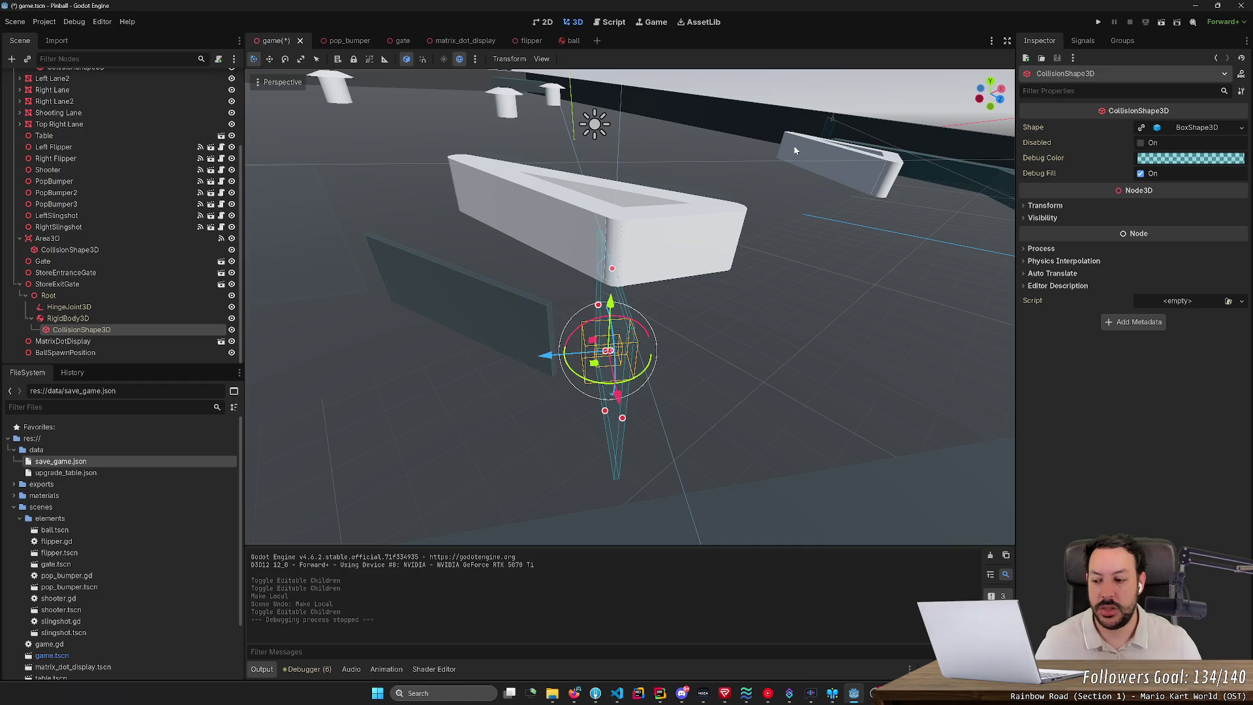
{"action": "key", "text": "w"}
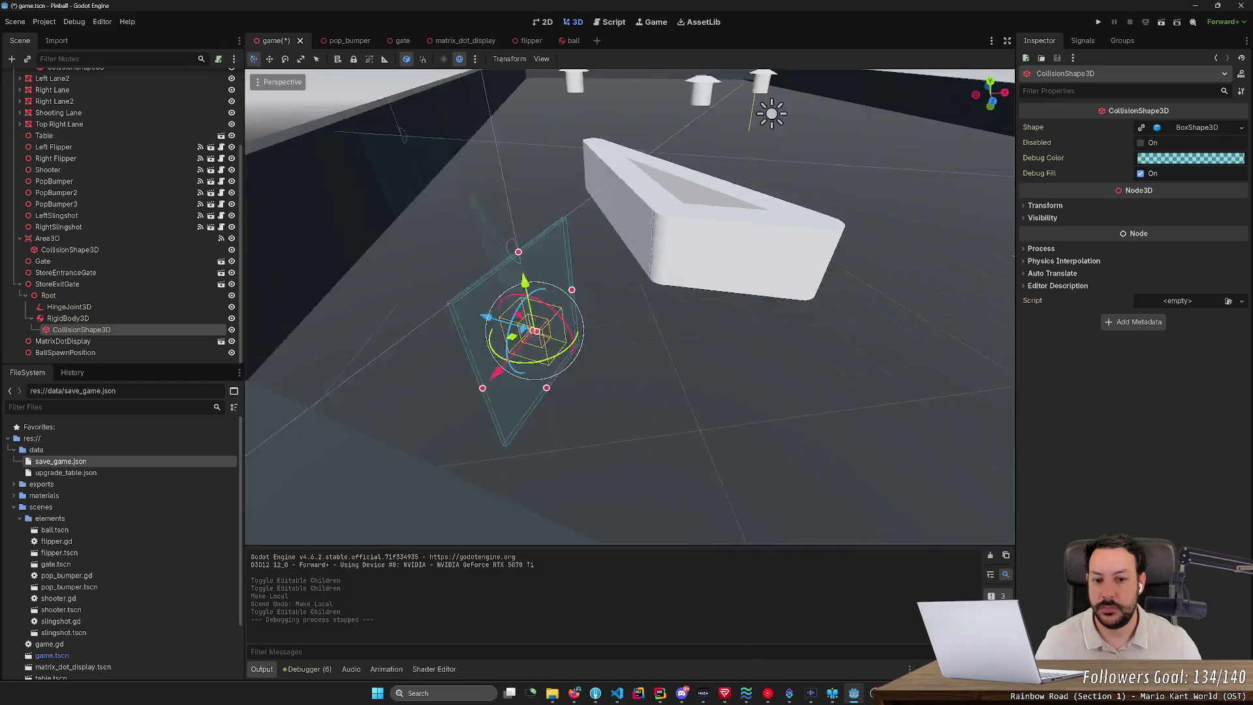
{"action": "key", "text": "s"}
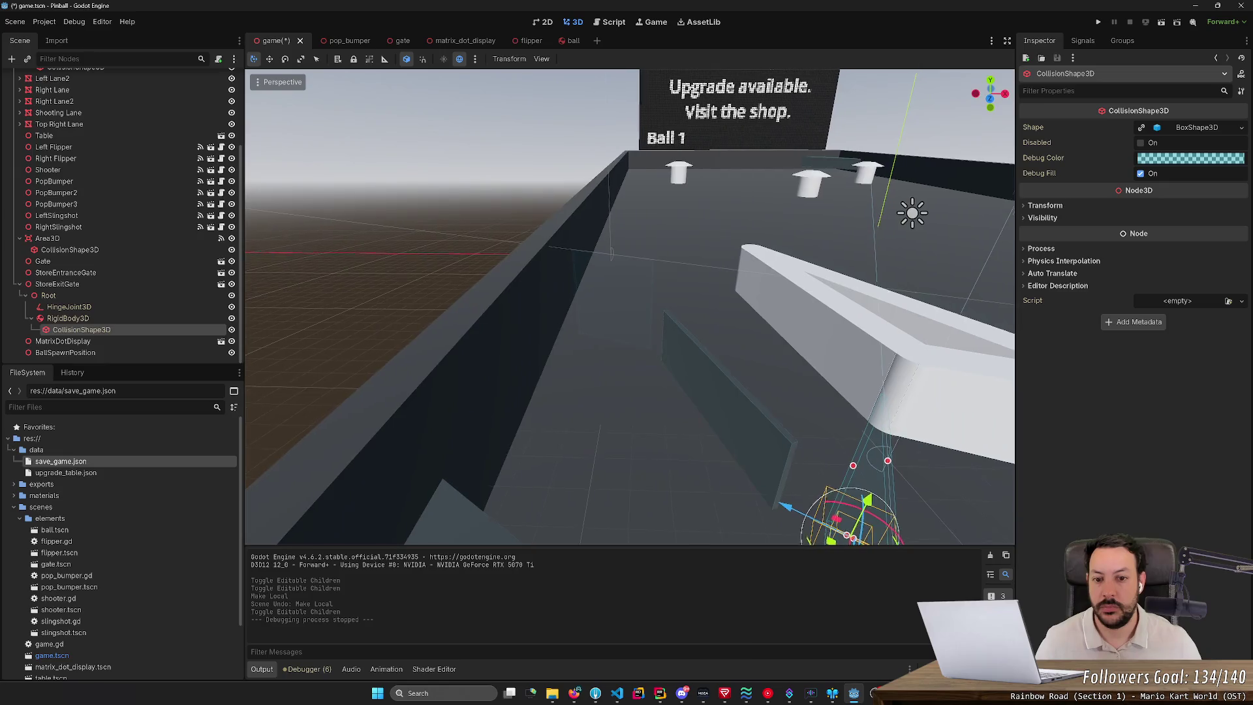
{"action": "right_click", "coordinate": [130, 277]}
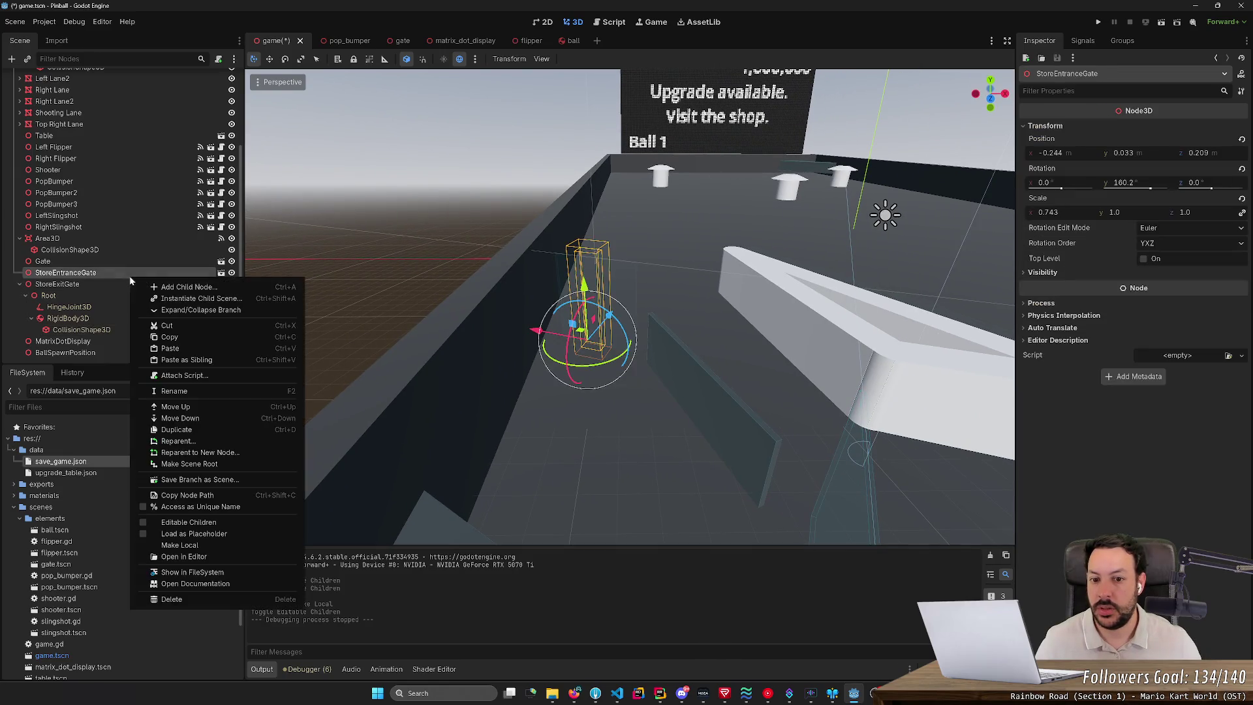
Make StoreEntranceGate's children editable and save game.tscn
{"action": "left_click", "coordinate": [215, 527]}
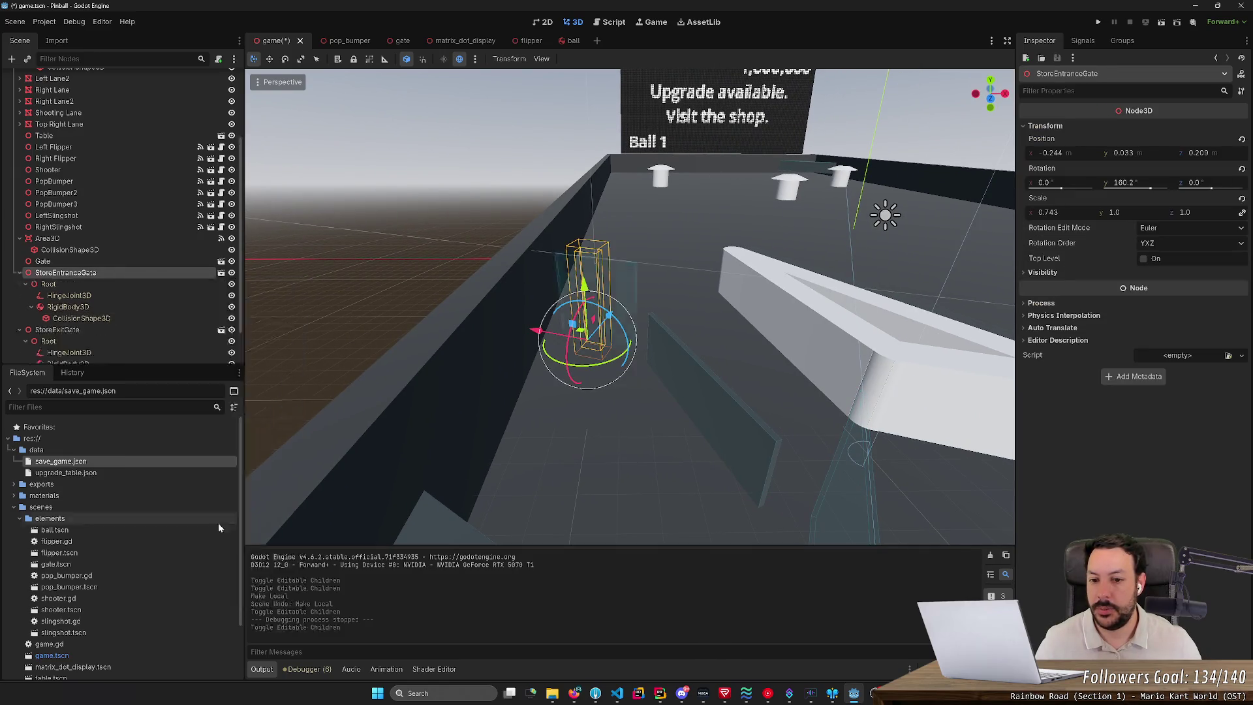
{"action": "key", "text": "w"}
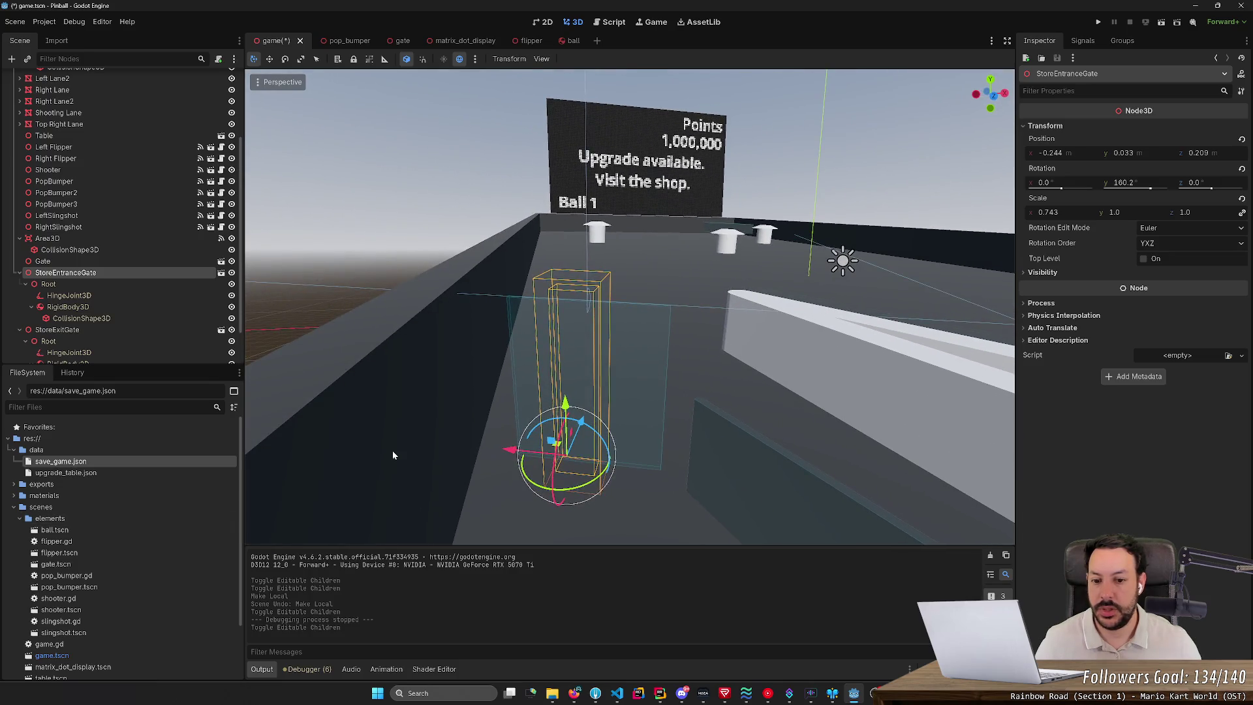
{"action": "key", "text": "ctrl+s"}
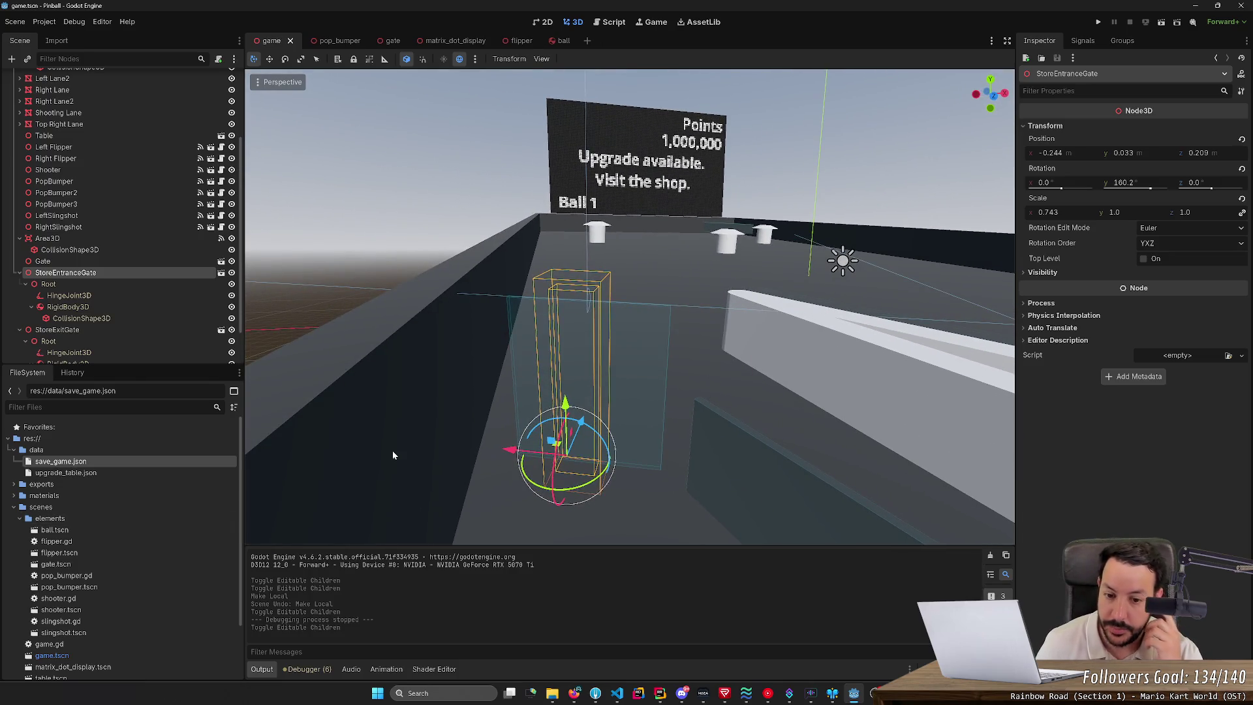
{"action": "left_click", "coordinate": [166, 319]}
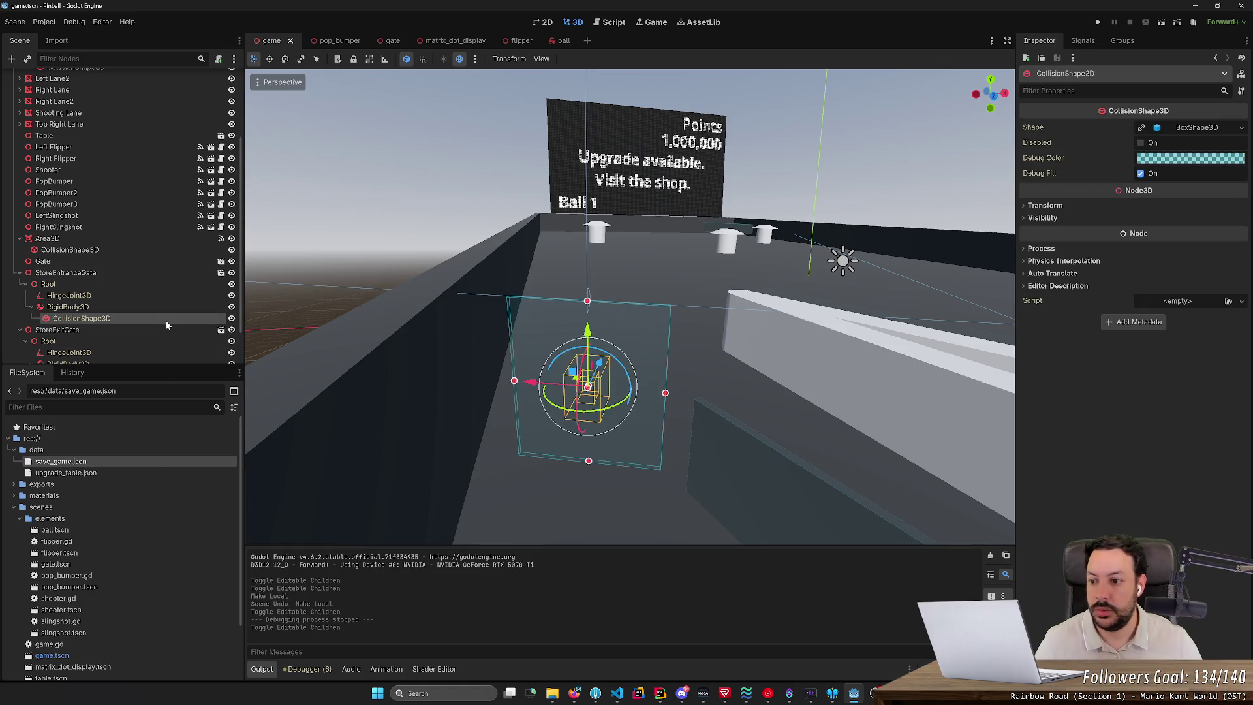
Select the entrance gate's CollisionShape3D and make its box shape unique
{"action": "left_click", "coordinate": [175, 309]}
{"action": "left_click", "coordinate": [173, 317]}
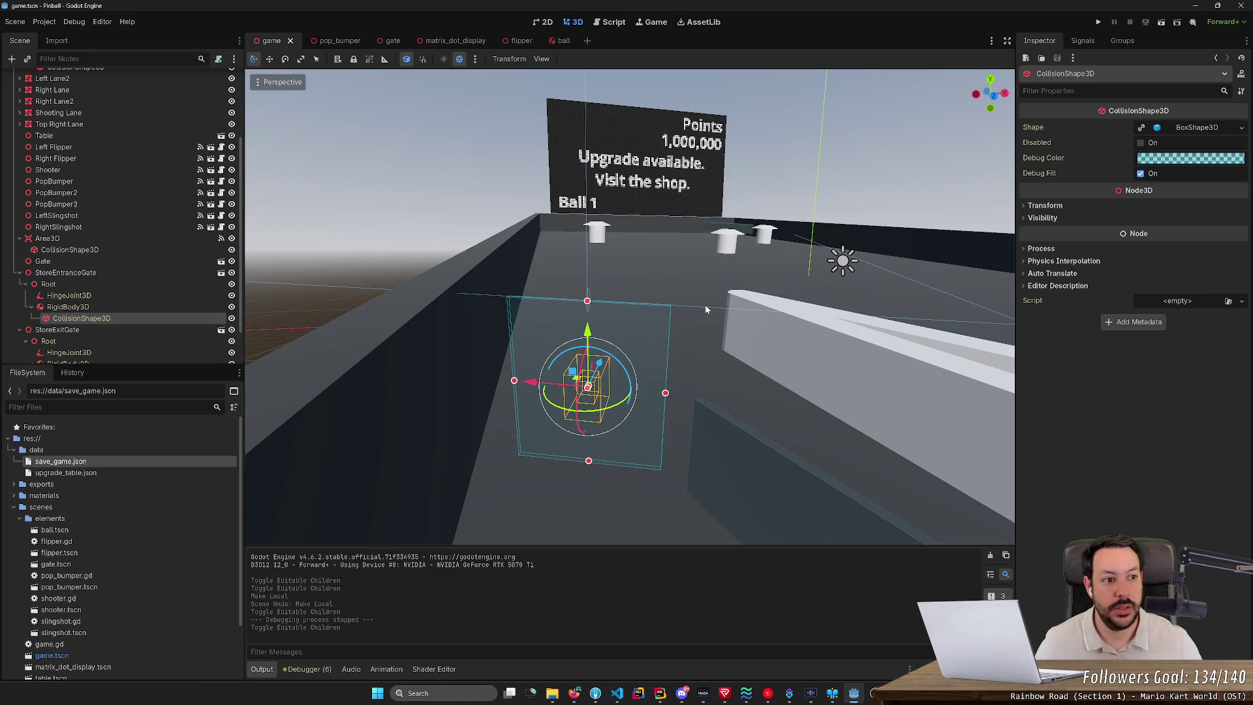
{"action": "left_click", "coordinate": [1183, 129]}
{"action": "left_click", "coordinate": [1165, 132]}
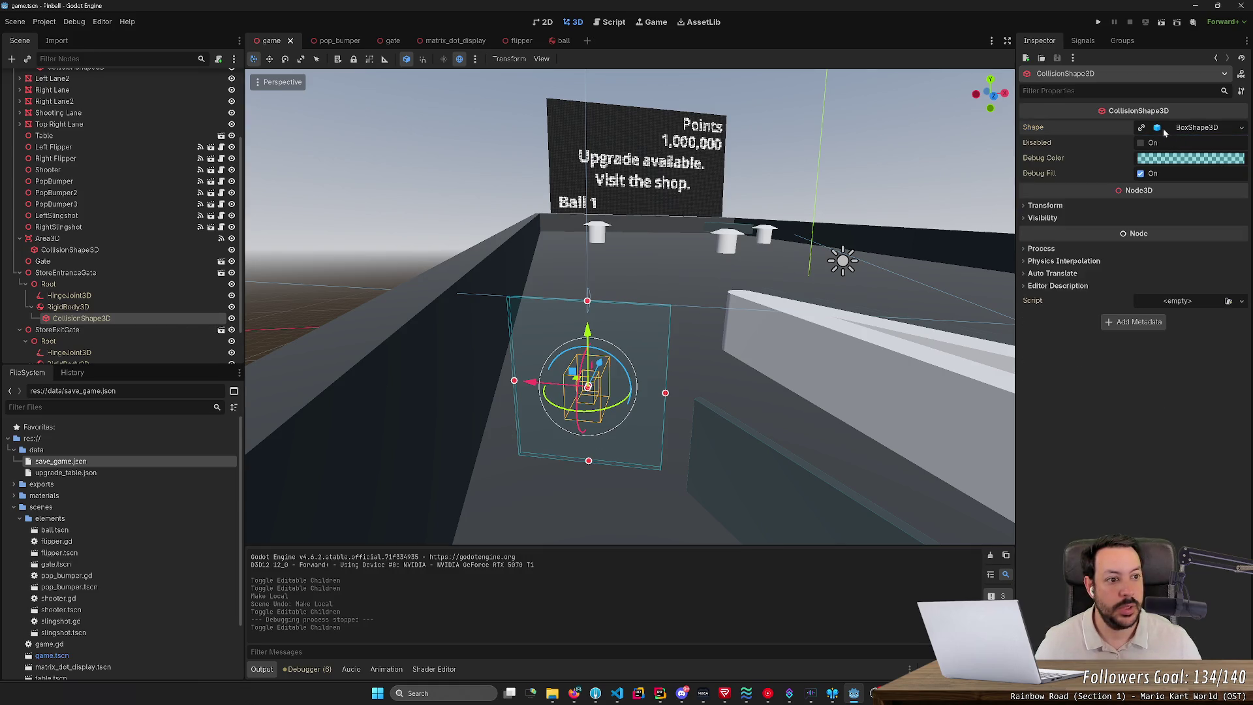
{"action": "left_click", "coordinate": [1191, 130]}
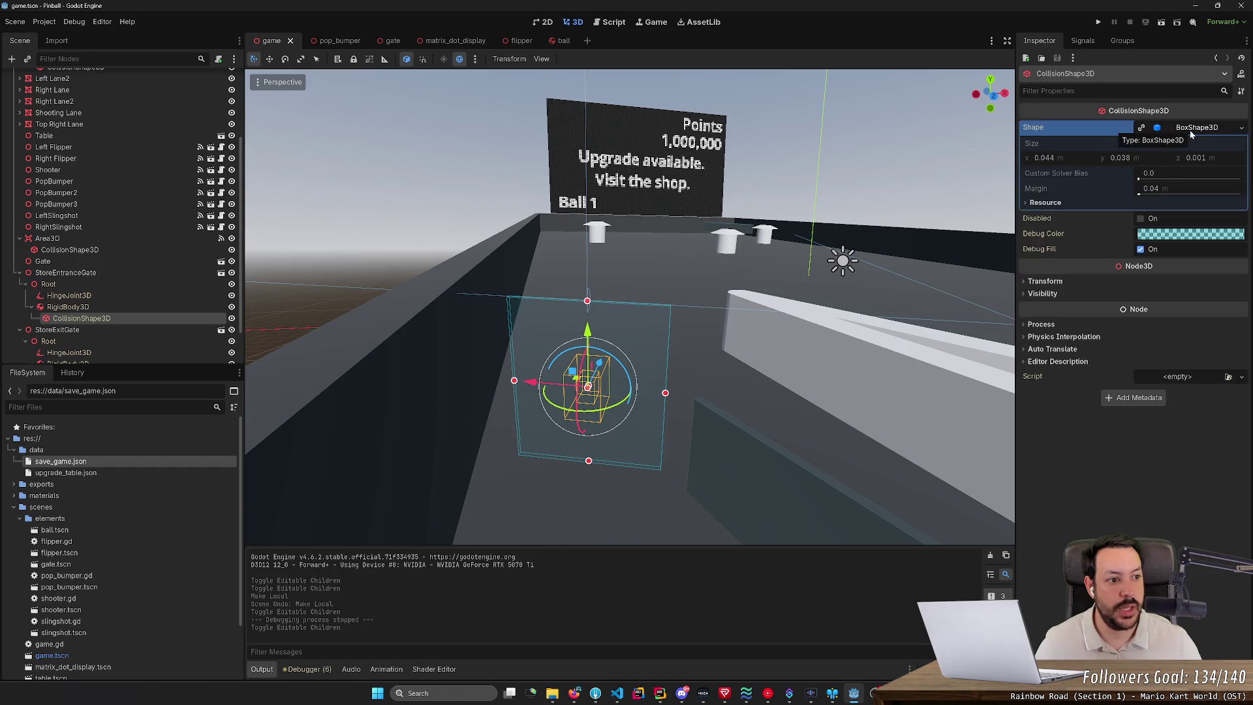
{"action": "left_click", "coordinate": [1141, 128]}
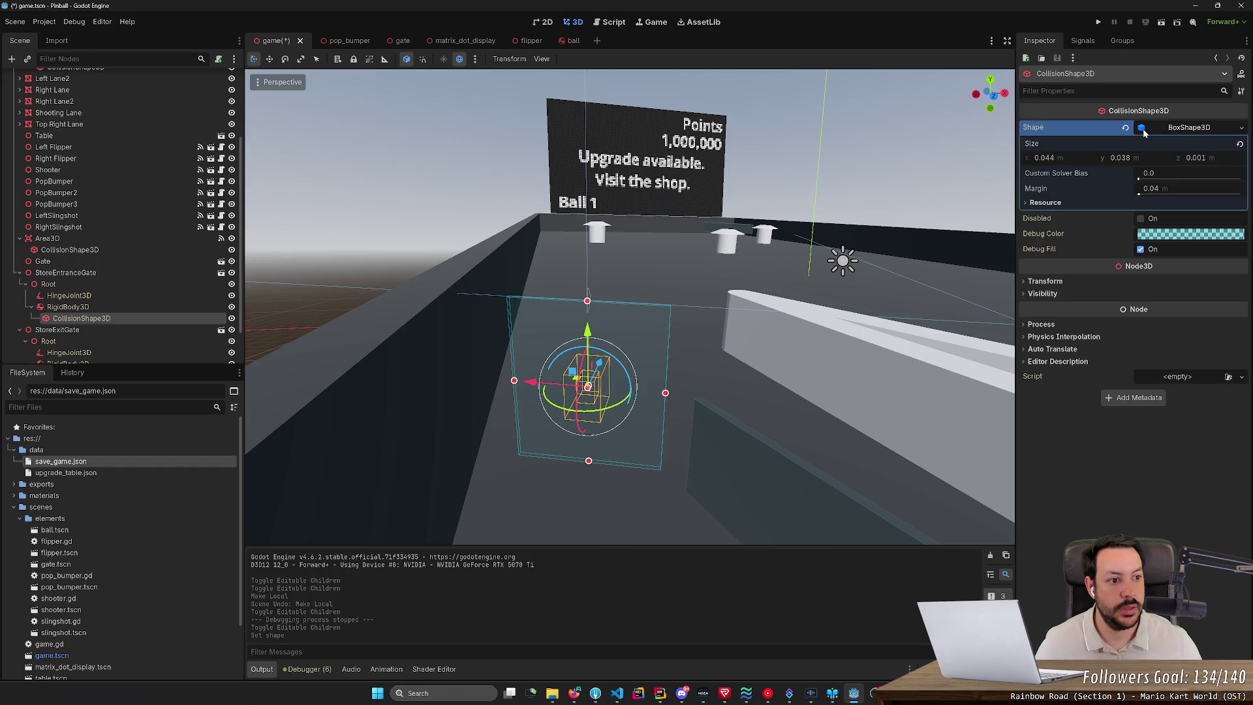
{"action": "left_click", "coordinate": [1200, 128]}
{"action": "left_click", "coordinate": [1219, 131]}
Try a ConvexPolygonShape3D, inspect its Points array, then revert to the BoxShape3D
{"action": "left_click", "coordinate": [1242, 128]}
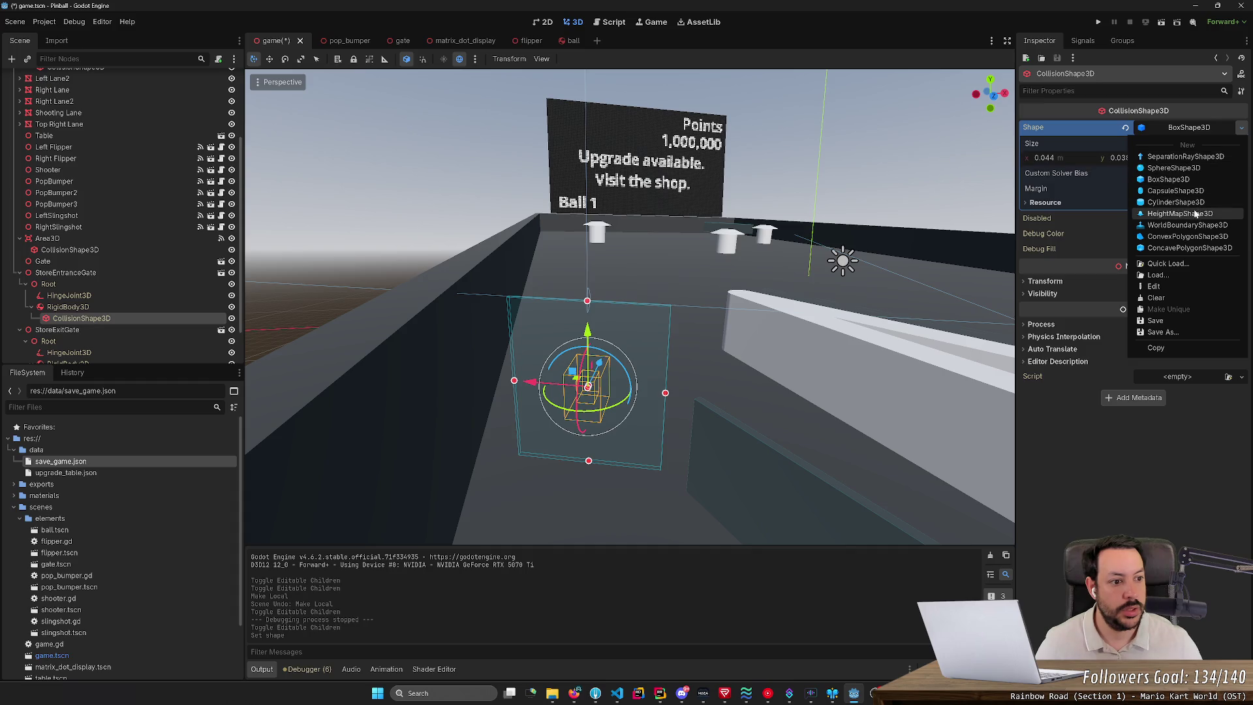
{"action": "left_click", "coordinate": [1206, 238]}
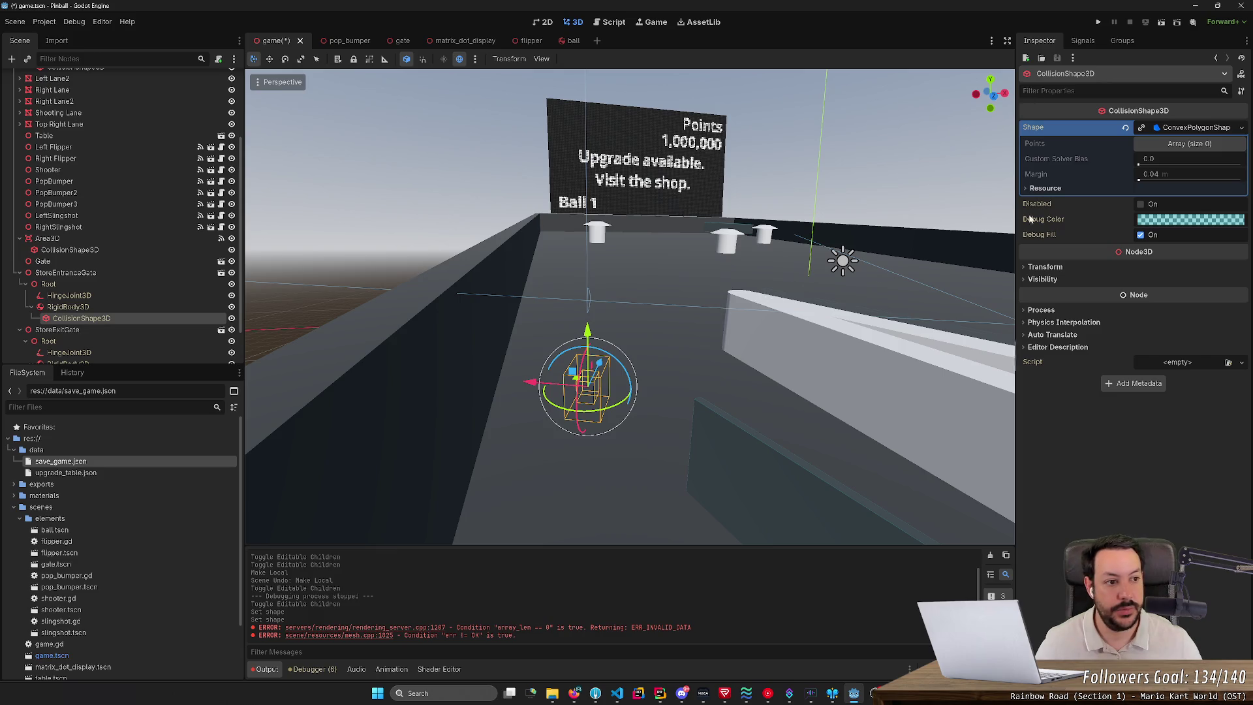
{"action": "right_click", "coordinate": [1100, 139]}
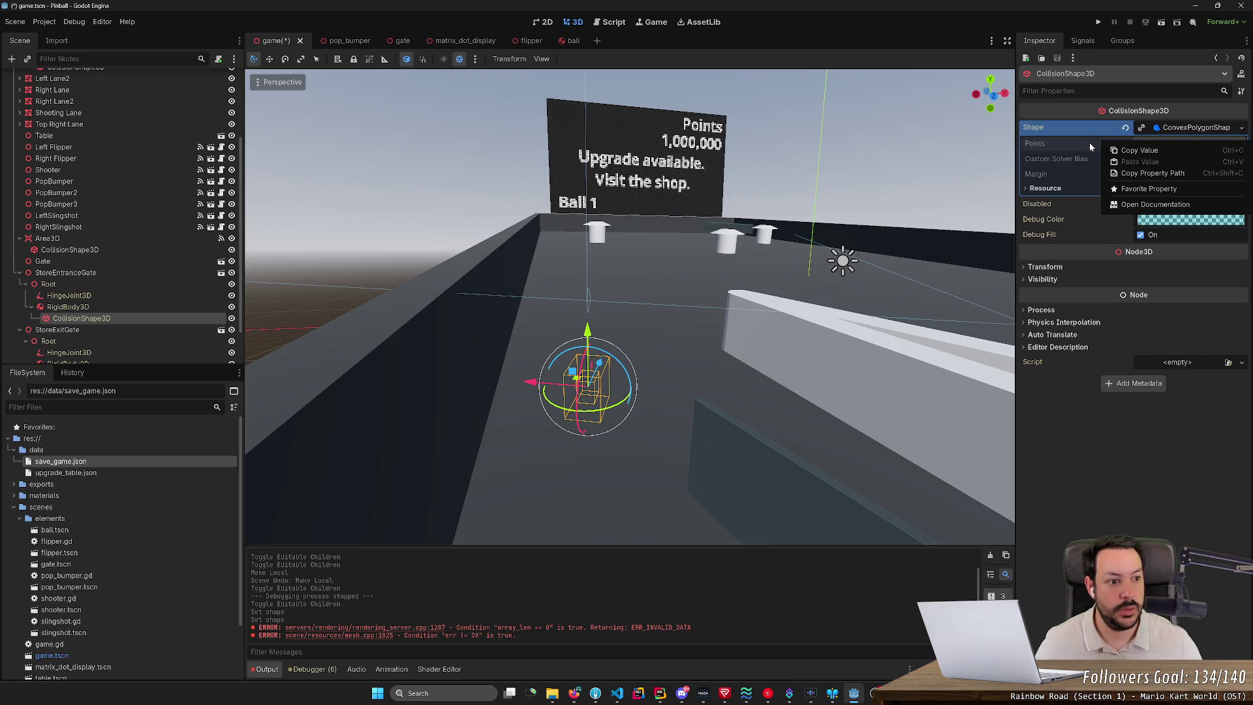
{"action": "left_click", "coordinate": [1090, 142]}
{"action": "left_click", "coordinate": [1155, 144]}
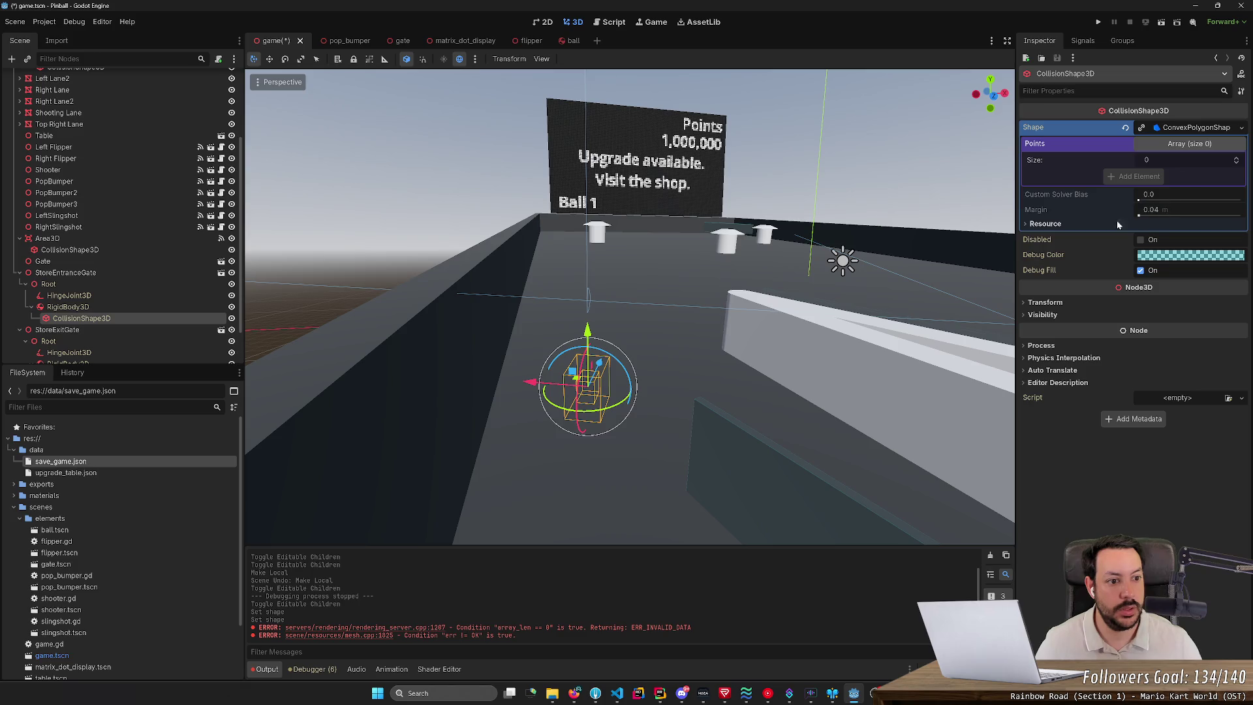
{"action": "left_click", "coordinate": [1184, 145]}
{"action": "left_click", "coordinate": [1185, 145]}
{"action": "left_click", "coordinate": [1189, 144]}
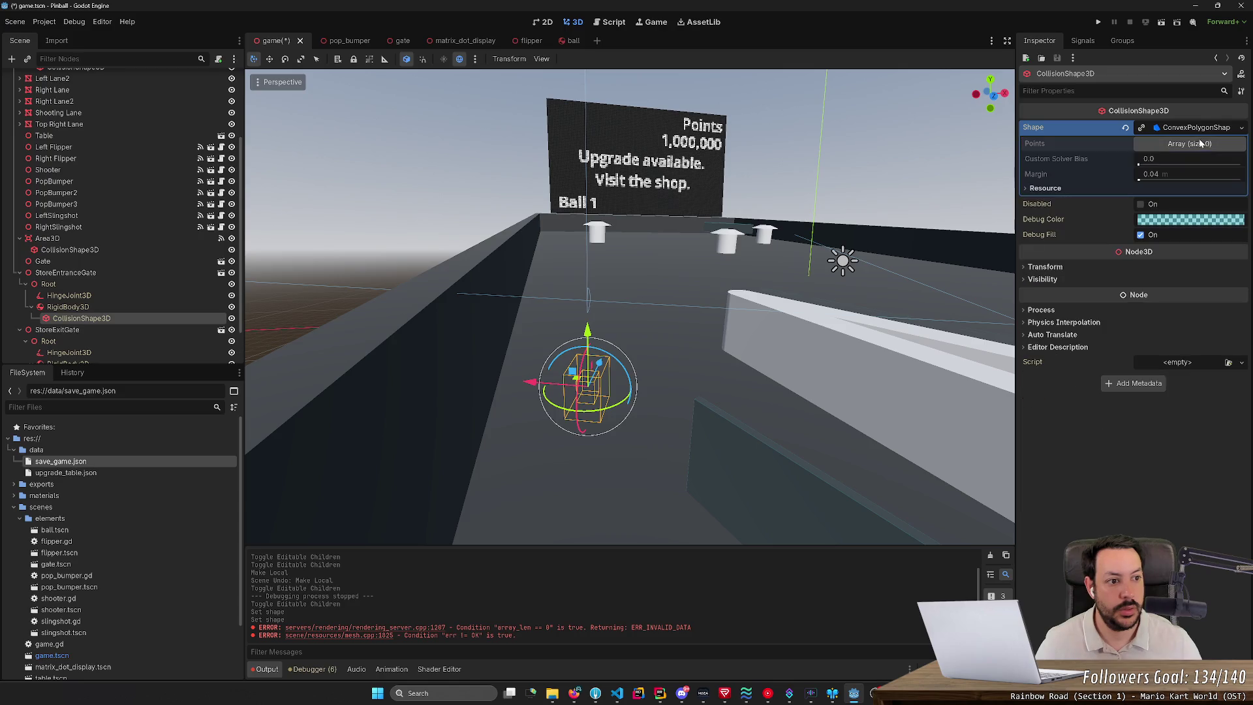
{"action": "left_click", "coordinate": [1123, 129]}
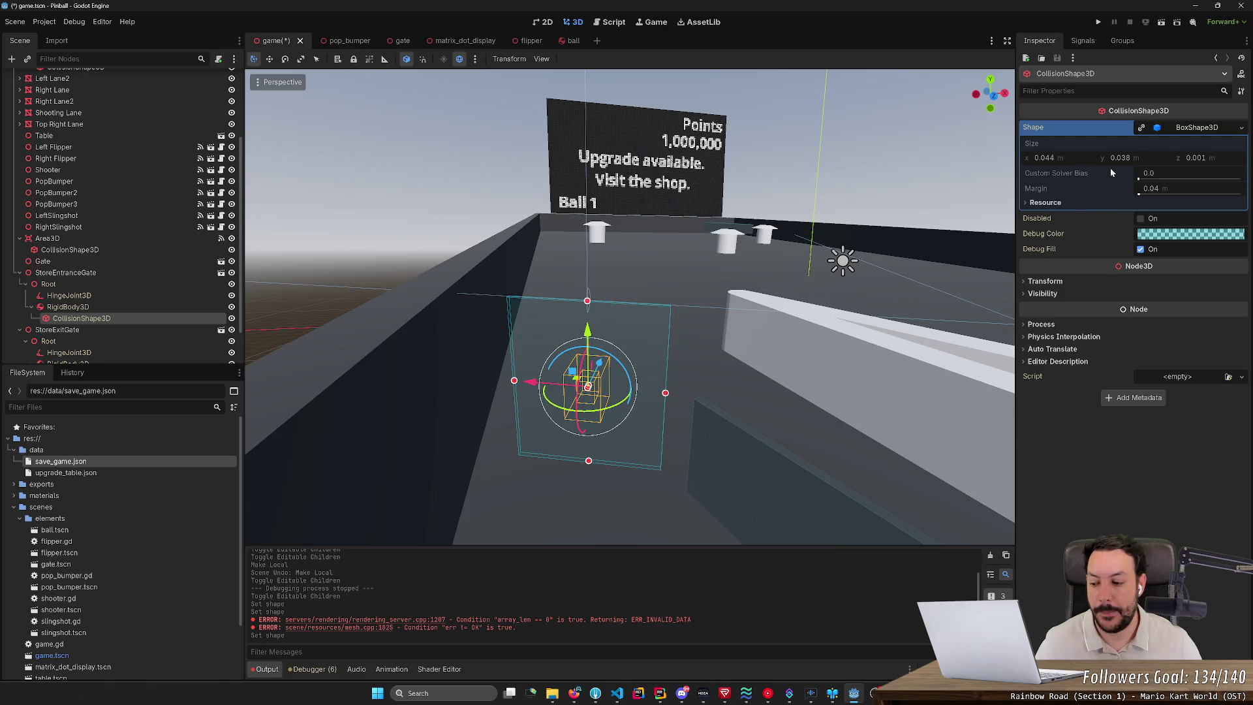
{"action": "left_click", "coordinate": [573, 693]}
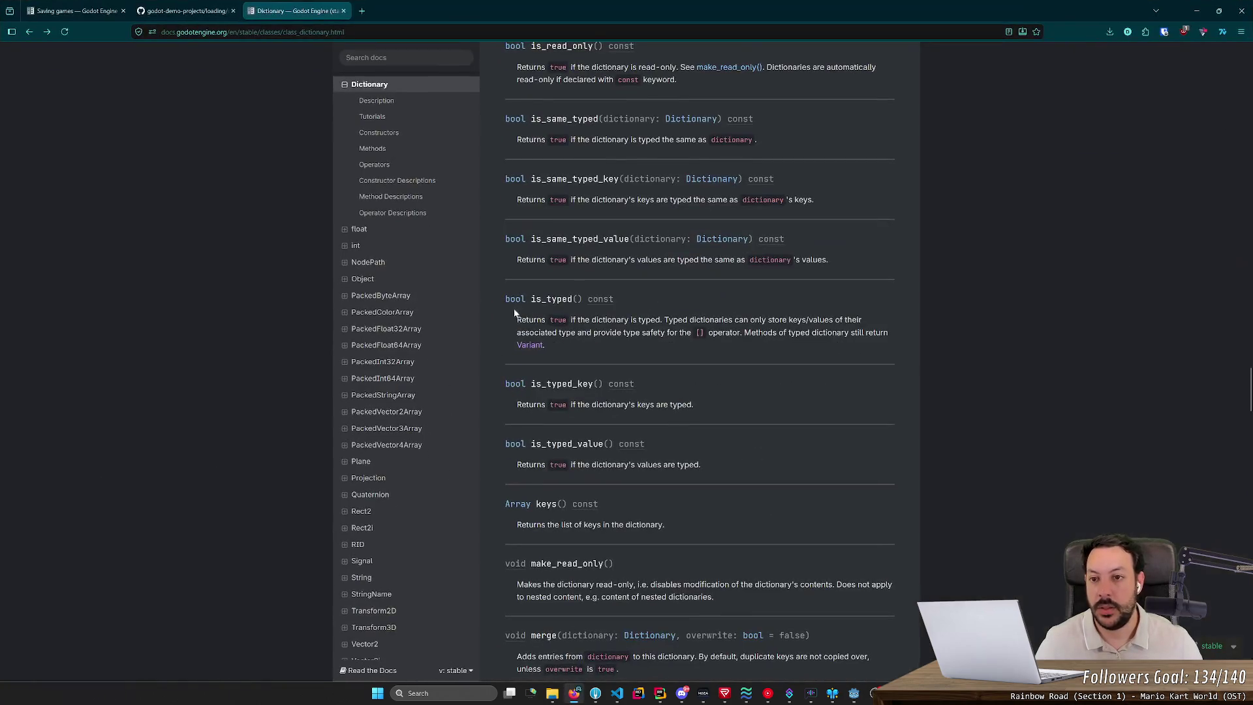
Search Google in a new Firefox tab for 'godot add collision shape vertices'
{"action": "left_click", "coordinate": [362, 11]}
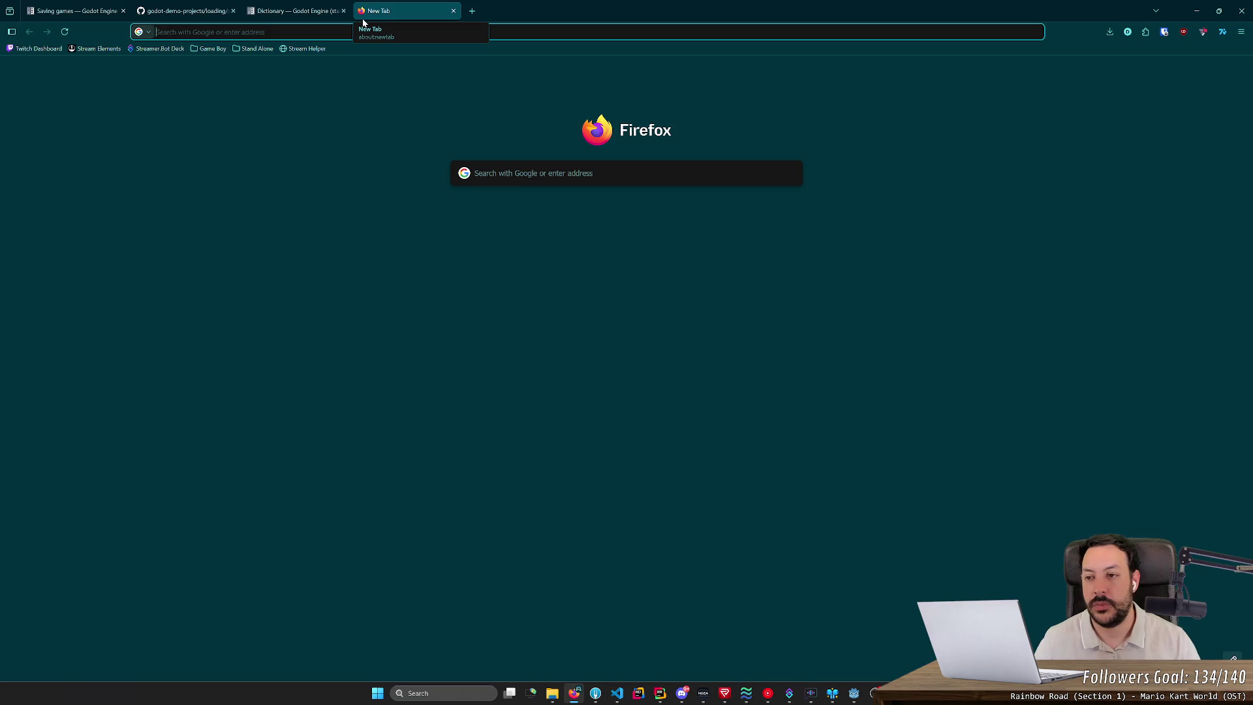
{"action": "type", "text": "go"}
{"action": "key", "text": "BackSpace"}
{"action": "key", "text": "alt+Tab"}
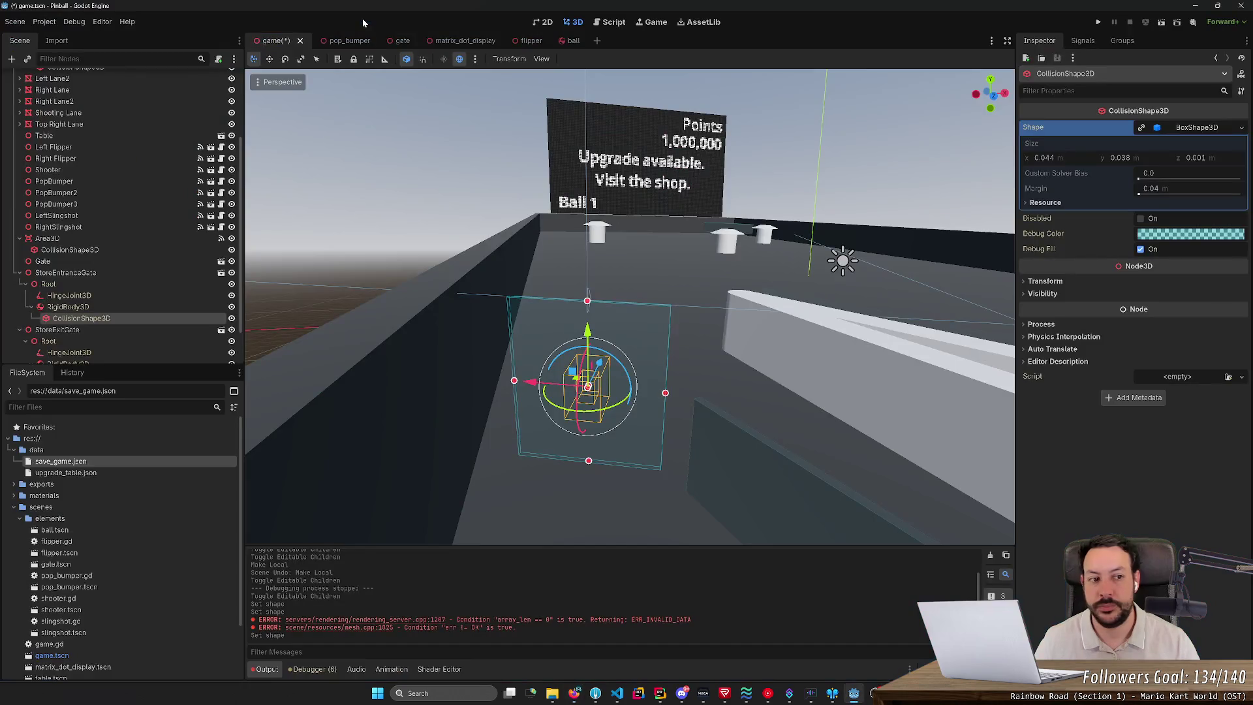
{"action": "key", "text": "alt+Tab"}
{"action": "type", "text": "godot edit co"}
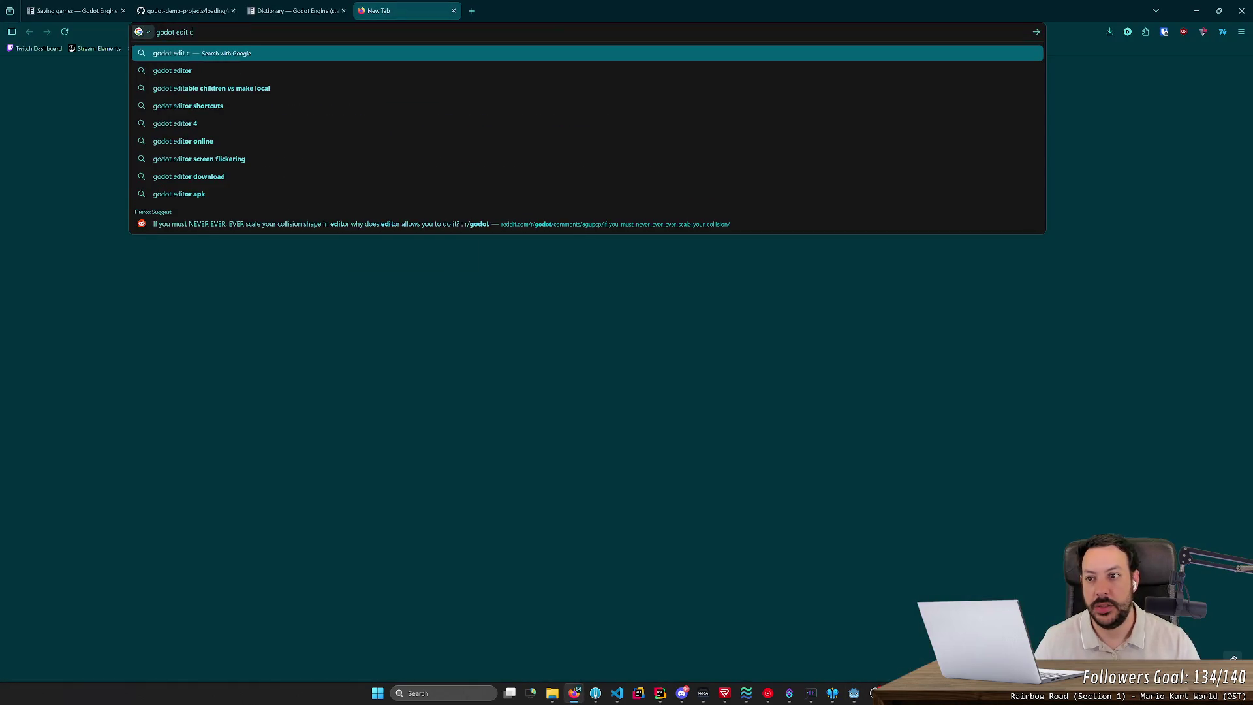
{"action": "type", "text": "ll"}
{"action": "key", "text": "Down"}
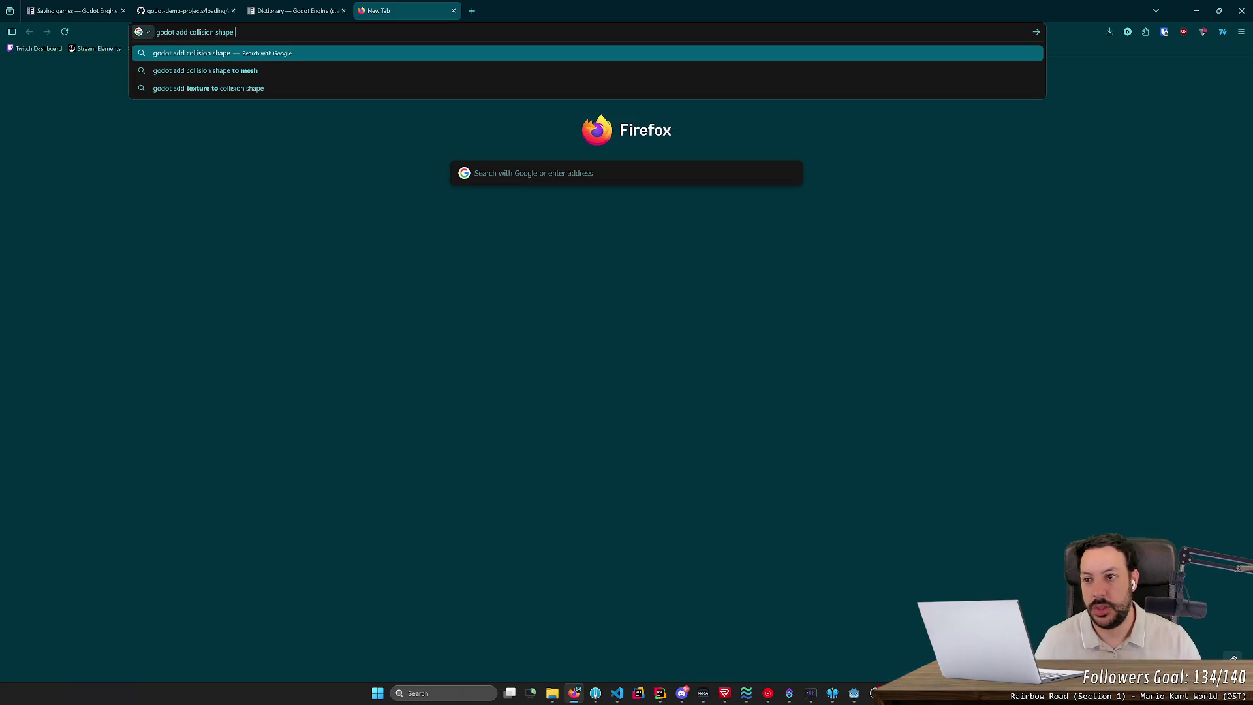
{"action": "type", "text": "vertices"}
{"action": "key", "text": "Return"}
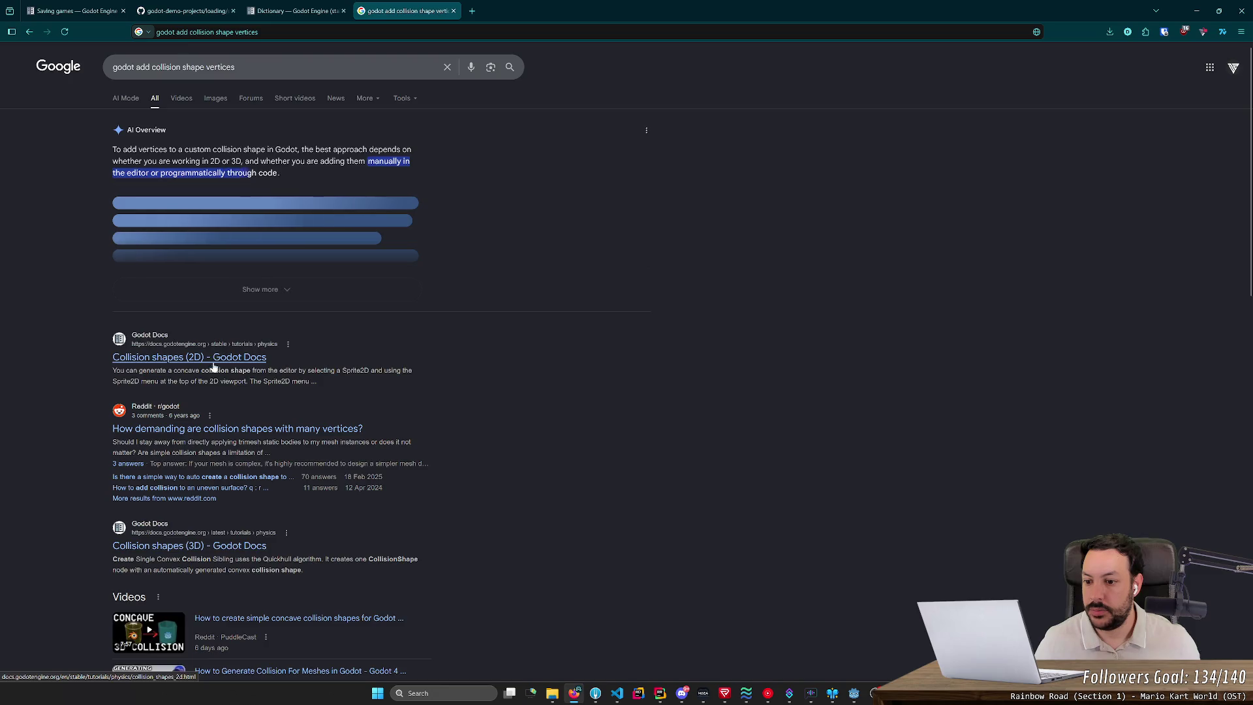
Expand and read the full AI Overview answer in the search results
{"action": "key", "text": "alt+Left"}
{"action": "key", "text": "alt+Right"}
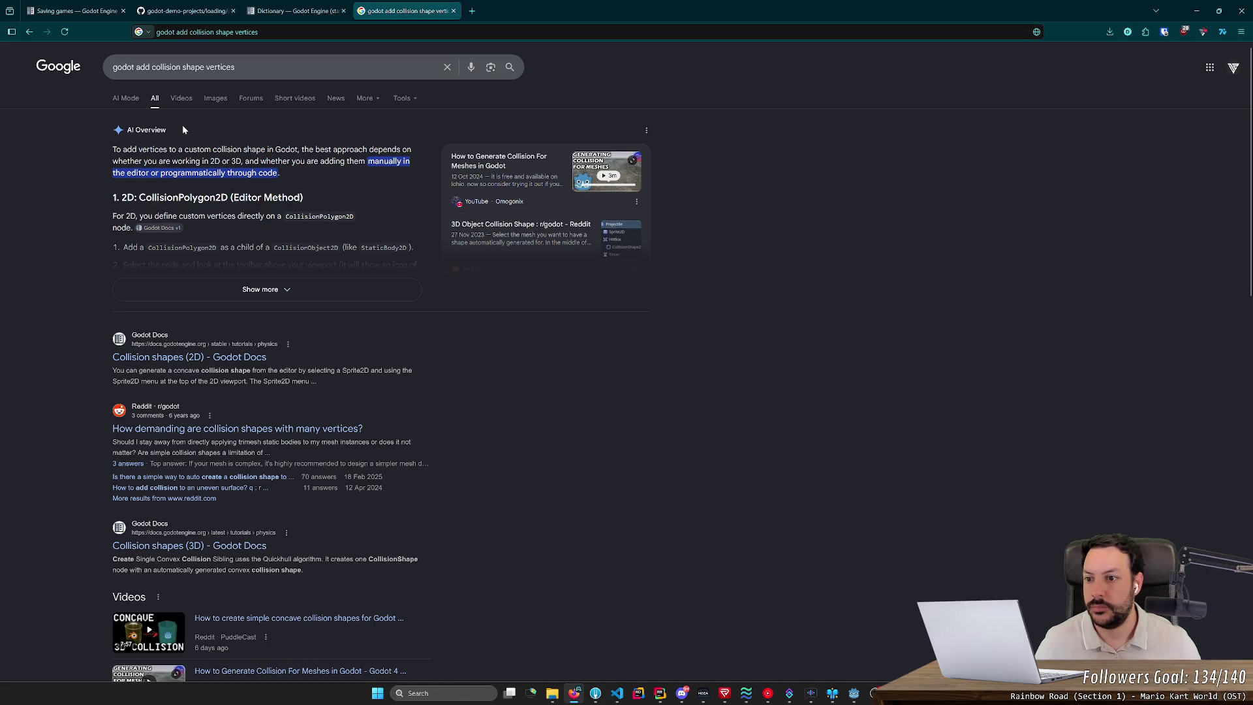
{"action": "left_click", "coordinate": [239, 290]}
{"action": "scroll", "coordinate": [101, 268], "scroll_direction": "down", "scroll_amount": 4}
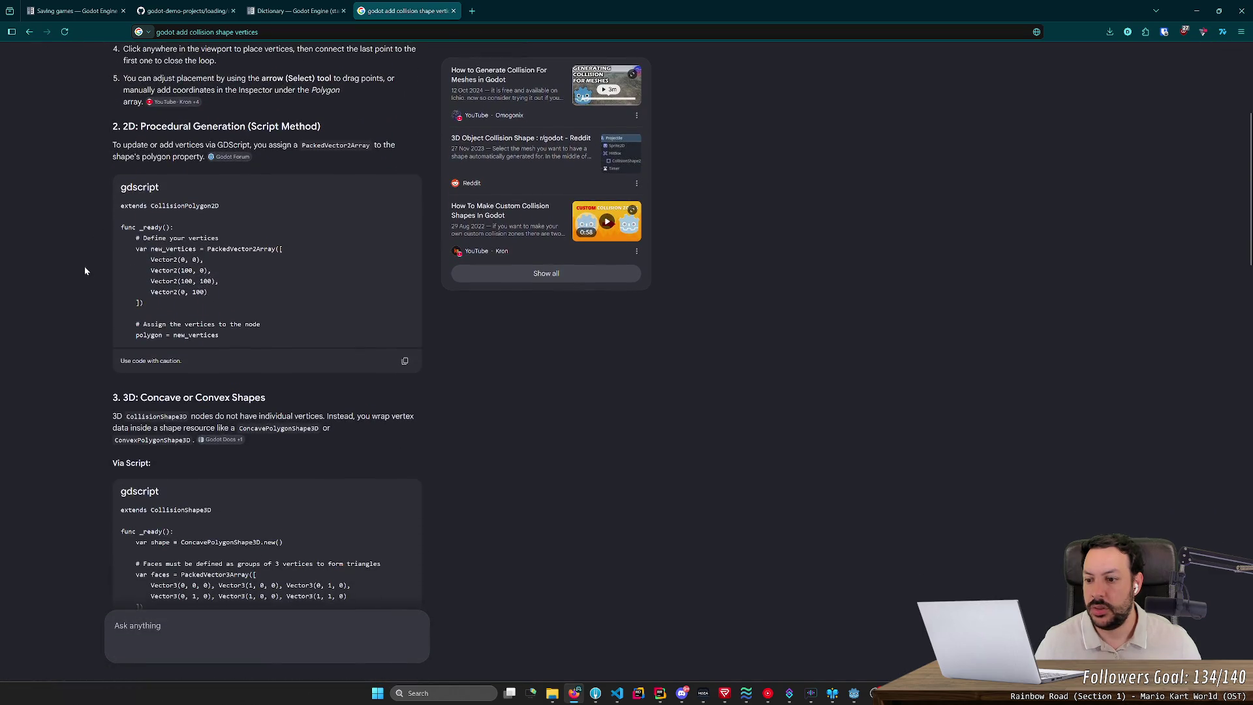
{"action": "scroll", "coordinate": [77, 261], "scroll_direction": "down", "scroll_amount": 1}
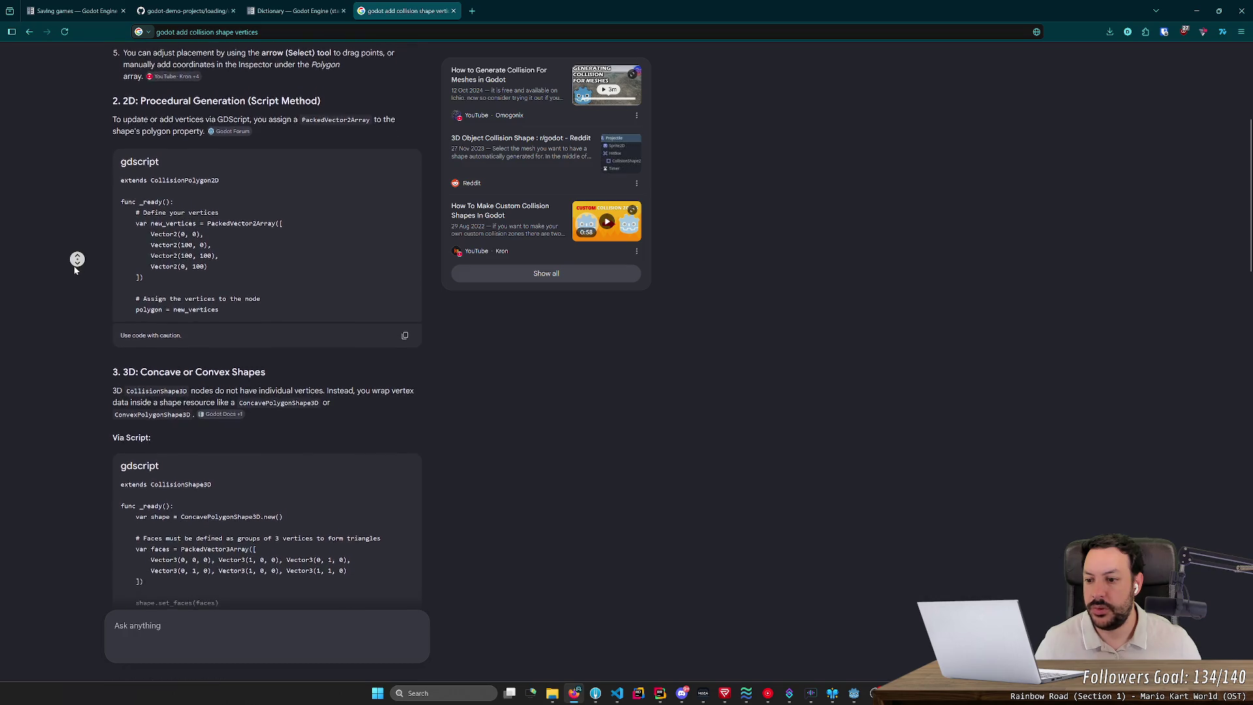
{"action": "scroll", "coordinate": [77, 261], "scroll_direction": "down", "scroll_amount": 2}
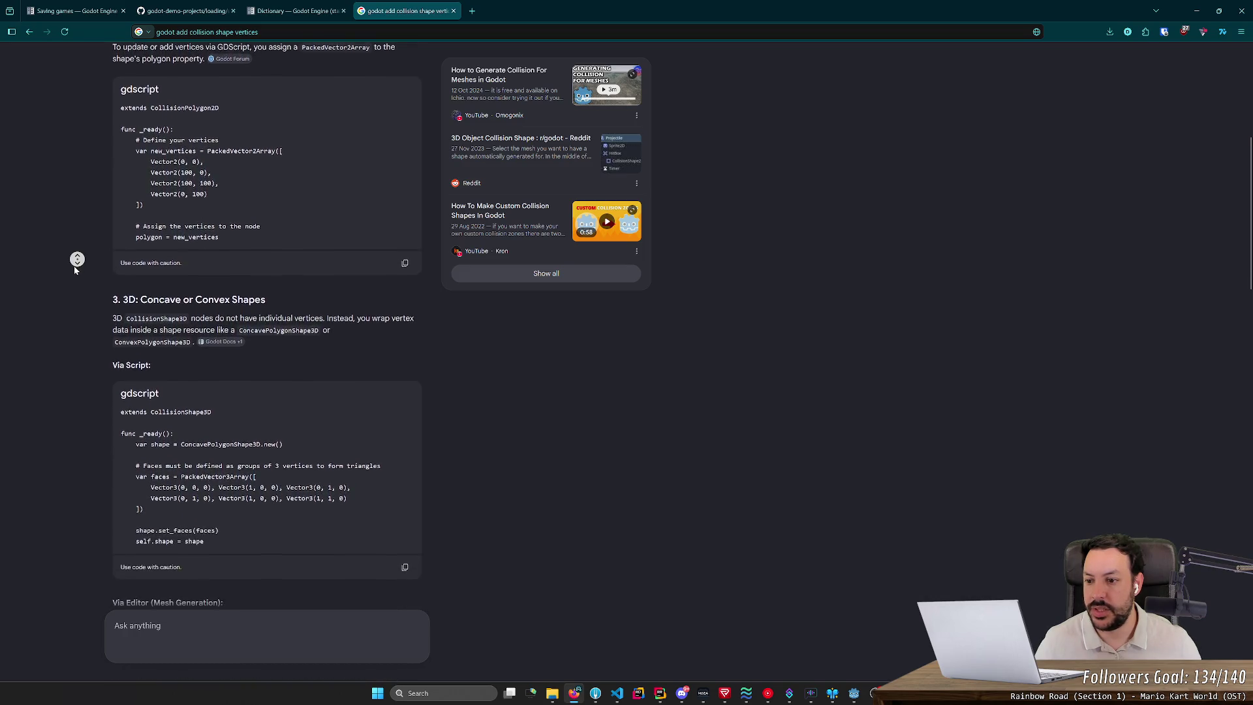
{"action": "scroll", "coordinate": [77, 262], "scroll_direction": "down", "scroll_amount": 2}
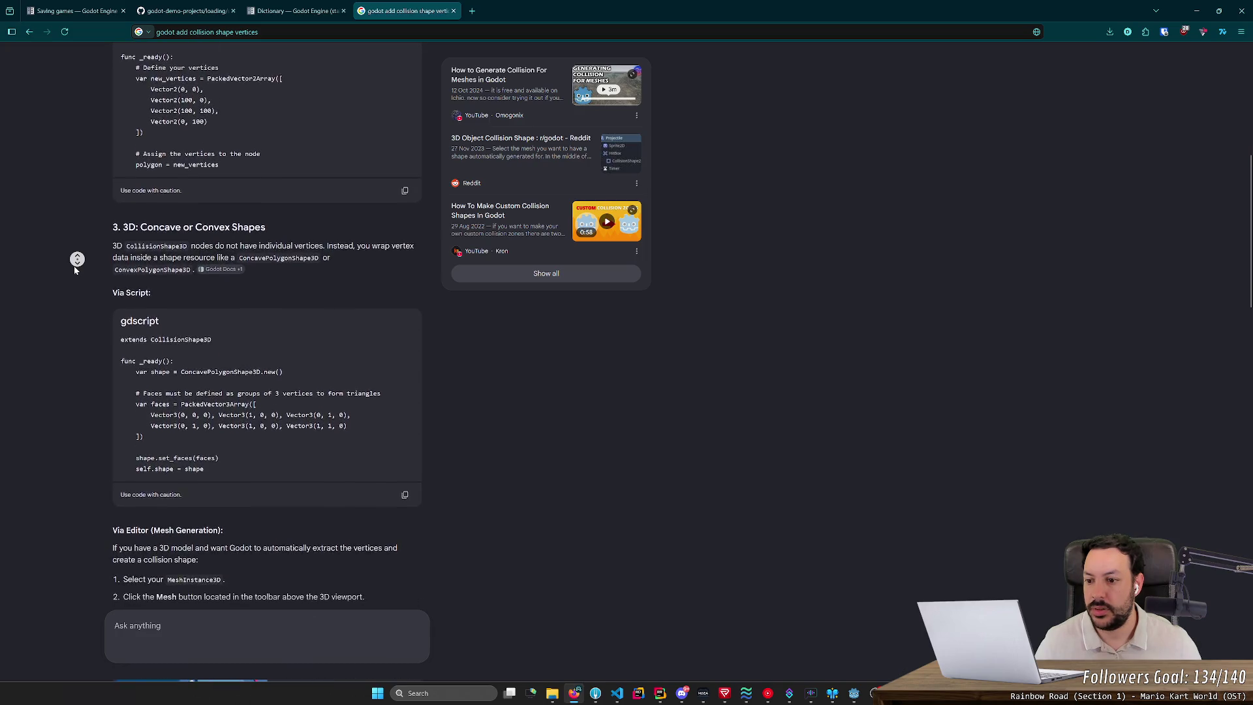
{"action": "scroll", "coordinate": [77, 261], "scroll_direction": "down", "scroll_amount": 6}
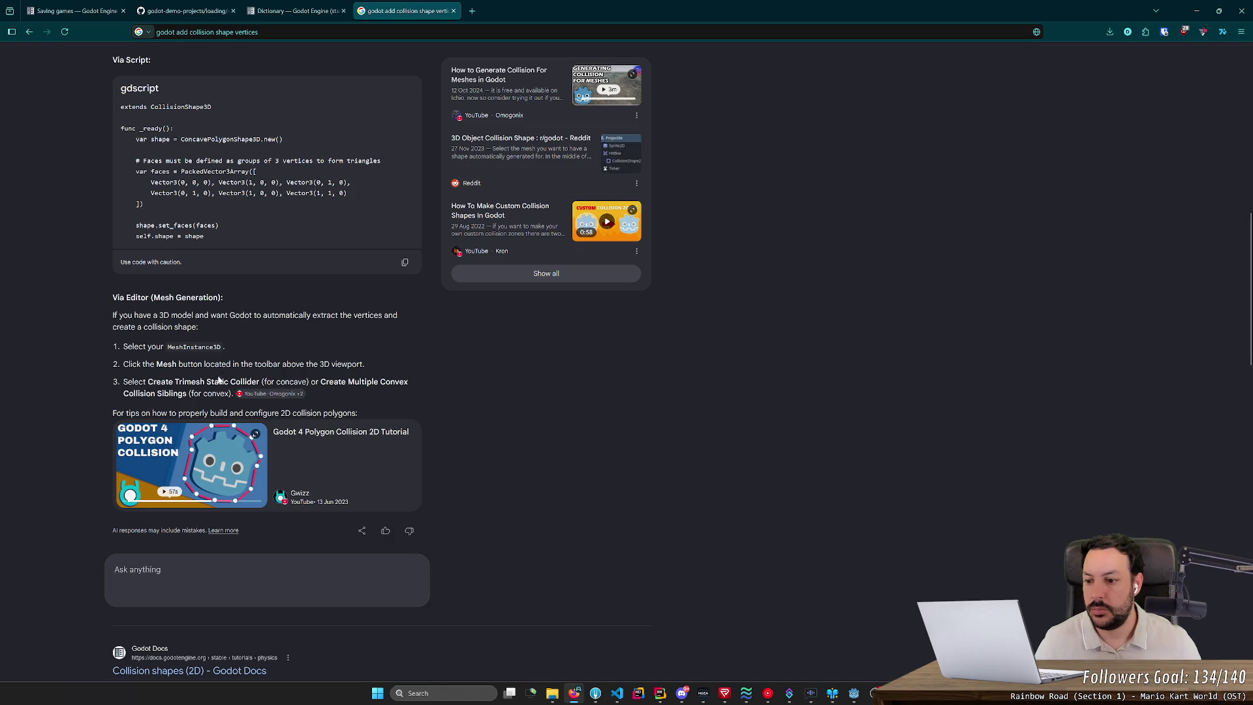
{"action": "scroll", "coordinate": [165, 479], "scroll_direction": "down", "scroll_amount": 4}
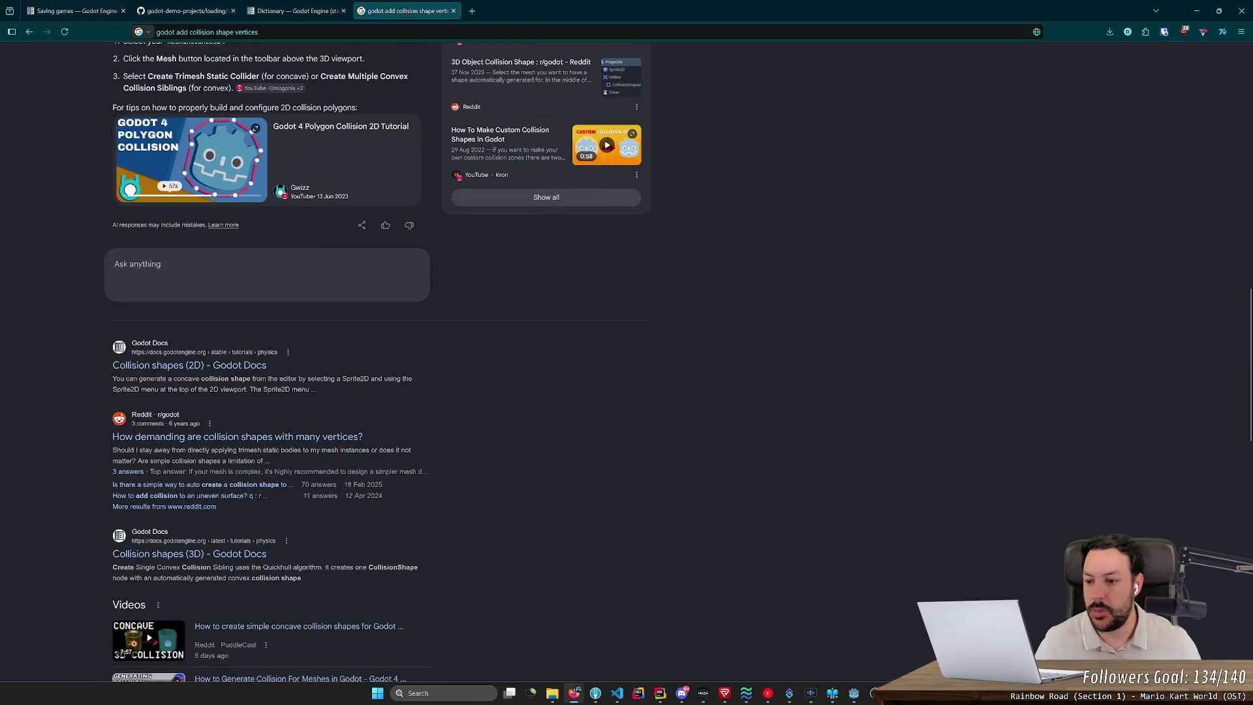
{"action": "scroll", "coordinate": [306, 361], "scroll_direction": "up", "scroll_amount": 3}
{"action": "key", "text": "alt+Tab"}
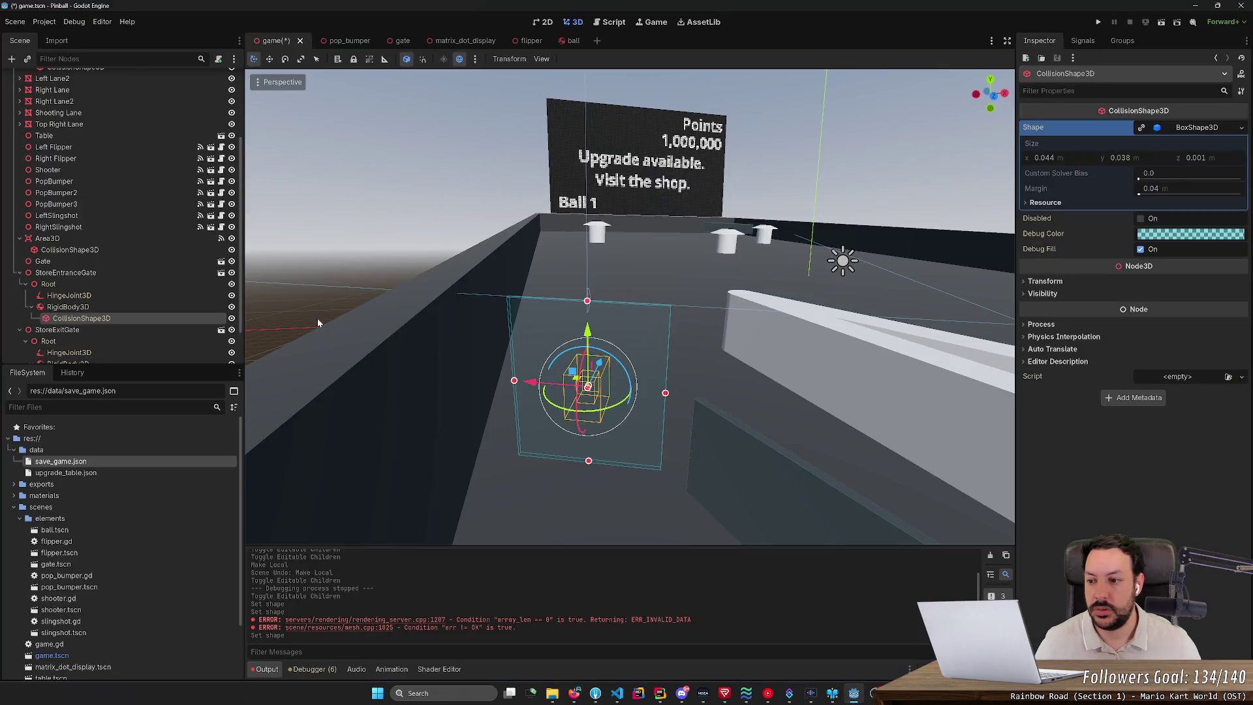
Create a MeshInstance3D child under StoreEntranceGate's RigidBody3D by searching 'mesh' in Add Child Node
{"action": "right_click", "coordinate": [163, 308]}
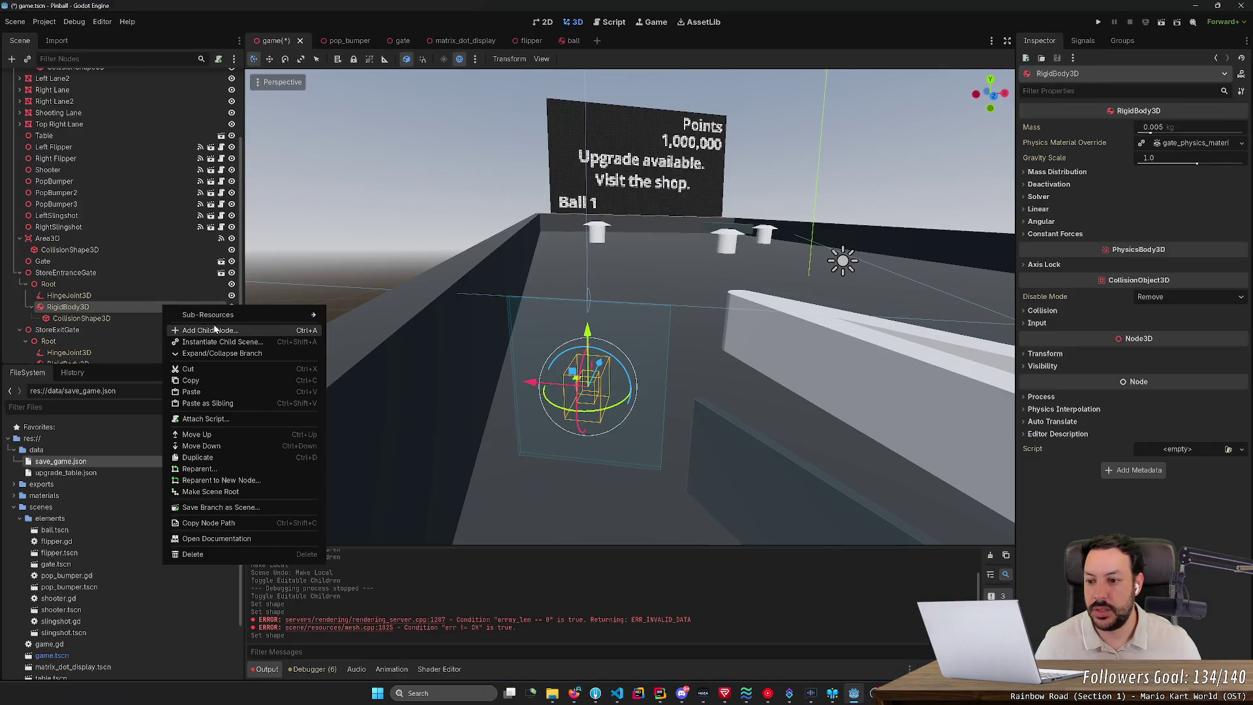
{"action": "mouse_move", "coordinate": [164, 315]}
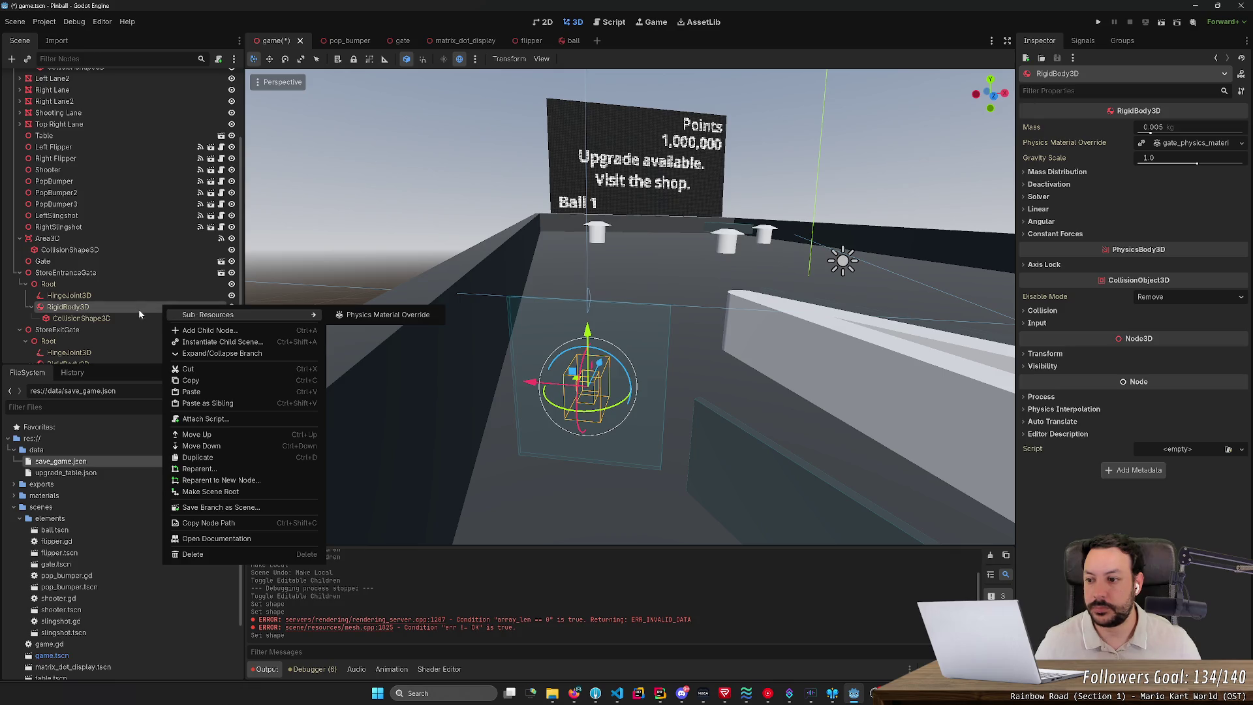
{"action": "left_click", "coordinate": [134, 285]}
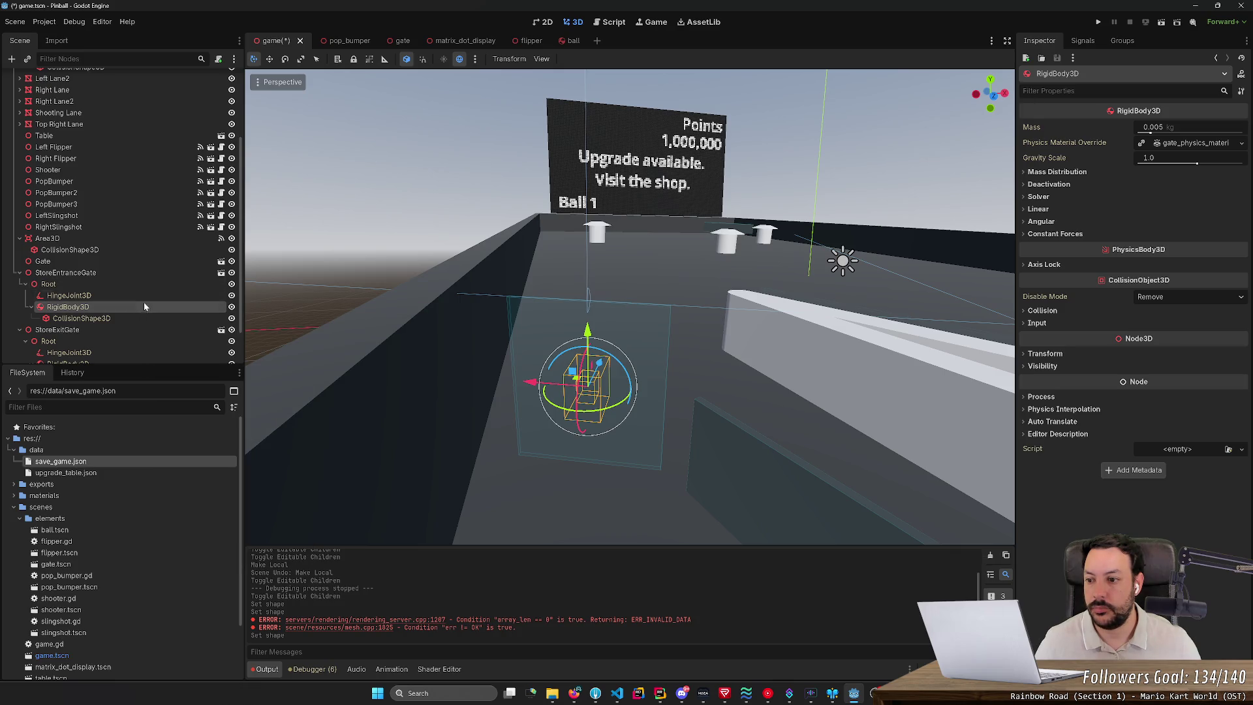
{"action": "right_click", "coordinate": [142, 307]}
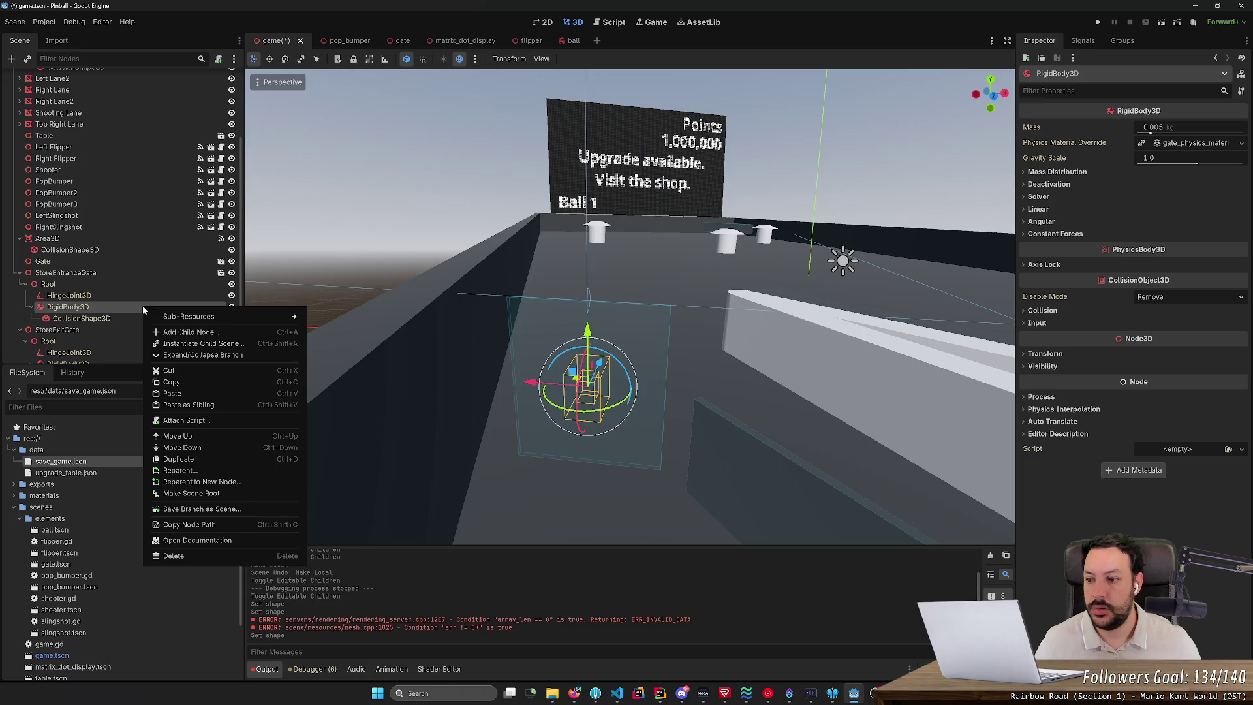
{"action": "left_click", "coordinate": [193, 331]}
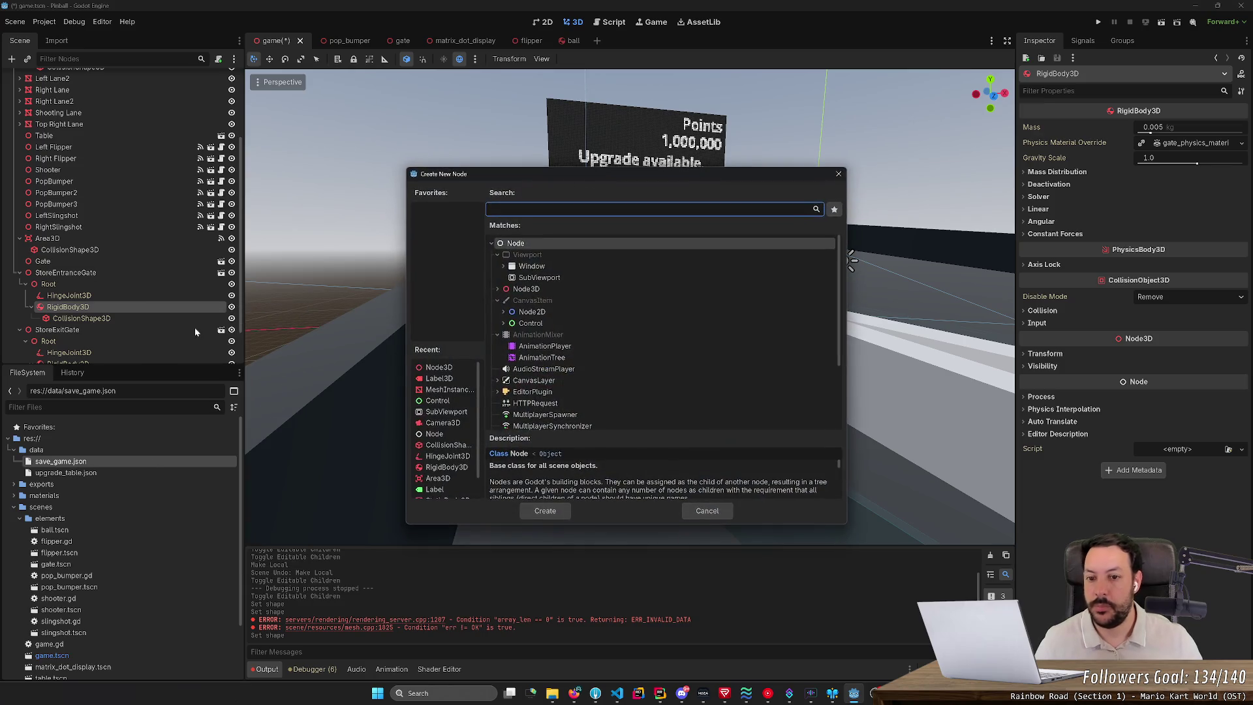
{"action": "type", "text": "mesh"}
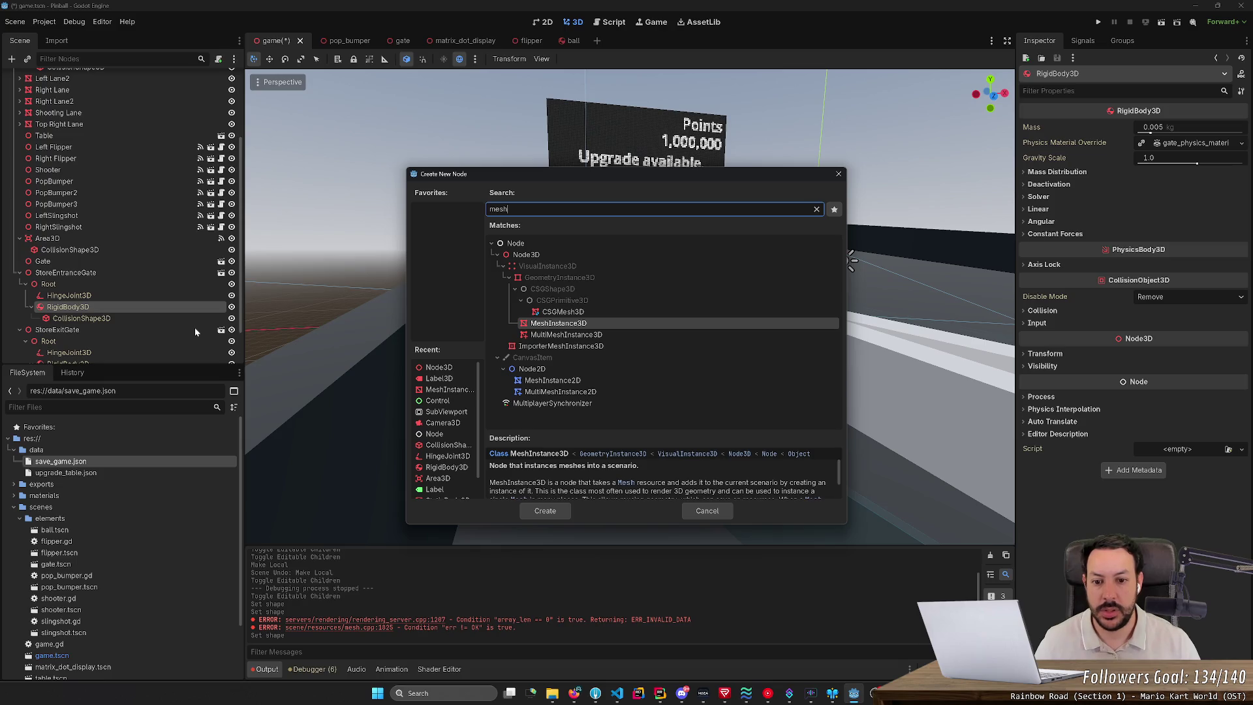
{"action": "key", "text": "Return"}
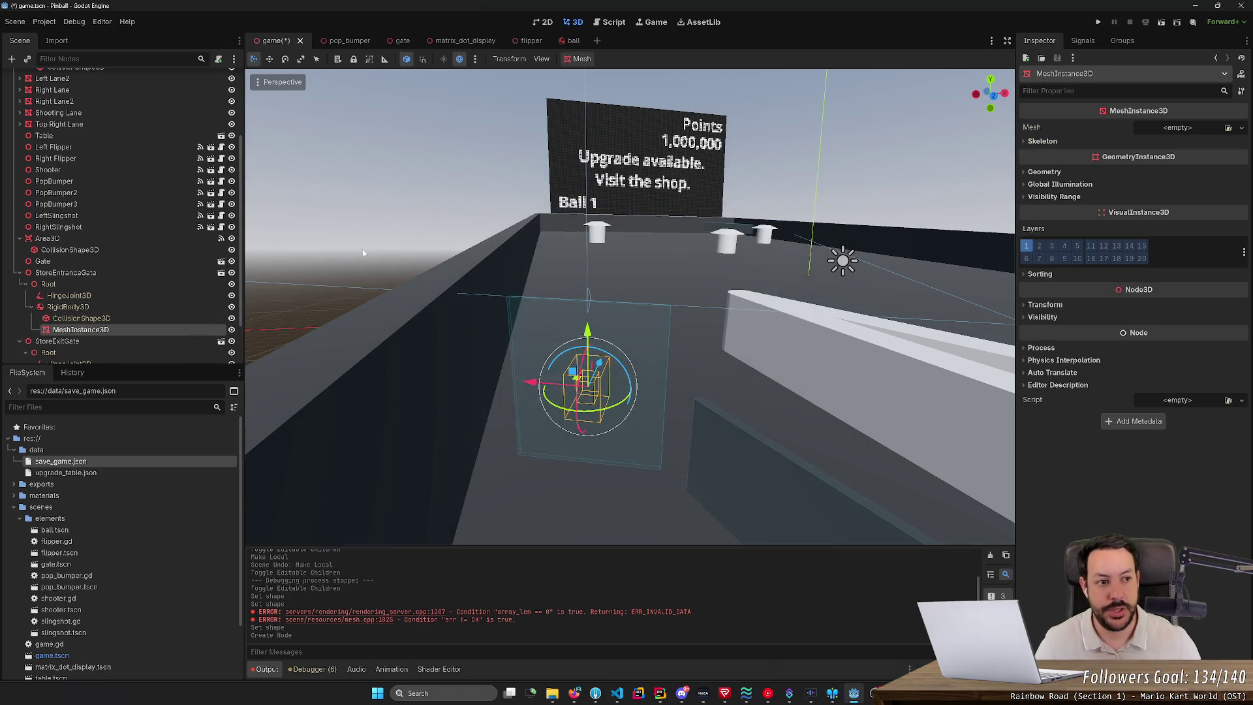
{"action": "left_click", "coordinate": [1242, 128]}
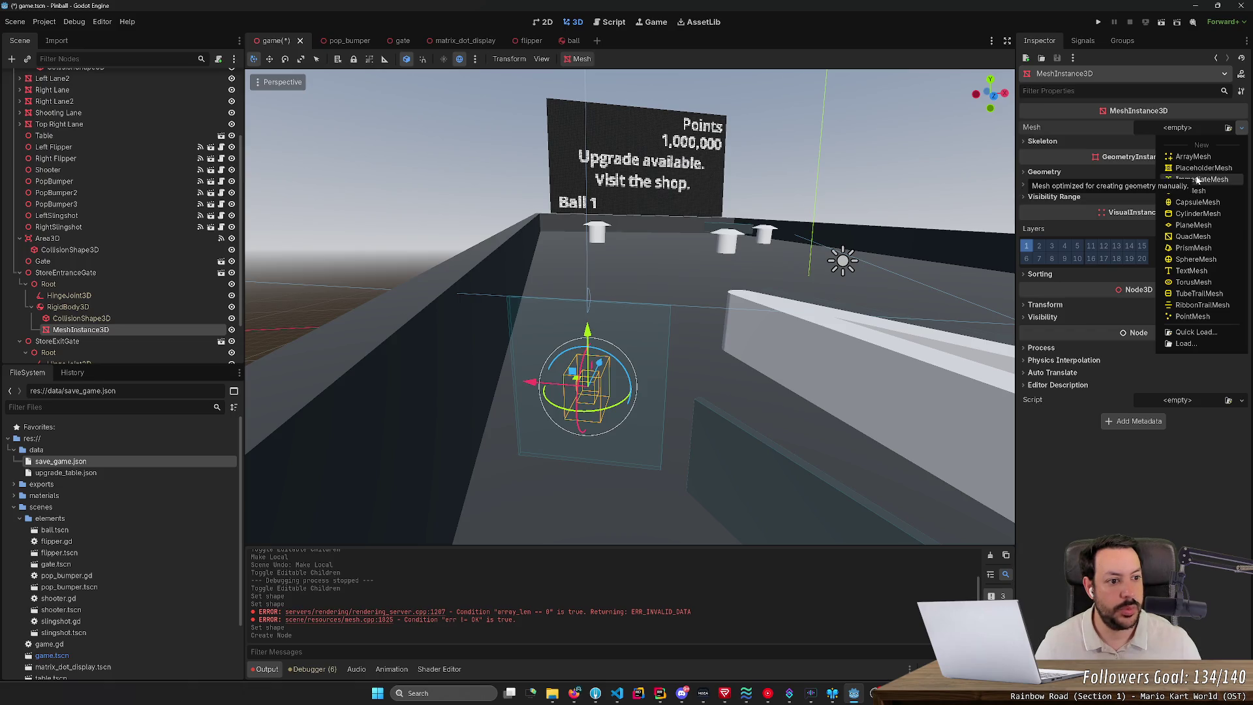
Assign a new ImmediateMesh to the MeshInstance3D's Mesh property and expand its properties
{"action": "left_click", "coordinate": [1197, 179]}
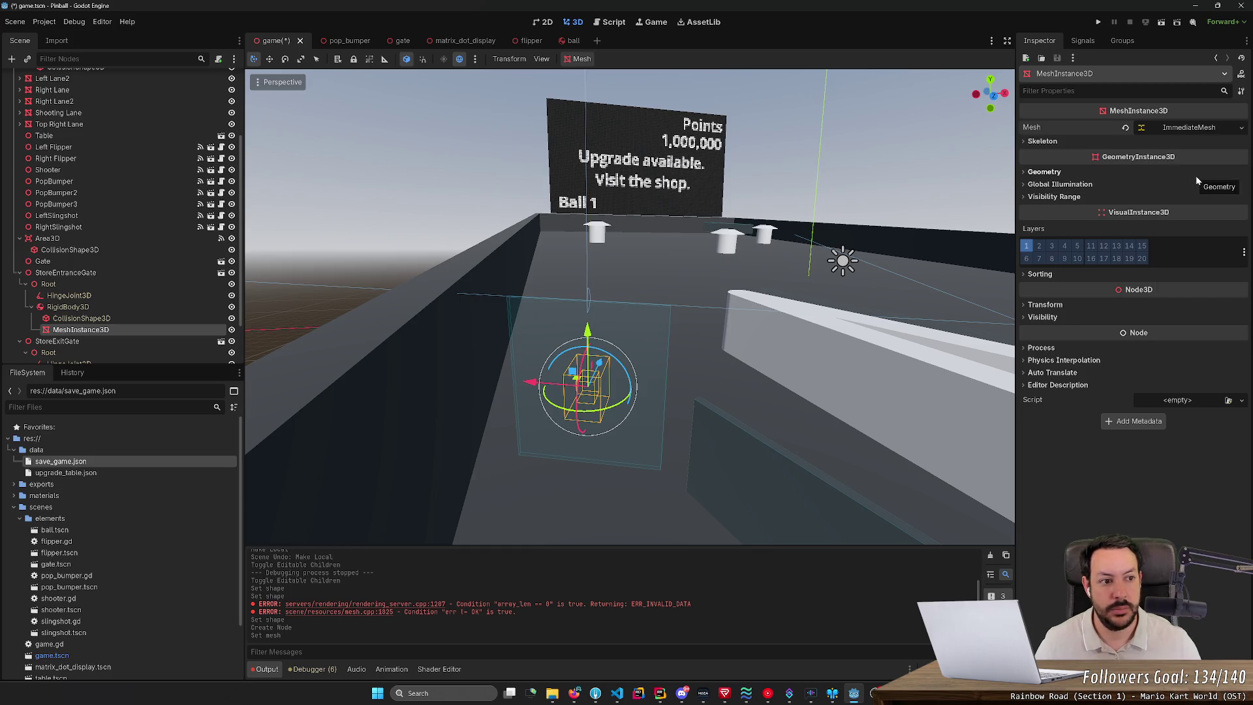
{"action": "left_click", "coordinate": [1168, 129]}
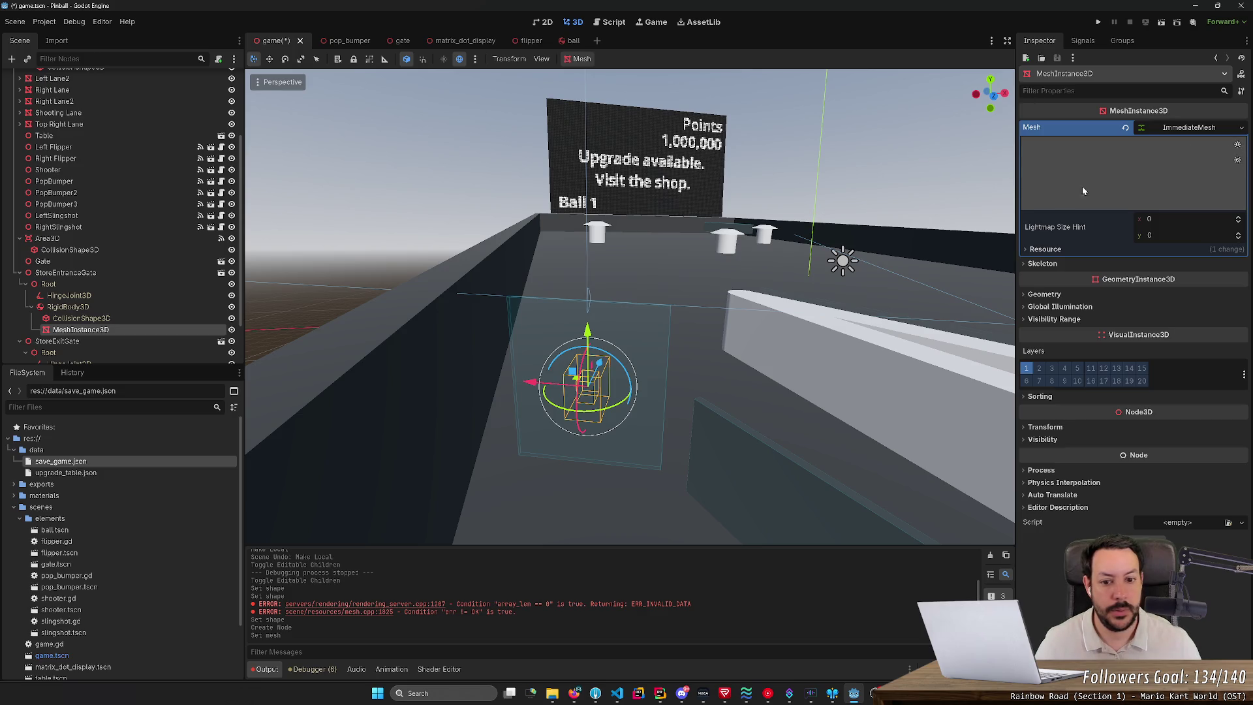
{"action": "key", "text": "w"}
{"action": "key", "text": "s"}
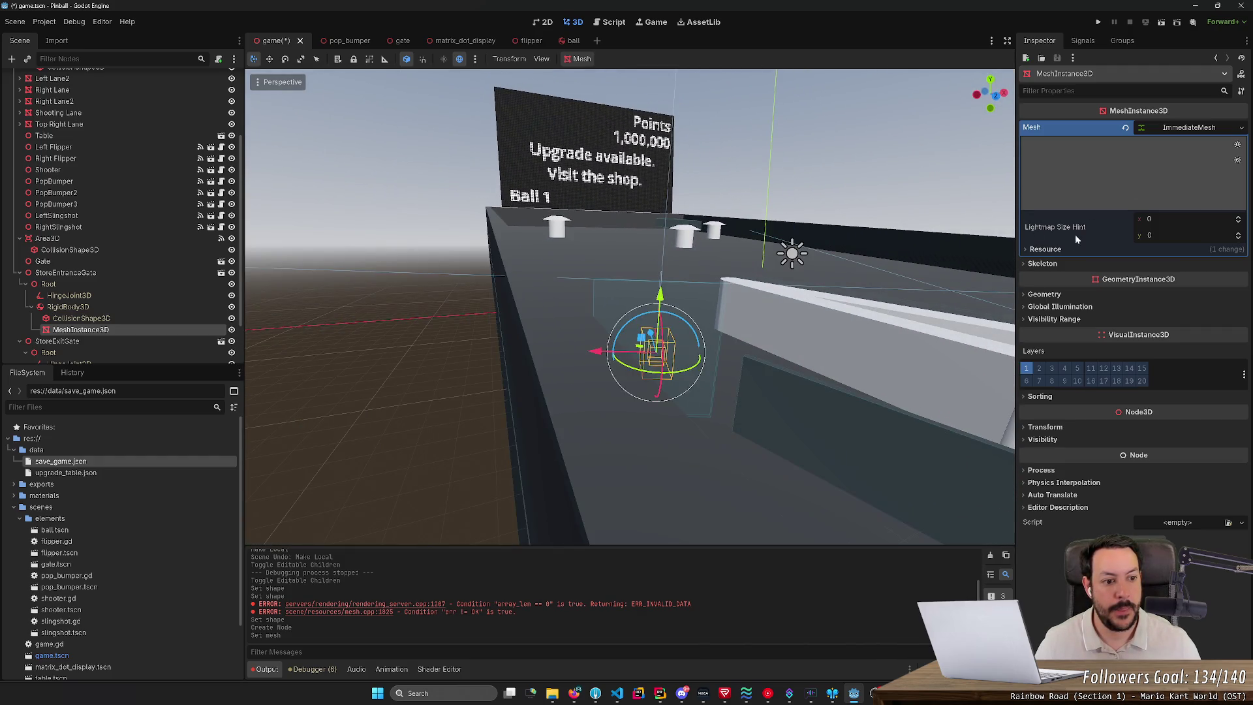
Inspect the ImmediateMesh's Geometry settings and resource options, then go back to the browser
{"action": "left_click", "coordinate": [1047, 295]}
{"action": "left_click", "coordinate": [1047, 294]}
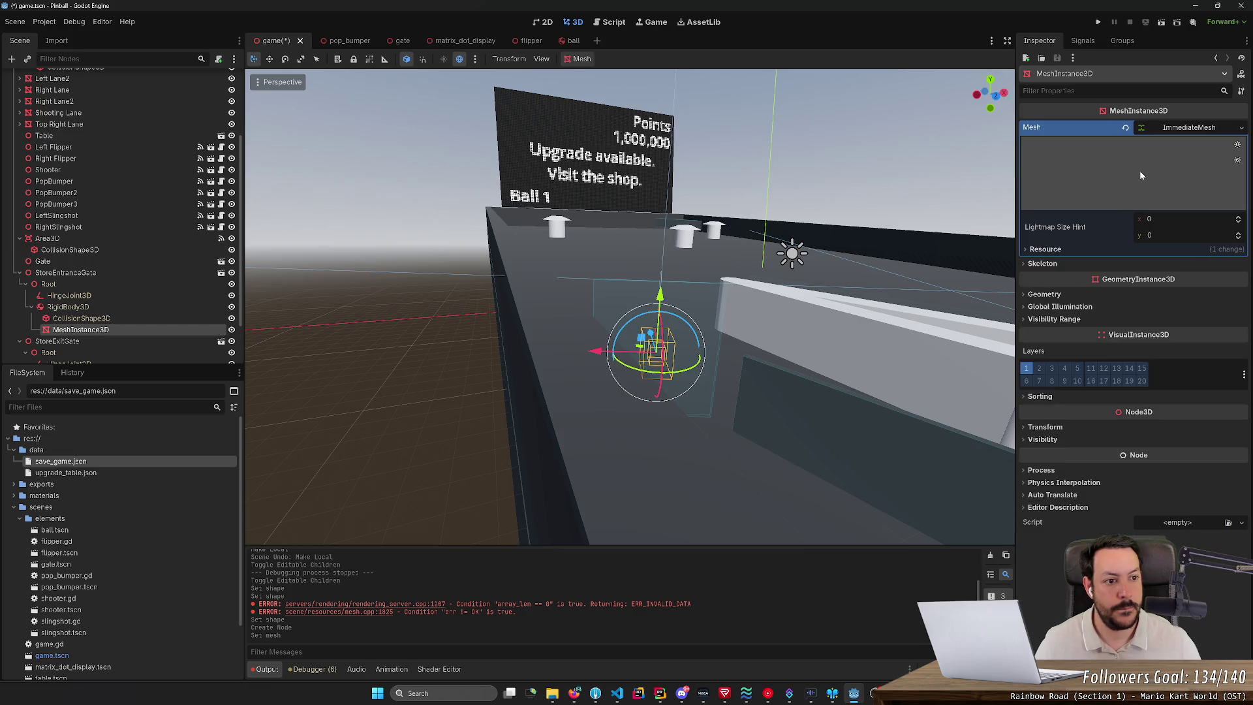
{"action": "left_click", "coordinate": [1187, 128]}
{"action": "left_click", "coordinate": [1185, 128]}
{"action": "left_click", "coordinate": [1241, 128]}
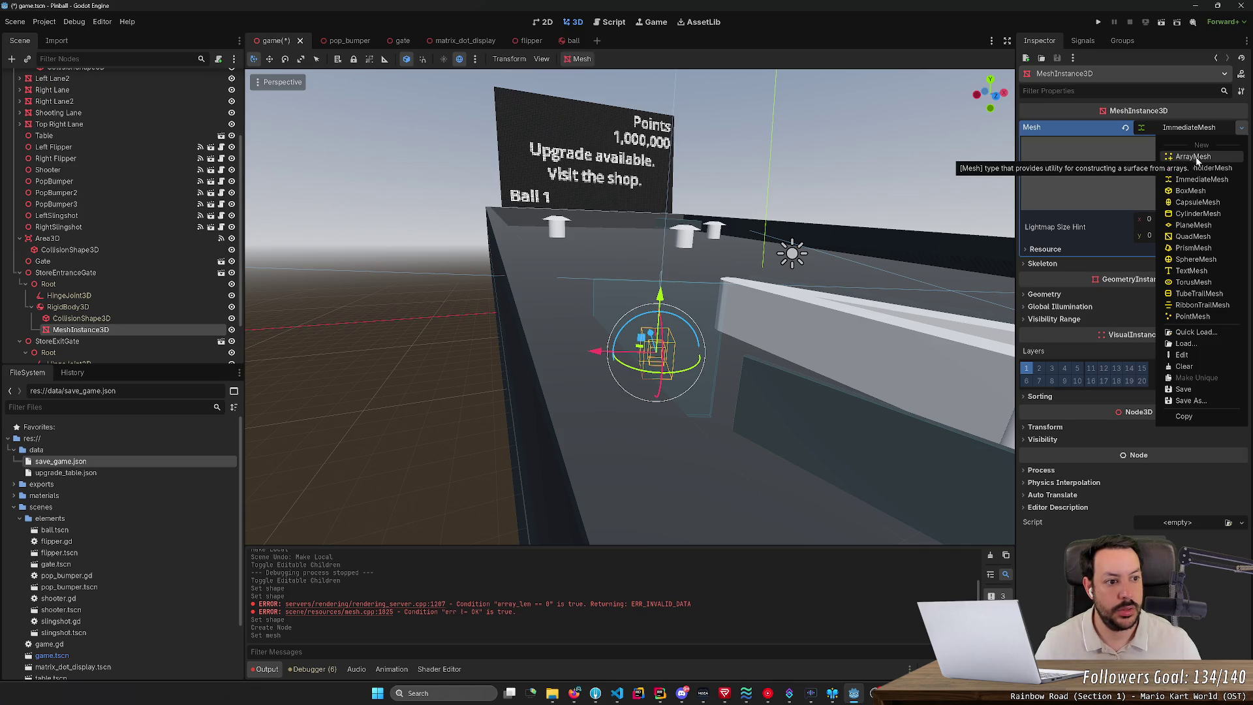
{"action": "key", "text": "alt+Tab"}
{"action": "scroll", "coordinate": [519, 399], "scroll_direction": "down", "scroll_amount": 4}
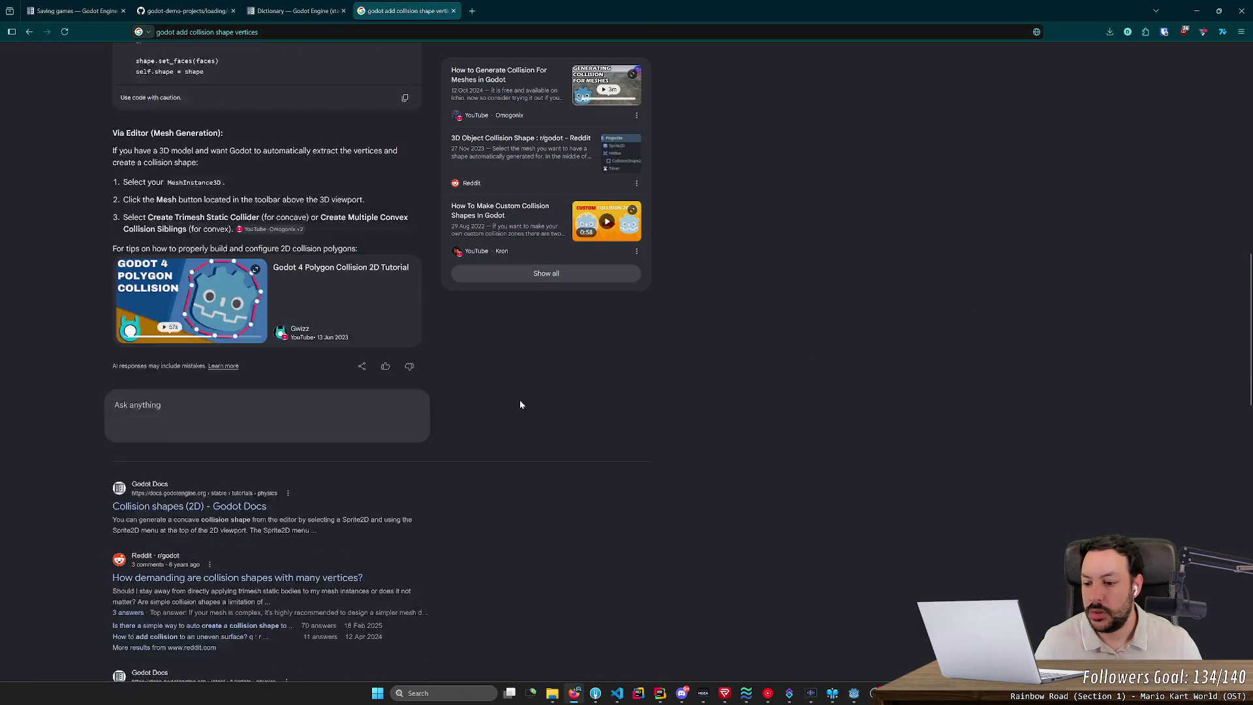
{"action": "scroll", "coordinate": [447, 379], "scroll_direction": "down", "scroll_amount": 2}
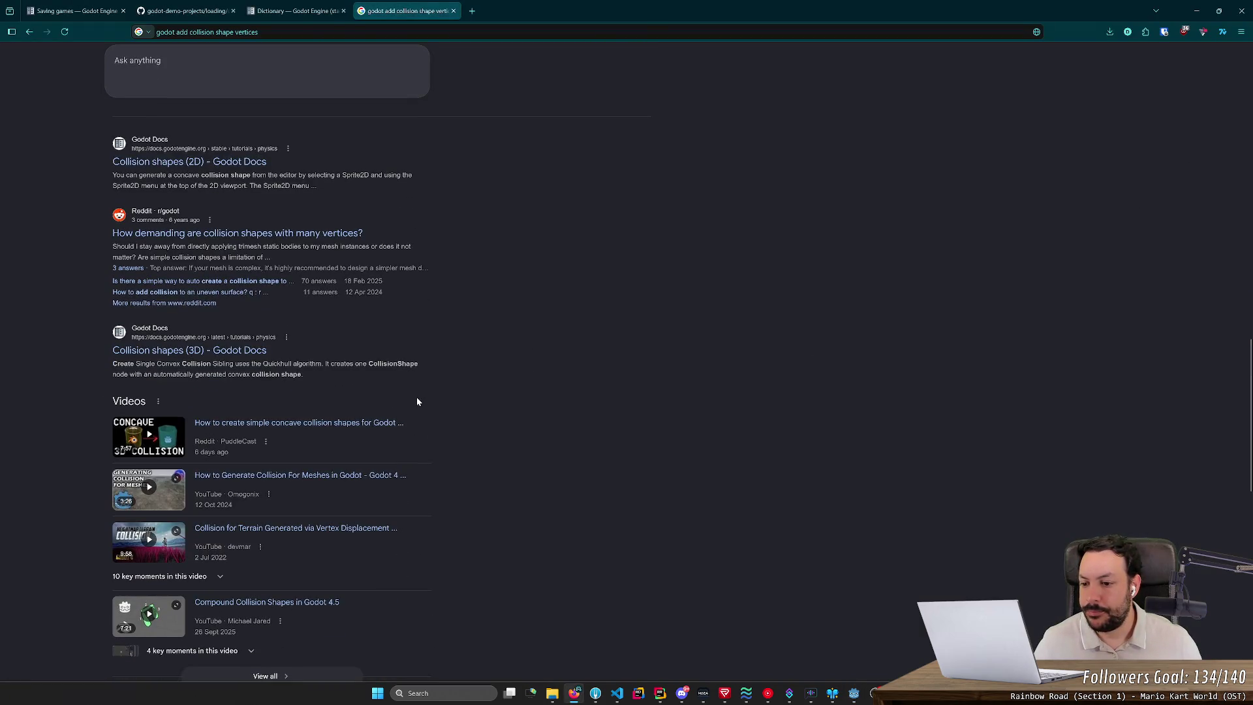
{"action": "scroll", "coordinate": [461, 417], "scroll_direction": "down", "scroll_amount": 5}
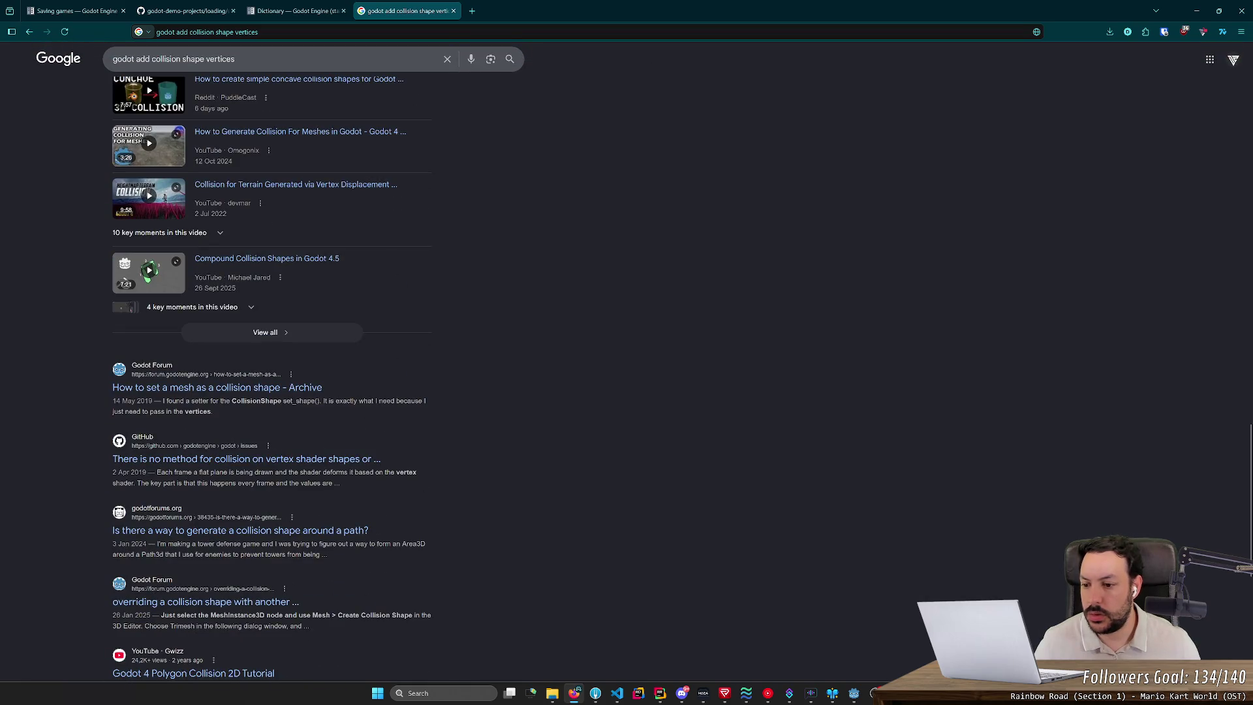
{"action": "key", "text": "alt+Tab"}
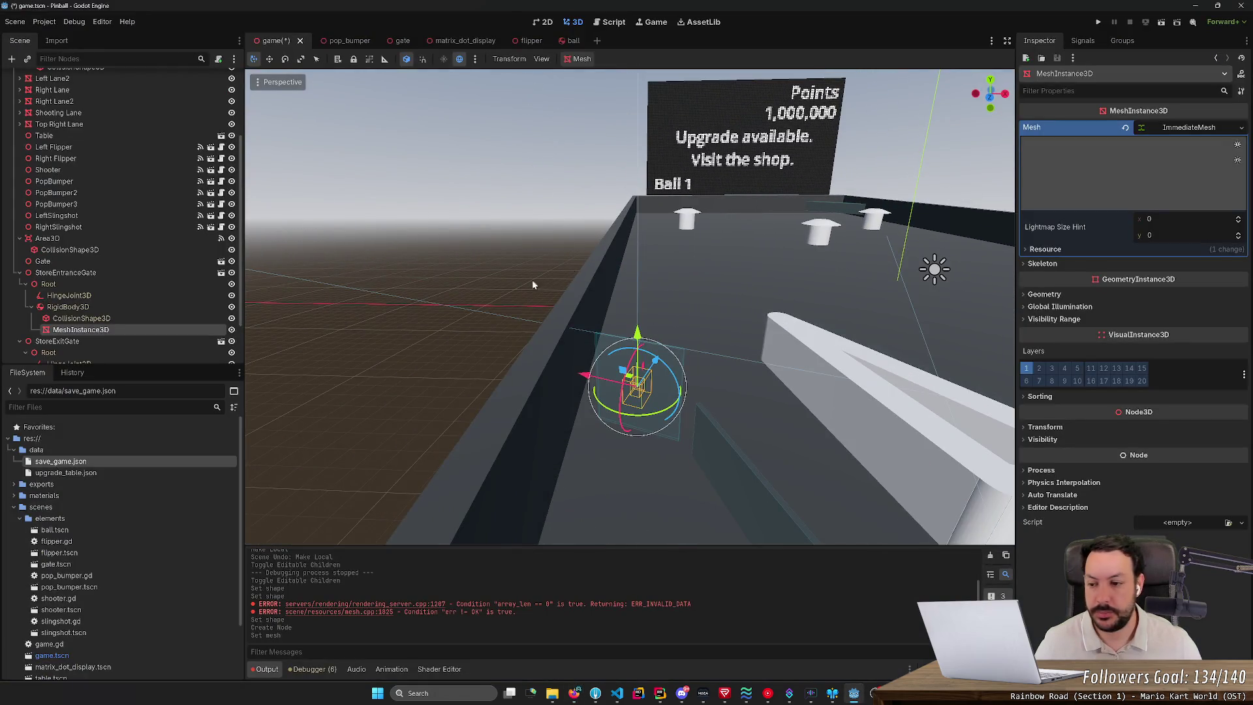
Focus on the gate's CollisionShape3D and make its BoxShape3D unique, then return to the browser
{"action": "left_click", "coordinate": [137, 318]}
{"action": "key", "text": "f"}
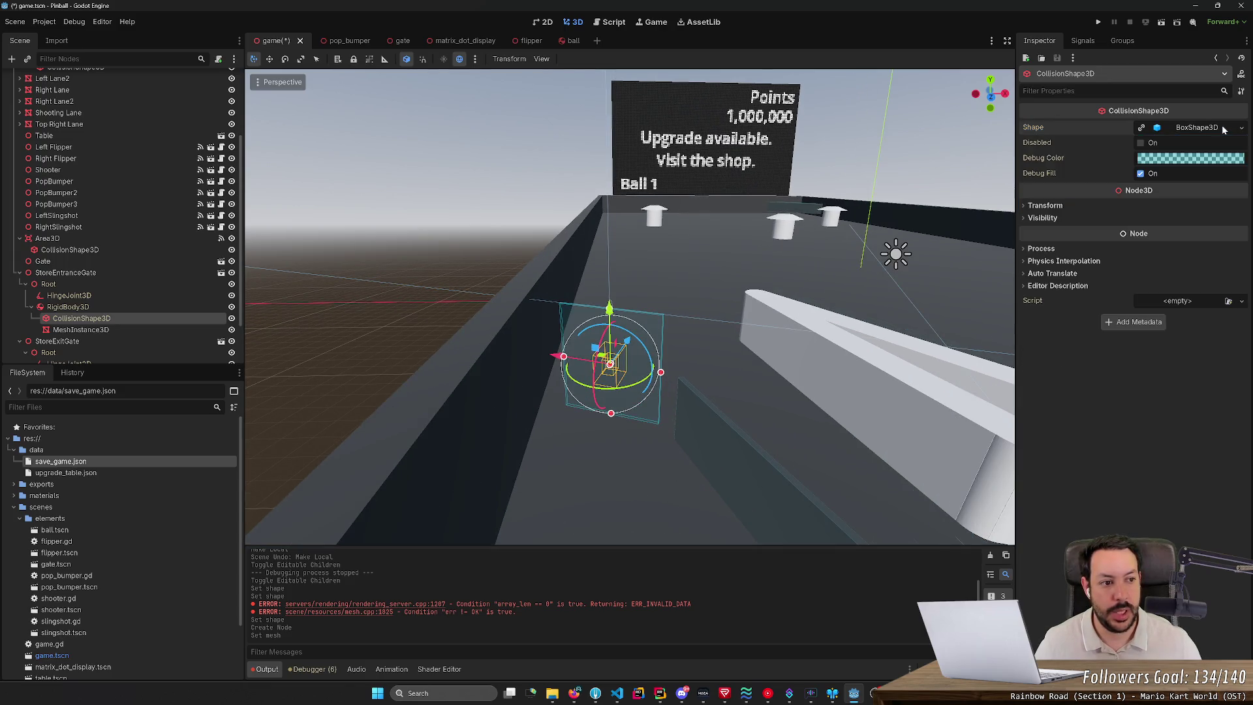
{"action": "left_click", "coordinate": [1187, 129]}
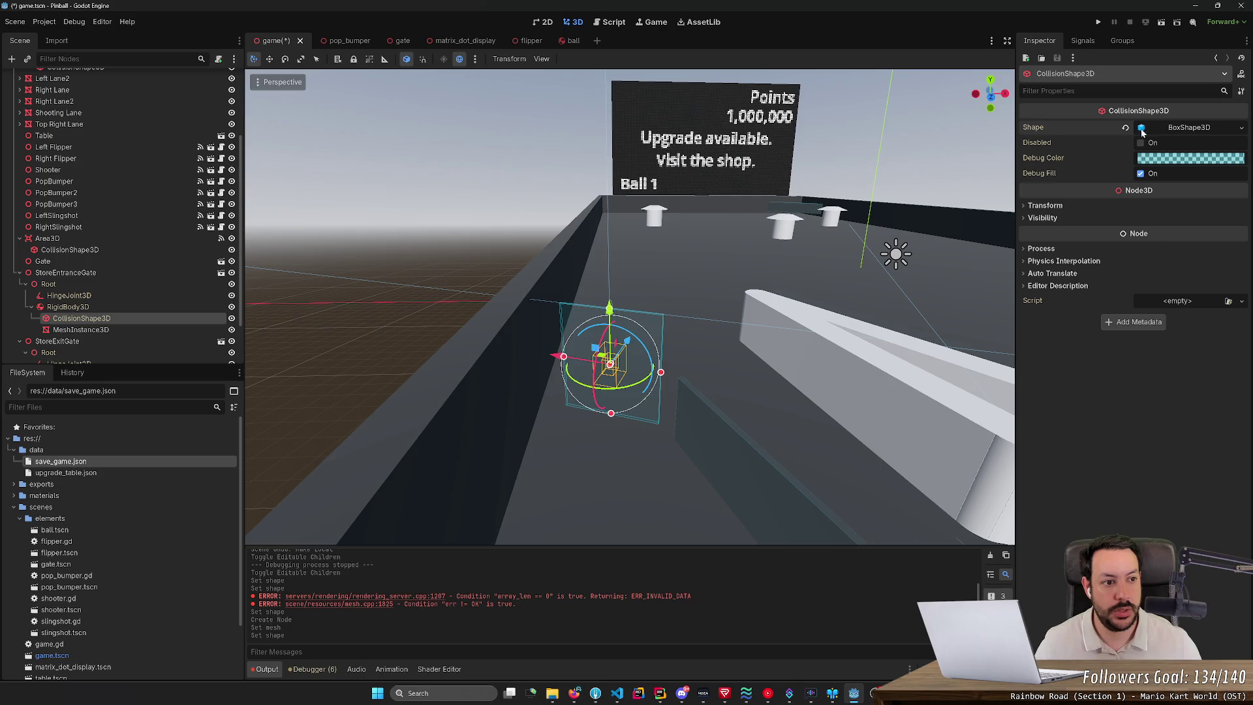
{"action": "left_click", "coordinate": [1241, 128]}
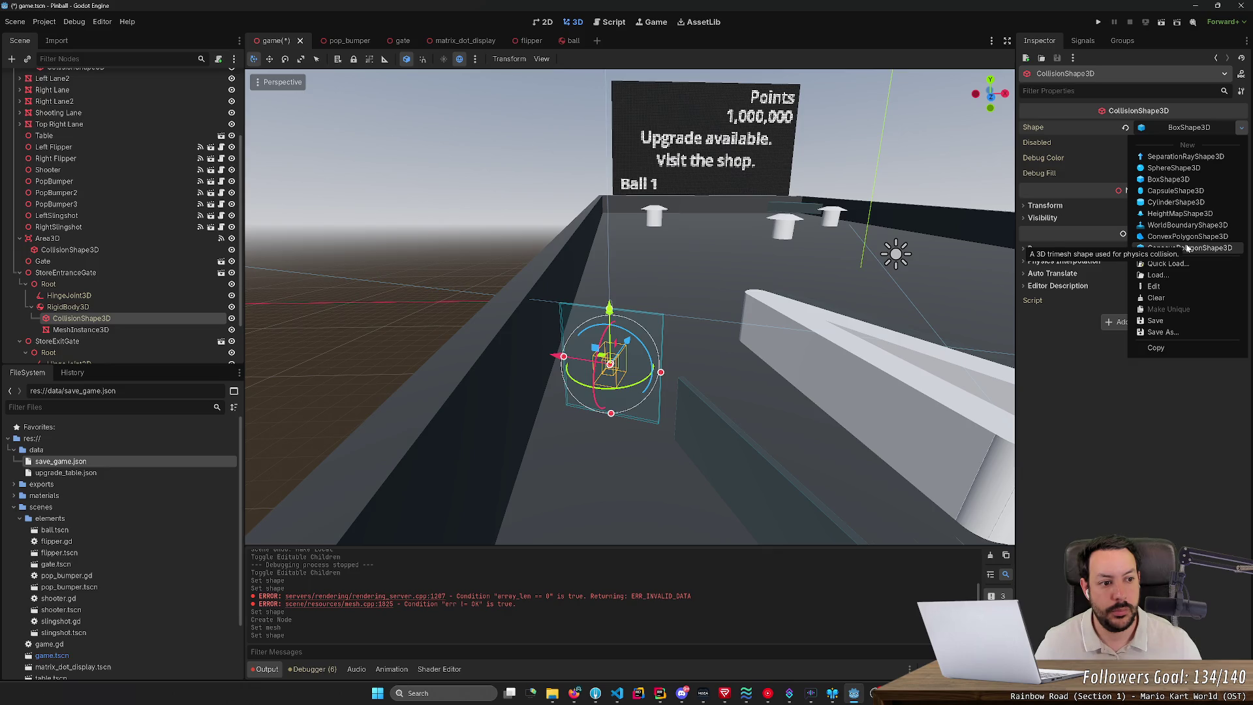
{"action": "key", "text": "alt+Tab"}
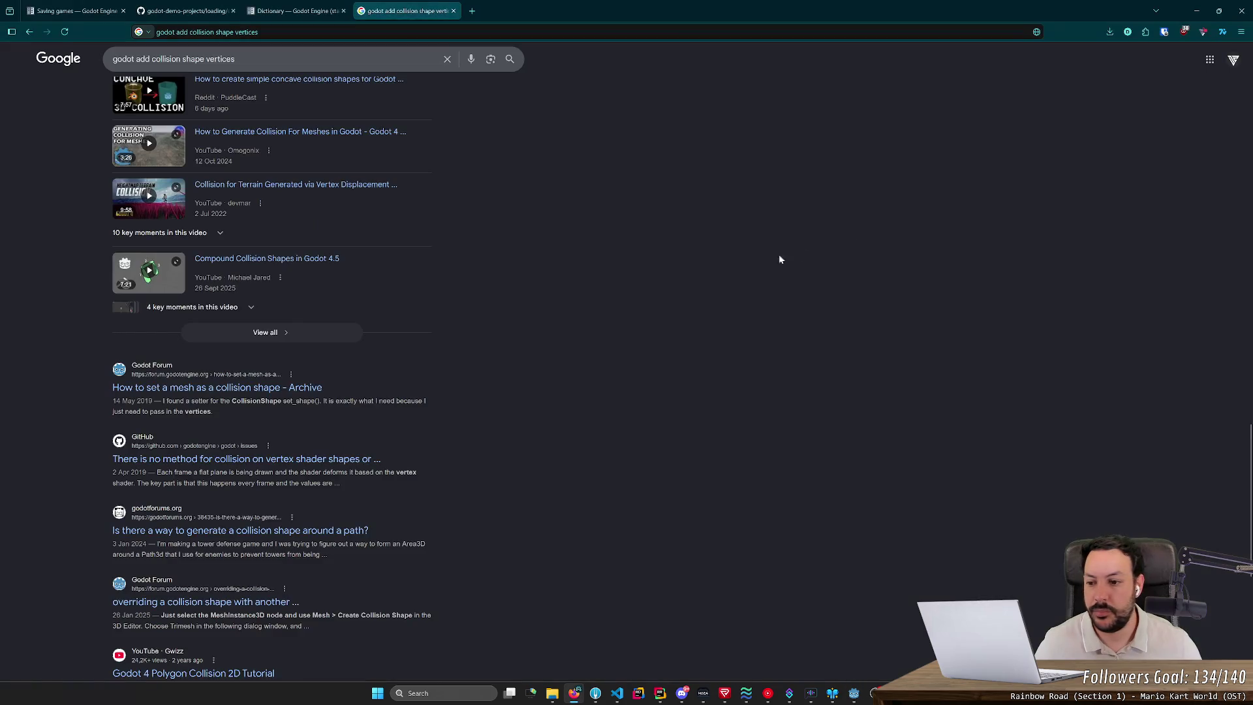
Open a result in a background tab and search Google for 'godot edit collision polygon'
{"action": "scroll", "coordinate": [691, 265], "scroll_direction": "down", "scroll_amount": 6}
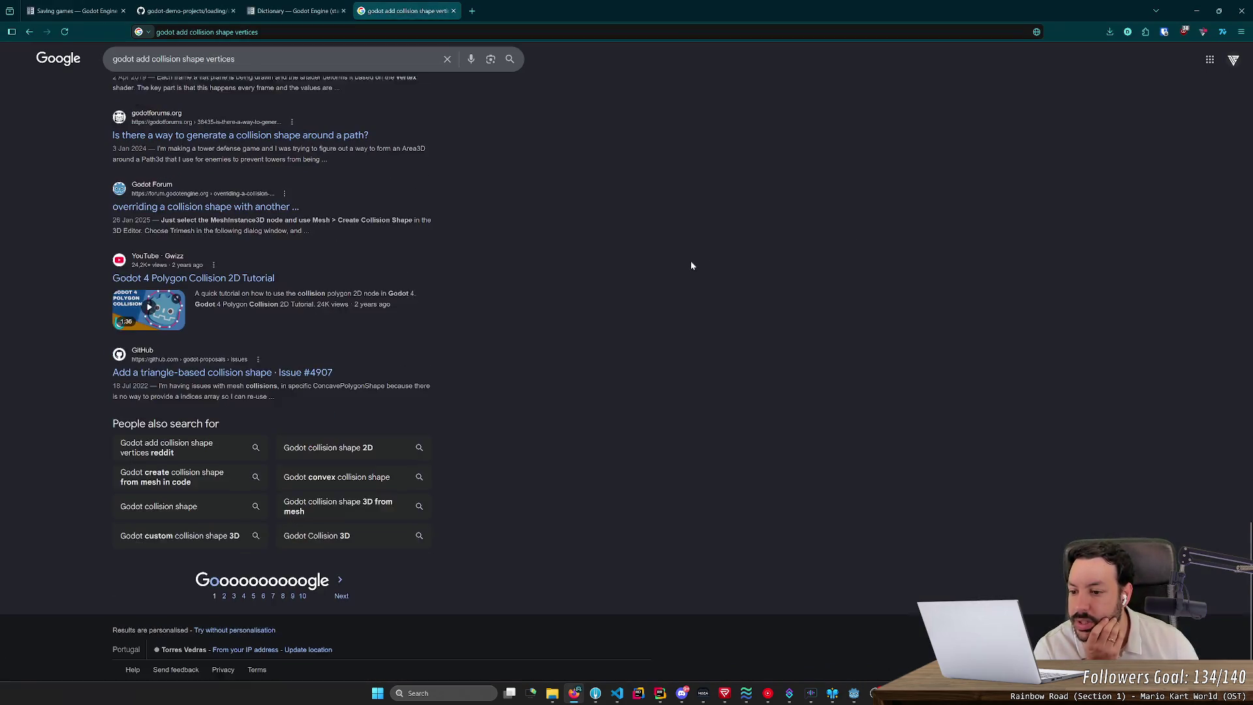
{"action": "middle_click", "coordinate": [687, 272]}
{"action": "scroll", "coordinate": [686, 271], "scroll_direction": "up", "scroll_amount": 15}
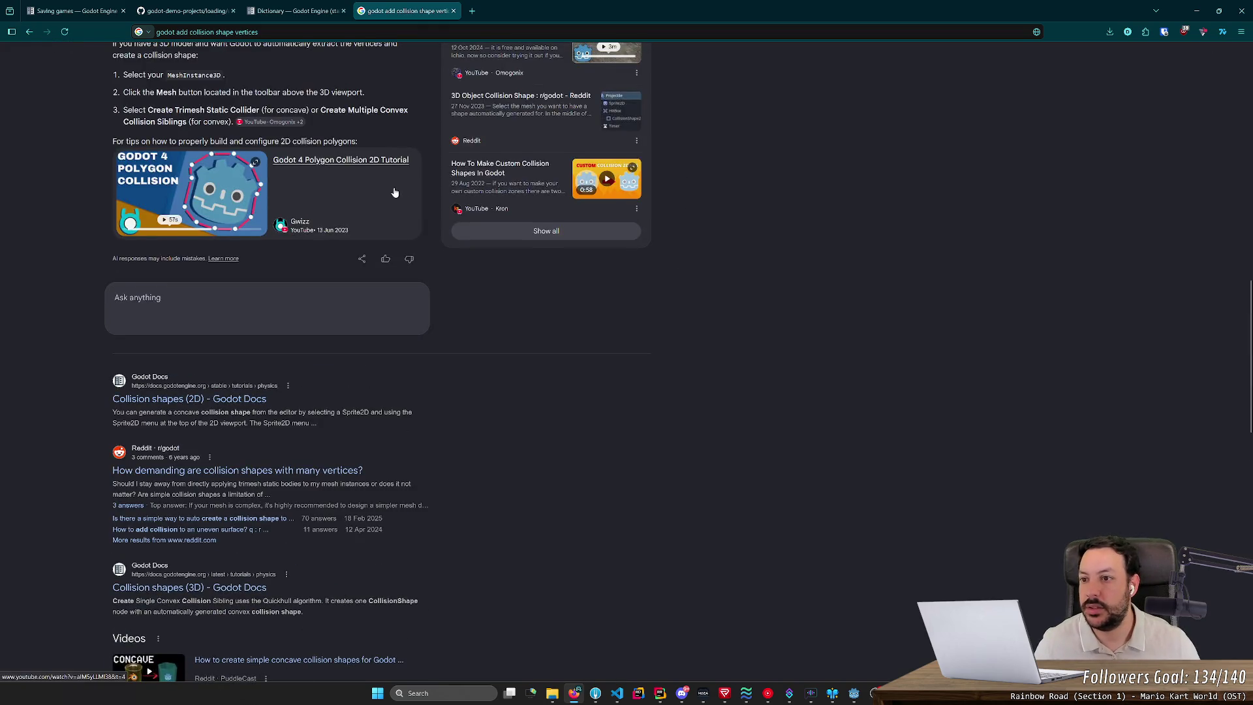
{"action": "scroll", "coordinate": [309, 135], "scroll_direction": "up", "scroll_amount": 4}
{"action": "left_click_drag", "start_coordinate": [176, 32], "coordinate": [258, 32]}
{"action": "type", "text": "edit "}
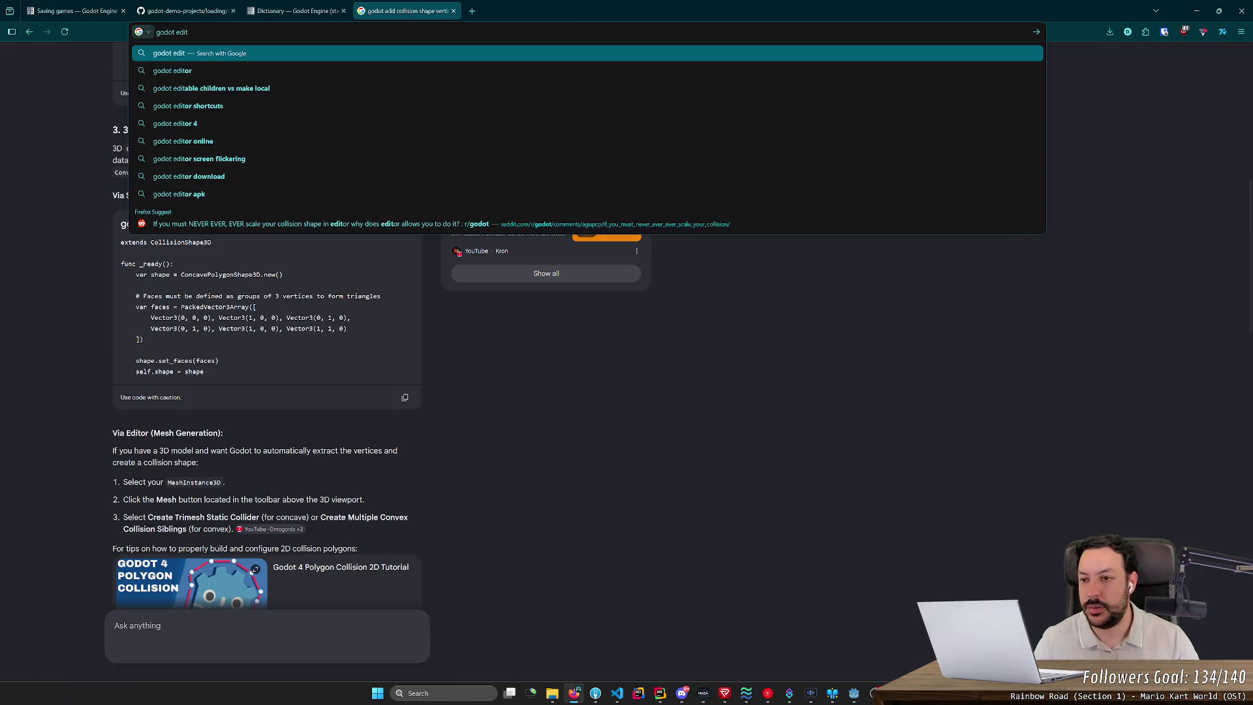
{"action": "type", "text": "collision polygon"}
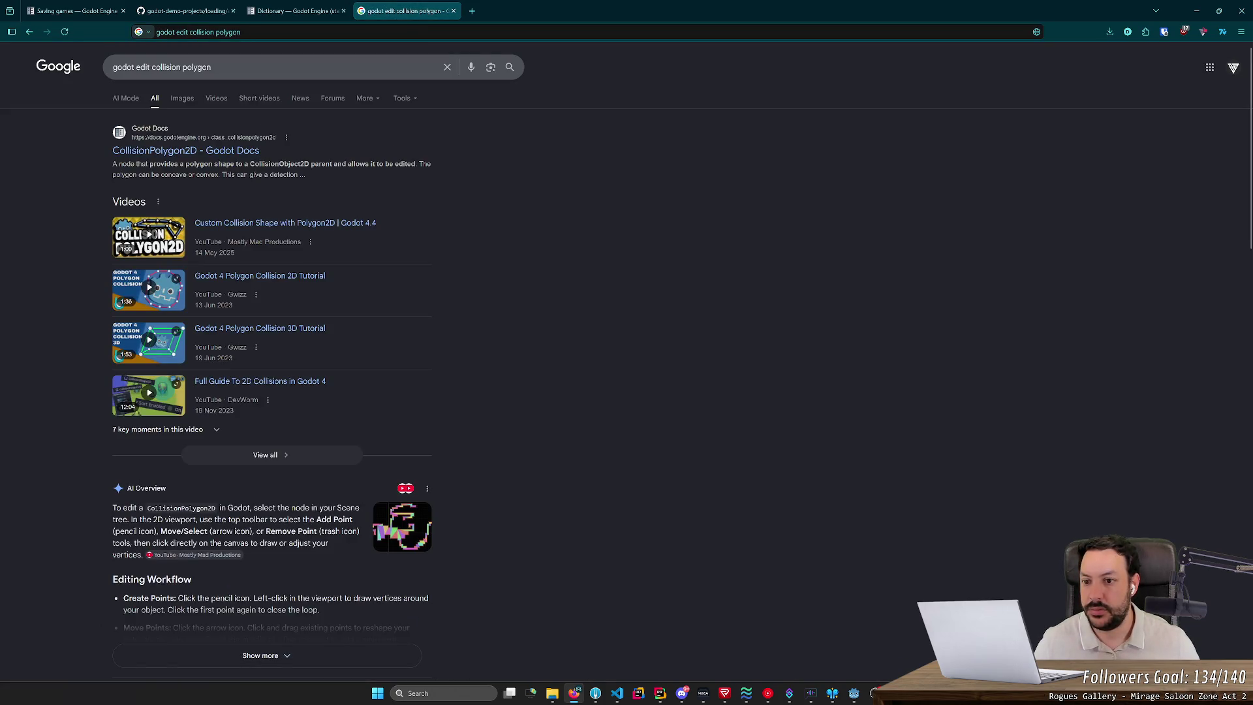
{"action": "scroll", "coordinate": [123, 183], "scroll_direction": "down", "scroll_amount": 5}
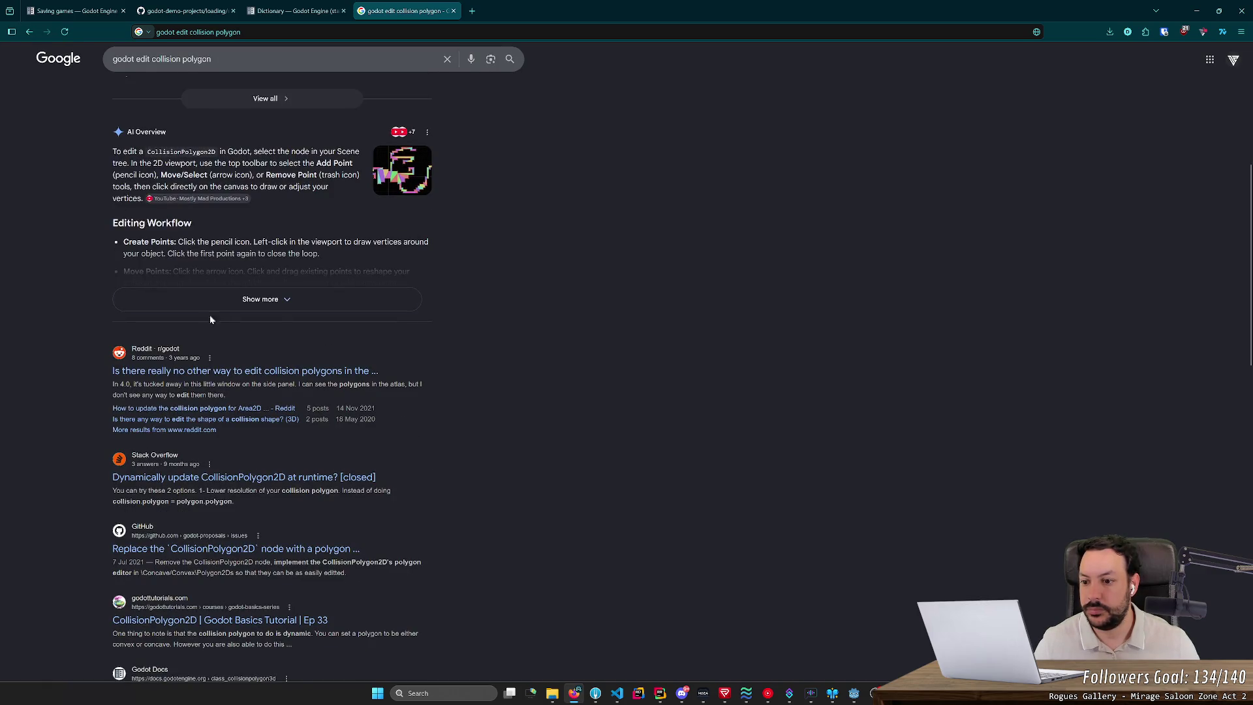
Look over the Reddit thread on editing collision polygons and return to the results
{"action": "left_click", "coordinate": [228, 372]}
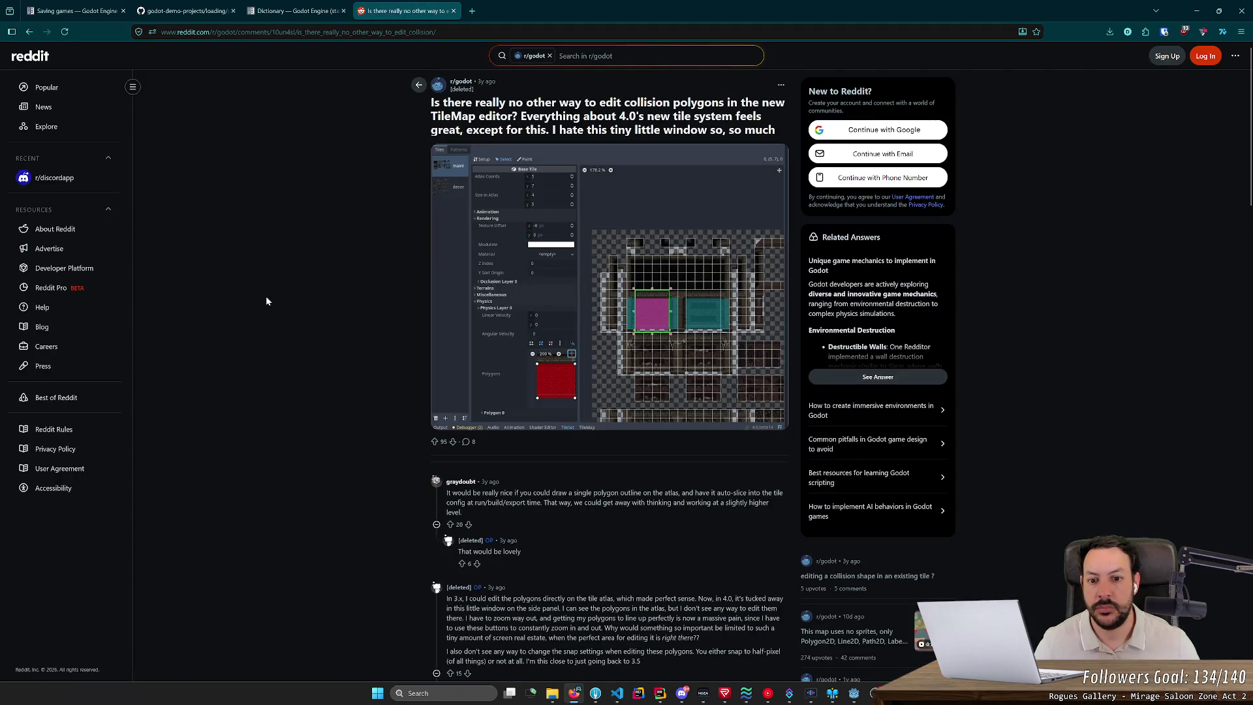
{"action": "scroll", "coordinate": [265, 295], "scroll_direction": "down", "scroll_amount": 3}
{"action": "key", "text": "alt+Left"}
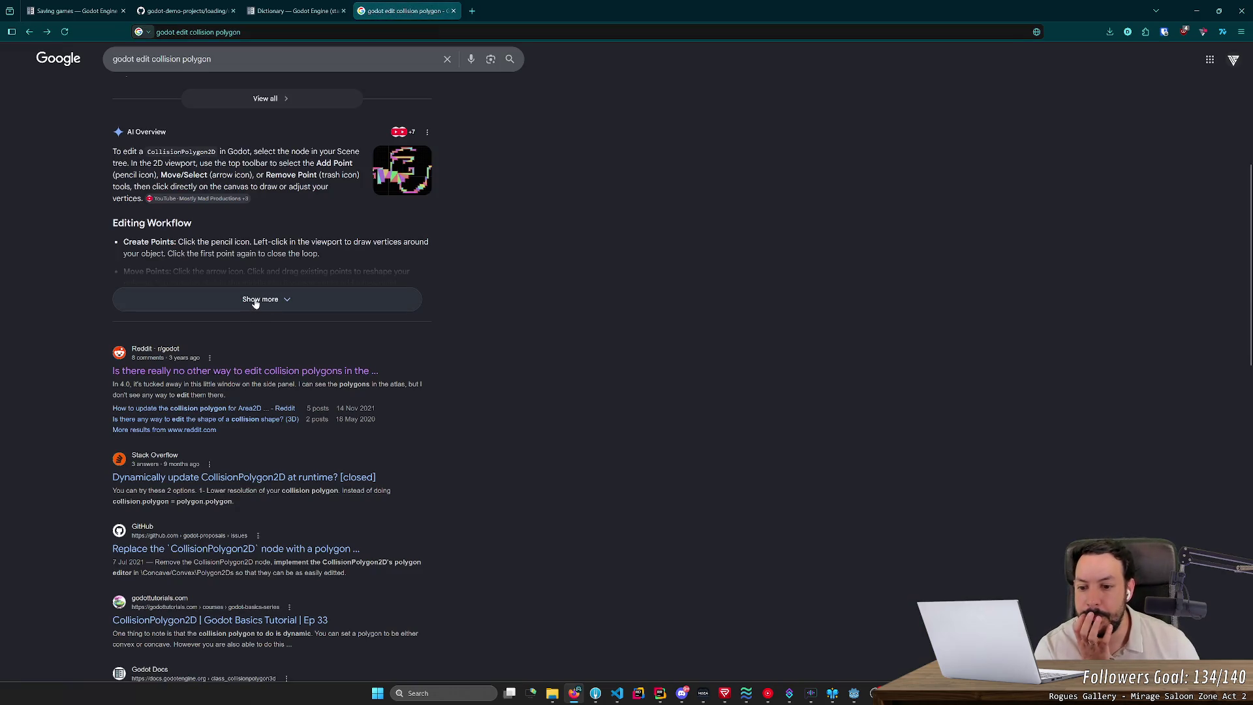
Go to the second results page and open the 'How To Make Custom Collision Shapes In Godot' video
{"action": "scroll", "coordinate": [255, 303], "scroll_direction": "down", "scroll_amount": 3}
{"action": "scroll", "coordinate": [255, 304], "scroll_direction": "down", "scroll_amount": 1}
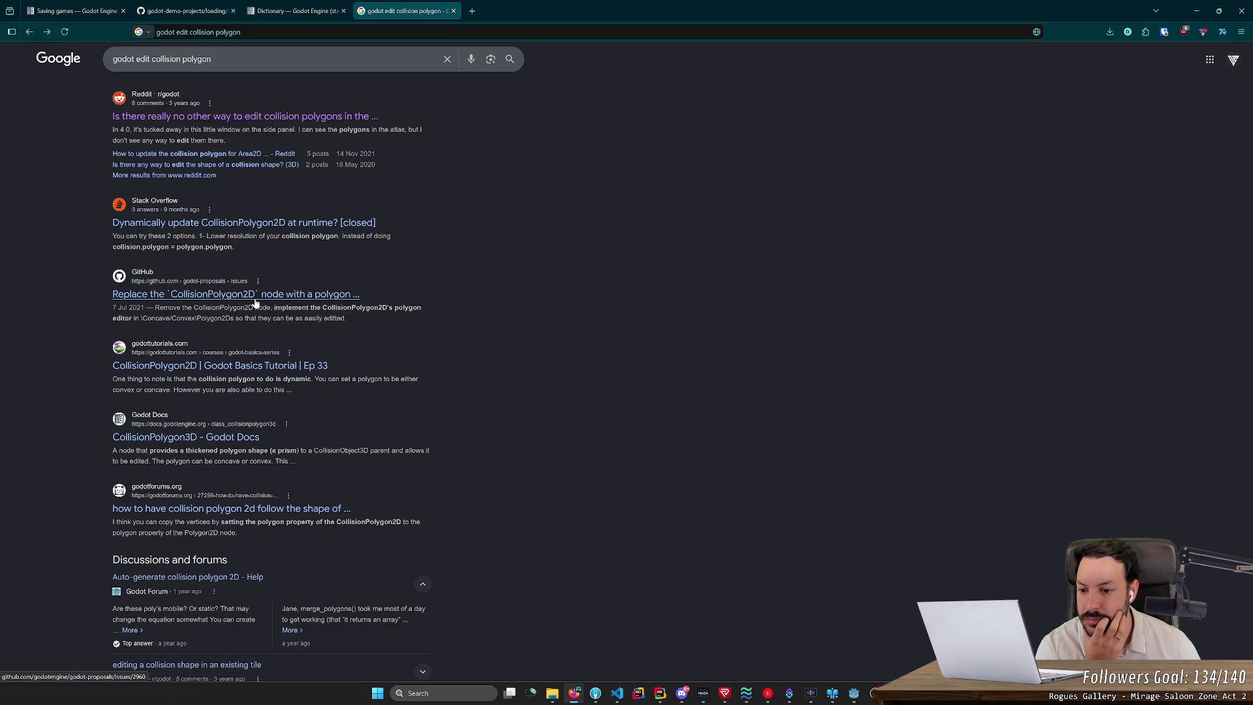
{"action": "scroll", "coordinate": [255, 304], "scroll_direction": "down", "scroll_amount": 4}
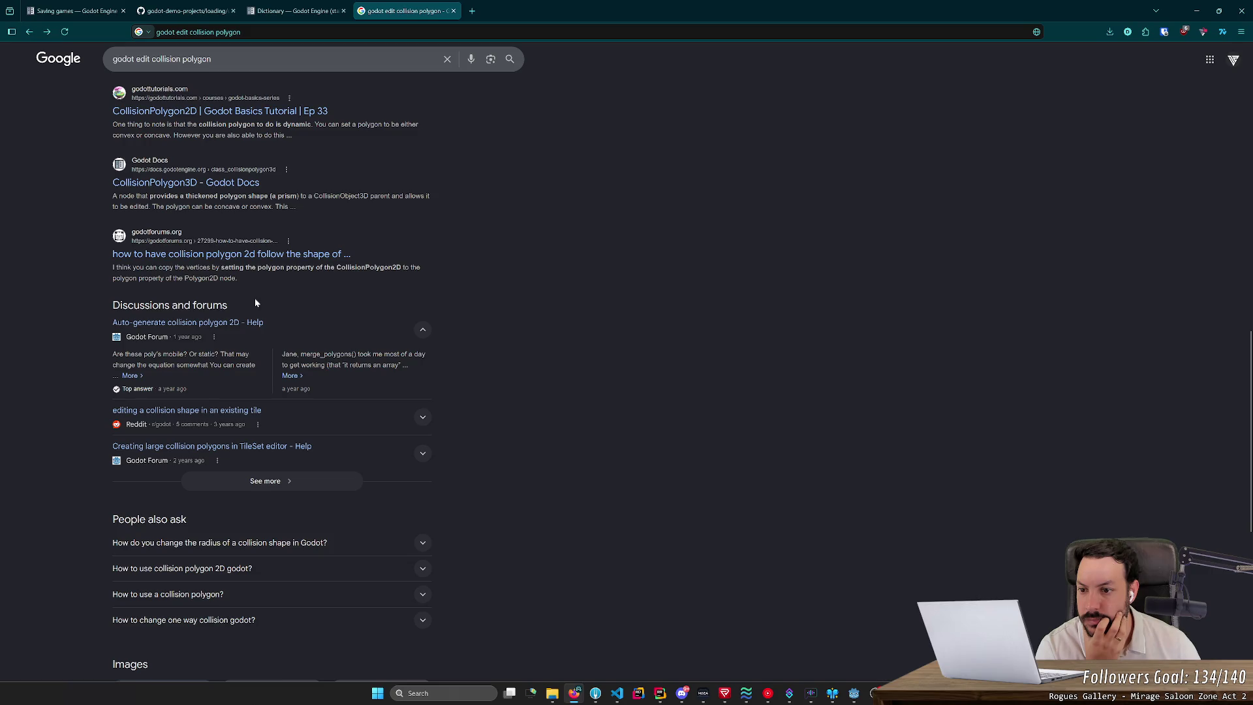
{"action": "scroll", "coordinate": [255, 302], "scroll_direction": "down", "scroll_amount": 4}
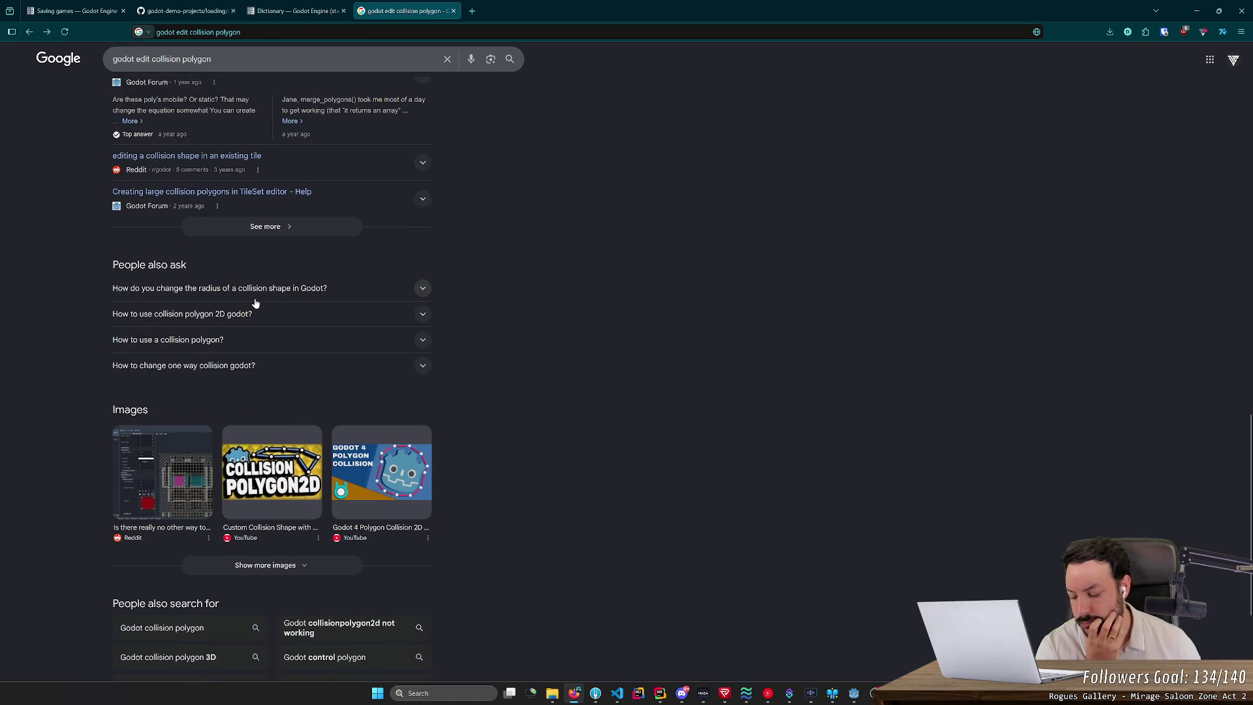
{"action": "scroll", "coordinate": [255, 303], "scroll_direction": "down", "scroll_amount": 3}
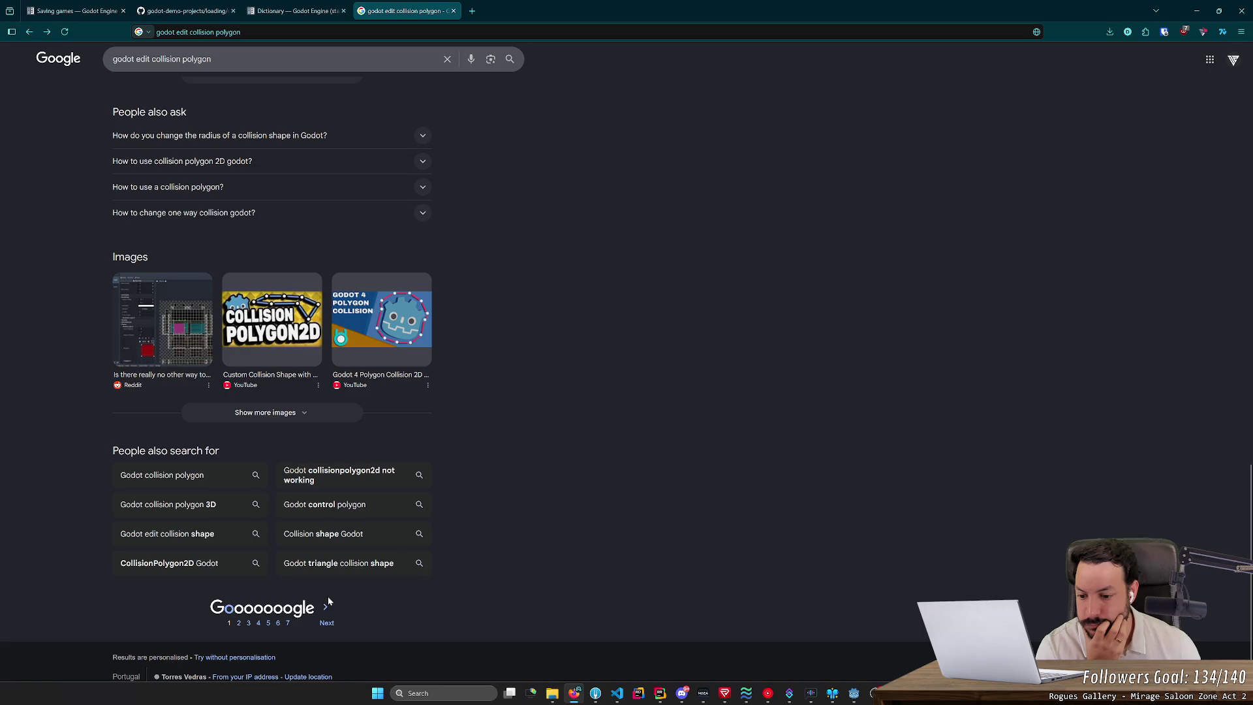
{"action": "left_click", "coordinate": [326, 619]}
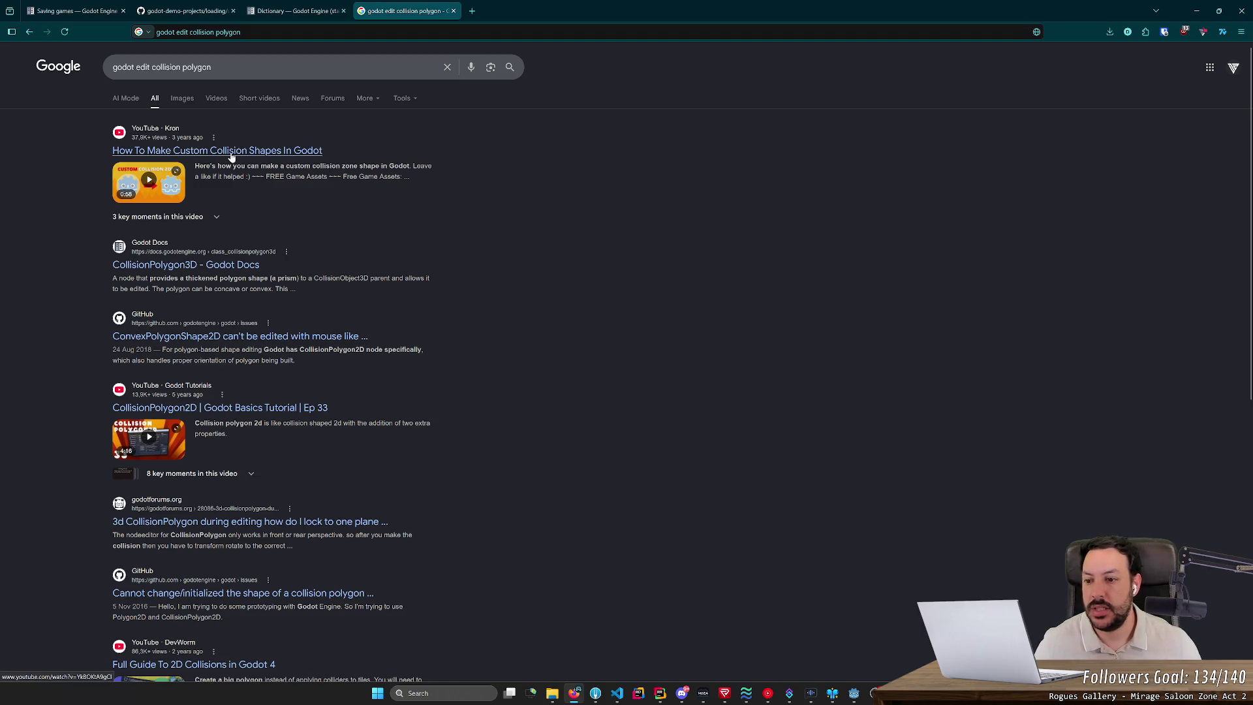
{"action": "left_click", "coordinate": [231, 157]}
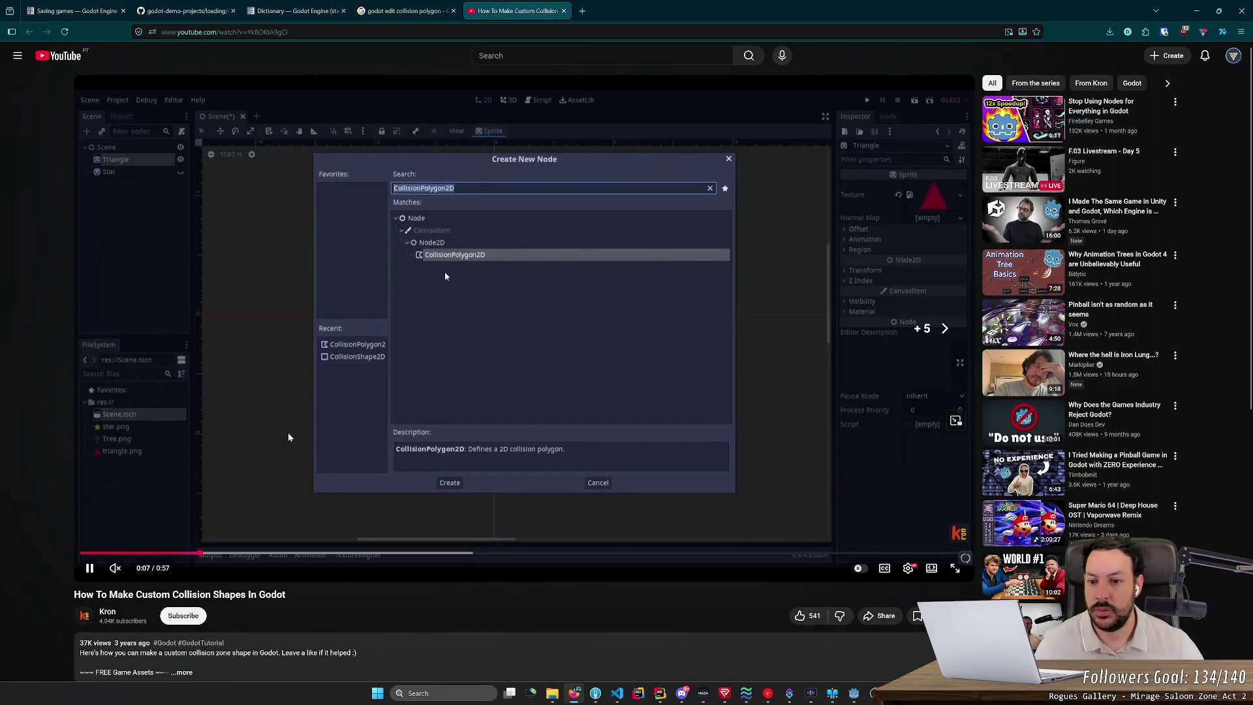
{"action": "key", "text": "Right"}
{"action": "key", "text": "Right"}
{"action": "key", "text": "Right"}
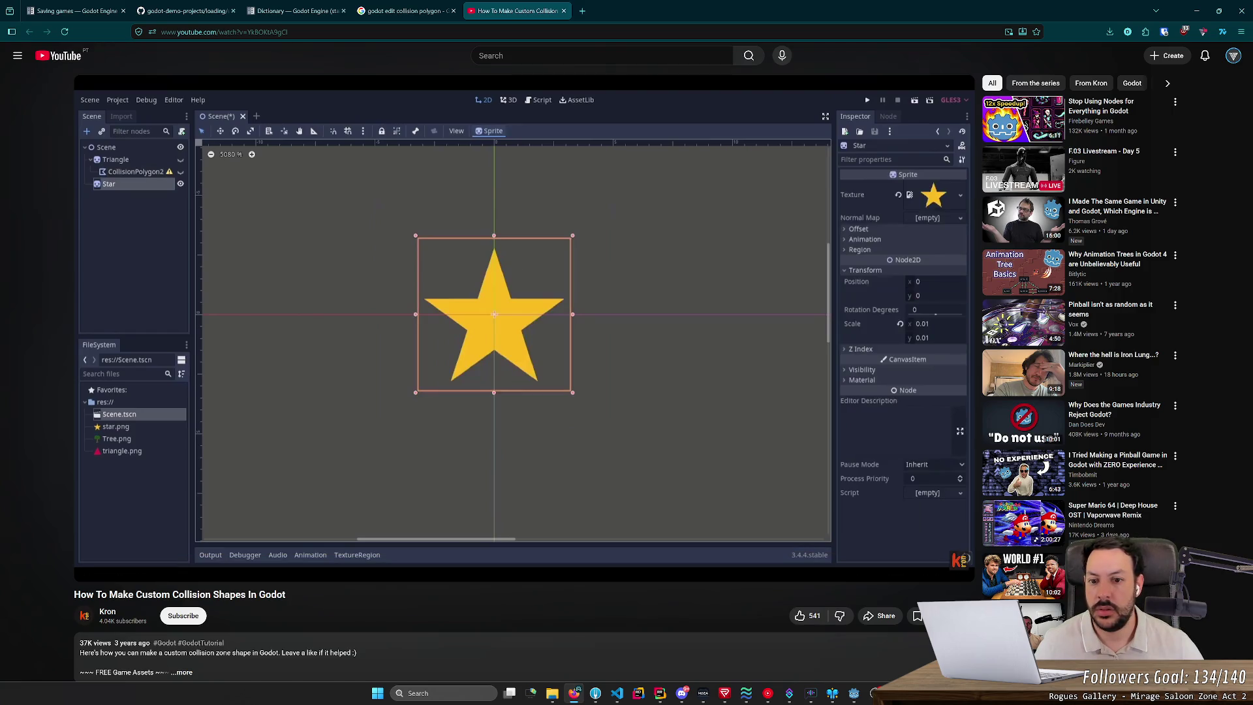
{"action": "key", "text": "Right"}
{"action": "key", "text": "Right"}
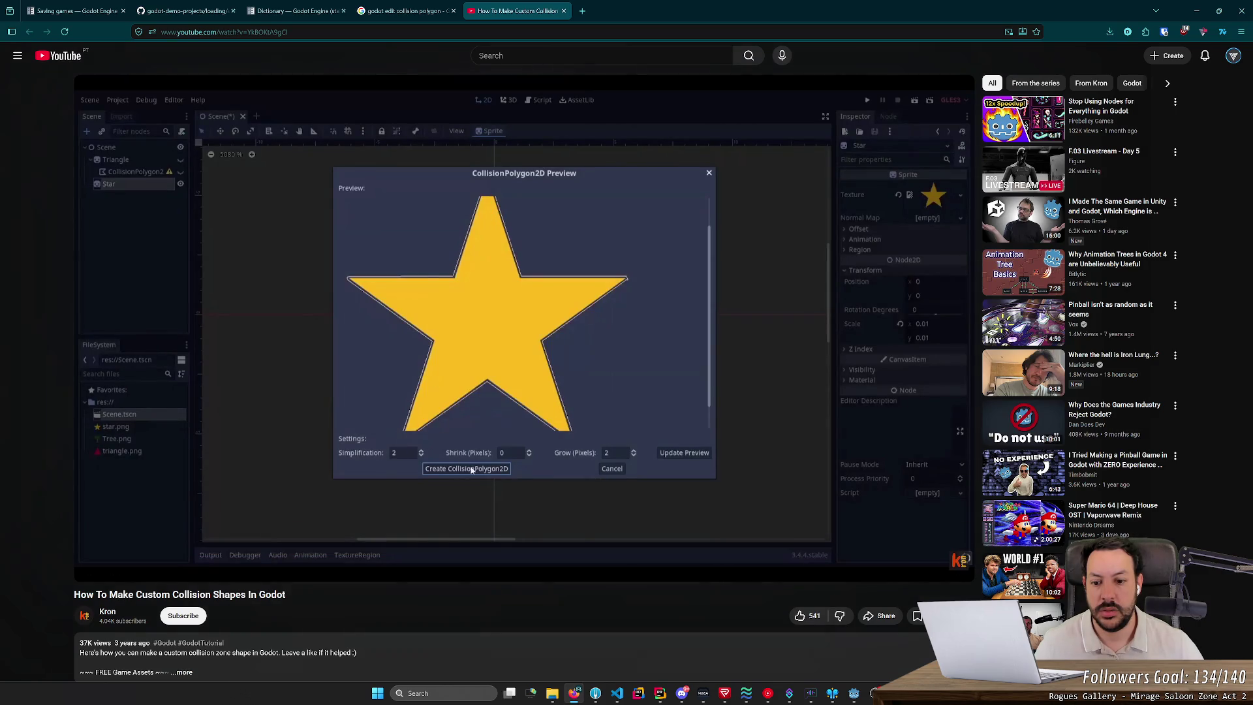
{"action": "key", "text": "Right"}
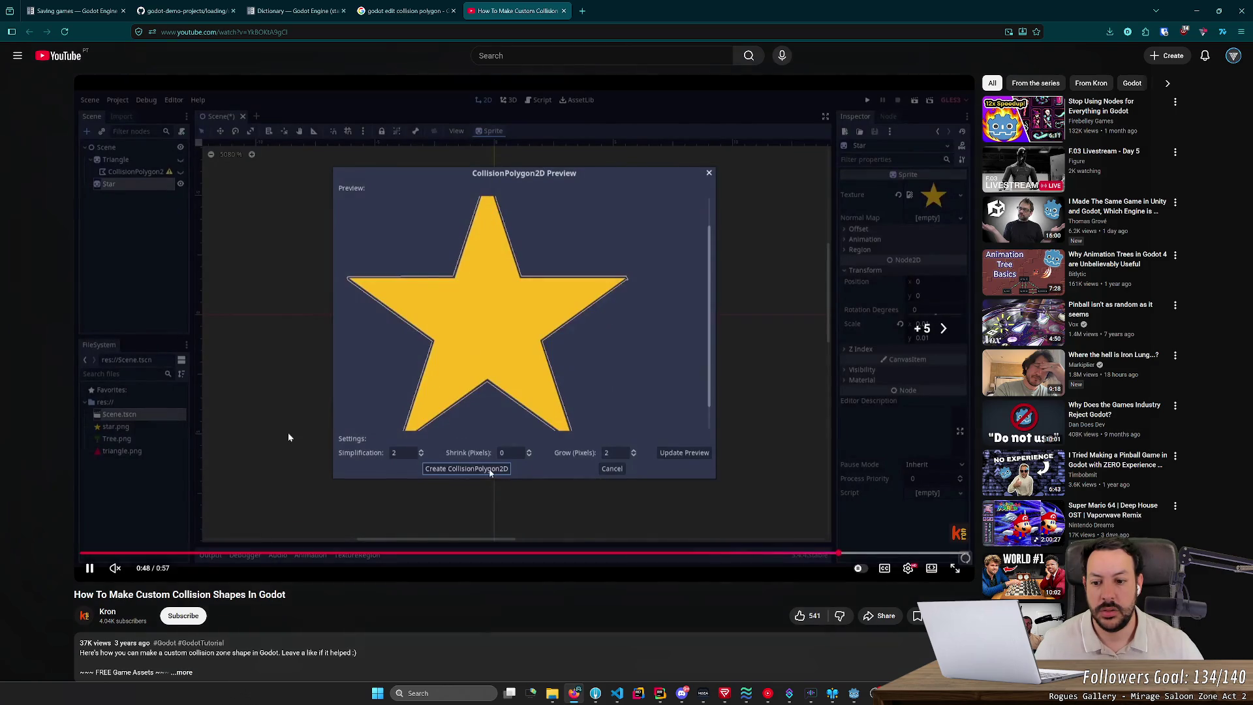
{"action": "key", "text": "Right"}
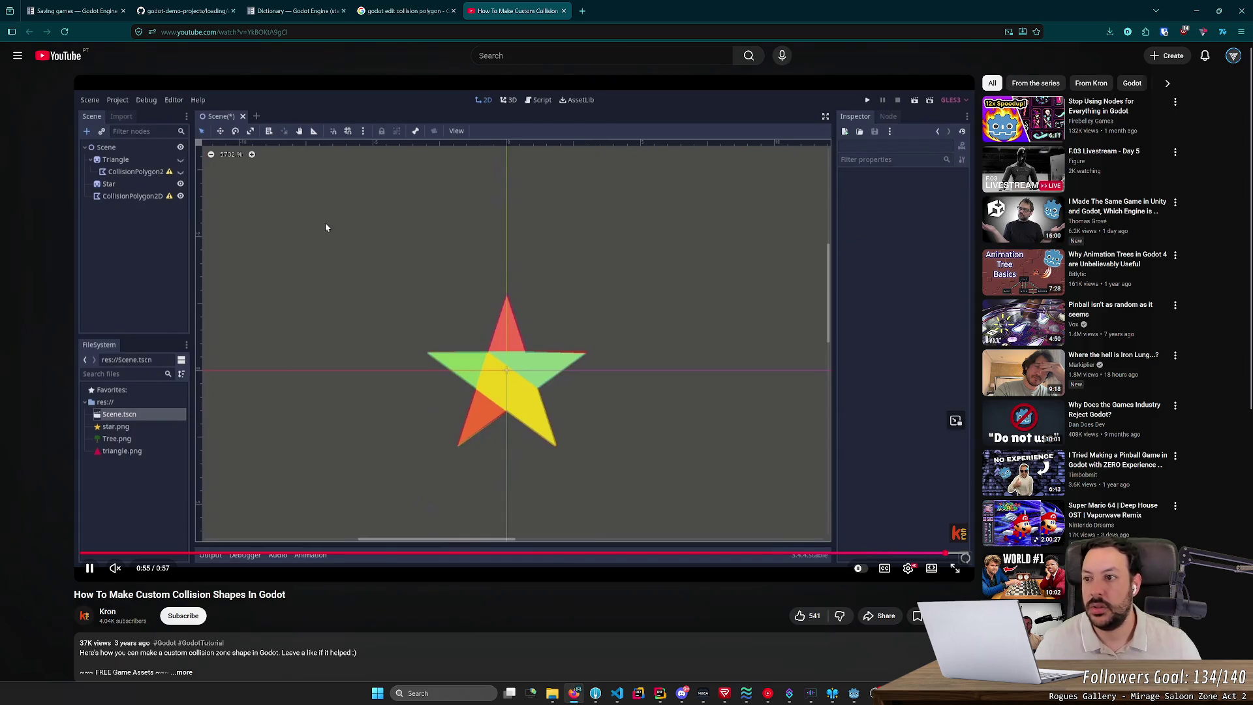
{"action": "left_click", "coordinate": [563, 10]}
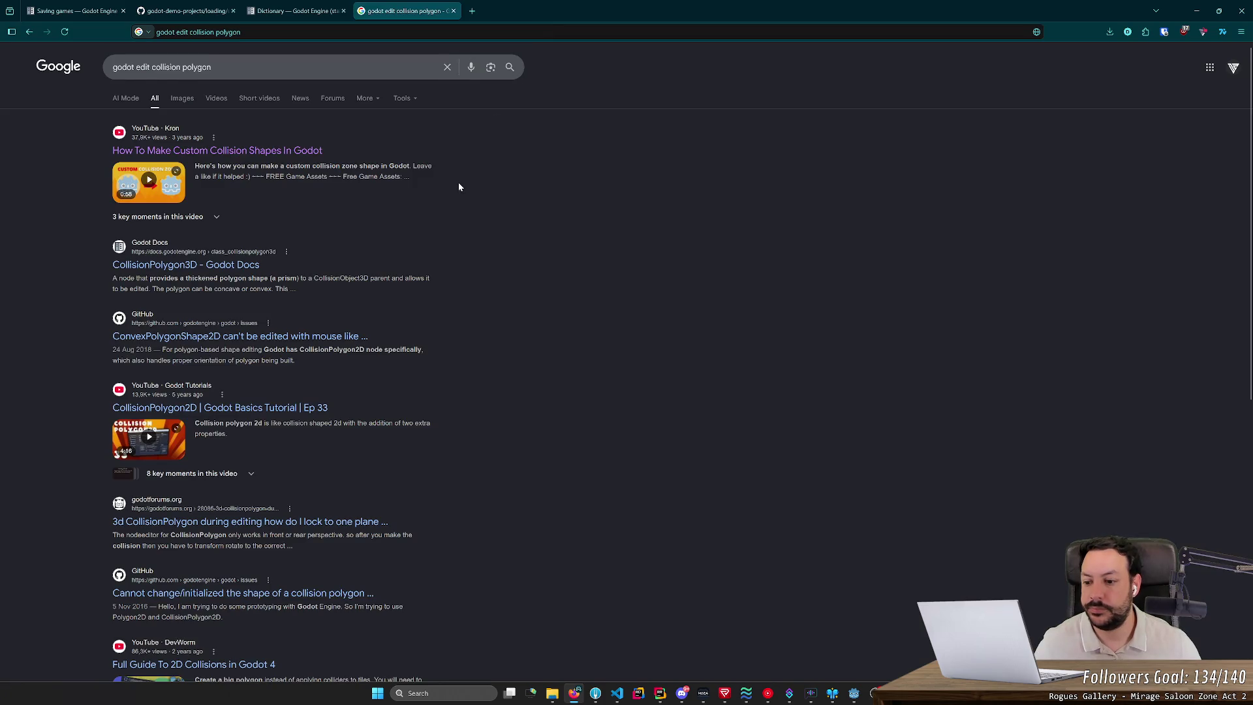
Change the Google search to 'godot edit mesh vertices' instead of collision polygons
{"action": "scroll", "coordinate": [459, 188], "scroll_direction": "down", "scroll_amount": 5}
{"action": "scroll", "coordinate": [459, 187], "scroll_direction": "down", "scroll_amount": 3}
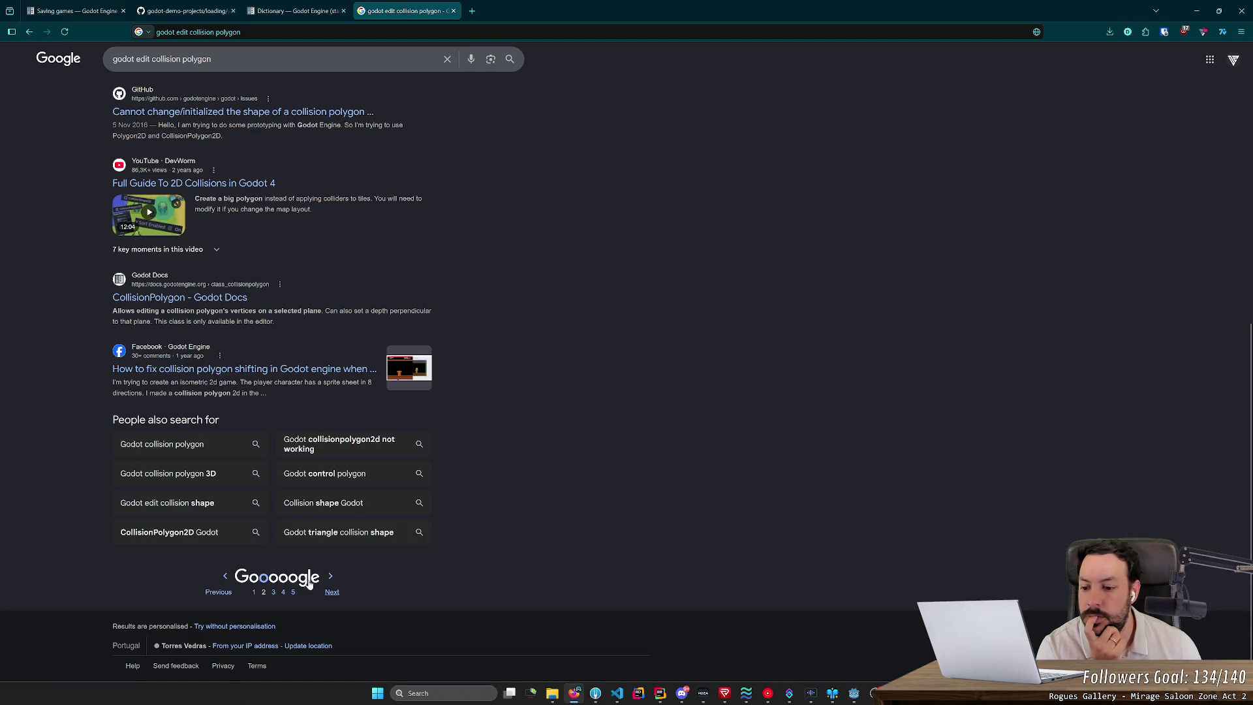
{"action": "left_click", "coordinate": [264, 592]}
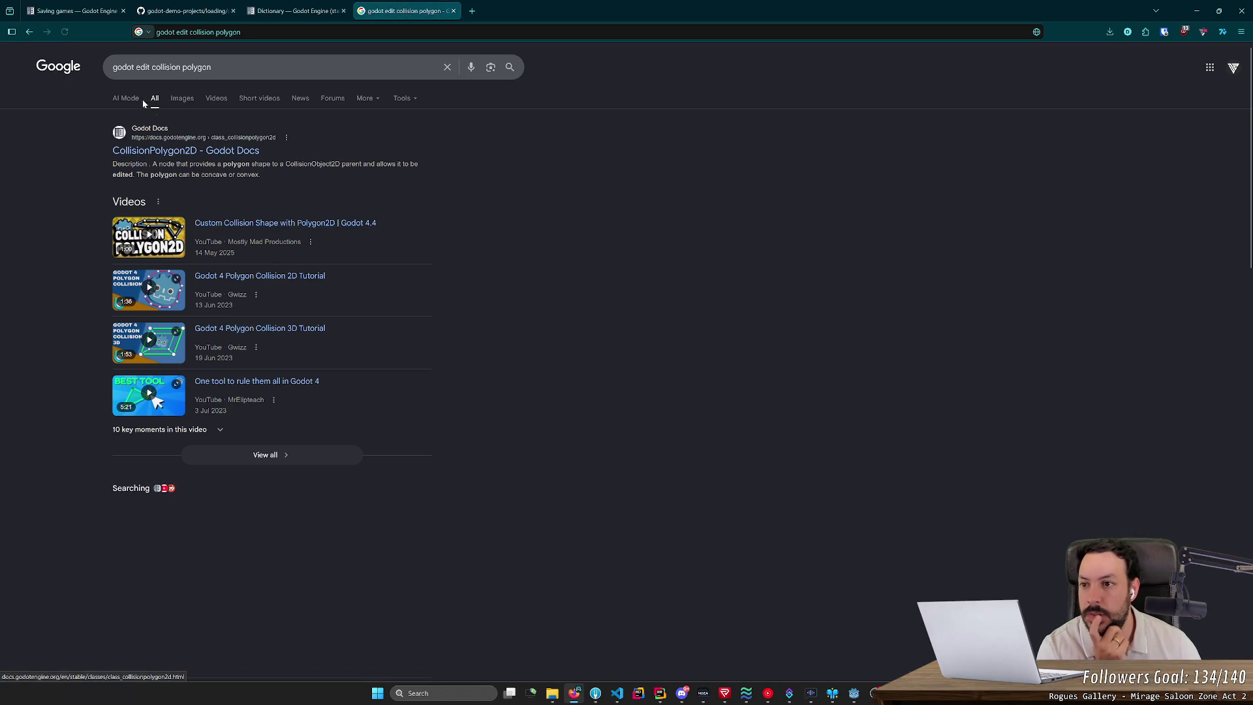
{"action": "left_click_drag", "start_coordinate": [212, 66], "coordinate": [151, 67]}
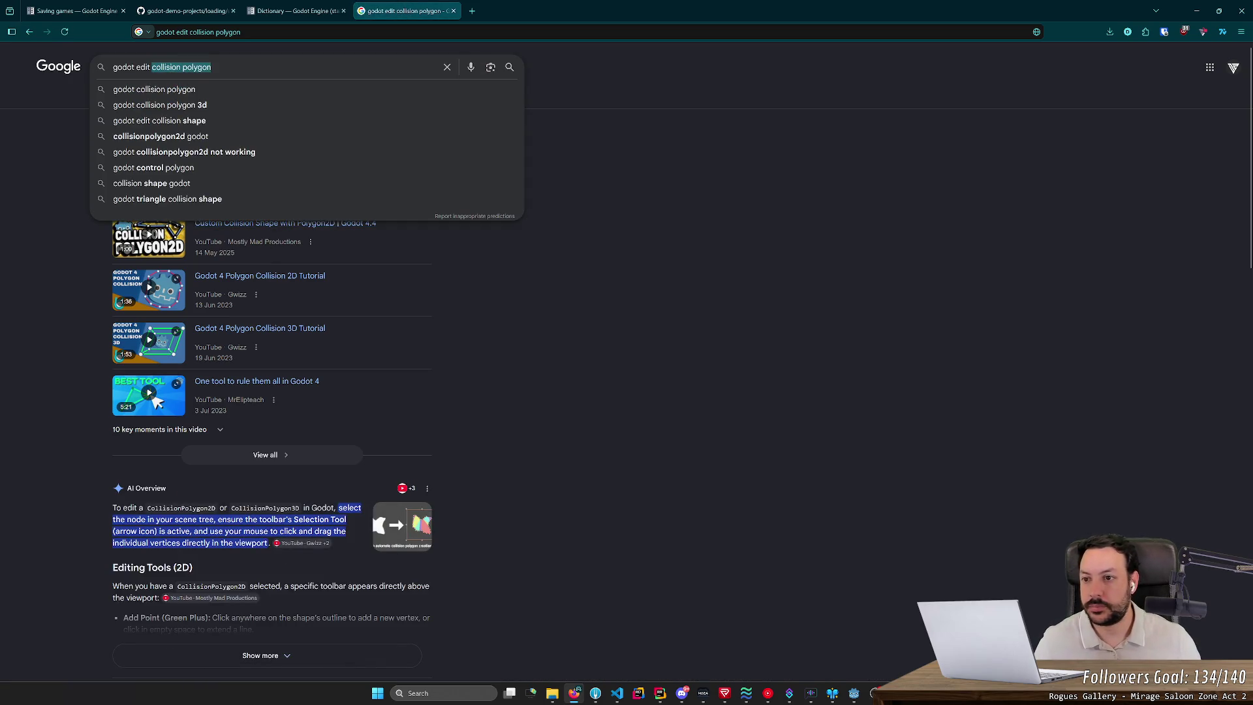
{"action": "type", "text": "me"}
{"action": "key", "text": "Down"}
{"action": "key", "text": "Down"}
{"action": "key", "text": "Return"}
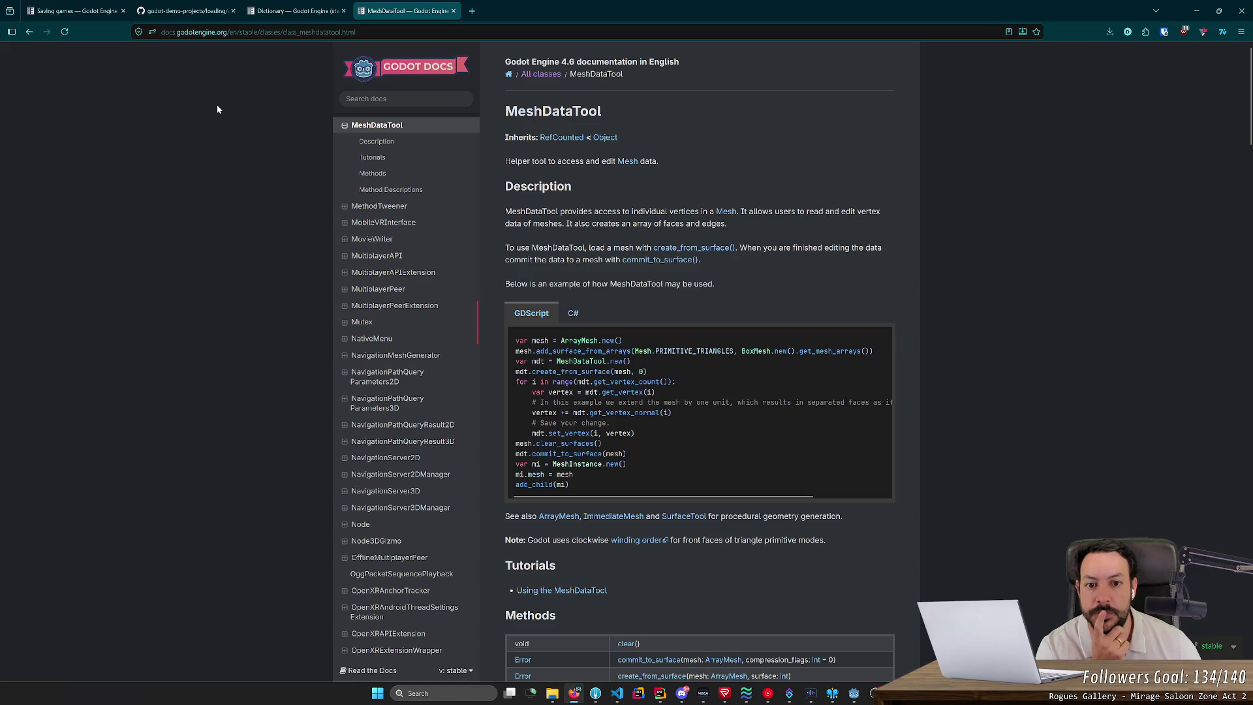
Read through the MeshDataTool docs page, then return to the search results
{"action": "scroll", "coordinate": [218, 109], "scroll_direction": "down", "scroll_amount": 5}
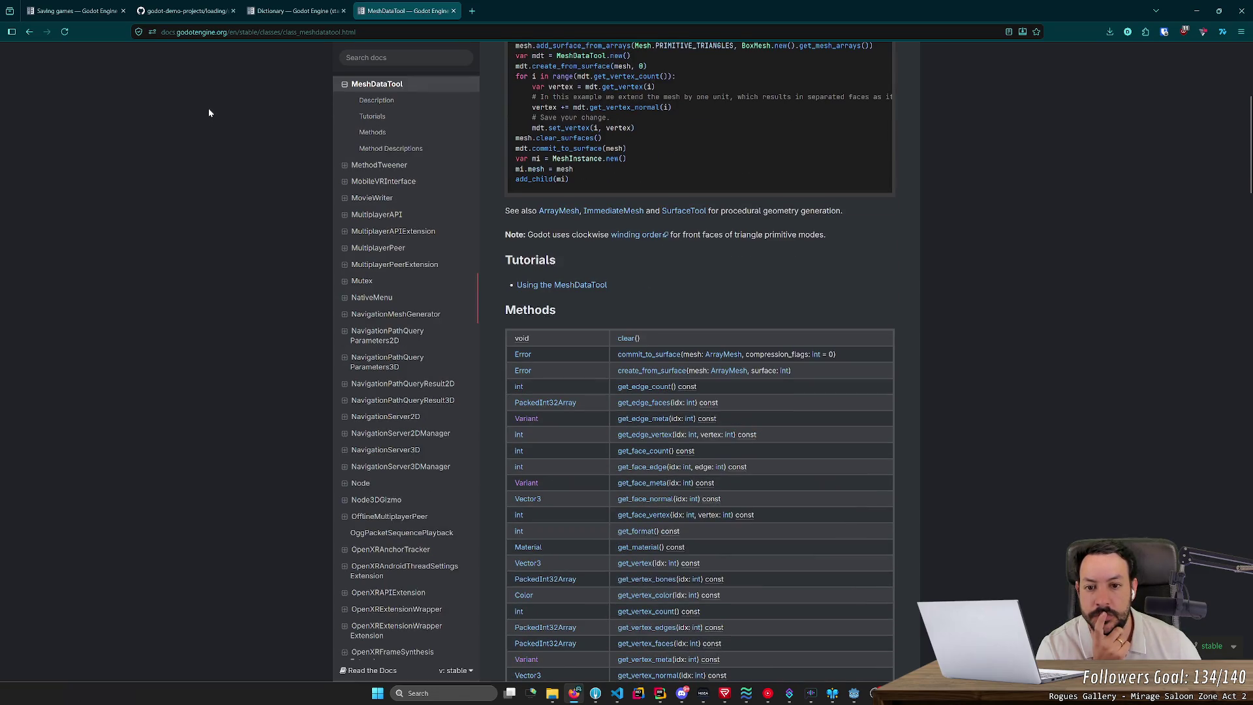
{"action": "scroll", "coordinate": [209, 113], "scroll_direction": "up", "scroll_amount": 2}
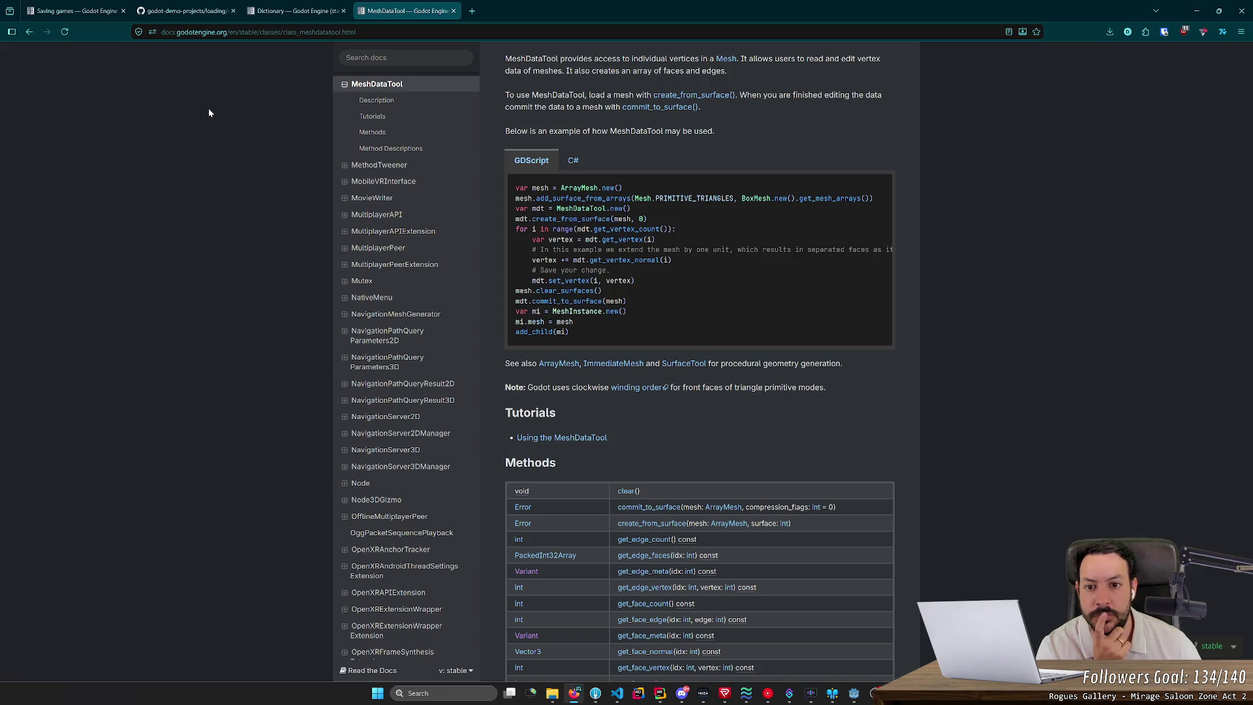
{"action": "scroll", "coordinate": [209, 113], "scroll_direction": "up", "scroll_amount": 2}
{"action": "key", "text": "alt+Left"}
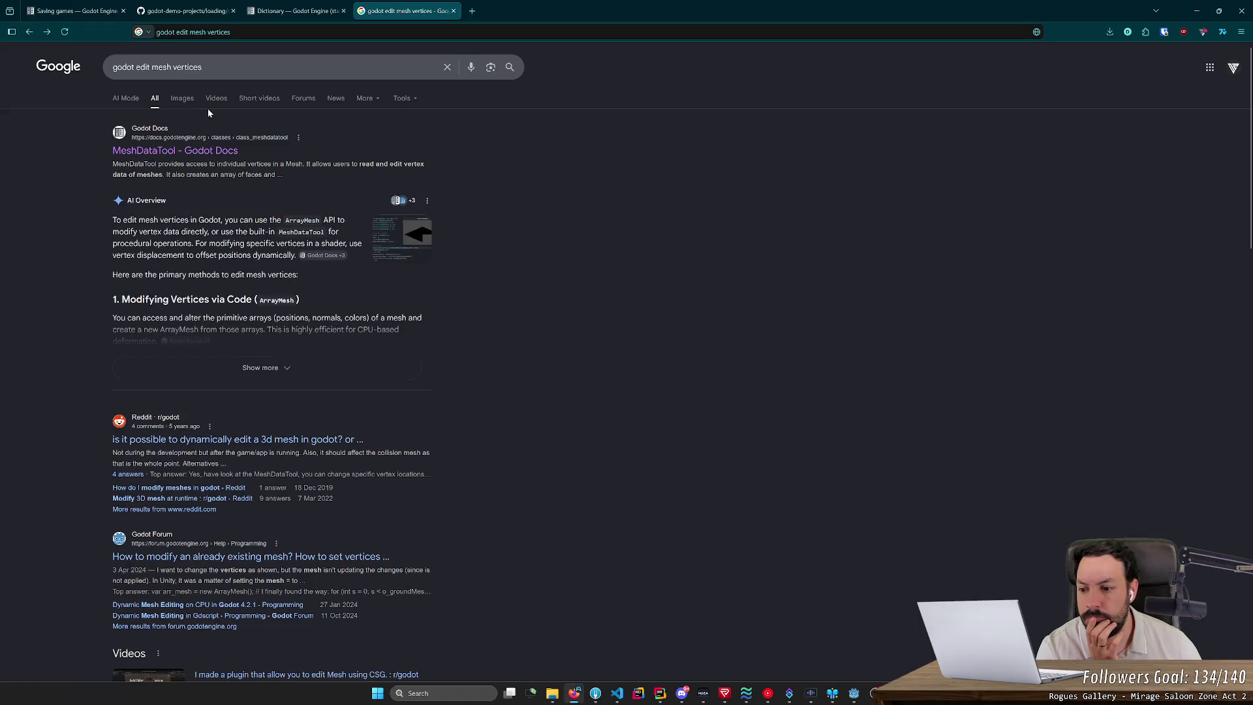
Check the Reddit thread on modifying 3D meshes, then switch back to the Godot editor
{"action": "scroll", "coordinate": [209, 111], "scroll_direction": "down", "scroll_amount": 3}
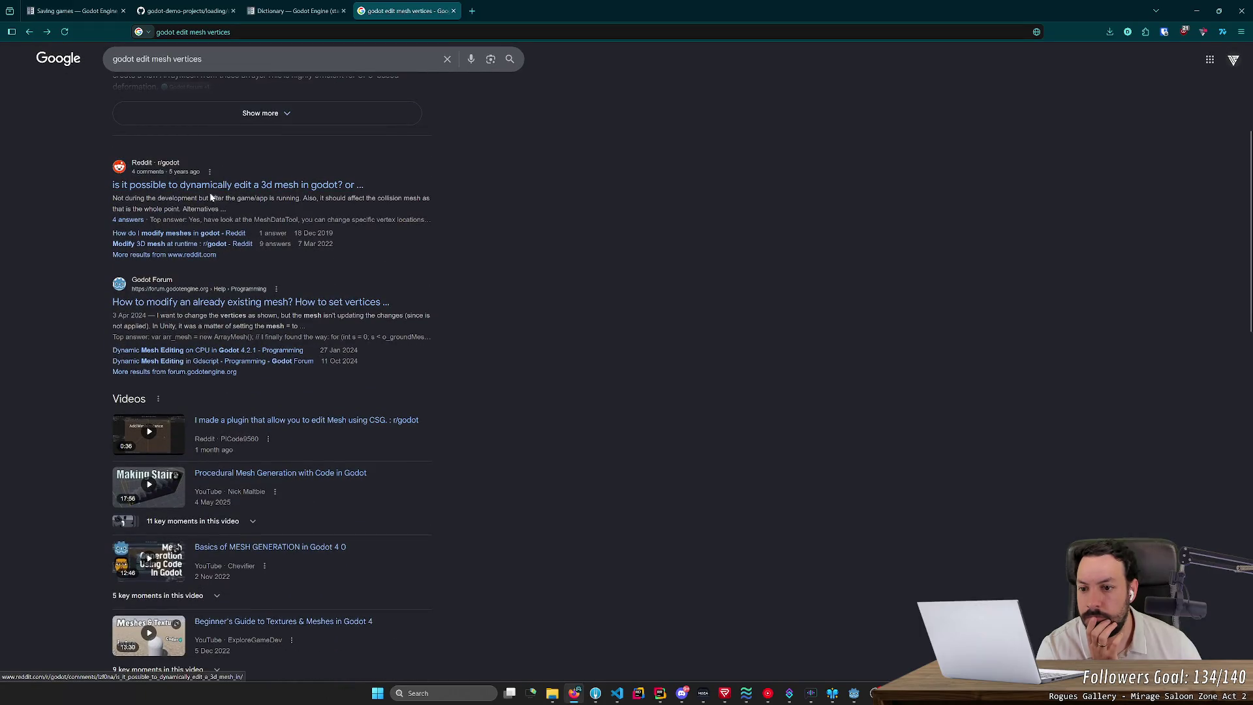
{"action": "left_click", "coordinate": [188, 245]}
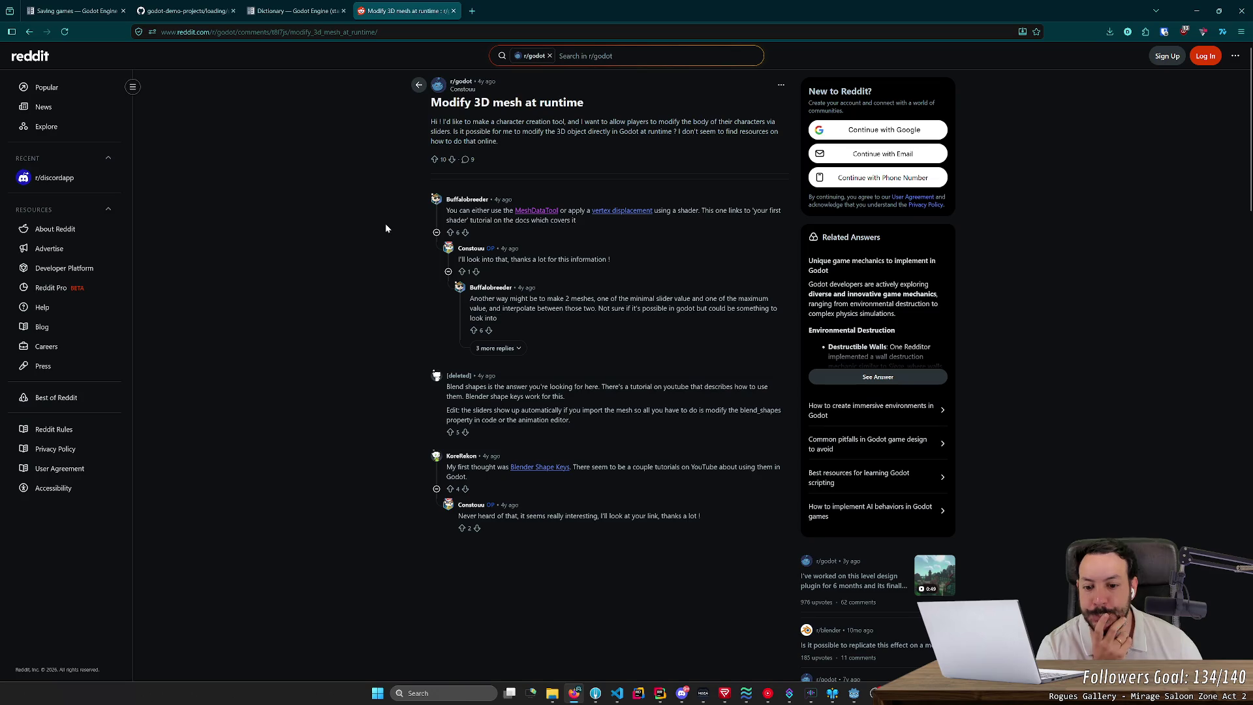
{"action": "key", "text": "alt+Left"}
{"action": "scroll", "coordinate": [346, 254], "scroll_direction": "down", "scroll_amount": 5}
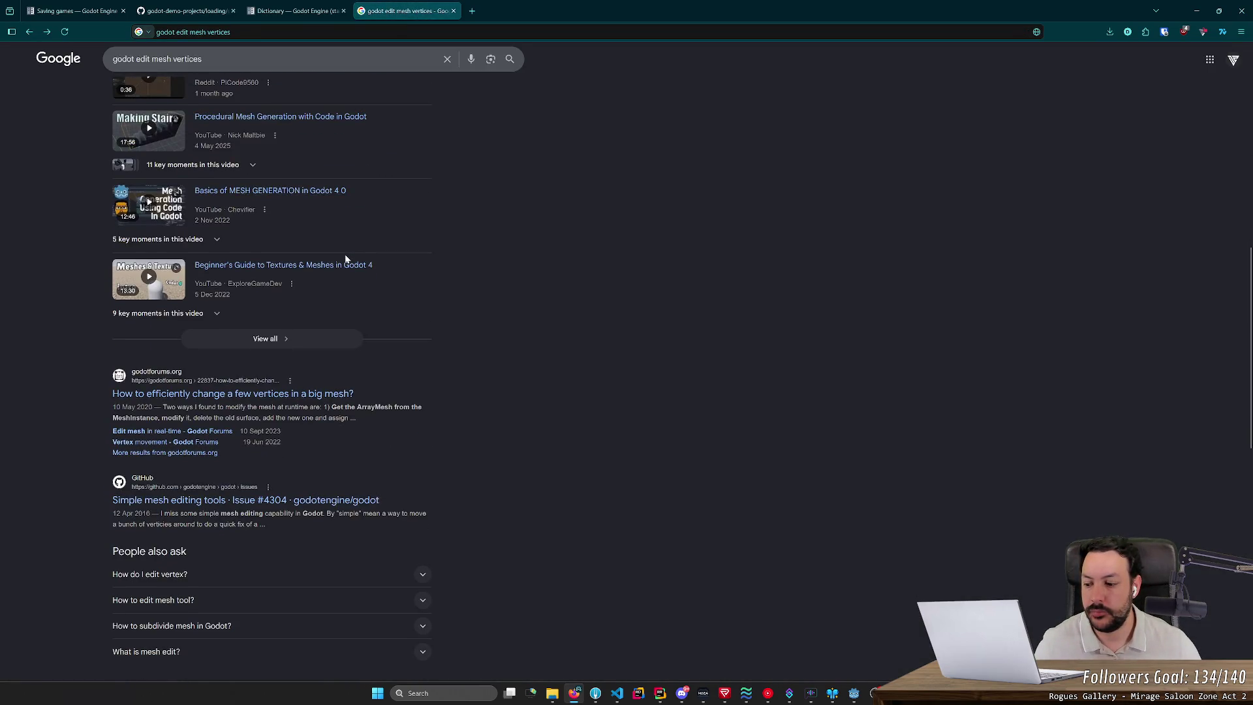
{"action": "scroll", "coordinate": [353, 258], "scroll_direction": "down", "scroll_amount": 3}
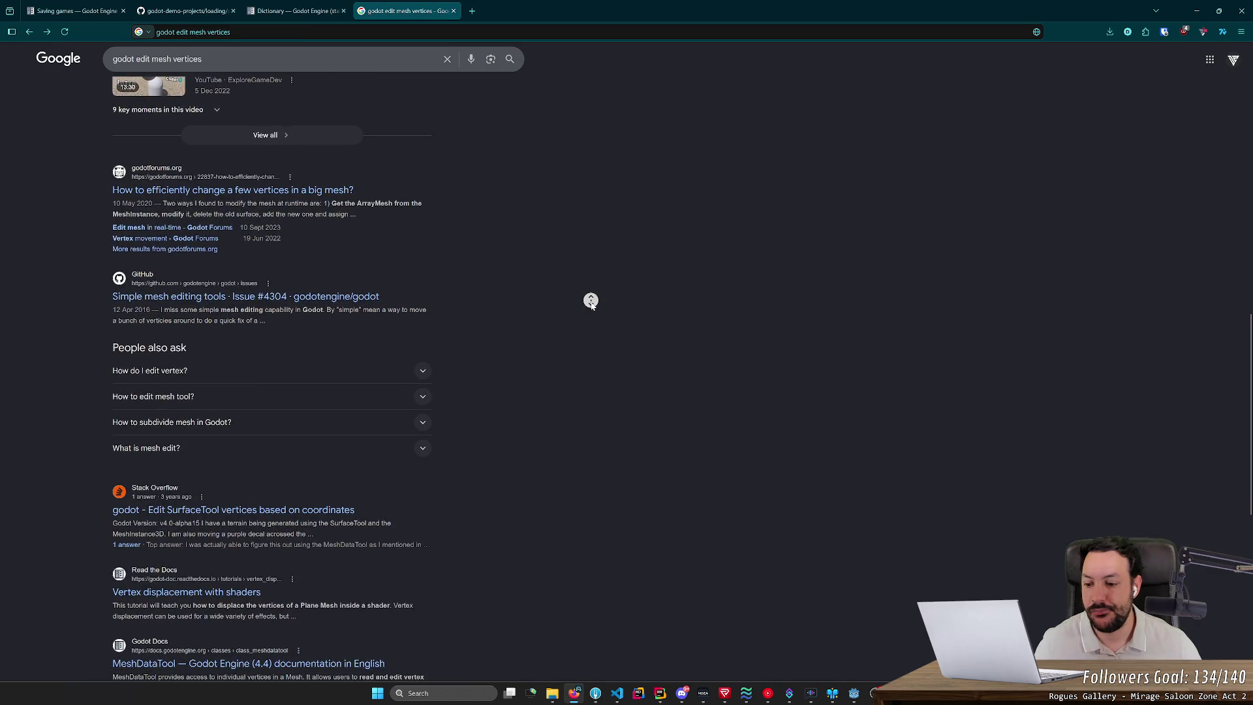
{"action": "key", "text": "alt+Tab"}
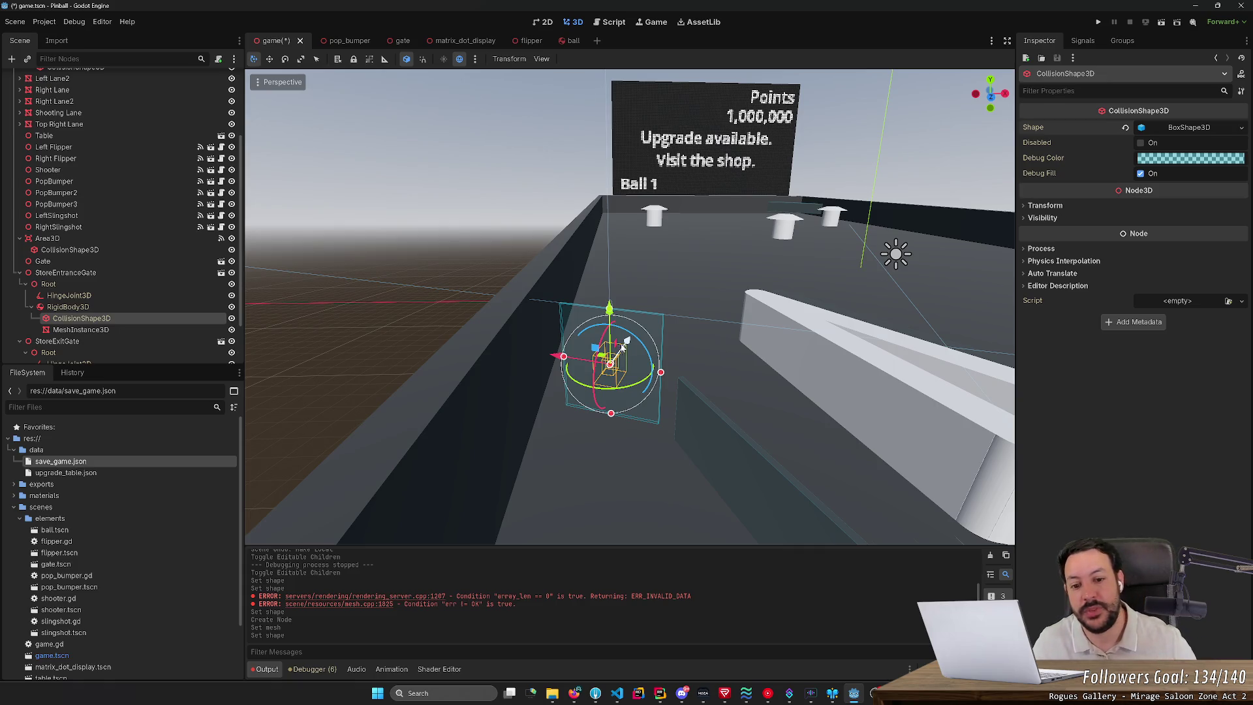
Delete the entrance gate's MeshInstance3D node
{"action": "key", "text": "e"}
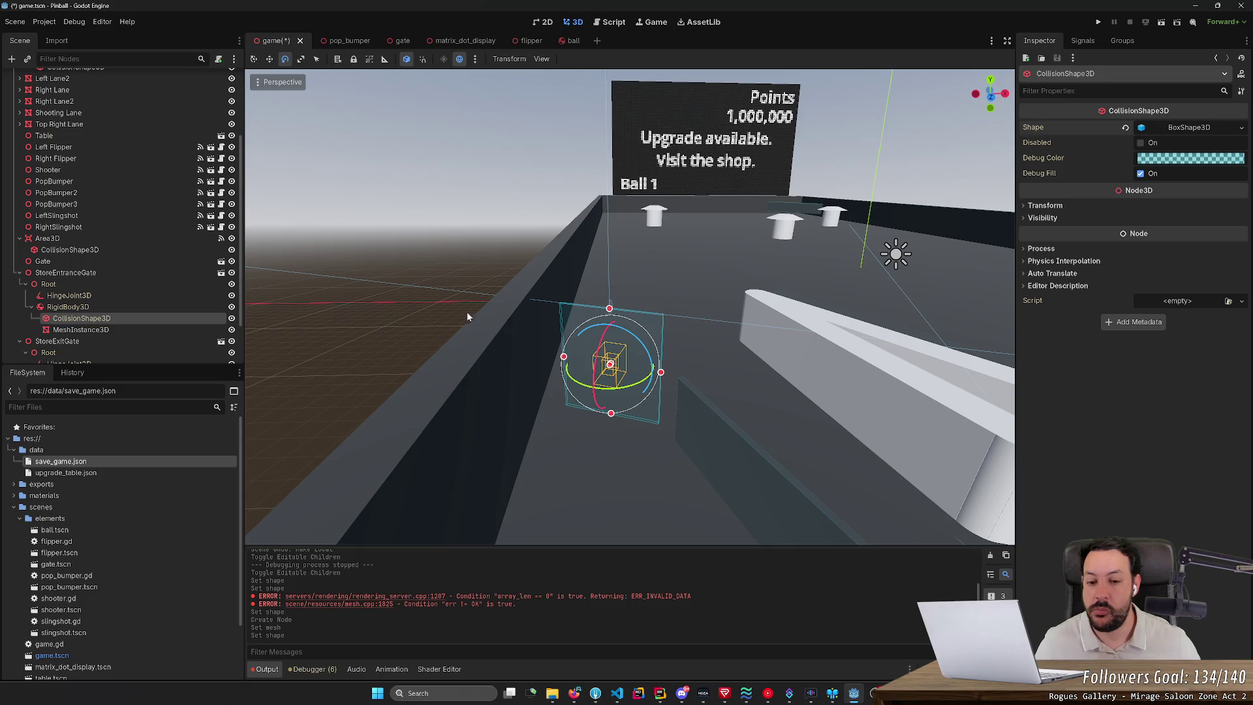
{"action": "key", "text": "a"}
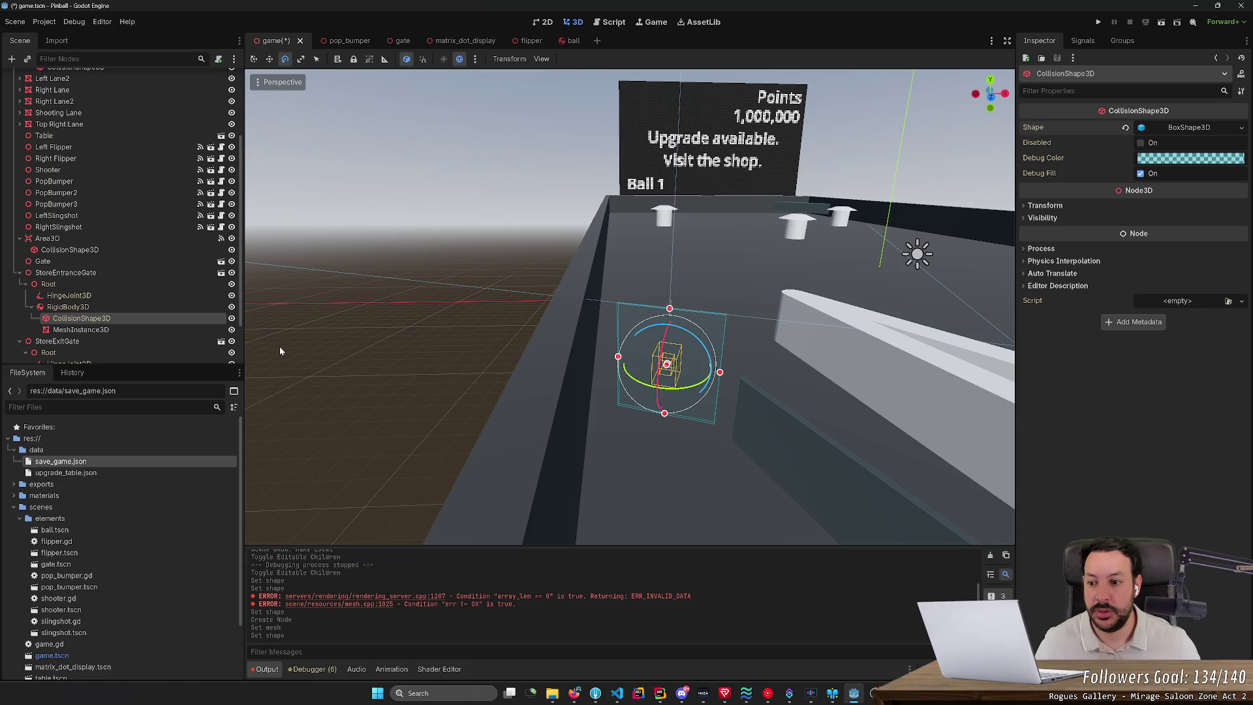
{"action": "left_click", "coordinate": [190, 330]}
{"action": "key", "text": "Delete"}
{"action": "key", "text": "Return"}
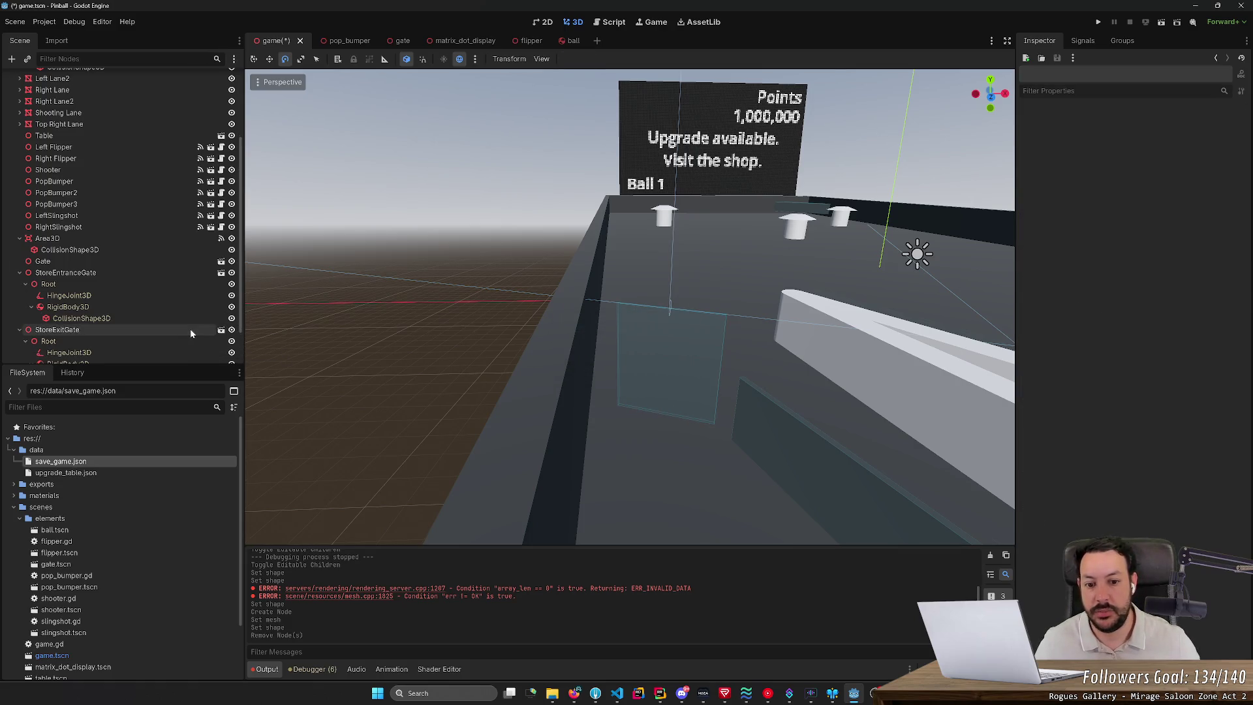
Shrink the gate's box collision shape along Y and run the game to test it
{"action": "left_click", "coordinate": [189, 318]}
{"action": "left_click_drag", "start_coordinate": [666, 412], "coordinate": [666, 387]}
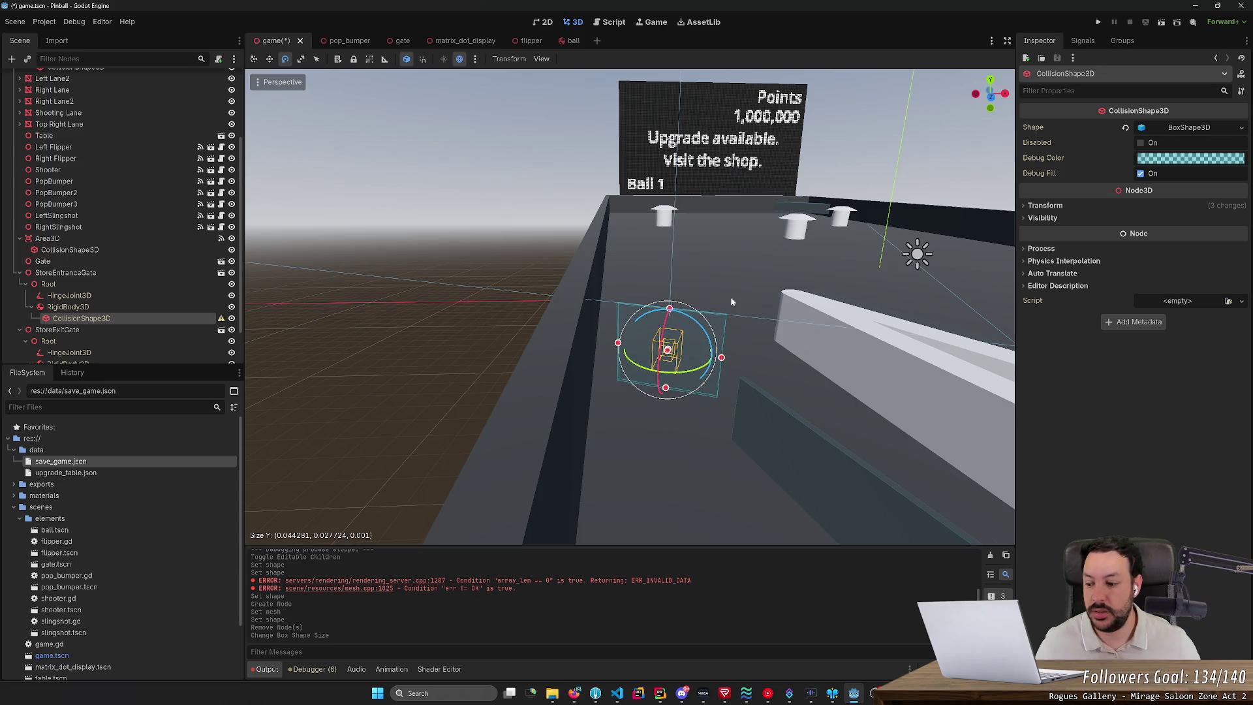
{"action": "left_click", "coordinate": [1098, 22]}
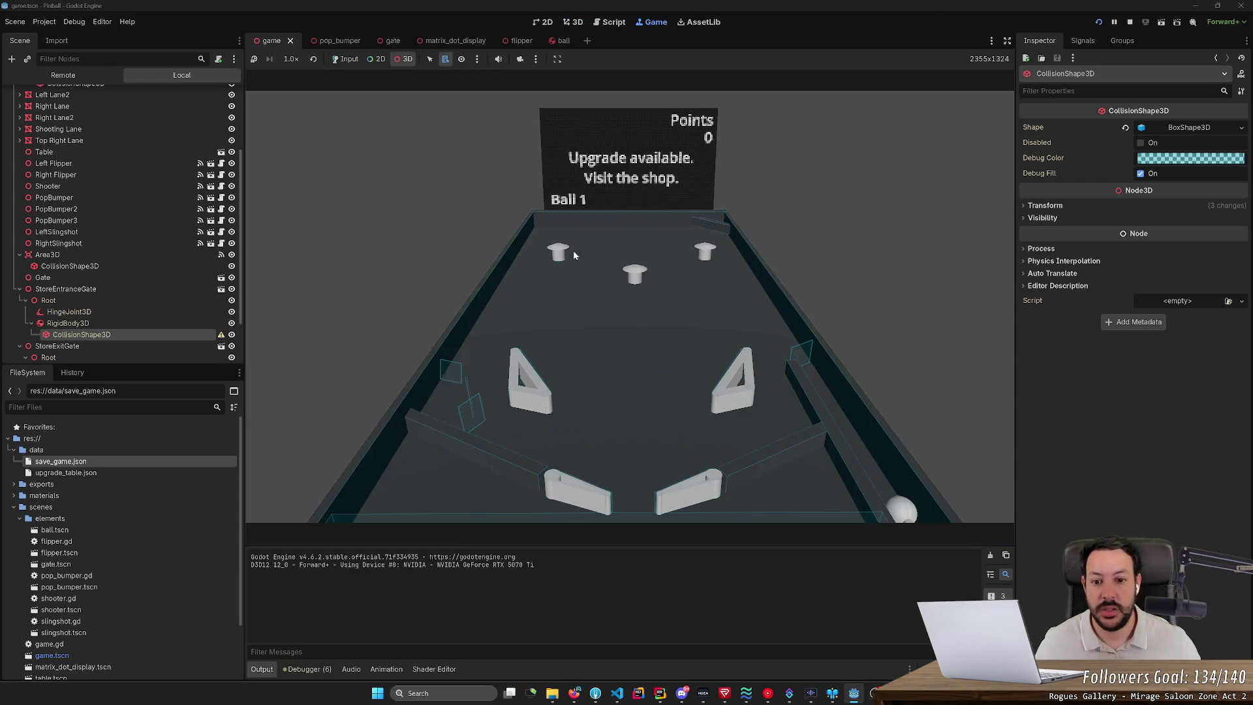
Enable game input to play Ball 1, then stop the run and return to the 3D editor
{"action": "right_click", "coordinate": [483, 307]}
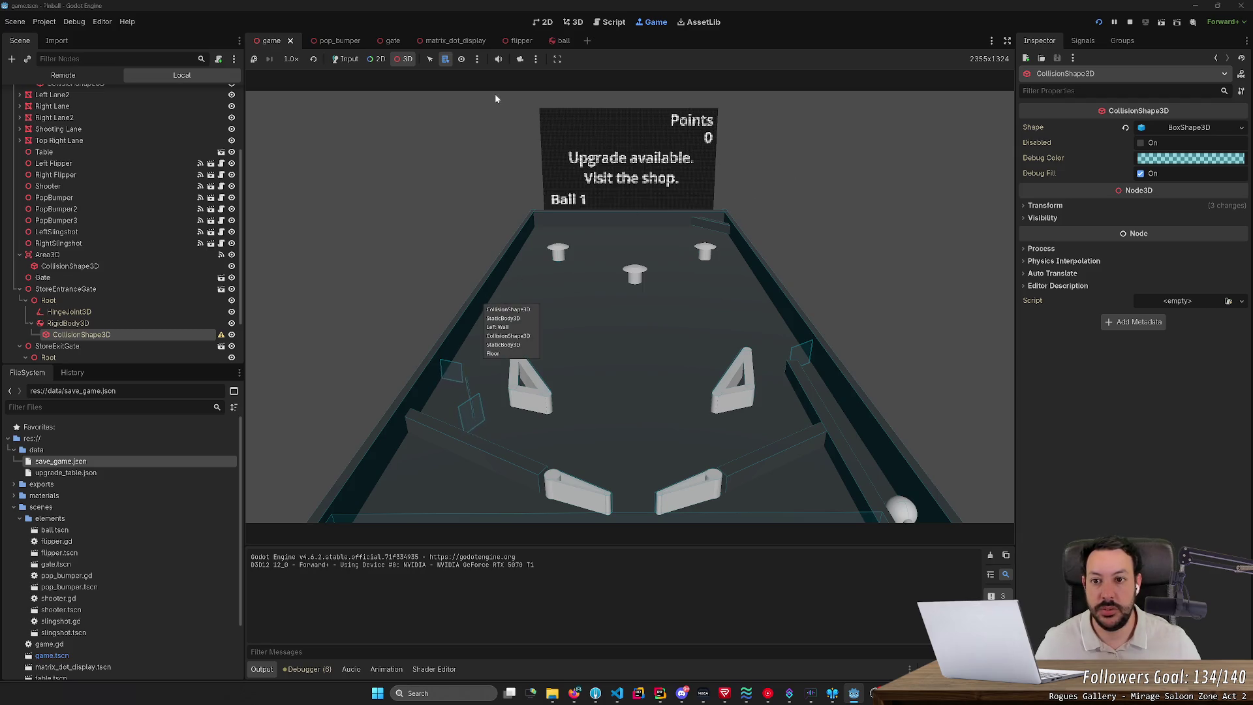
{"action": "left_click", "coordinate": [345, 59]}
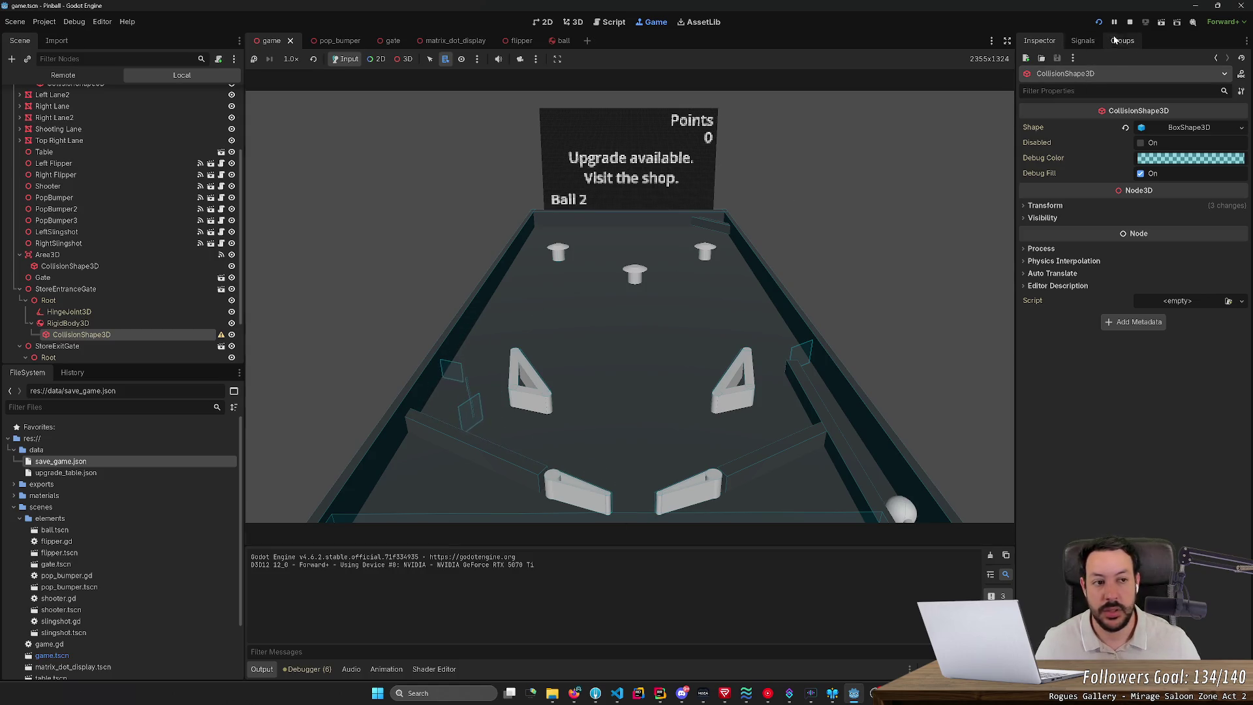
{"action": "left_click", "coordinate": [1129, 24]}
{"action": "left_click", "coordinate": [1130, 21]}
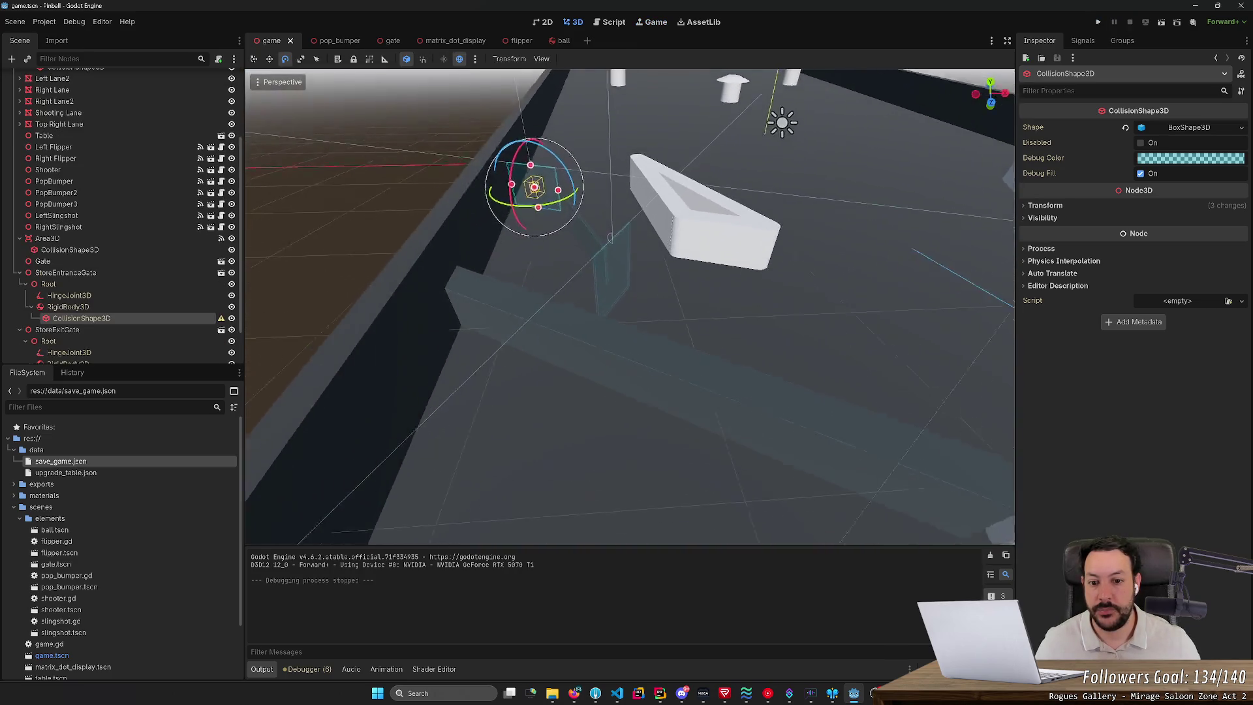
Set StoreExitGate's Rotation Y to 60, save the scene and run the game
{"action": "scroll", "coordinate": [123, 330], "scroll_direction": "down", "scroll_amount": 3}
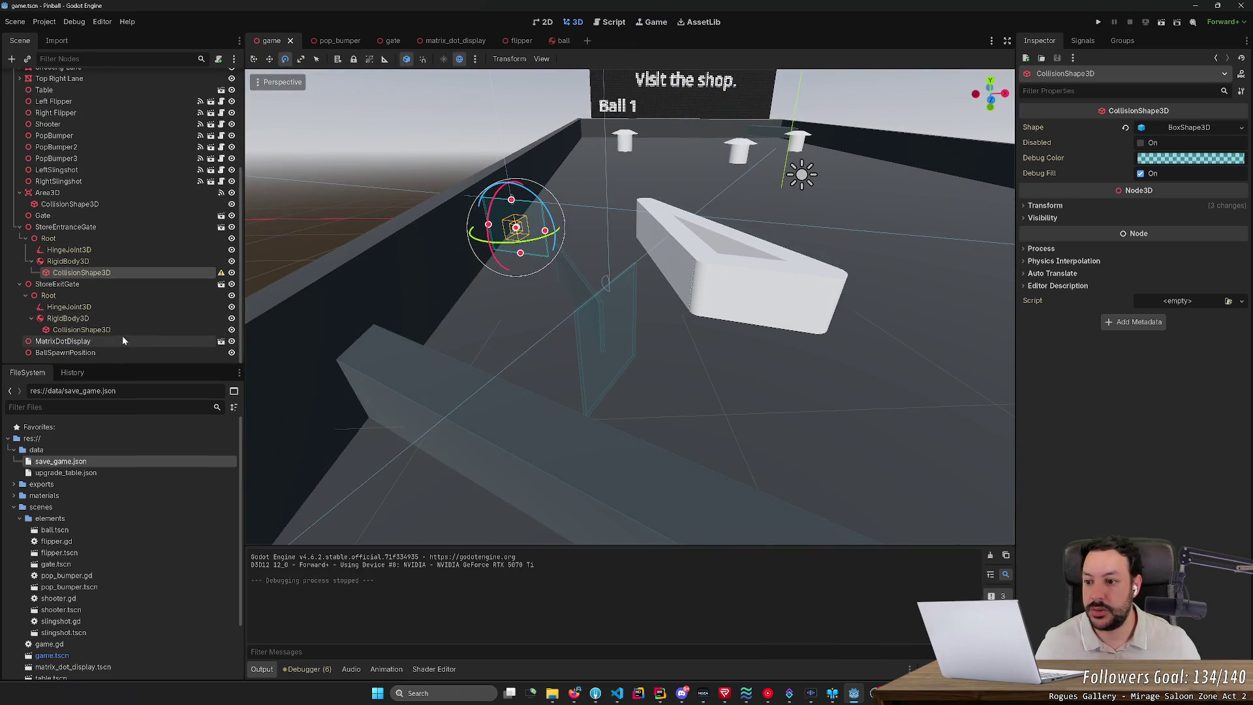
{"action": "left_click", "coordinate": [134, 284]}
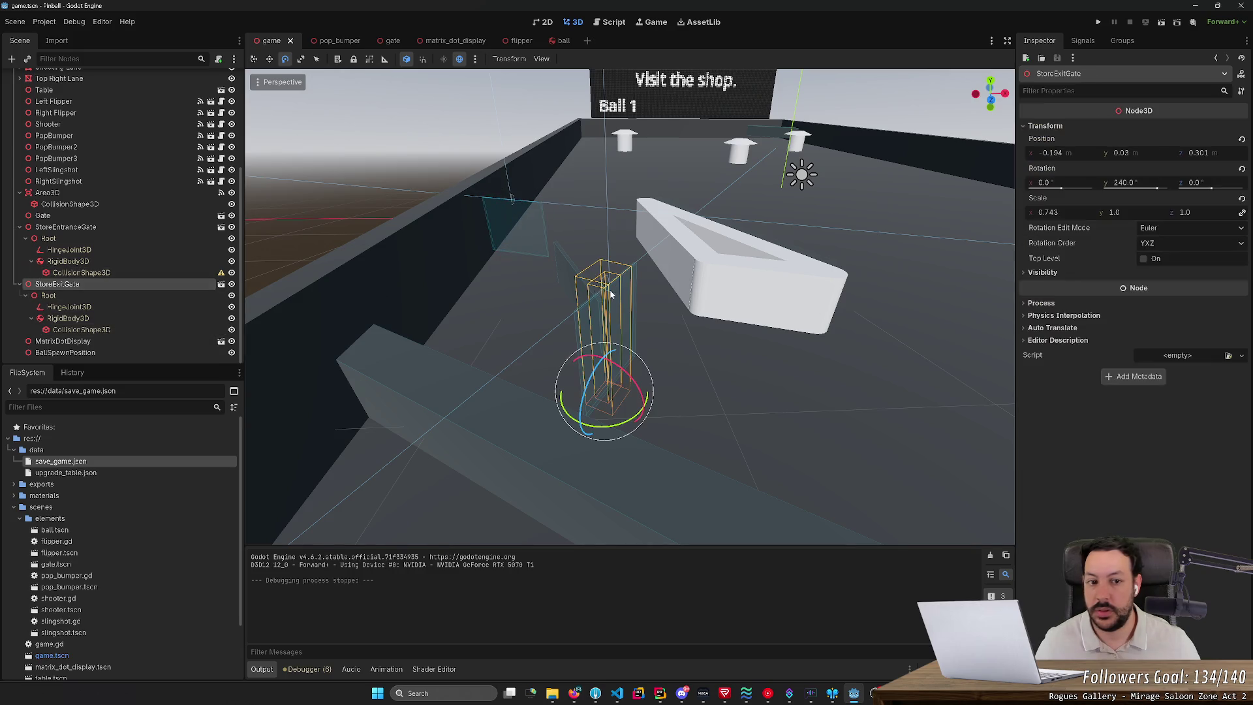
{"action": "left_click", "coordinate": [1142, 182]}
{"action": "type", "text": "60"}
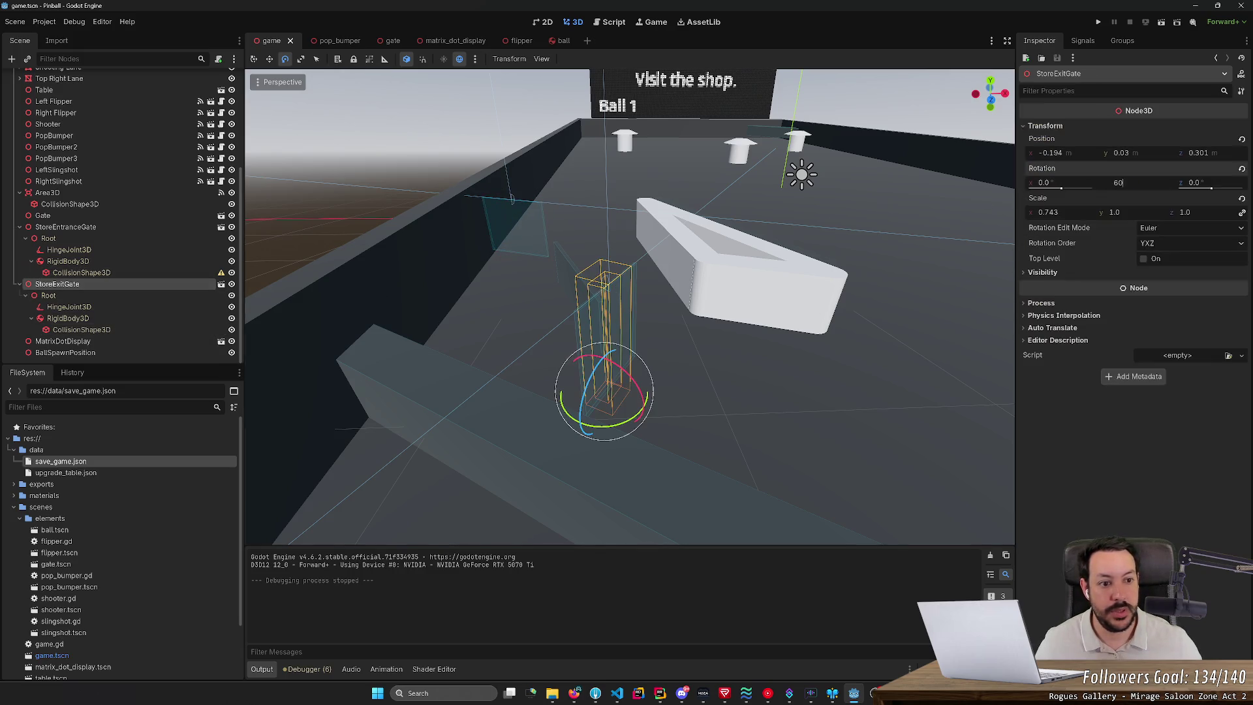
{"action": "key", "text": "Return"}
{"action": "left_click", "coordinate": [1098, 22]}
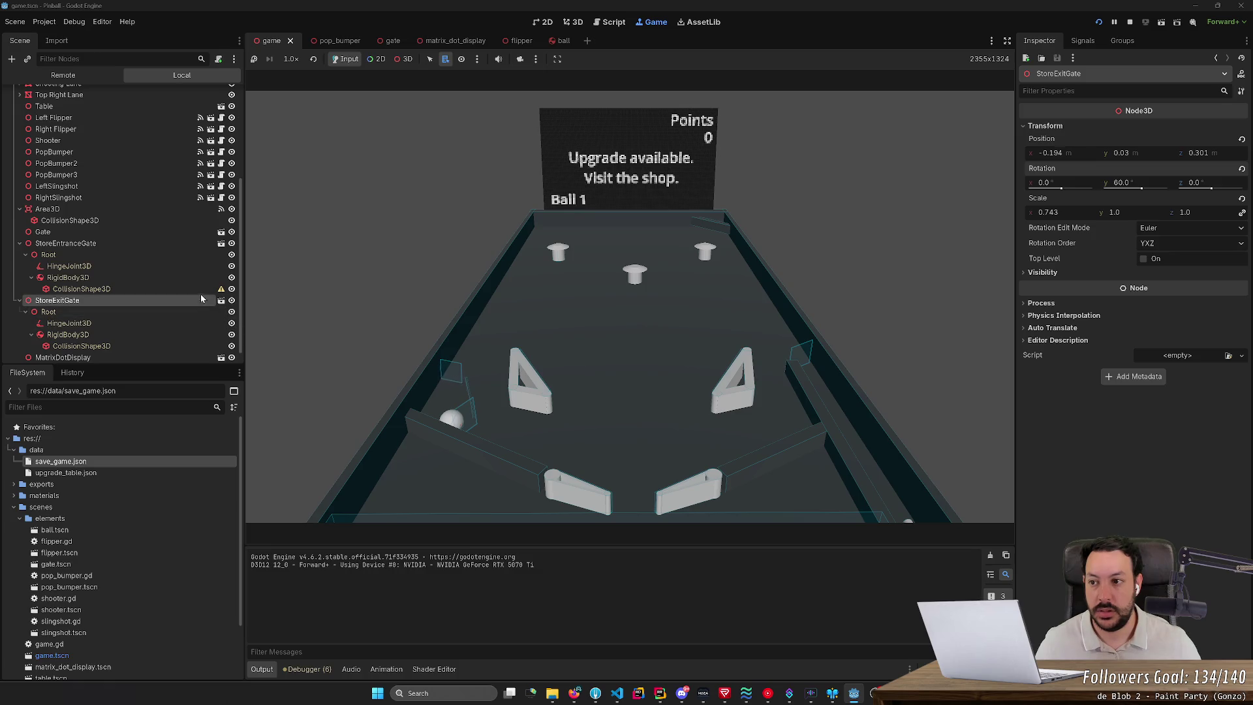
{"action": "left_click", "coordinate": [59, 76]}
In the Remote tree under Game > Incliner, rotate the live StoreExitGate to 240° about Y
{"action": "double_click", "coordinate": [39, 119]}
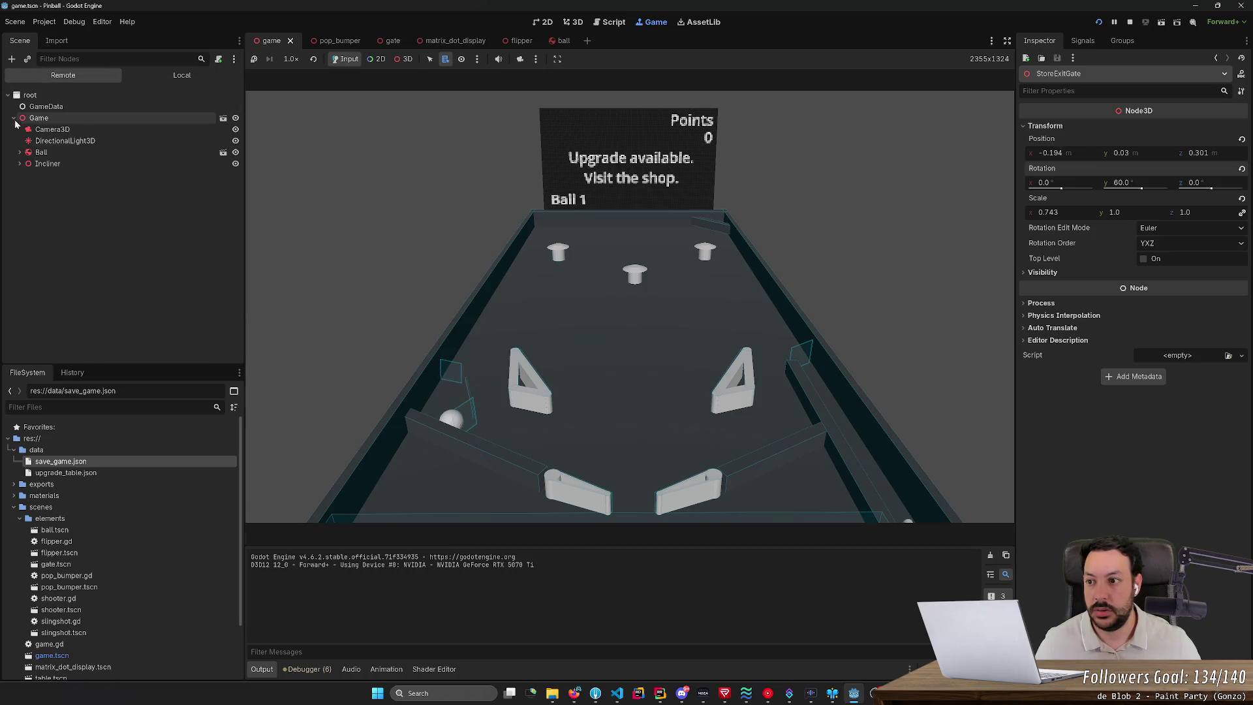
{"action": "double_click", "coordinate": [30, 164]}
{"action": "scroll", "coordinate": [96, 293], "scroll_direction": "down", "scroll_amount": 3}
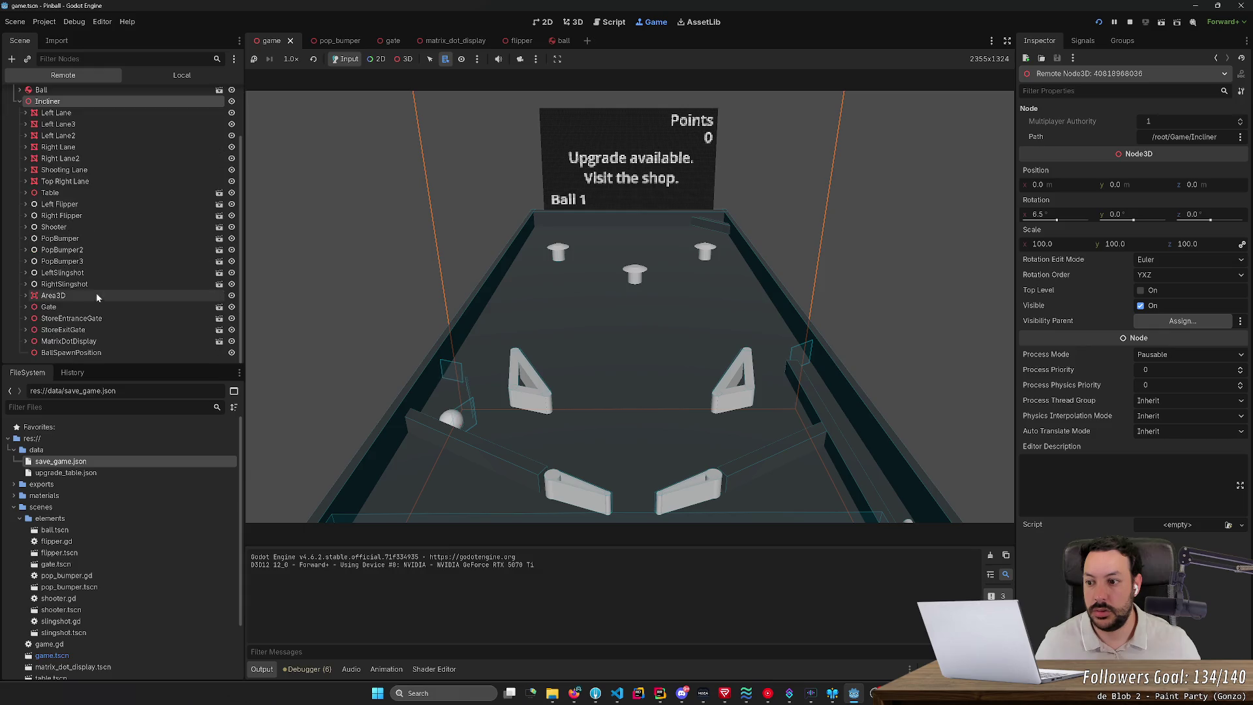
{"action": "double_click", "coordinate": [107, 327]}
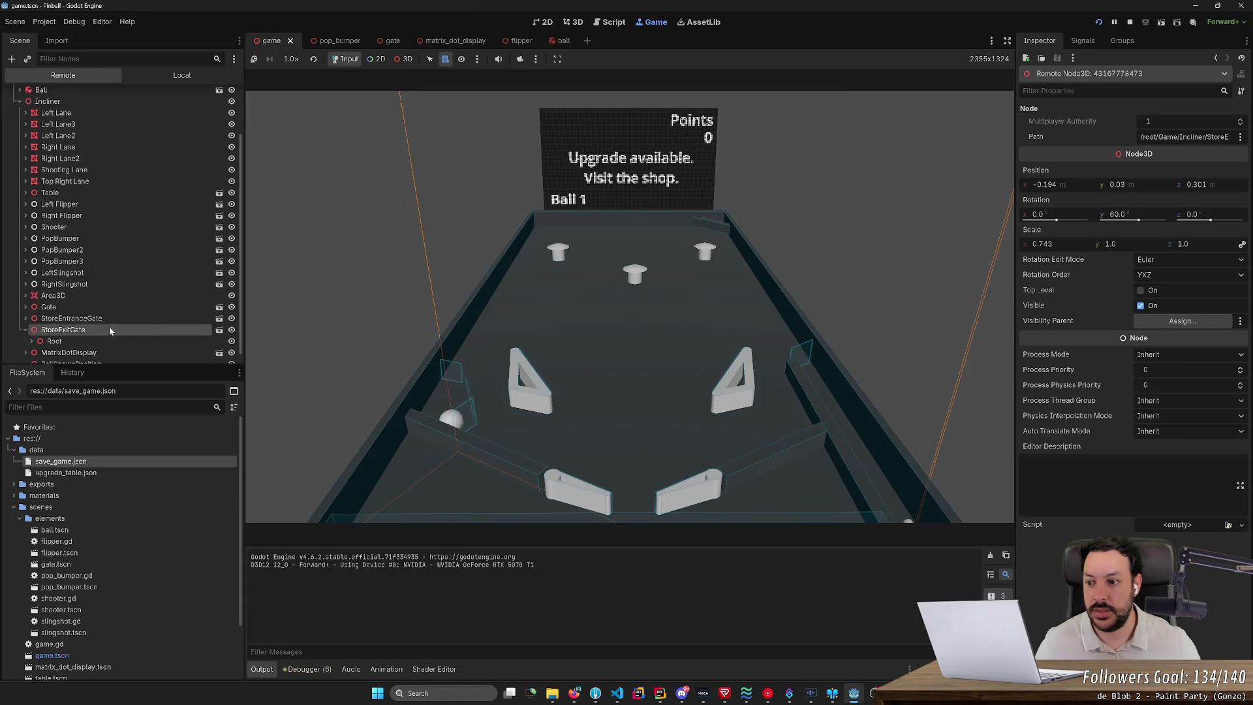
{"action": "left_click", "coordinate": [1118, 215]}
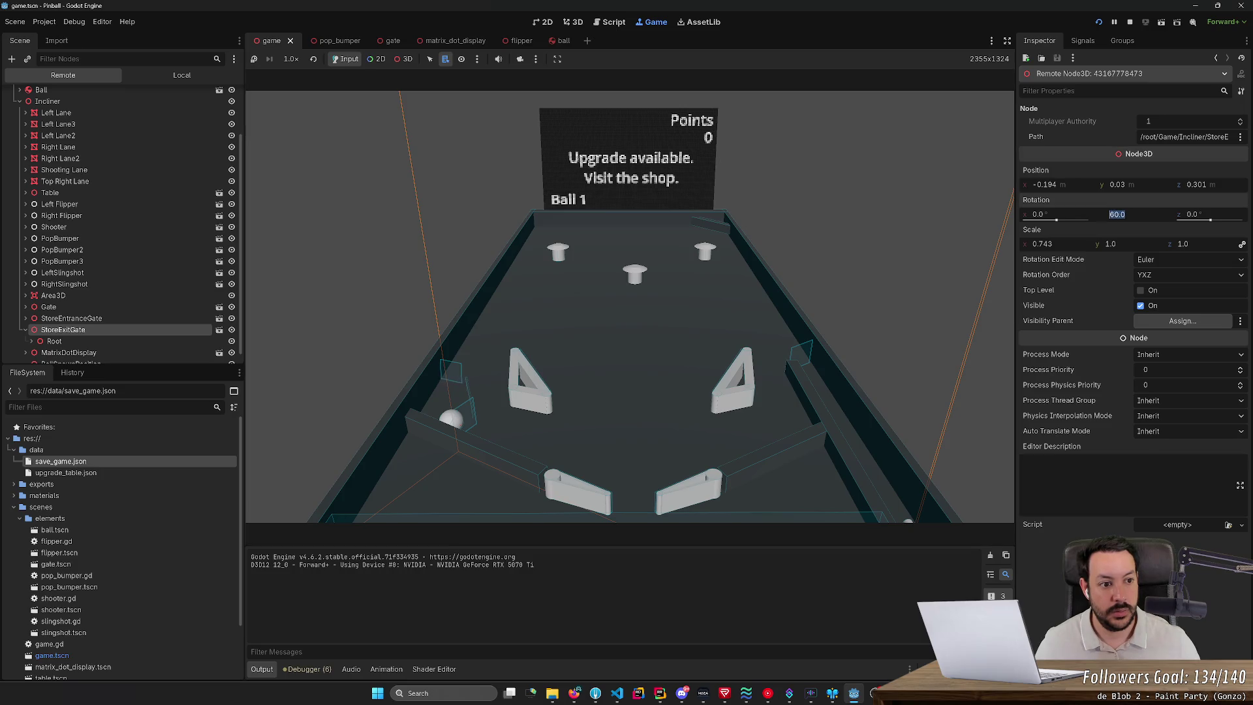
{"action": "type", "text": "240"}
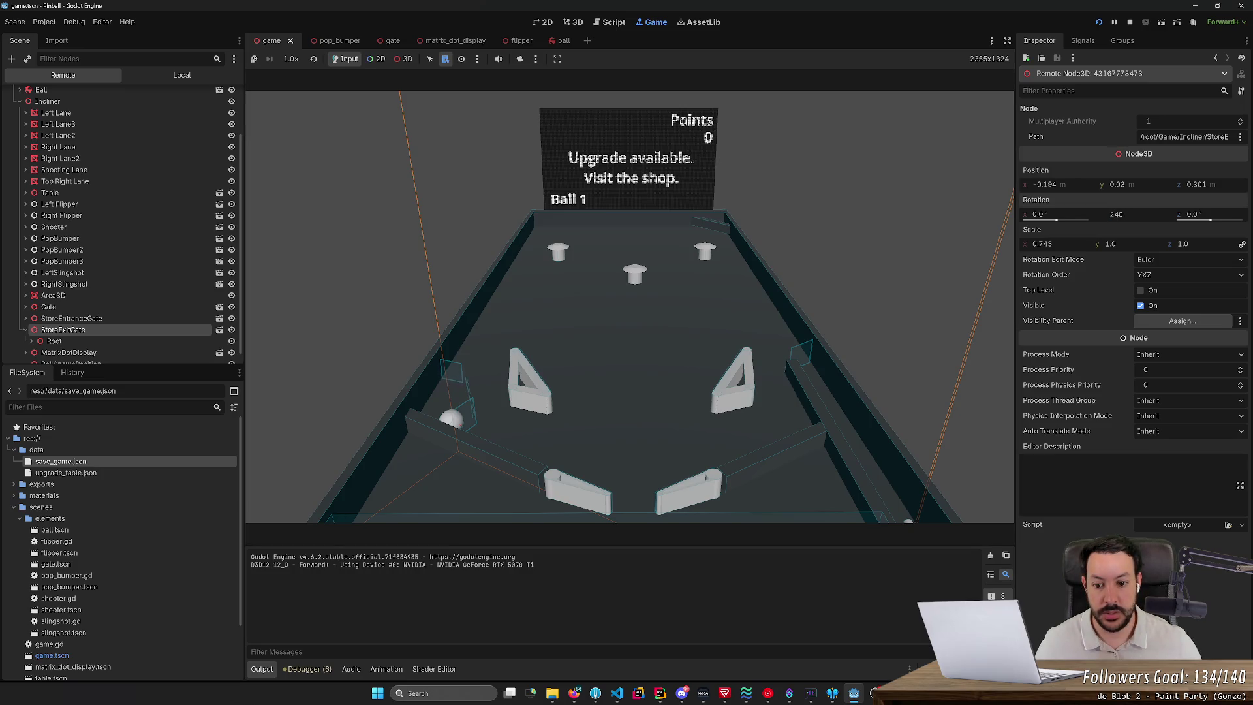
{"action": "key", "text": "Return"}
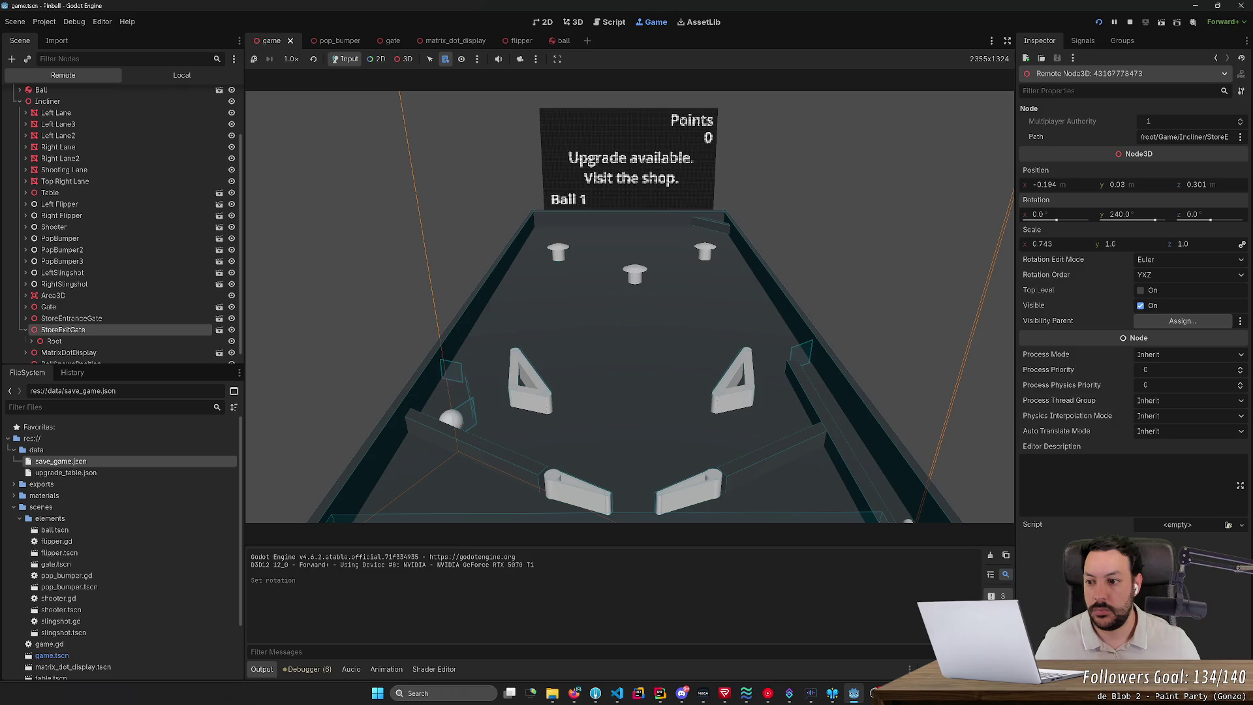
Set the exit gate's live Y rotation back to 60° and select StoreEntranceGate
{"action": "left_click", "coordinate": [1117, 214]}
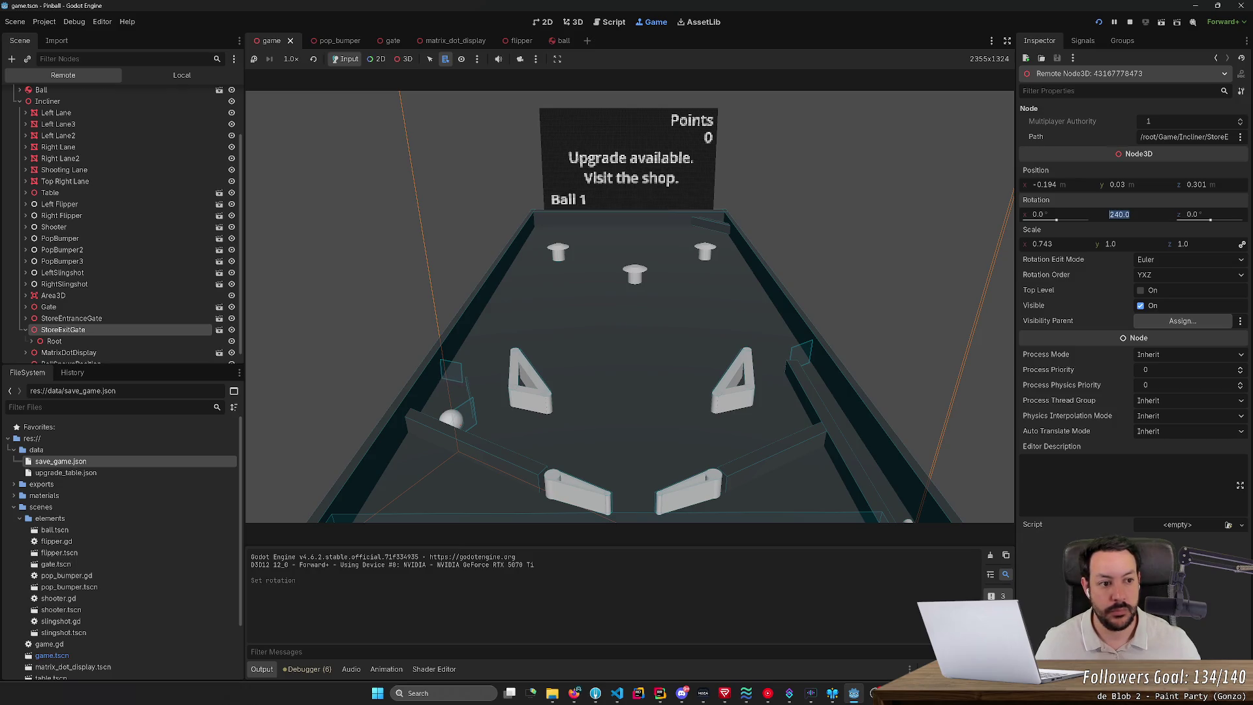
{"action": "type", "text": "60"}
{"action": "key", "text": "Return"}
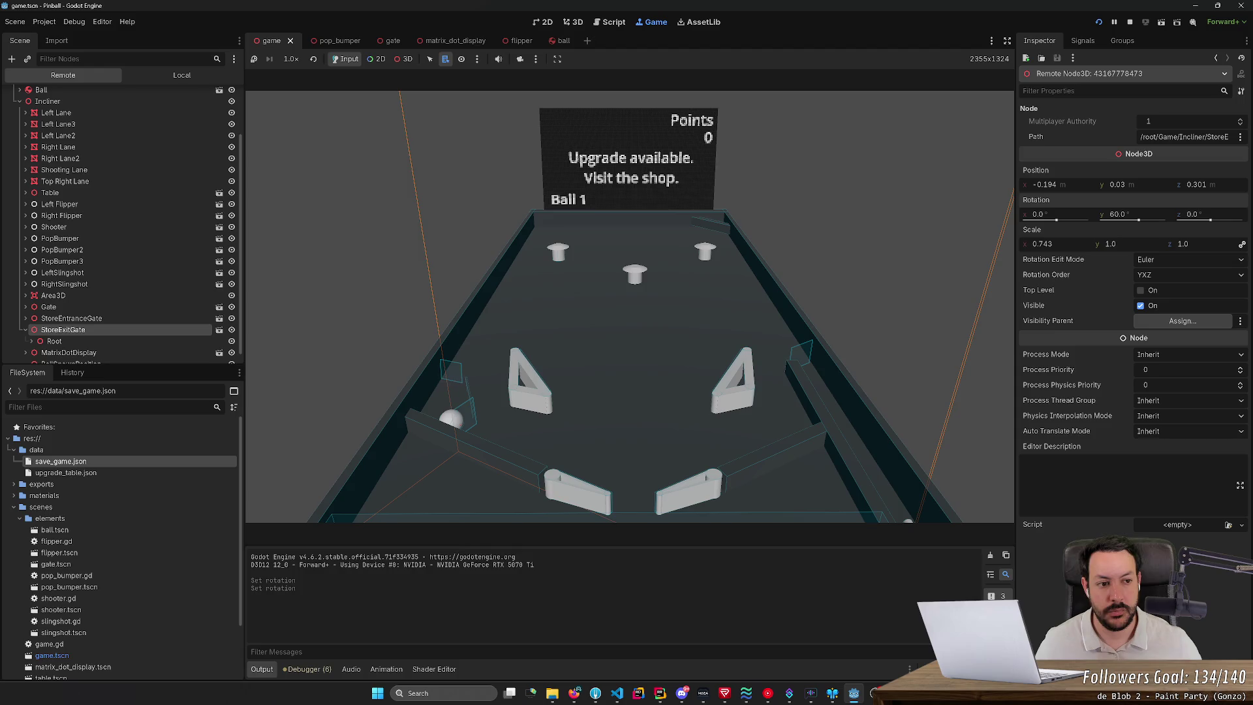
{"action": "left_click", "coordinate": [146, 320]}
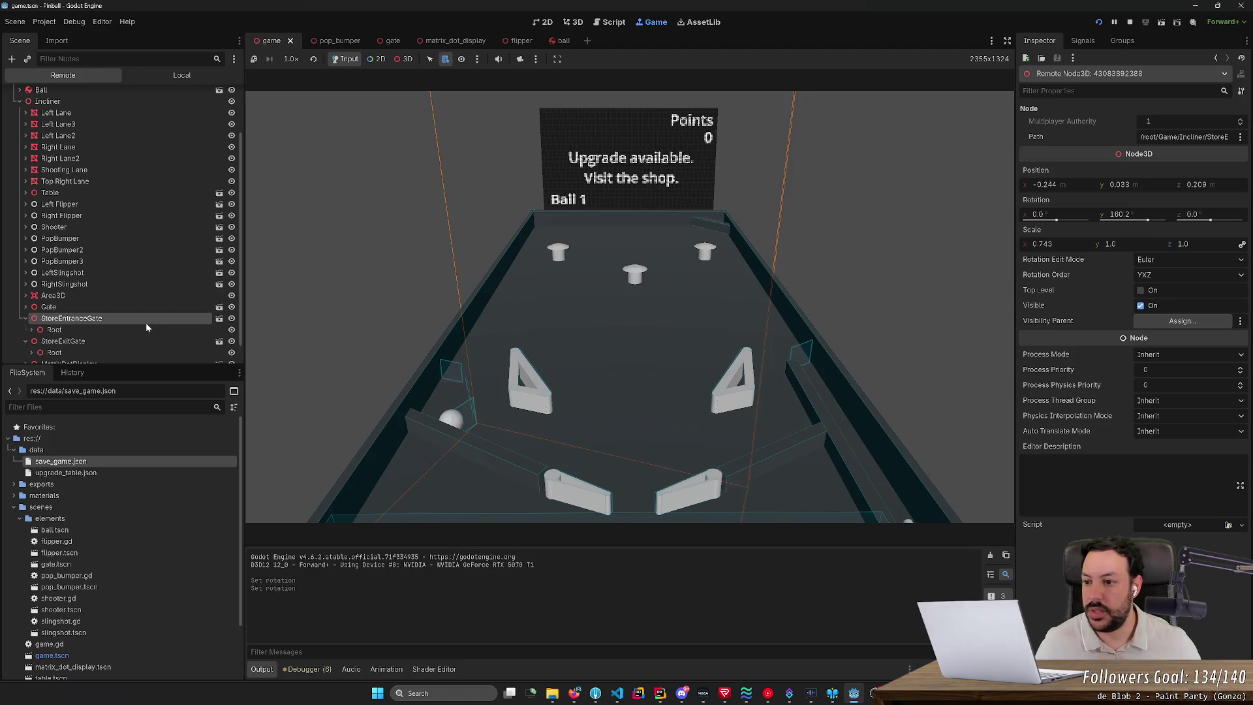
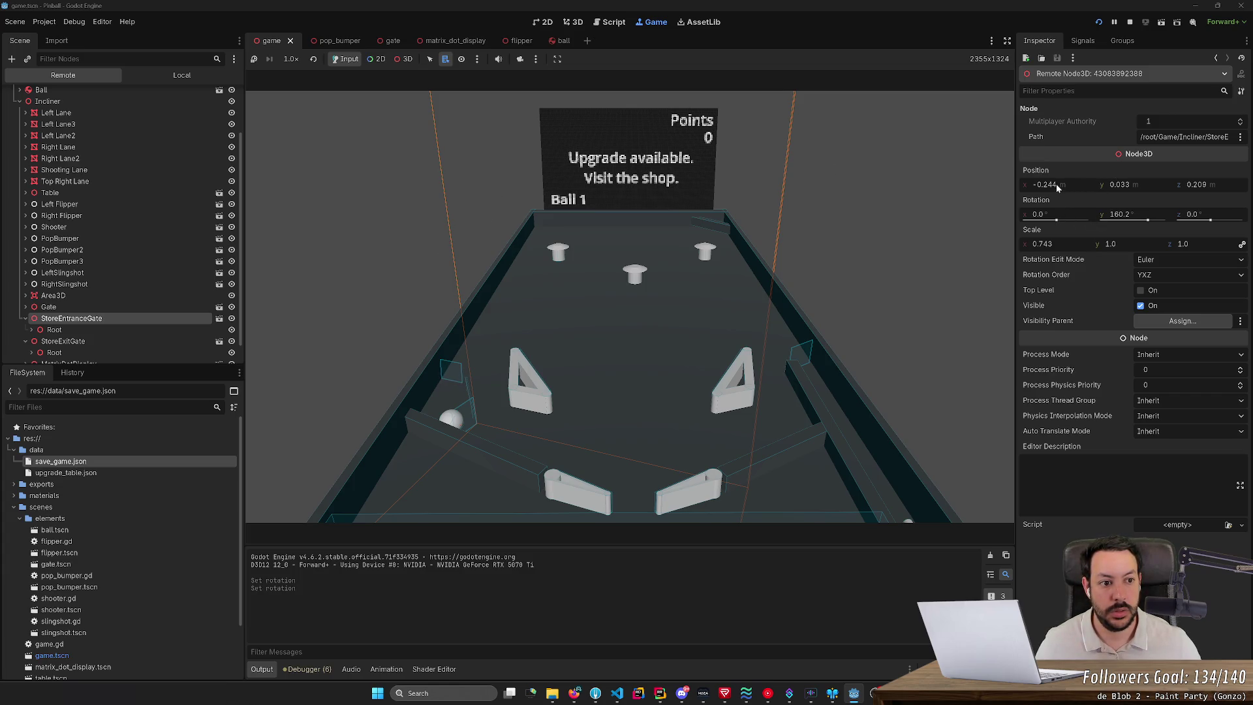
Slide StoreEntranceGate and StoreExitGate sideways along X in the running game, then stop it
{"action": "left_click_drag", "start_coordinate": [1056, 182], "coordinate": [1079, 185]}
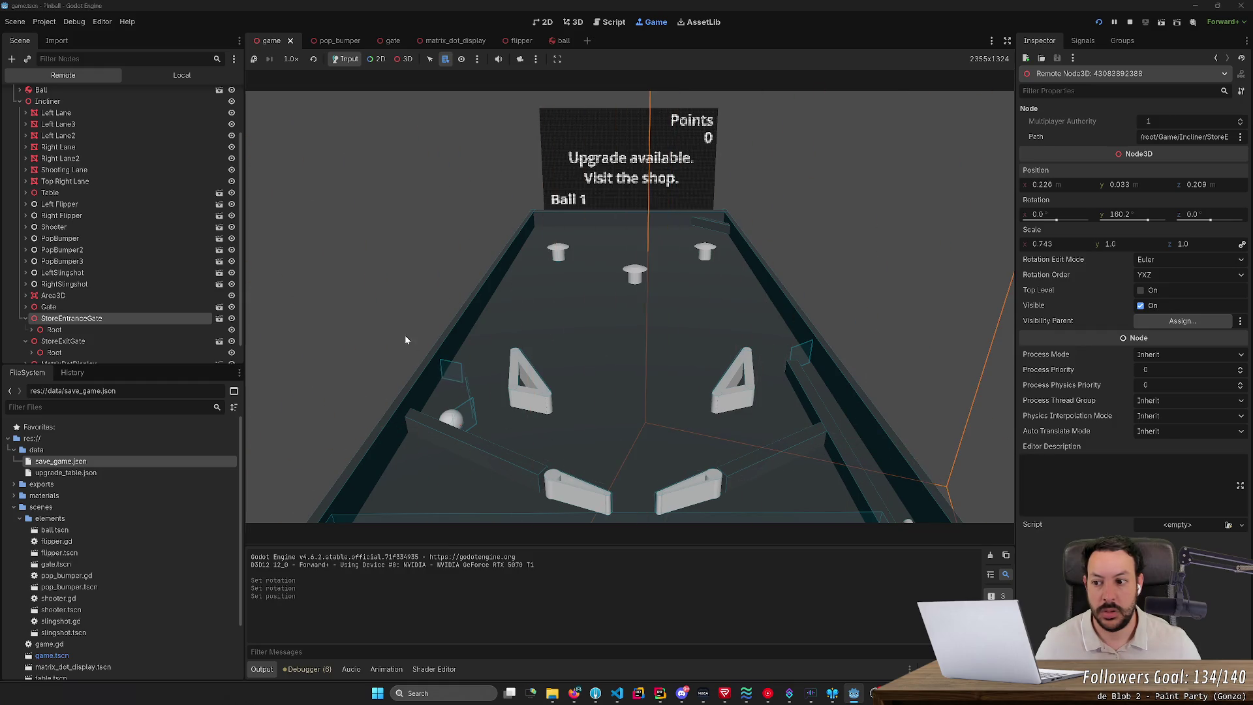
{"action": "left_click", "coordinate": [141, 341]}
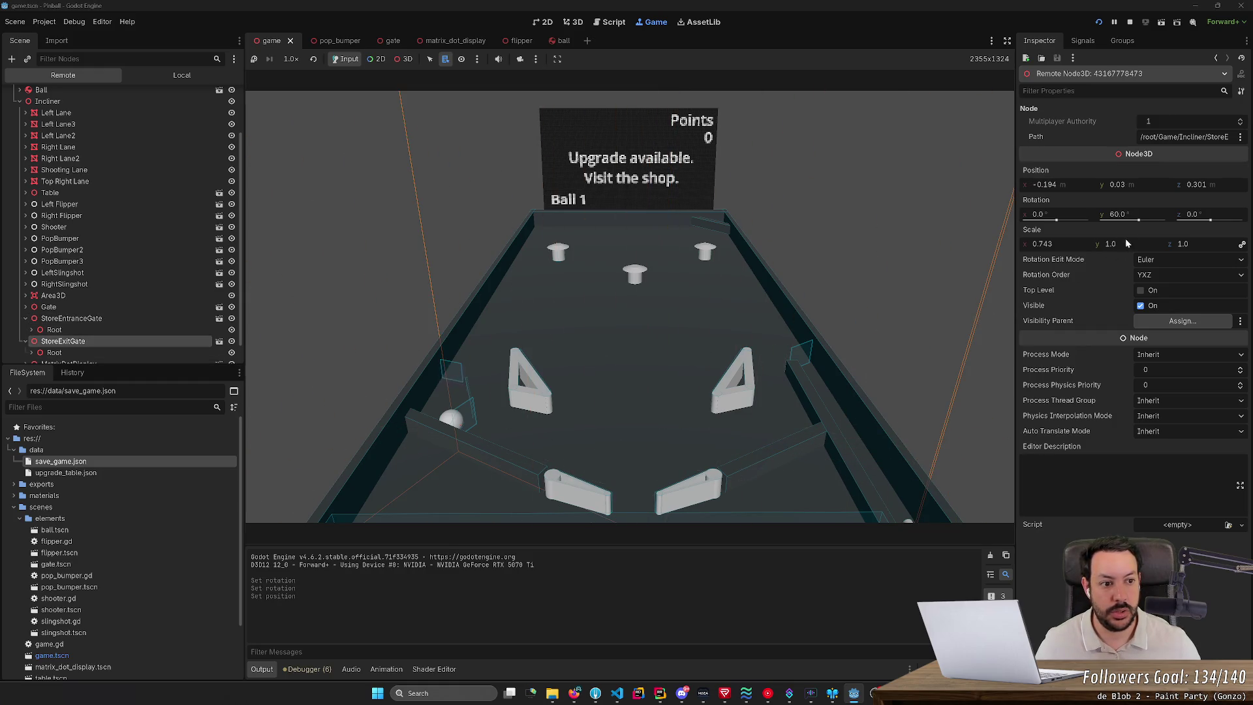
{"action": "mouse_move", "coordinate": [1059, 185]}
{"action": "left_mouse_down"}
{"action": "mouse_move", "coordinate": [1134, 186]}
{"action": "mouse_move", "coordinate": [1124, 185]}
{"action": "left_mouse_up"}
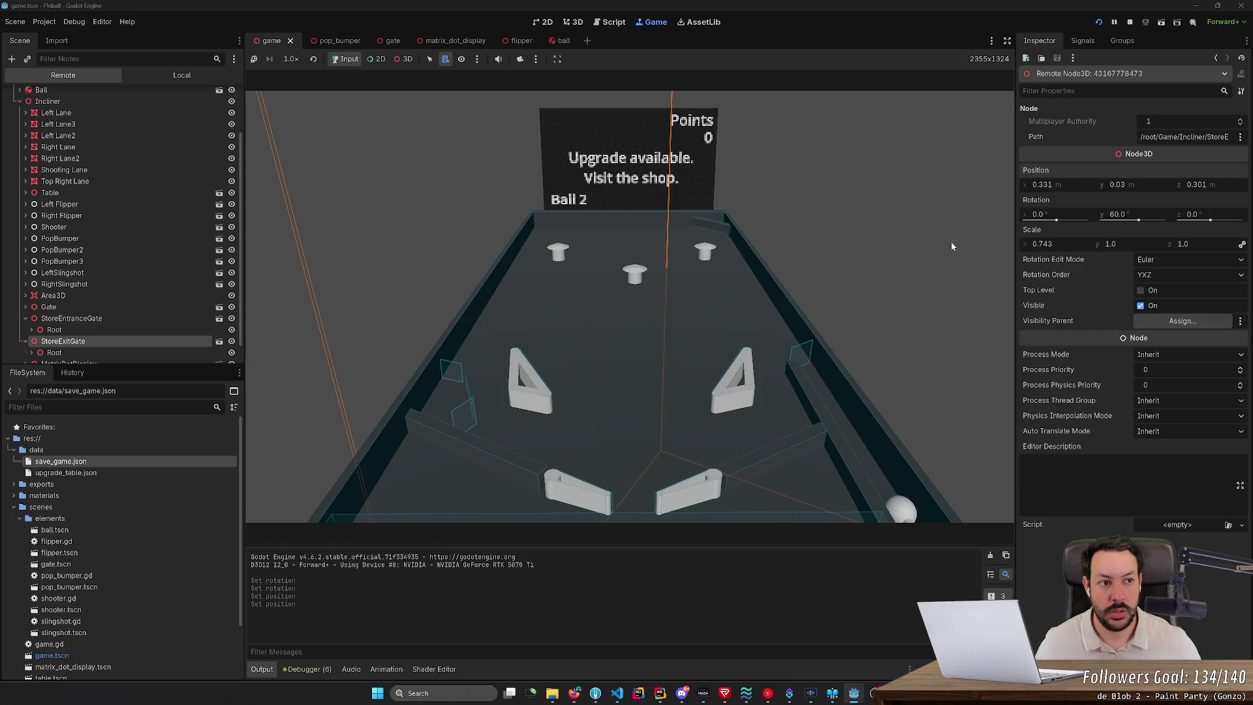
{"action": "left_click", "coordinate": [1129, 23]}
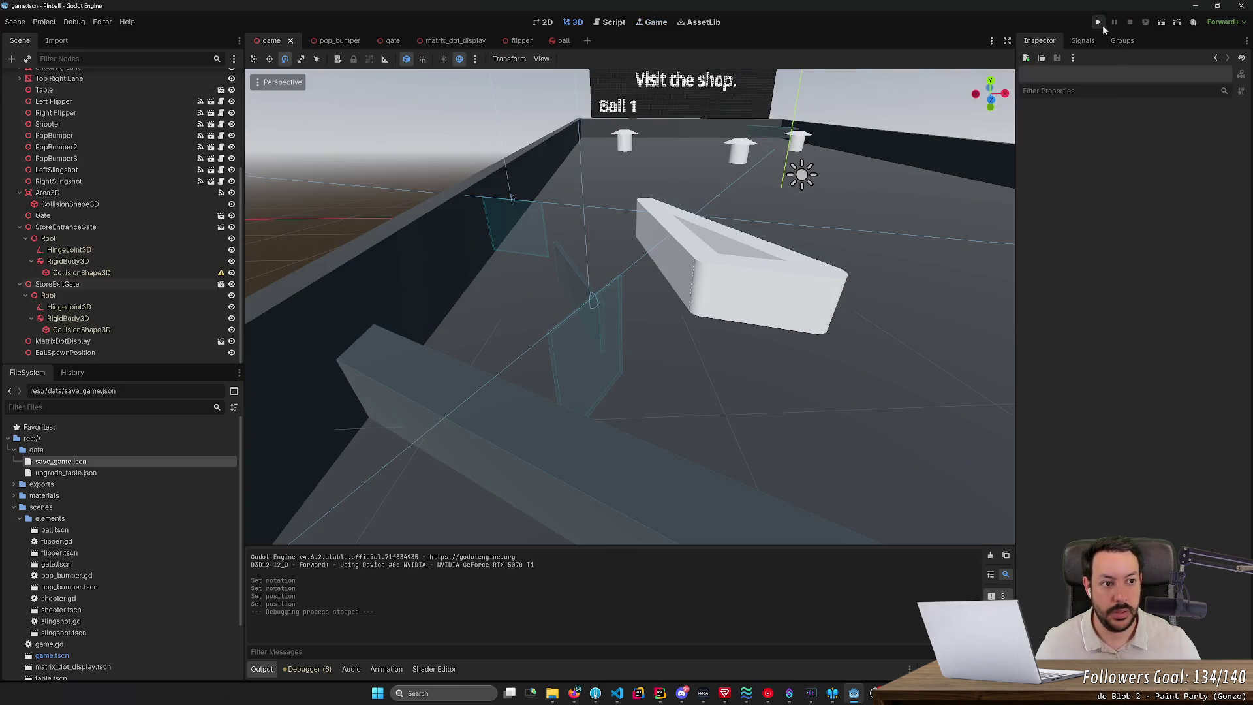
Run the game, set the live StoreExitGate's scale to 0 from the Remote tree, then restart
{"action": "left_click", "coordinate": [1099, 23]}
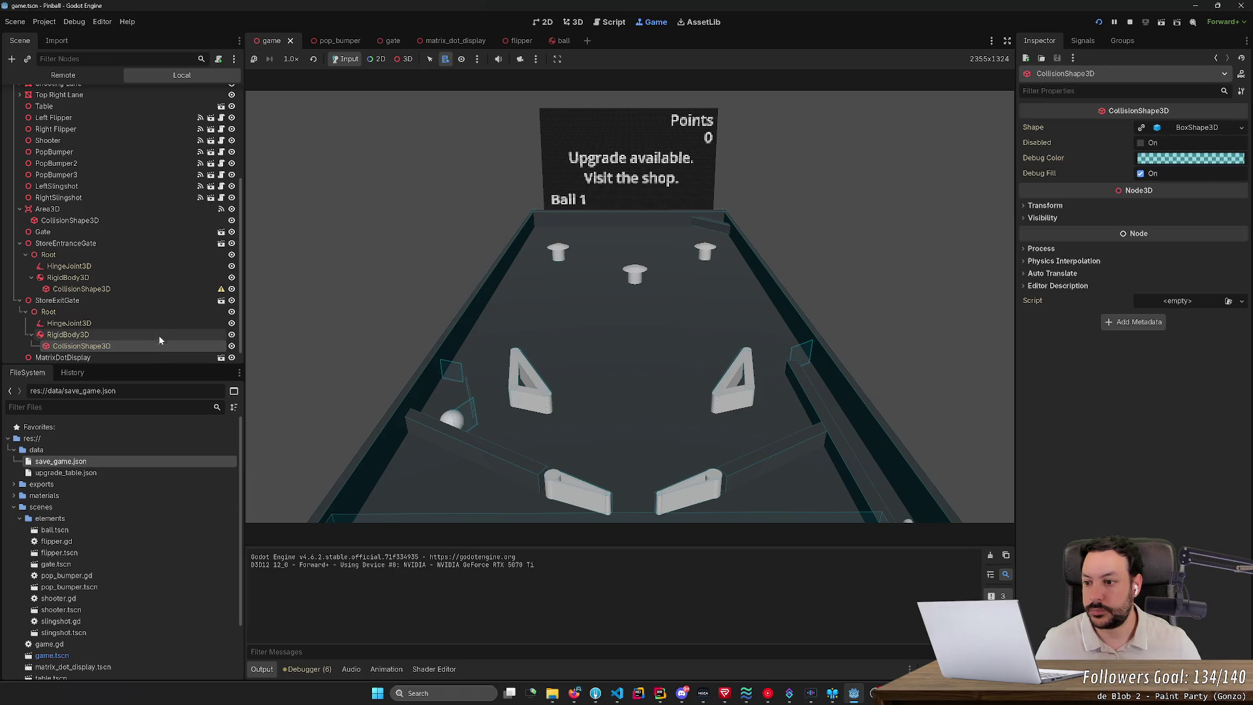
{"action": "left_click", "coordinate": [92, 77]}
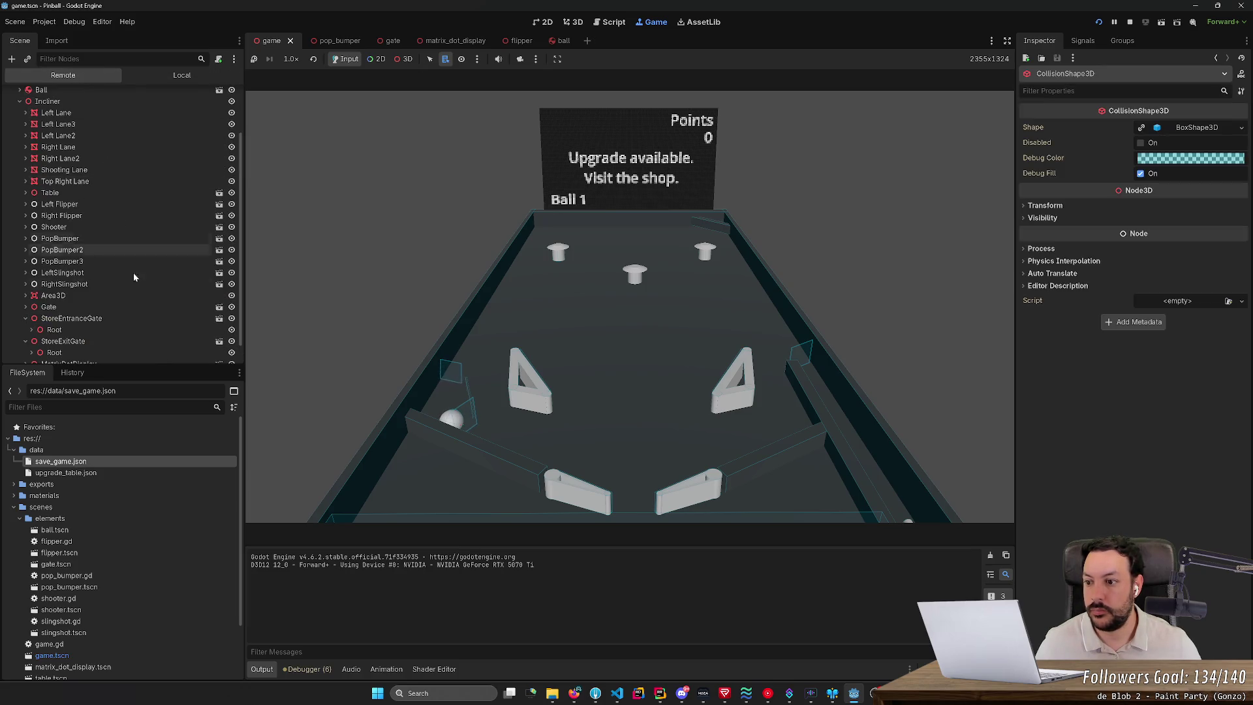
{"action": "scroll", "coordinate": [160, 306], "scroll_direction": "down", "scroll_amount": 1}
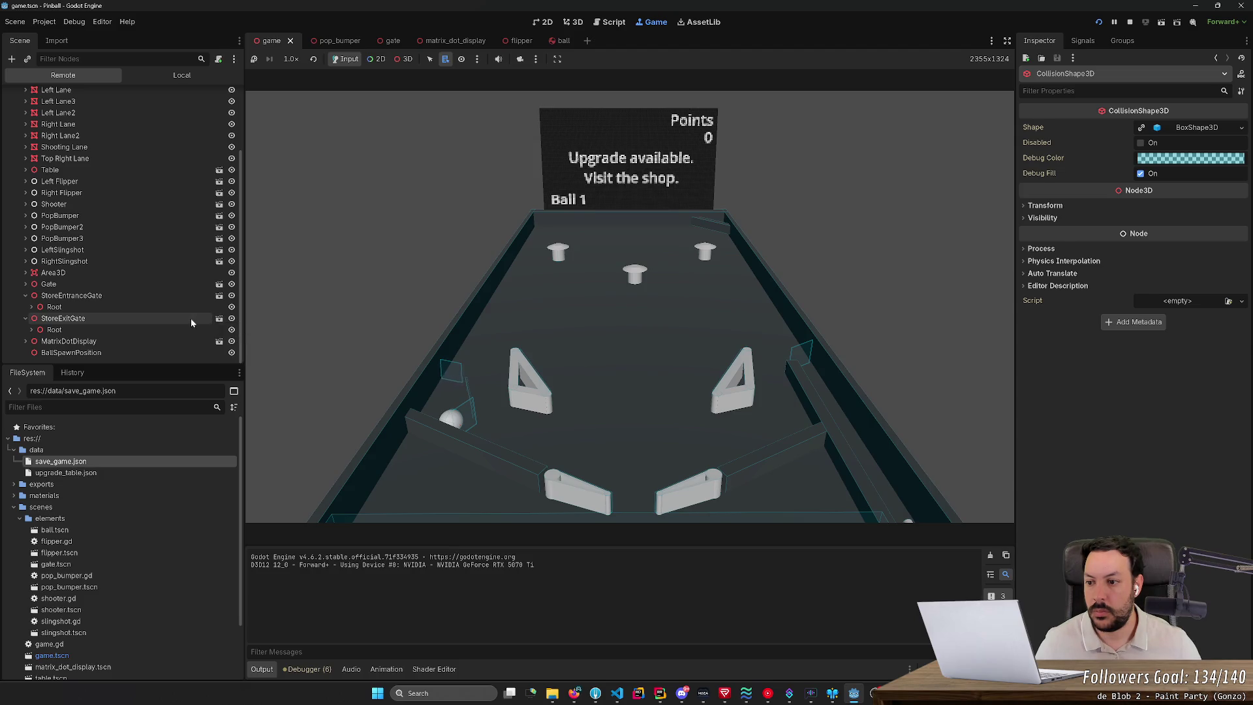
{"action": "left_click", "coordinate": [191, 319]}
{"action": "left_click", "coordinate": [1044, 245]}
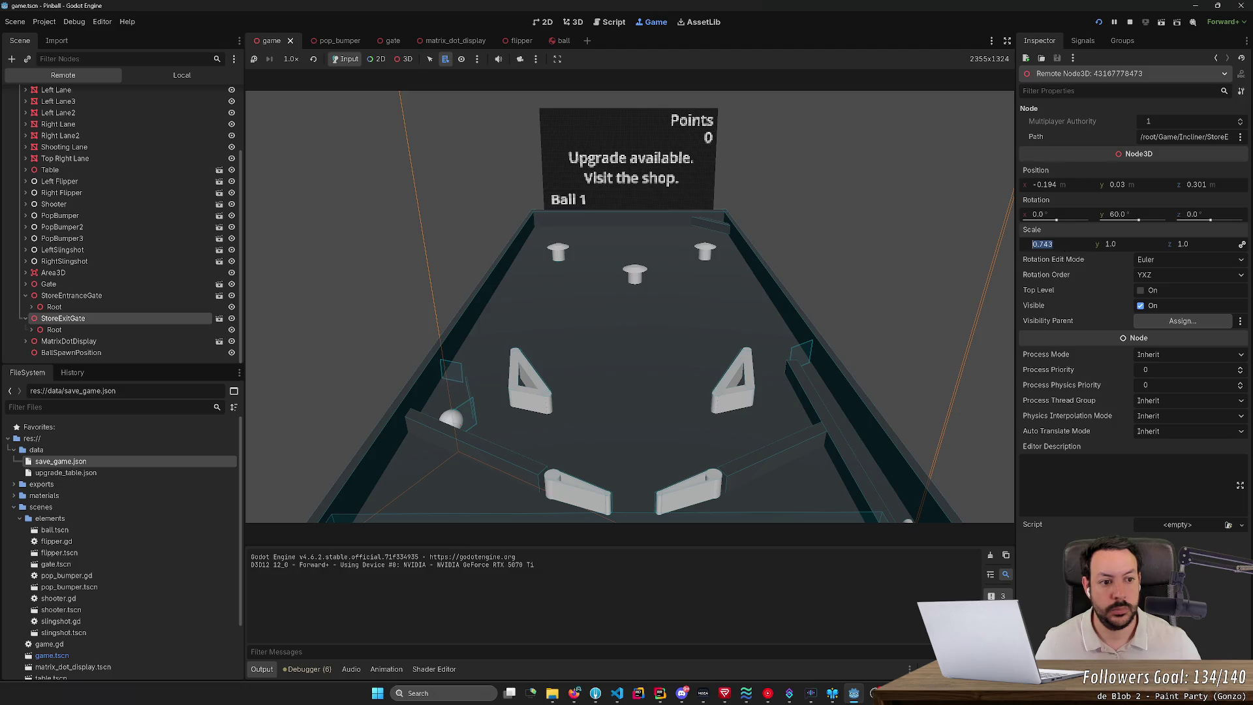
{"action": "type", "text": "0"}
{"action": "key", "text": "Return"}
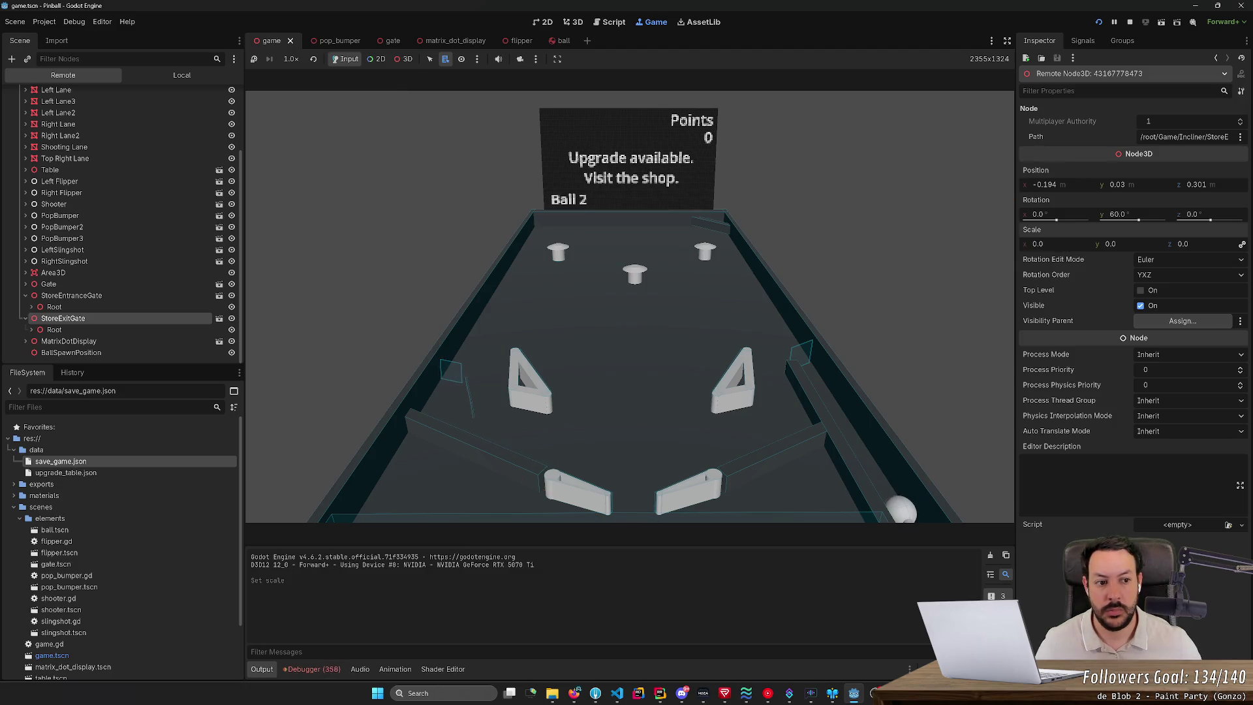
{"action": "left_click", "coordinate": [1100, 23]}
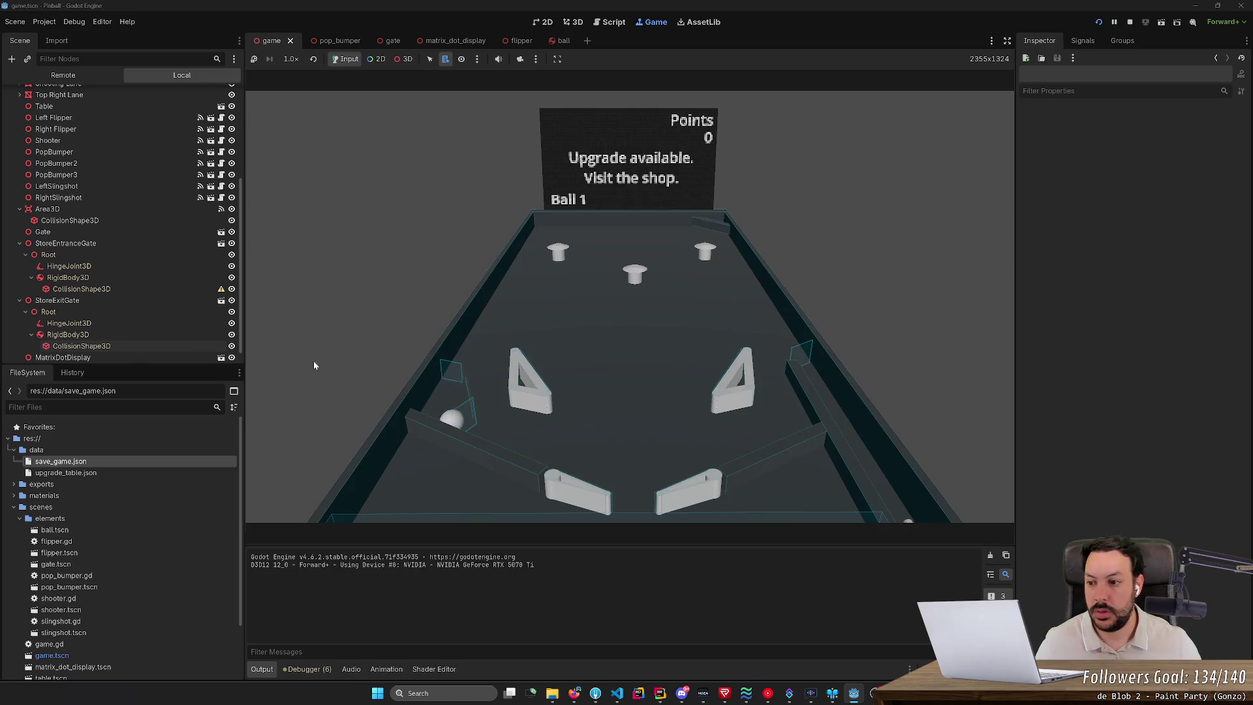
Test the live exit gate's Y rotation at about 31°, then set it back to 60
{"action": "left_click", "coordinate": [63, 75]}
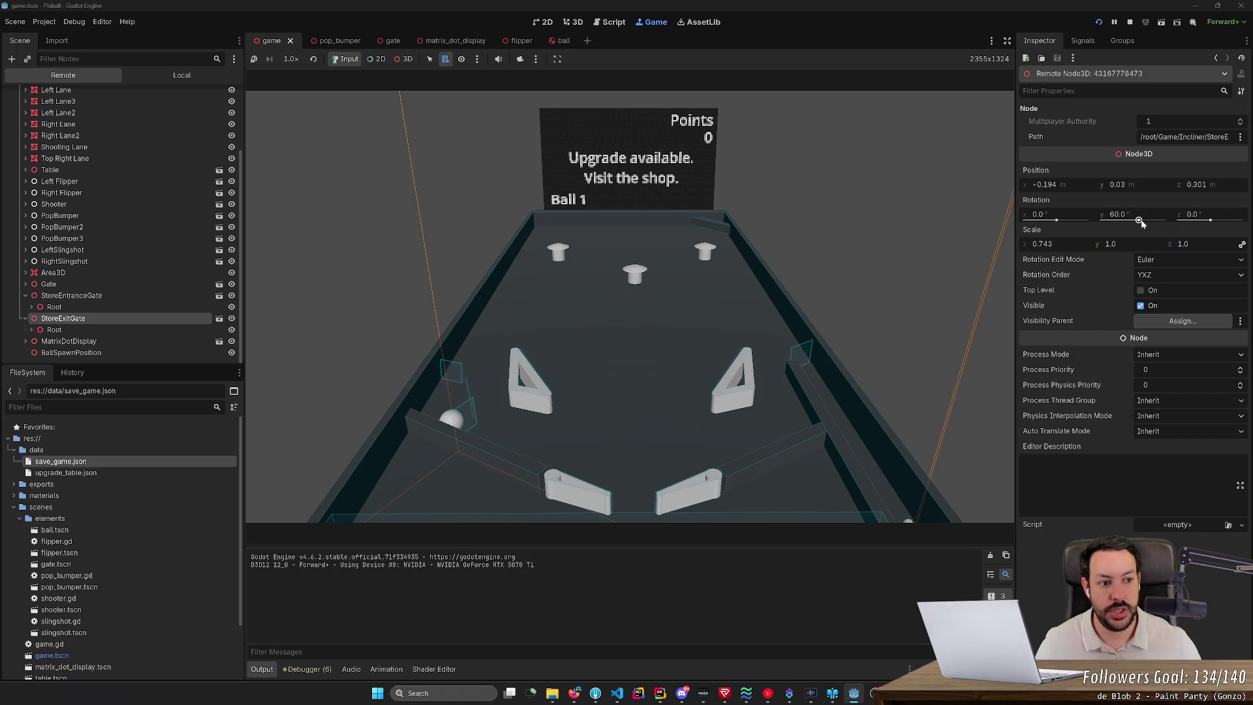
{"action": "left_click_drag", "start_coordinate": [1140, 222], "coordinate": [1138, 222]}
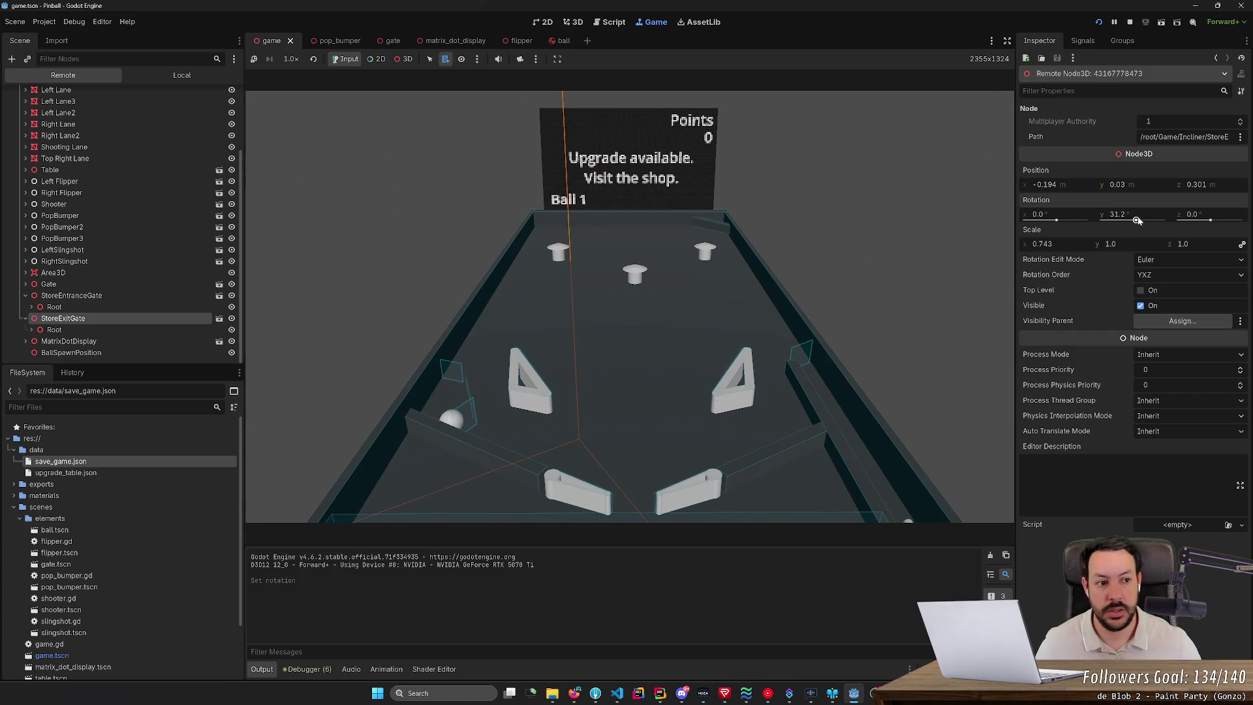
{"action": "left_click", "coordinate": [1143, 218]}
{"action": "type", "text": "60"}
{"action": "key", "text": "Return"}
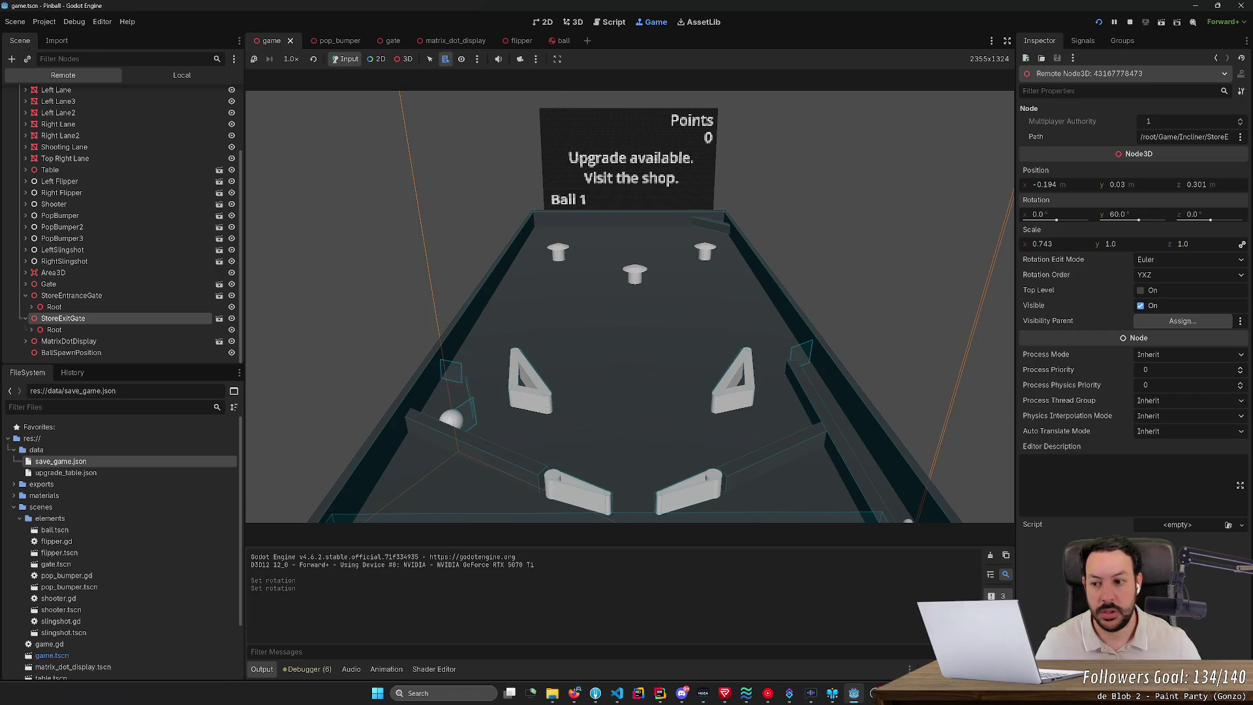
{"action": "left_click", "coordinate": [32, 330]}
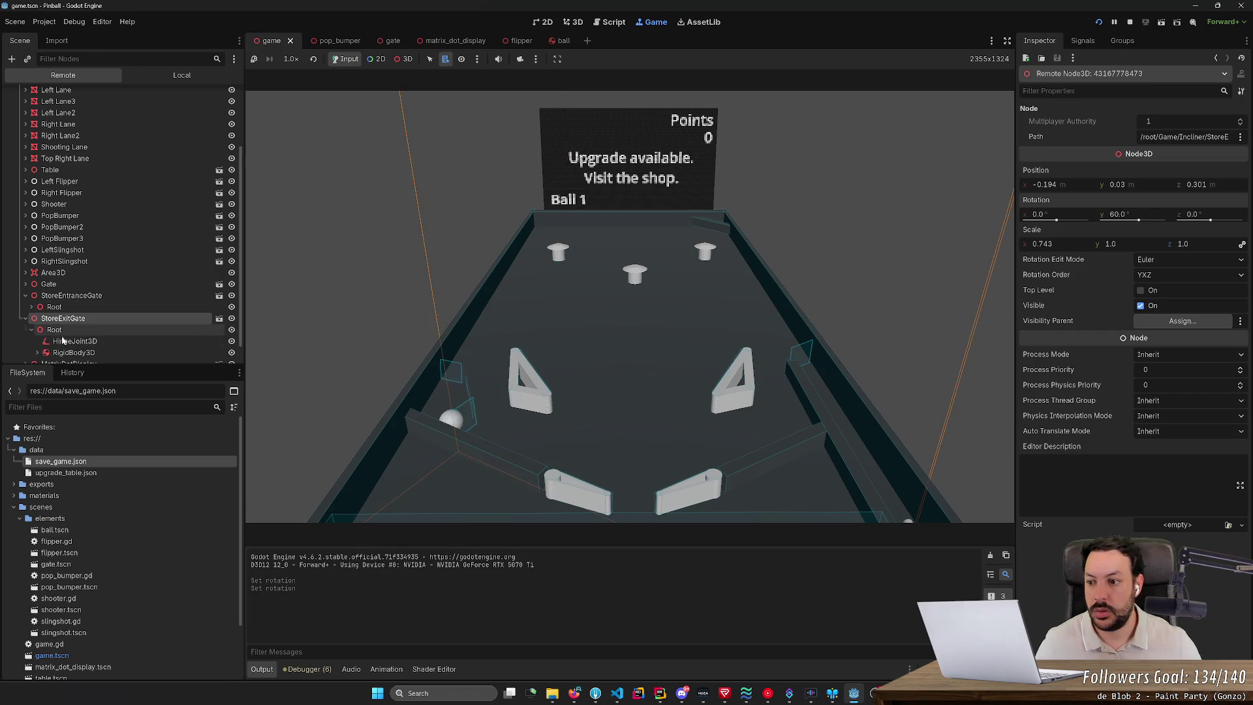
On the live exit gate's HingeJoint3D, enable the angular limit and raise the upper limit
{"action": "left_click", "coordinate": [76, 341]}
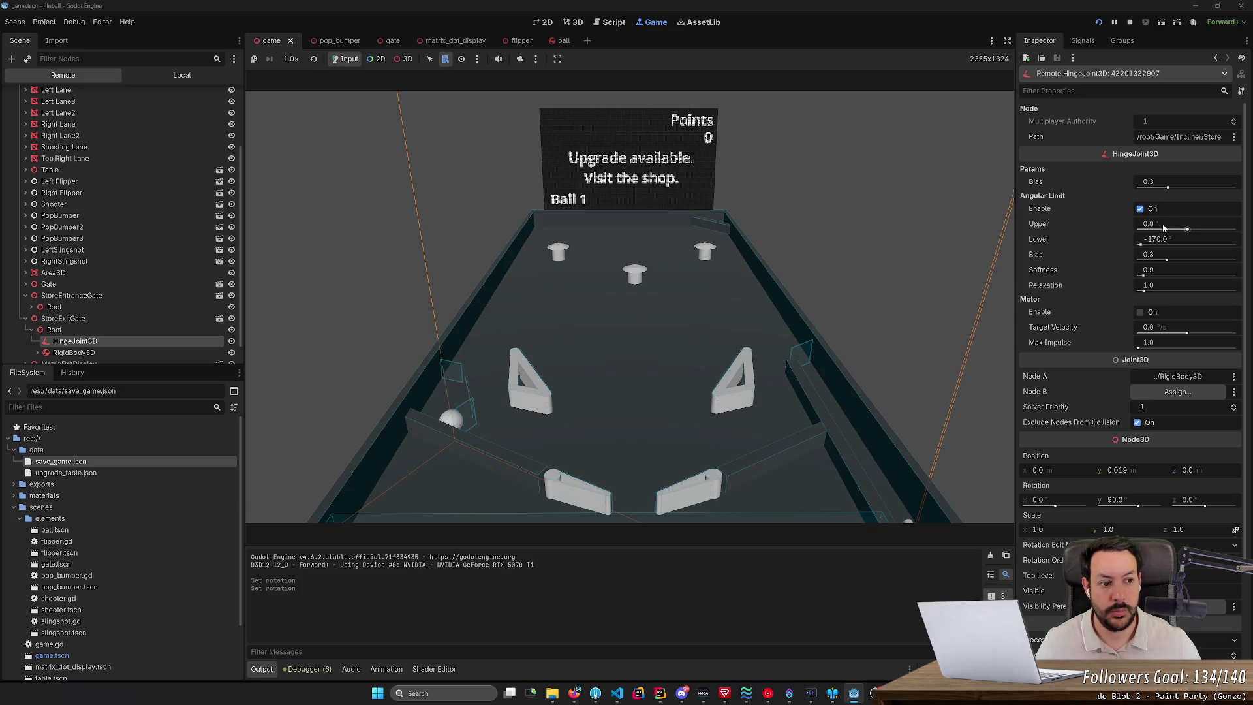
{"action": "left_click", "coordinate": [1141, 209]}
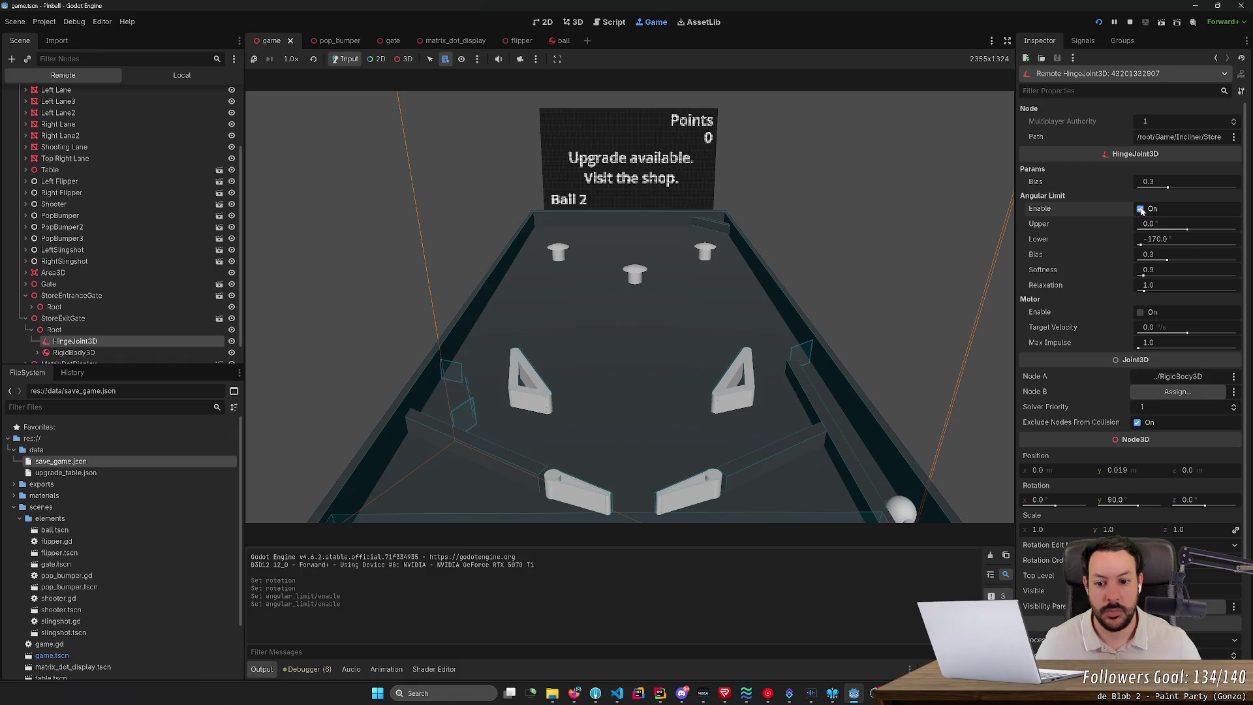
{"action": "left_click", "coordinate": [1141, 209]}
{"action": "left_click", "coordinate": [1141, 209]}
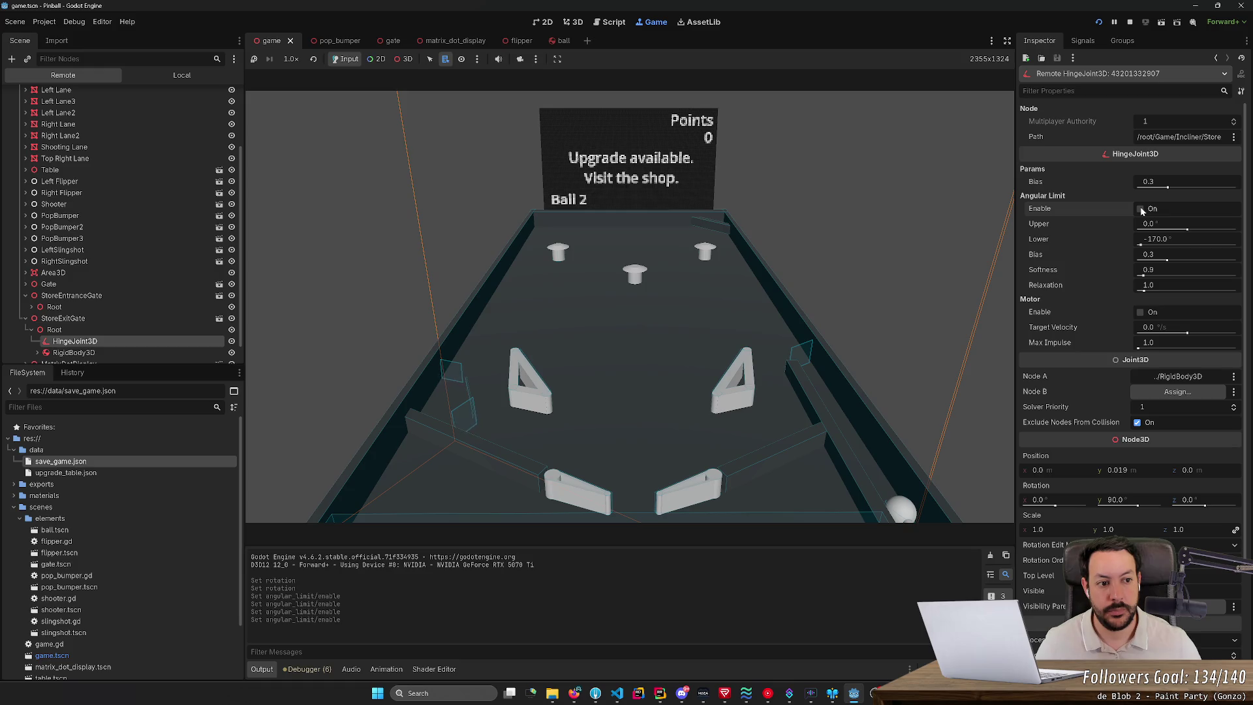
{"action": "left_click", "coordinate": [550, 336]}
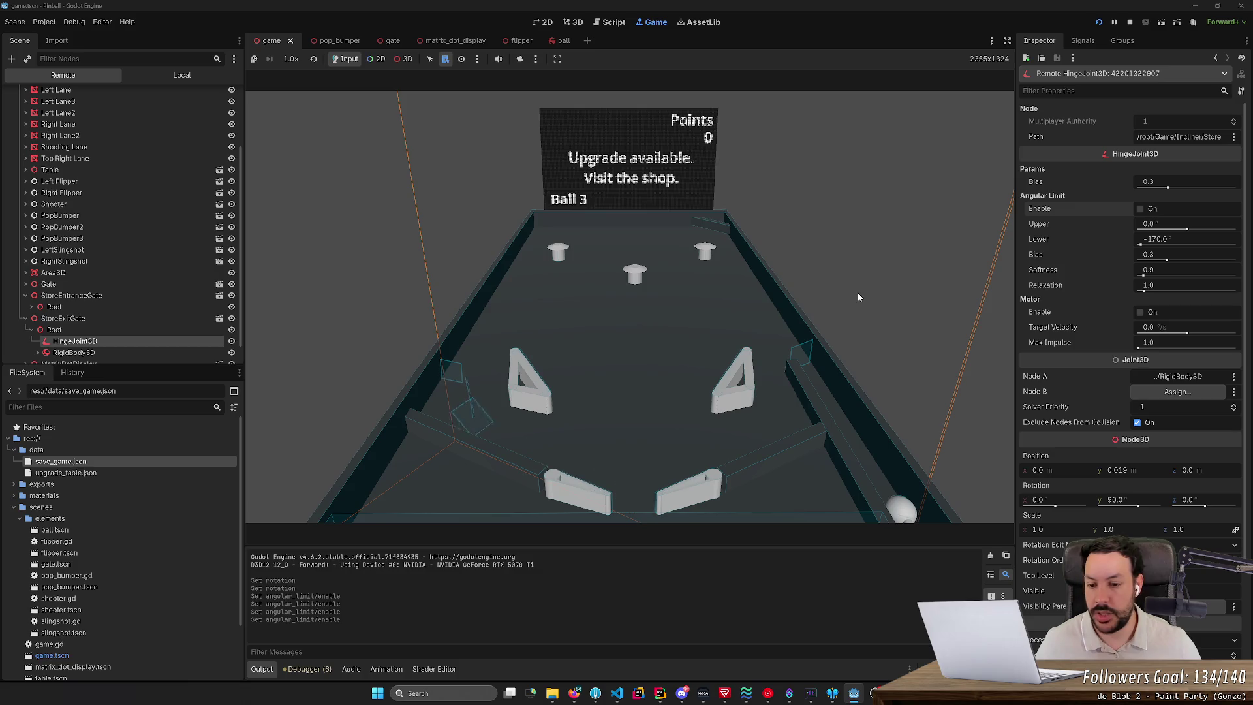
{"action": "left_click", "coordinate": [1140, 209]}
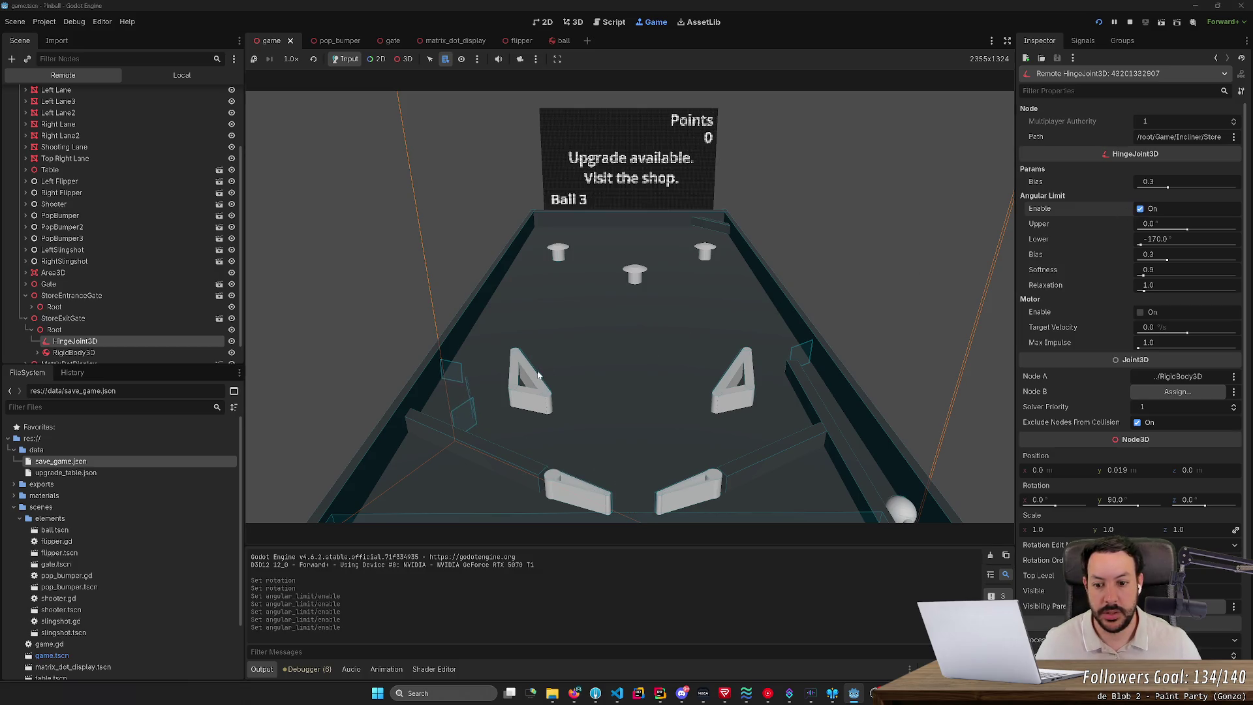
{"action": "left_click", "coordinate": [432, 405]}
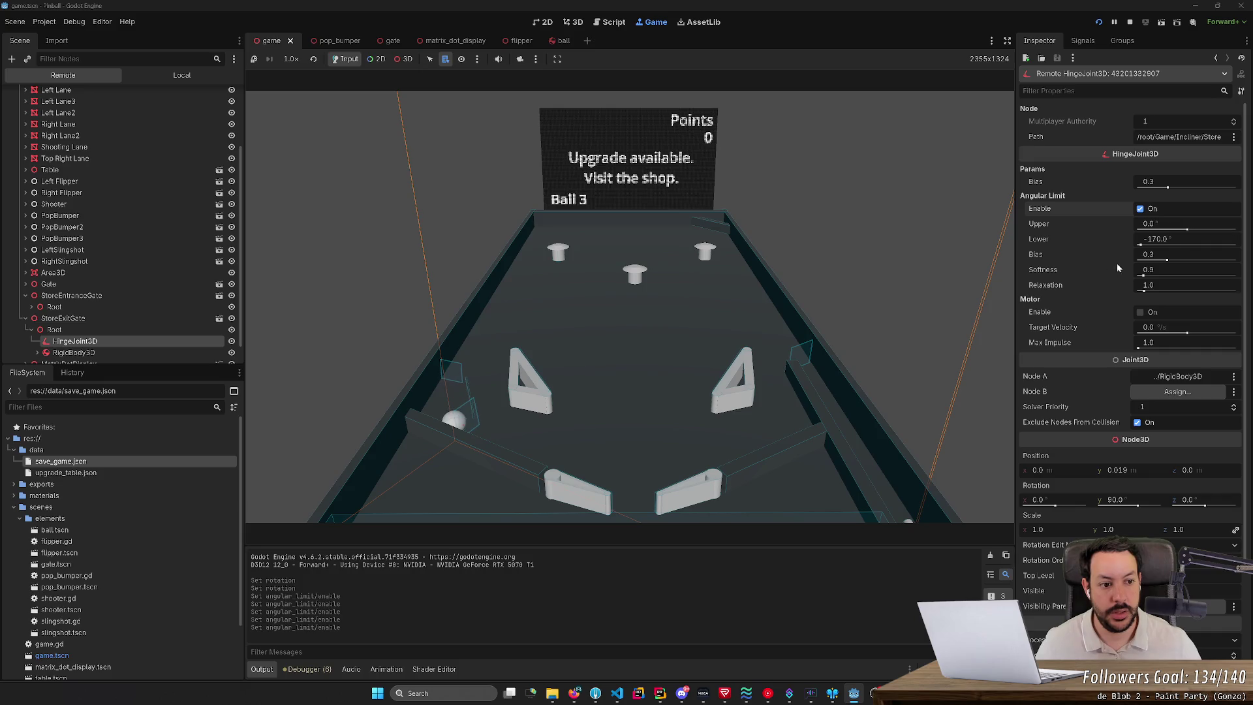
{"action": "mouse_move", "coordinate": [1187, 230]}
{"action": "left_mouse_down"}
{"action": "mouse_move", "coordinate": [1217, 230]}
{"action": "mouse_move", "coordinate": [1187, 229]}
{"action": "left_mouse_up"}
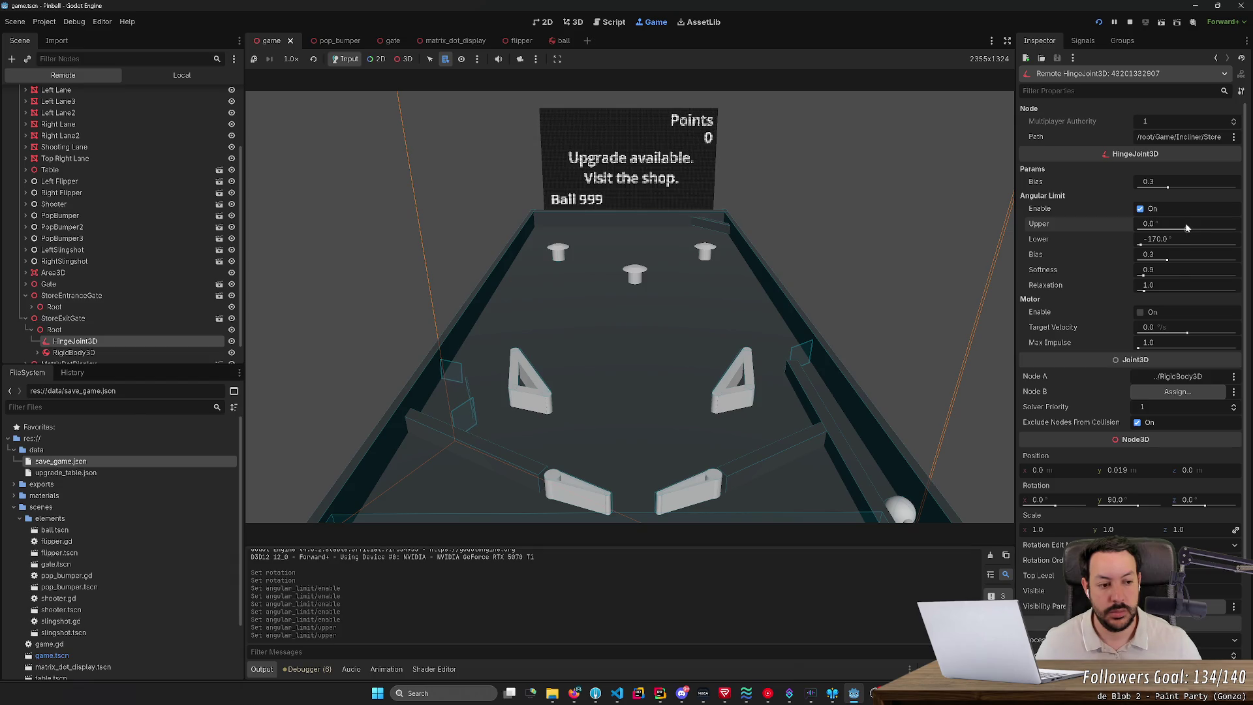
Test the hinge motor with target velocity -43.71, leaving the motor switched off
{"action": "left_click", "coordinate": [1141, 313]}
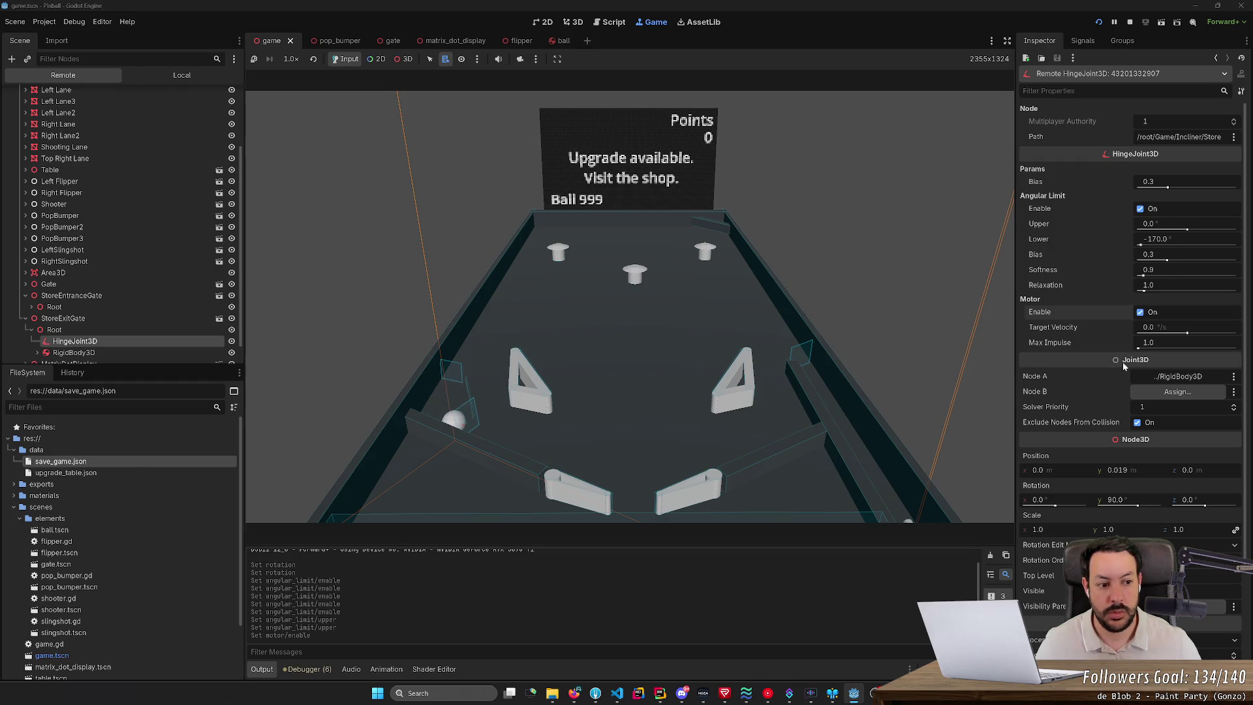
{"action": "left_click", "coordinate": [1141, 312]}
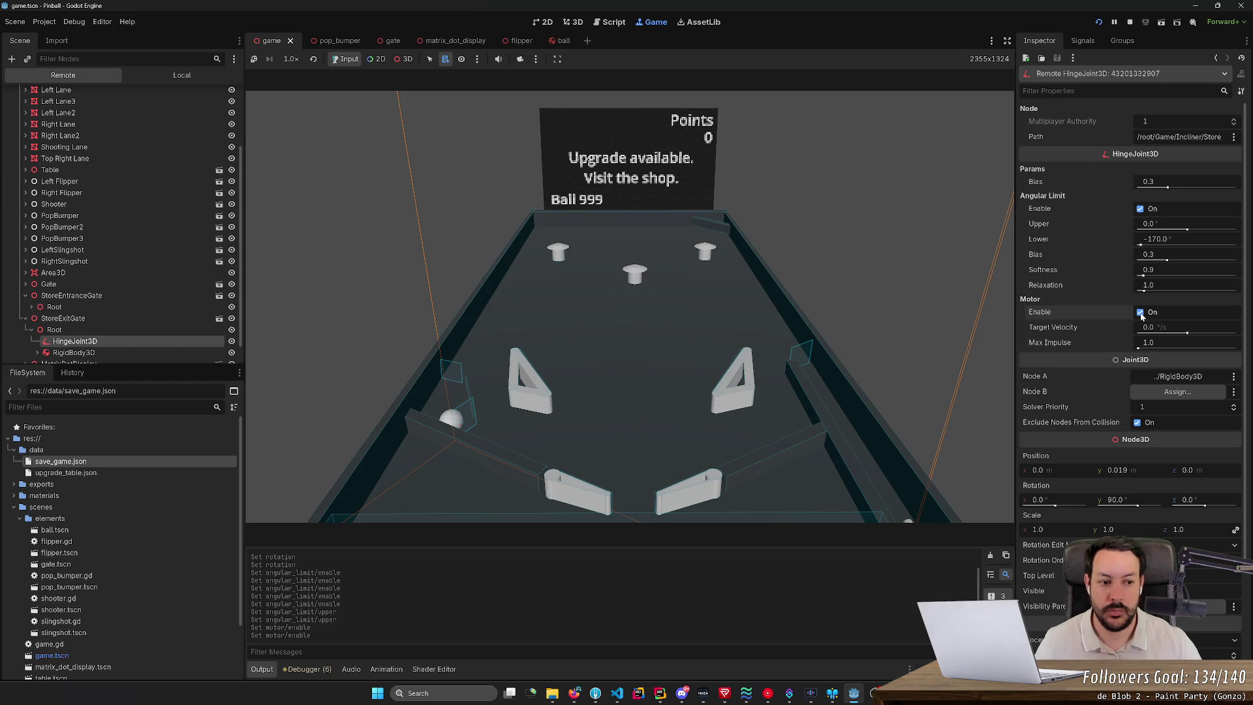
{"action": "mouse_move", "coordinate": [1187, 334]}
{"action": "left_mouse_down"}
{"action": "mouse_move", "coordinate": [1211, 335]}
{"action": "mouse_move", "coordinate": [1176, 335]}
{"action": "left_mouse_up"}
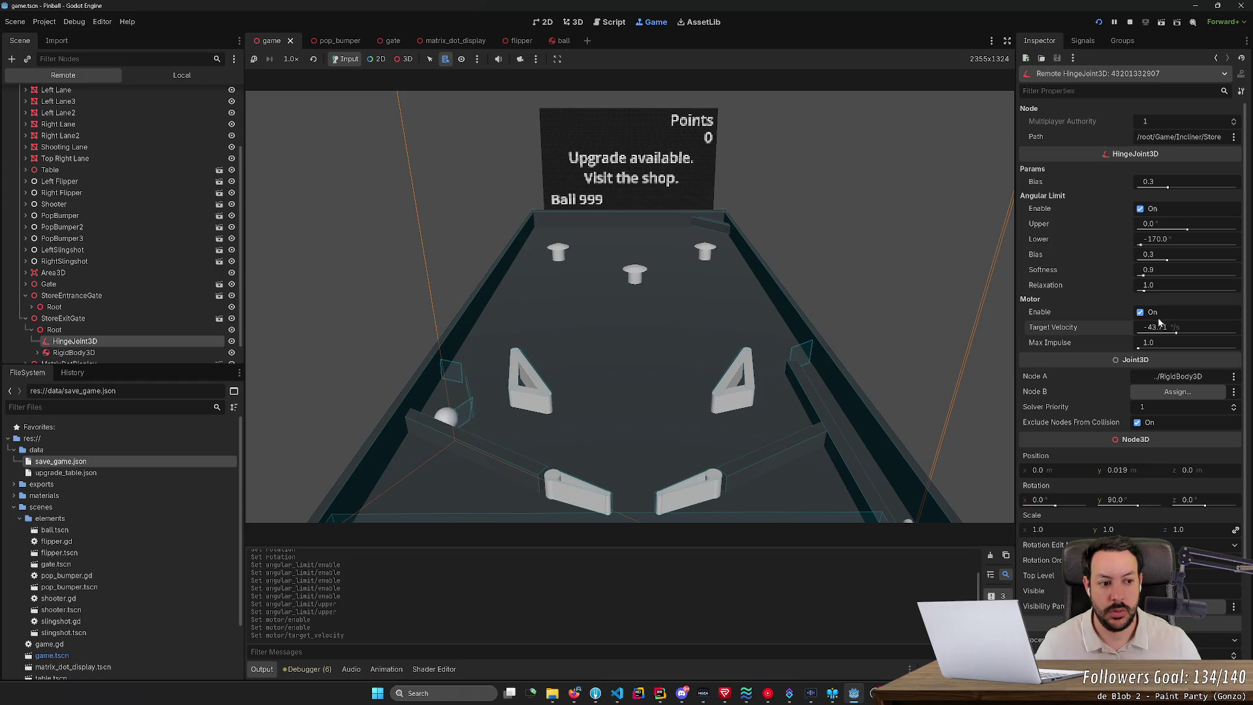
{"action": "left_click", "coordinate": [1143, 314]}
{"action": "left_click", "coordinate": [1143, 314]}
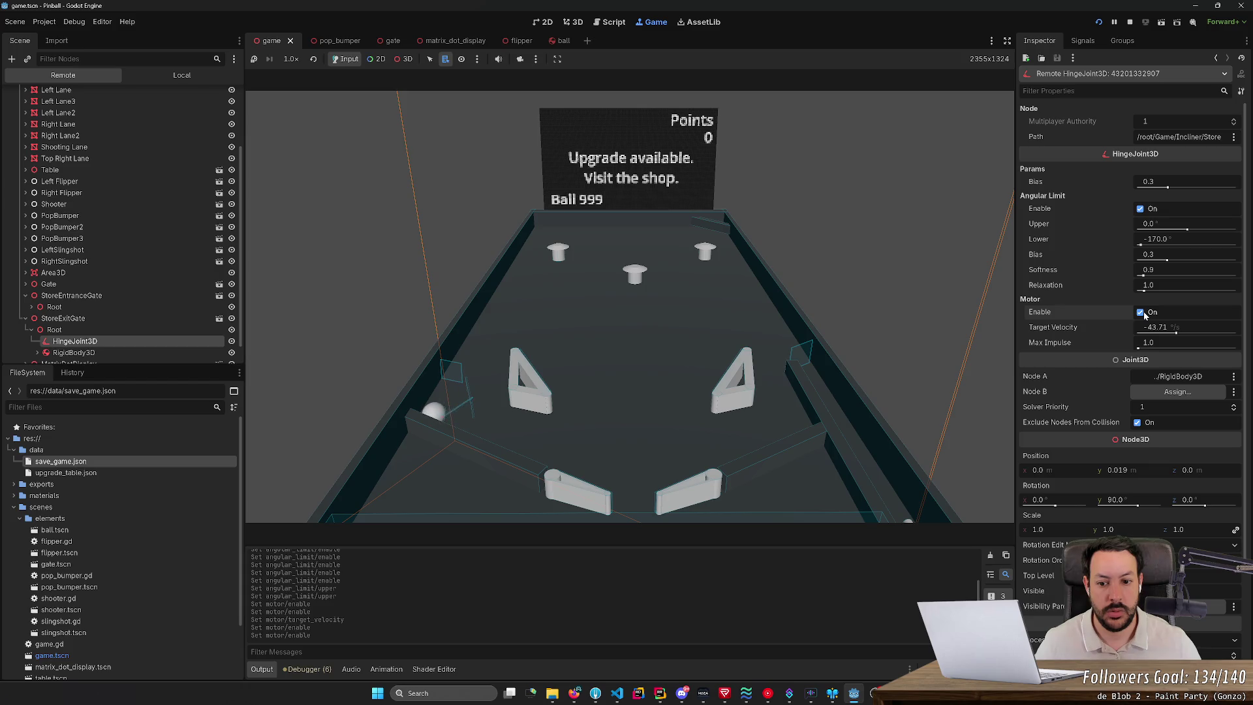
{"action": "left_click", "coordinate": [1144, 314]}
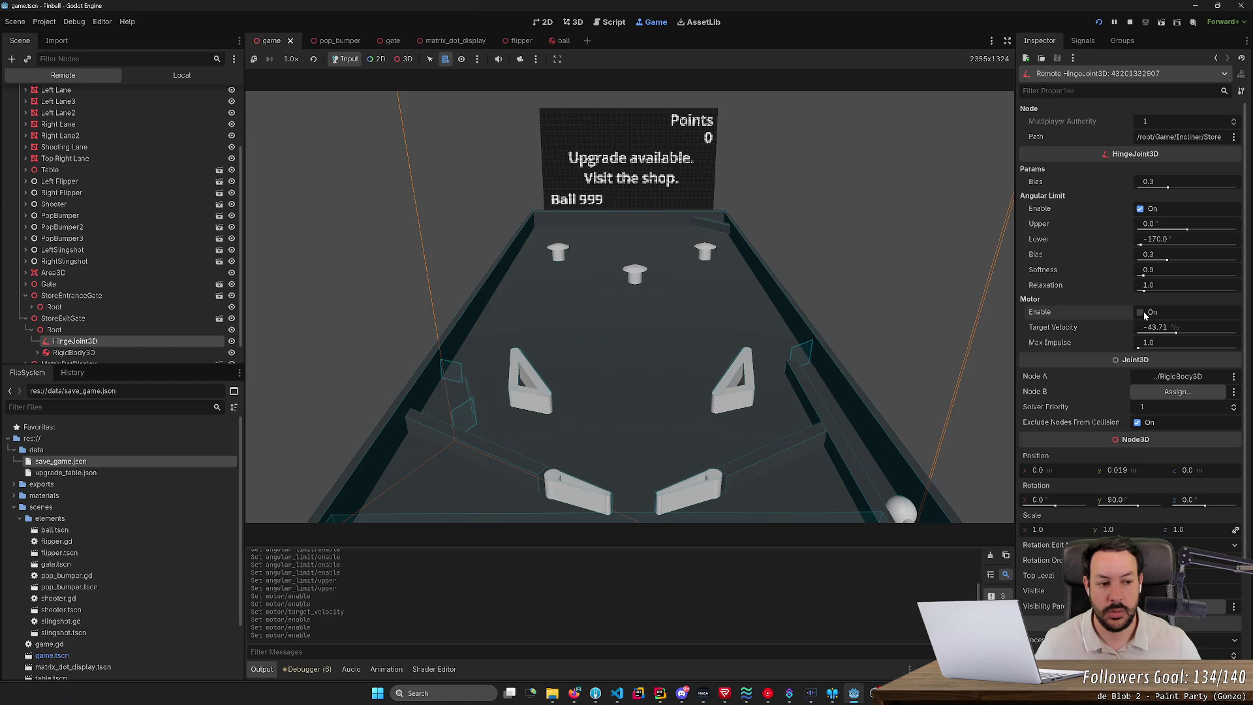
{"action": "left_click", "coordinate": [1143, 313]}
{"action": "left_click", "coordinate": [1143, 313]}
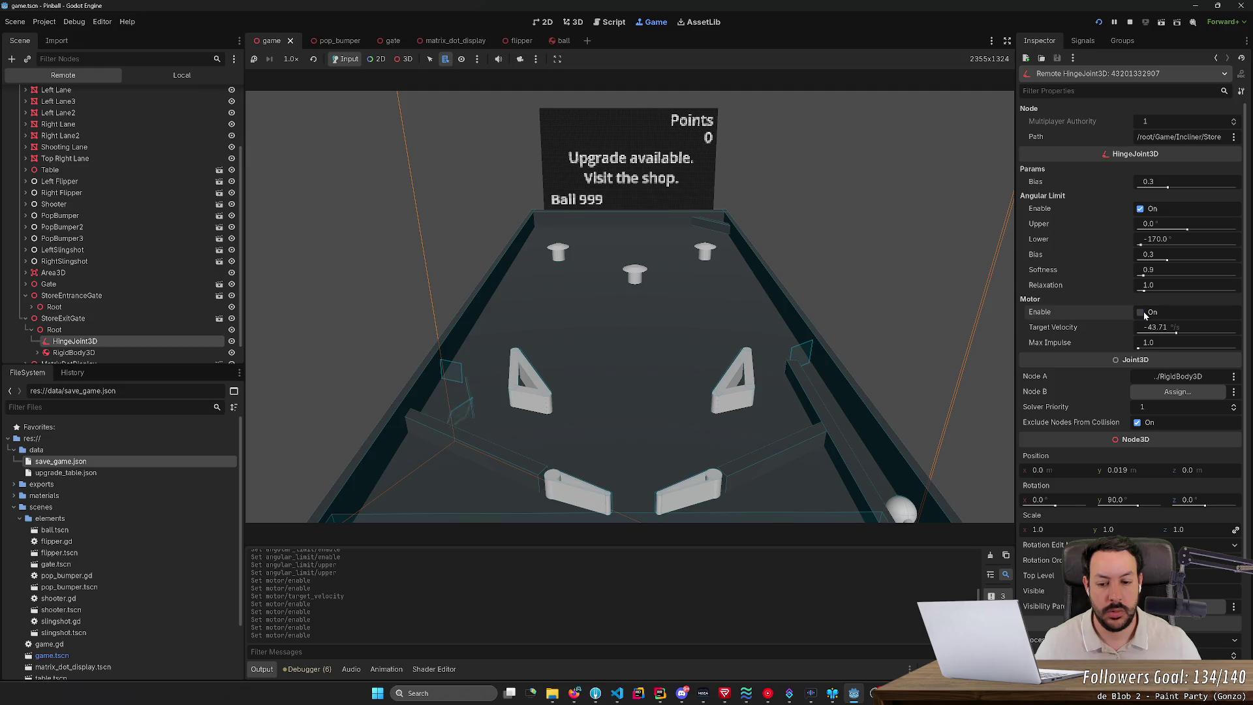
{"action": "left_click", "coordinate": [1143, 313]}
{"action": "left_click", "coordinate": [1143, 314]}
Try hinge limits 170 and 0 and motor velocity 55.63, then switch the motor off
{"action": "left_click", "coordinate": [1169, 224]}
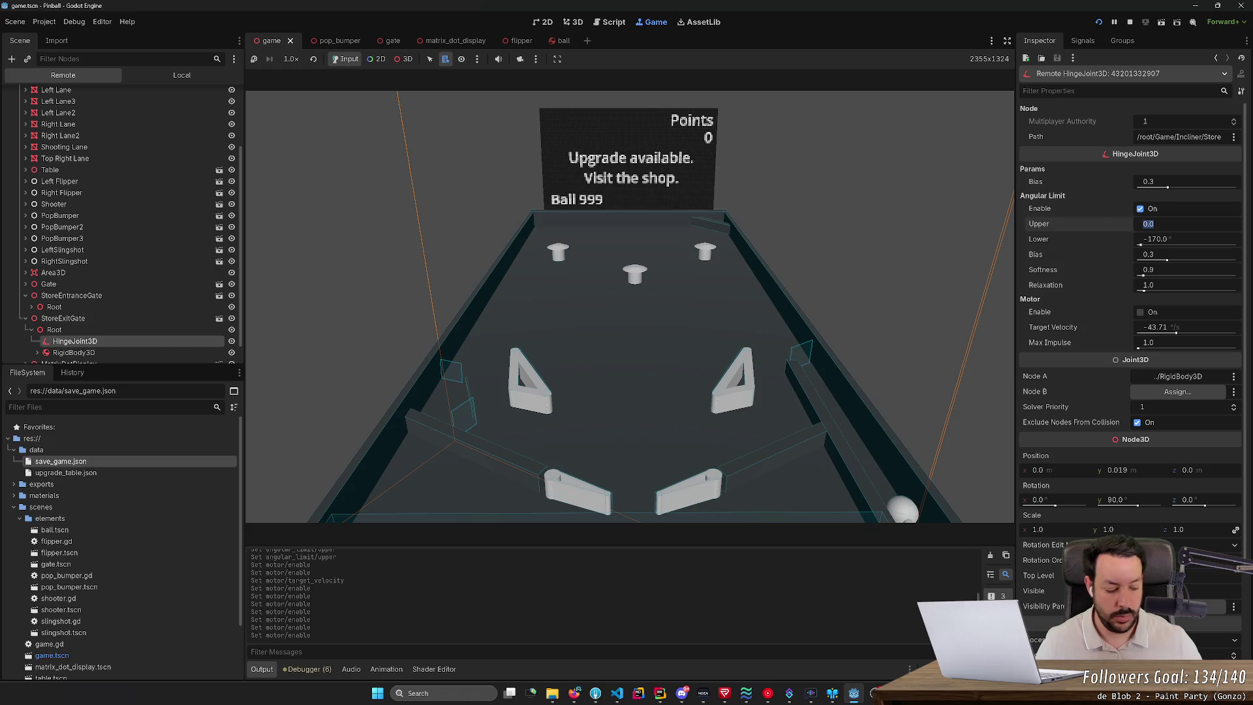
{"action": "type", "text": "170"}
{"action": "key", "text": "Tab"}
{"action": "type", "text": "0"}
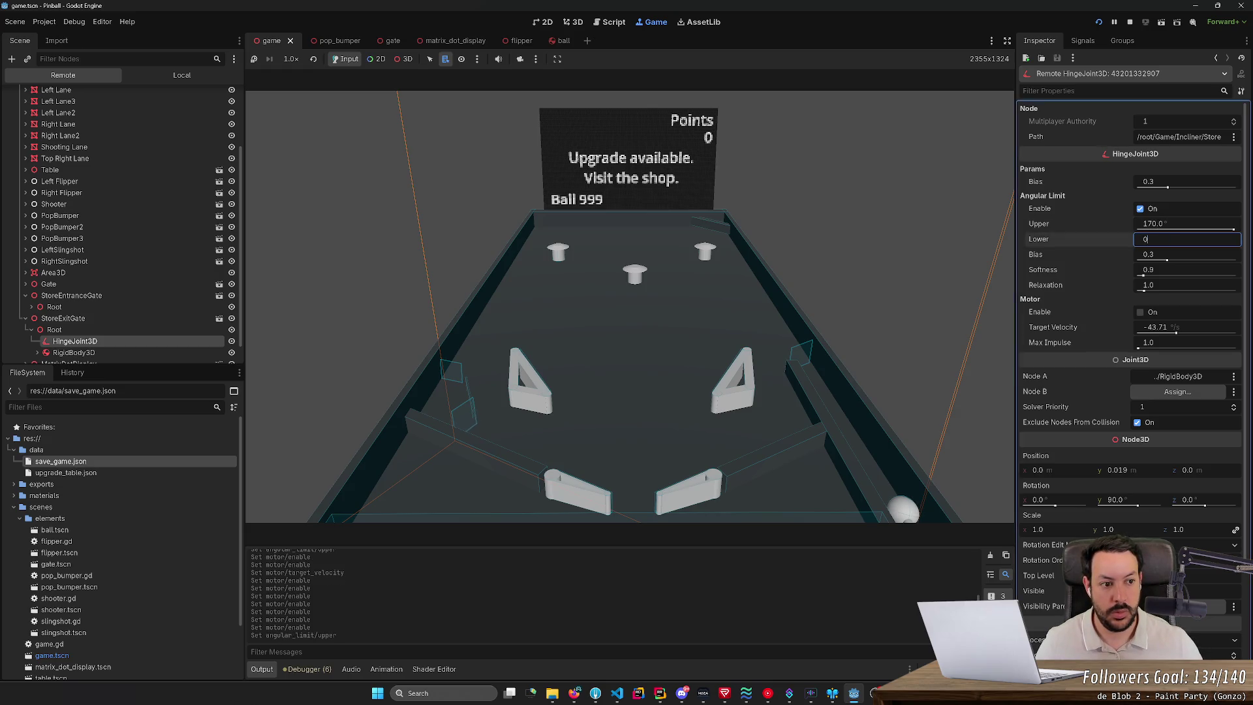
{"action": "key", "text": "Return"}
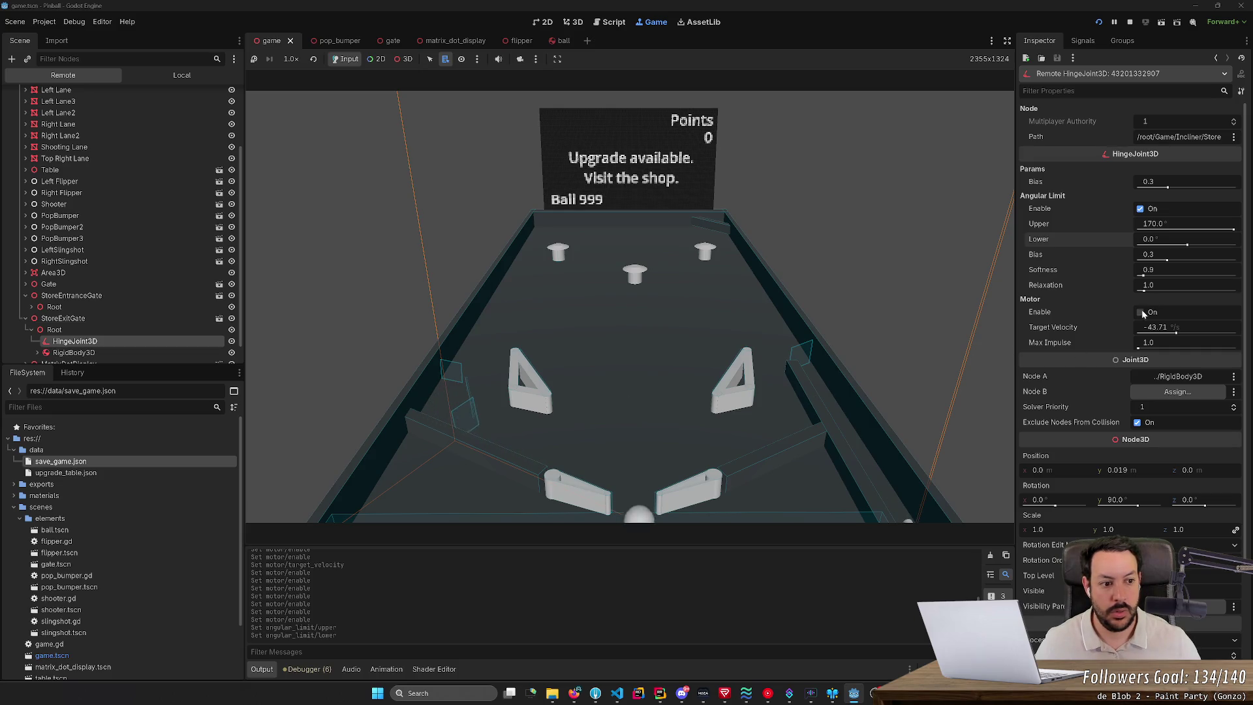
{"action": "left_click", "coordinate": [1141, 313]}
{"action": "left_click", "coordinate": [434, 414]}
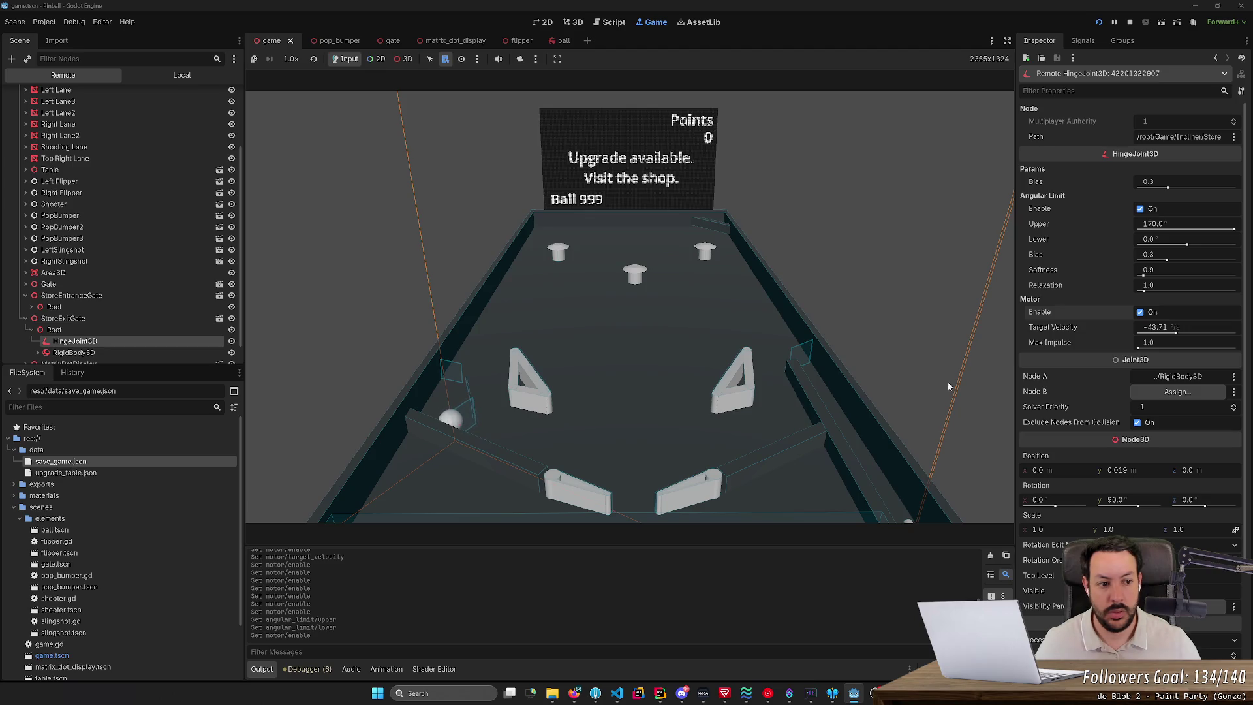
{"action": "left_click_drag", "start_coordinate": [1176, 335], "coordinate": [1201, 335]}
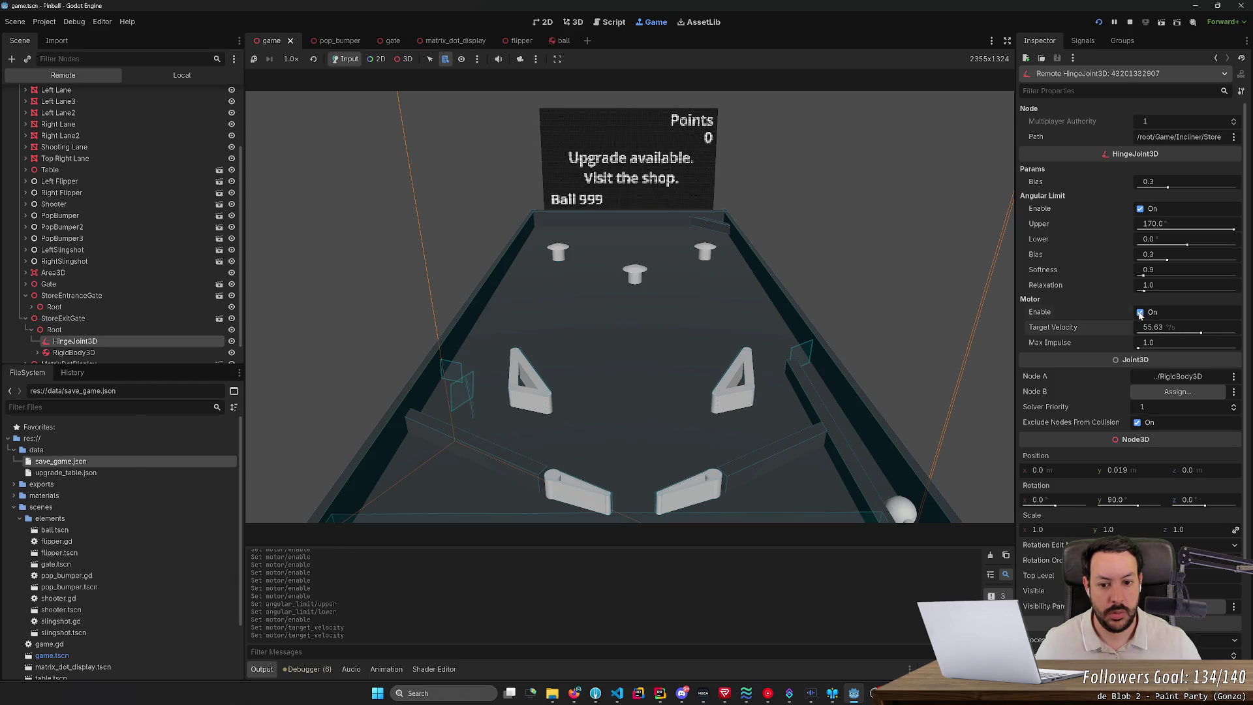
{"action": "left_click", "coordinate": [1140, 313]}
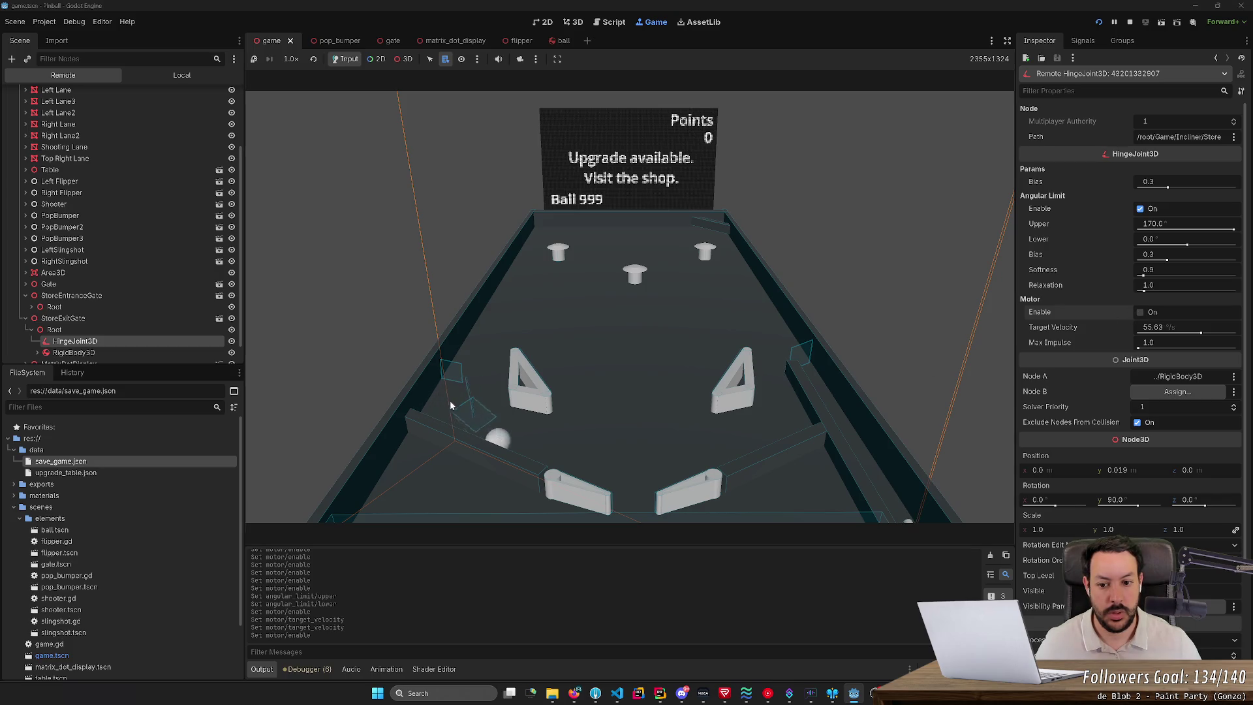
Set the exit hinge's angular limits to upper 0 and lower -170
{"action": "left_click_drag", "start_coordinate": [1175, 223], "coordinate": [1109, 224]}
{"action": "left_click", "coordinate": [1168, 238]}
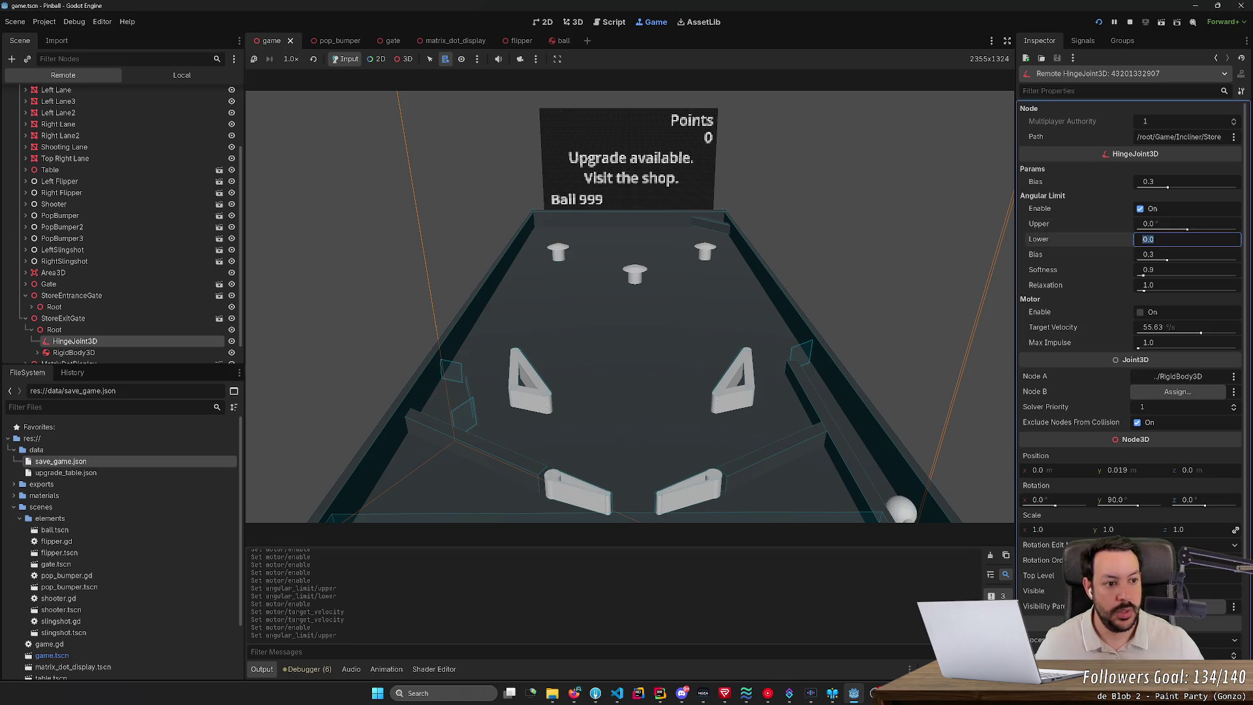
{"action": "key", "text": "Return"}
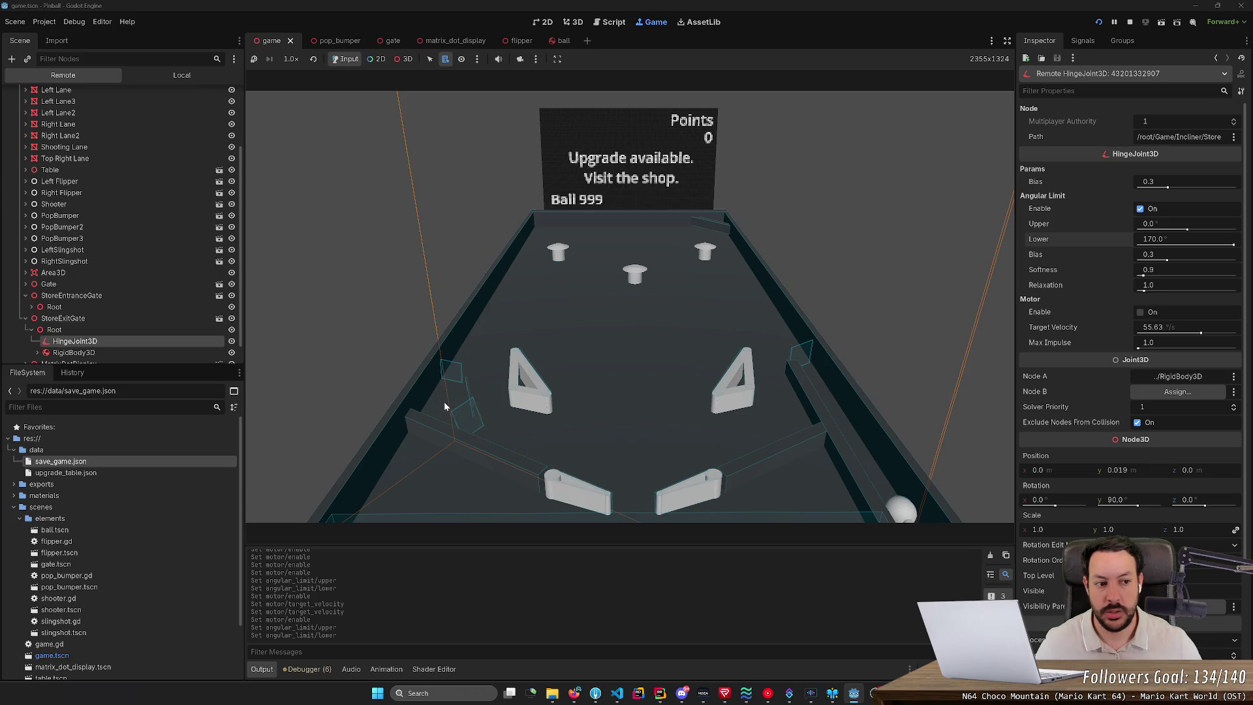
{"action": "left_click", "coordinate": [1153, 238]}
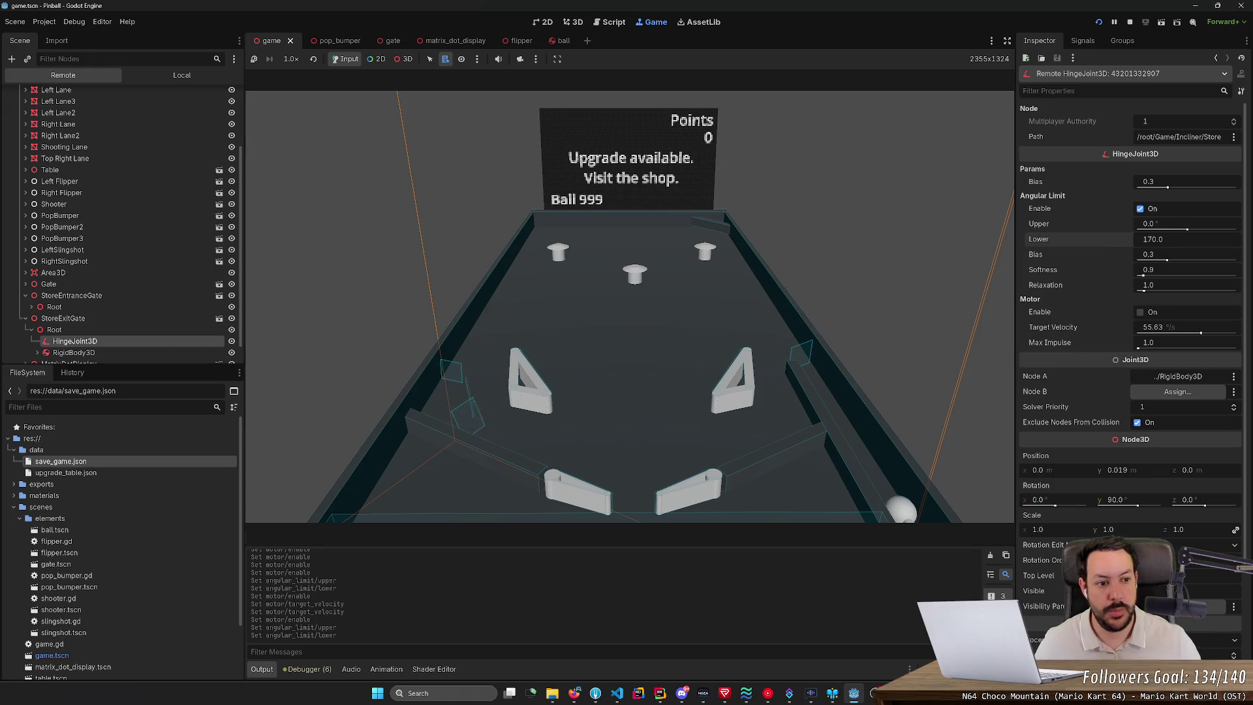
{"action": "type", "text": "-170"}
{"action": "key", "text": "Return"}
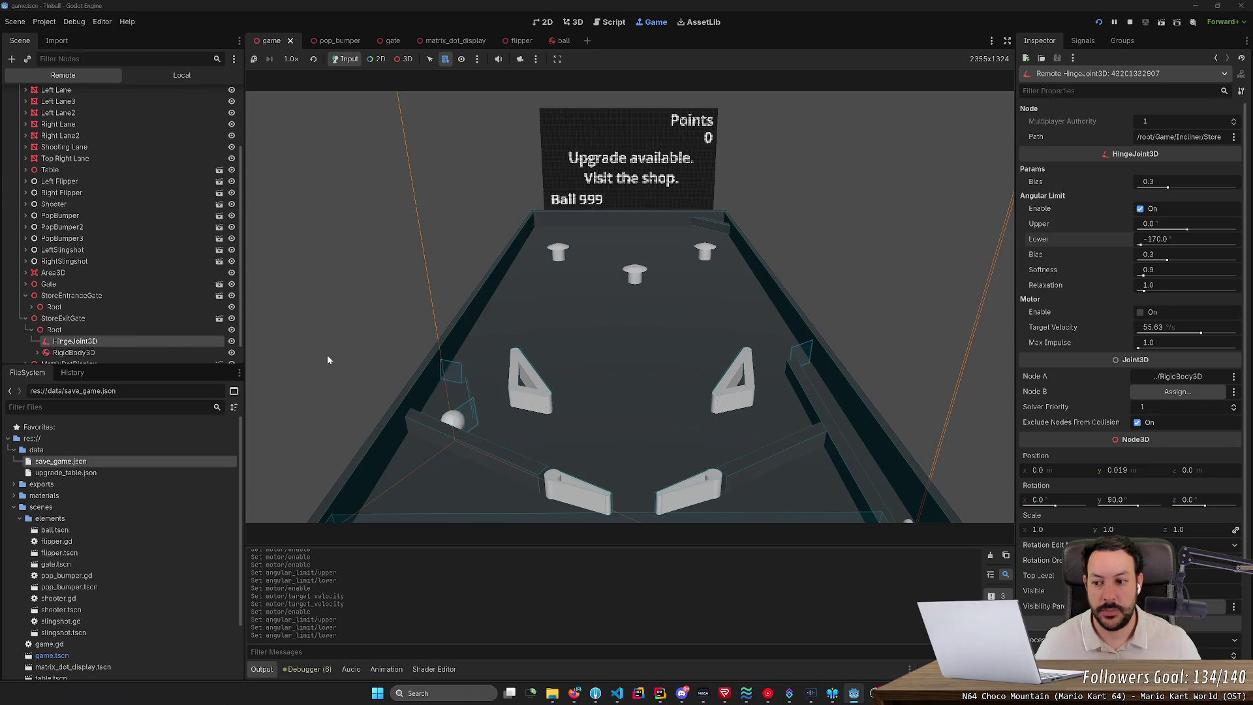
Stop the game, rotate StoreEntranceGate to -20° around Y, and open gate.tscn for editing
{"action": "left_click", "coordinate": [1131, 22]}
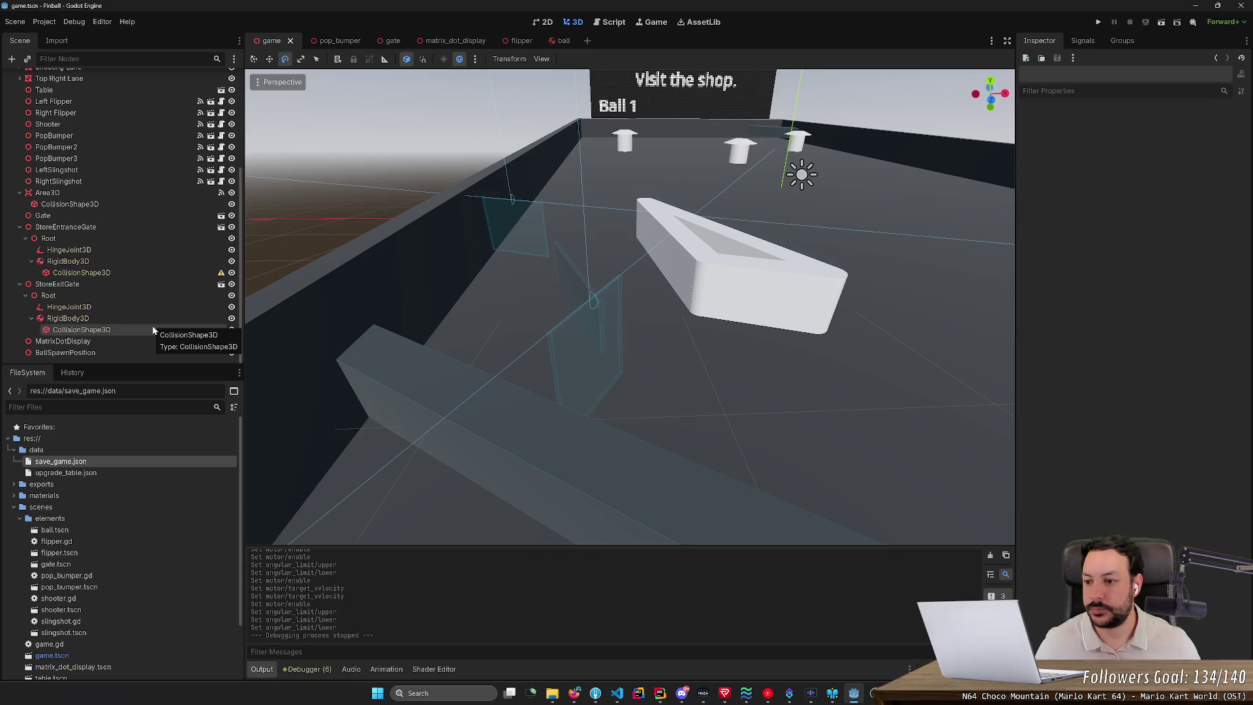
{"action": "left_click", "coordinate": [154, 227]}
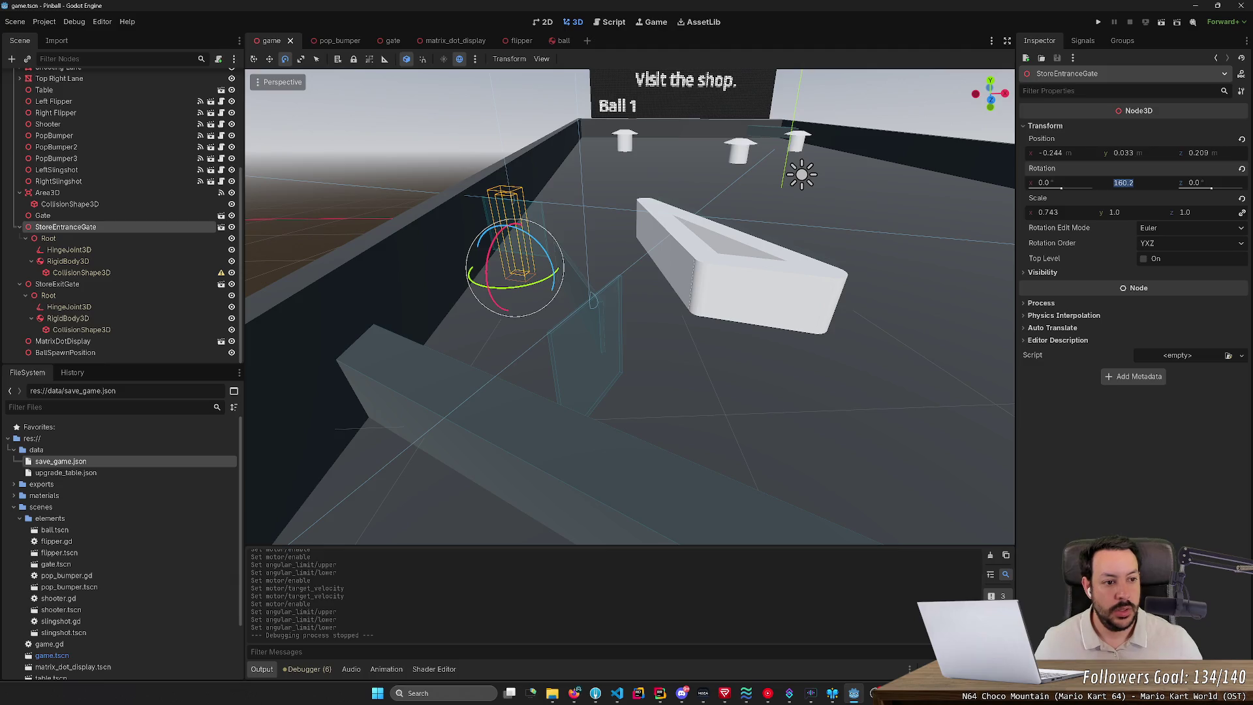
{"action": "type", "text": "-20"}
{"action": "key", "text": "Return"}
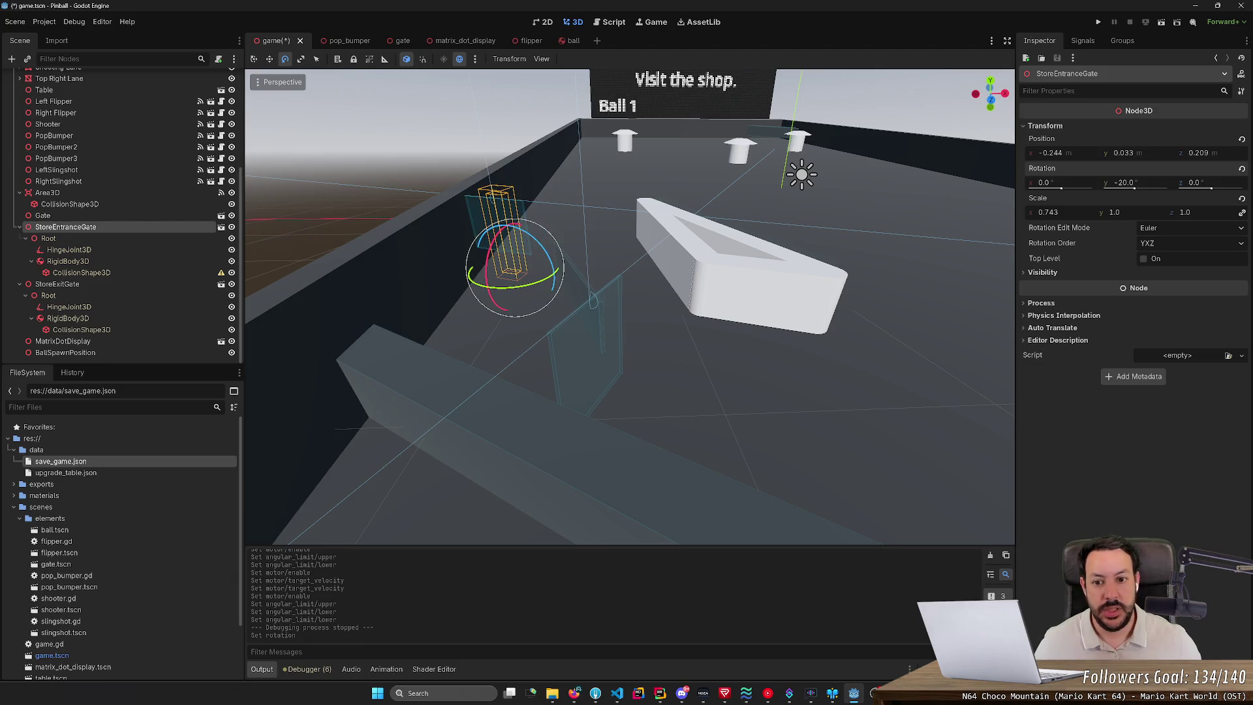
{"action": "scroll", "coordinate": [630, 307], "scroll_direction": "up", "scroll_amount": 5}
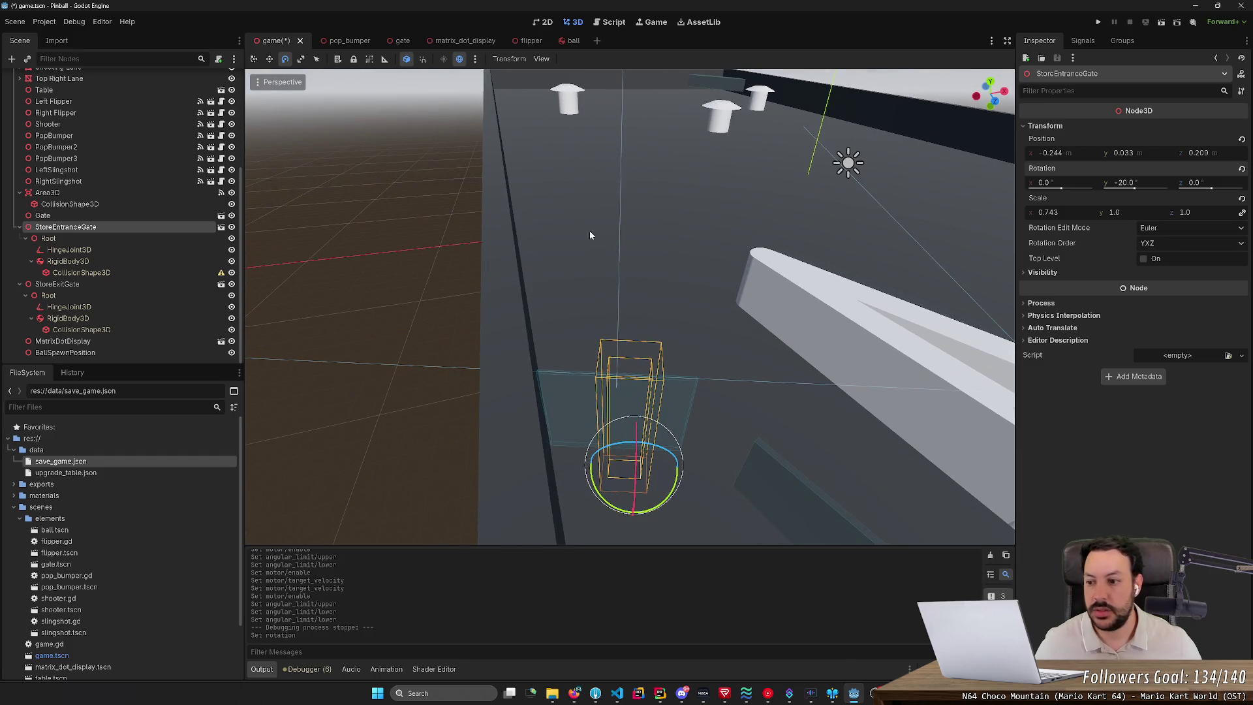
{"action": "left_click", "coordinate": [220, 226]}
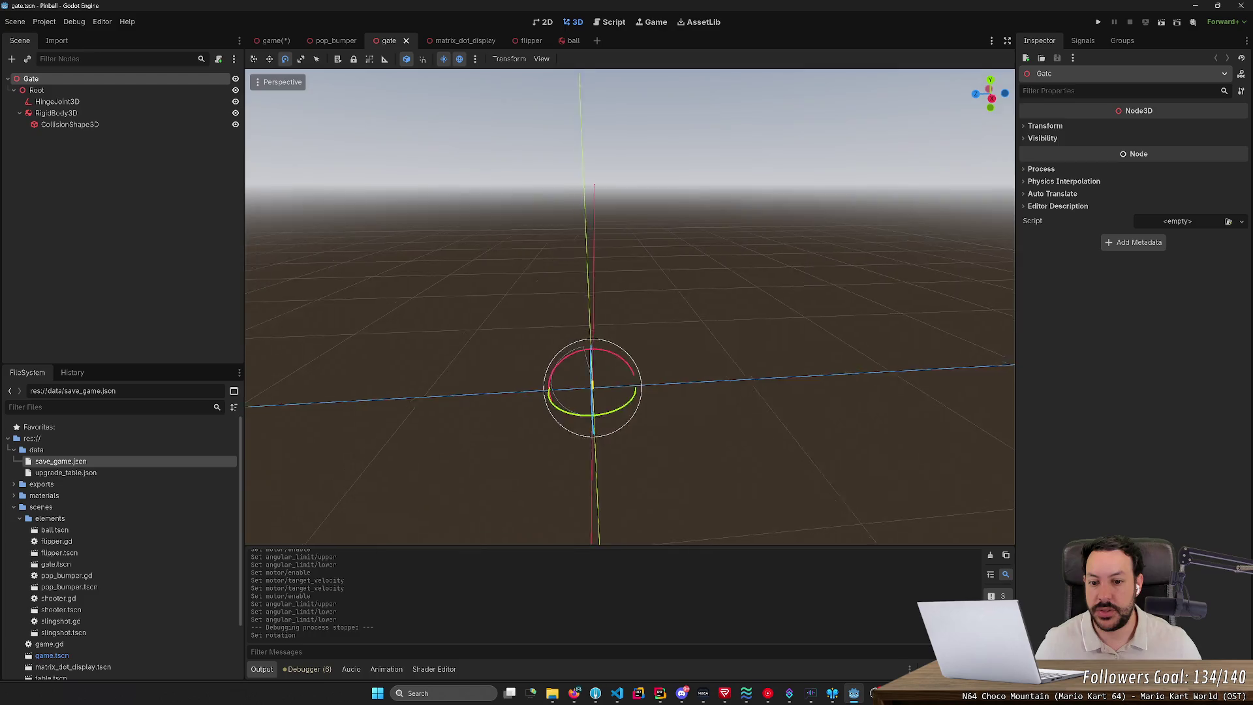
Frame the gate and set its Root's Position X to 0.0
{"action": "key", "text": "f"}
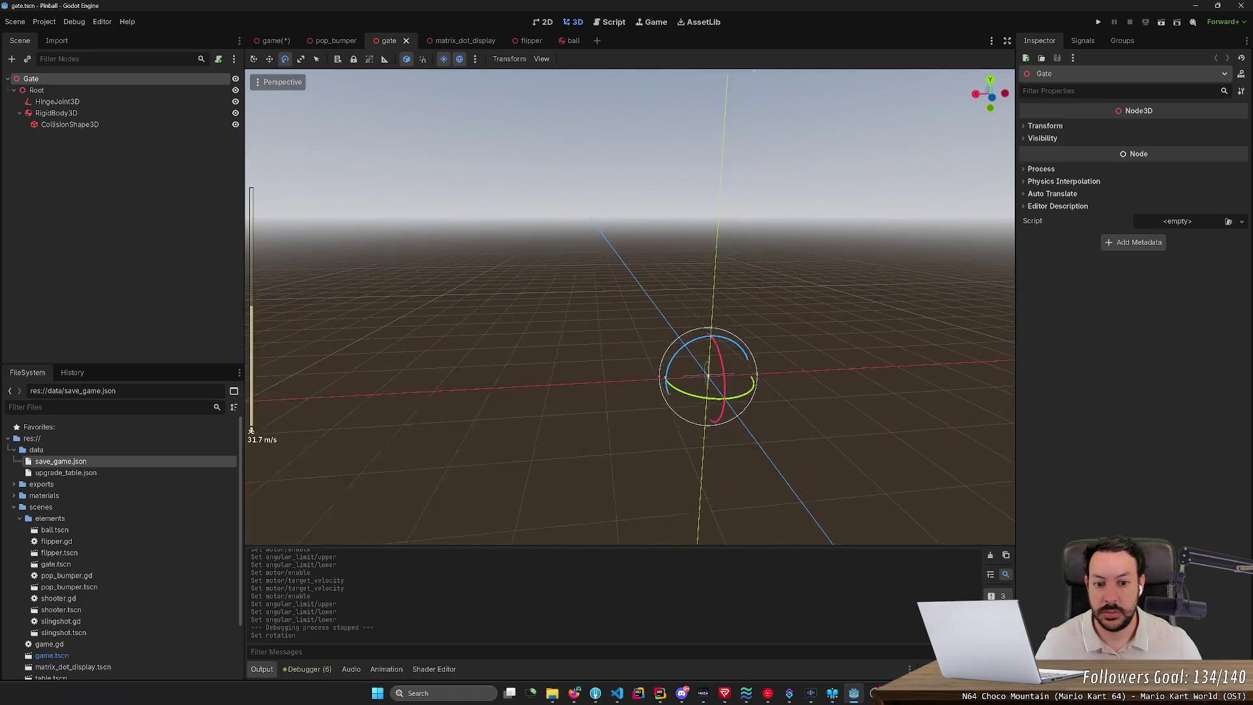
{"action": "scroll", "coordinate": [630, 307], "scroll_direction": "down", "scroll_amount": 10}
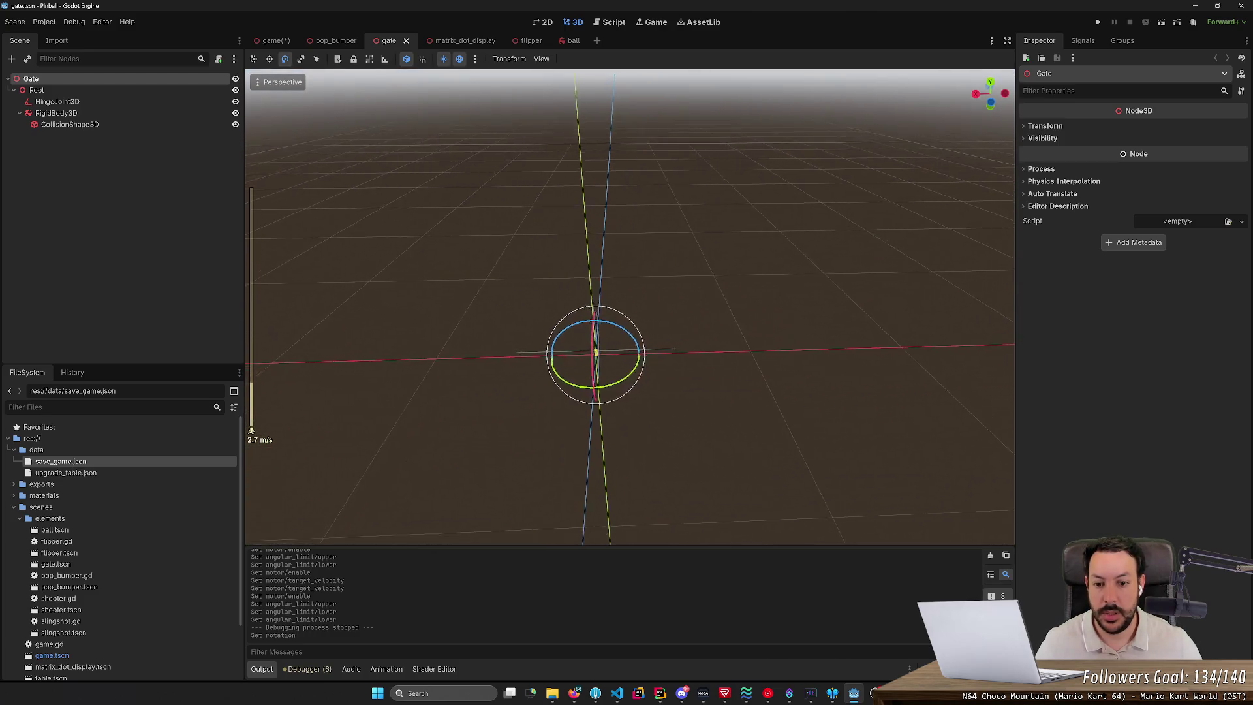
{"action": "scroll", "coordinate": [630, 306], "scroll_direction": "down", "scroll_amount": 6}
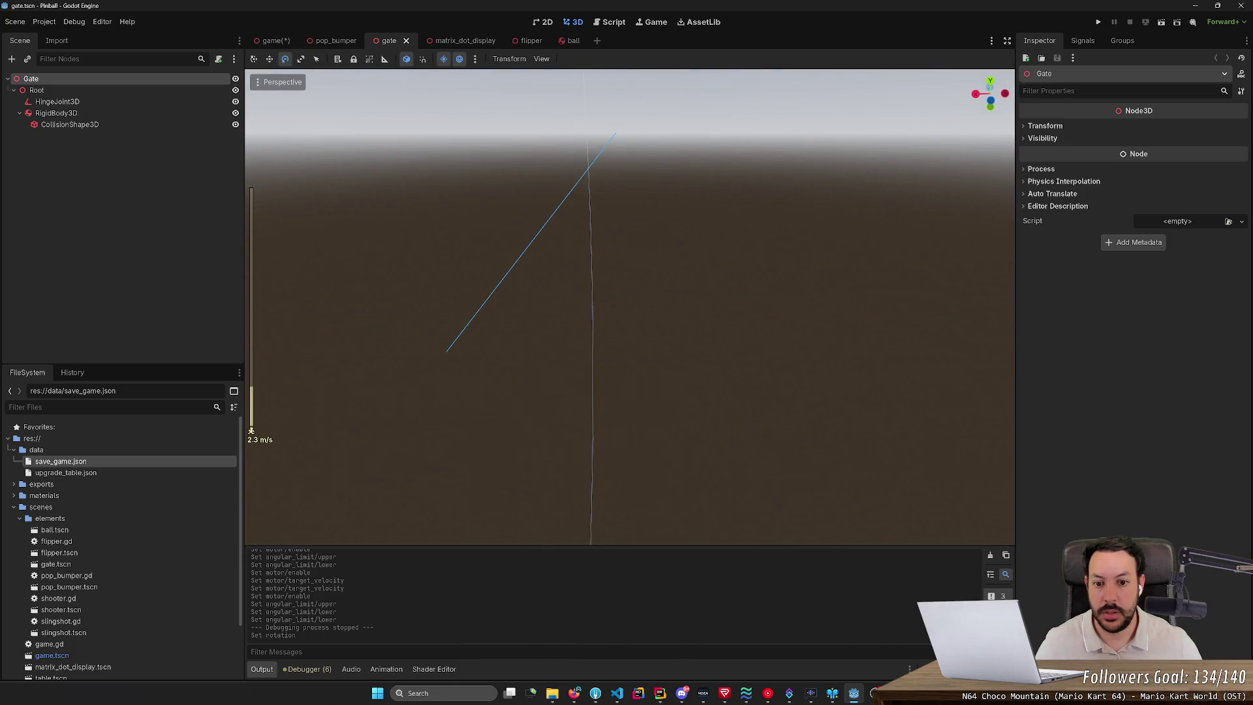
{"action": "left_click_drag", "start_coordinate": [627, 307], "coordinate": [646, 295]}
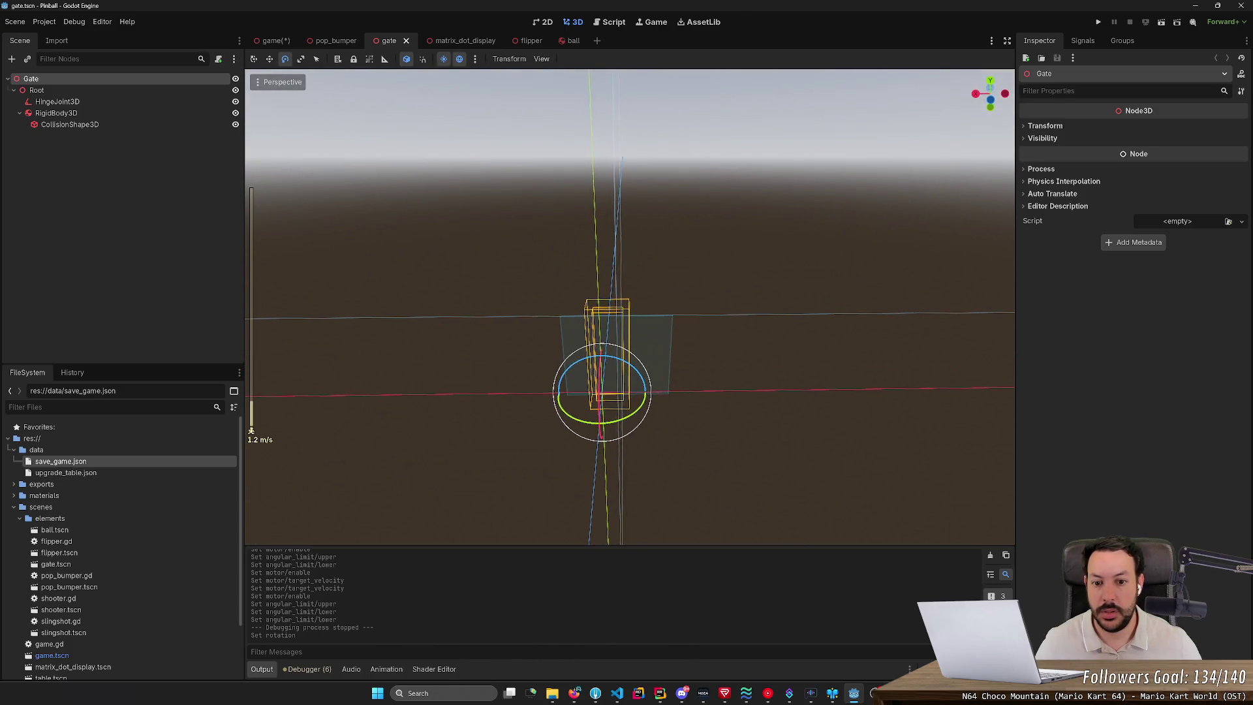
{"action": "left_click", "coordinate": [137, 92]}
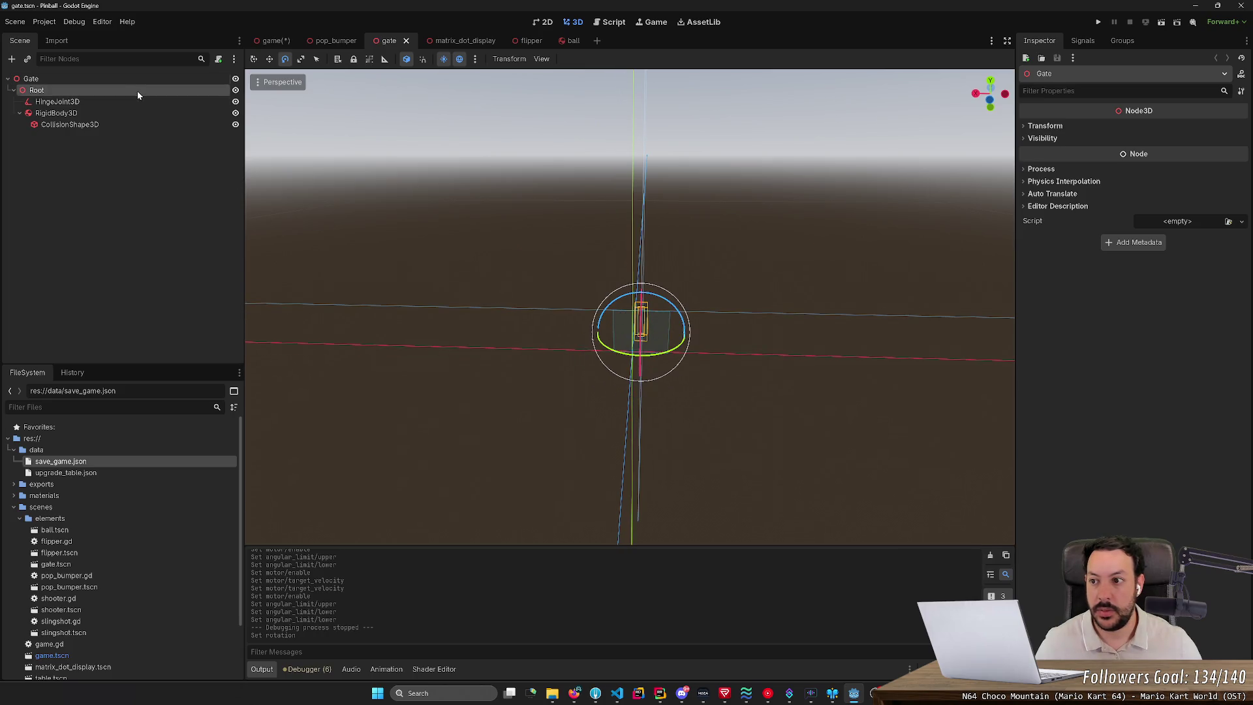
{"action": "left_click", "coordinate": [1041, 169]}
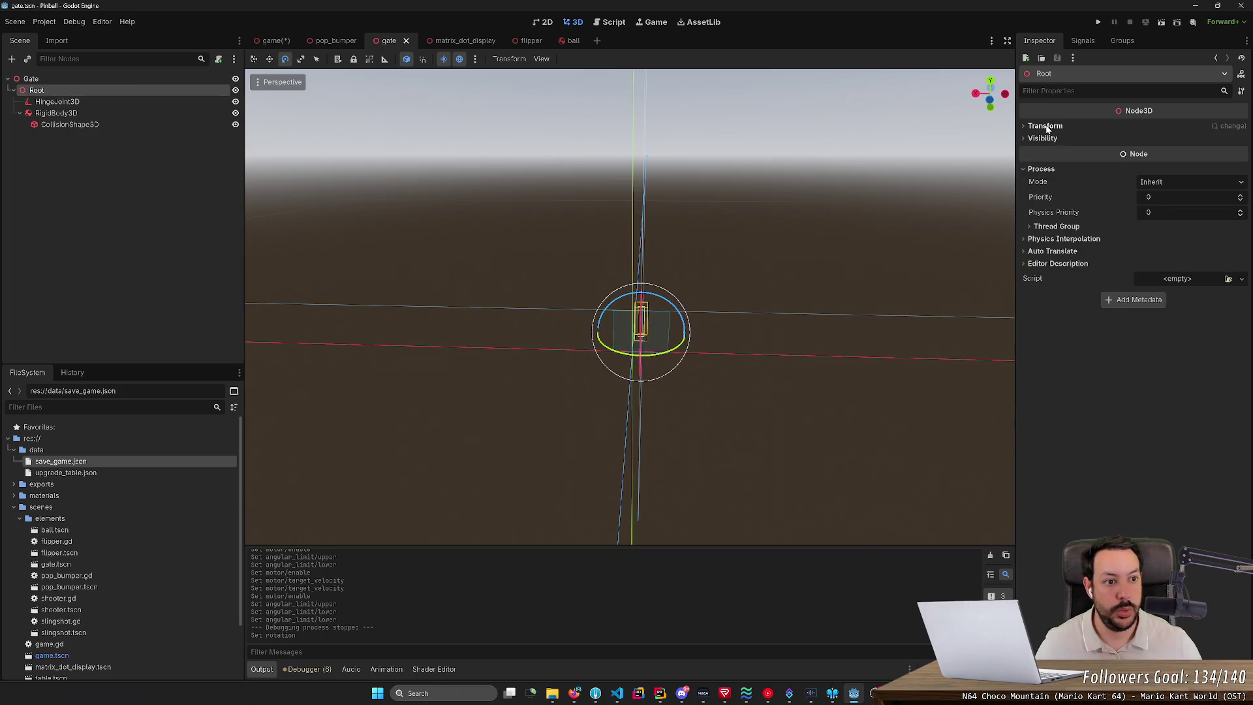
{"action": "left_click", "coordinate": [1045, 126]}
{"action": "left_click", "coordinate": [1063, 154]}
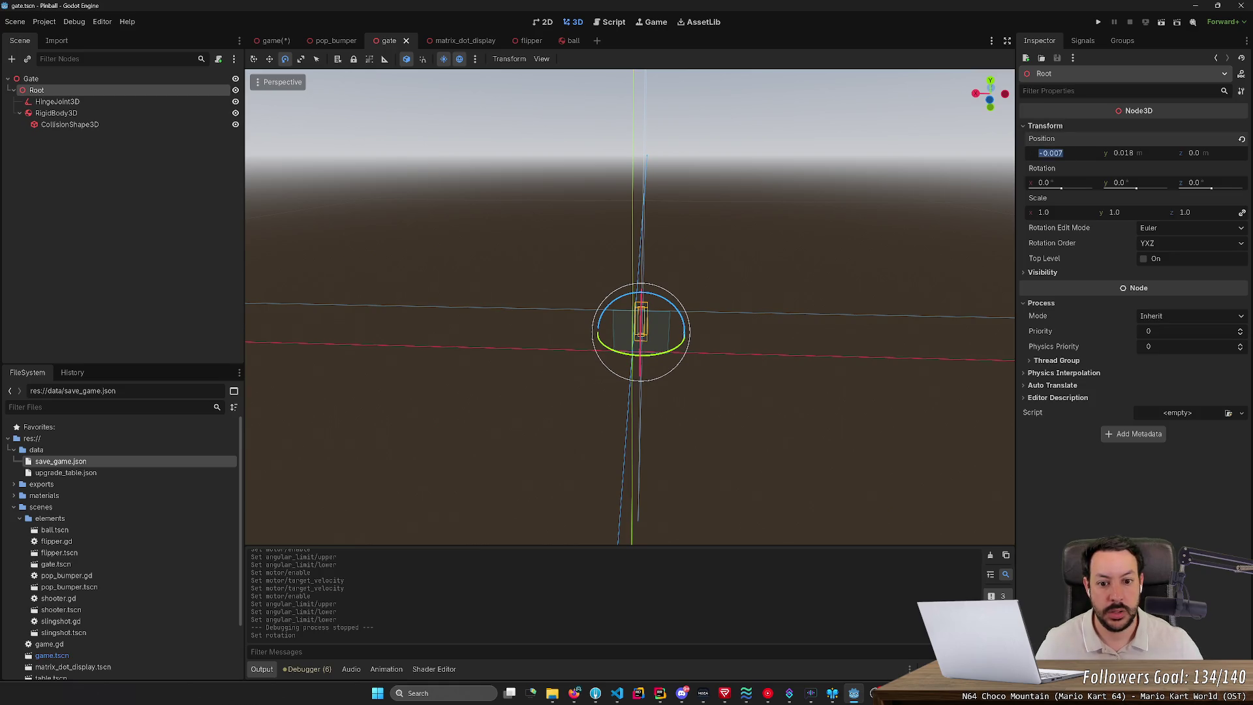
{"action": "type", "text": "0"}
{"action": "key", "text": "Return"}
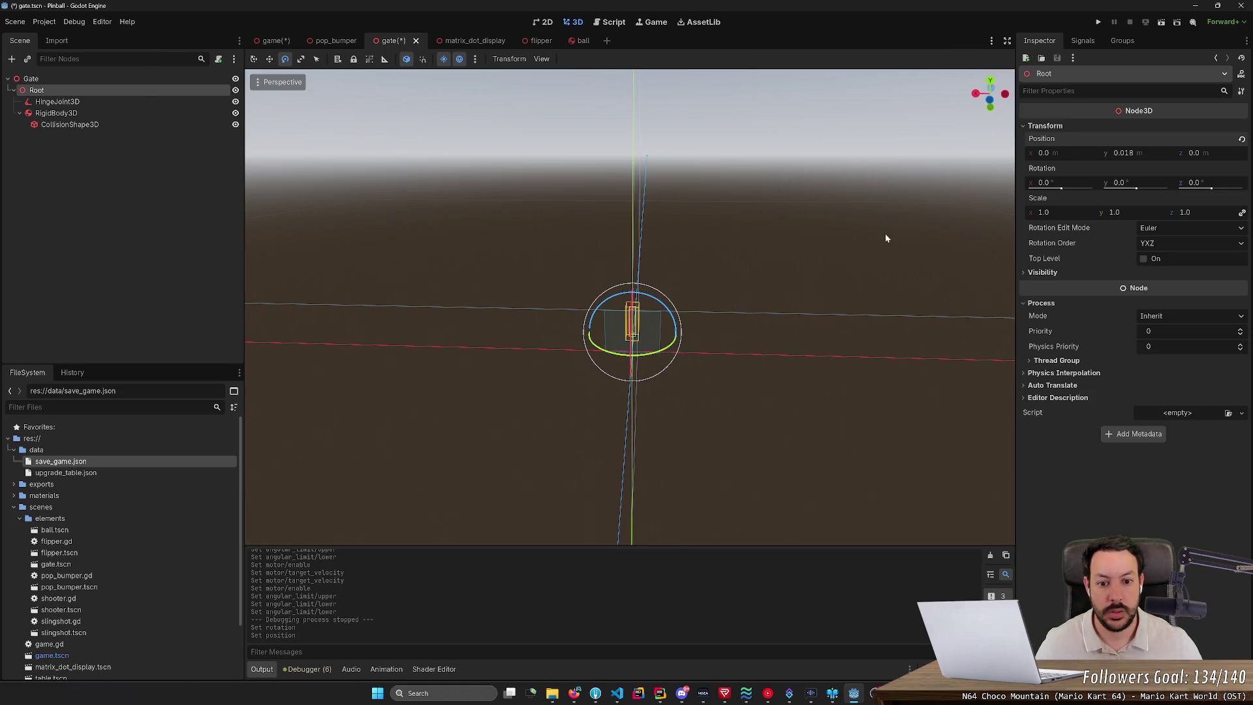
Set the Root's Position Y to 0.02, save gate.tscn, and go back to the game scene
{"action": "scroll", "coordinate": [885, 238], "scroll_direction": "down", "scroll_amount": 3}
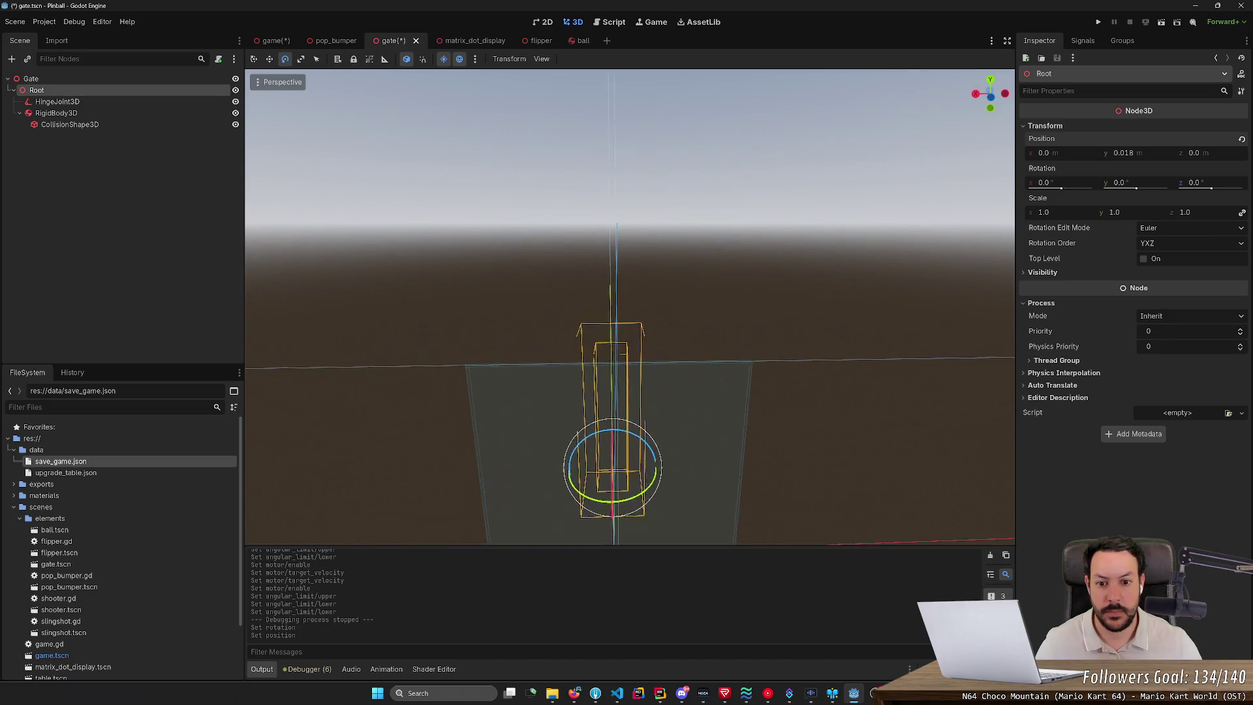
{"action": "key", "text": "ctrl+s"}
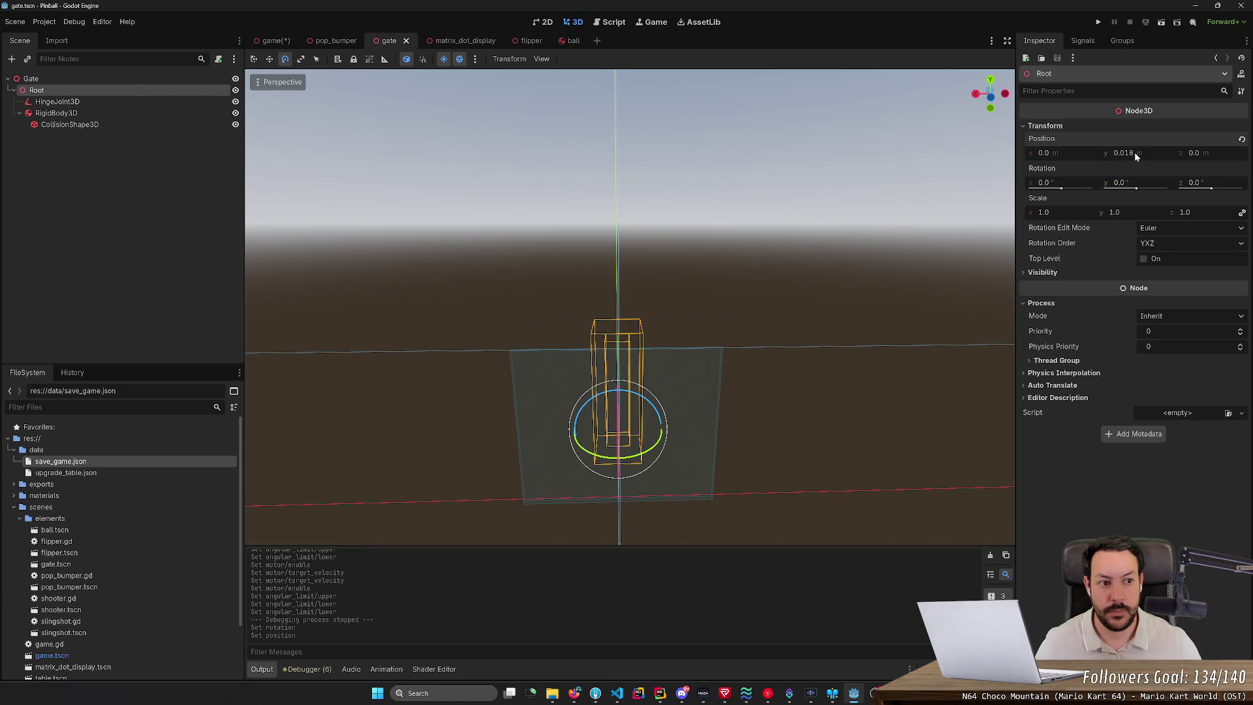
{"action": "mouse_move", "coordinate": [1134, 156]}
{"action": "left_mouse_down"}
{"action": "mouse_move", "coordinate": [1168, 155]}
{"action": "mouse_move", "coordinate": [1139, 156]}
{"action": "left_mouse_up"}
{"action": "left_click", "coordinate": [1134, 155]}
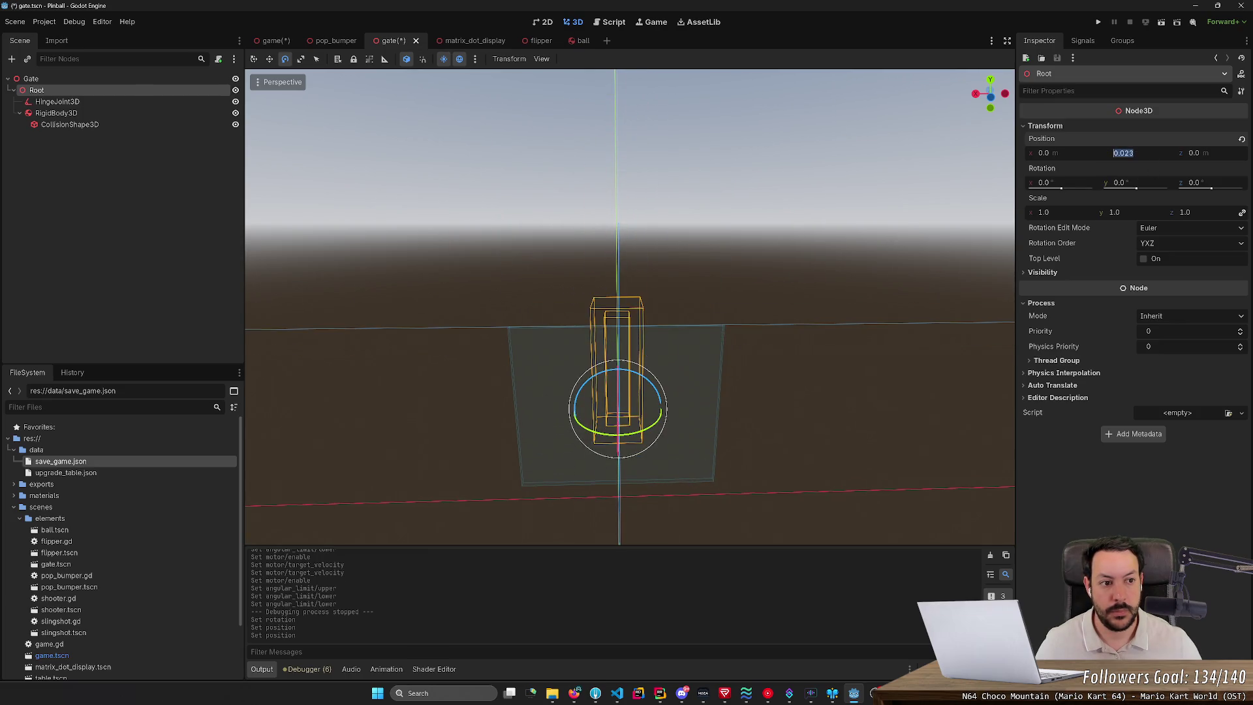
{"action": "type", "text": "0.02"}
{"action": "key", "text": "Return"}
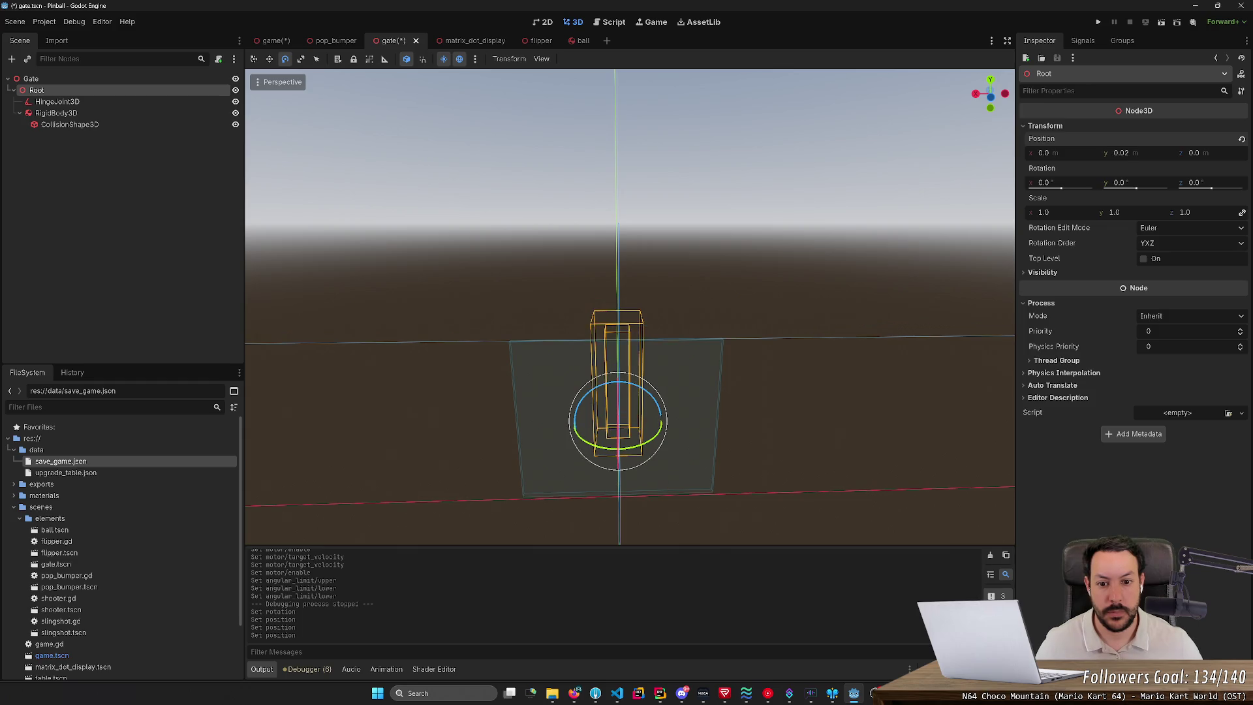
{"action": "key", "text": "ctrl+s"}
{"action": "left_click", "coordinate": [139, 103]}
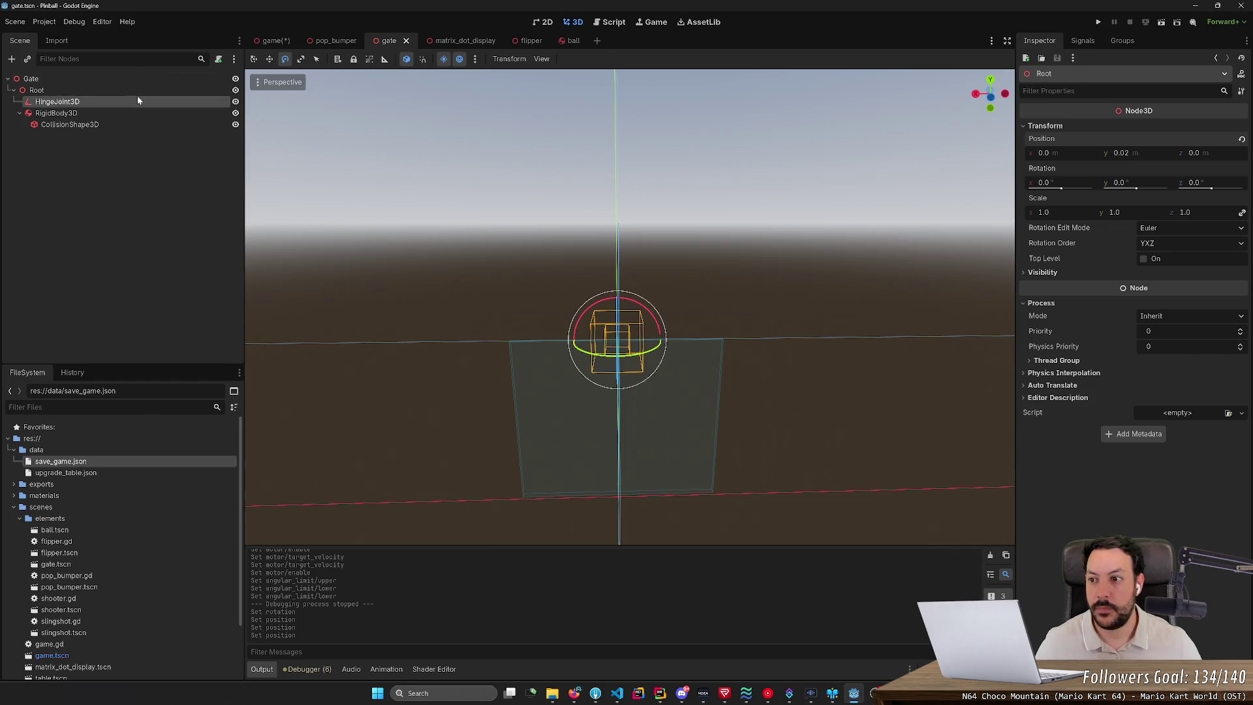
{"action": "left_click", "coordinate": [139, 113]}
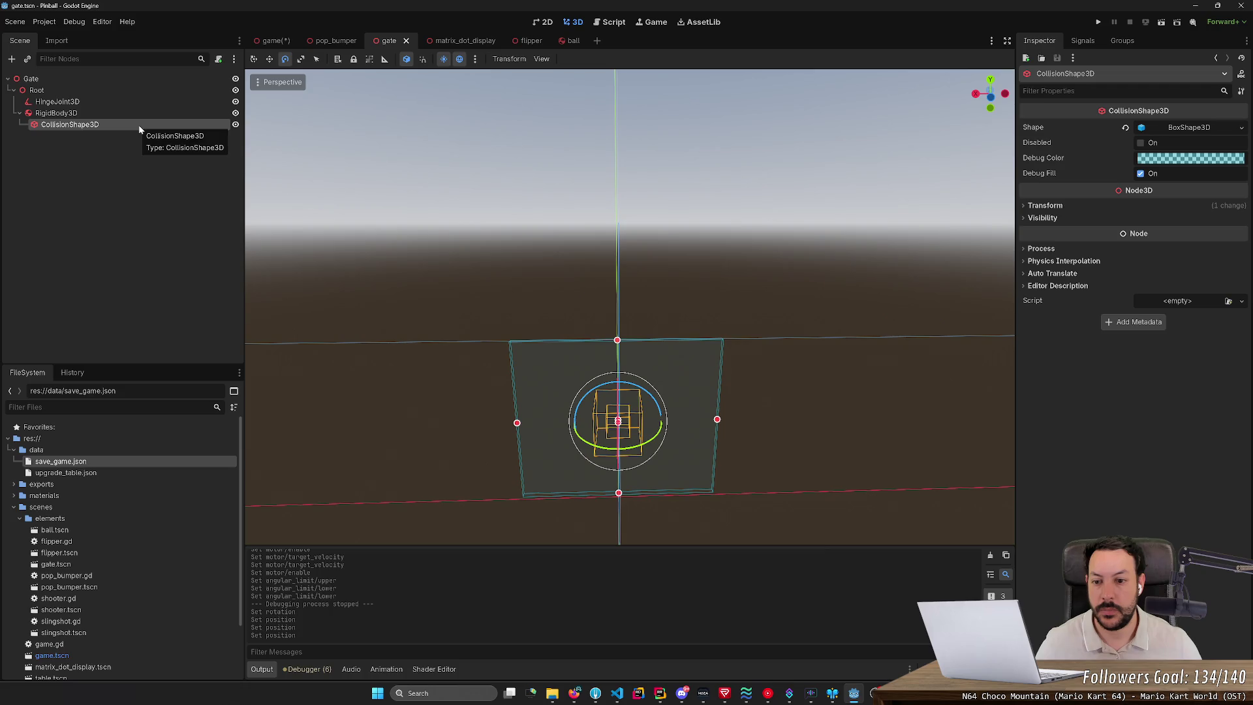
{"action": "left_click", "coordinate": [271, 40]}
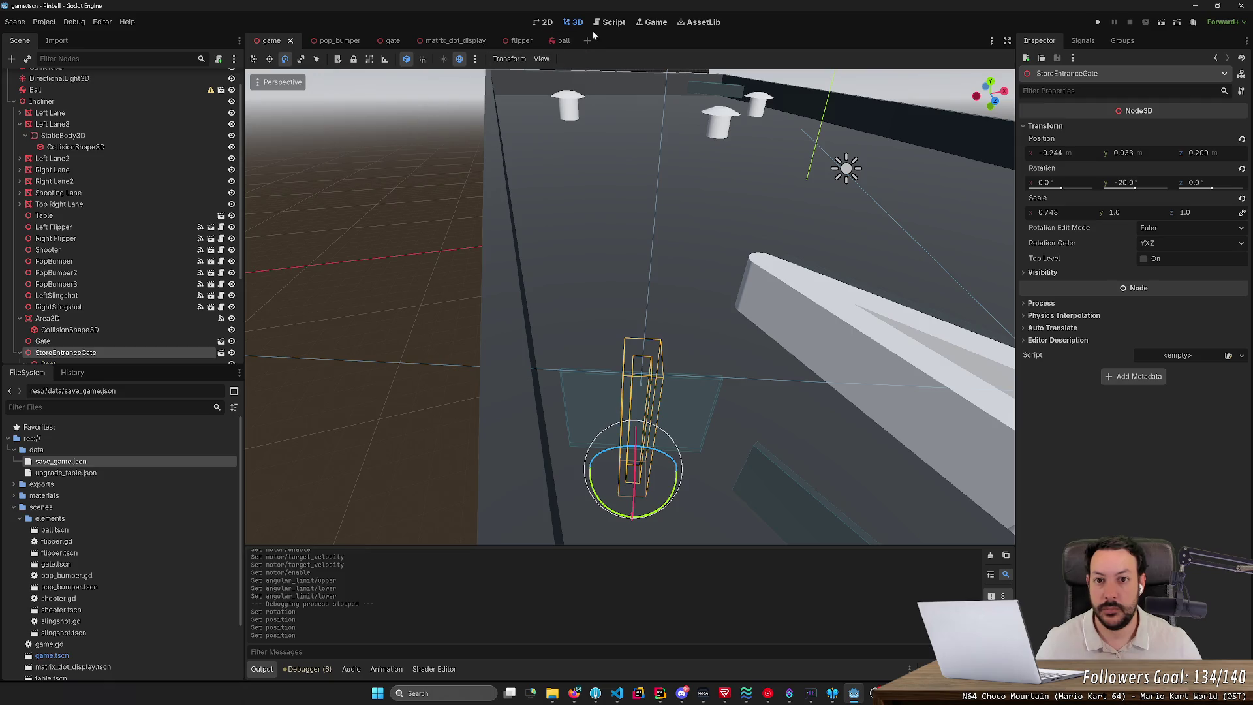
Play-test, lower StoreEntranceGate slightly with the move tool, and play-test again
{"action": "left_click", "coordinate": [1099, 22]}
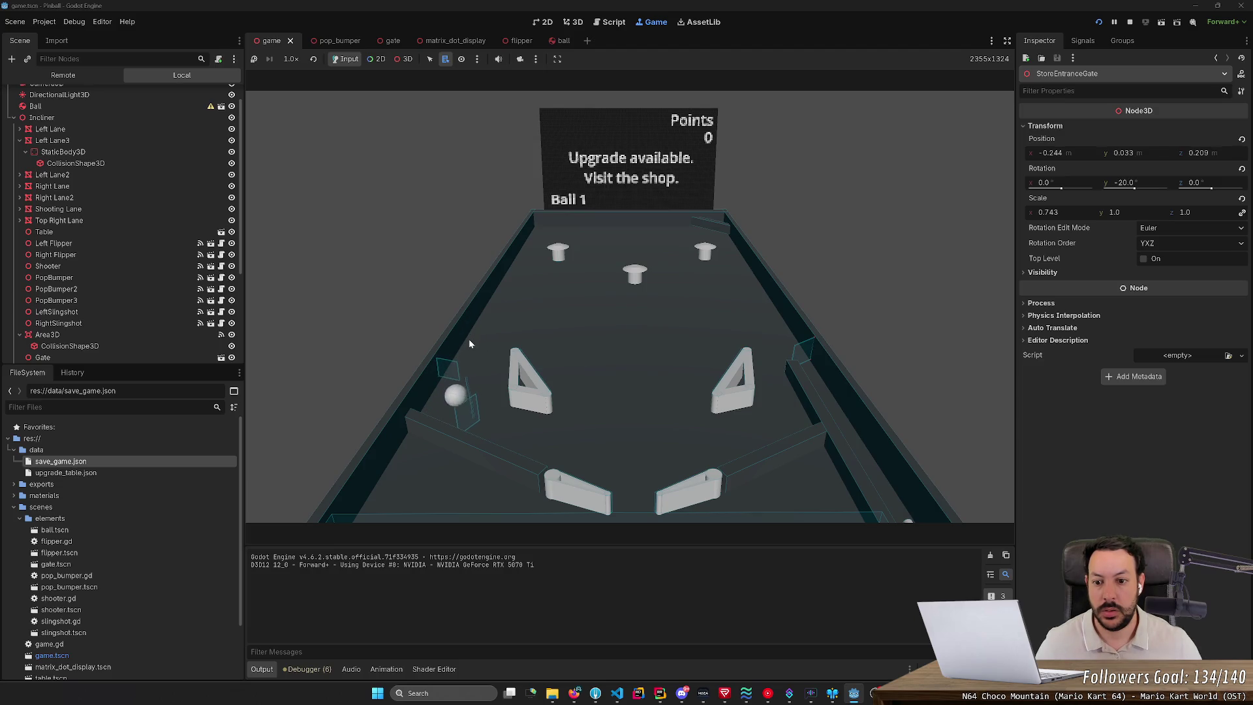
{"action": "left_click", "coordinate": [1130, 23]}
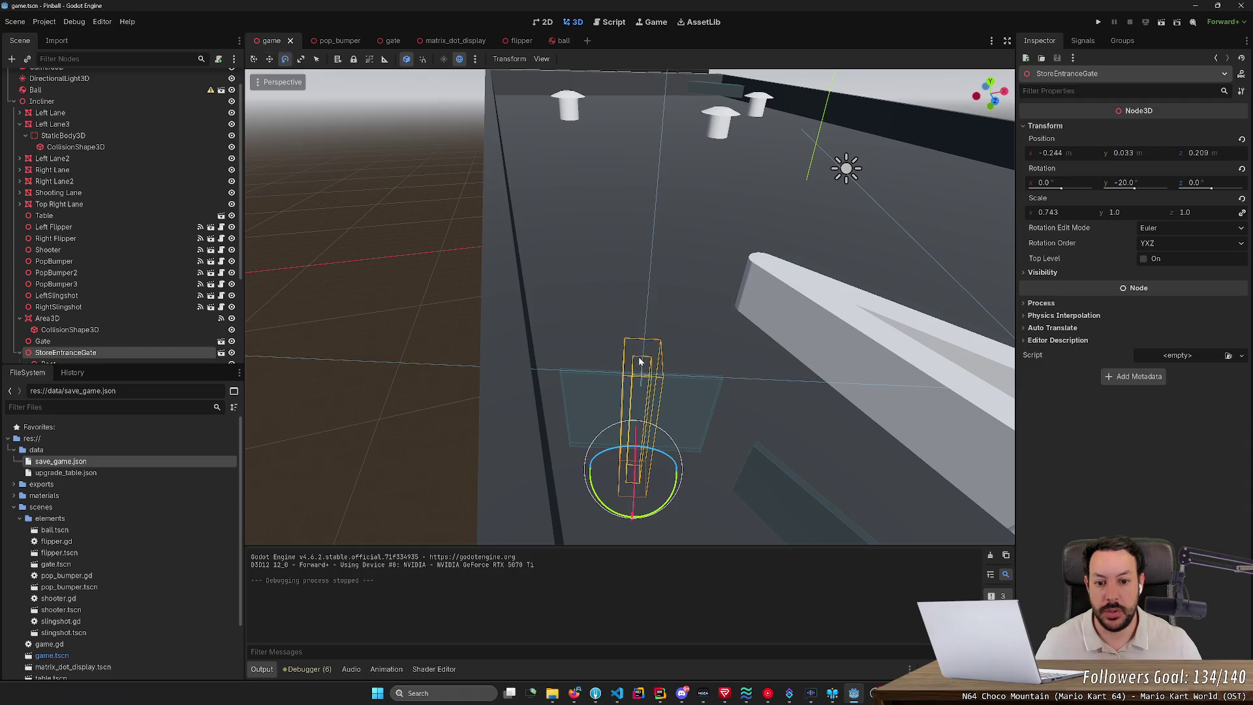
{"action": "key", "text": "w"}
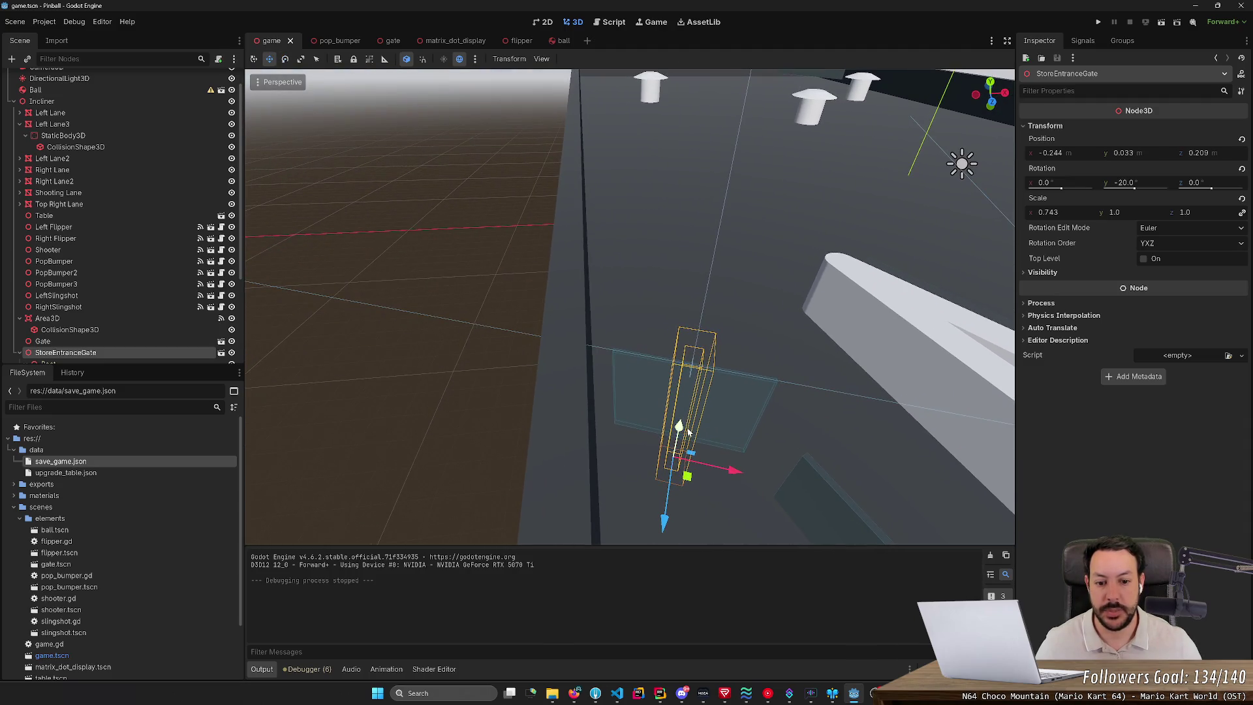
{"action": "left_click_drag", "start_coordinate": [688, 432], "coordinate": [678, 447]}
{"action": "left_click", "coordinate": [1099, 22]}
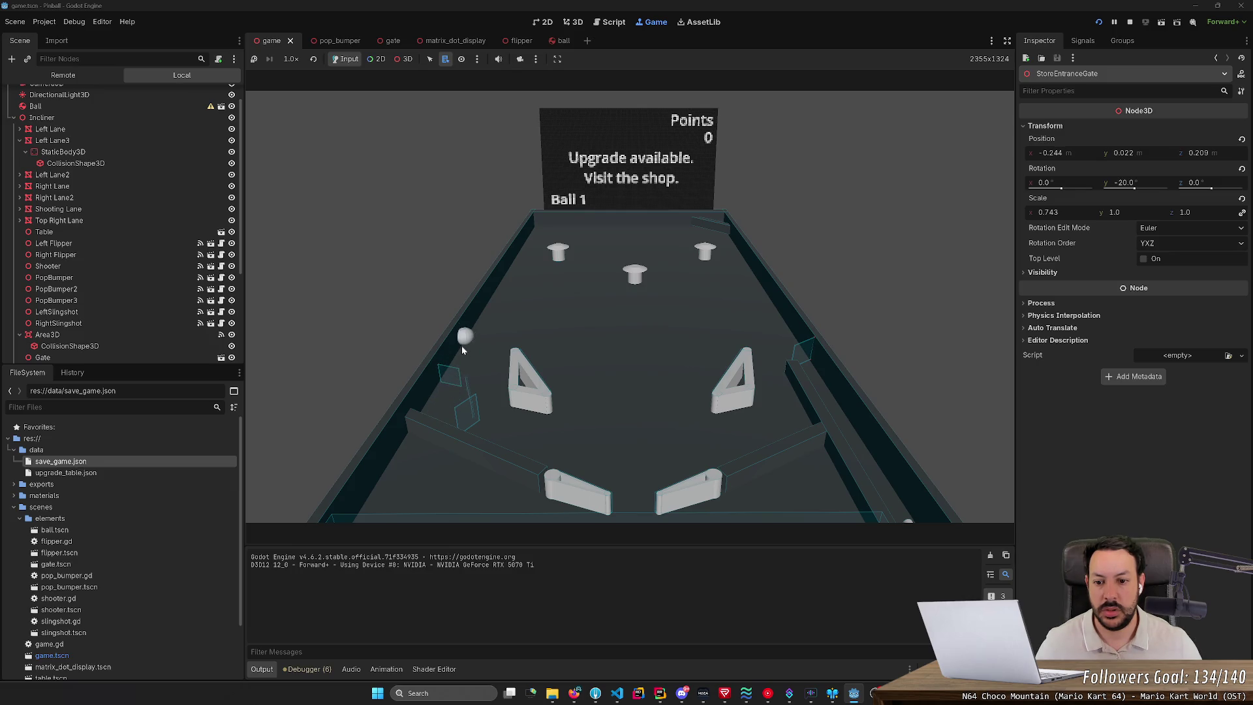
{"action": "left_click", "coordinate": [1130, 22]}
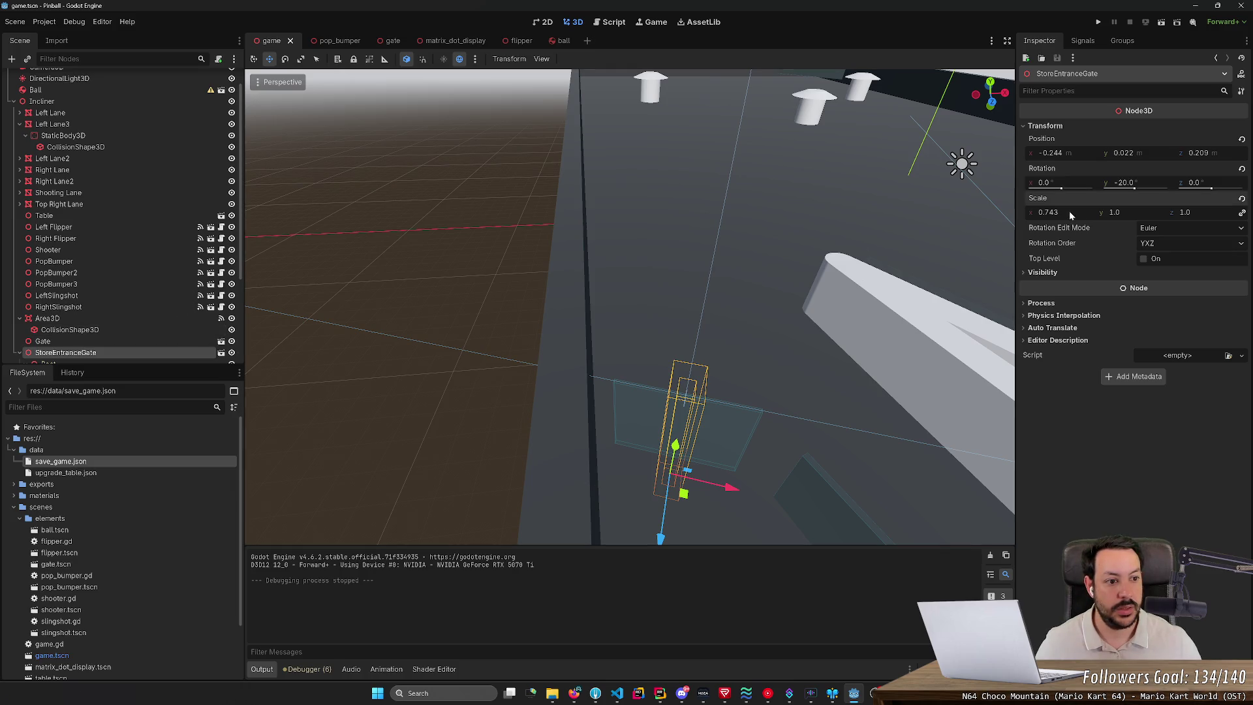
Set StoreEntranceGate's scale to 1.0 on all three axes
{"action": "key", "text": "Return"}
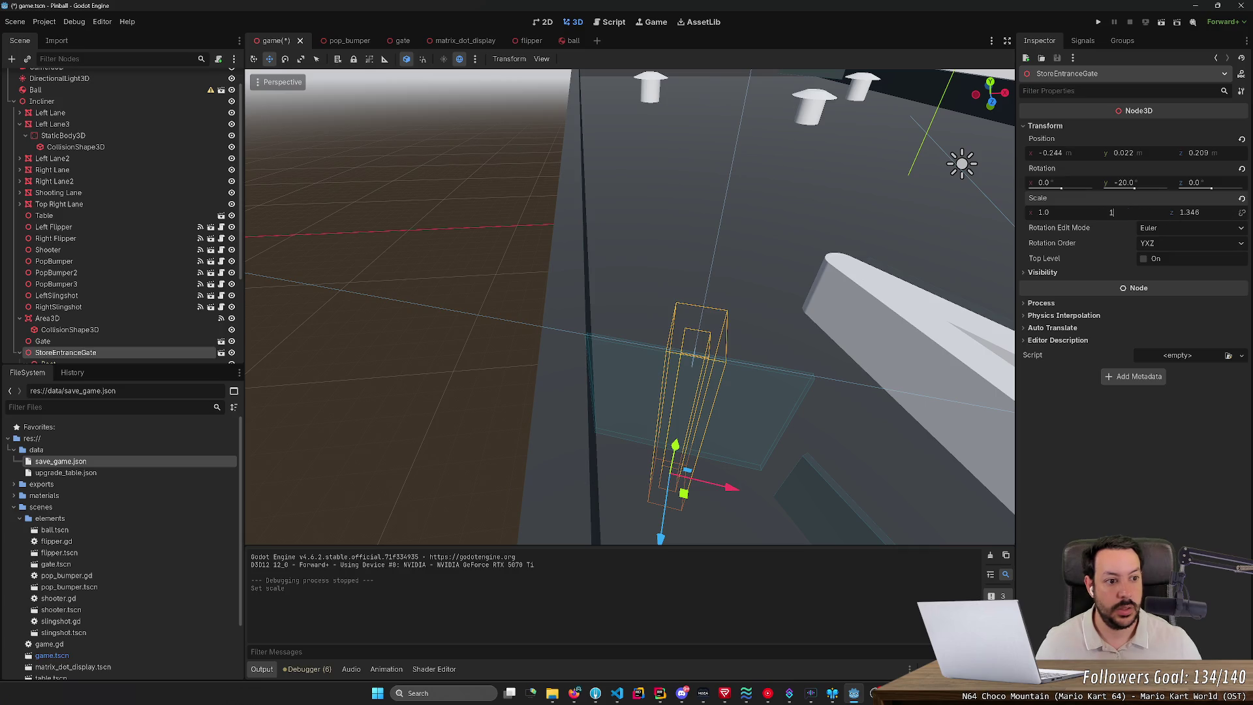
{"action": "key", "text": "Return"}
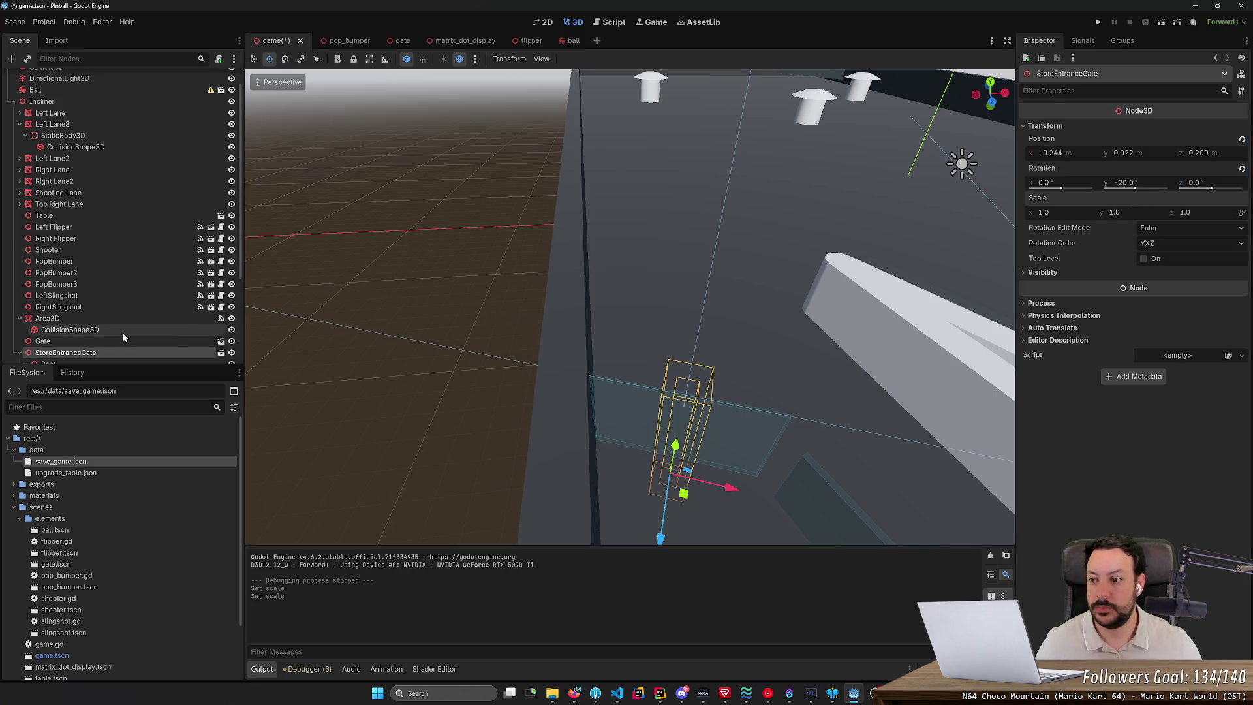
{"action": "scroll", "coordinate": [123, 333], "scroll_direction": "down", "scroll_amount": 3}
Narrow the entrance gate's collision box from both sides and play-test it with a launched ball
{"action": "left_click", "coordinate": [116, 306]}
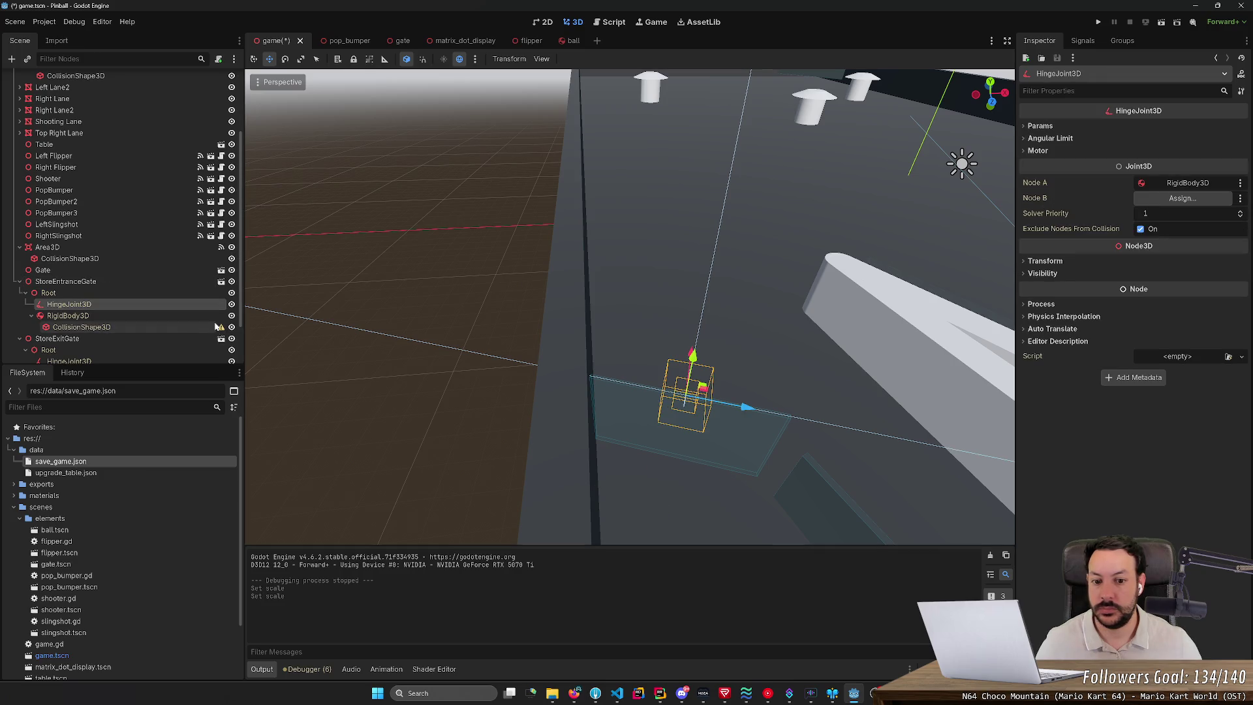
{"action": "left_click", "coordinate": [127, 327]}
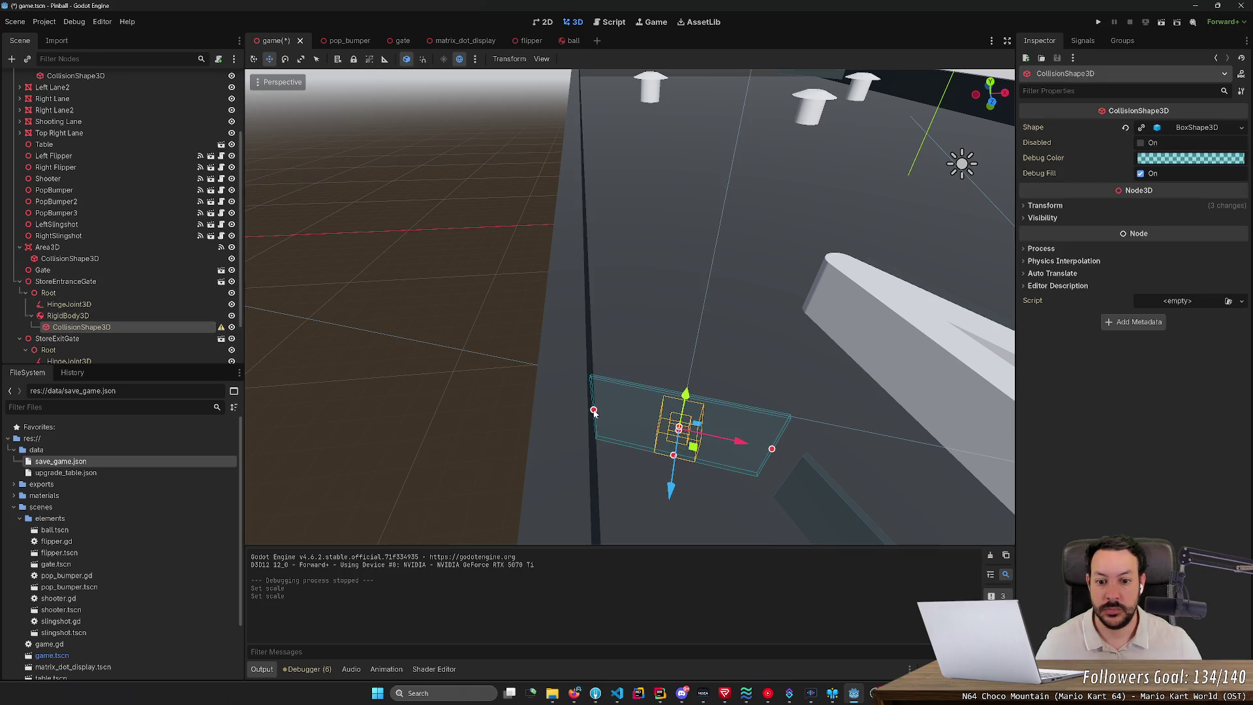
{"action": "left_click_drag", "start_coordinate": [593, 410], "coordinate": [618, 417]}
{"action": "left_click_drag", "start_coordinate": [772, 450], "coordinate": [757, 446]}
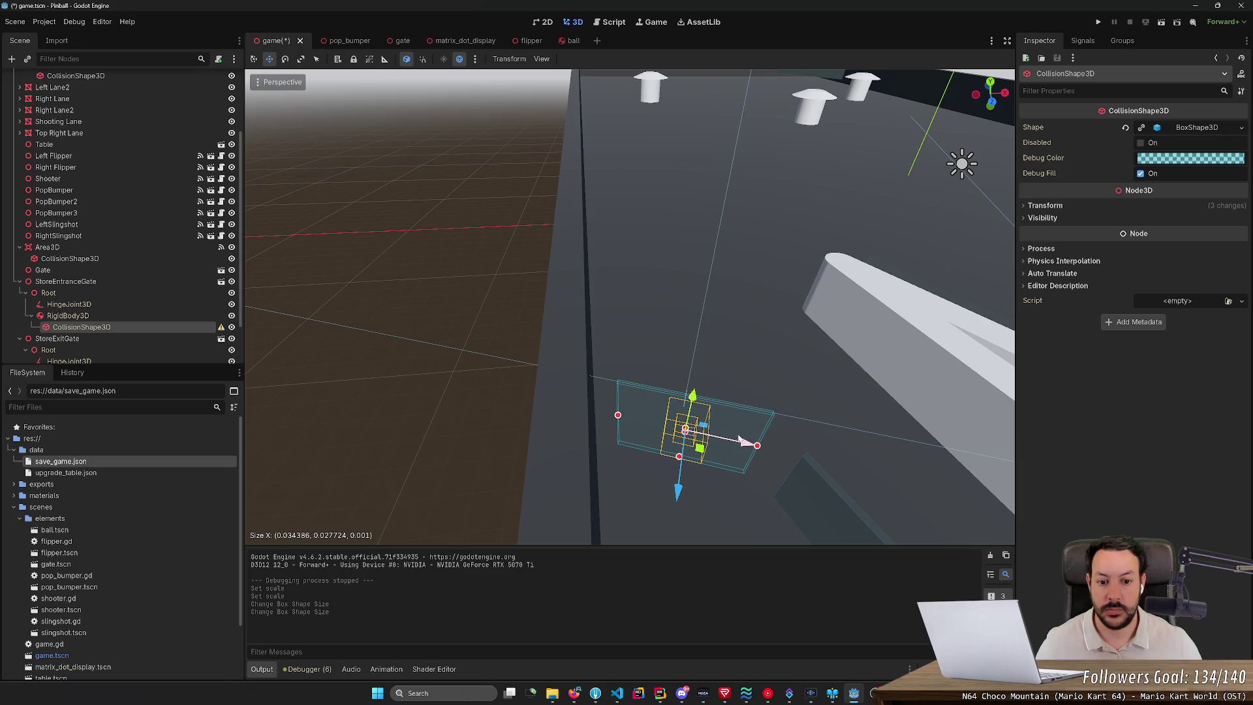
{"action": "left_click", "coordinate": [1098, 22]}
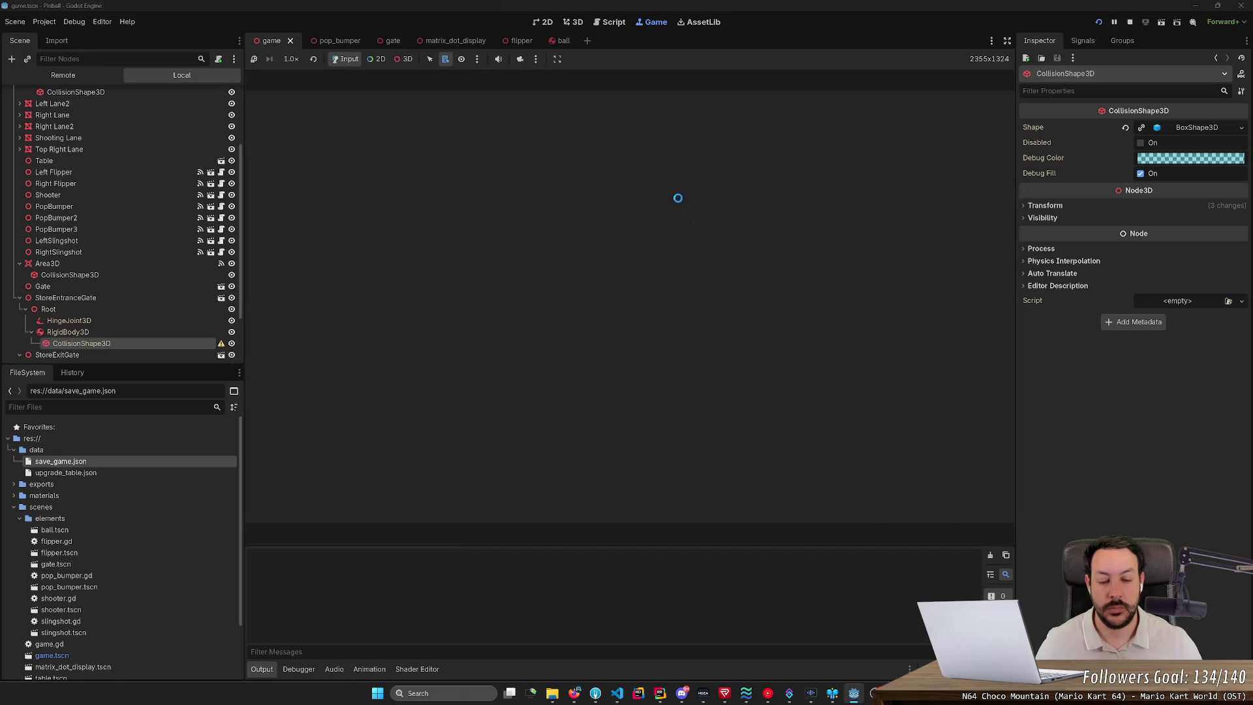
{"action": "key", "text": "space"}
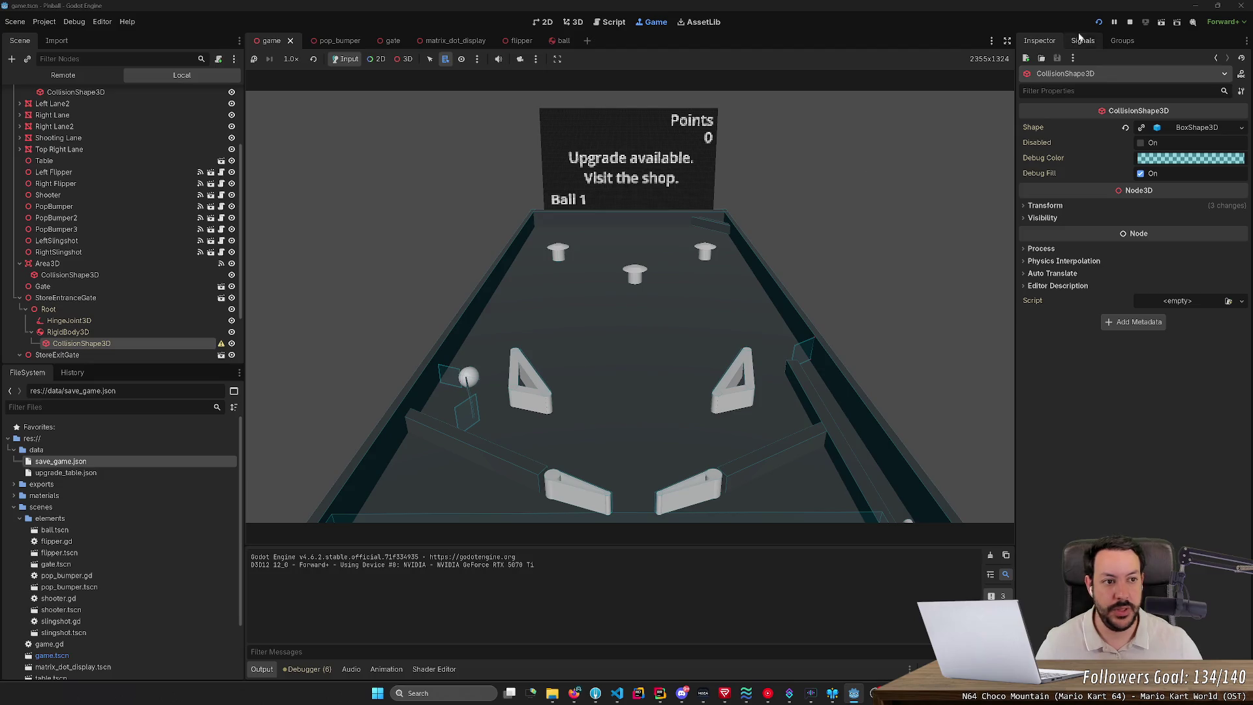
{"action": "left_click", "coordinate": [1130, 21]}
Shift the collision box right along X, widen it leftward, save, and run the game again
{"action": "left_click_drag", "start_coordinate": [759, 380], "coordinate": [759, 380]}
{"action": "left_click_drag", "start_coordinate": [689, 423], "coordinate": [701, 421]}
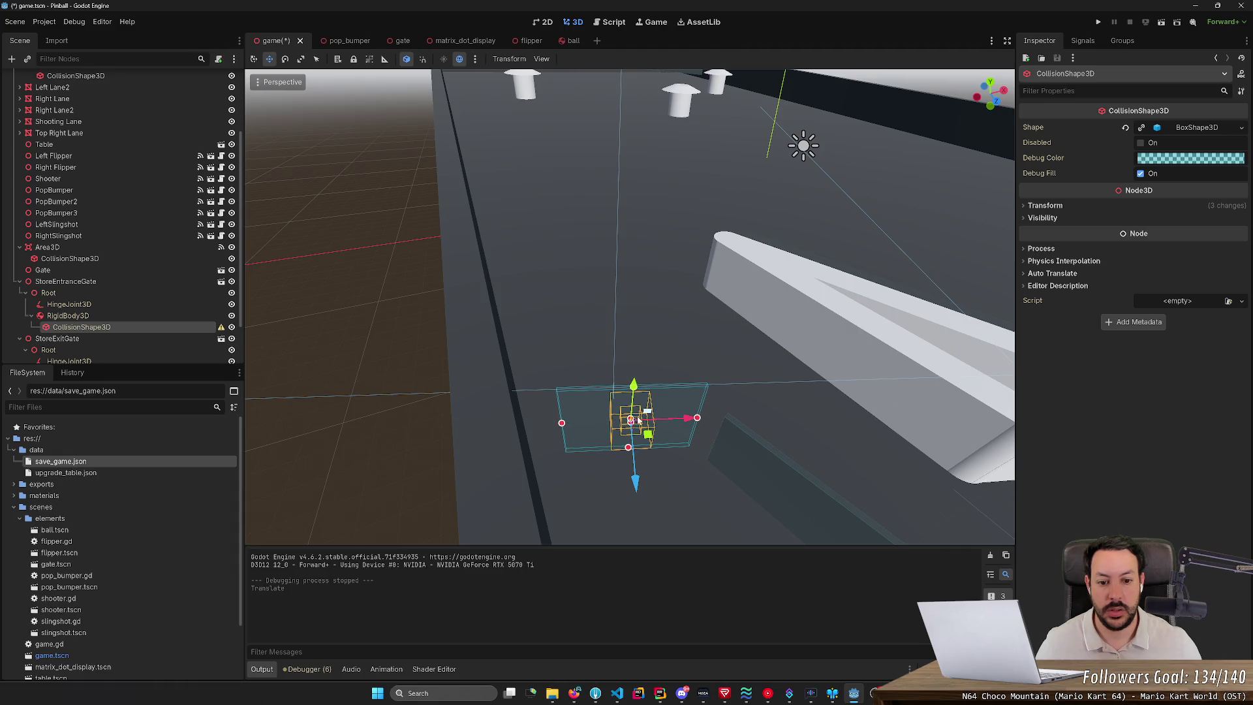
{"action": "left_click", "coordinate": [562, 422]}
{"action": "left_click", "coordinate": [566, 422]}
{"action": "scroll", "coordinate": [154, 319], "scroll_direction": "down", "scroll_amount": 2}
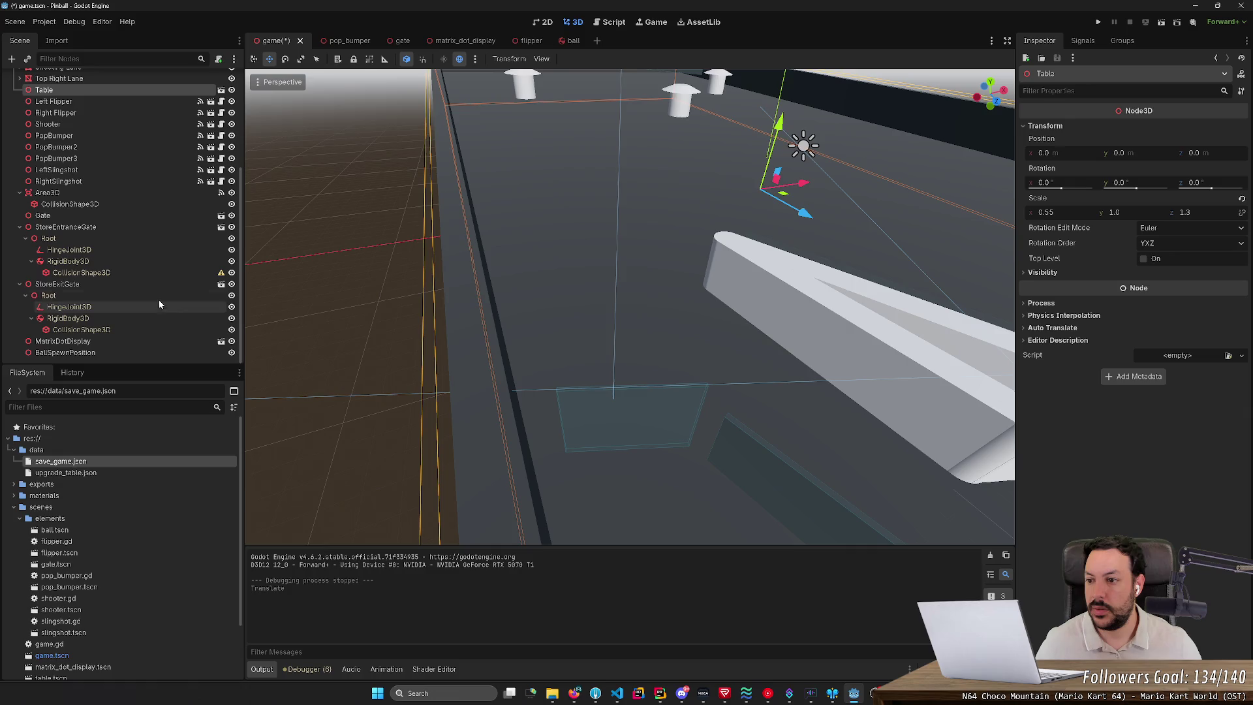
{"action": "left_click", "coordinate": [152, 271]}
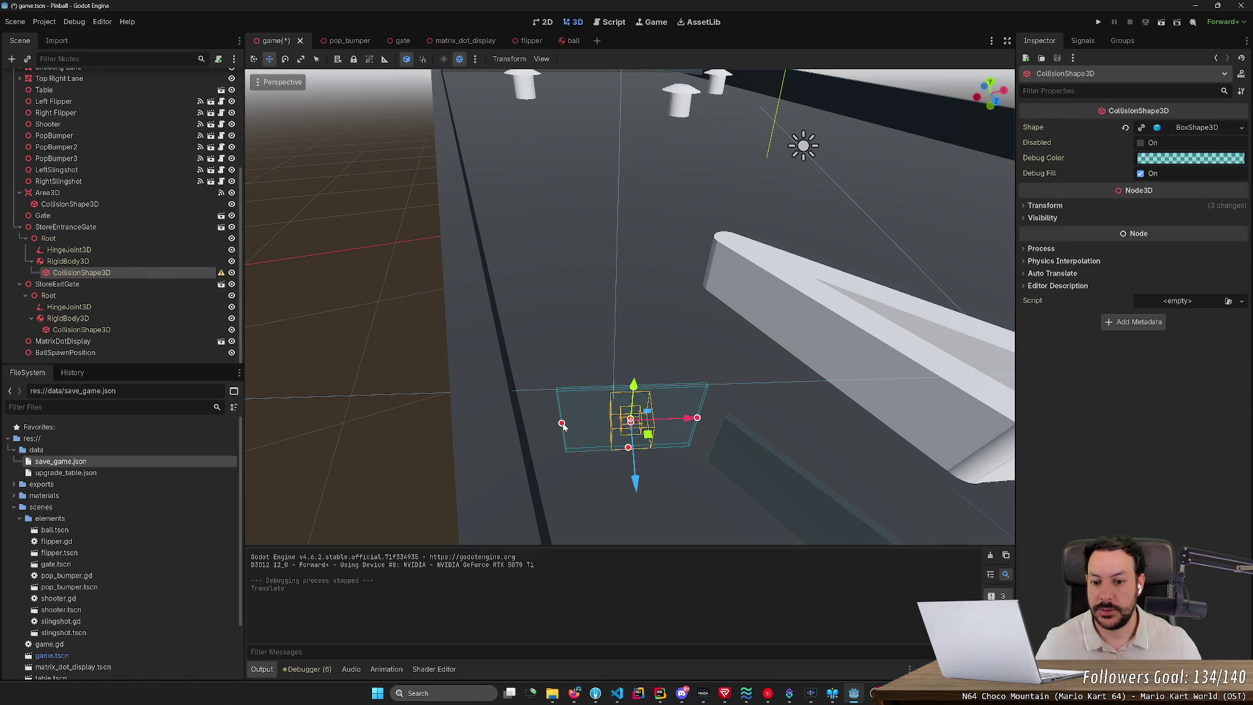
{"action": "left_click_drag", "start_coordinate": [562, 423], "coordinate": [539, 425]}
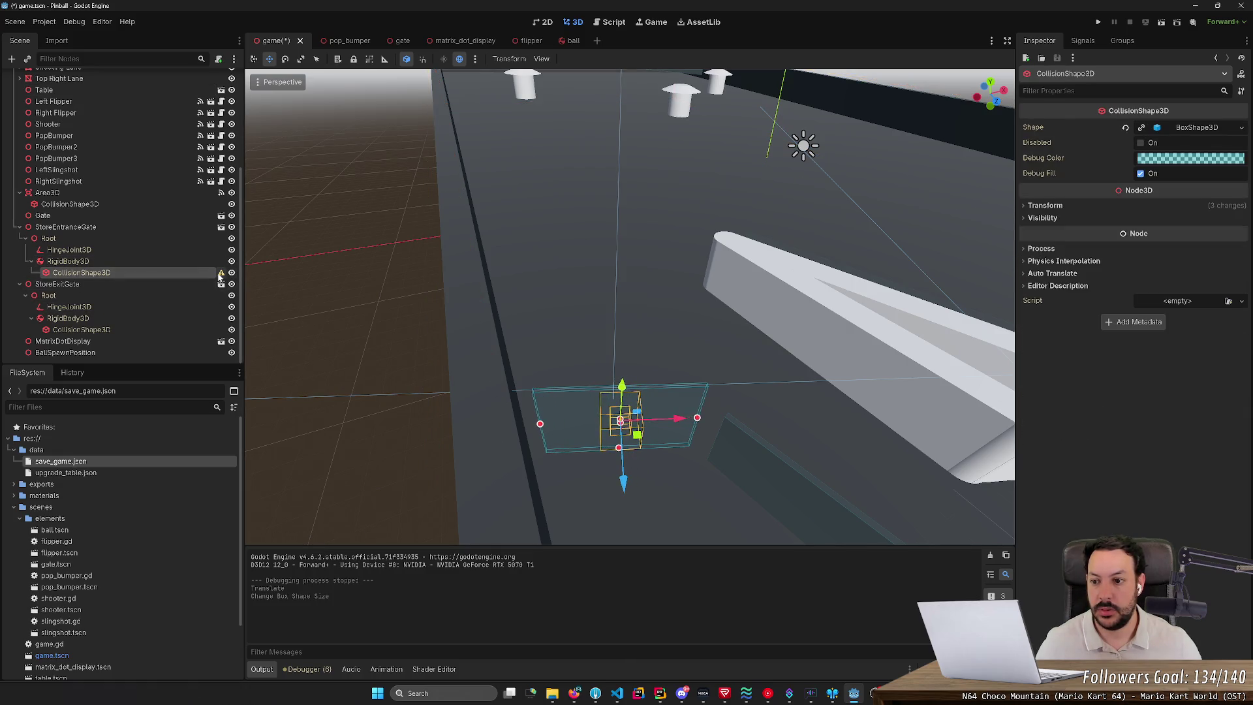
{"action": "mouse_move", "coordinate": [219, 277]}
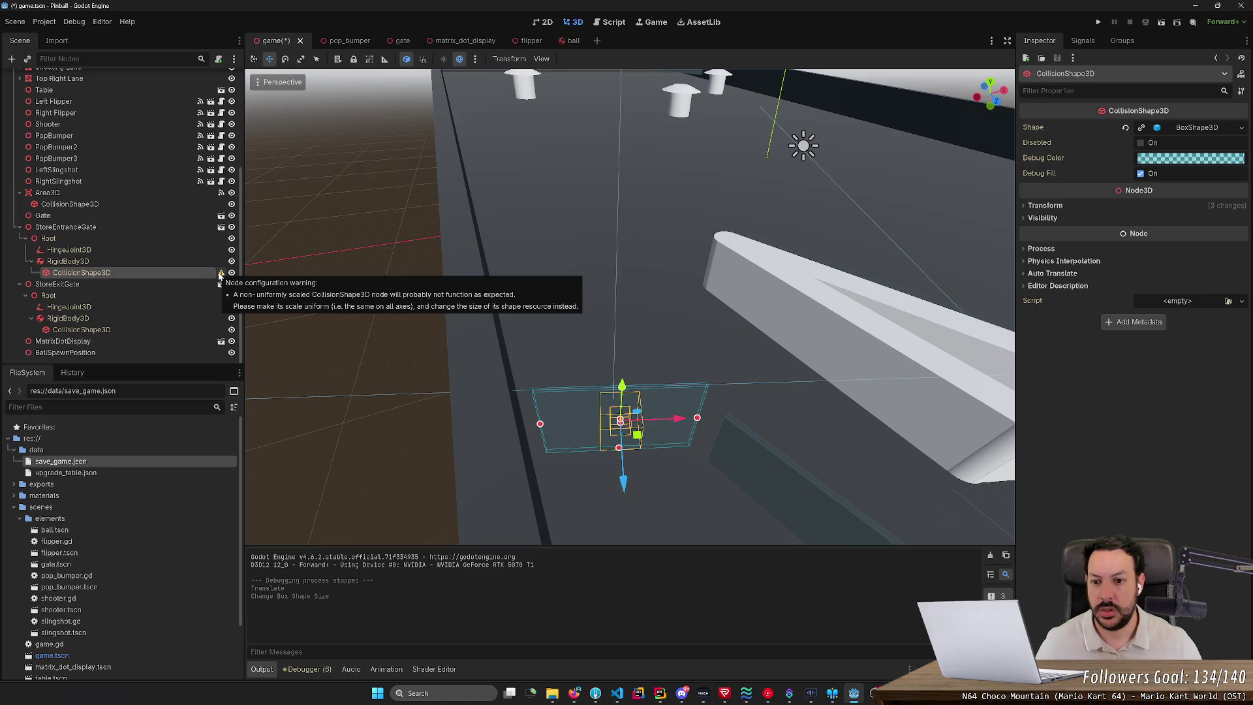
{"action": "left_click", "coordinate": [1044, 207]}
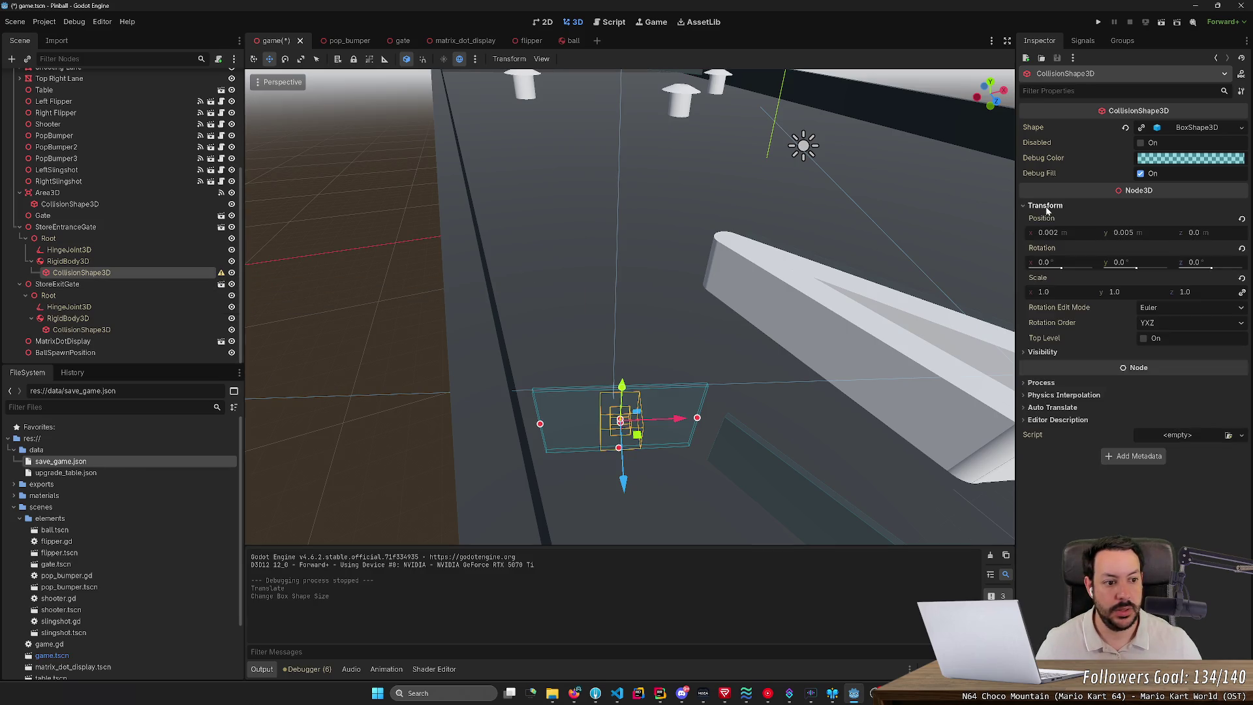
{"action": "key", "text": "ctrl+s"}
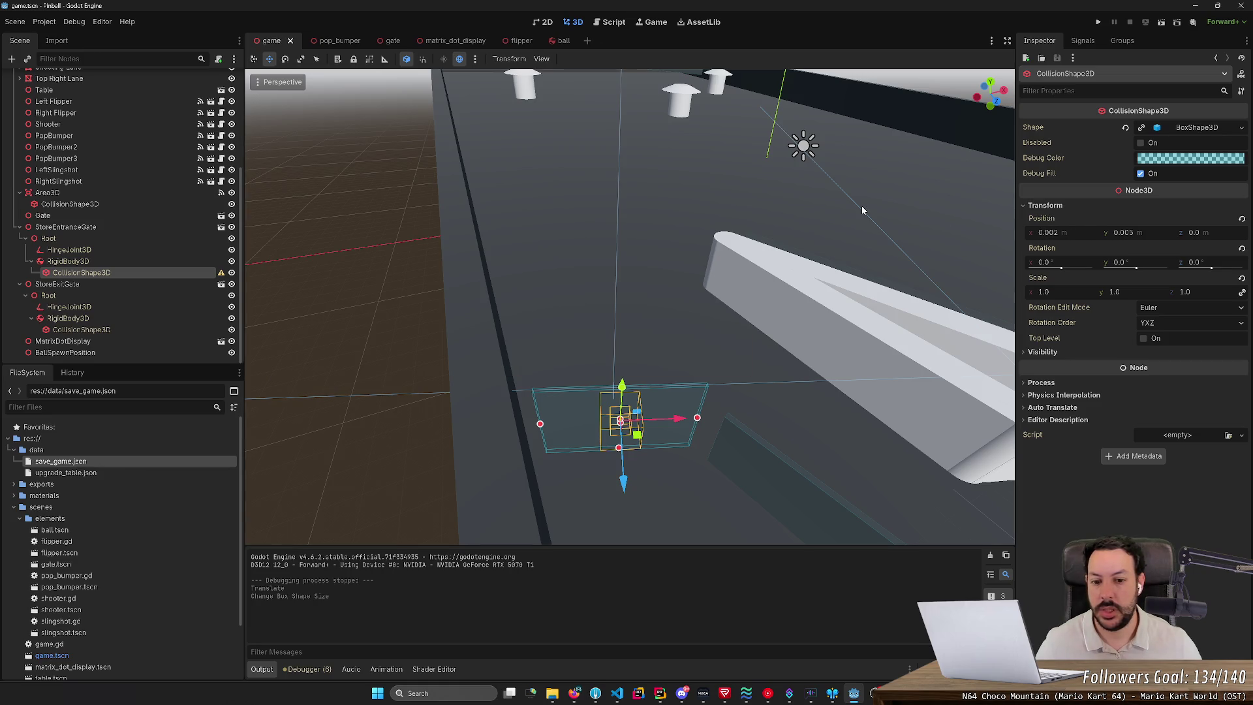
{"action": "left_click", "coordinate": [1099, 26]}
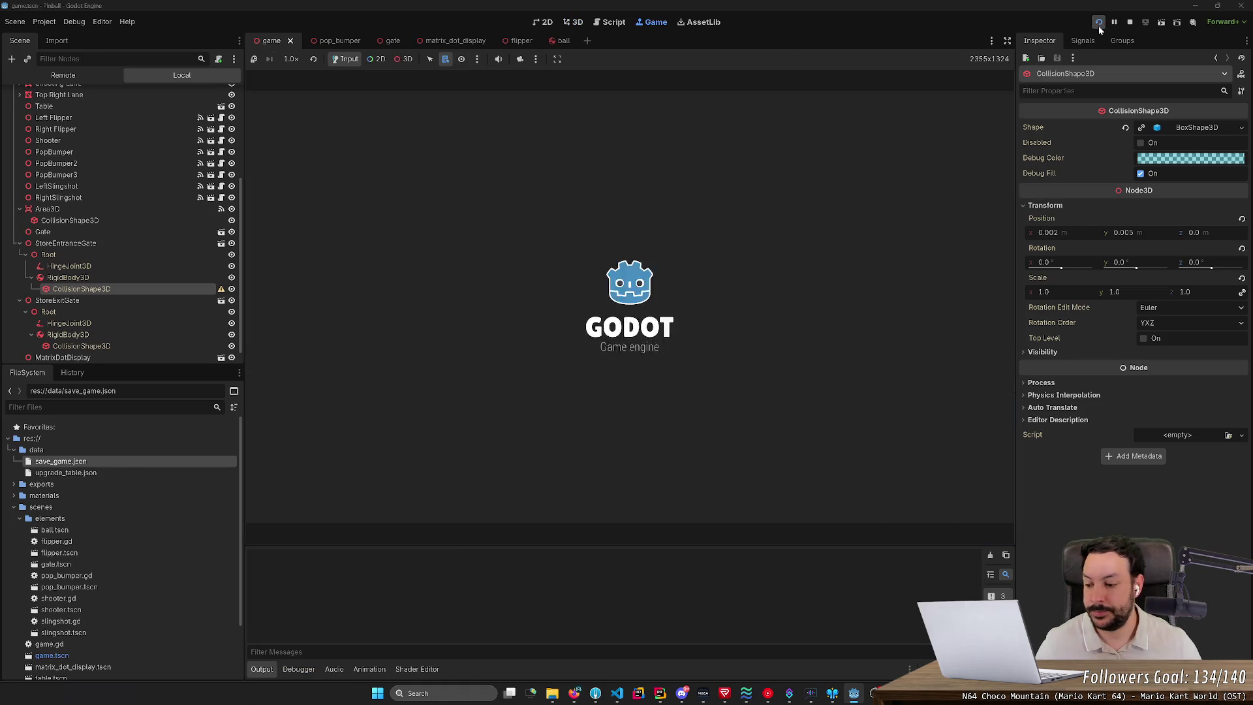
Launch the ball toward the entrance gate, then stop the game
{"action": "key", "text": "space"}
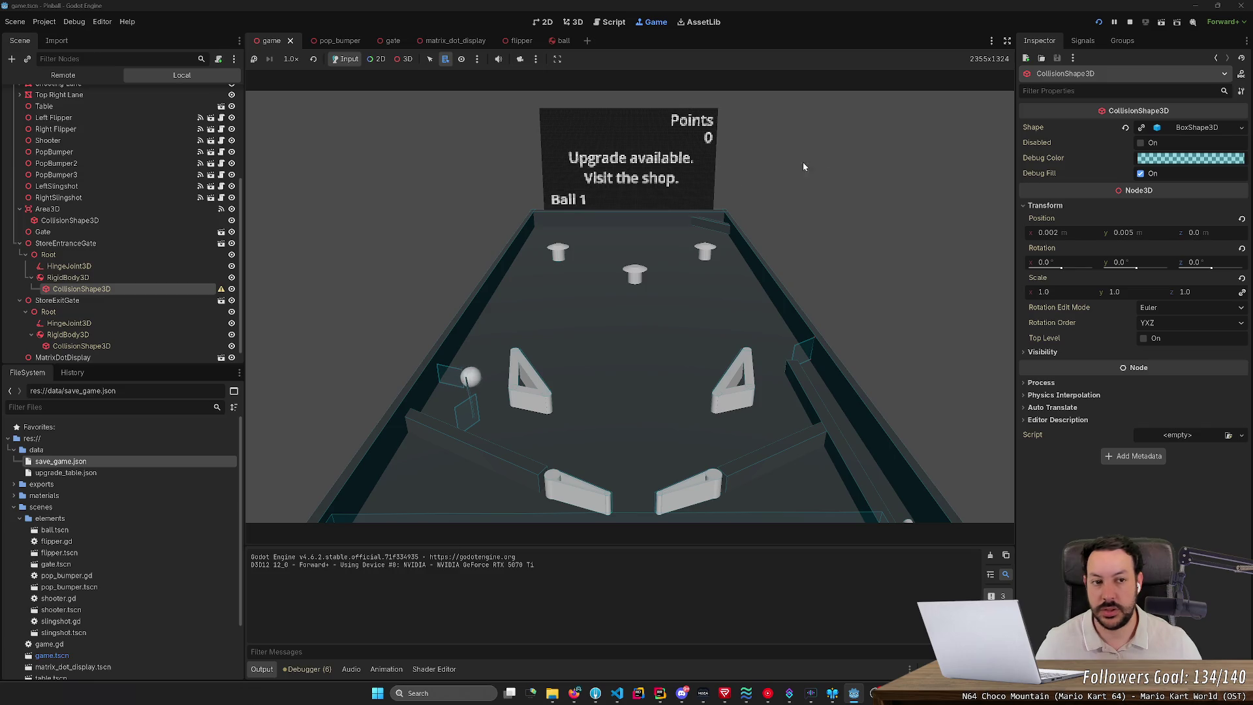
{"action": "left_click", "coordinate": [1131, 23]}
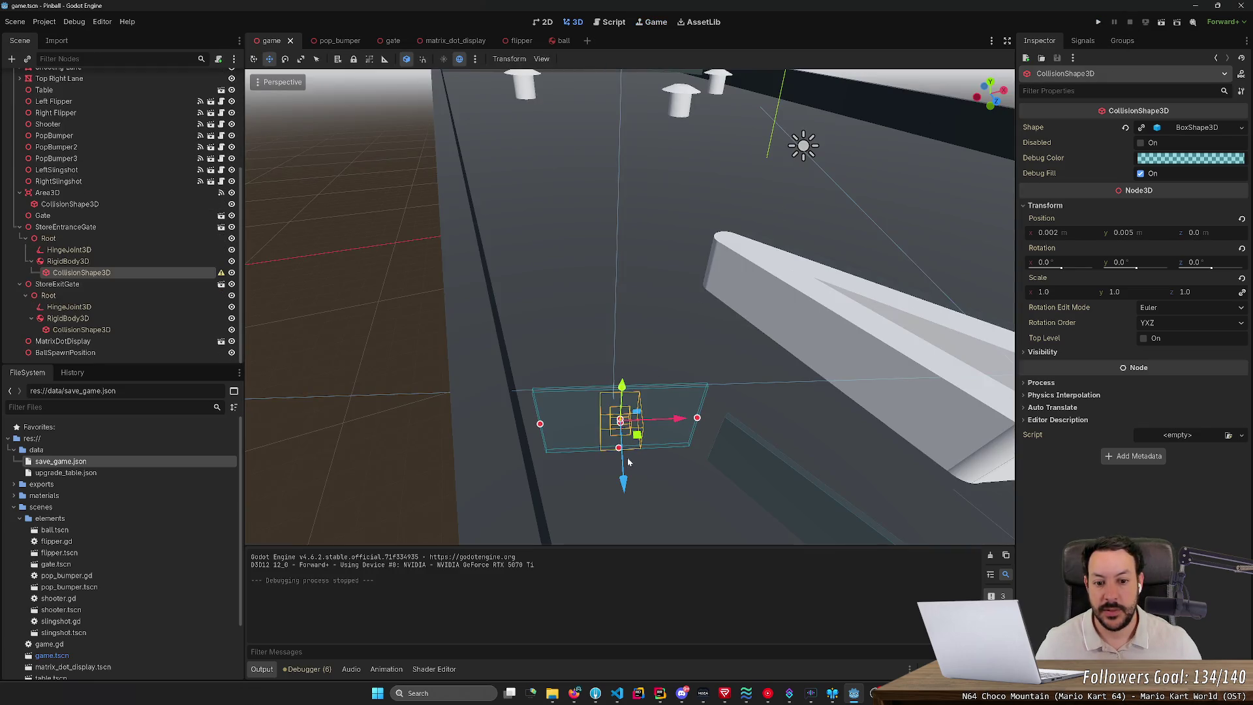
Move the entrance gate's collision box to X 0.004, Z -0.005 and run the game to test
{"action": "left_click_drag", "start_coordinate": [624, 483], "coordinate": [624, 439]}
{"action": "left_click_drag", "start_coordinate": [676, 378], "coordinate": [667, 378]}
{"action": "scroll", "coordinate": [687, 303], "scroll_direction": "down", "scroll_amount": 3}
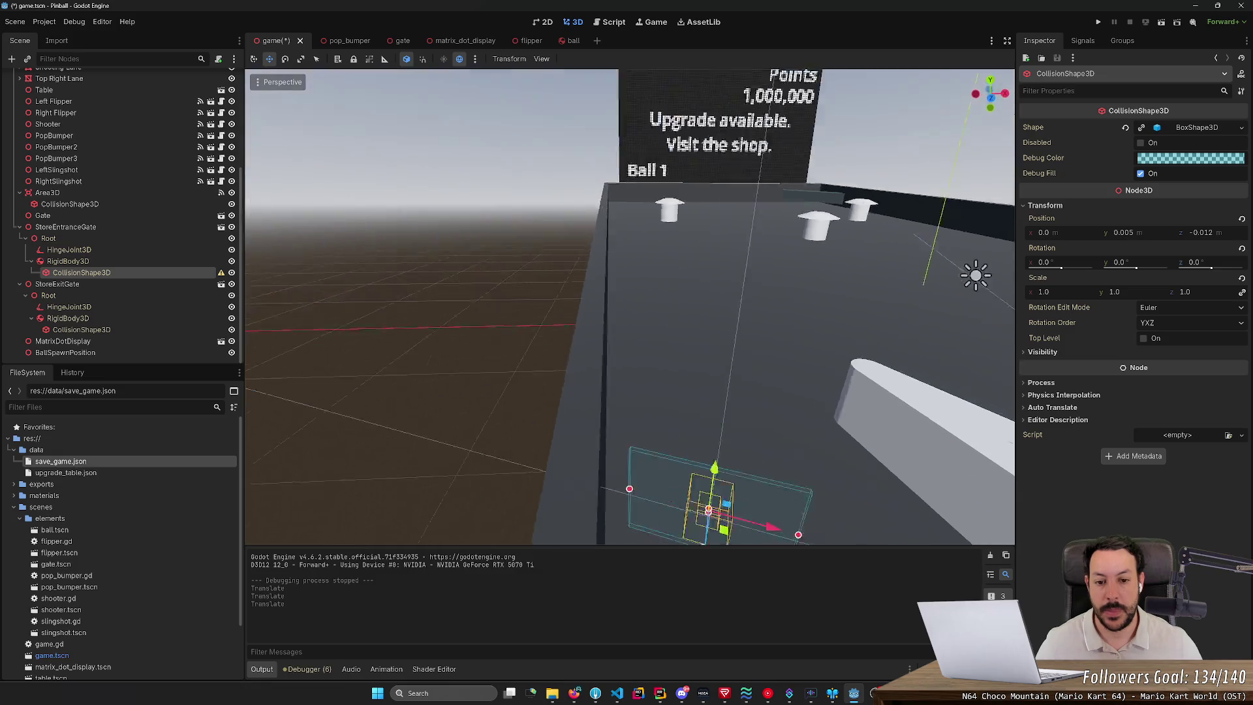
{"action": "scroll", "coordinate": [630, 306], "scroll_direction": "up", "scroll_amount": 10}
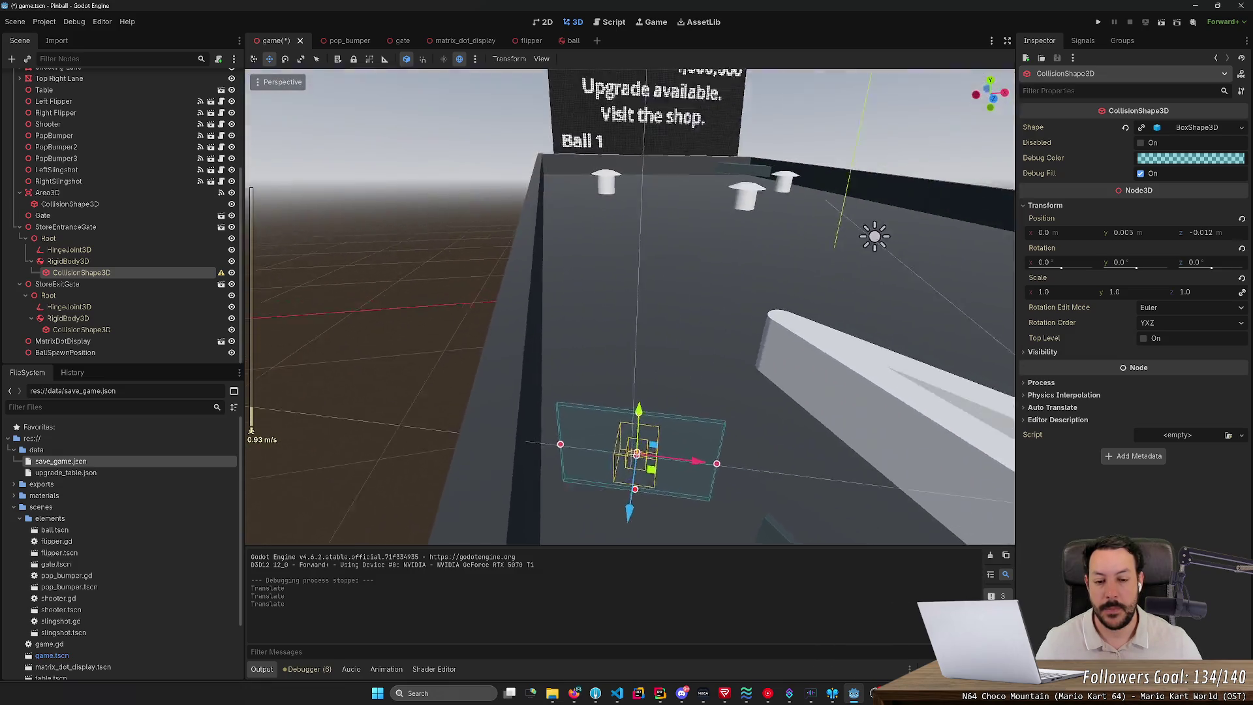
{"action": "key", "text": "w"}
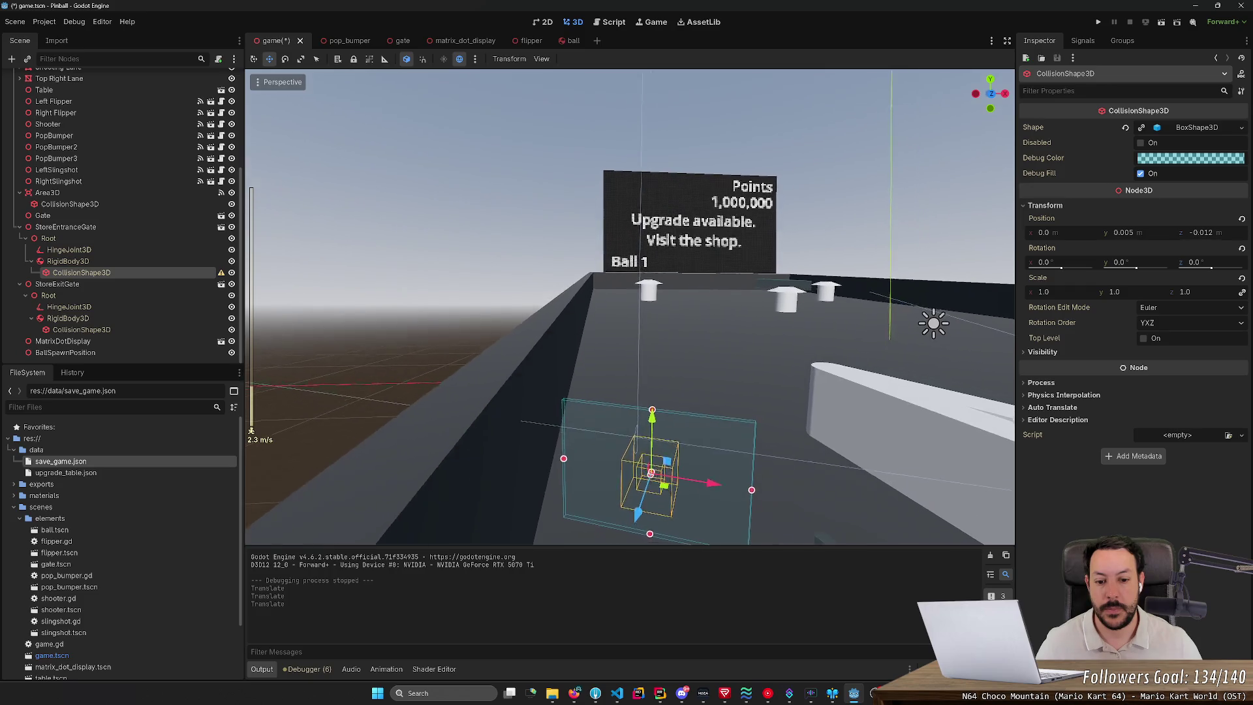
{"action": "key", "text": "s"}
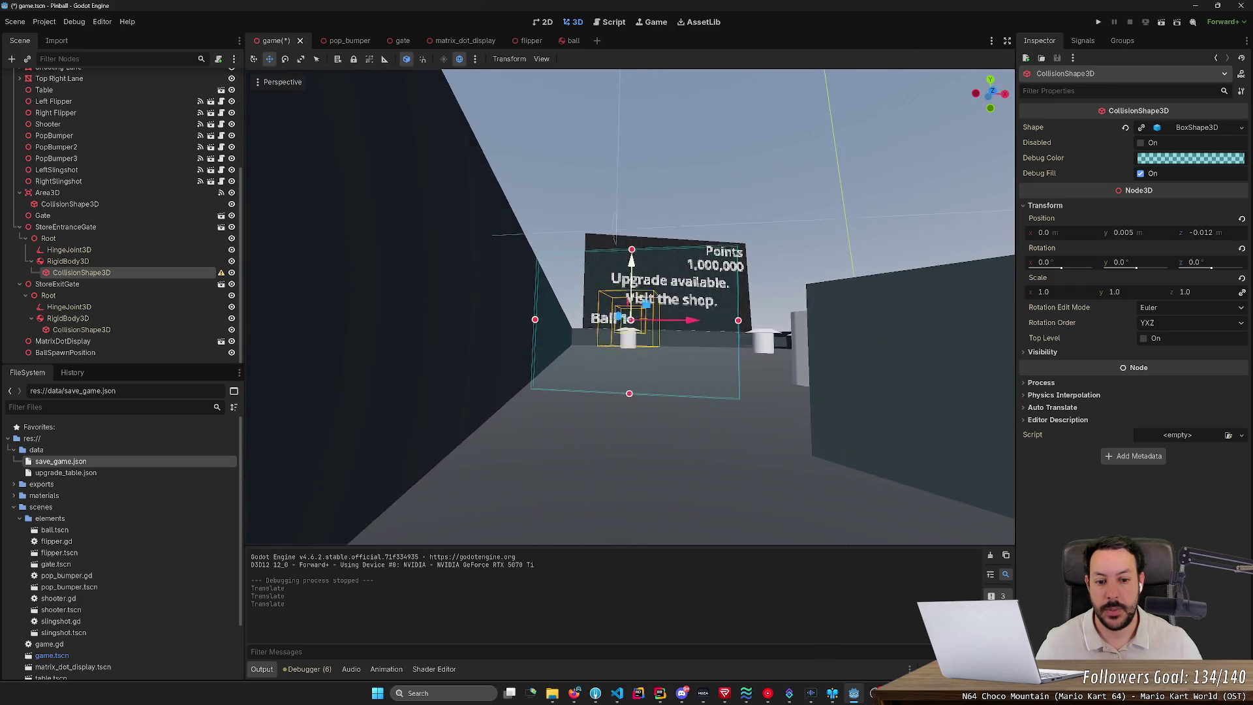
{"action": "key", "text": "w"}
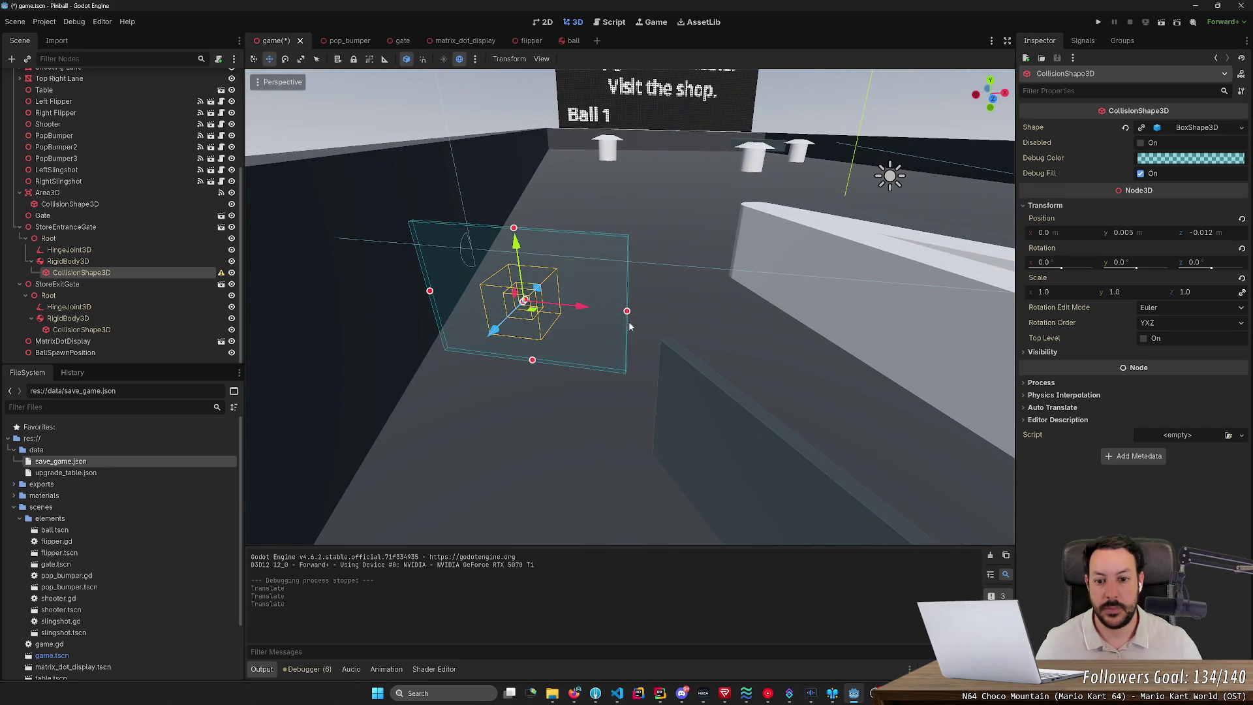
{"action": "left_click_drag", "start_coordinate": [584, 307], "coordinate": [599, 315]}
{"action": "left_click_drag", "start_coordinate": [515, 335], "coordinate": [511, 342]}
{"action": "key", "text": "w"}
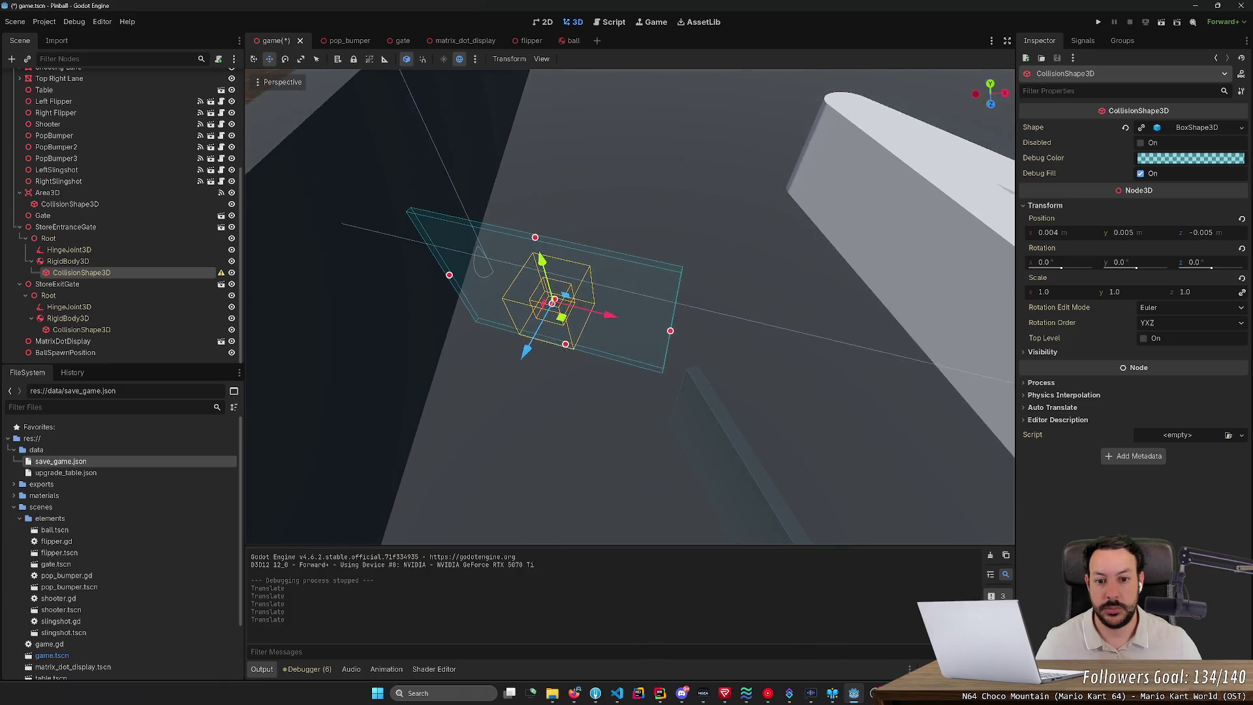
{"action": "left_click", "coordinate": [603, 337]}
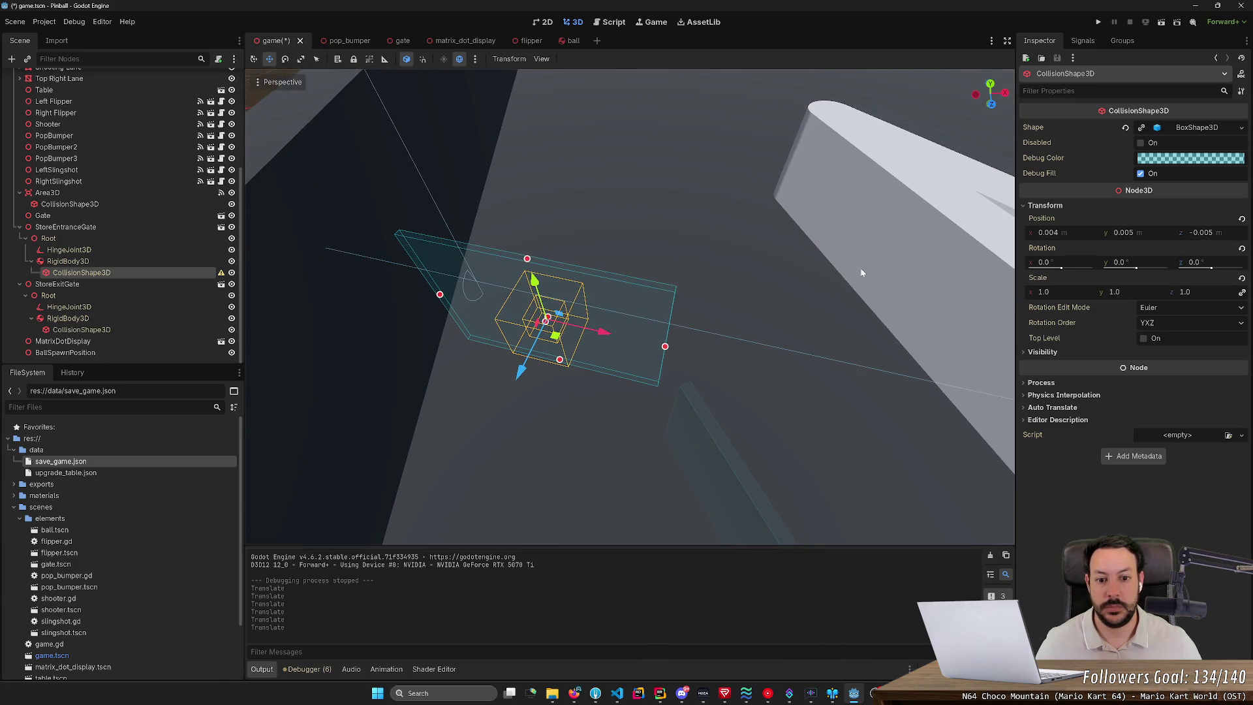
{"action": "left_click", "coordinate": [1099, 22]}
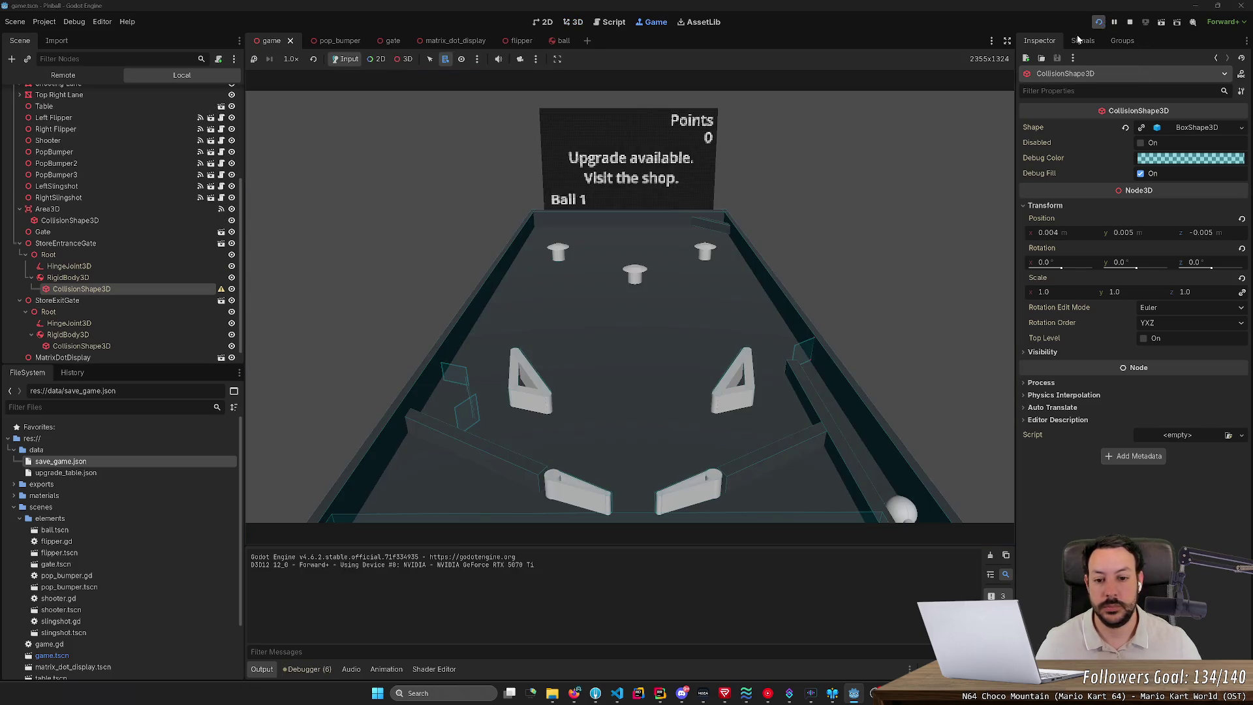
Launch balls and drop several more into the right lane to watch them pass the gate
{"action": "key", "text": "space"}
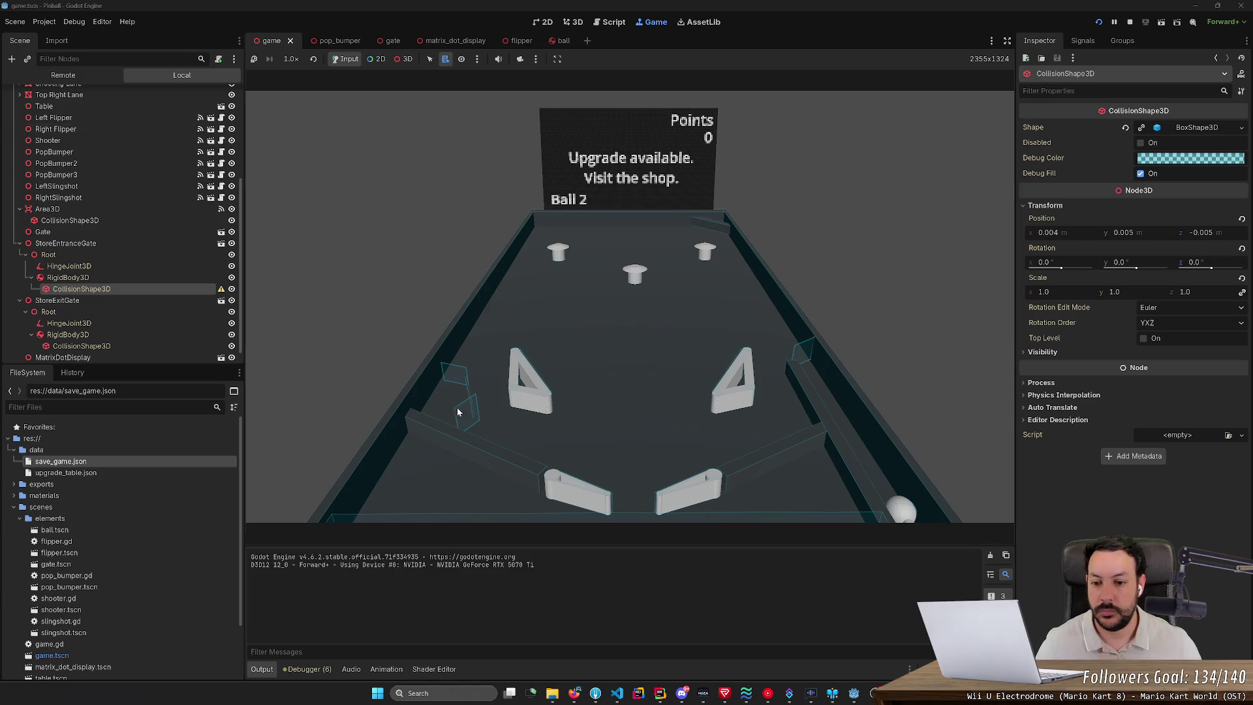
{"action": "key", "text": "space"}
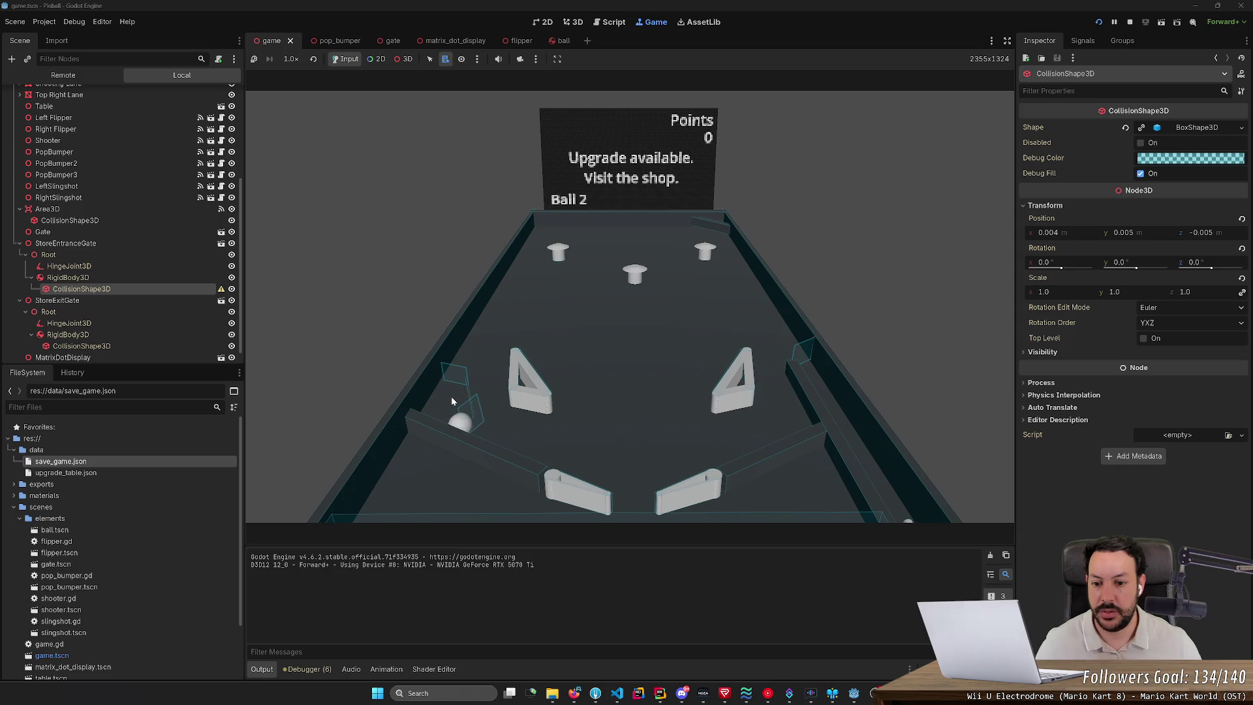
{"action": "left_click", "coordinate": [785, 328]}
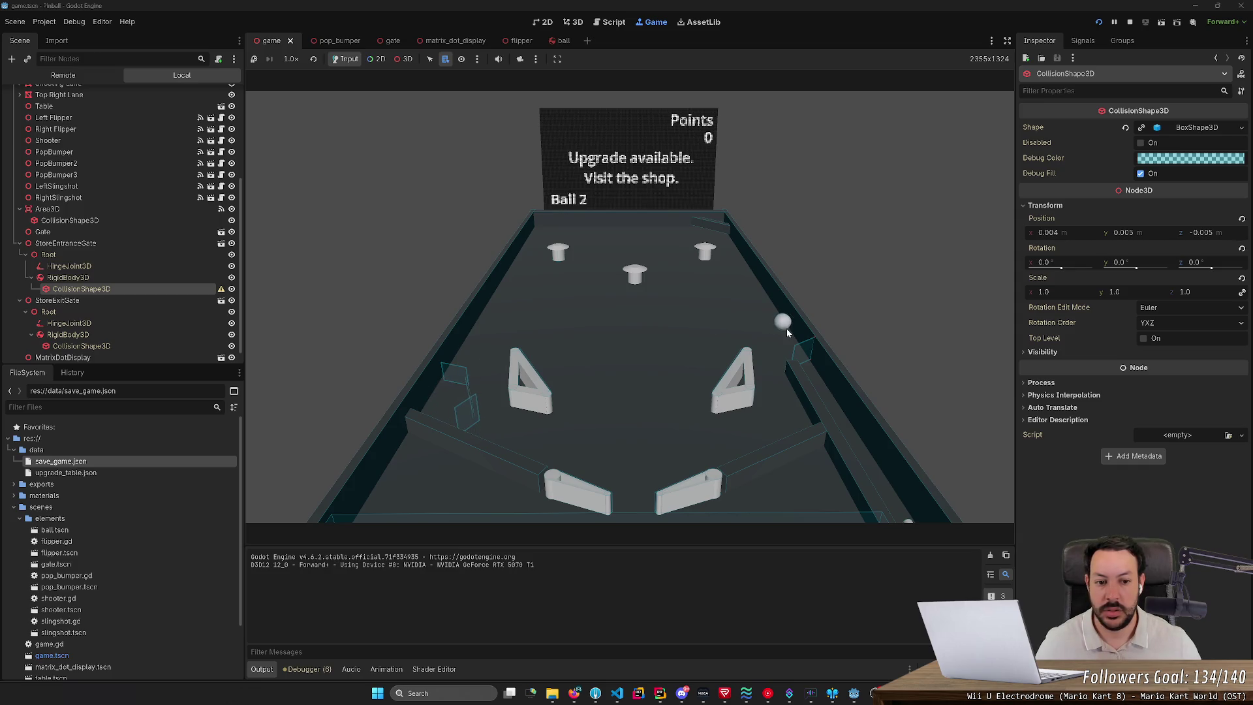
{"action": "left_click", "coordinate": [800, 346]}
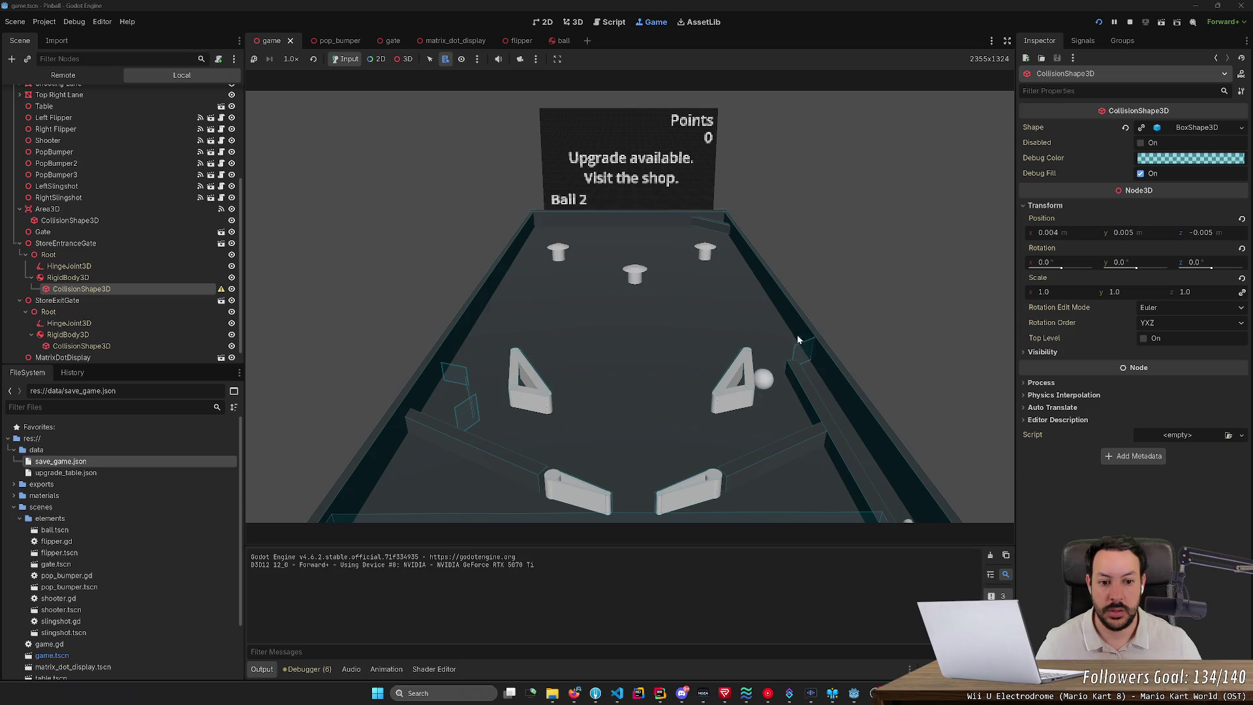
{"action": "left_click", "coordinate": [821, 377]}
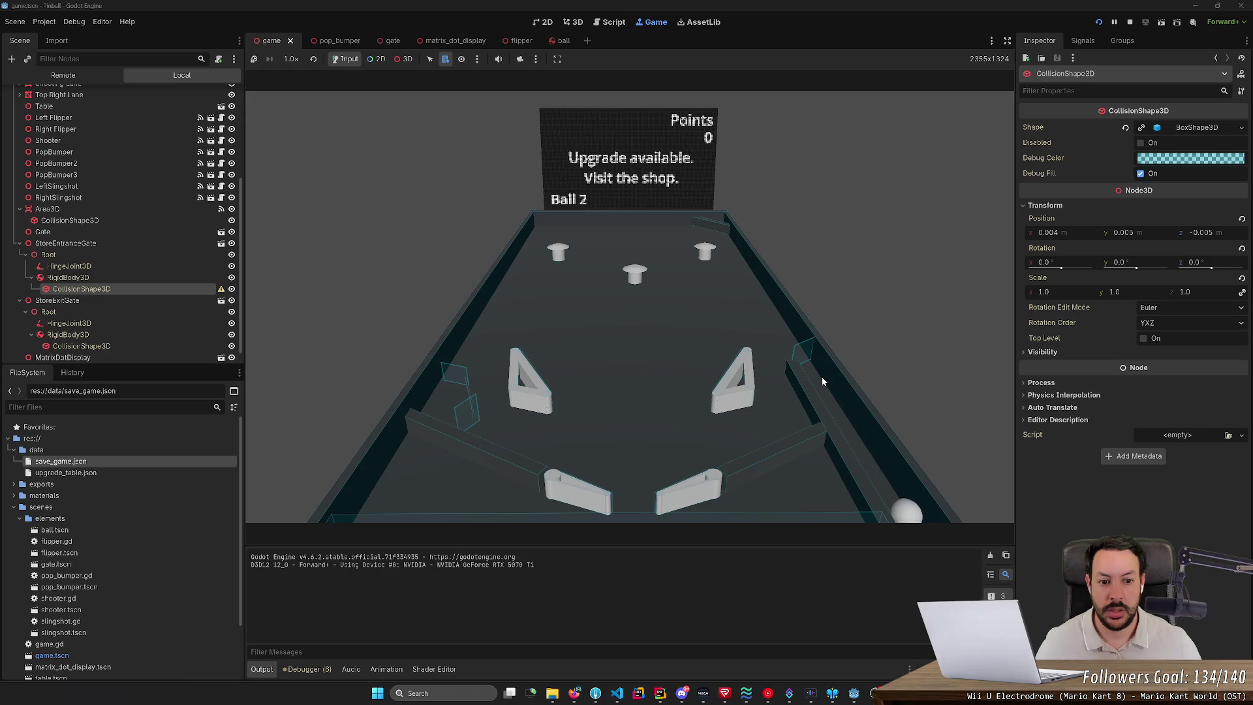
{"action": "left_click", "coordinate": [821, 377]}
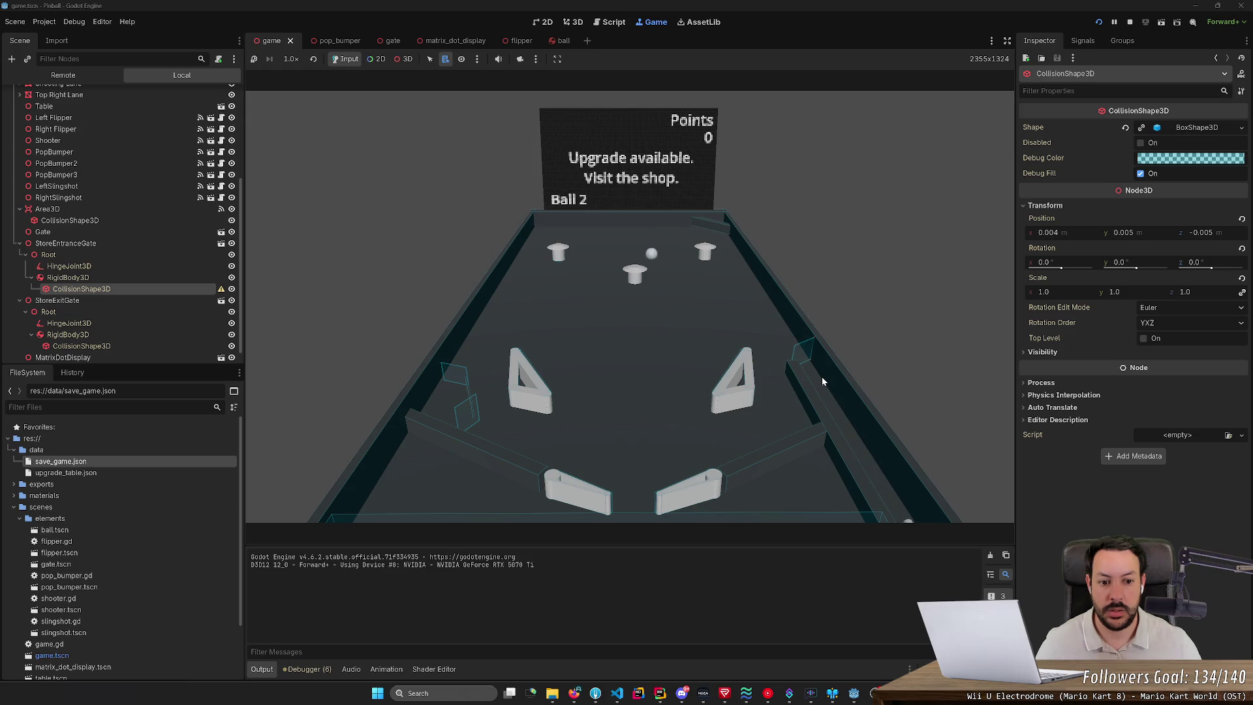
{"action": "left_click", "coordinate": [821, 377]}
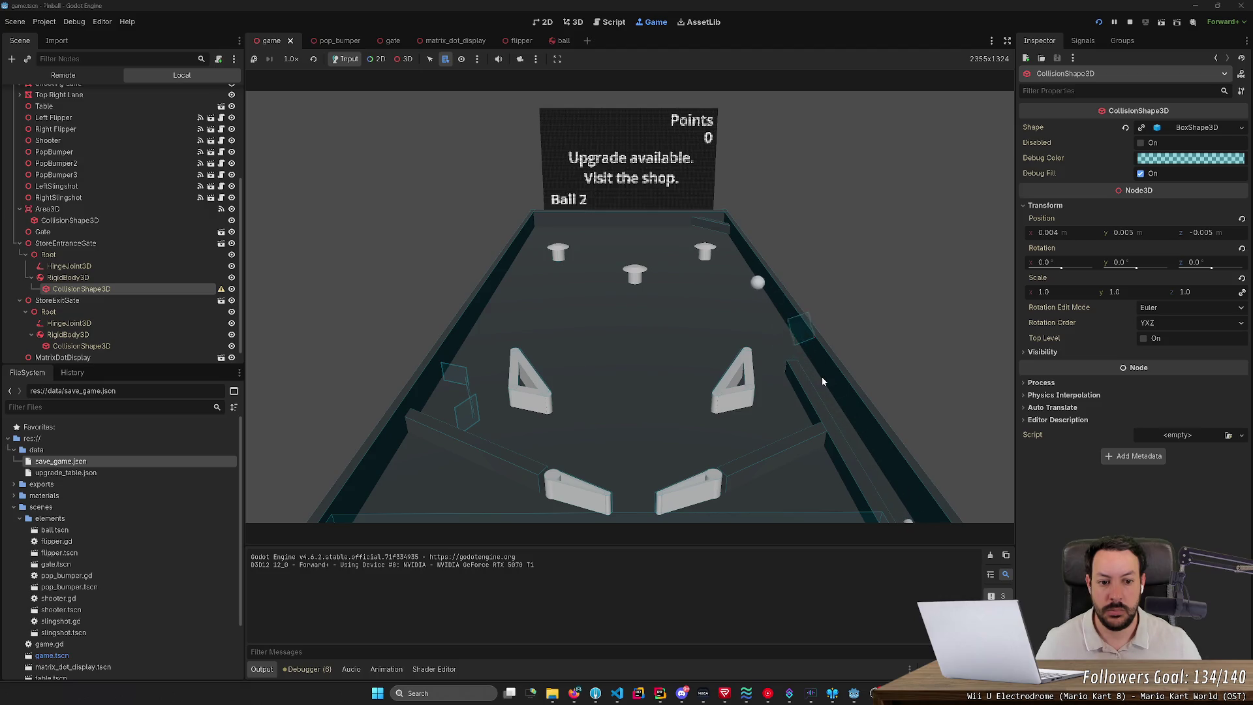
{"action": "left_click", "coordinate": [821, 378]}
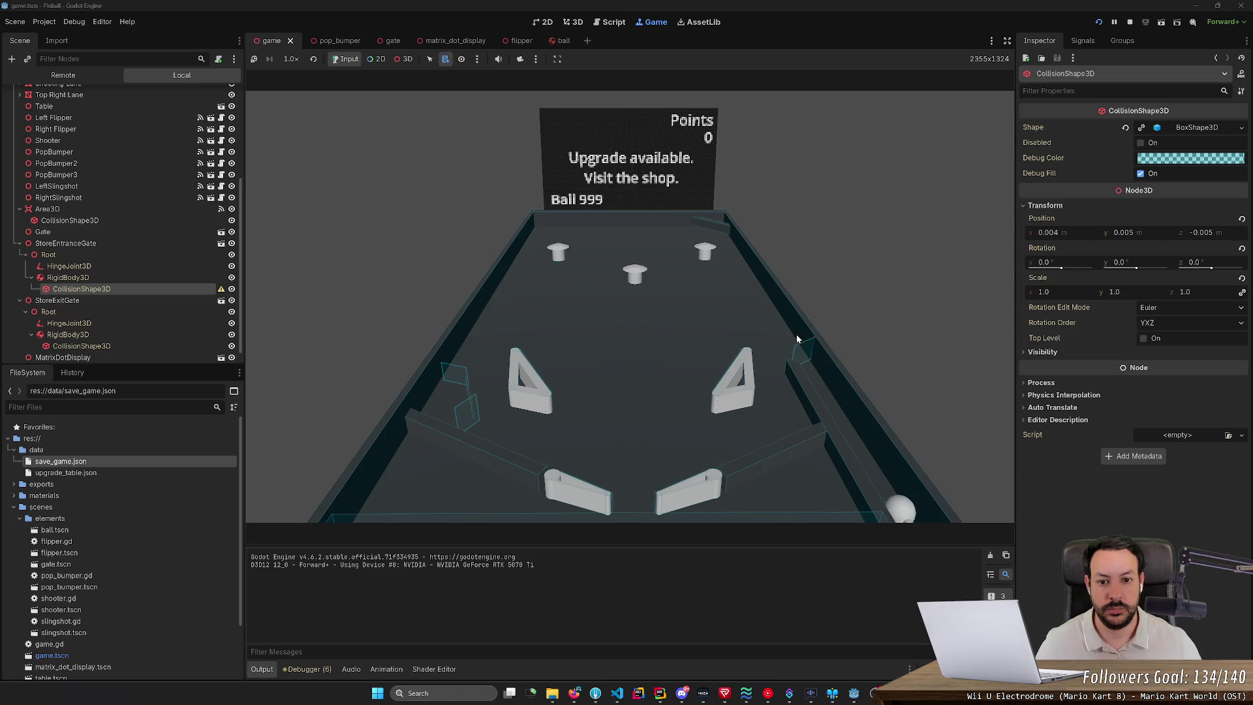
{"action": "key", "text": "space"}
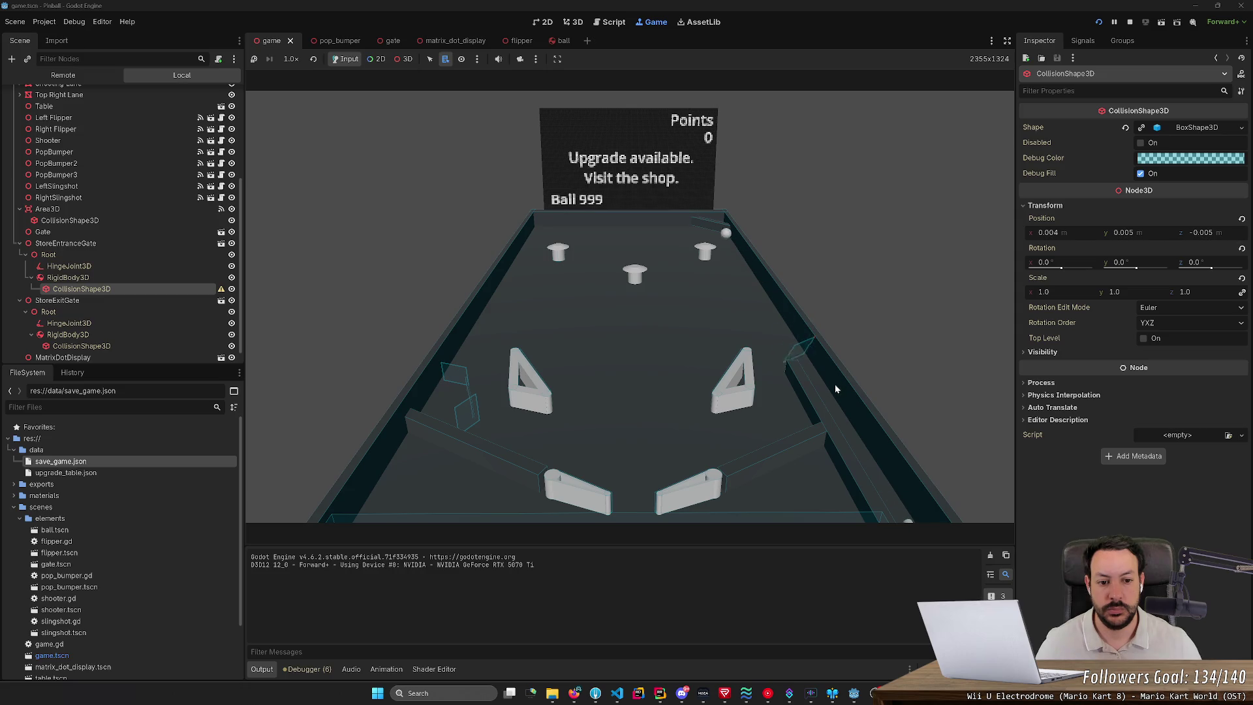
Respawn the ball repeatedly beside the left wall gate to watch how it reacts
{"action": "left_click", "coordinate": [464, 345]}
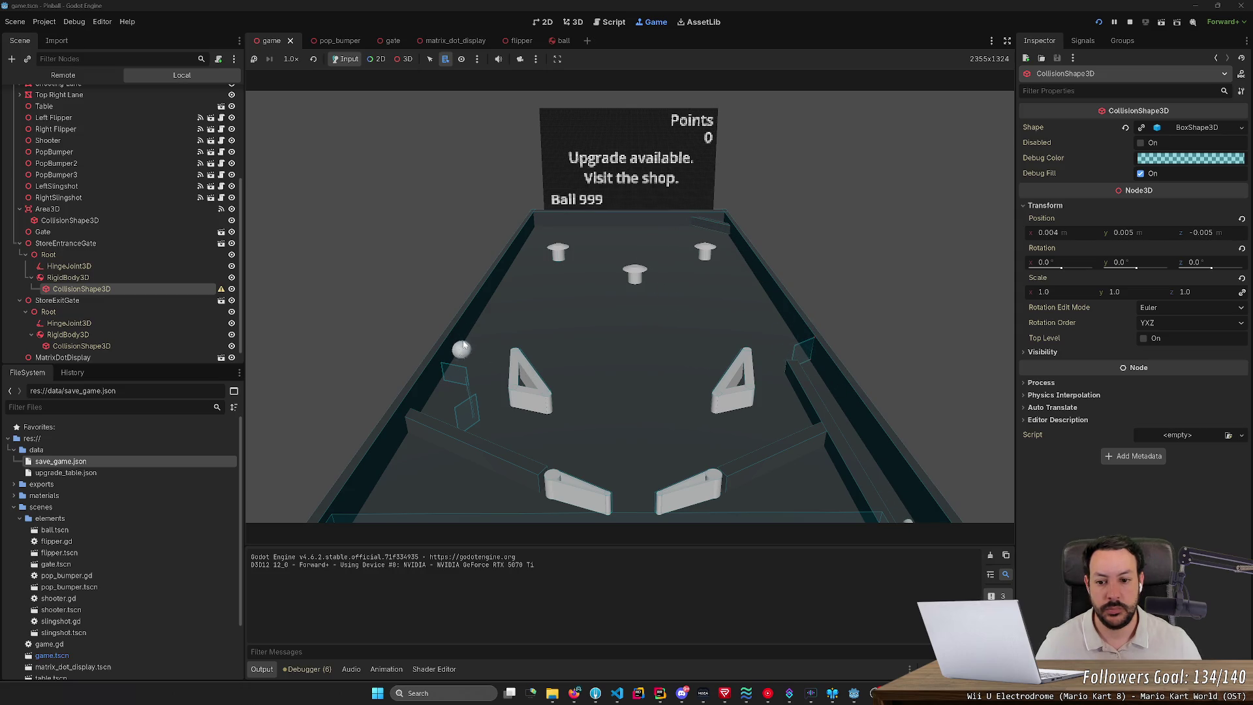
{"action": "left_click", "coordinate": [471, 346]}
{"action": "left_click", "coordinate": [471, 345]}
{"action": "left_click", "coordinate": [471, 346]}
{"action": "left_click", "coordinate": [470, 347]}
{"action": "left_click", "coordinate": [470, 347]}
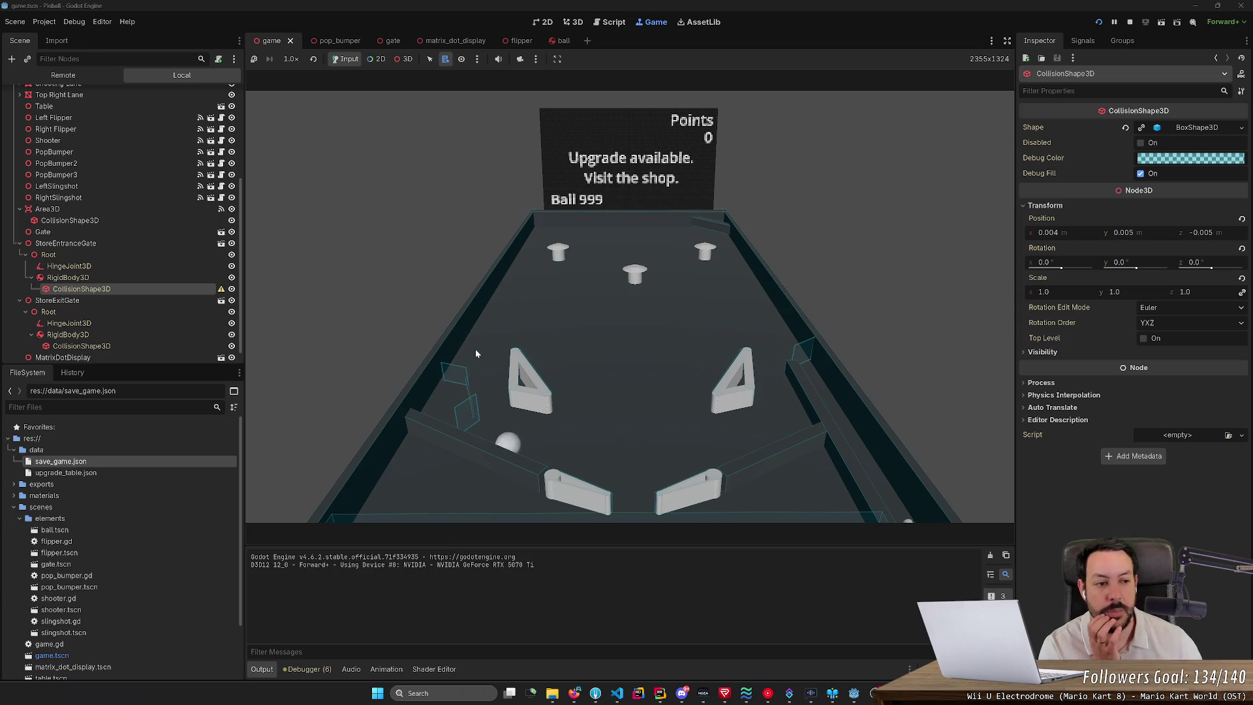
{"action": "left_click", "coordinate": [455, 354]}
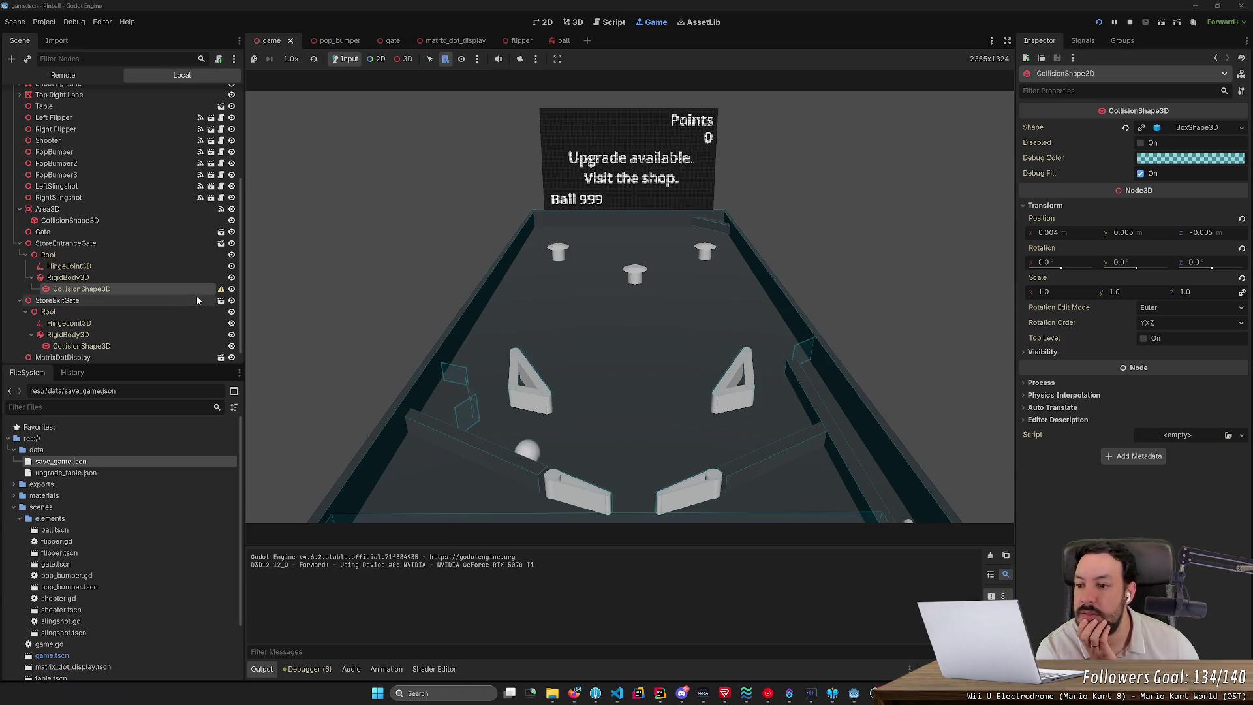
Select StoreEntranceGate's RigidBody3D Mass field, test-drop a ball, and stop the game
{"action": "left_click", "coordinate": [111, 278]}
{"action": "left_click", "coordinate": [1184, 134]}
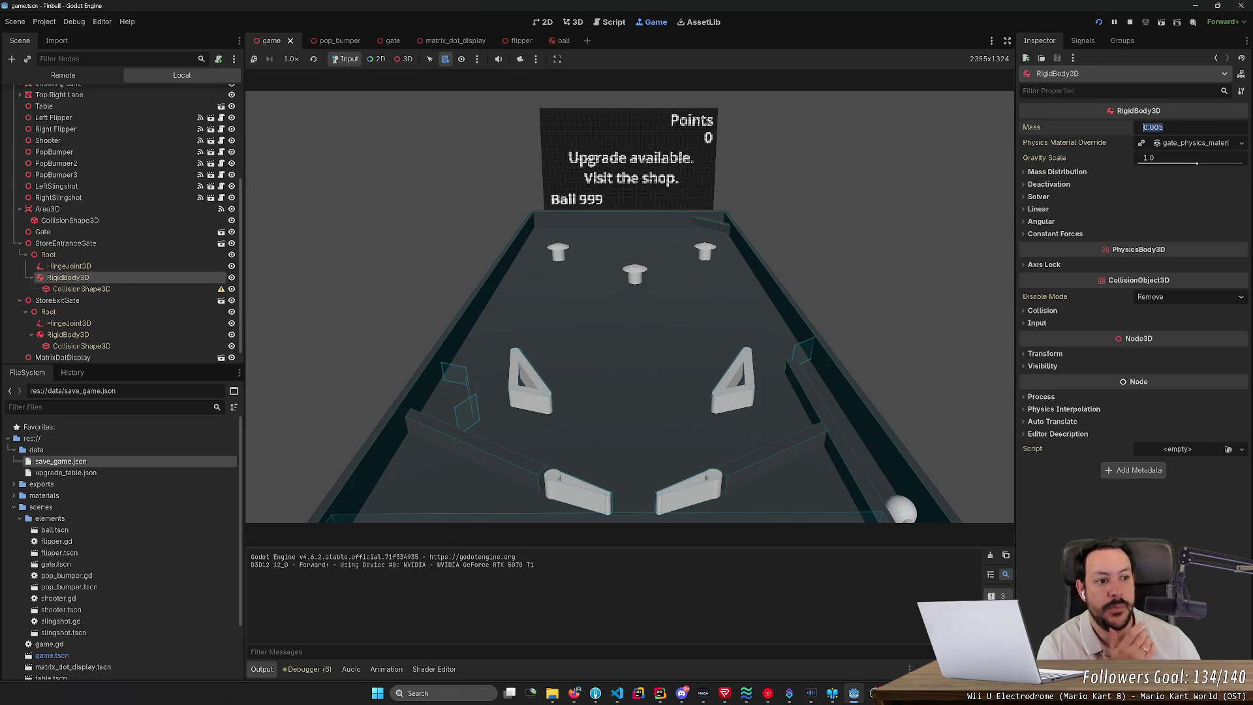
{"action": "left_click", "coordinate": [468, 308]}
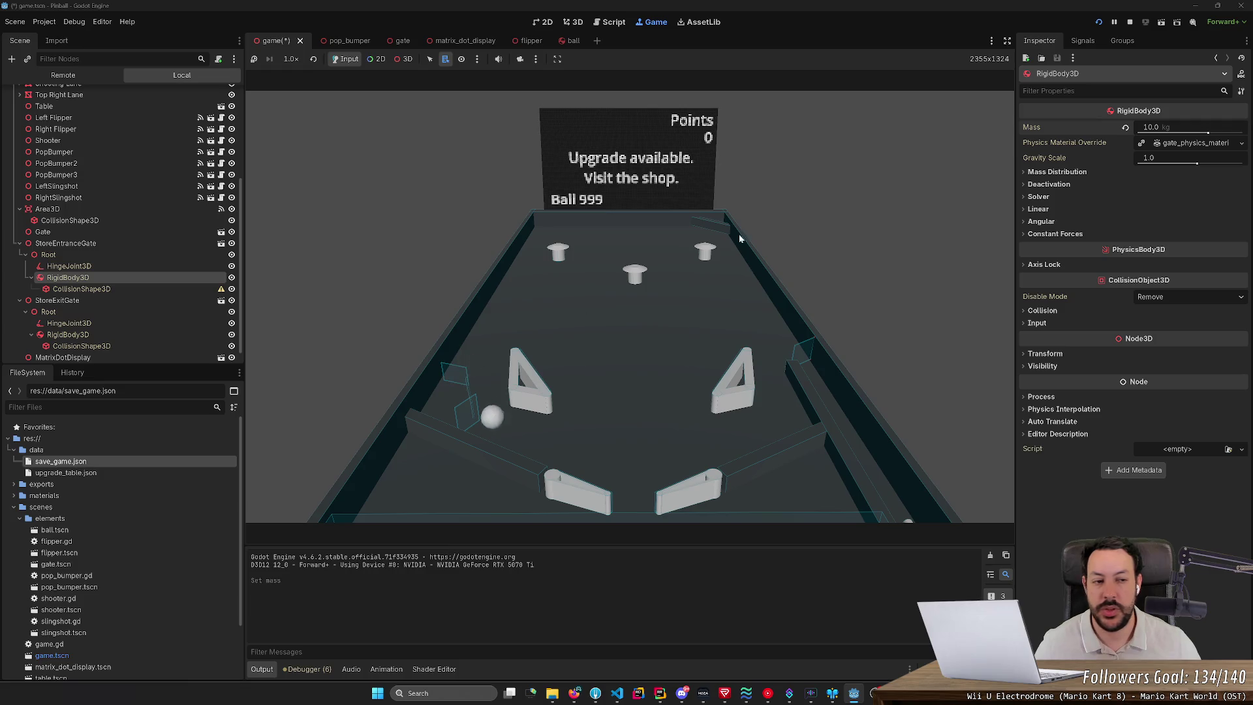
{"action": "left_click", "coordinate": [1129, 23]}
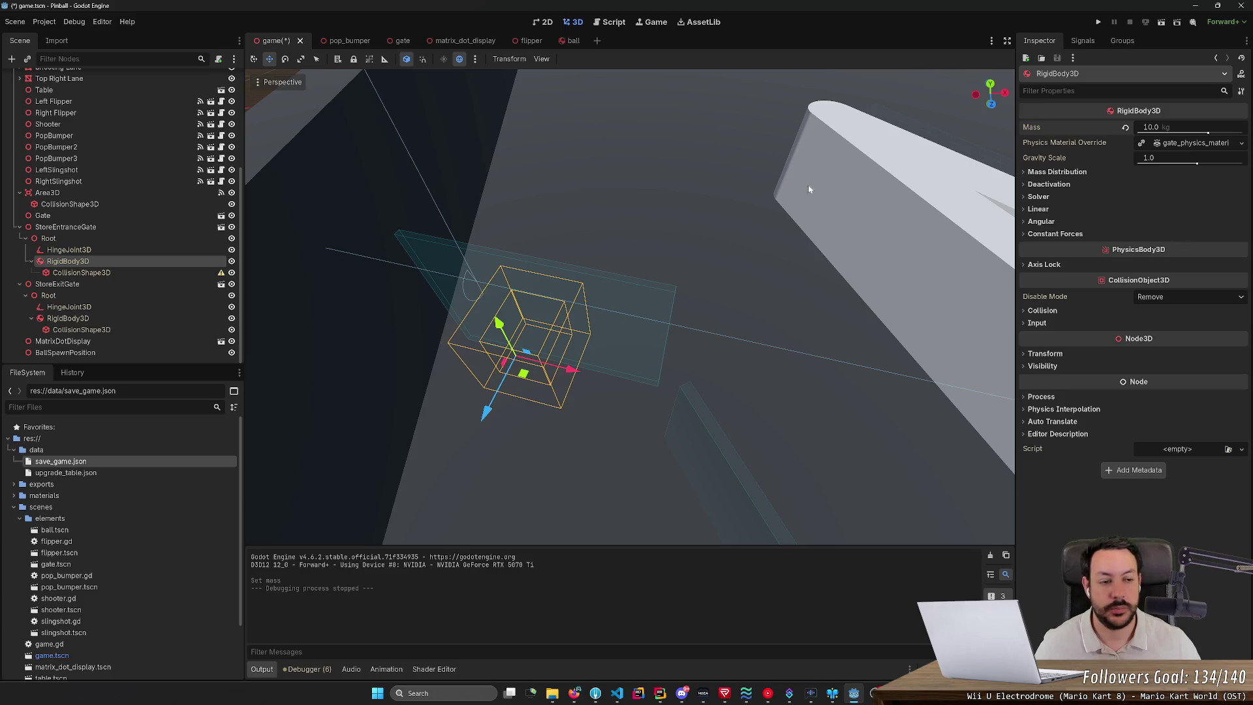
Set the gate body's Mass to 0.1 kg and test it with balls near both gates
{"action": "left_click", "coordinate": [1176, 129]}
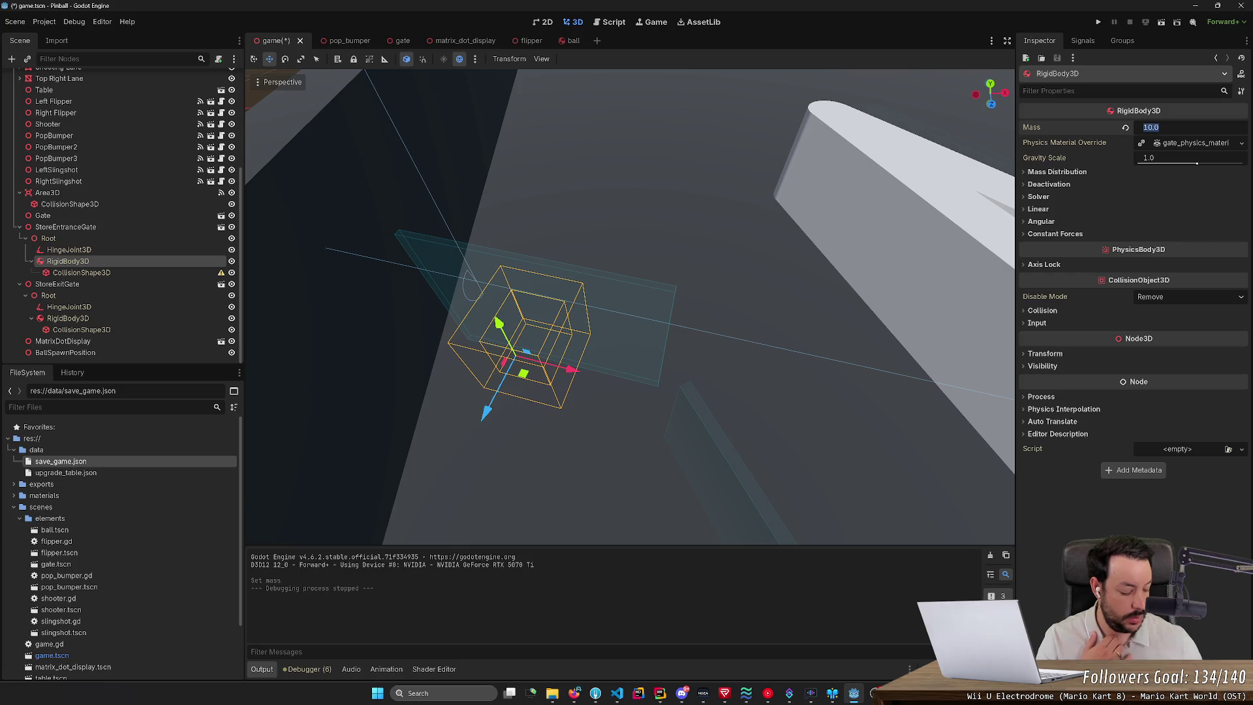
{"action": "key", "text": "Return"}
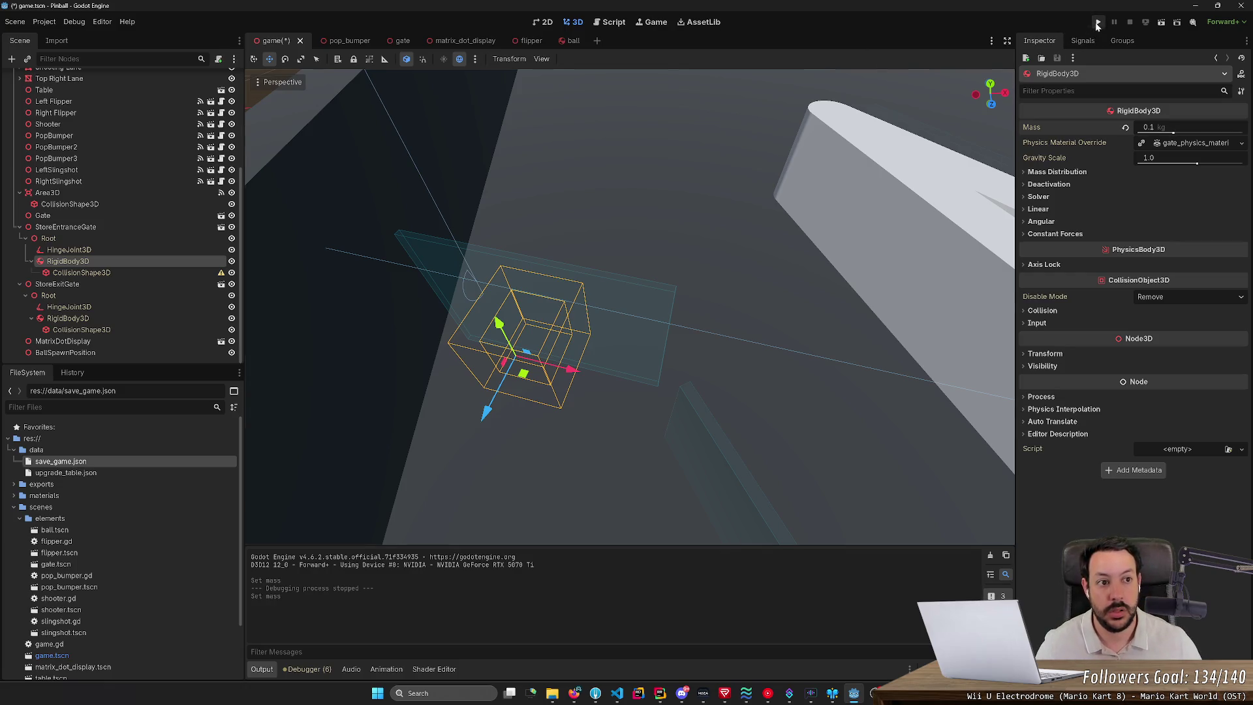
{"action": "left_click", "coordinate": [1098, 21]}
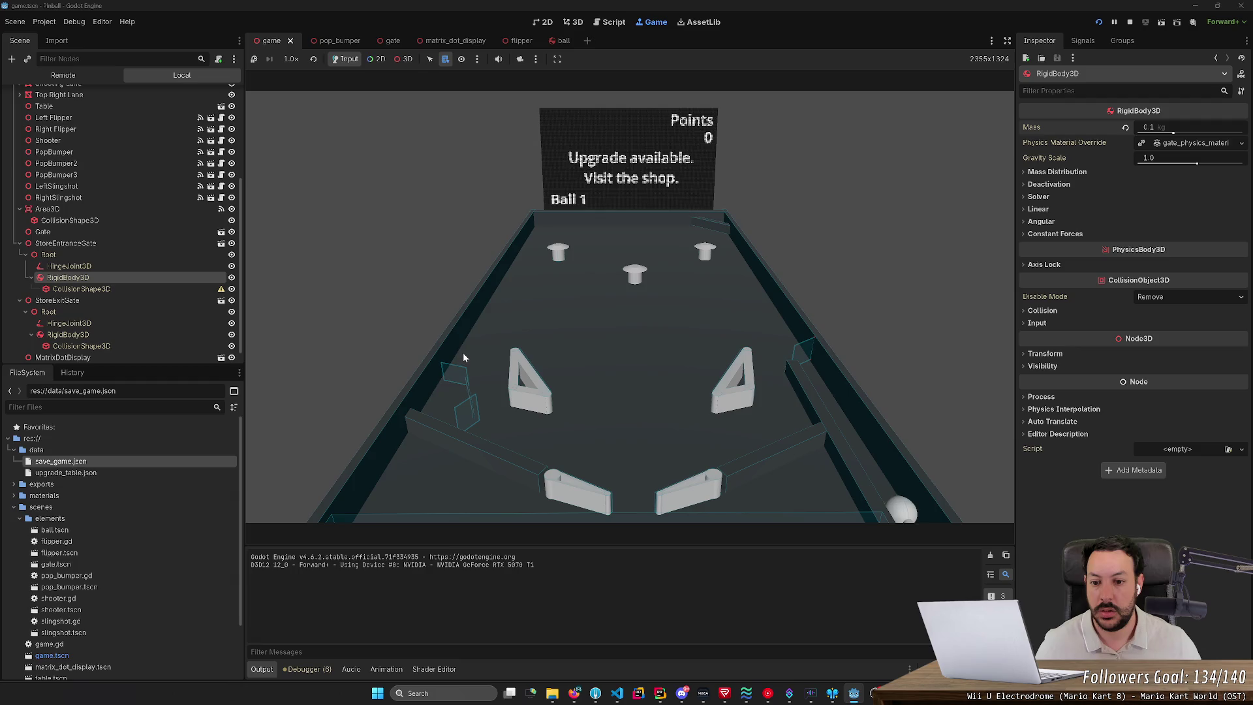
{"action": "left_click", "coordinate": [464, 357]}
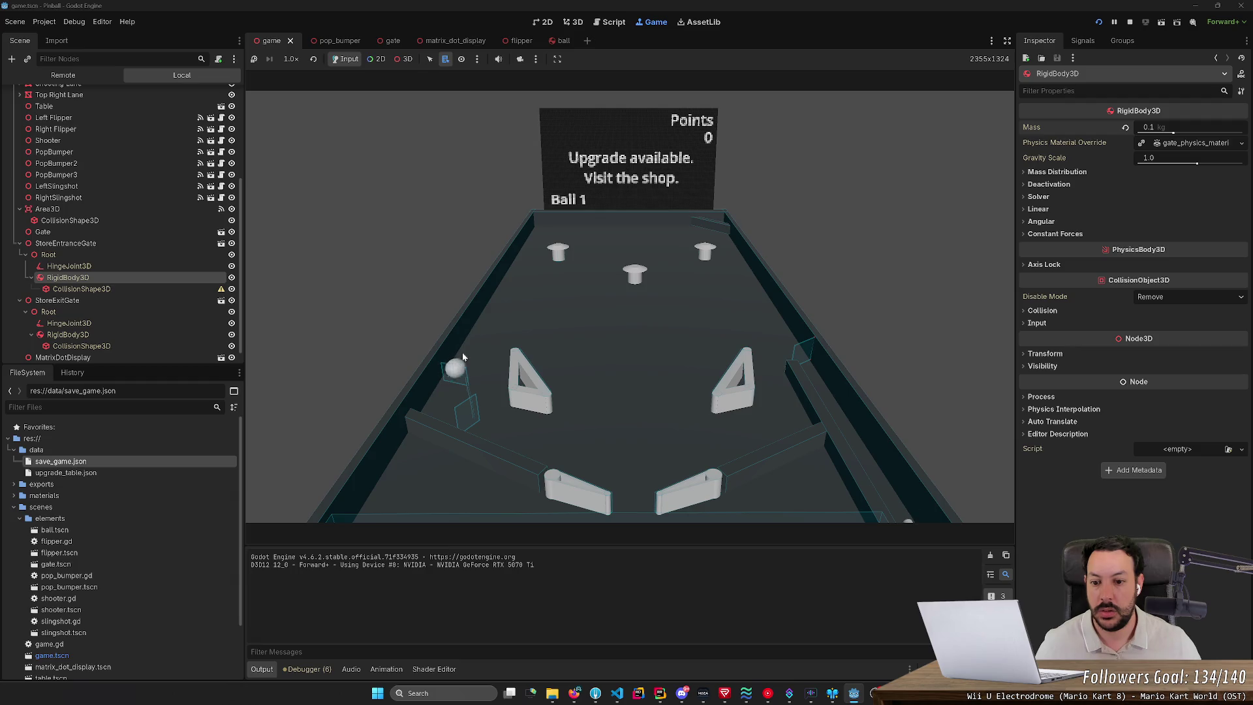
{"action": "left_click", "coordinate": [783, 332]}
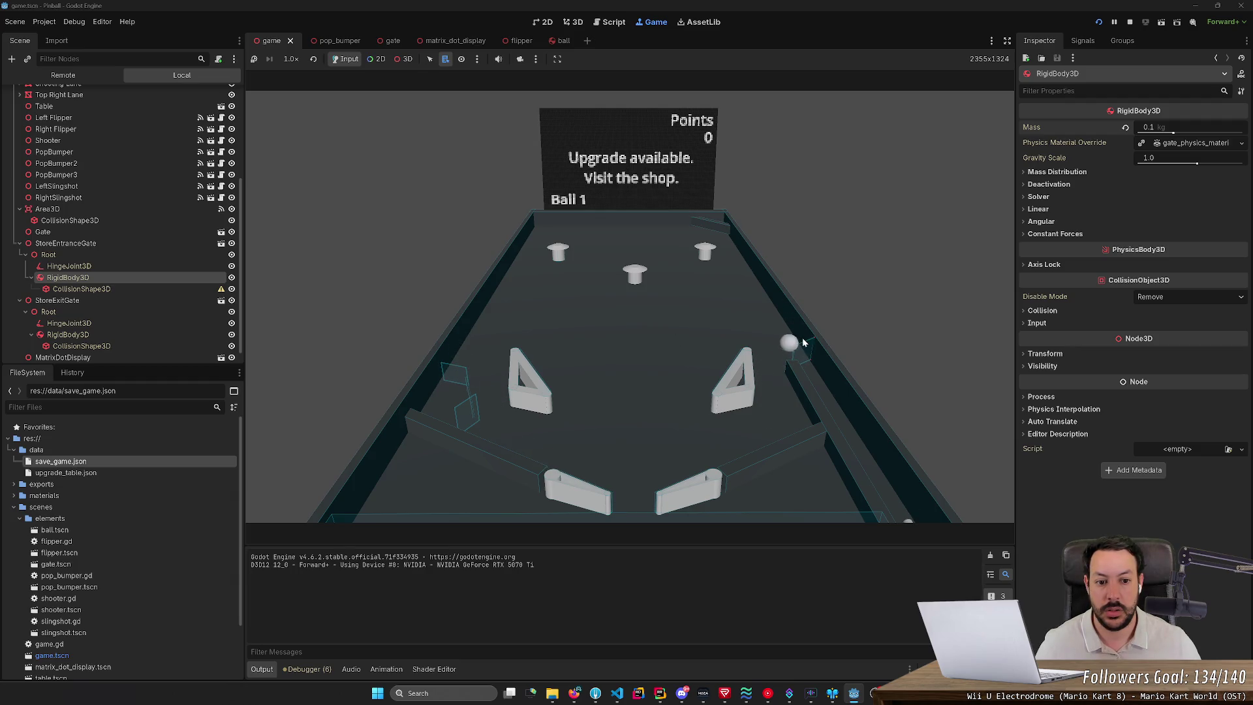
{"action": "left_click", "coordinate": [1131, 24]}
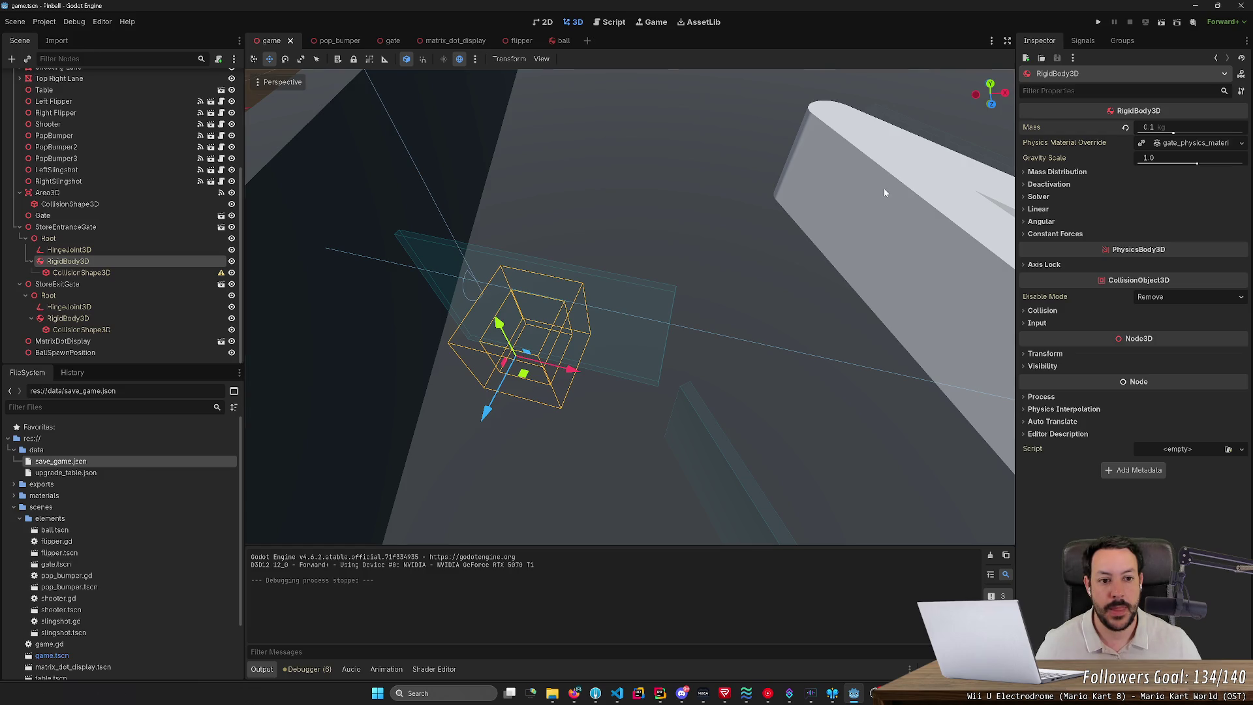
Select the Gate node in the Scene dock
{"action": "scroll", "coordinate": [883, 188], "scroll_direction": "up", "scroll_amount": 5}
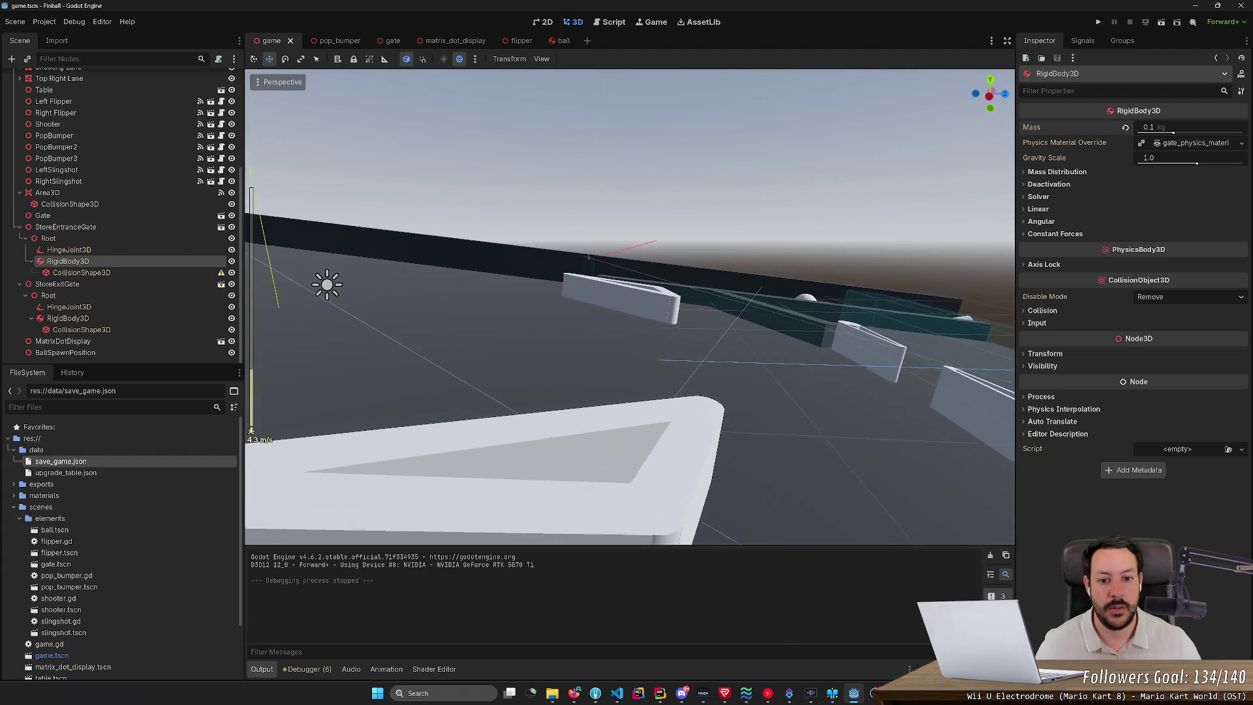
{"action": "scroll", "coordinate": [859, 194], "scroll_direction": "up", "scroll_amount": 8}
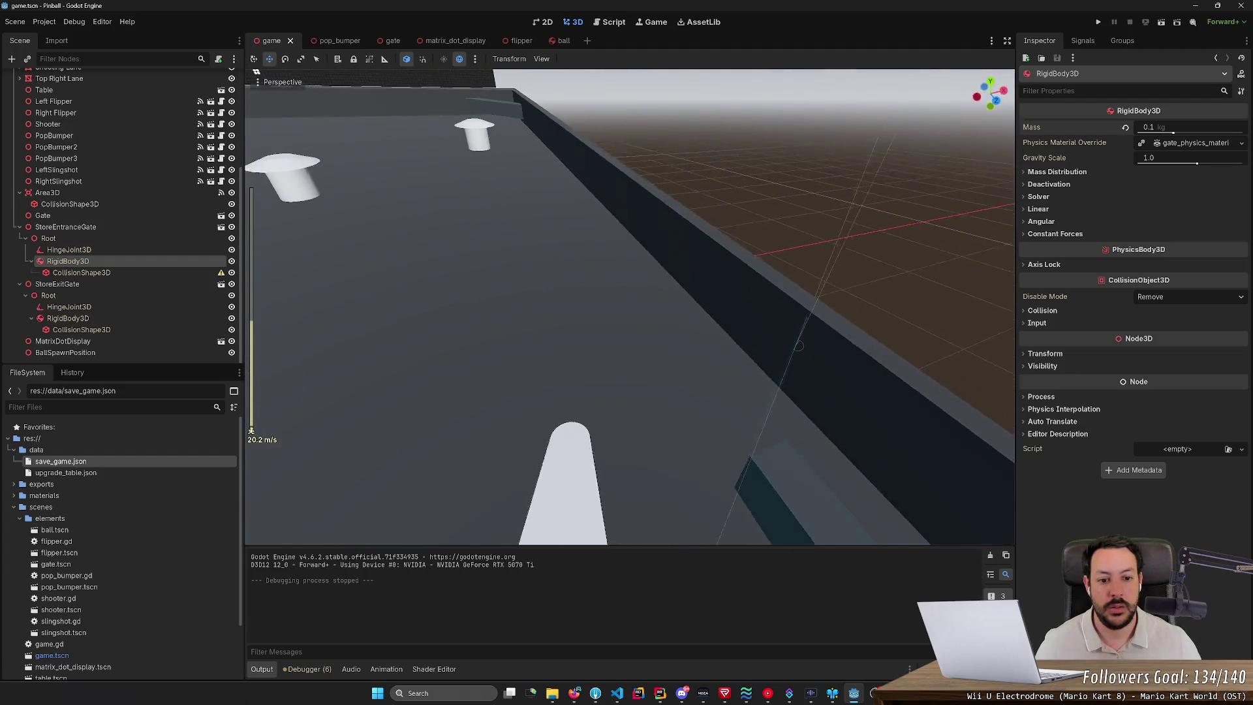
{"action": "left_click", "coordinate": [144, 215]}
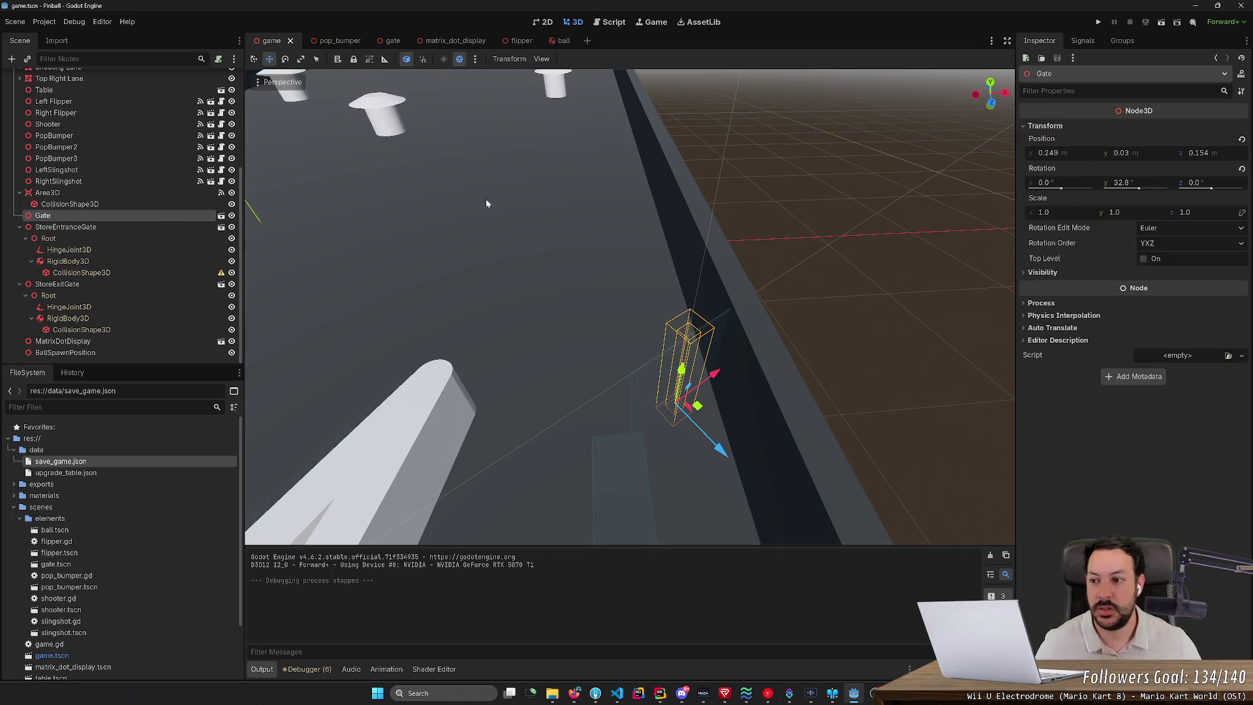
Enable Editable Children on Gate and set its RigidBody3D Mass to 0.01 kg
{"action": "right_click", "coordinate": [188, 215]}
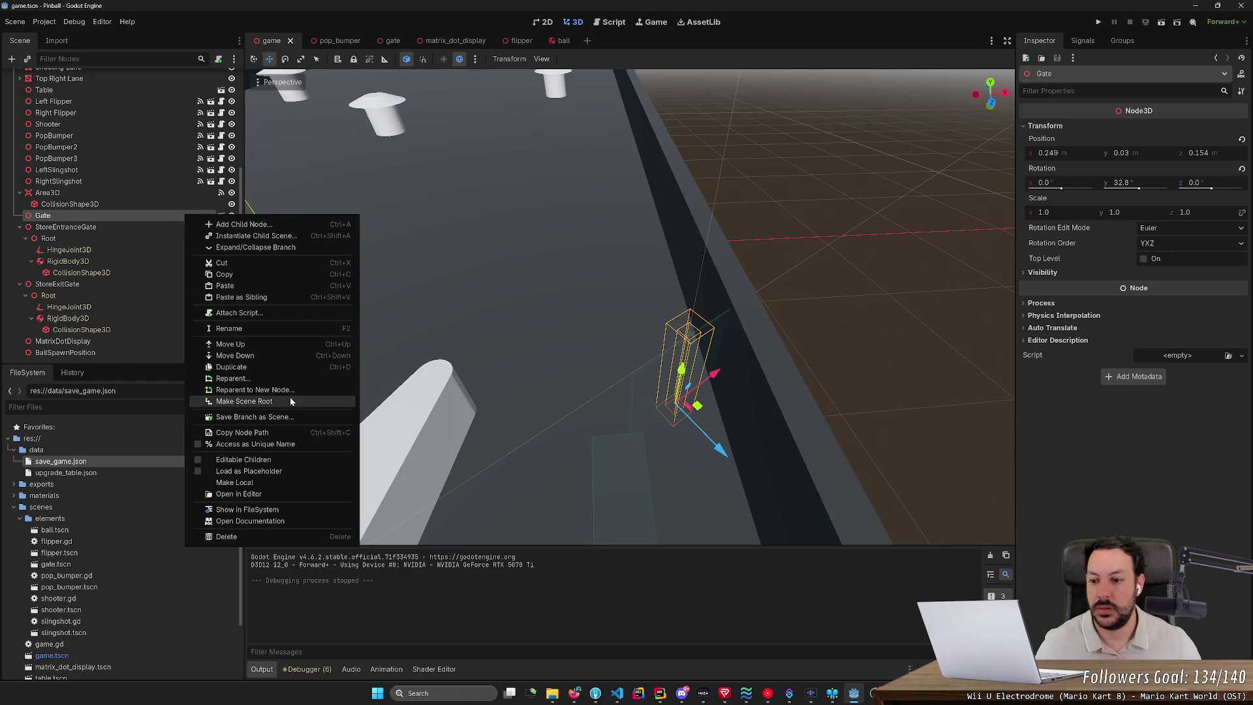
{"action": "left_click", "coordinate": [288, 454]}
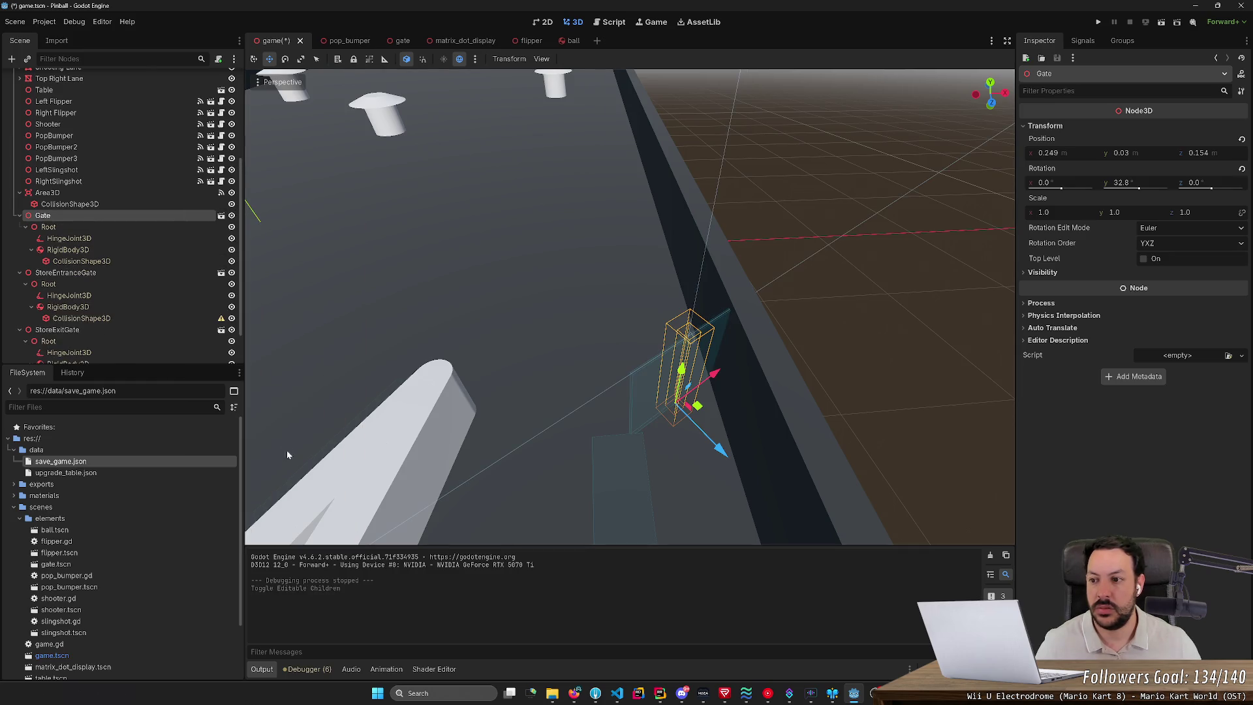
{"action": "left_click", "coordinate": [138, 249]}
{"action": "left_click", "coordinate": [1152, 127]}
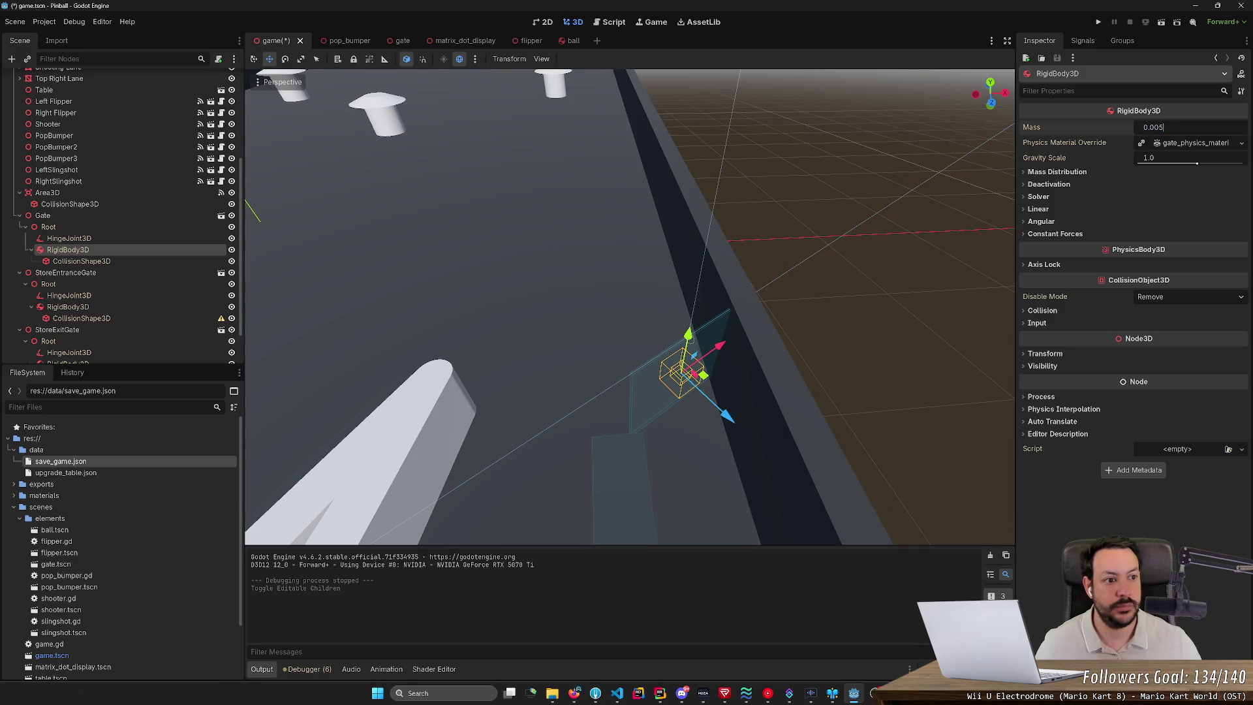
{"action": "key", "text": "Return"}
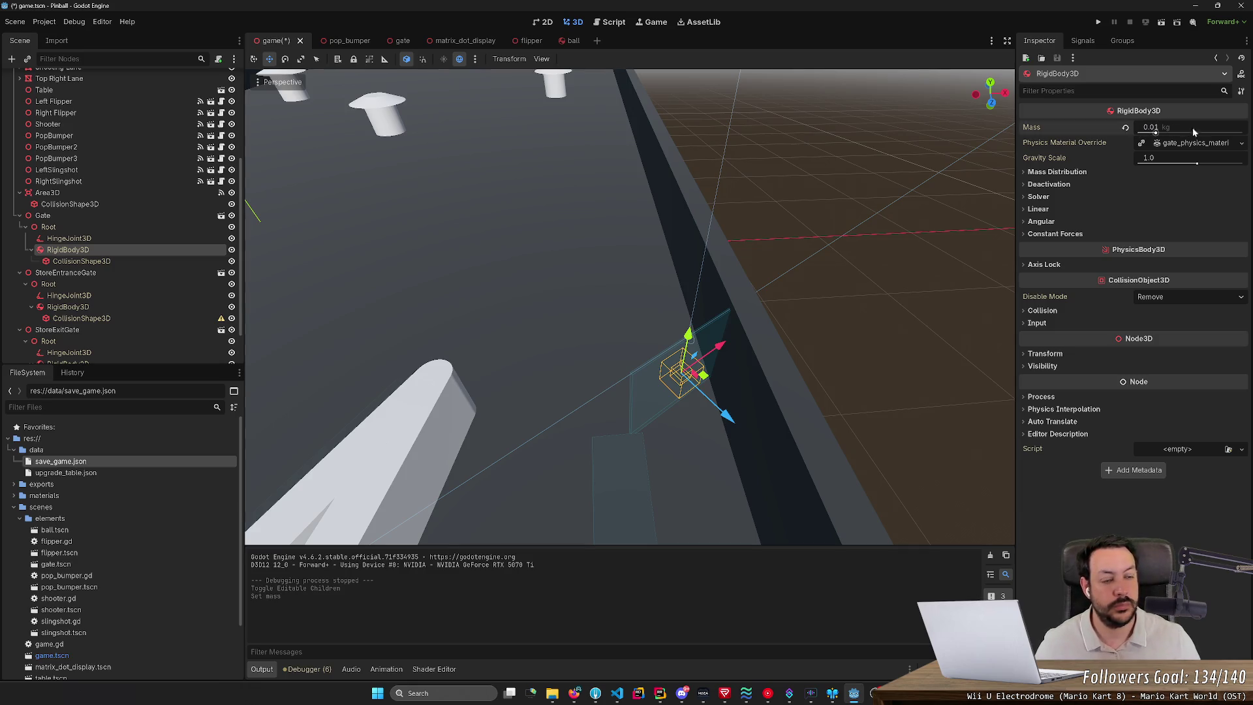
Play-test the 0.01 kg gate by launching a ball and flicking the right flipper
{"action": "left_click", "coordinate": [1098, 22]}
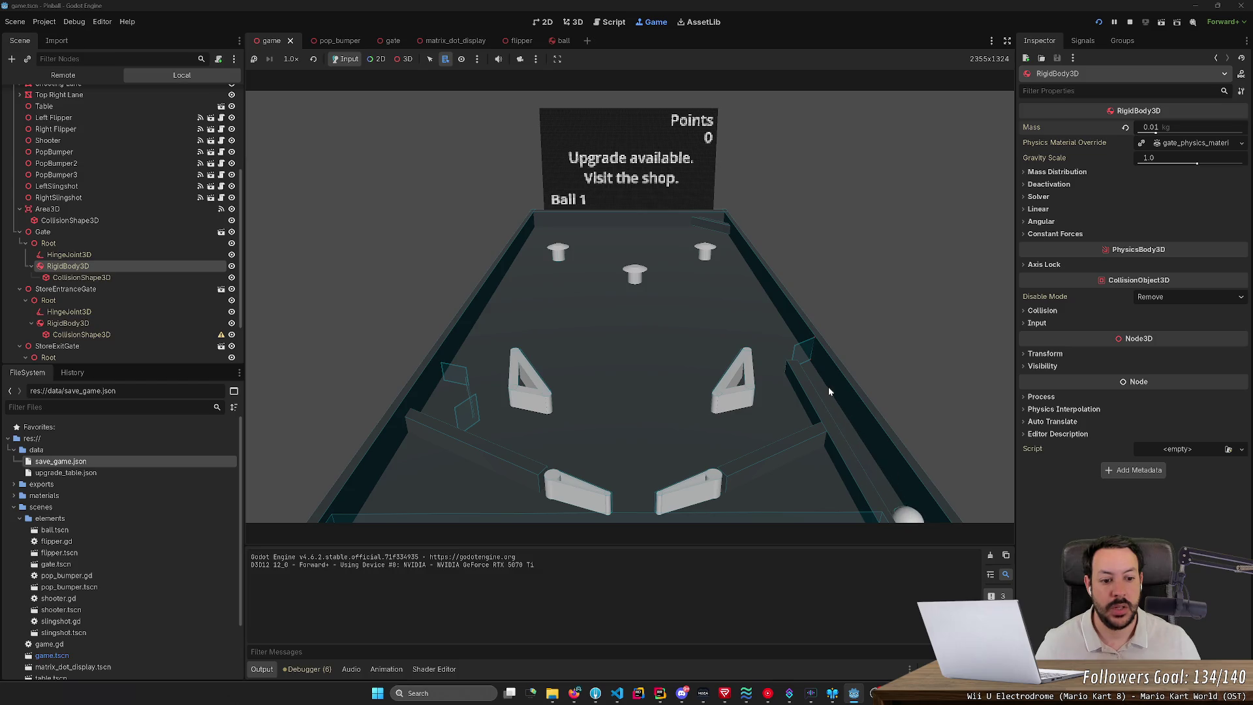
{"action": "key", "text": "space"}
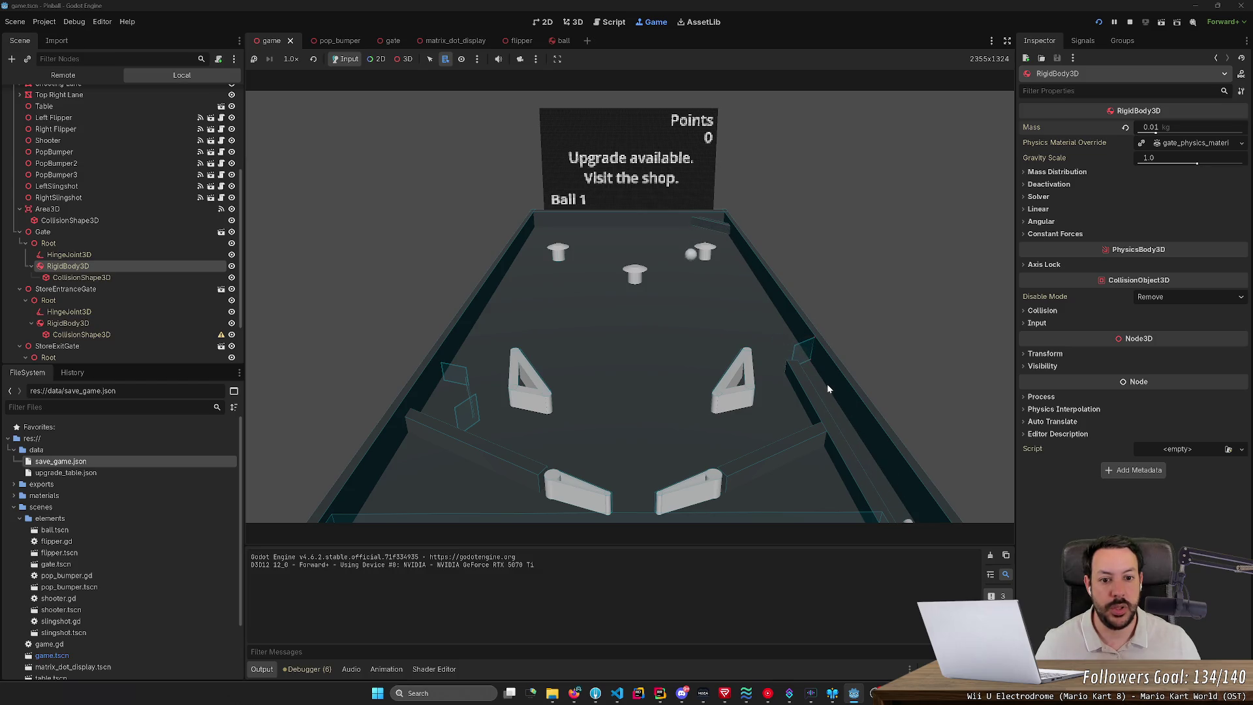
{"action": "key", "text": "Right"}
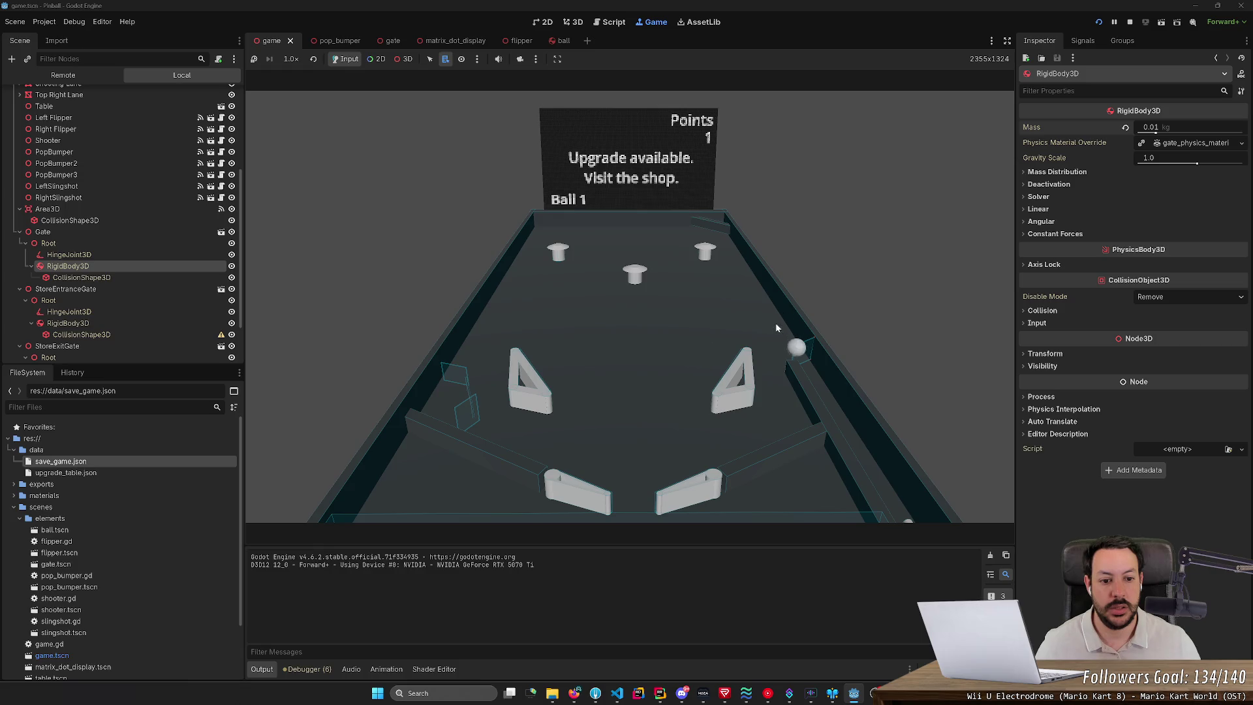
{"action": "left_click", "coordinate": [1130, 22]}
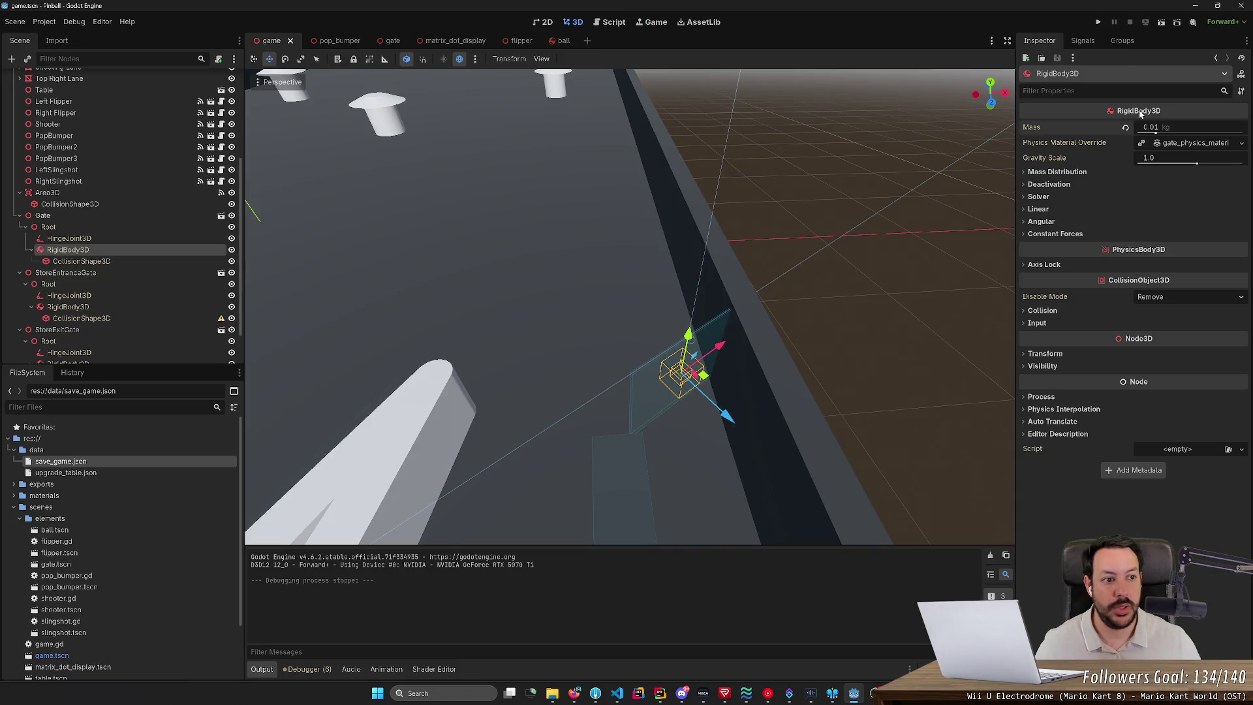
Change the Gate mass to 0.05 kg, play-test it, then select the Ball node
{"action": "left_click", "coordinate": [1161, 128]}
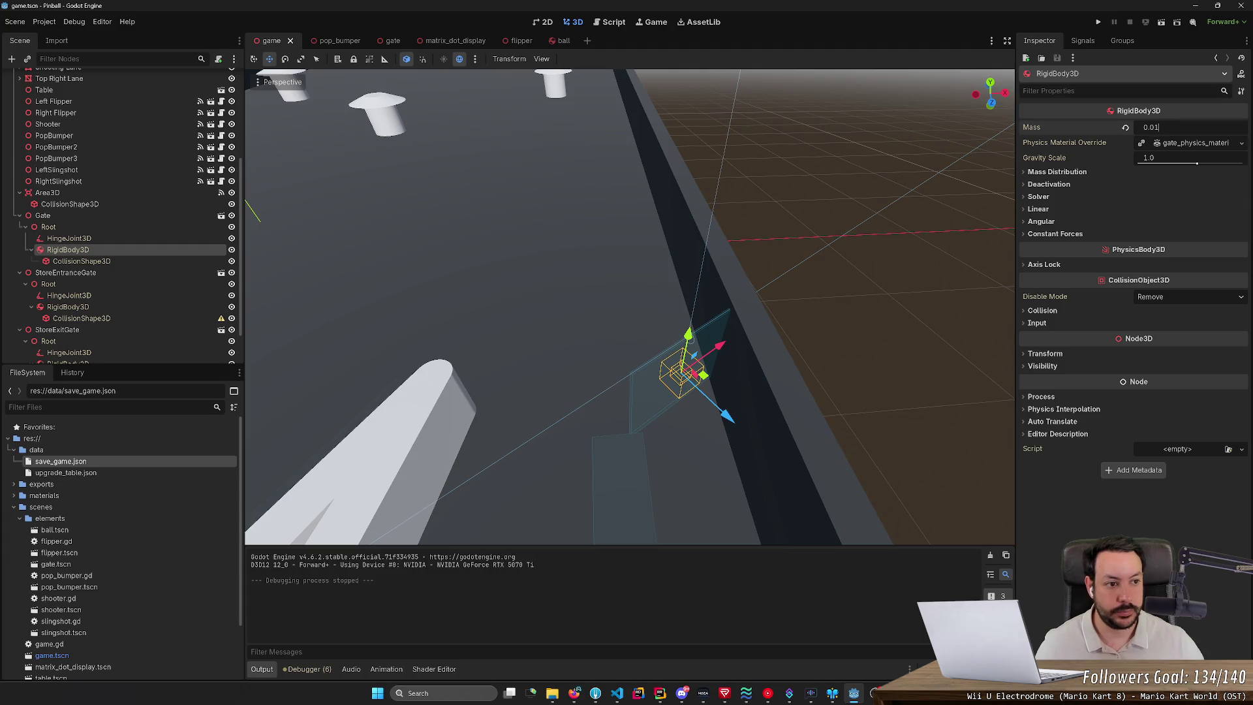
{"action": "type", "text": "5"}
{"action": "key", "text": "Return"}
{"action": "key", "text": "F5"}
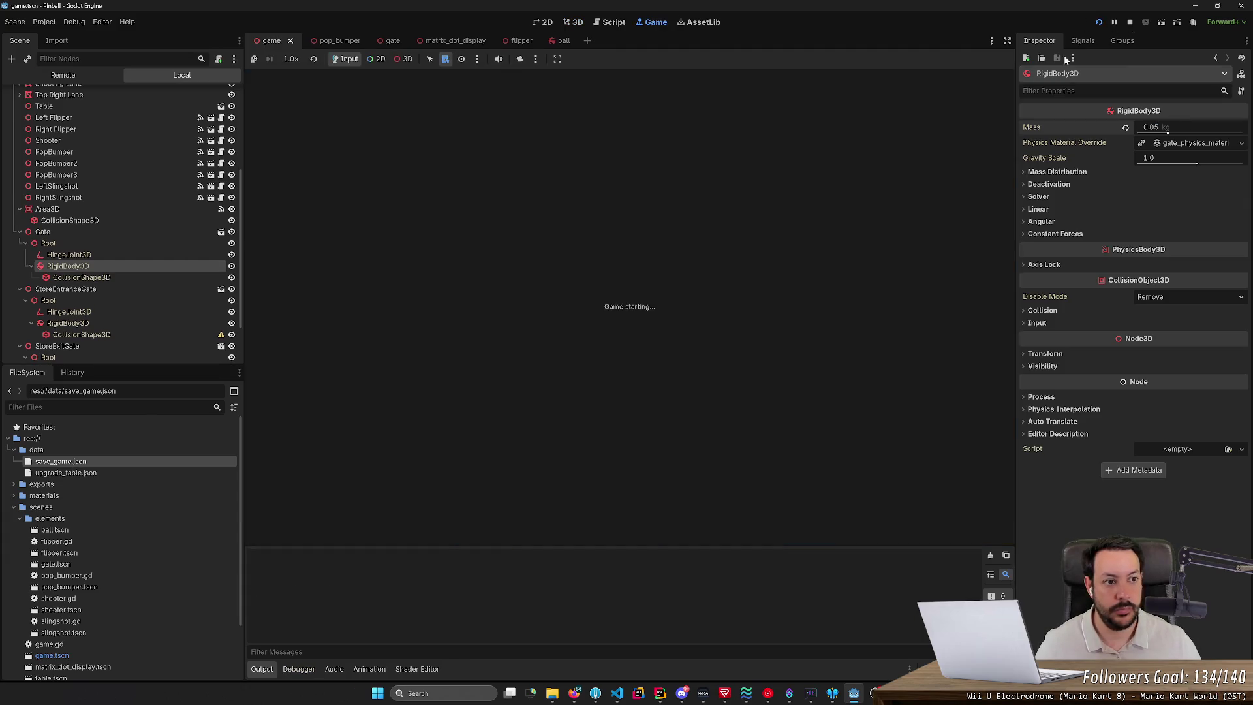
{"action": "key", "text": "space"}
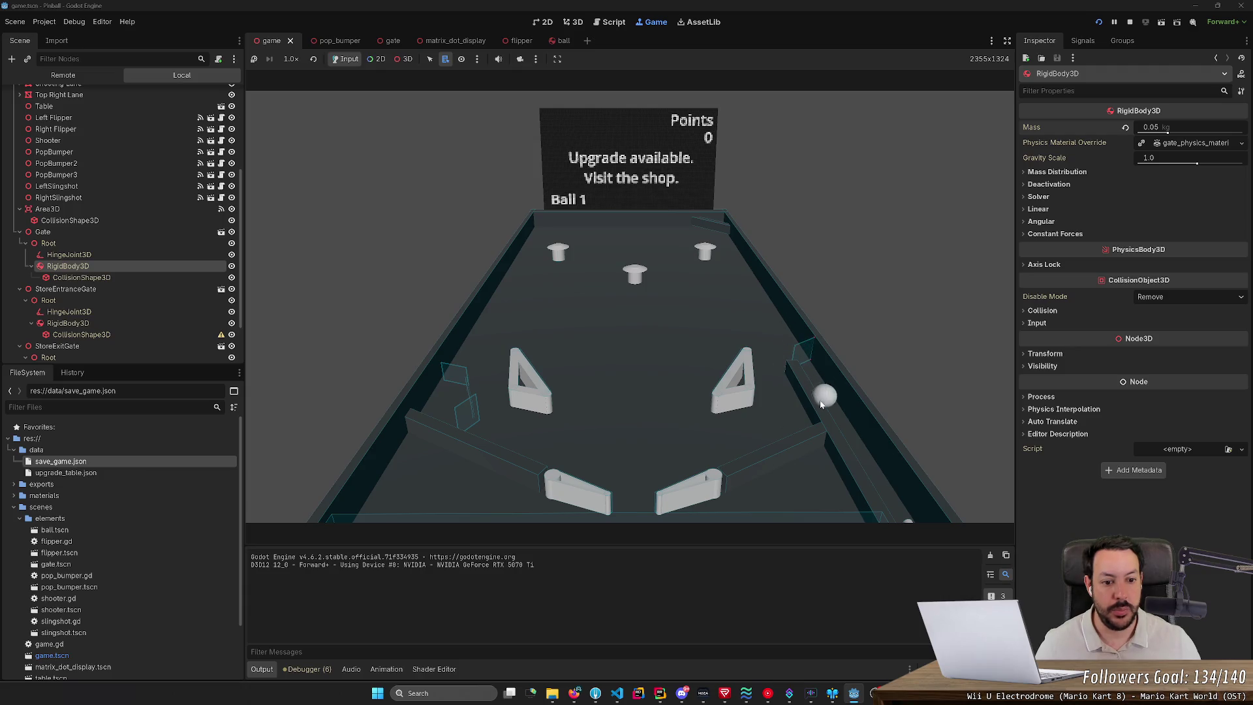
{"action": "key", "text": "space"}
{"action": "key", "text": "space"}
{"action": "key", "text": "space"}
{"action": "left_click", "coordinate": [1130, 24]}
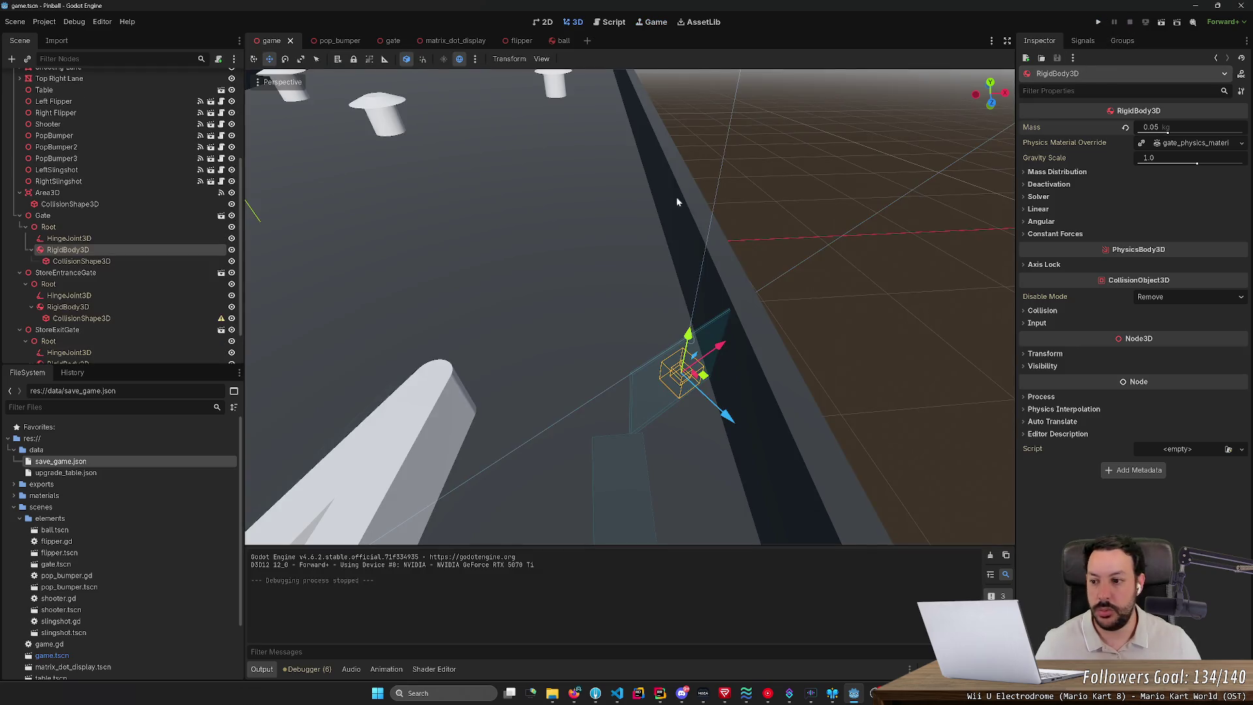
{"action": "scroll", "coordinate": [130, 196], "scroll_direction": "up", "scroll_amount": 5}
{"action": "left_click", "coordinate": [156, 115]}
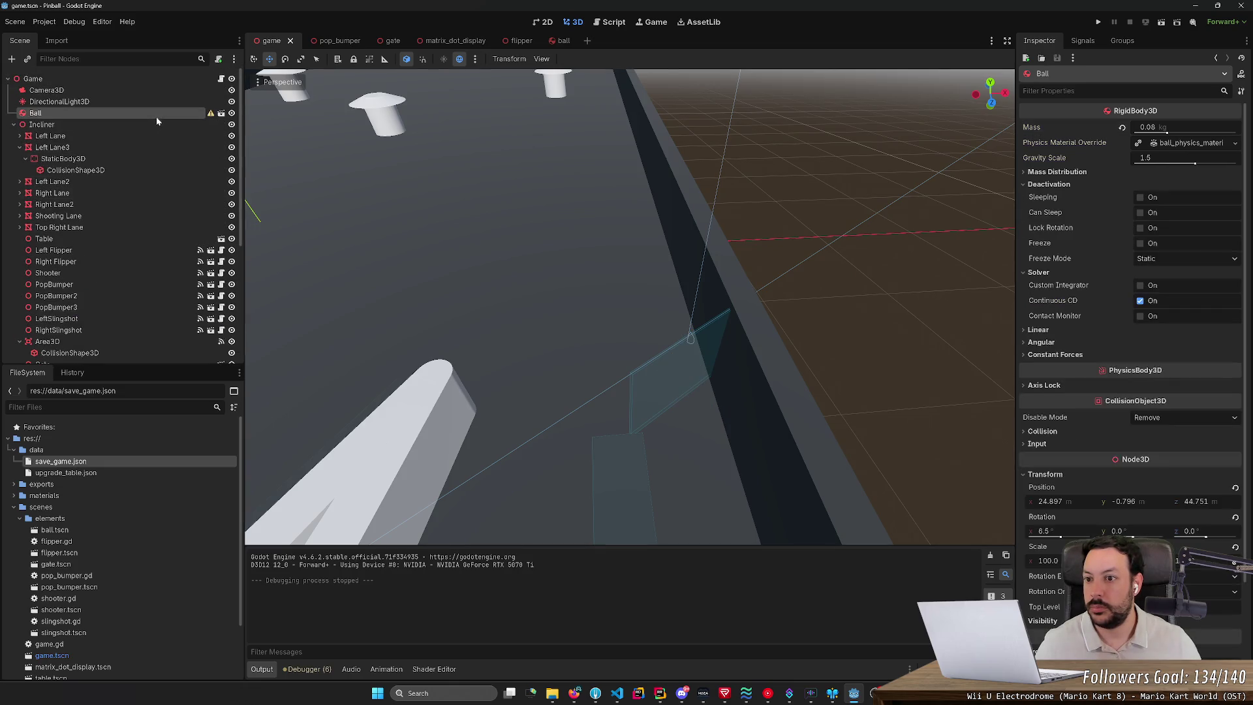
Set the ball's Mass to 0.1 kg and launch balls in a test run
{"action": "left_click", "coordinate": [1176, 127]}
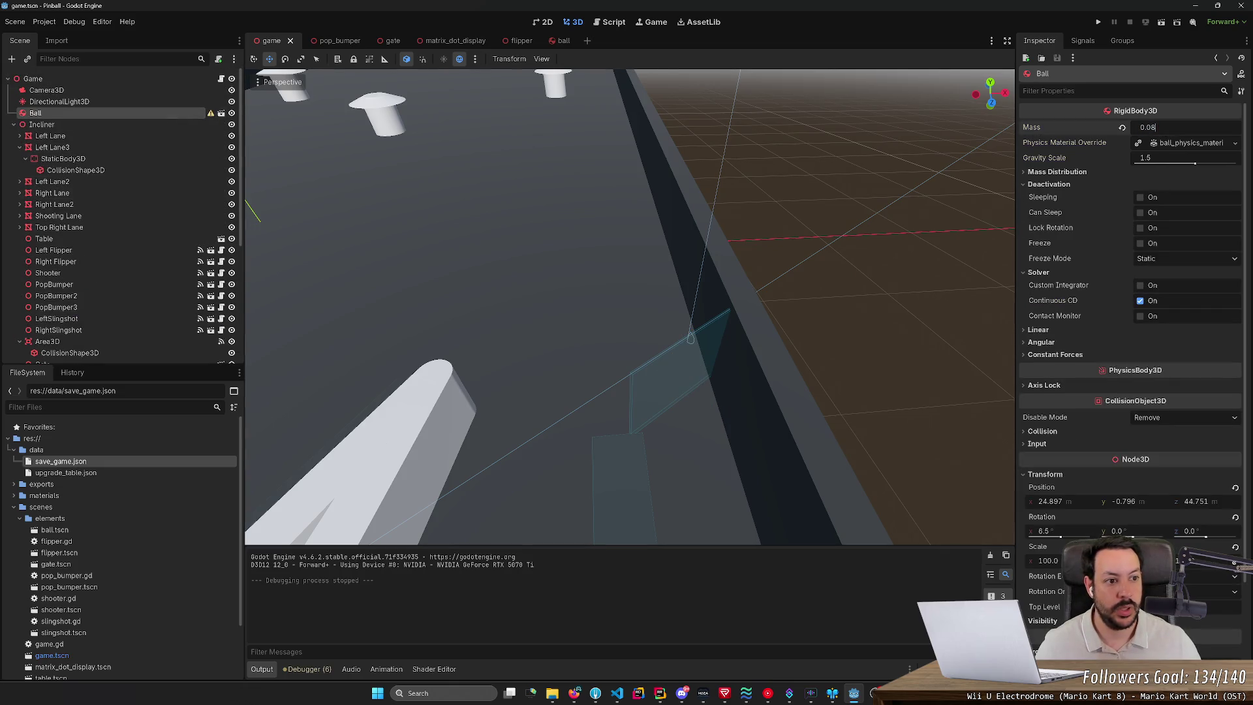
{"action": "type", "text": ".1"}
{"action": "key", "text": "Return"}
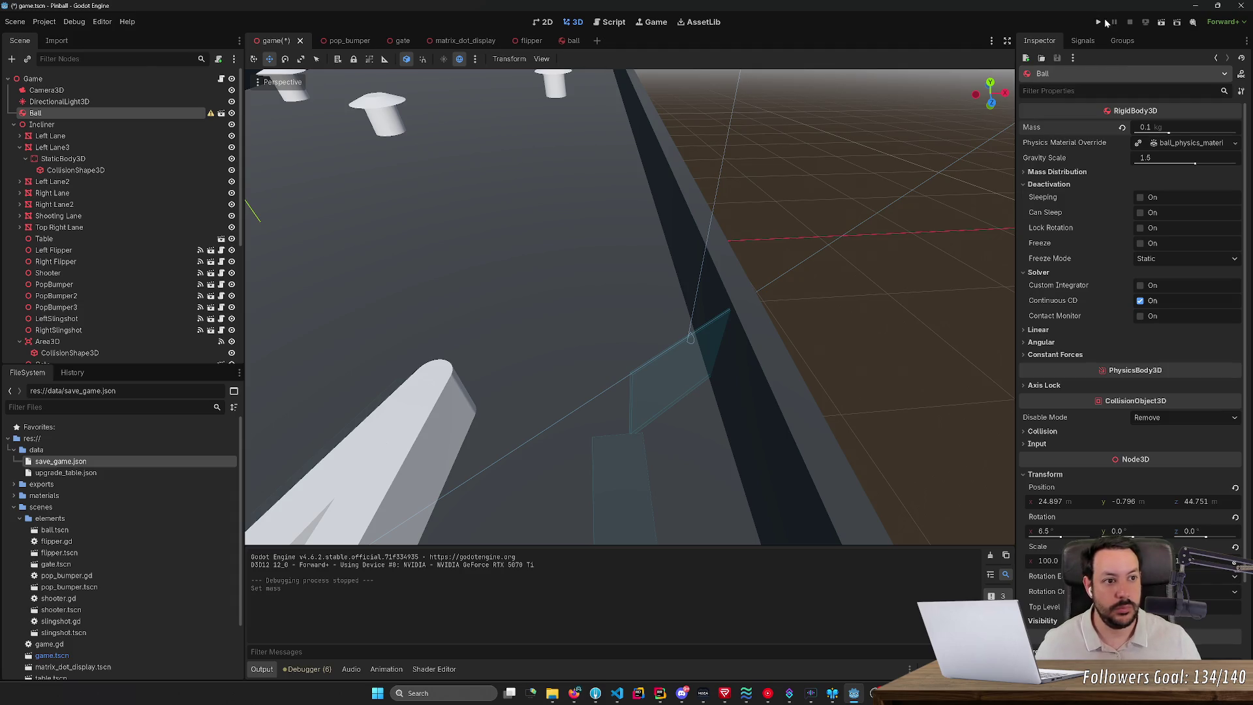
{"action": "key", "text": "F5"}
{"action": "key", "text": "space"}
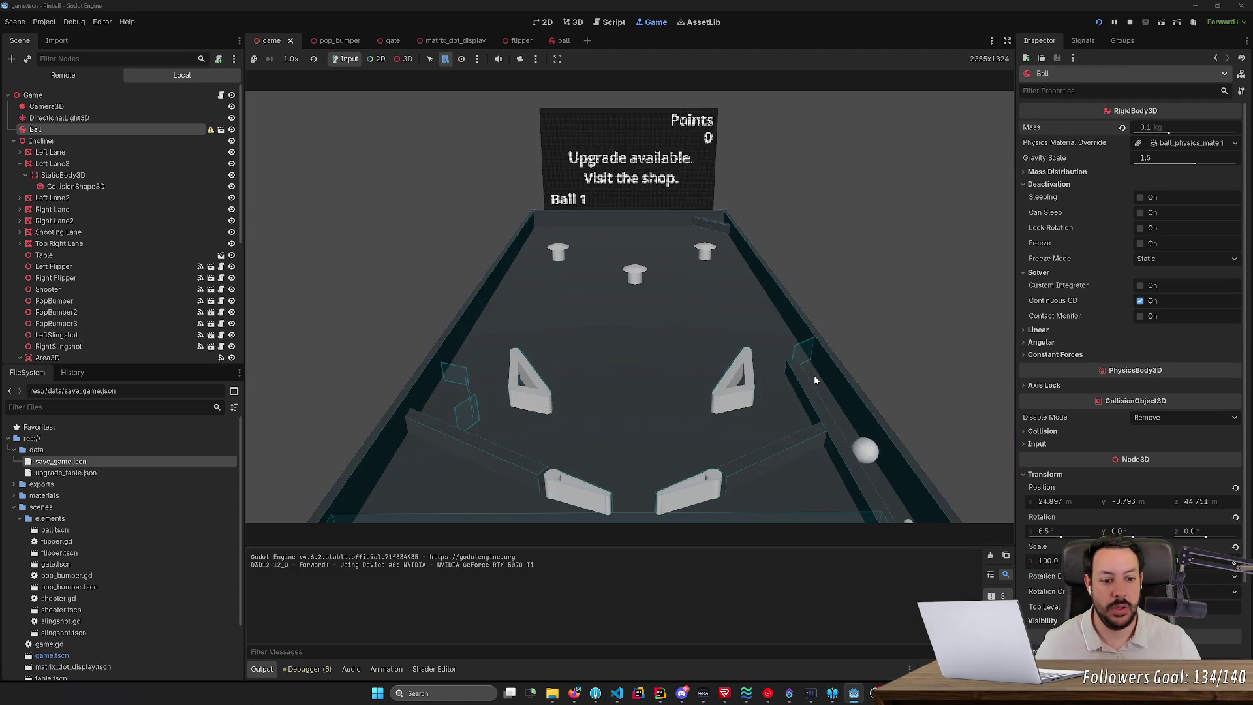
{"action": "key", "text": "space"}
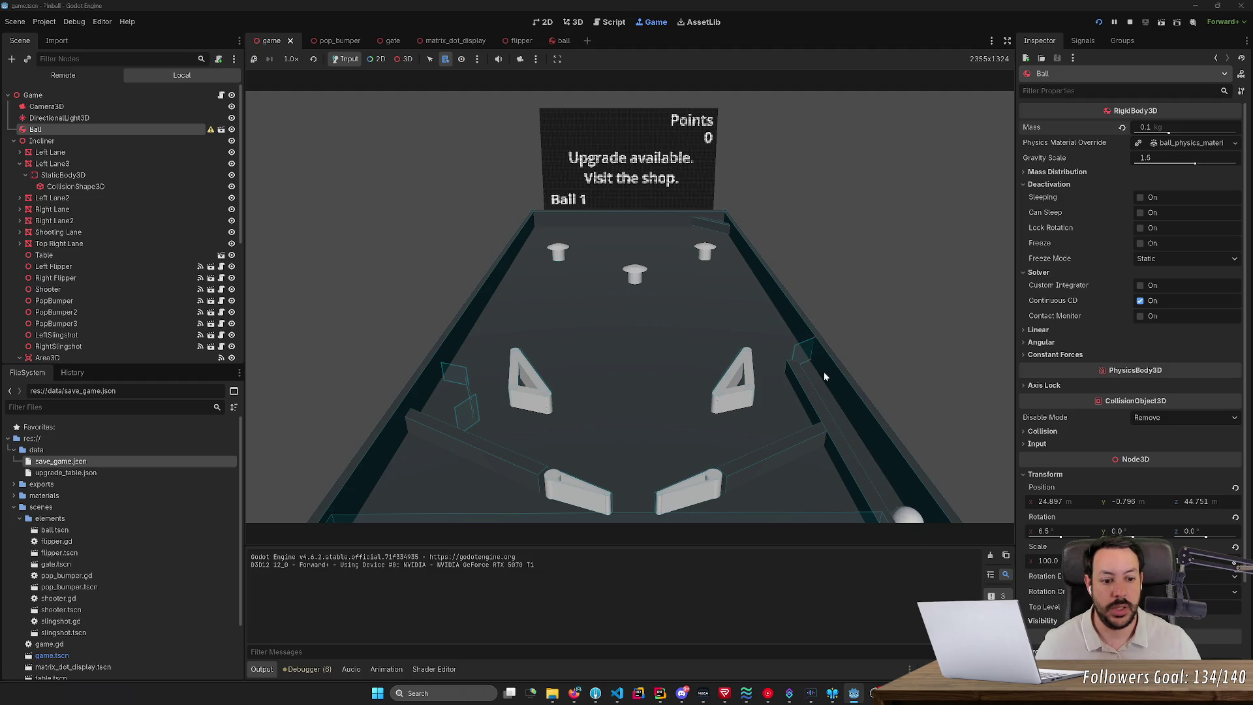
{"action": "key", "text": "space"}
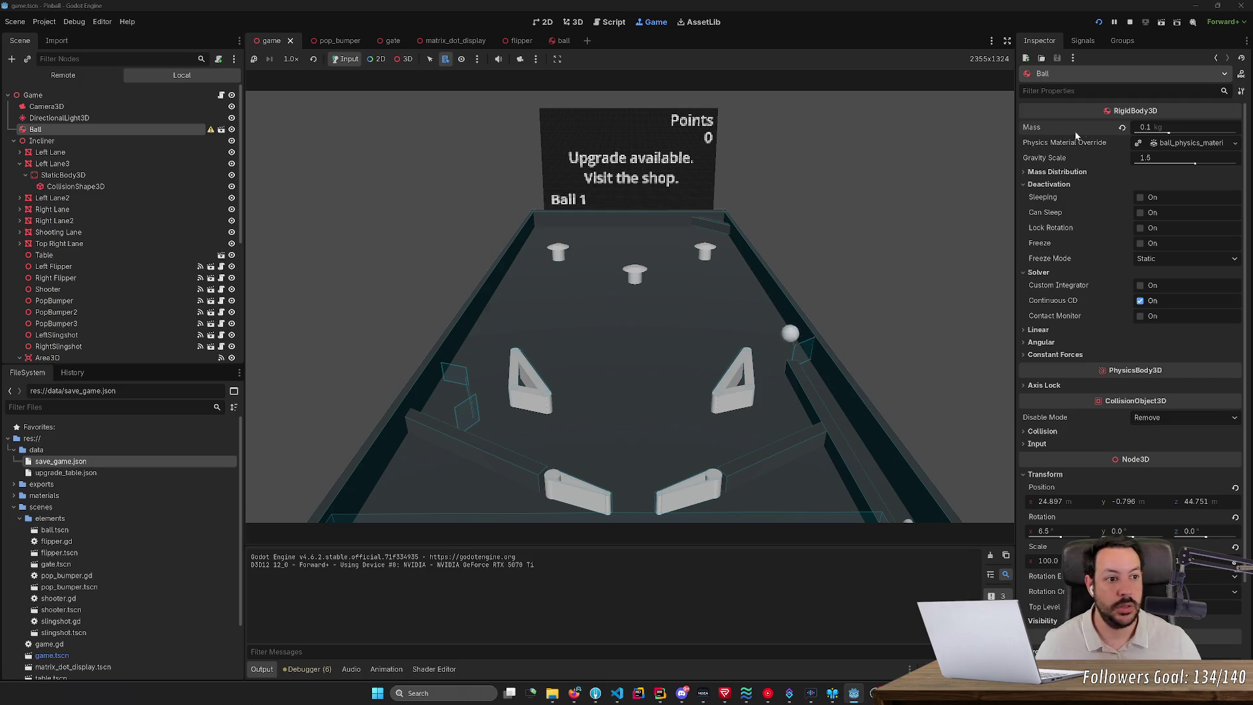
Raise the ball's Mass to 0.5 kg and play it with the flippers before stopping
{"action": "left_click", "coordinate": [1155, 128]}
{"action": "type", "text": "0.5"}
{"action": "key", "text": "Return"}
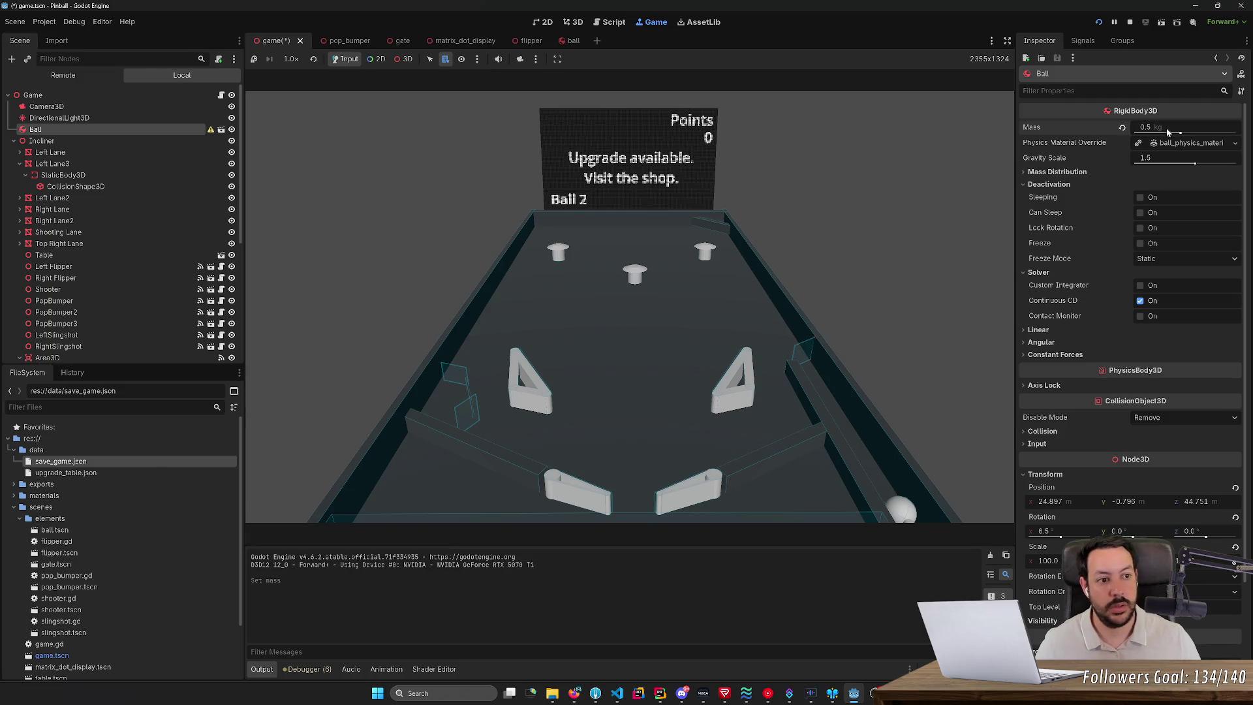
{"action": "key", "text": "space"}
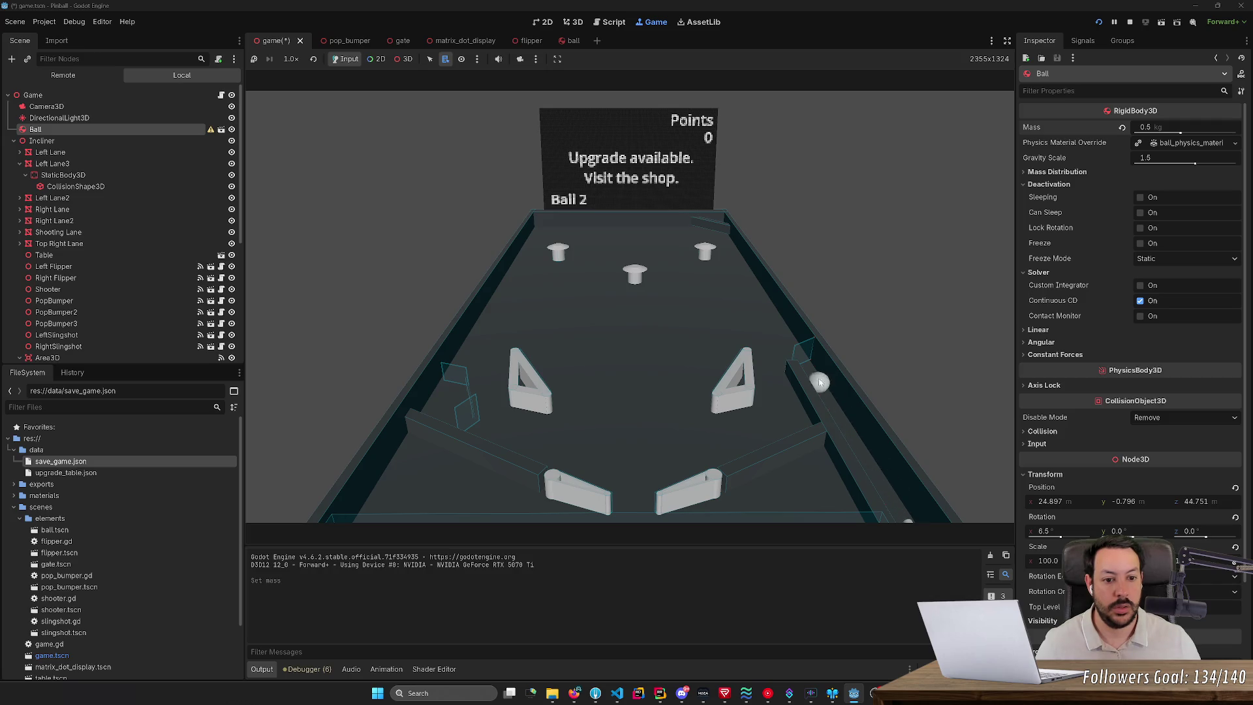
{"action": "key", "text": "Right"}
{"action": "key", "text": "Left"}
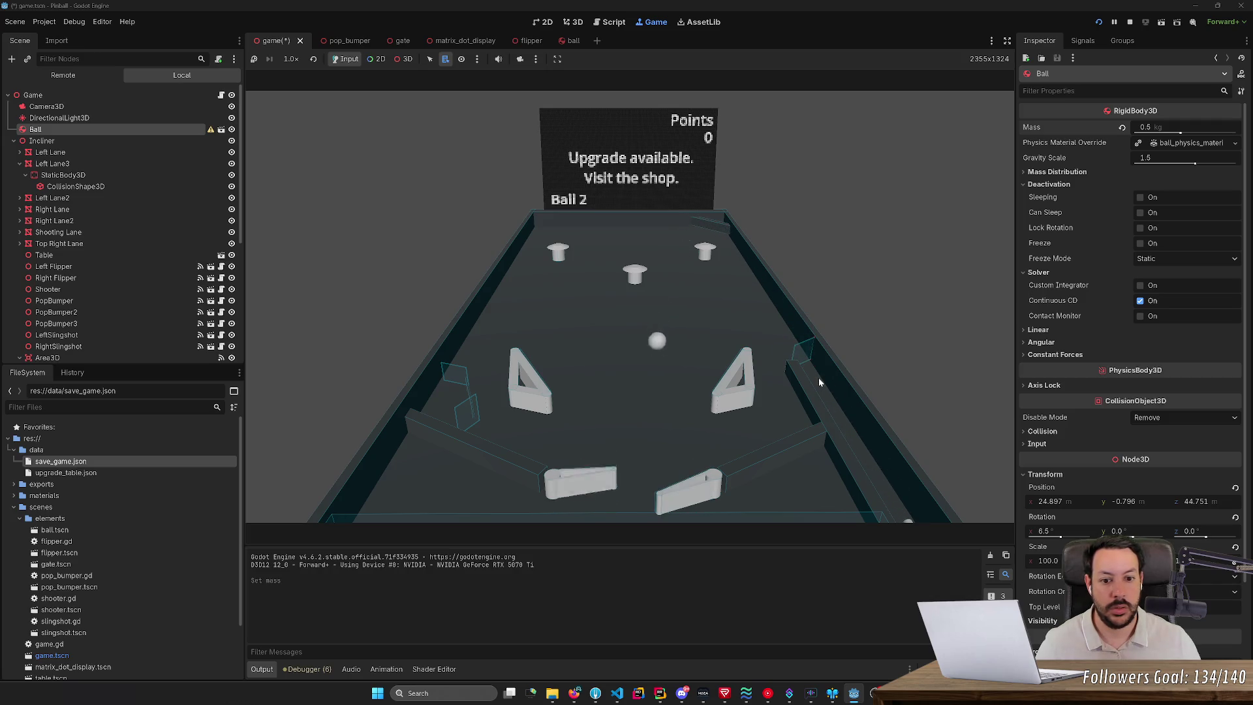
{"action": "key", "text": "Right"}
{"action": "key", "text": "Right"}
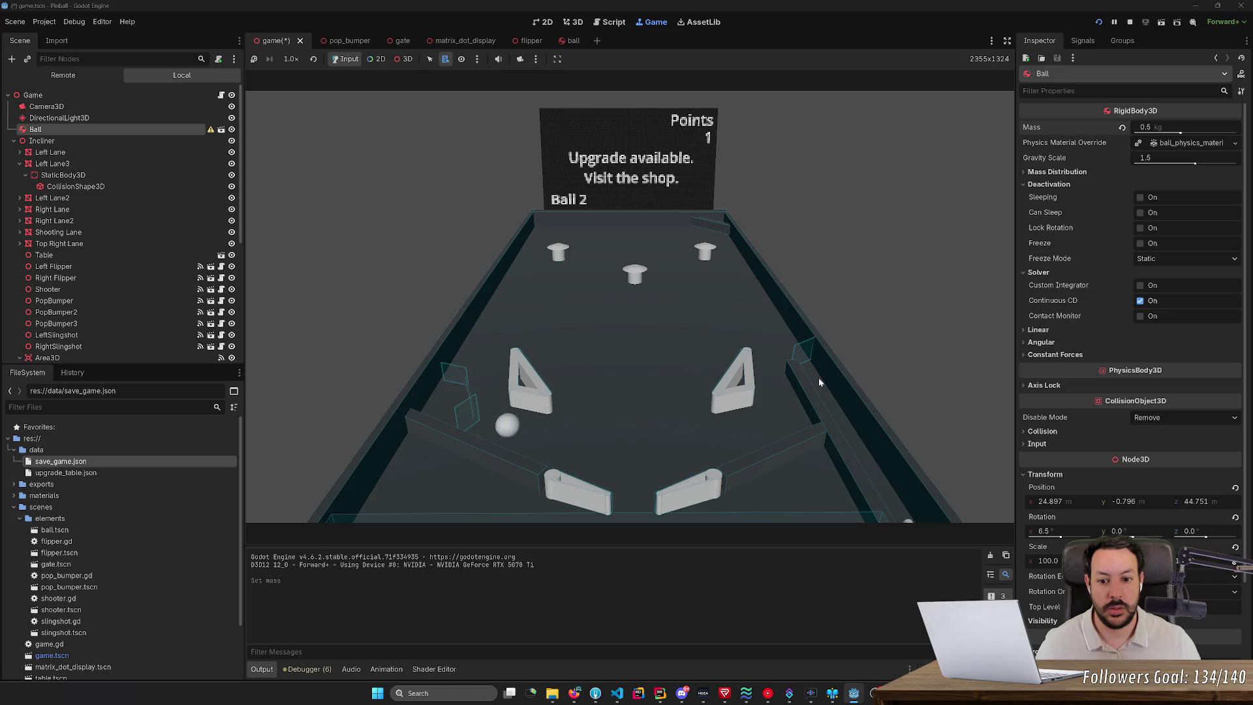
{"action": "key", "text": "Left"}
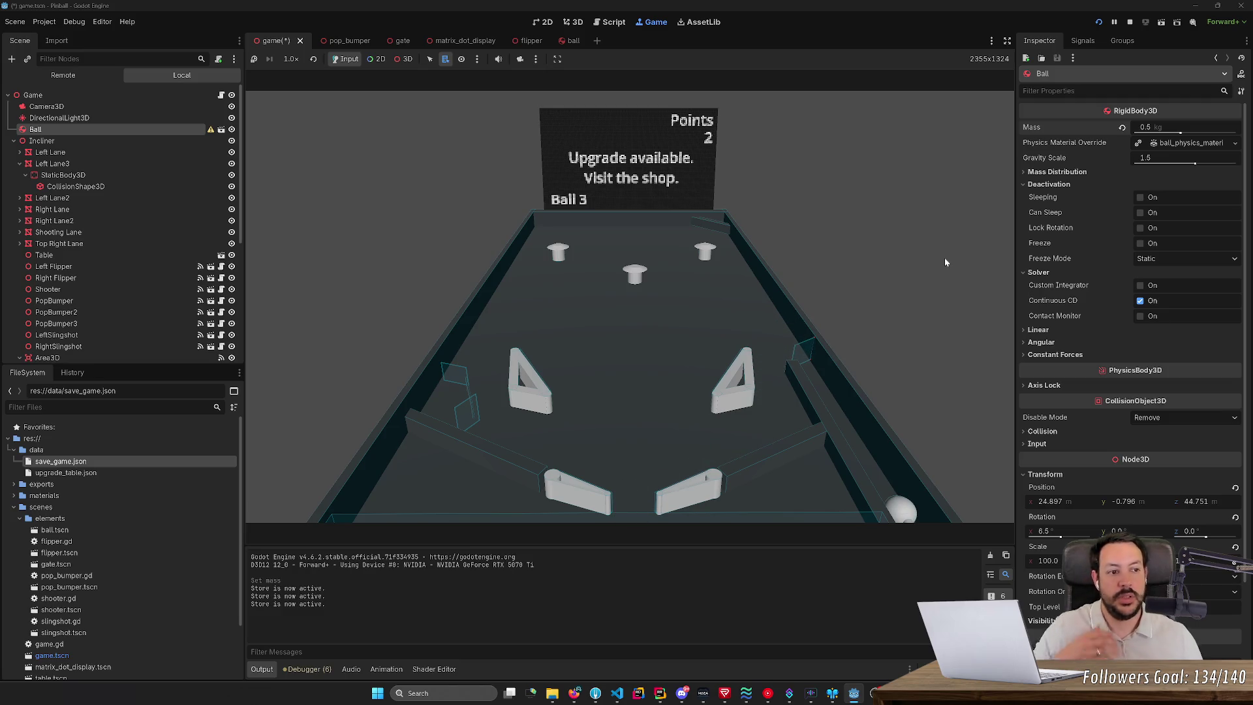
{"action": "left_click", "coordinate": [1129, 23]}
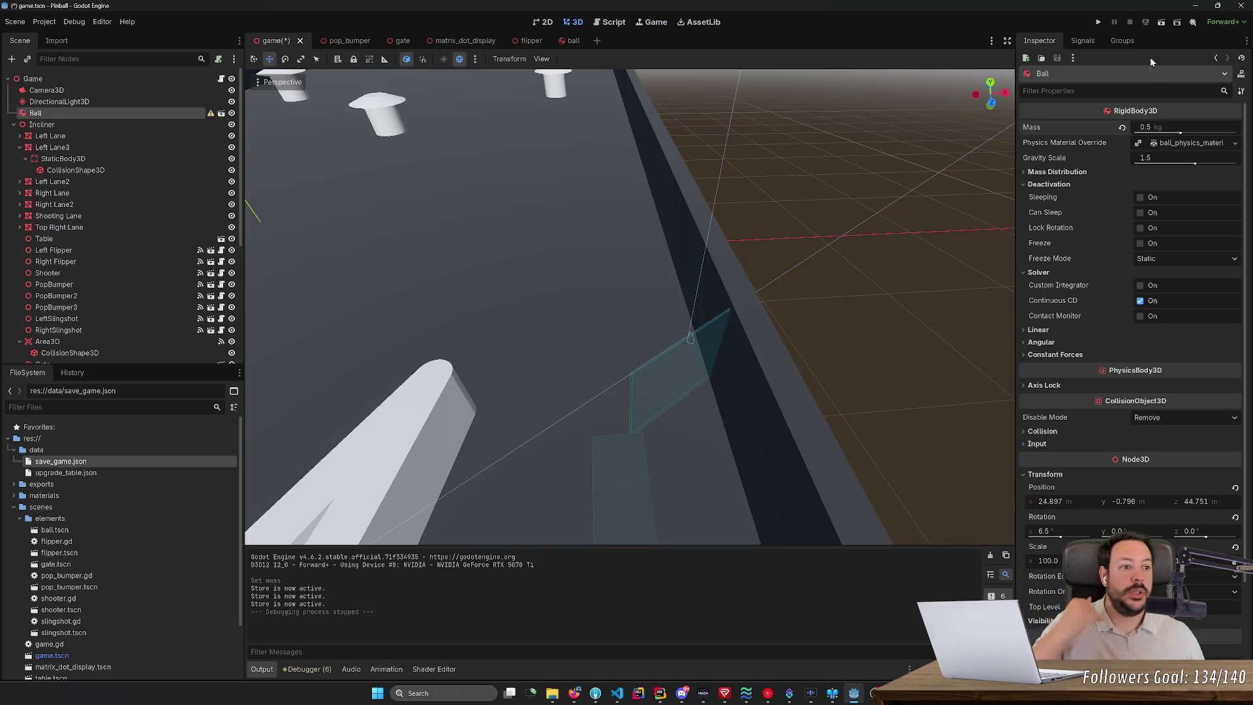
Undo the ball's mass back to 0.08 kg and select the Gate node
{"action": "left_click", "coordinate": [1199, 129]}
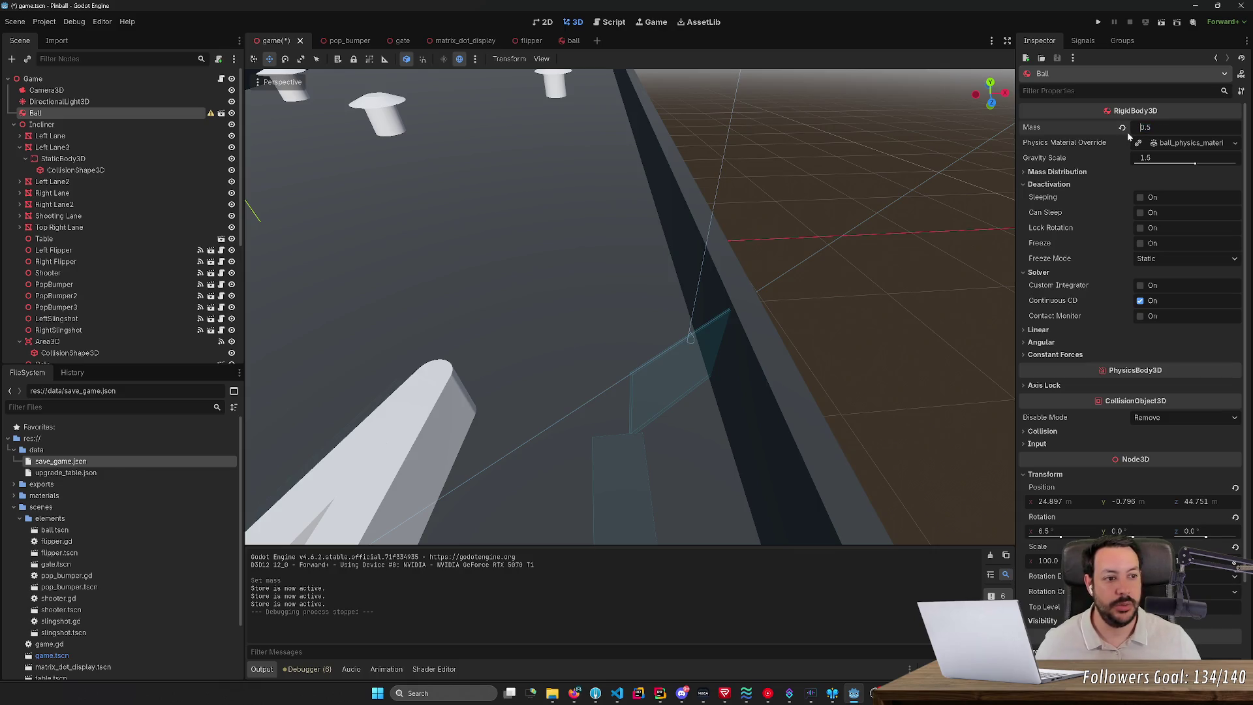
{"action": "key", "text": "ctrl+z"}
{"action": "key", "text": "ctrl+z"}
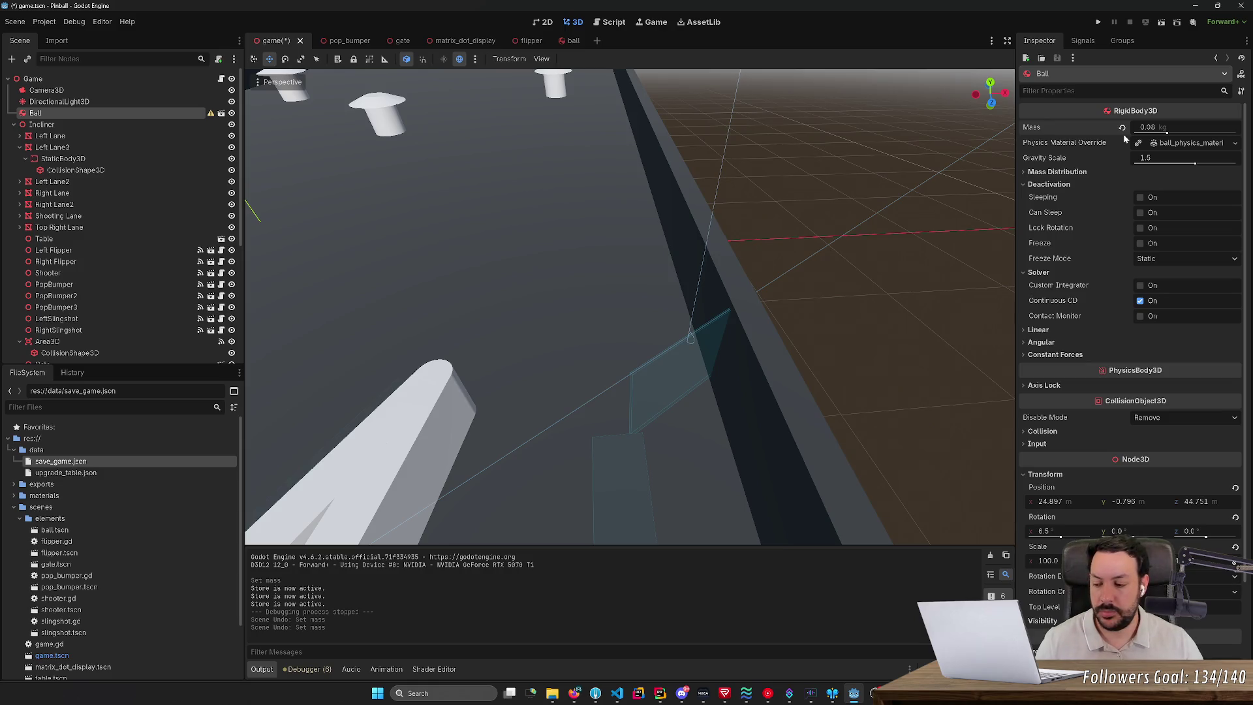
{"action": "scroll", "coordinate": [827, 244], "scroll_direction": "down", "scroll_amount": 2}
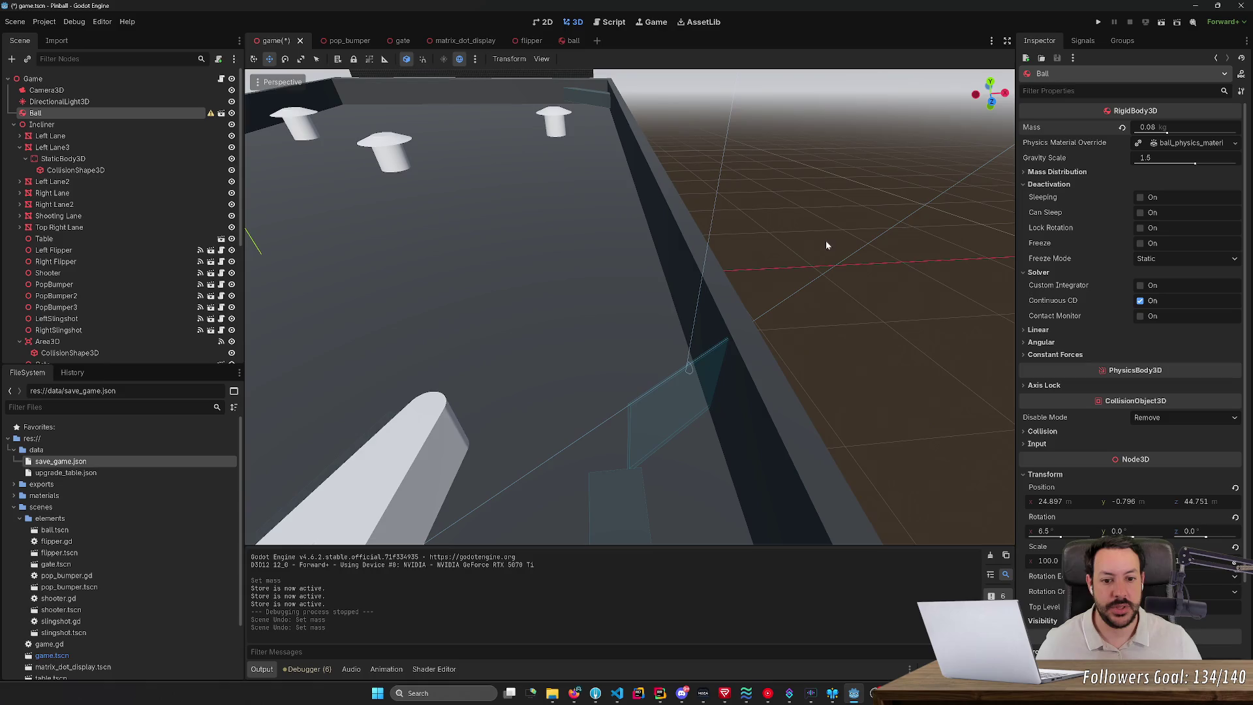
{"action": "scroll", "coordinate": [91, 246], "scroll_direction": "down", "scroll_amount": 3}
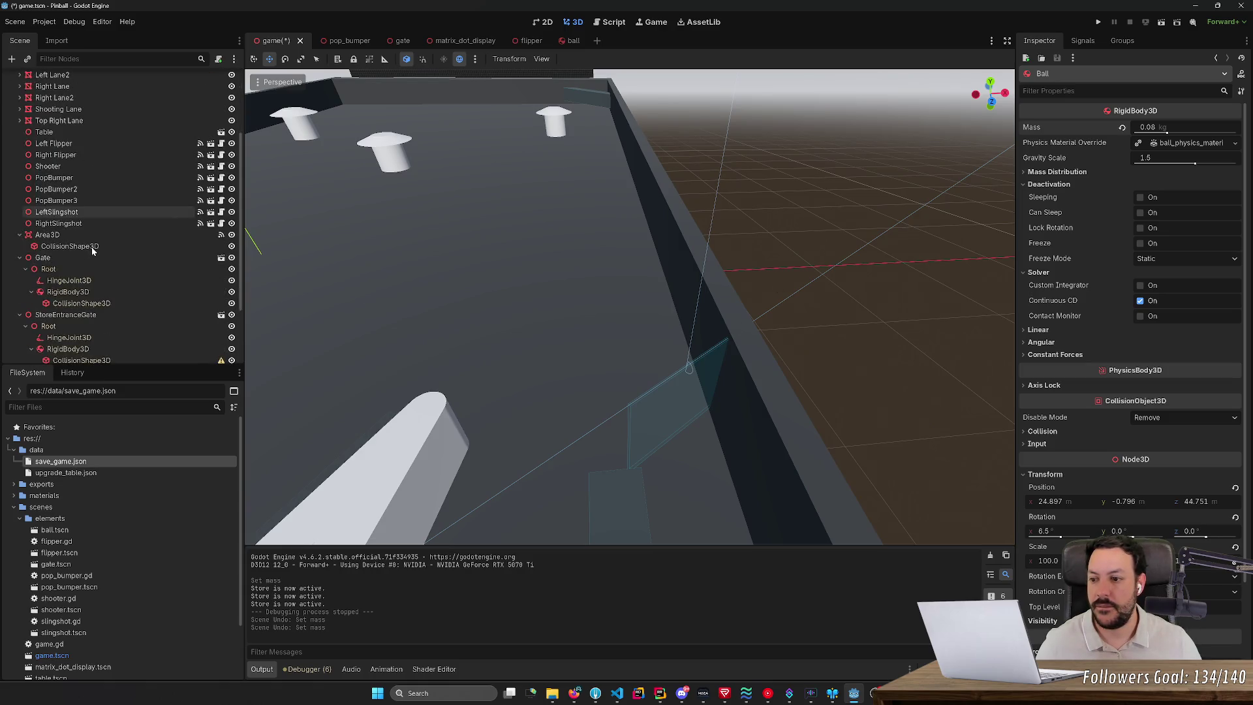
{"action": "scroll", "coordinate": [89, 248], "scroll_direction": "down", "scroll_amount": 3}
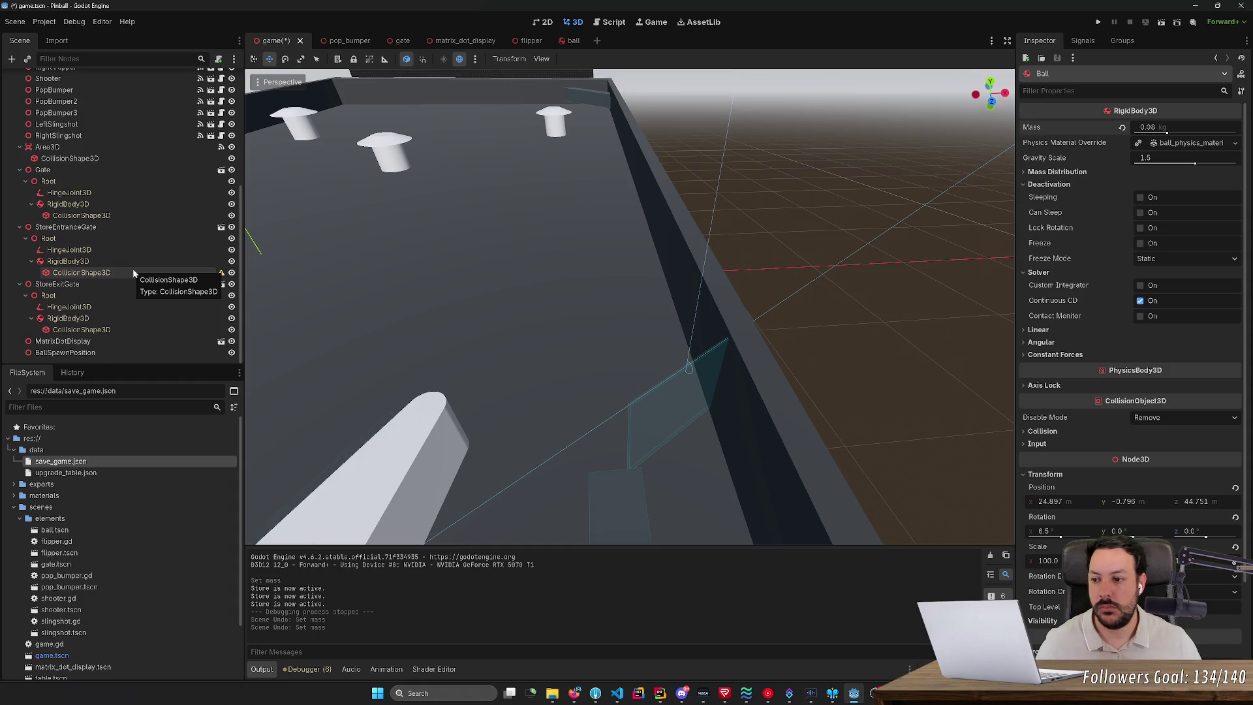
{"action": "left_click", "coordinate": [130, 170]}
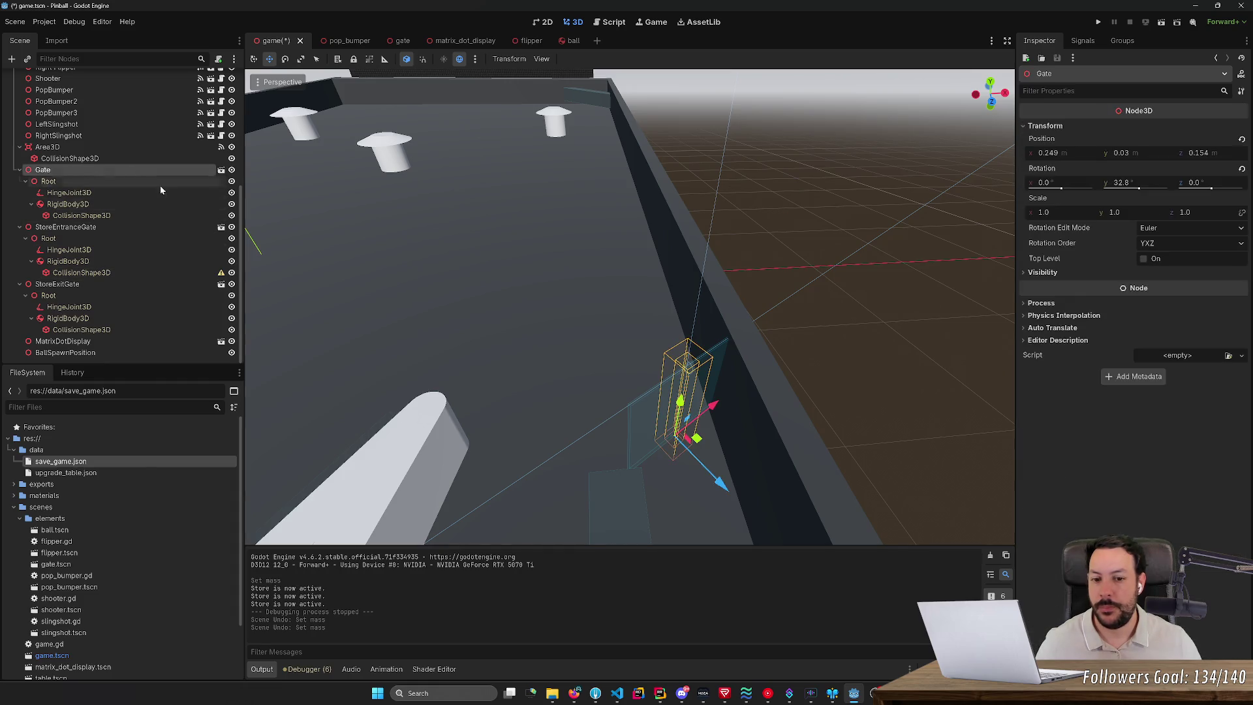
Set the gate RigidBody3D Mass to 0.08 kg and test it in a short run
{"action": "left_click", "coordinate": [131, 205]}
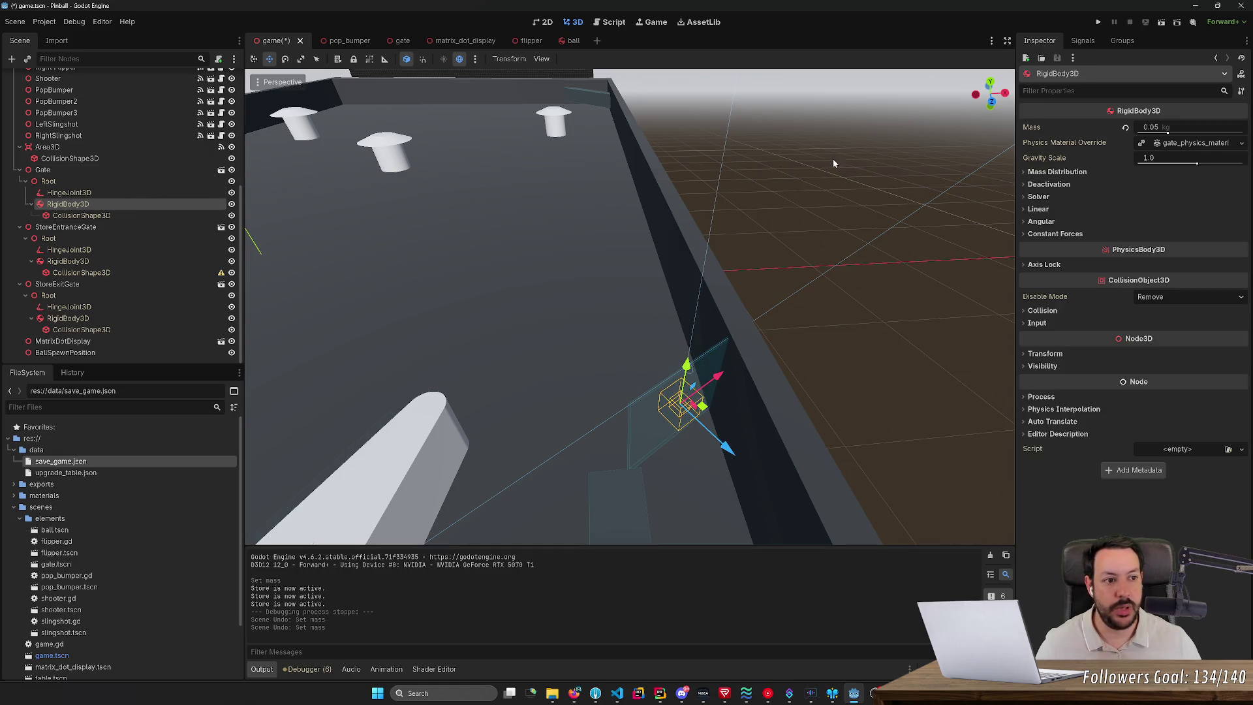
{"action": "left_click", "coordinate": [1155, 127]}
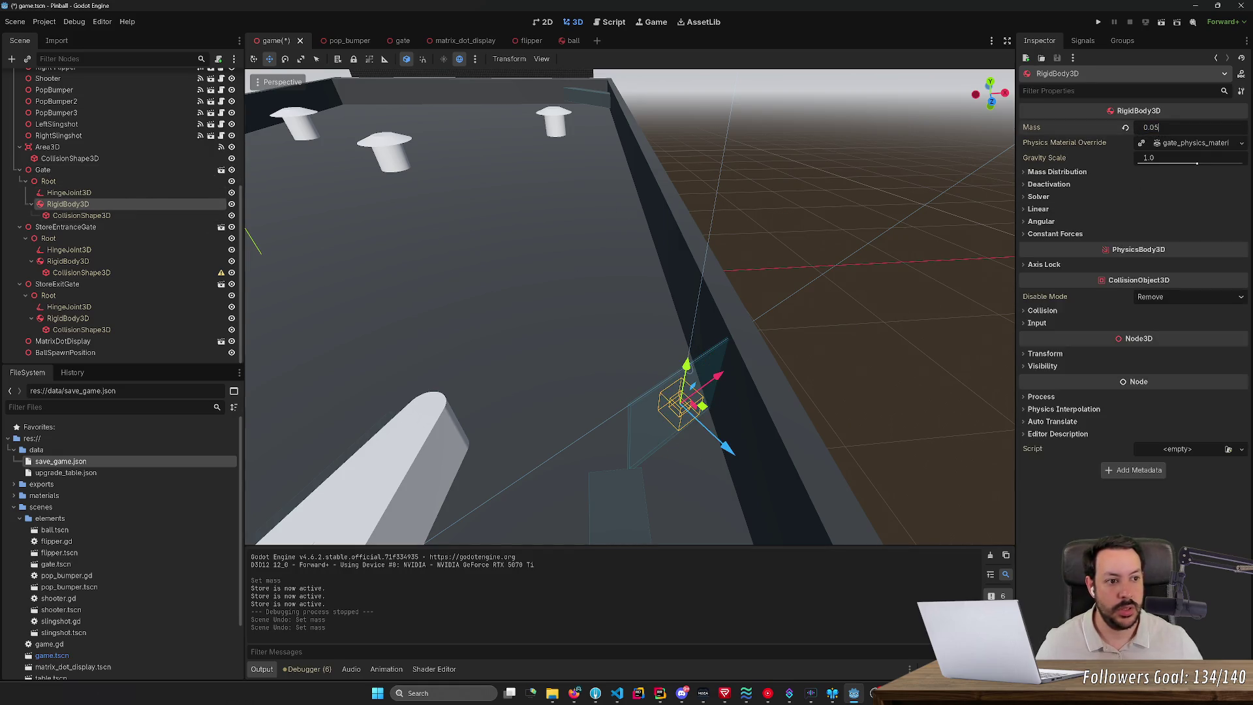
{"action": "key", "text": "BackSpace"}
{"action": "type", "text": "8"}
{"action": "key", "text": "Return"}
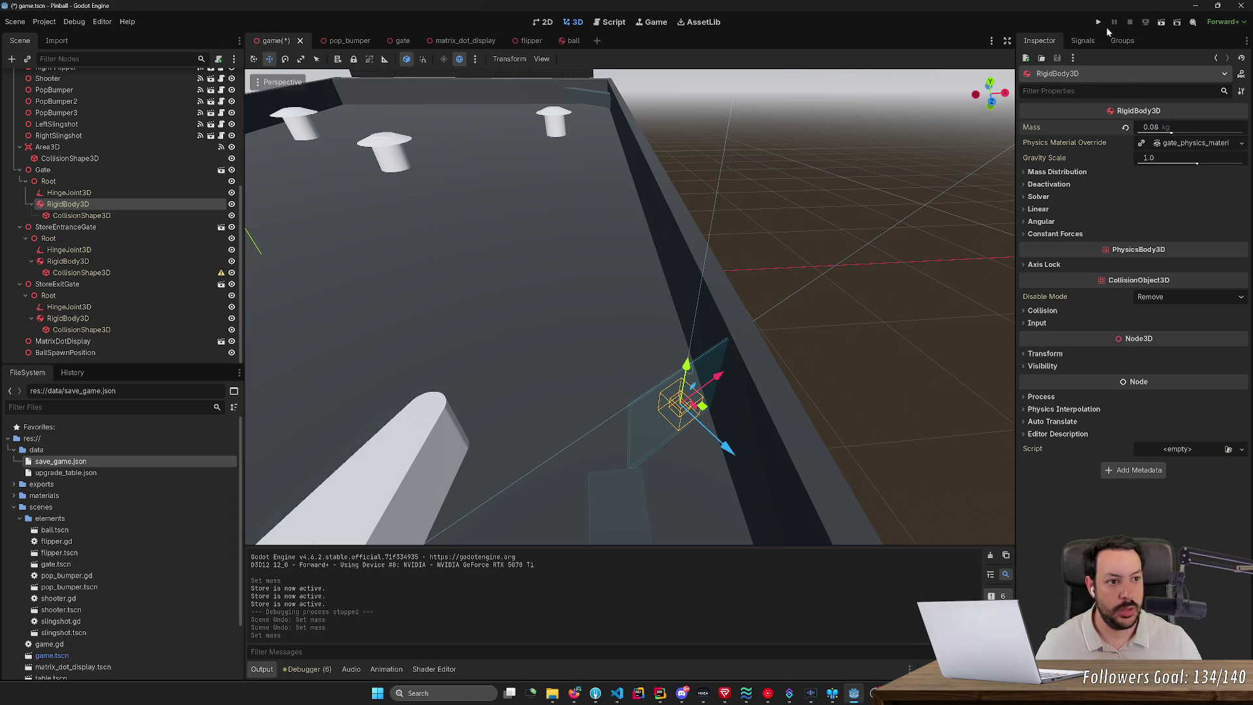
{"action": "left_click", "coordinate": [1099, 22]}
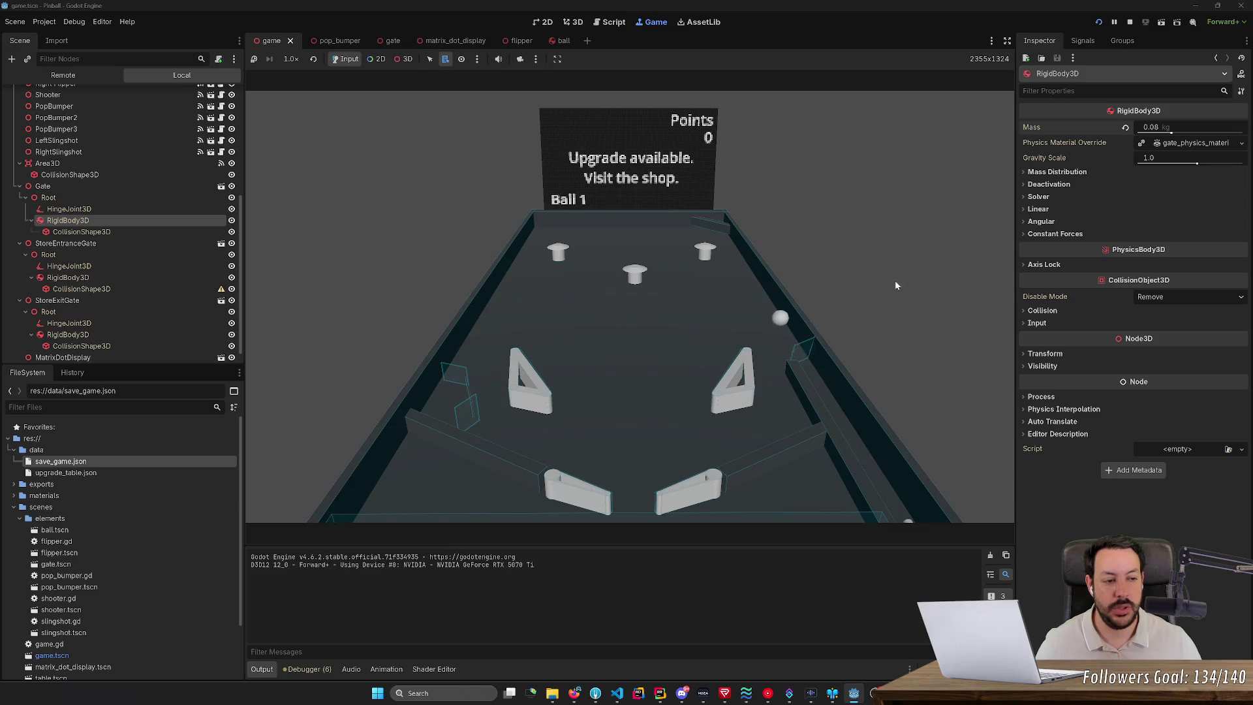
{"action": "left_click", "coordinate": [1130, 22]}
Set the gate Mass to 0.001 kg and run the game, launching balls
{"action": "left_click", "coordinate": [1166, 127]}
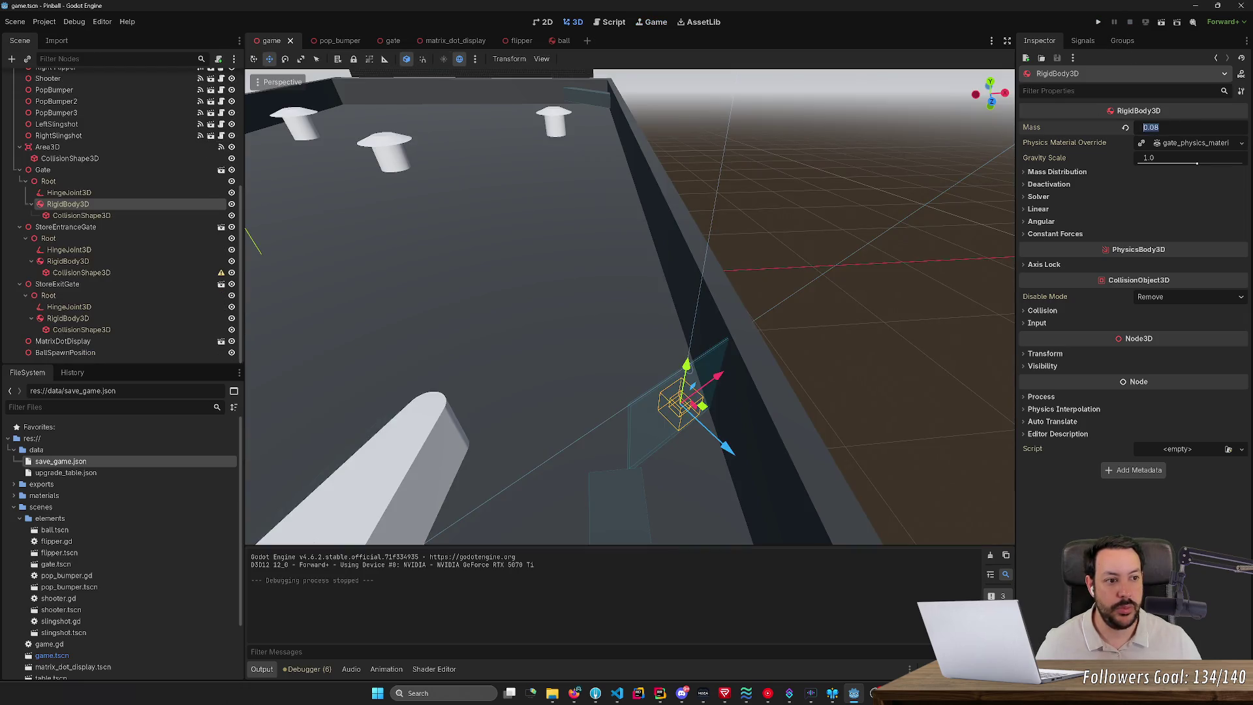
{"action": "key", "text": "Return"}
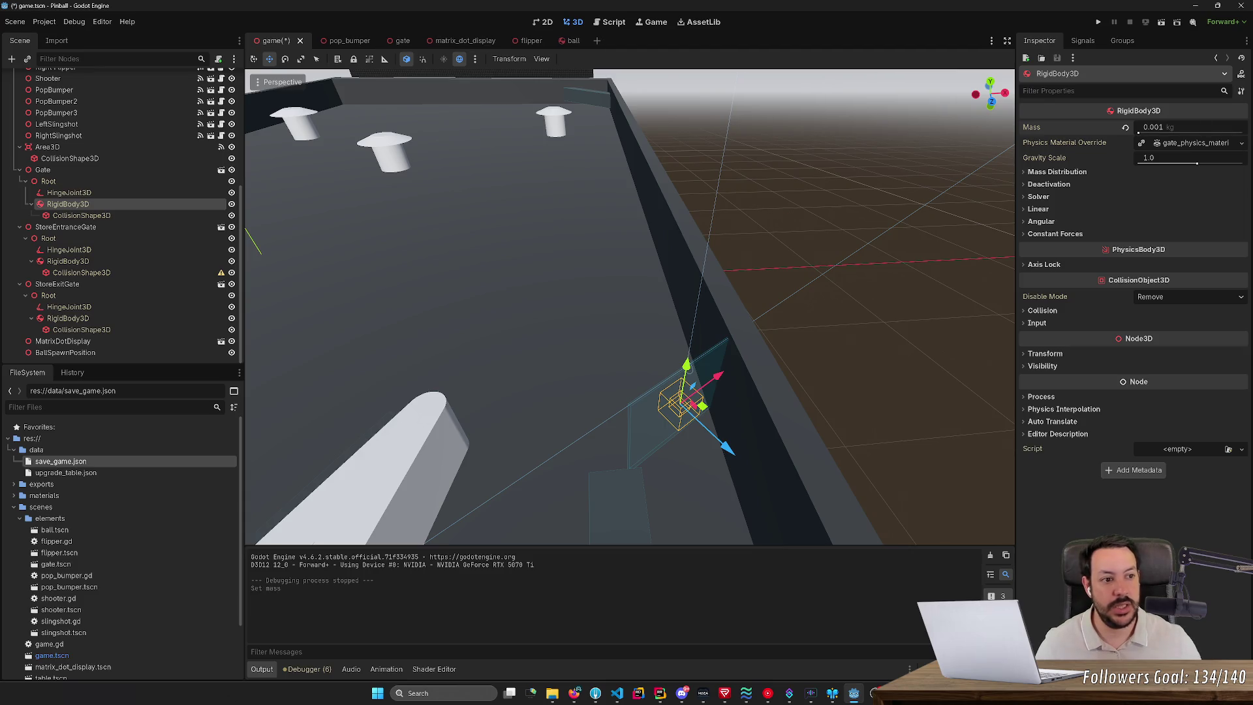
{"action": "left_click", "coordinate": [1098, 23]}
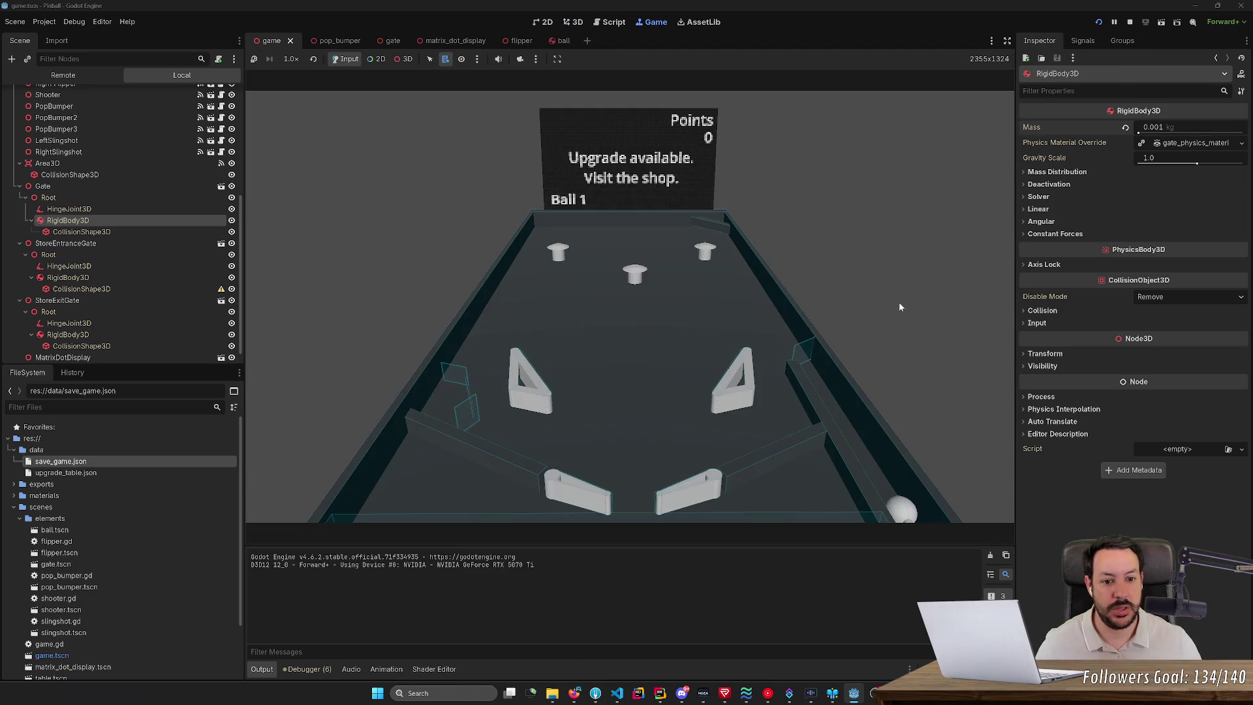
{"action": "key", "text": "space"}
{"action": "key", "text": "space"}
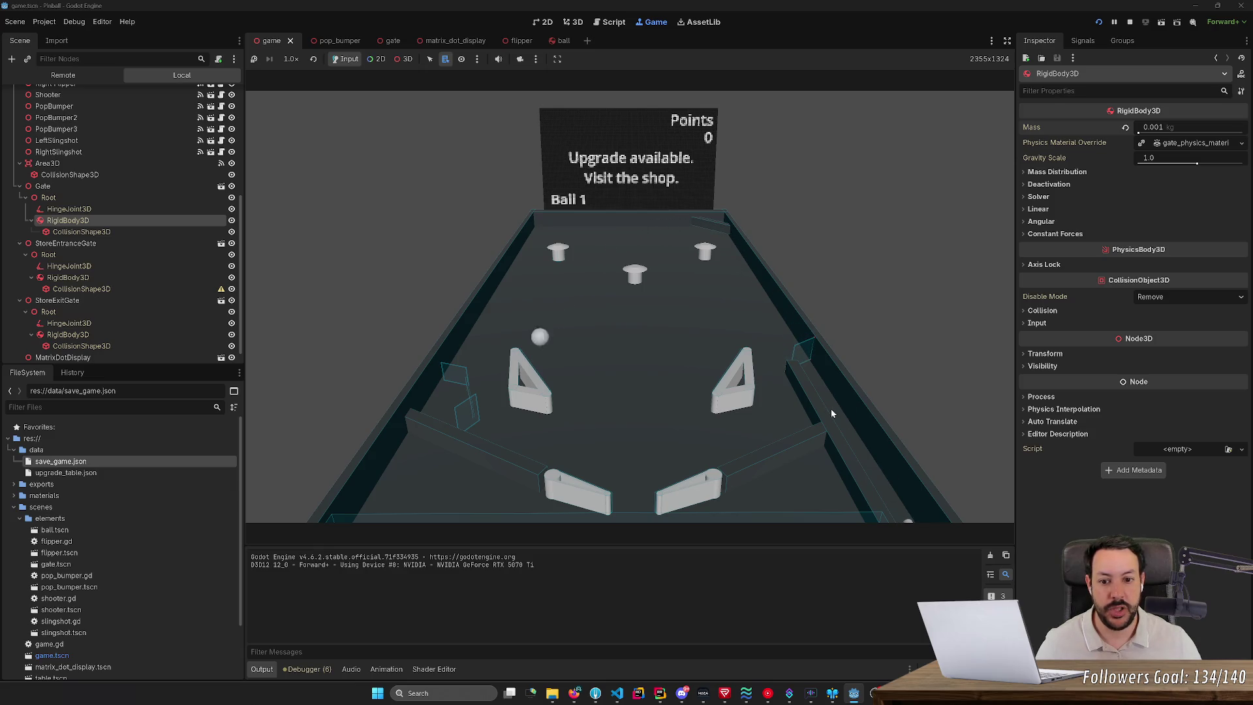
{"action": "key", "text": "space"}
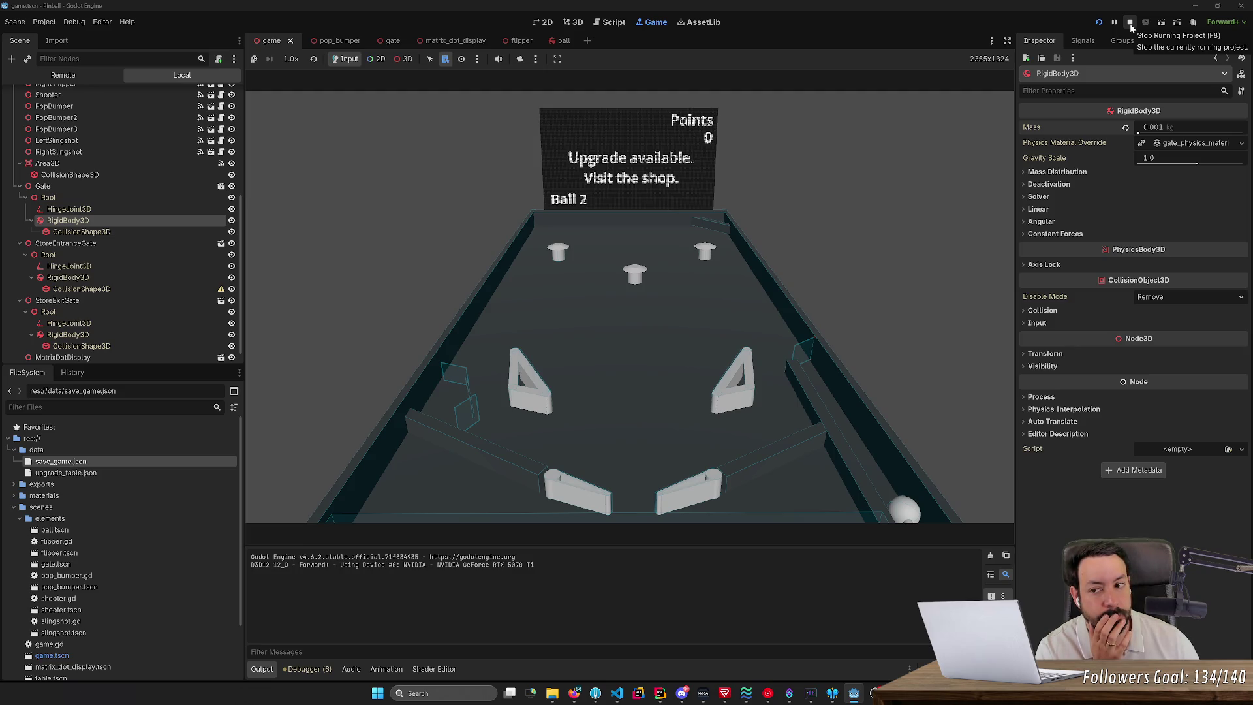
Select the gate's HingeJoint3D and expand its Params, Angular Limit and Motor sections
{"action": "left_click", "coordinate": [190, 213]}
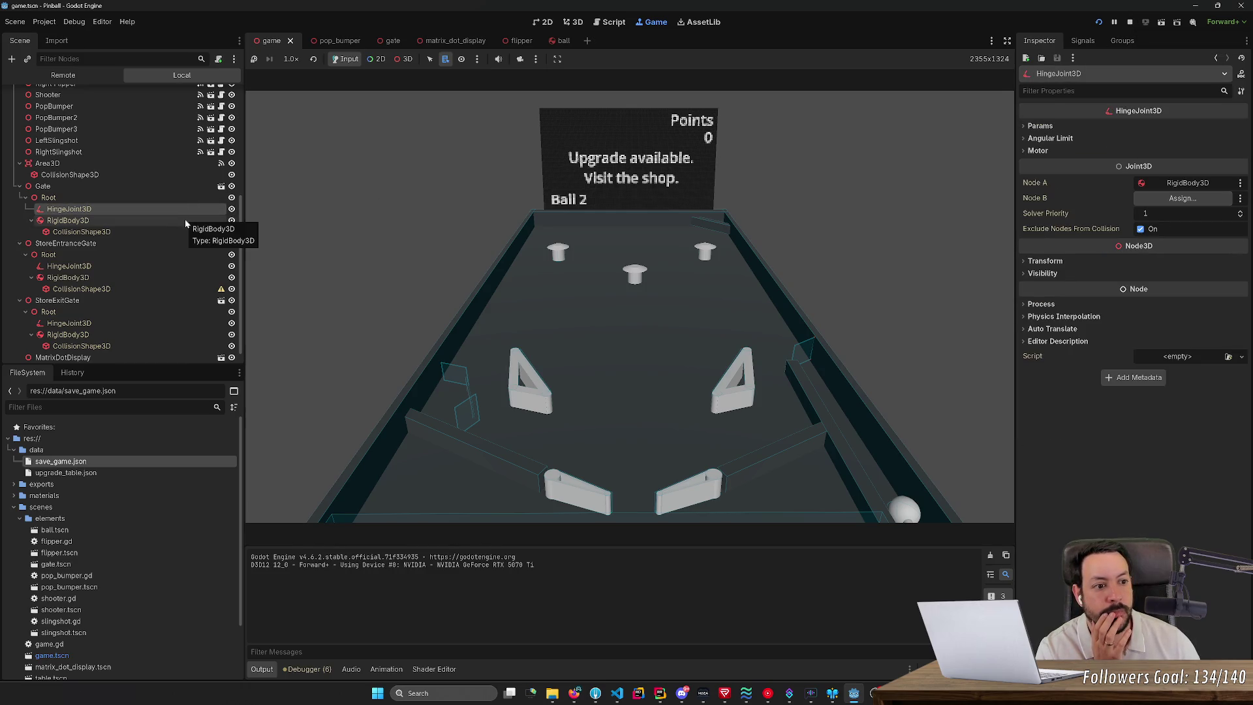
{"action": "left_click", "coordinate": [1034, 150]}
{"action": "left_click", "coordinate": [1039, 137]}
{"action": "left_click", "coordinate": [1037, 125]}
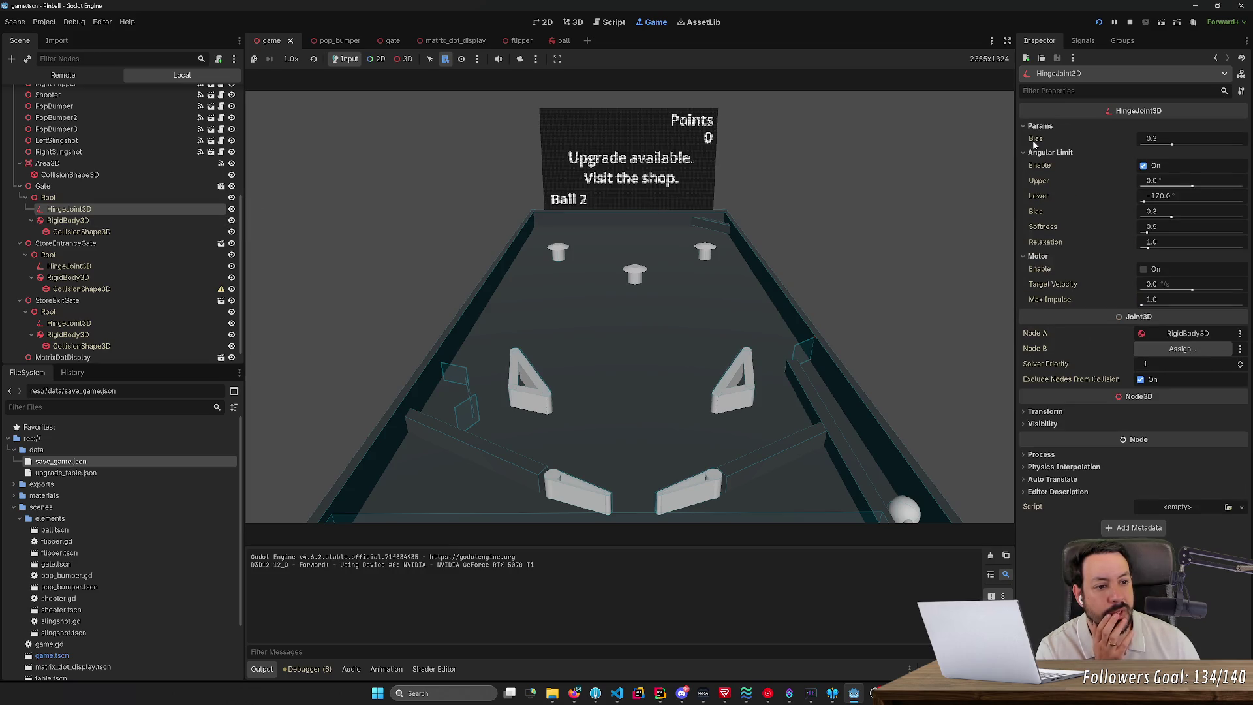
{"action": "mouse_move", "coordinate": [1034, 144]}
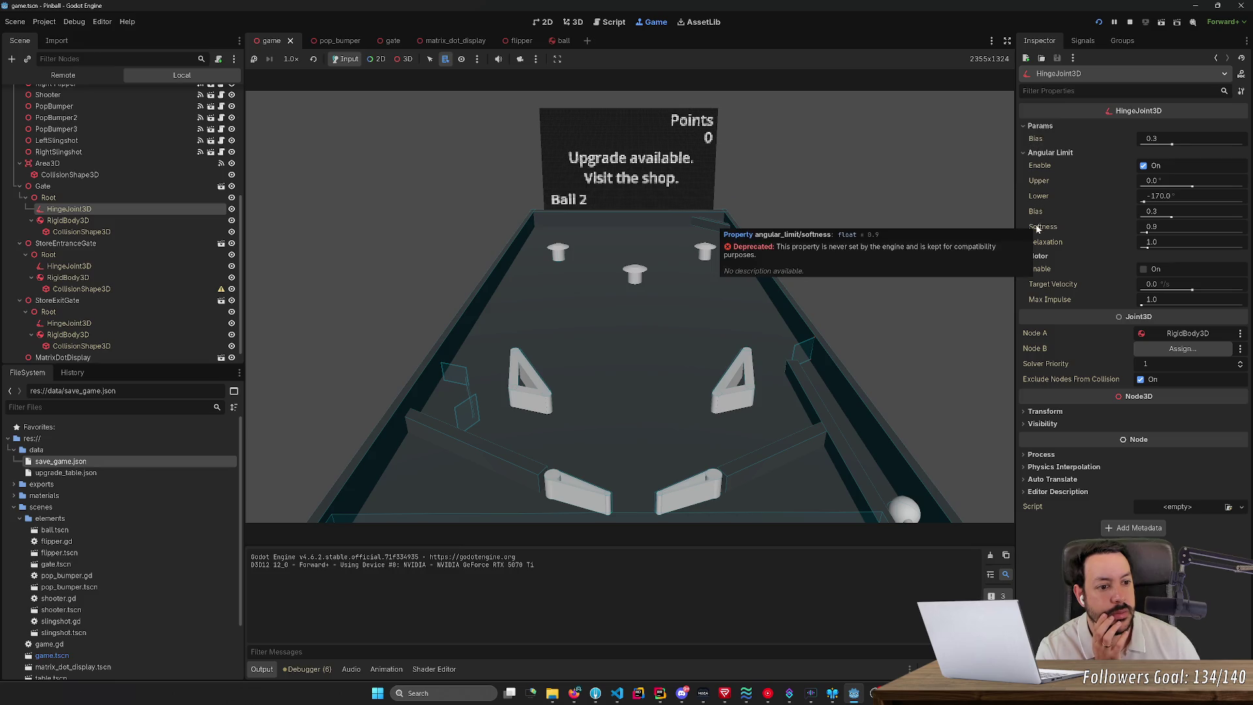
{"action": "mouse_move", "coordinate": [1043, 246]}
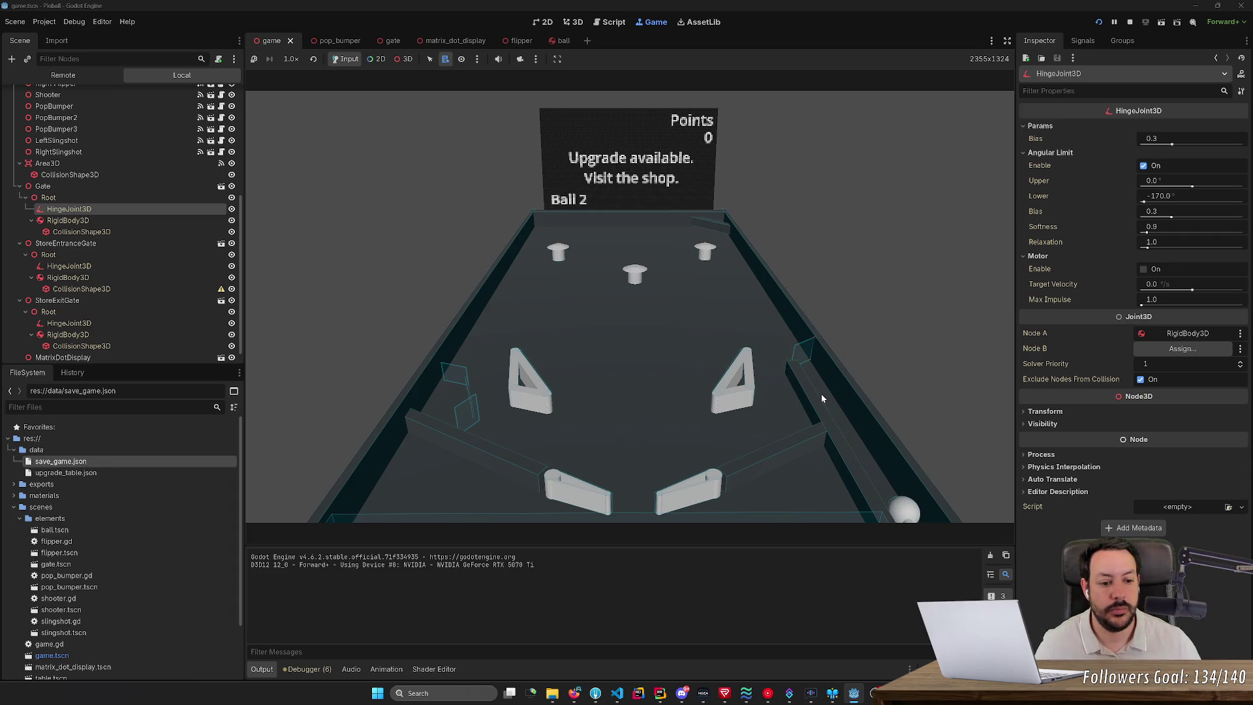
Launch balls, flick the flippers, and stop the test game
{"action": "key", "text": "space"}
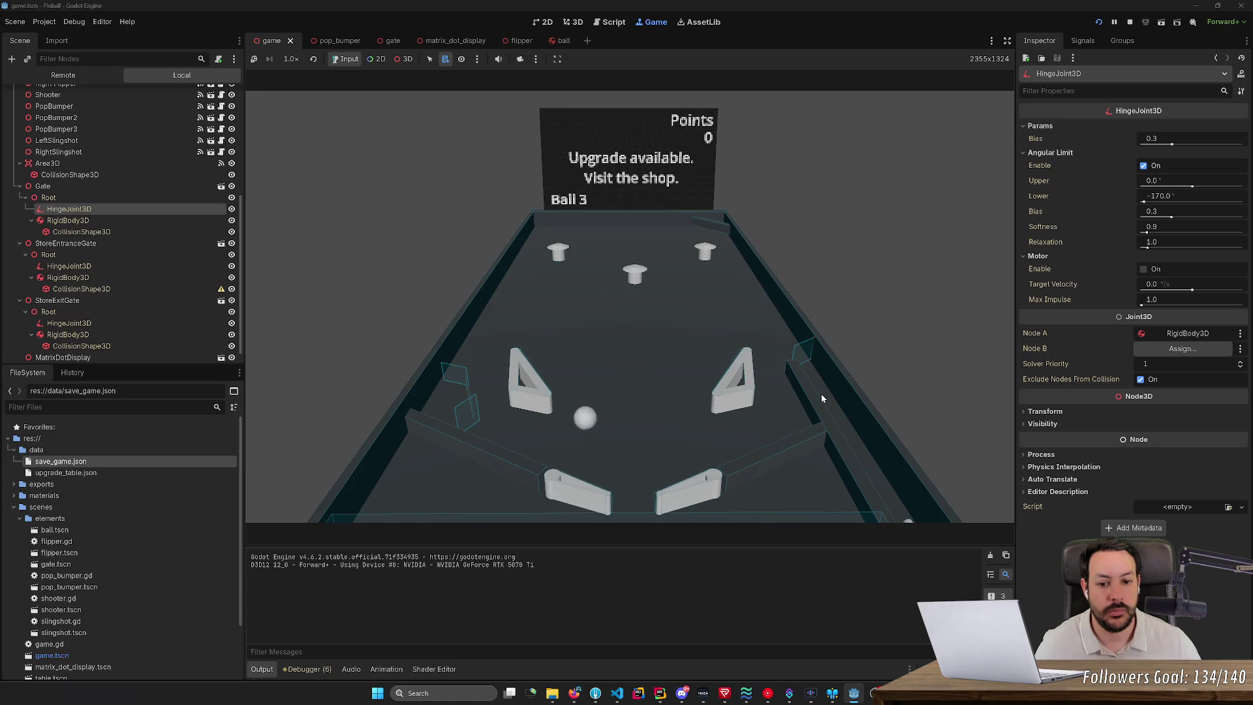
{"action": "key", "text": "Left"}
{"action": "key", "text": "Right"}
{"action": "key", "text": "space"}
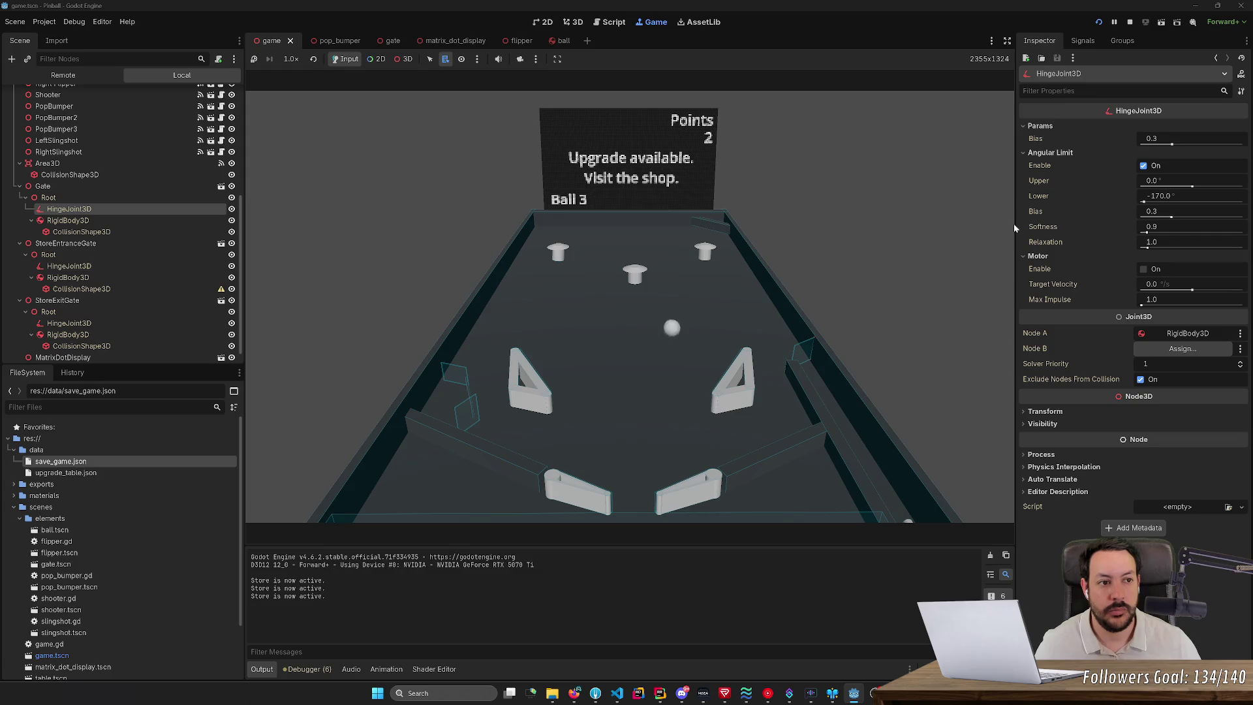
{"action": "left_click", "coordinate": [1130, 22]}
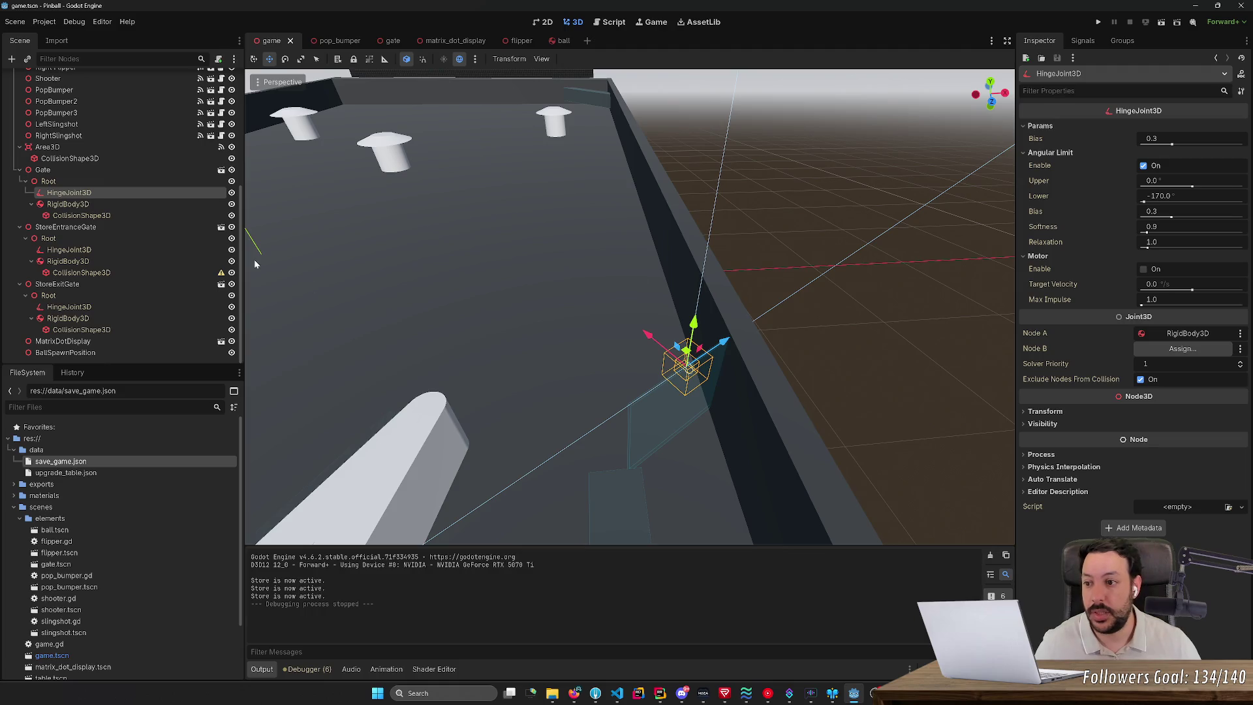
Set the gate RigidBody3D Mass to 0.04 kg and test it in a run
{"action": "left_click", "coordinate": [135, 204]}
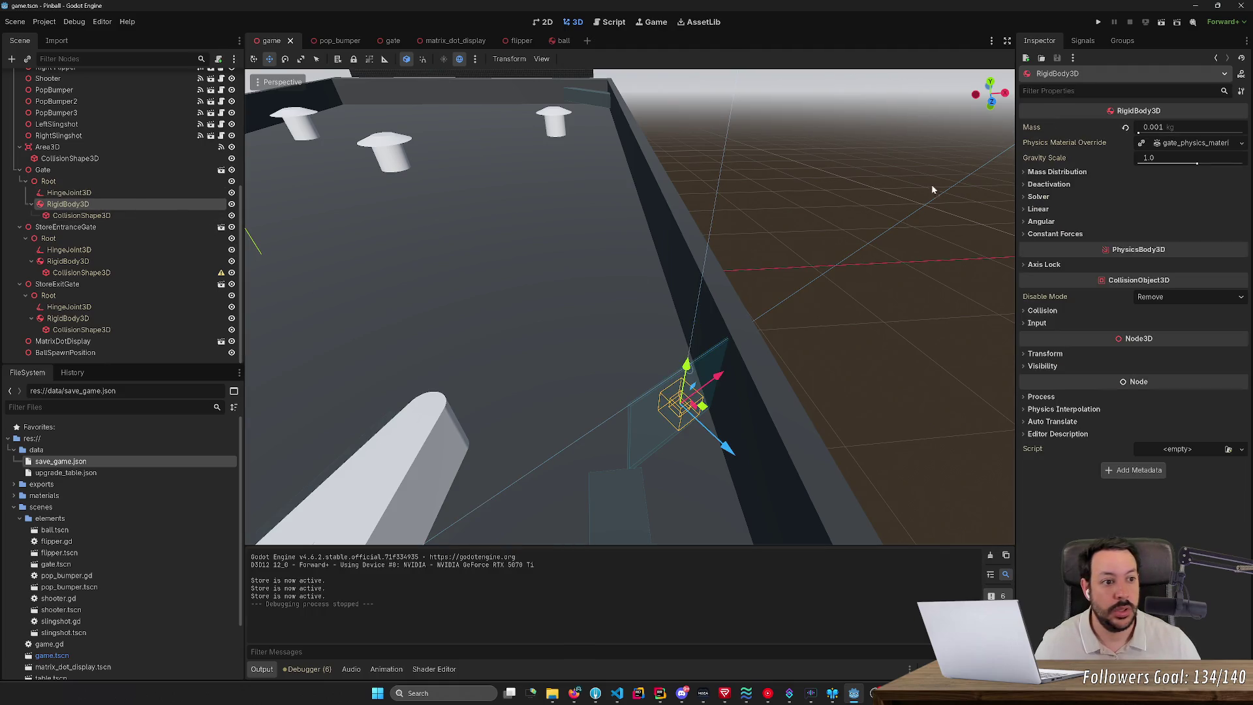
{"action": "left_click", "coordinate": [1186, 128]}
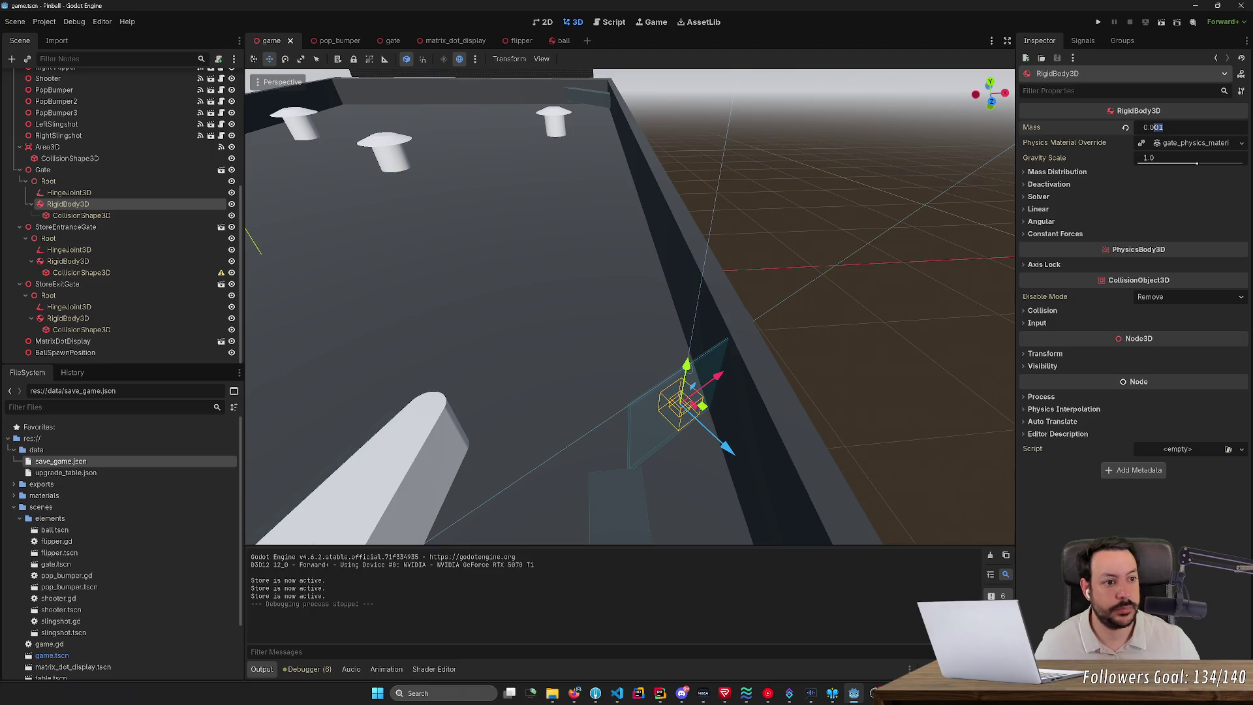
{"action": "key", "text": "Return"}
{"action": "left_click", "coordinate": [1098, 22]}
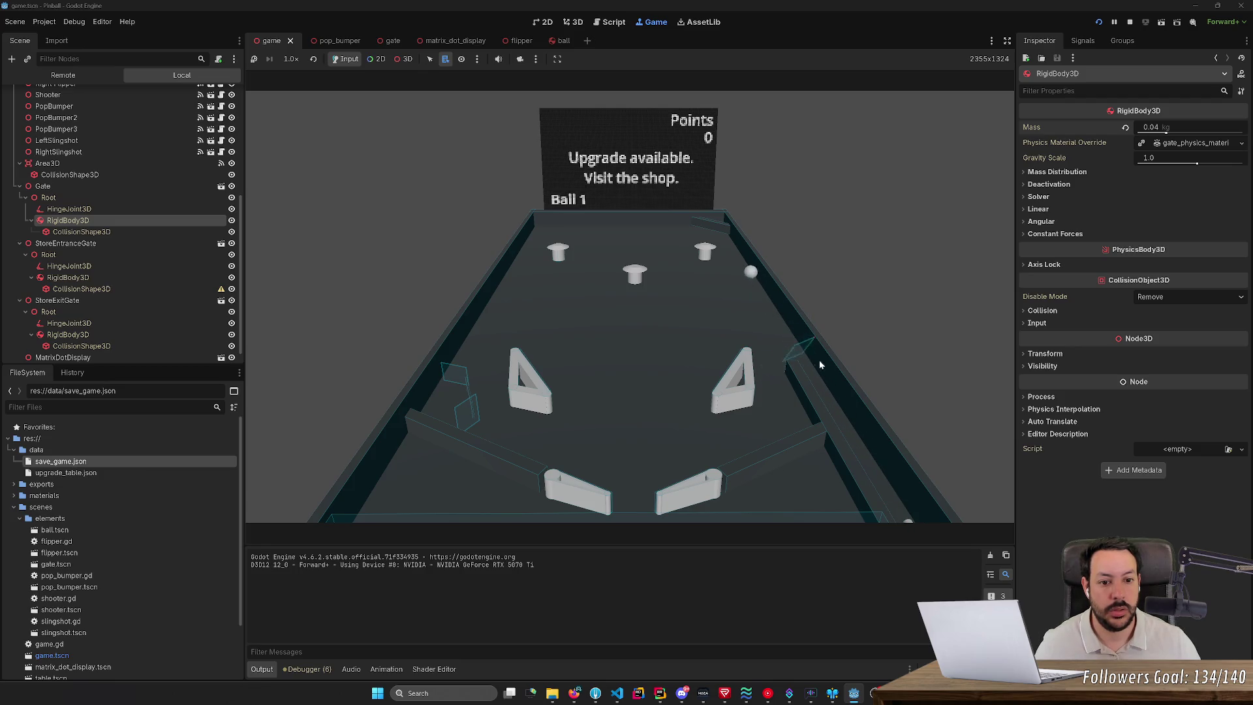
{"action": "left_click", "coordinate": [1130, 22]}
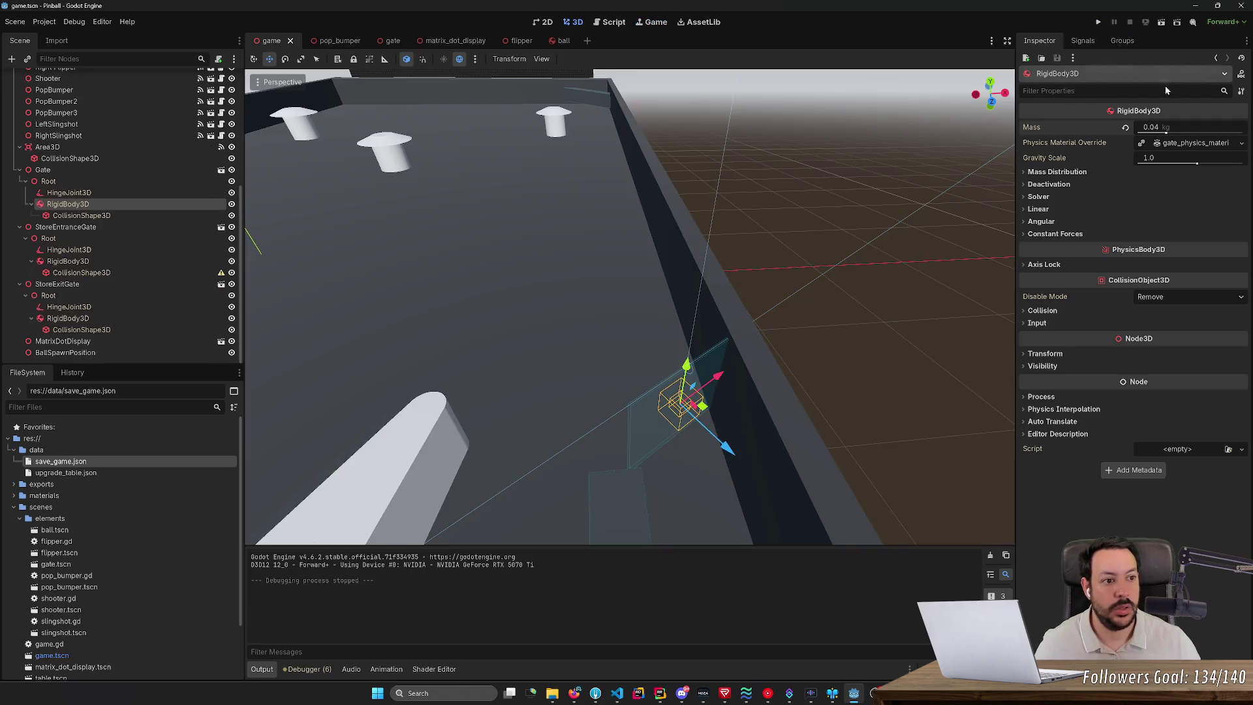
Change the gate Mass to 0.01 kg
{"action": "left_click", "coordinate": [1159, 128]}
{"action": "left_click", "coordinate": [1159, 127]}
{"action": "key", "text": "BackSpace"}
{"action": "type", "text": "1"}
{"action": "key", "text": "Return"}
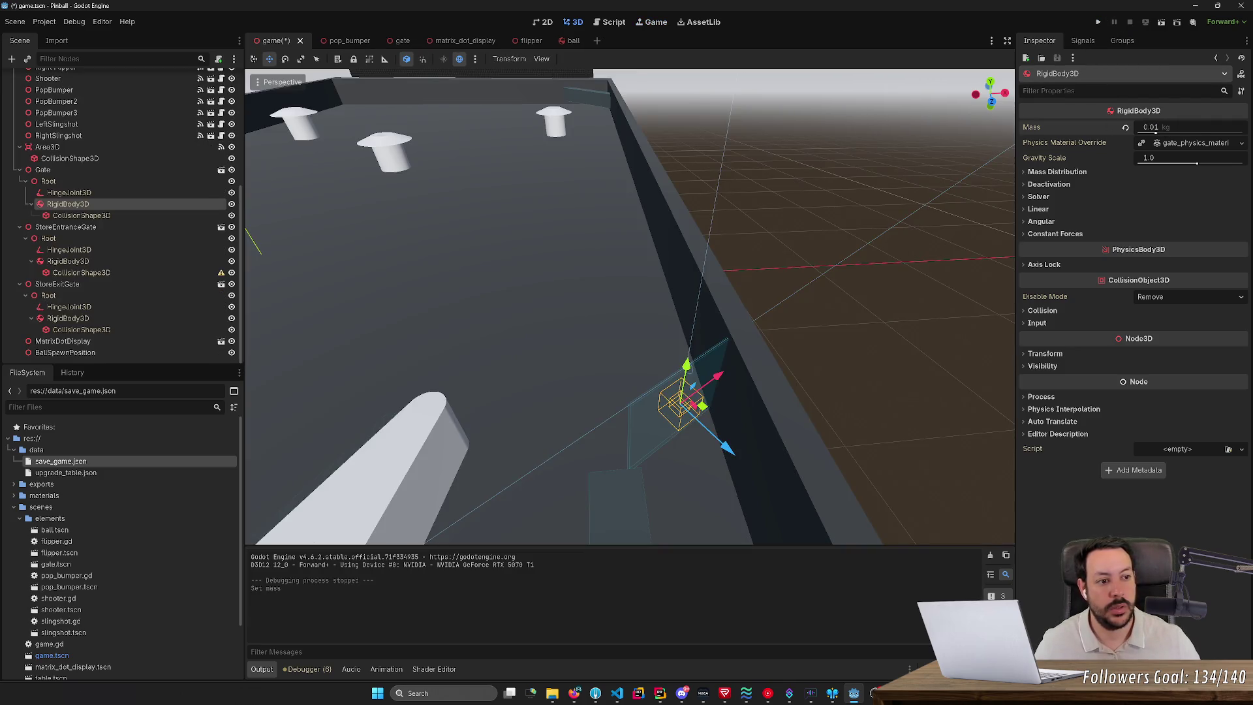
Add a physics material override, edit Bounce, enable Absorbent and Rough, and run the game
{"action": "left_click", "coordinate": [1186, 143]}
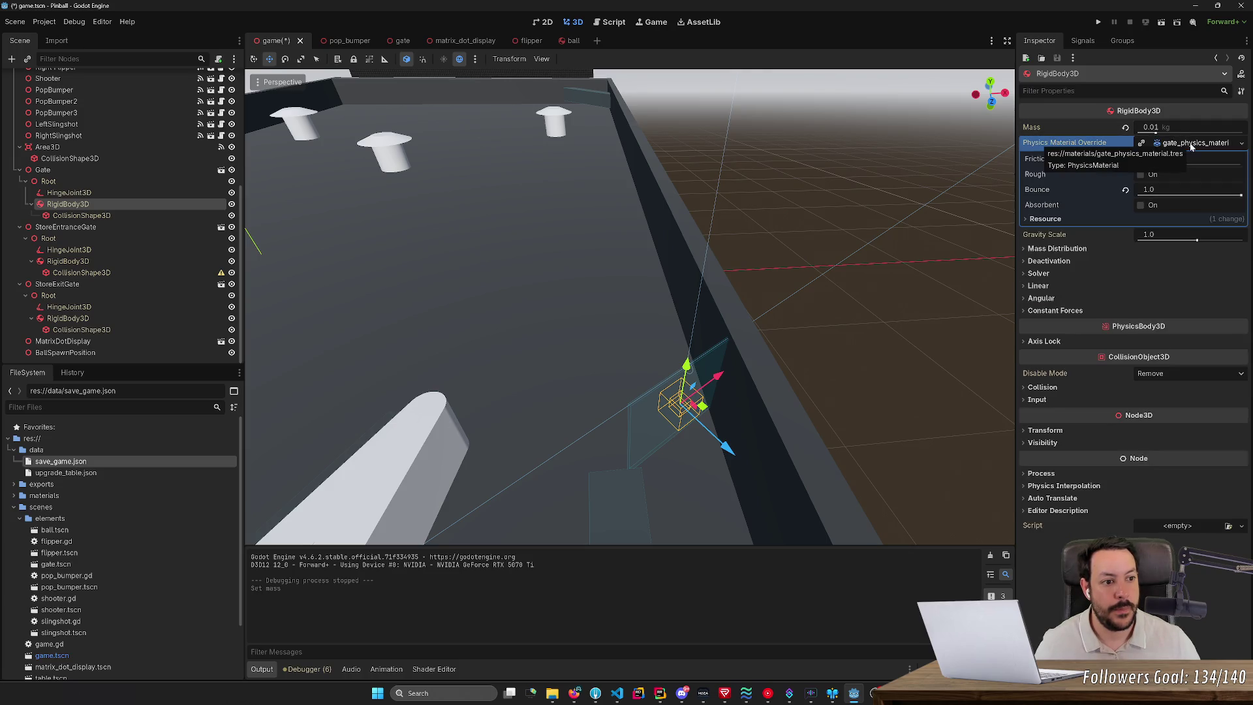
{"action": "left_click", "coordinate": [1159, 190]}
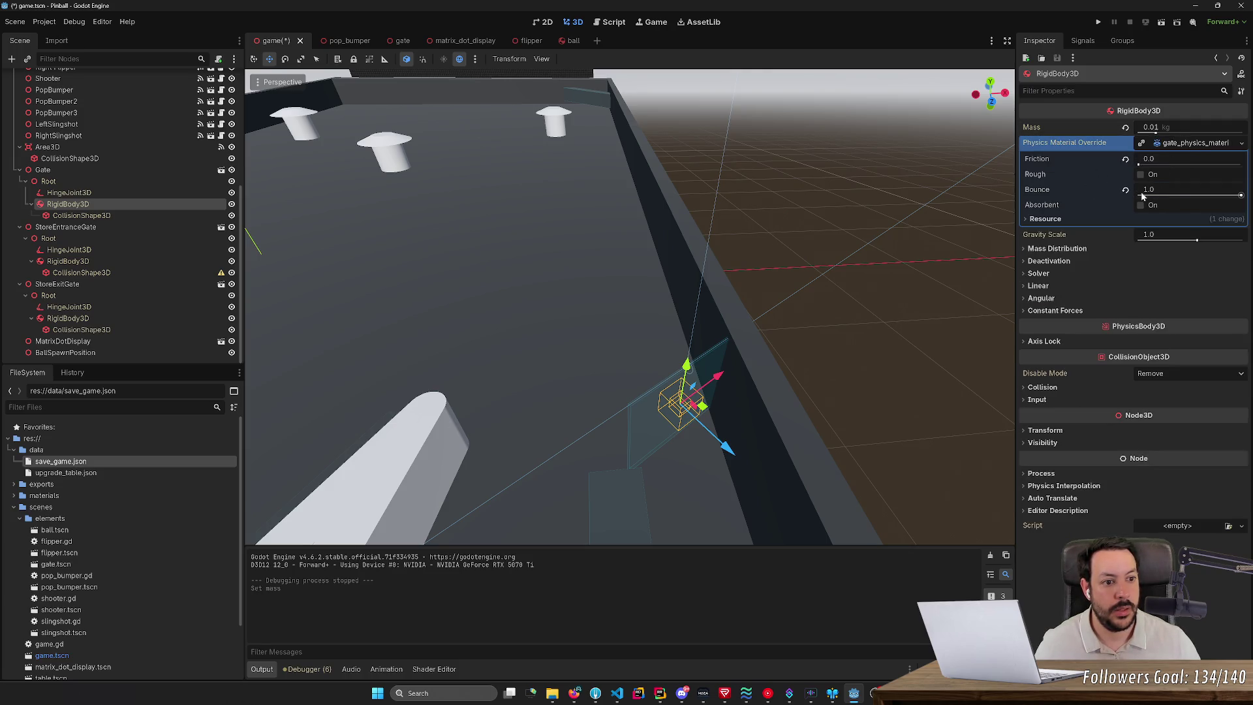
{"action": "type", "text": "0"}
{"action": "key", "text": "Return"}
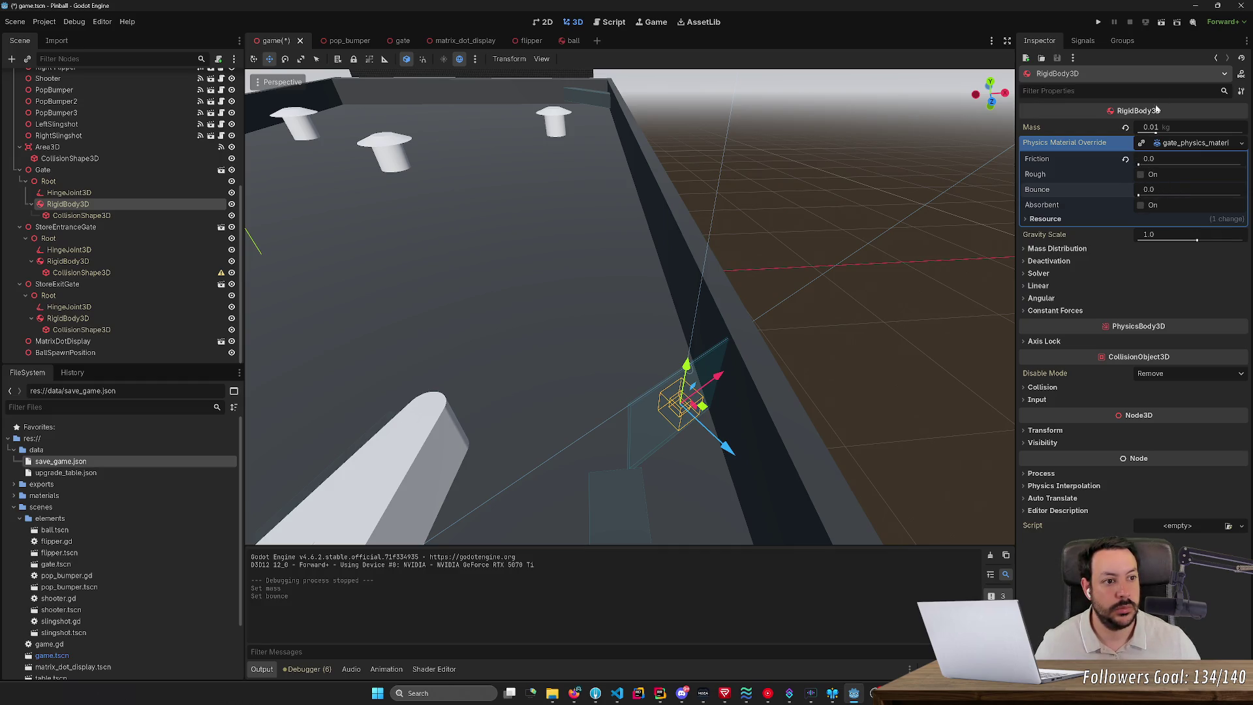
{"action": "left_click", "coordinate": [1141, 205]}
{"action": "left_click", "coordinate": [1140, 175]}
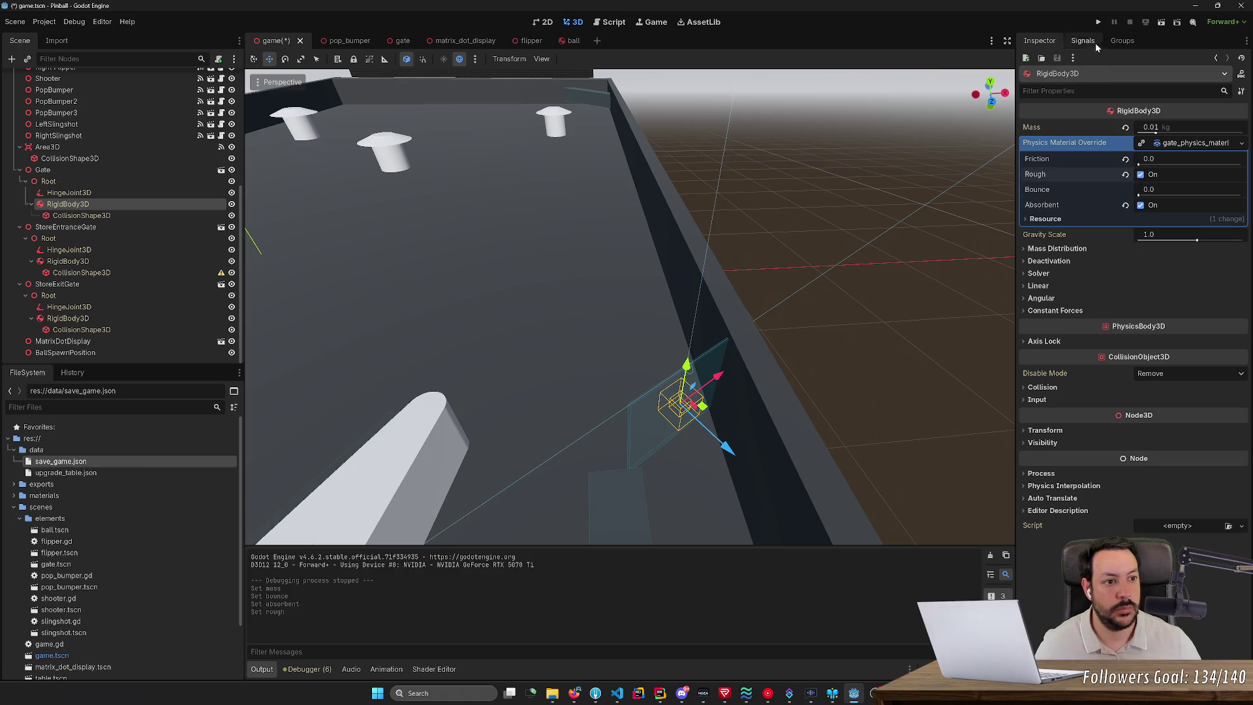
{"action": "left_click", "coordinate": [1099, 21]}
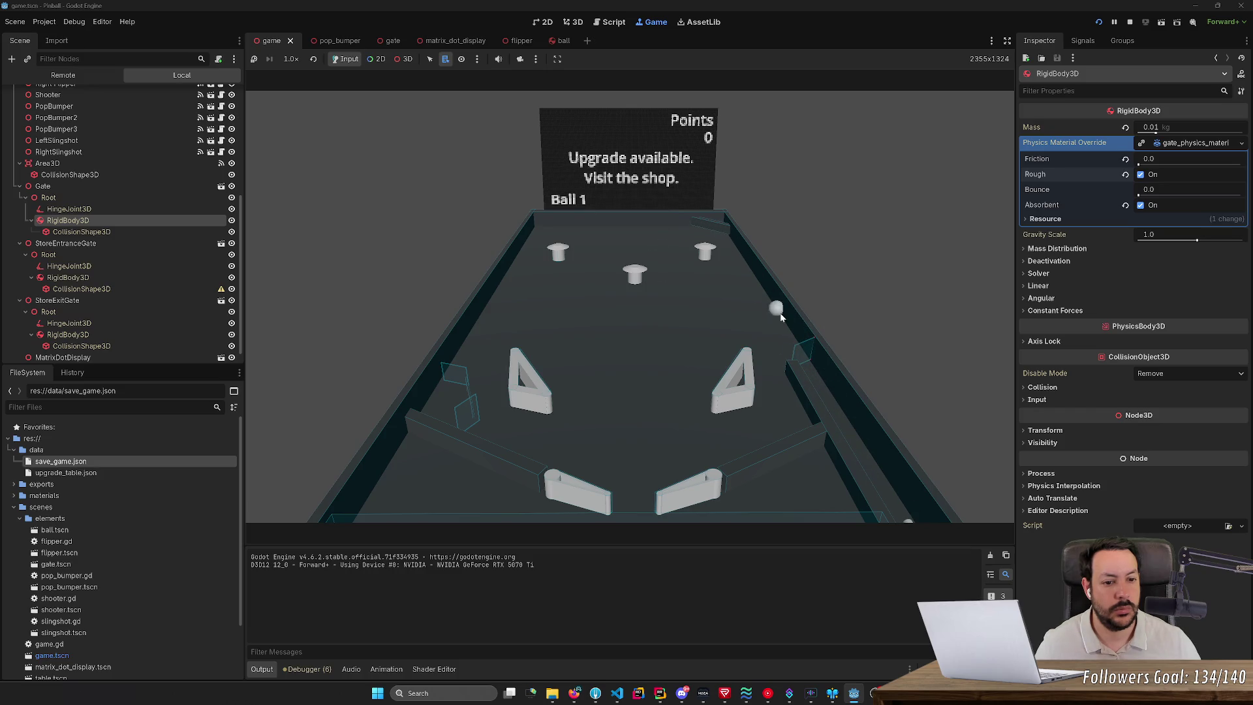
Play-test with Absorbent off and Friction raised to 1.0, then stop the game
{"action": "left_click", "coordinate": [1140, 205]}
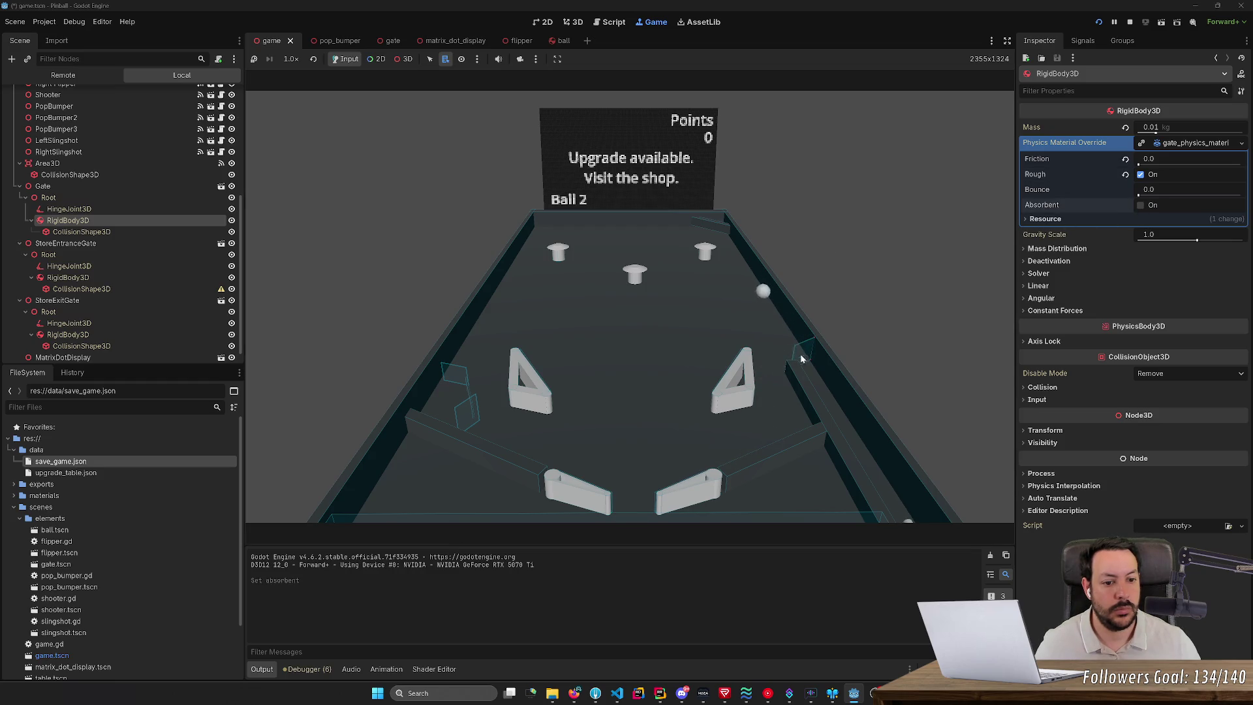
{"action": "key", "text": "space"}
{"action": "key", "text": "Right"}
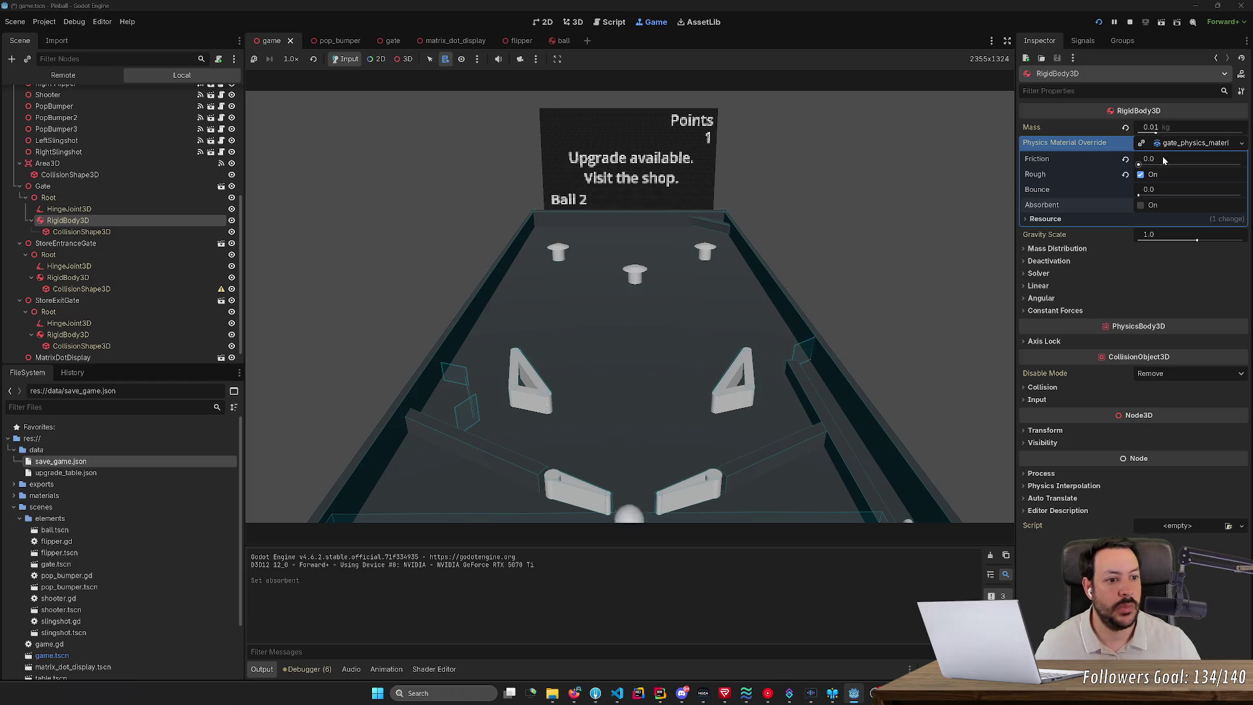
{"action": "left_click_drag", "start_coordinate": [1162, 158], "coordinate": [1241, 164]}
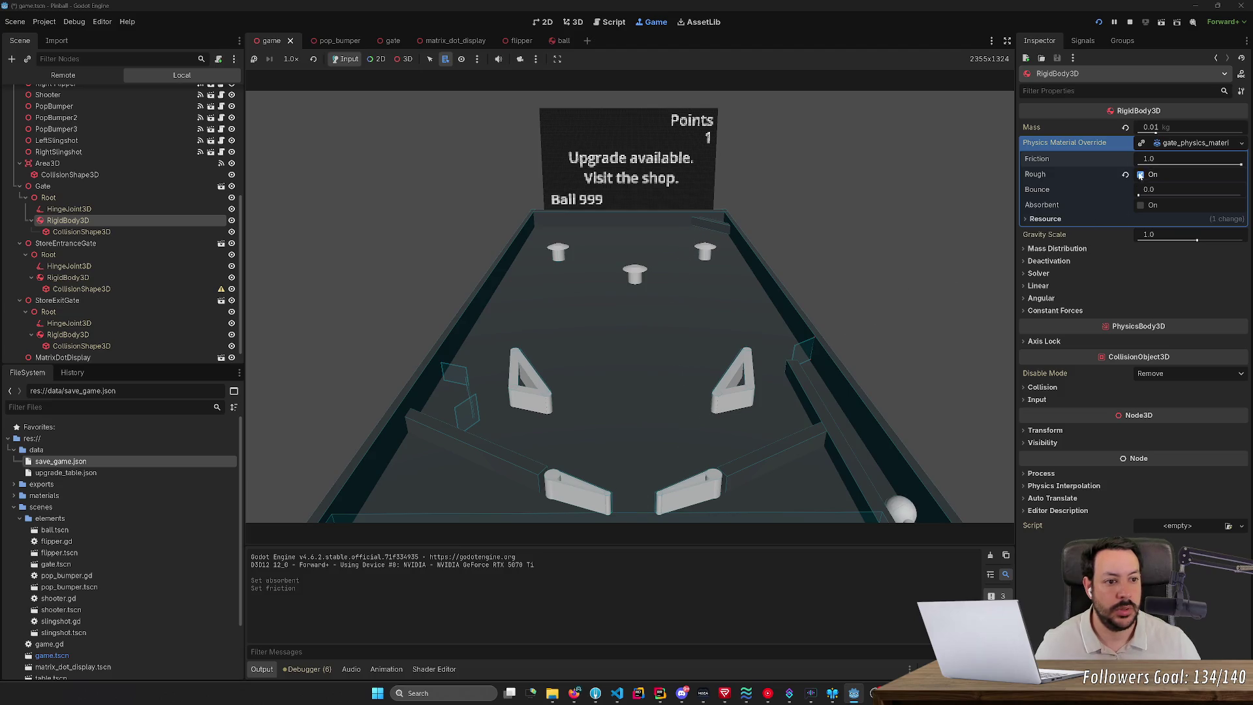
{"action": "left_click", "coordinate": [1128, 23]}
Set Friction back to 0.0, save the scene, and run the game again
{"action": "left_click", "coordinate": [1173, 158]}
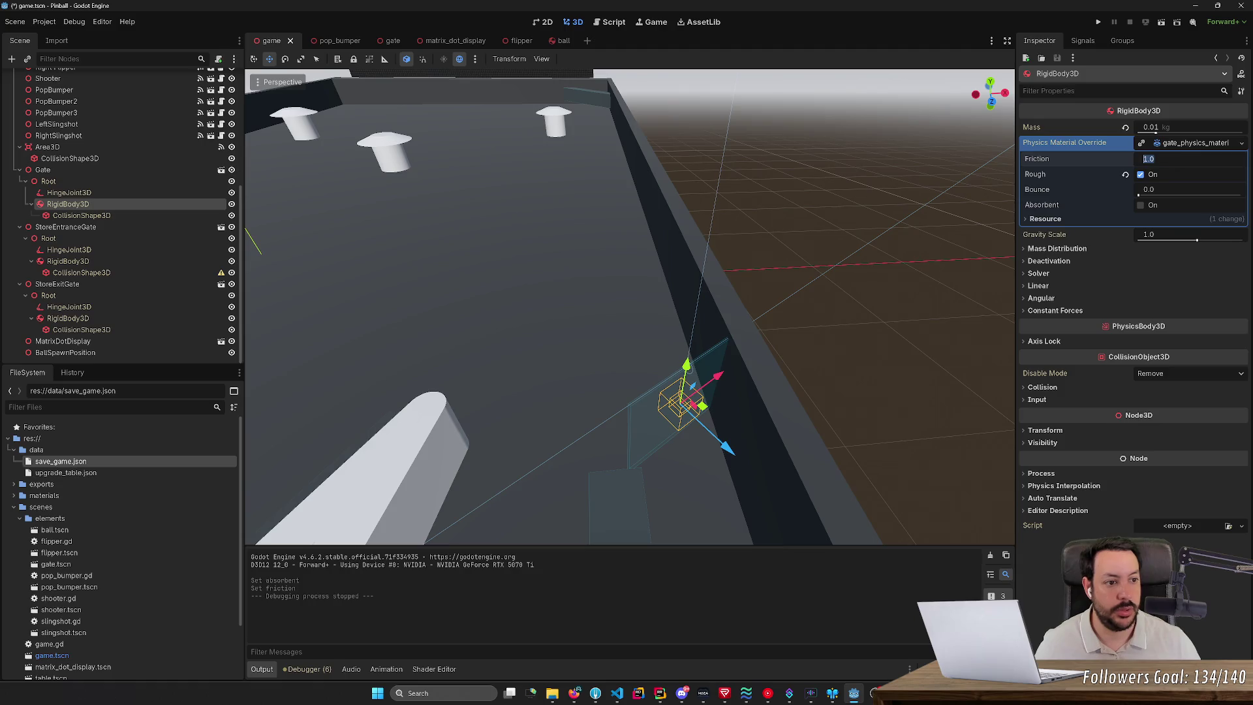
{"action": "type", "text": "0"}
{"action": "key", "text": "Return"}
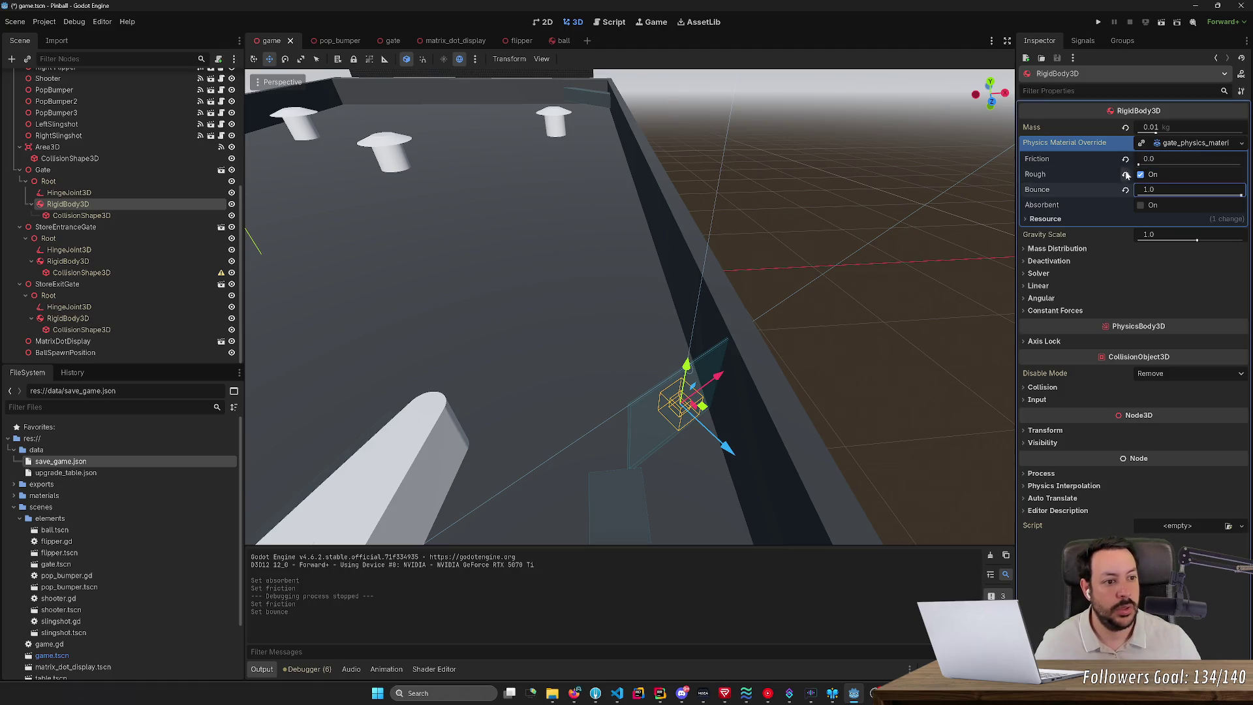
{"action": "key", "text": "ctrl+s"}
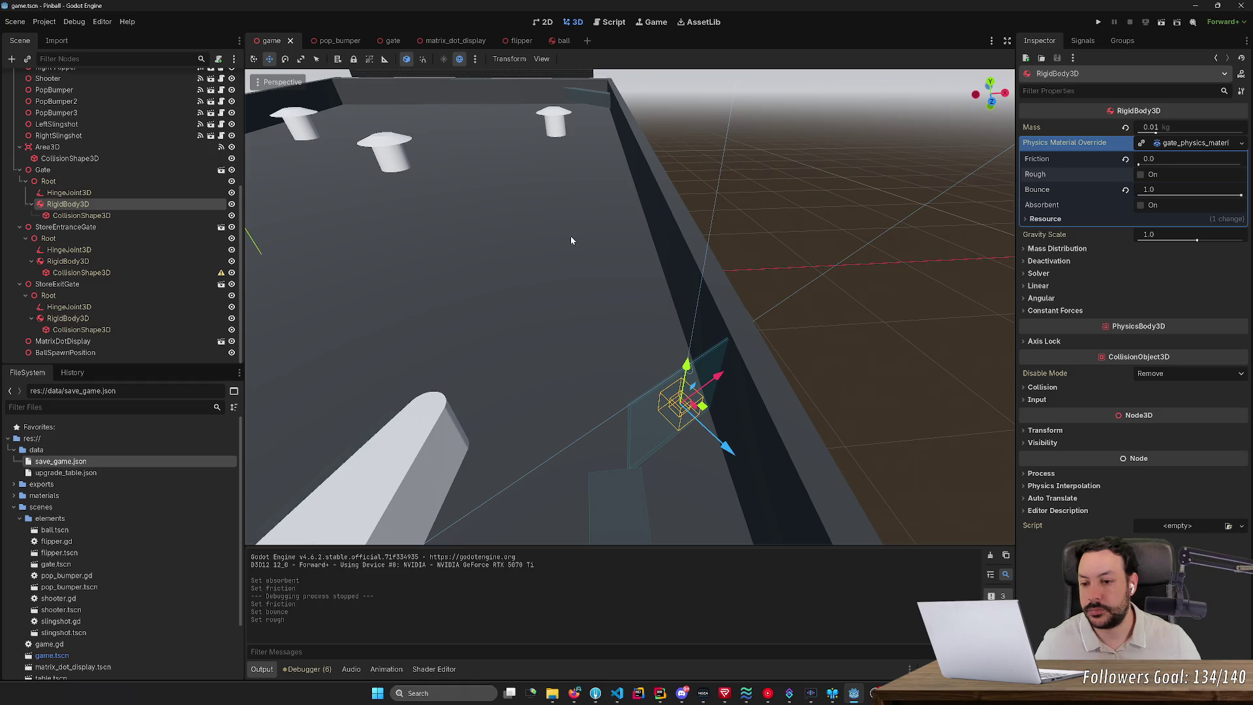
{"action": "left_click_drag", "start_coordinate": [479, 229], "coordinate": [484, 252]}
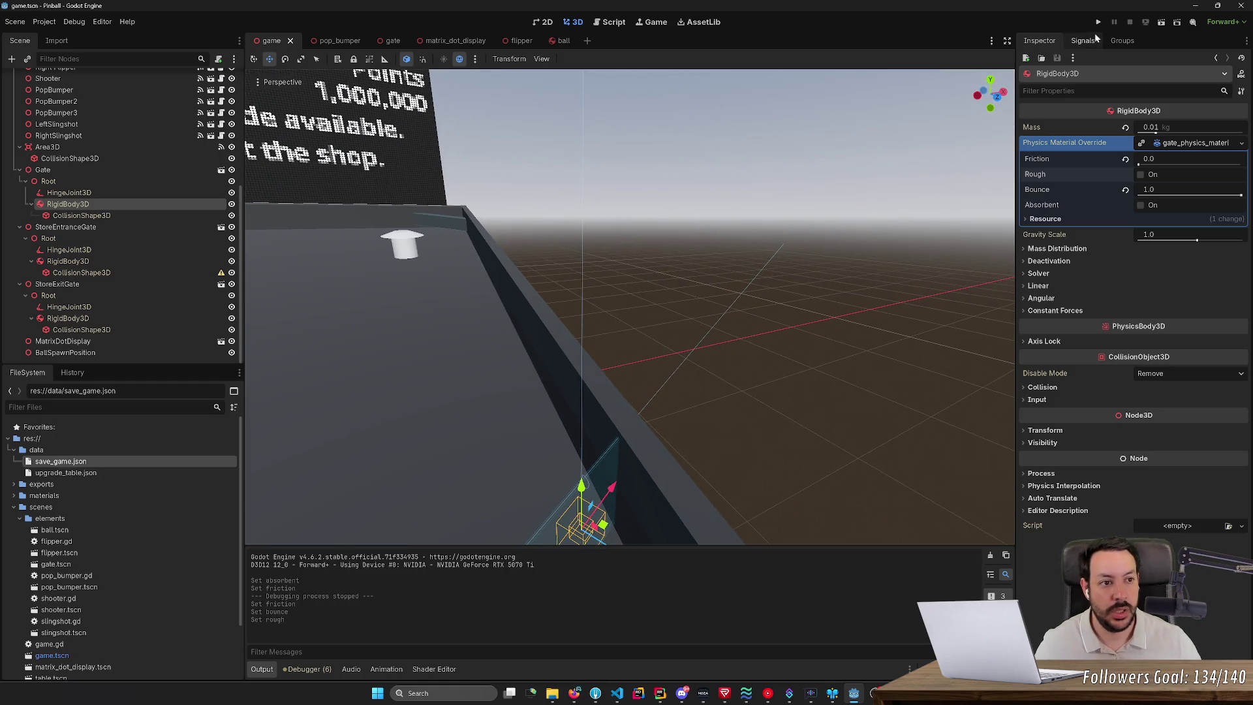
{"action": "left_click", "coordinate": [1098, 22]}
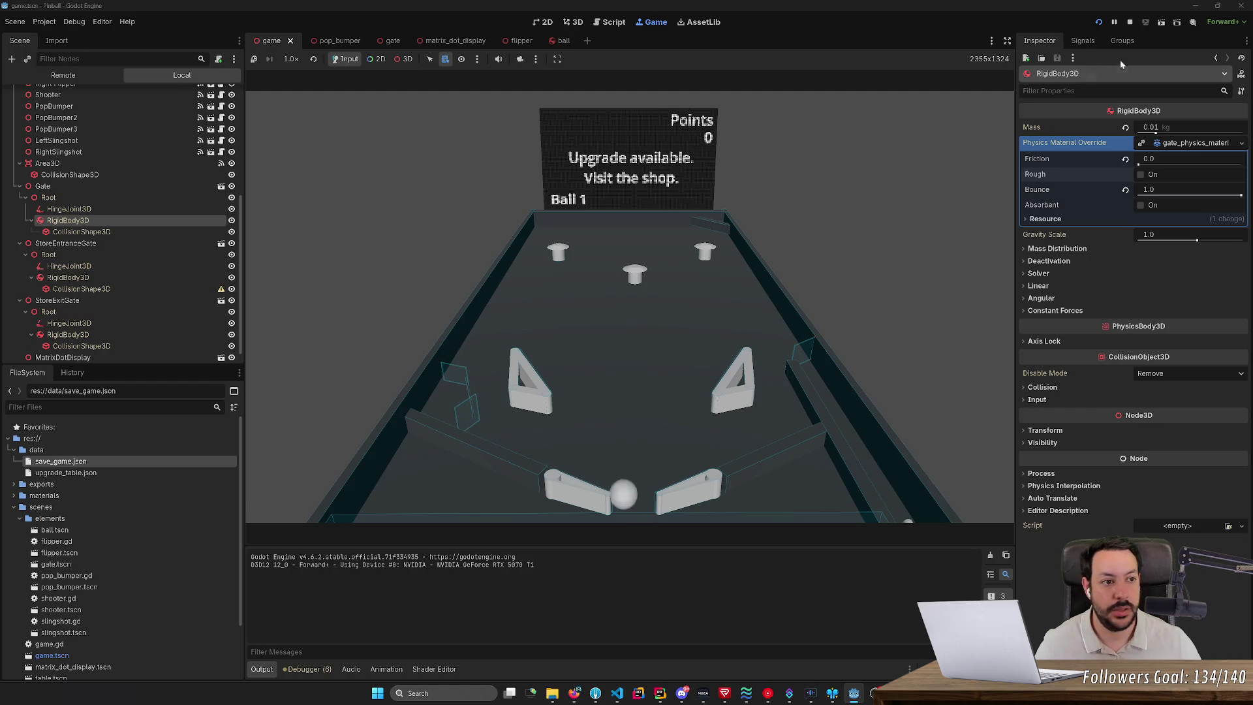
Stop the game and fly the editor view in close to the gate
{"action": "left_click", "coordinate": [1130, 22]}
{"action": "key", "text": "w"}
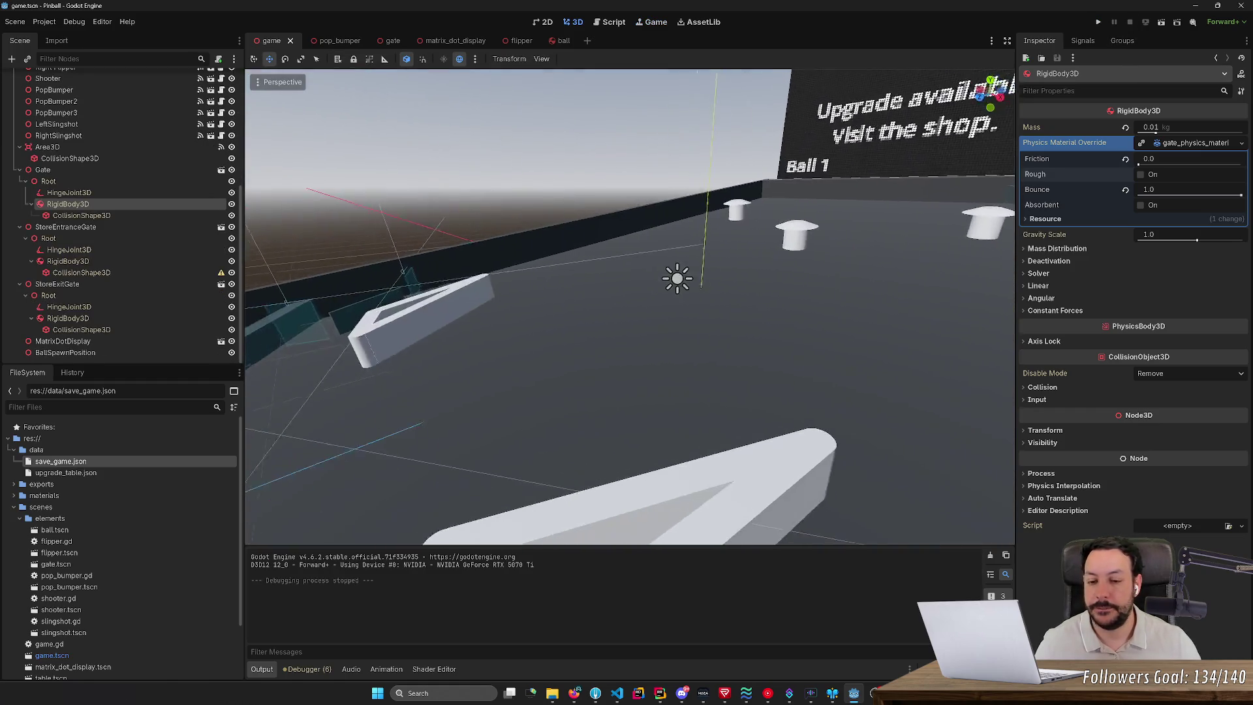
{"action": "scroll", "coordinate": [436, 265], "scroll_direction": "up", "scroll_amount": 2}
{"action": "key", "text": "s"}
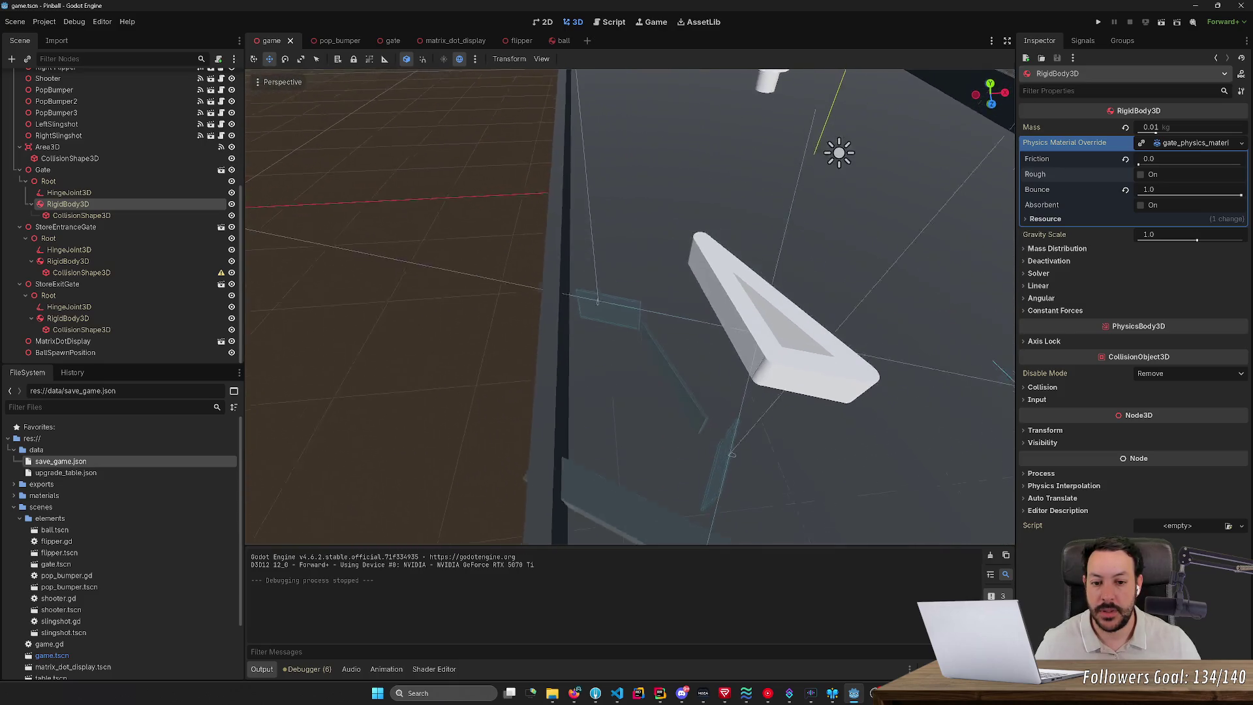
{"action": "key", "text": "s"}
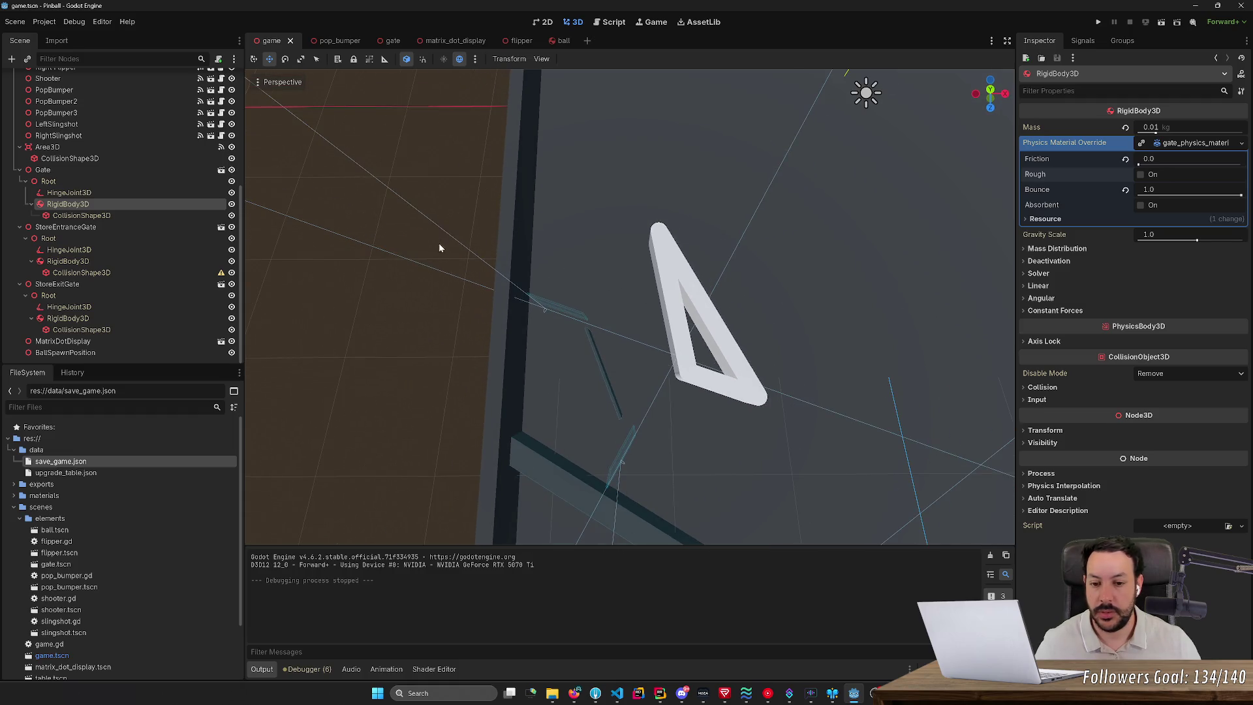
{"action": "key", "text": "w"}
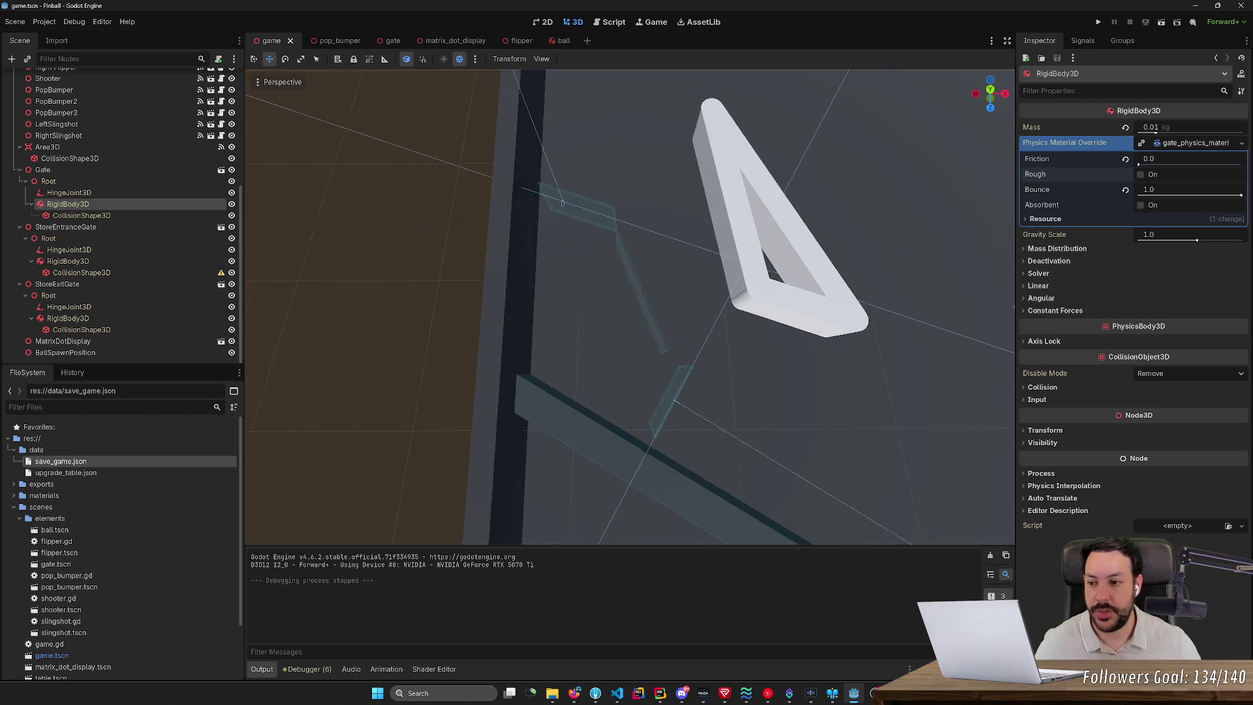
Fold the Gate, StoreEntranceGate and StoreExitGate branches in the Scene dock
{"action": "left_click", "coordinate": [28, 172]}
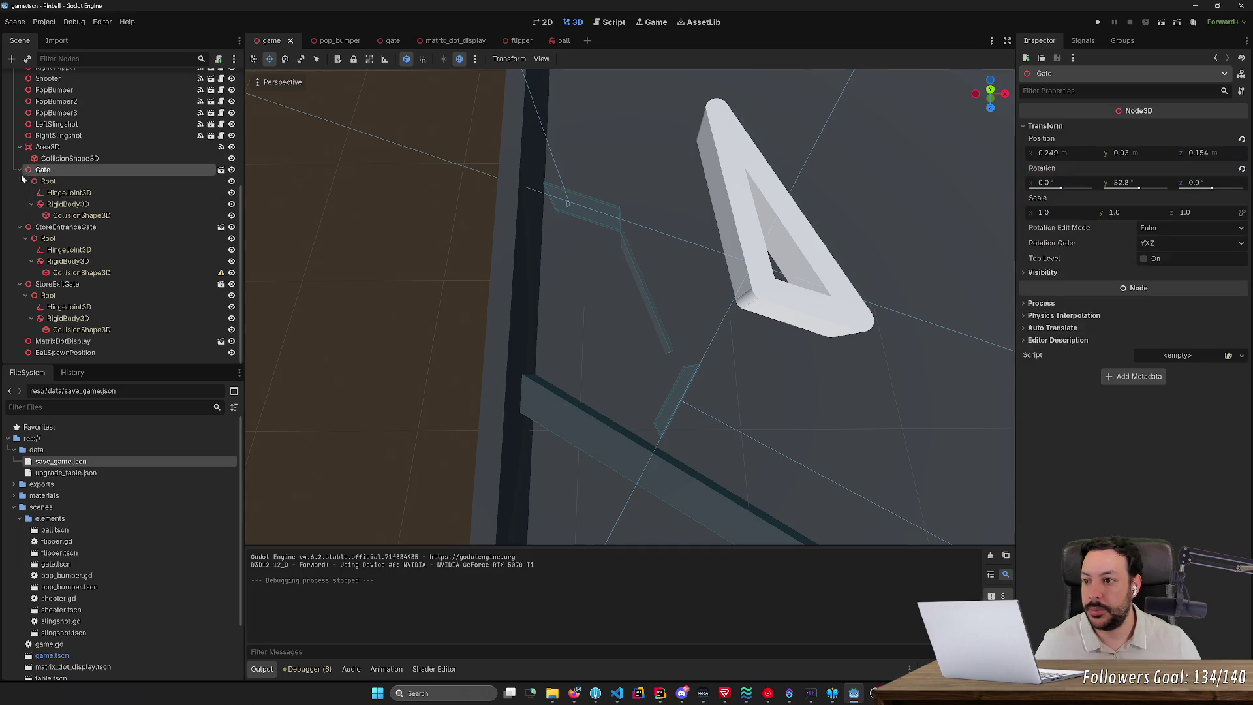
{"action": "left_click", "coordinate": [20, 172]}
{"action": "left_click", "coordinate": [20, 226]}
{"action": "left_click", "coordinate": [20, 284]}
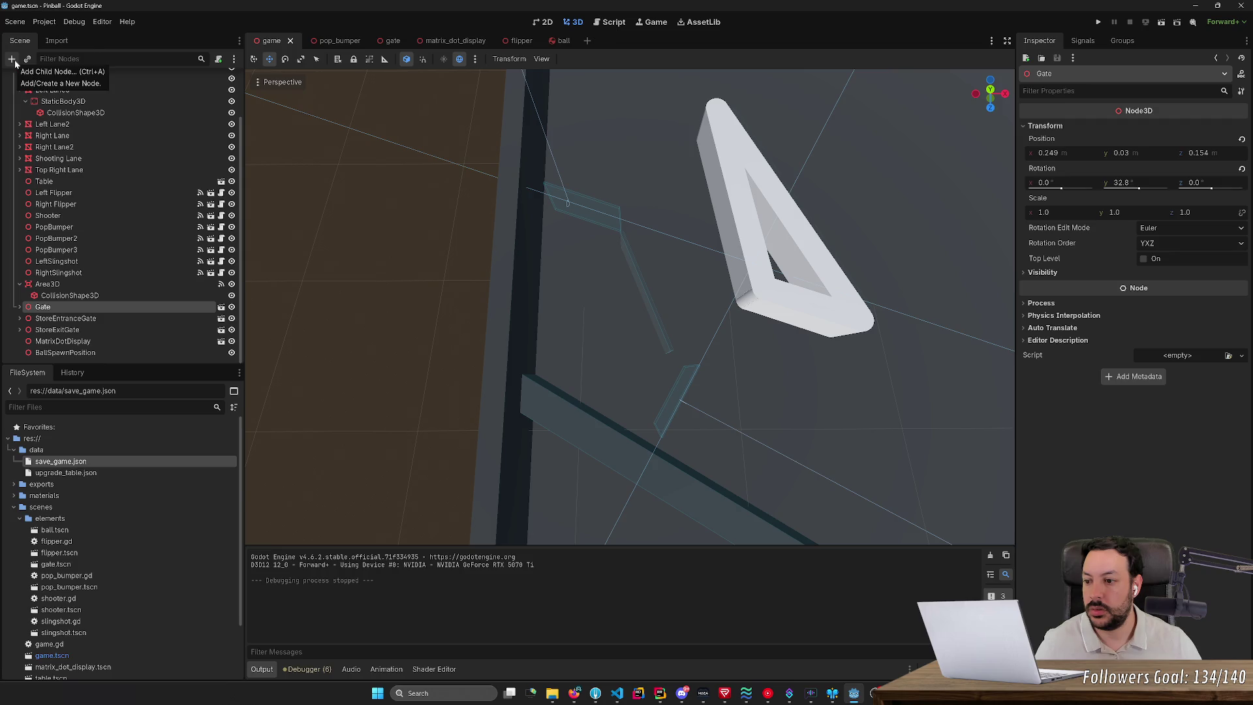
Create a plain Node3D next to the Incliner node and rename it Store
{"action": "right_click", "coordinate": [8, 342]}
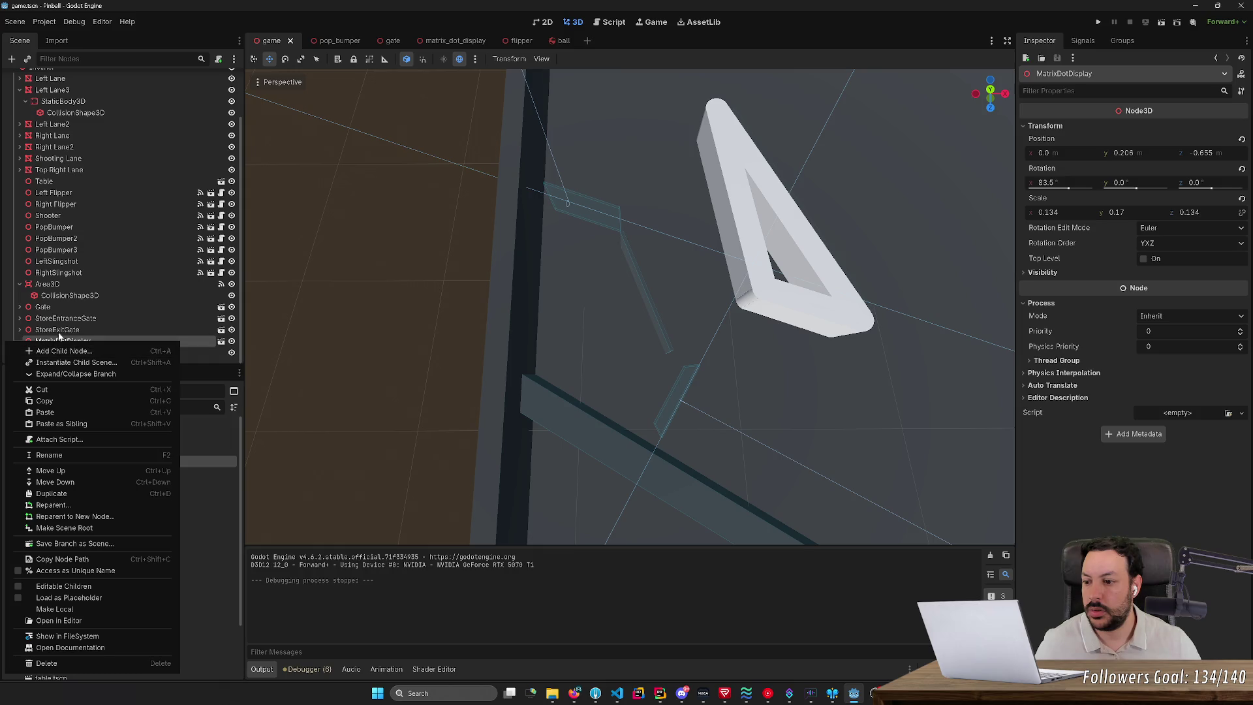
{"action": "left_click", "coordinate": [246, 237]}
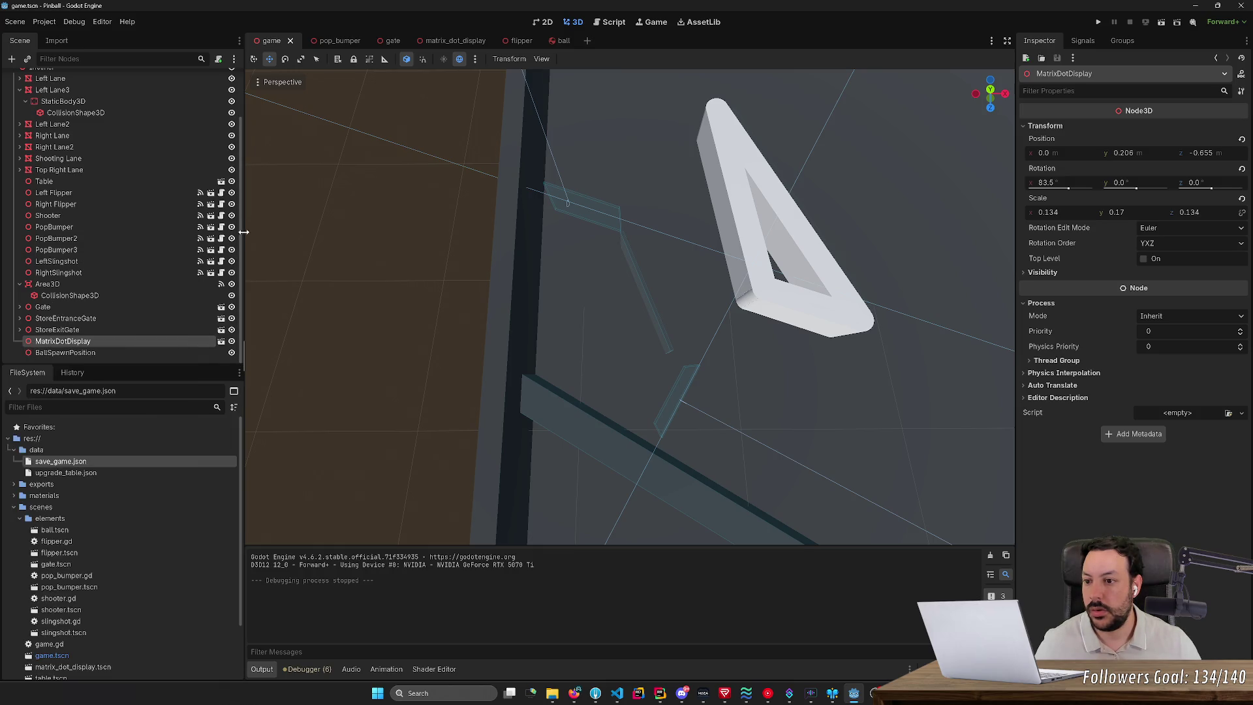
{"action": "left_click_drag", "start_coordinate": [245, 238], "coordinate": [250, 235]}
{"action": "scroll", "coordinate": [249, 137], "scroll_direction": "up", "scroll_amount": 2}
{"action": "left_click", "coordinate": [119, 124]}
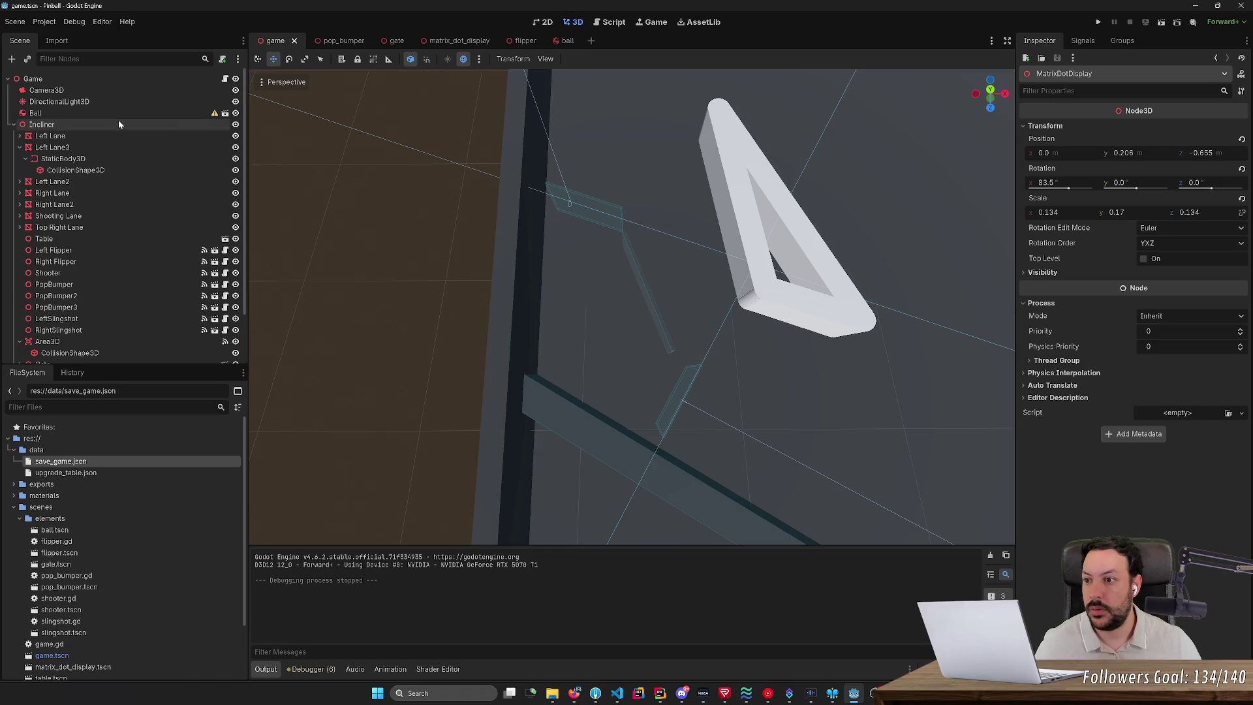
{"action": "key", "text": "ctrl+a"}
{"action": "type", "text": "Store"}
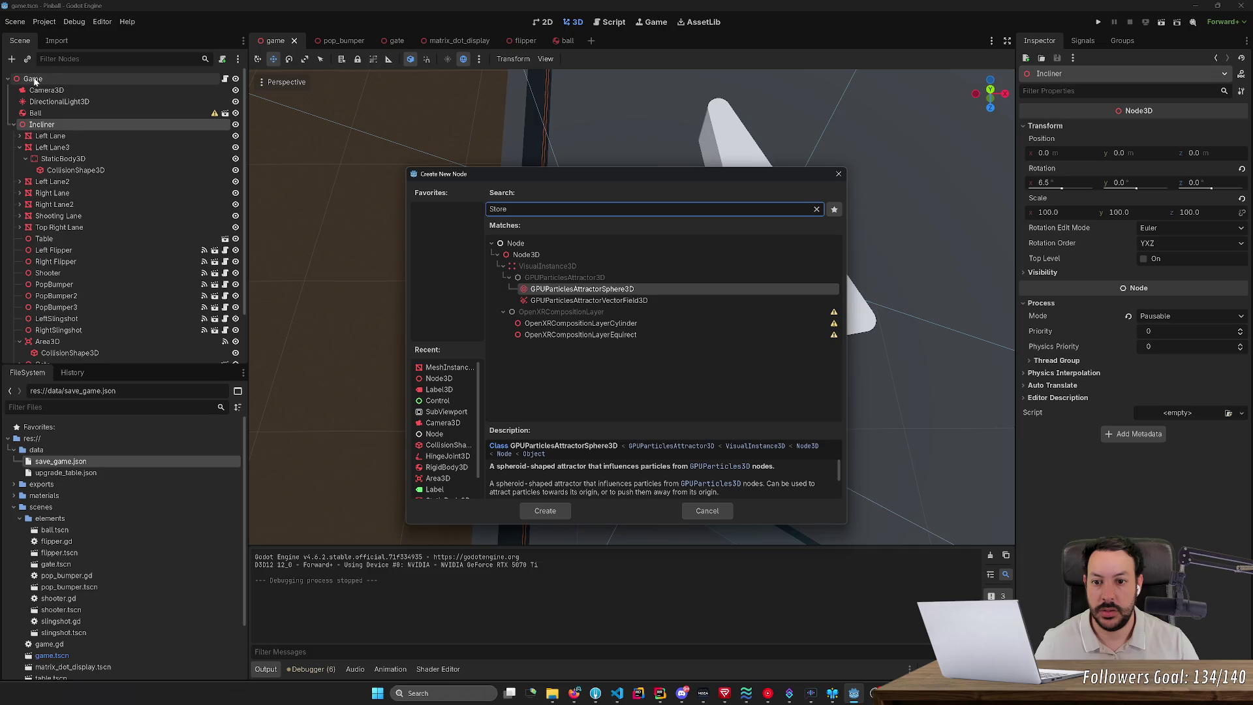
{"action": "left_click", "coordinate": [546, 254]}
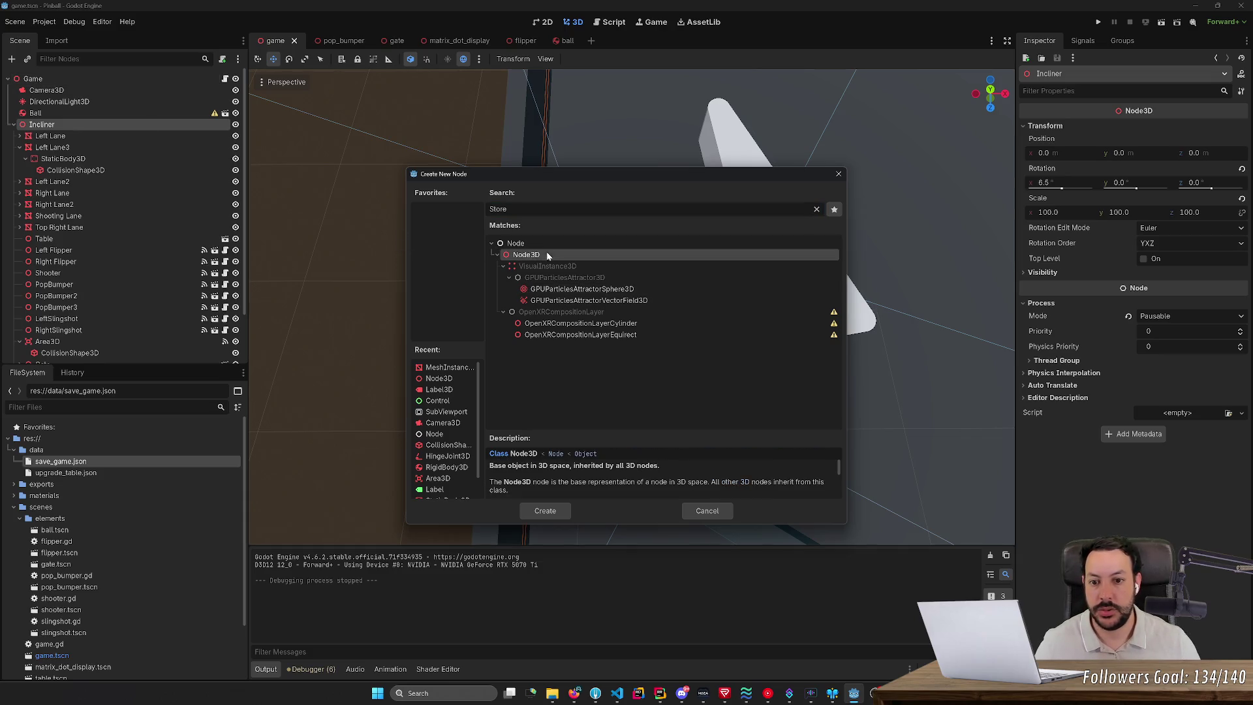
{"action": "left_click", "coordinate": [532, 511]}
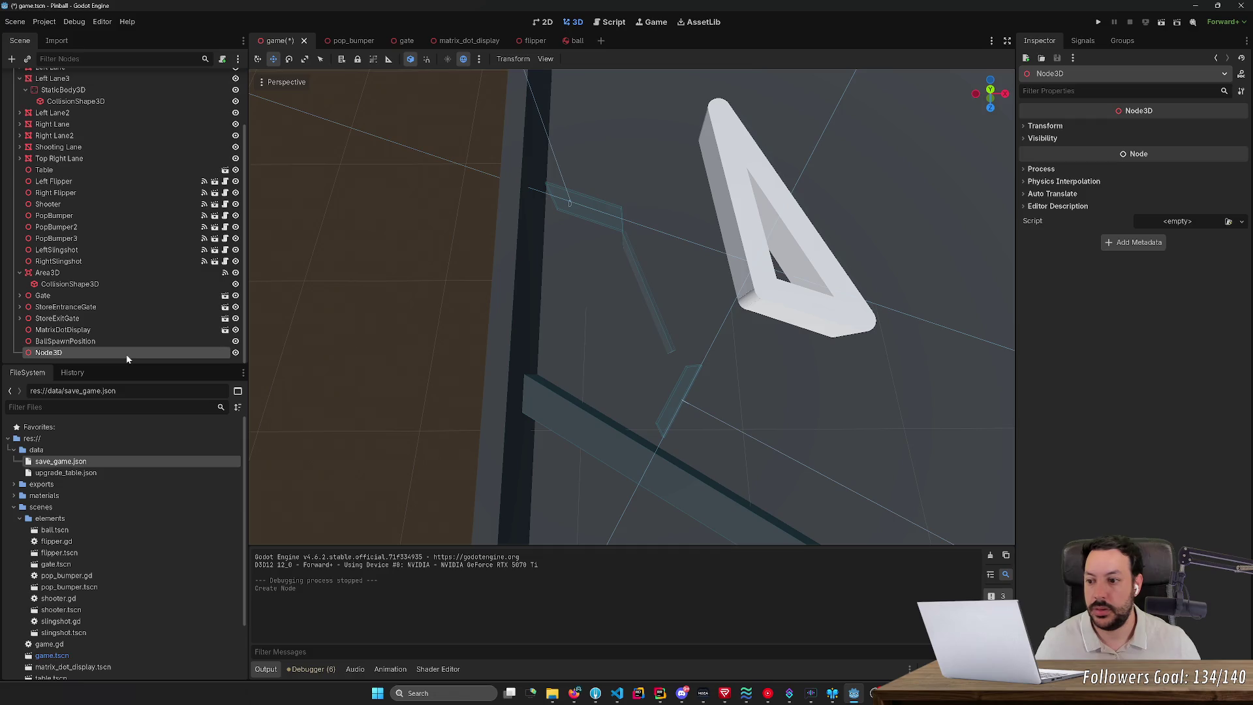
{"action": "double_click", "coordinate": [163, 352]}
{"action": "type", "text": "Store"}
{"action": "key", "text": "Return"}
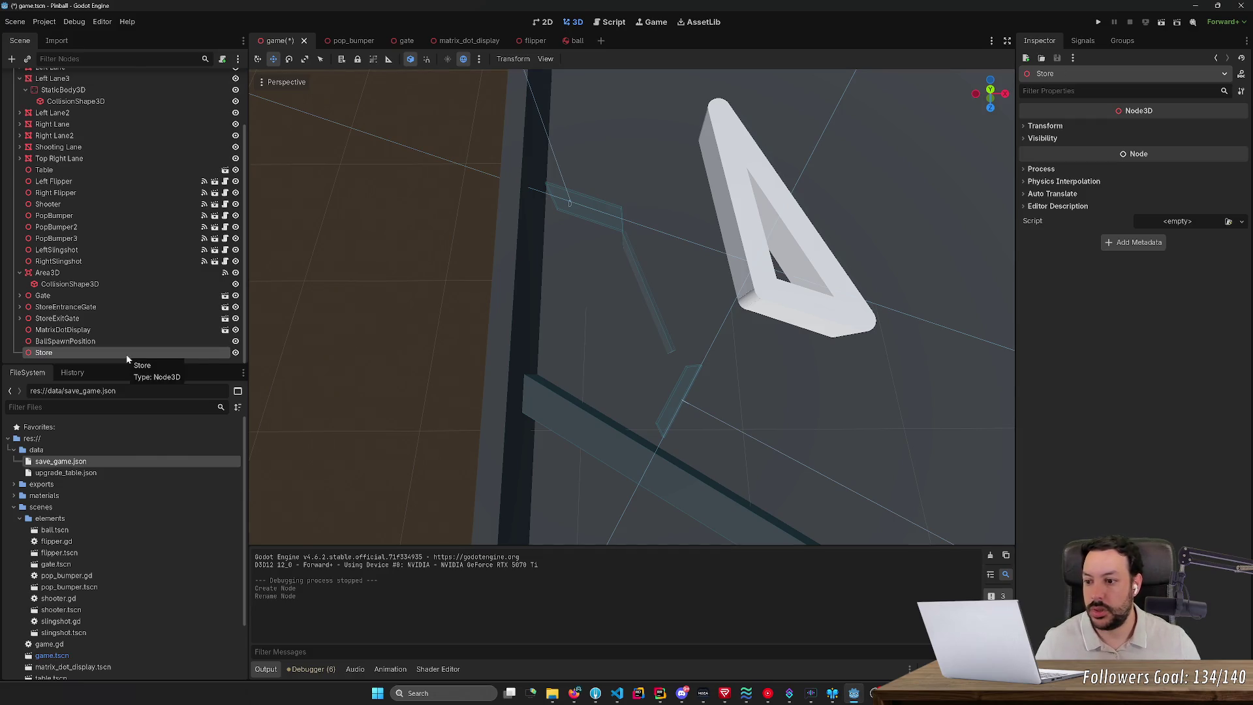
Add a child Node3D under Store and rename it Root
{"action": "right_click", "coordinate": [128, 356]}
{"action": "left_click", "coordinate": [200, 367]}
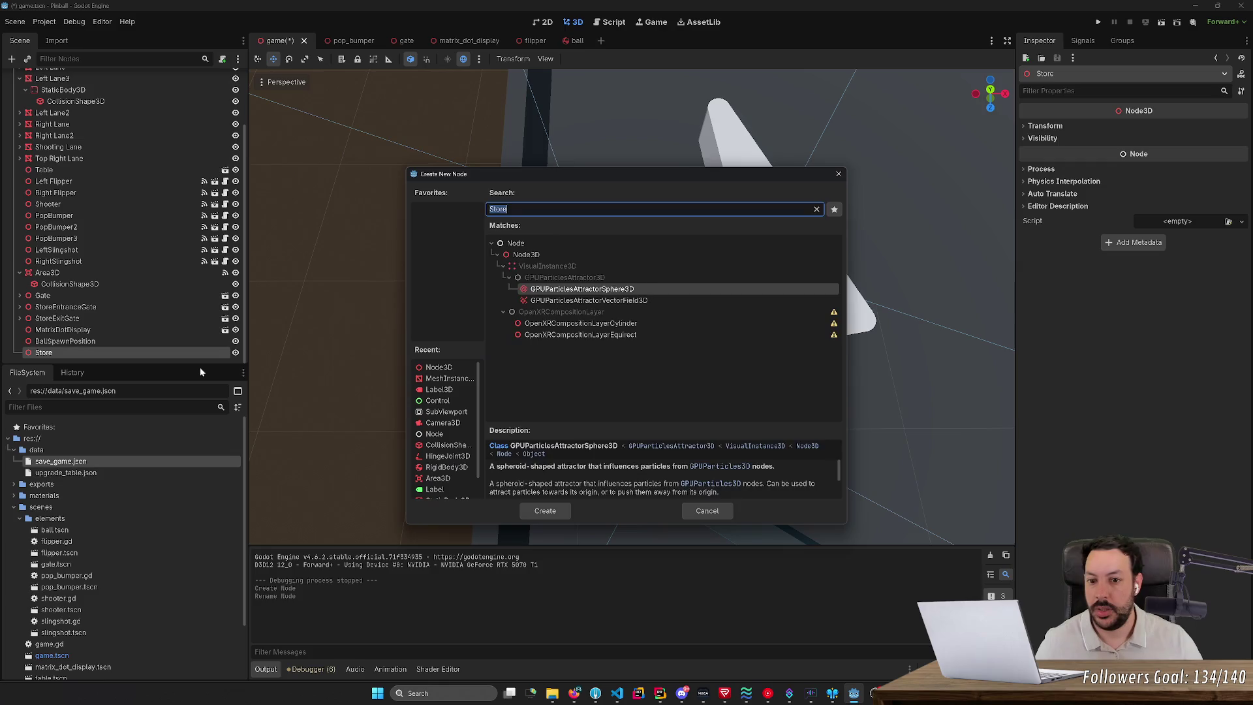
{"action": "type", "text": "Root"}
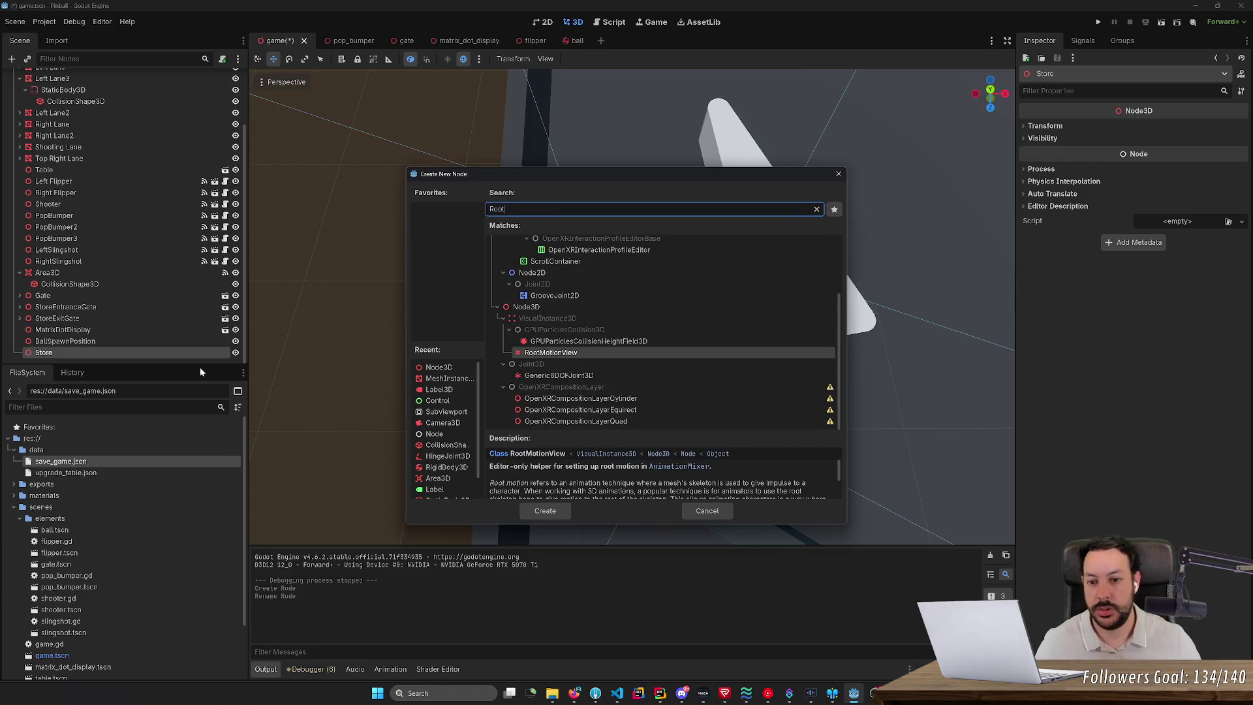
{"action": "key", "text": "ctrl+a"}
{"action": "type", "text": "node"}
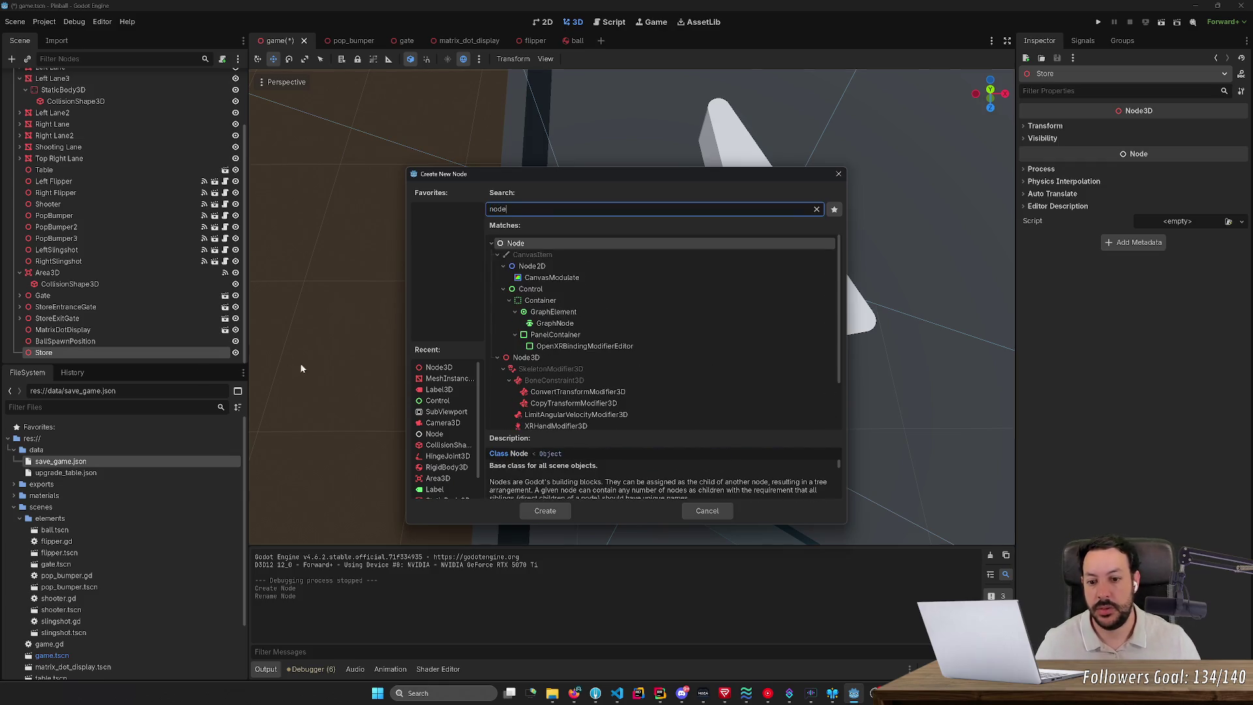
{"action": "double_click", "coordinate": [532, 357]}
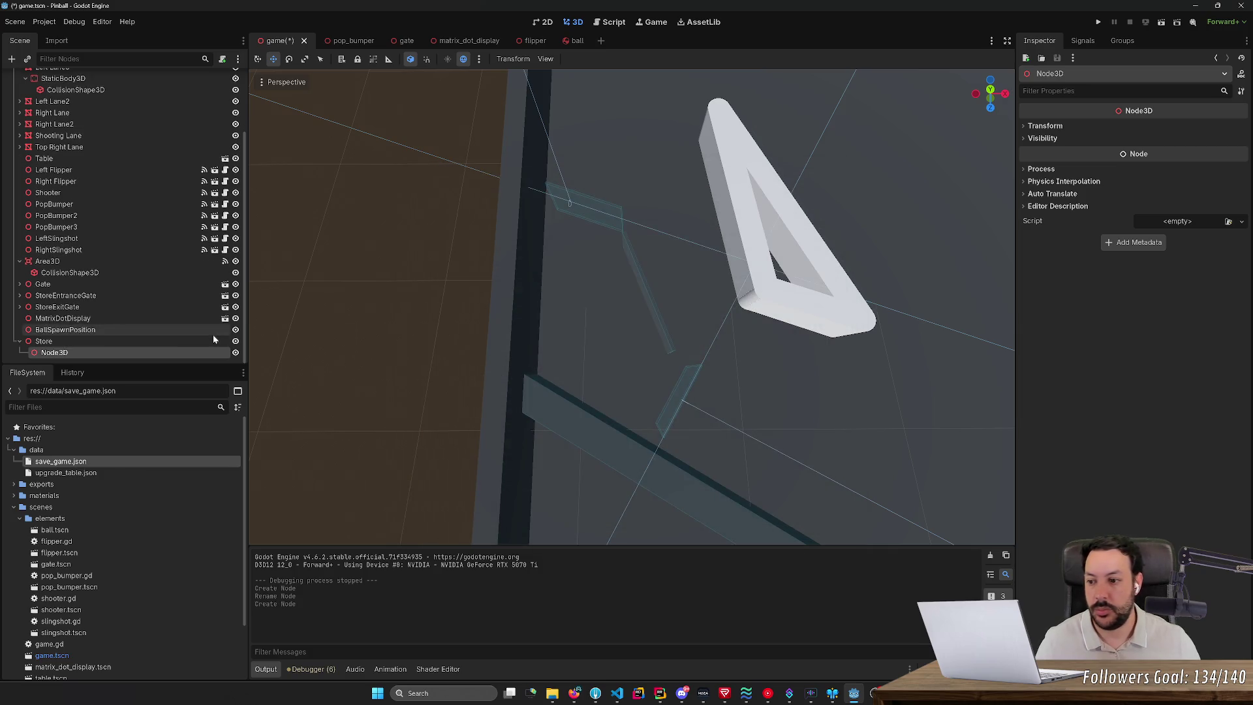
{"action": "key", "text": "F2"}
{"action": "type", "text": "Root"}
{"action": "key", "text": "Return"}
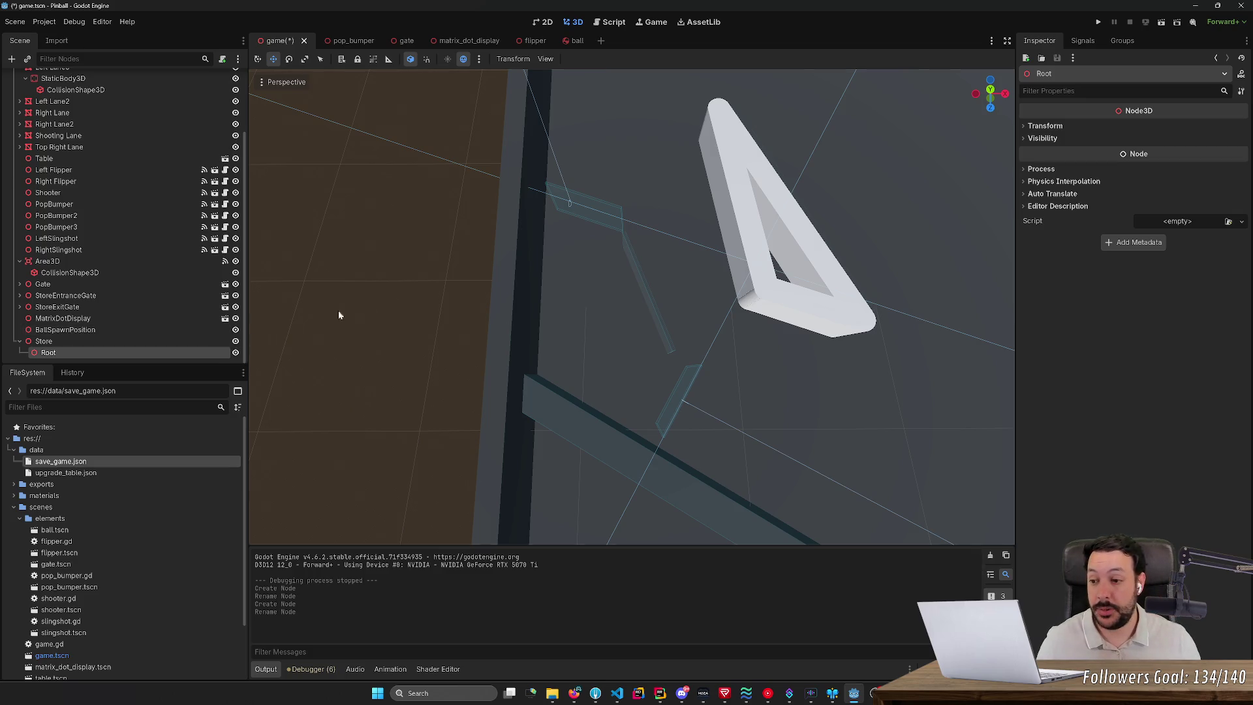
{"action": "left_click", "coordinate": [159, 341]}
{"action": "right_click", "coordinate": [151, 355]}
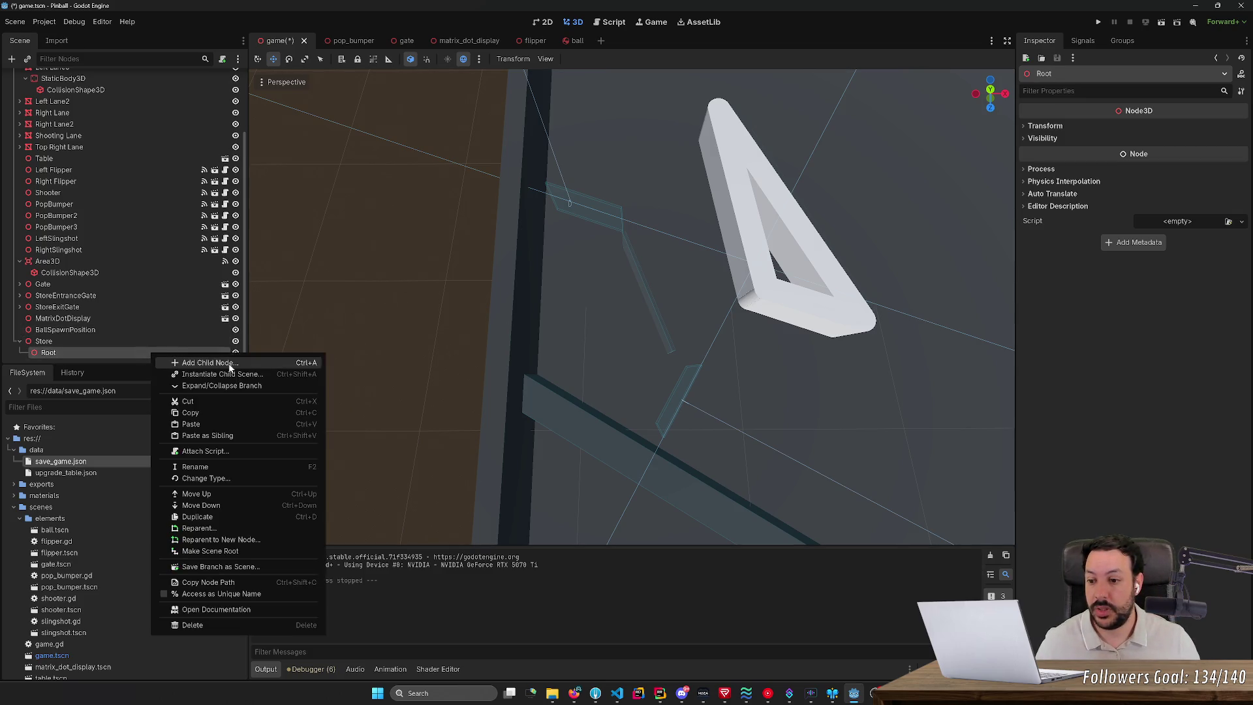
Create an Area3D under Root and move Store toward the table's lower left
{"action": "left_click", "coordinate": [230, 363]}
{"action": "type", "text": "area"}
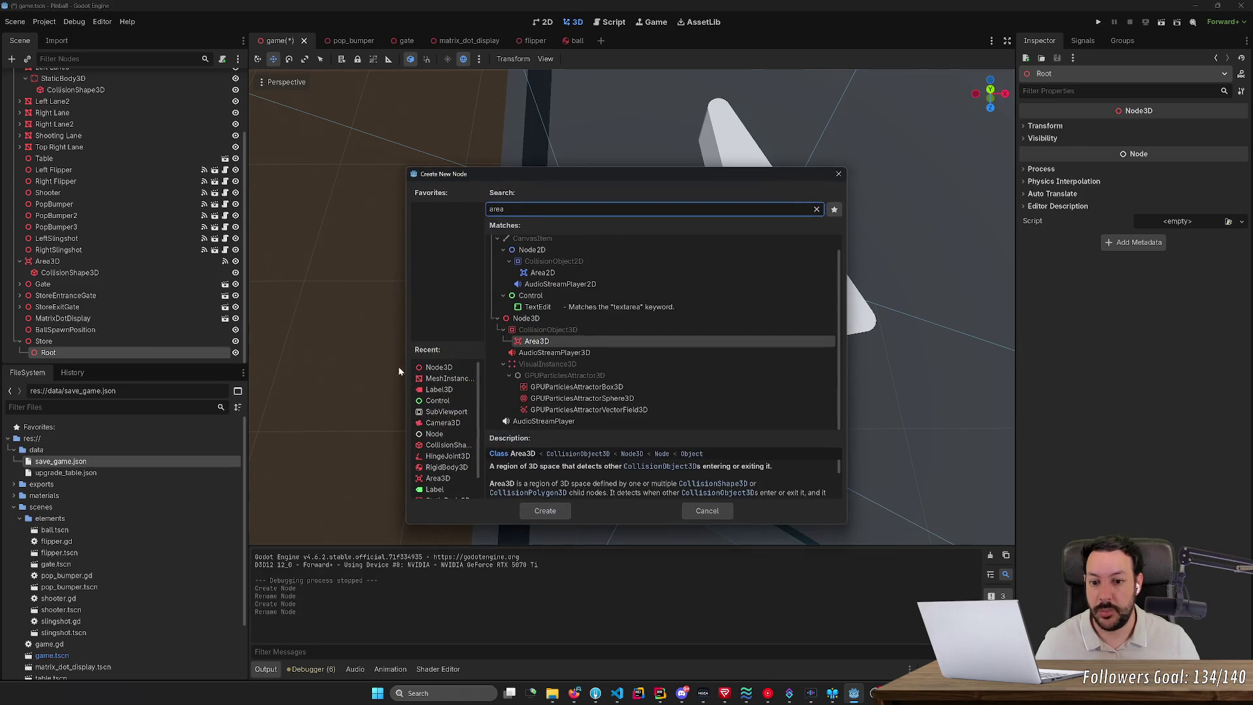
{"action": "double_click", "coordinate": [564, 342]}
{"action": "key", "text": "f"}
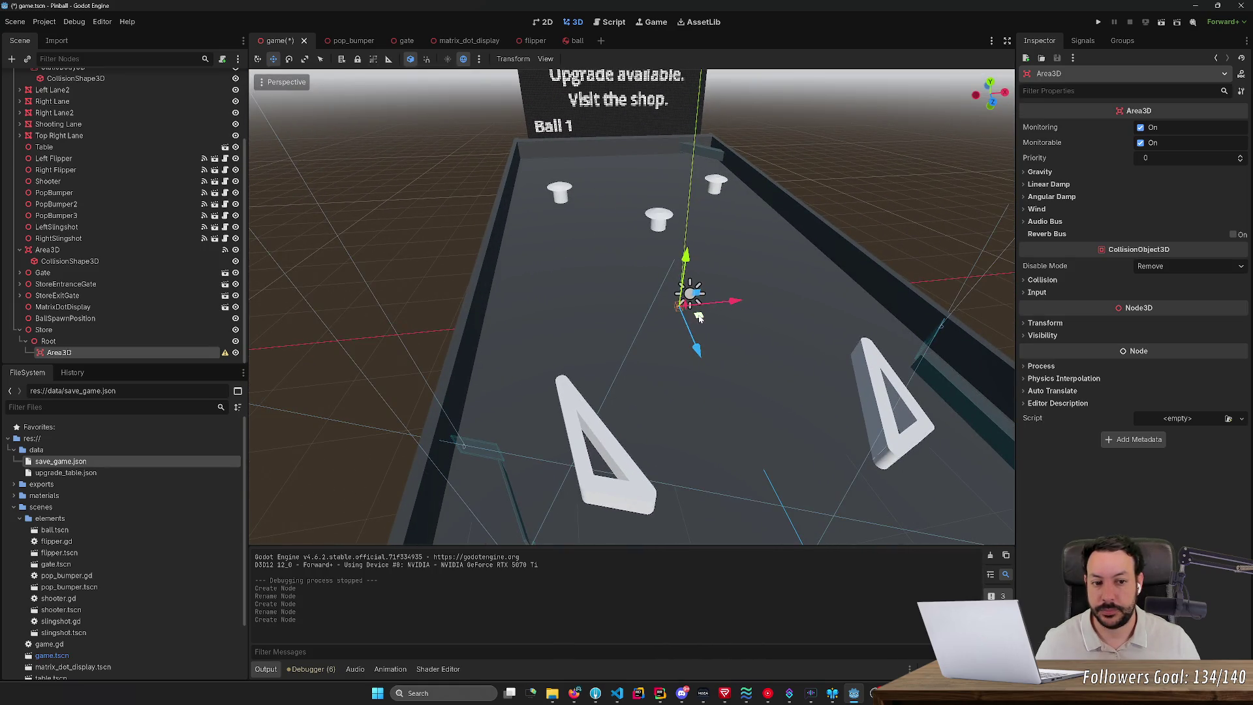
{"action": "left_click", "coordinate": [1047, 323]}
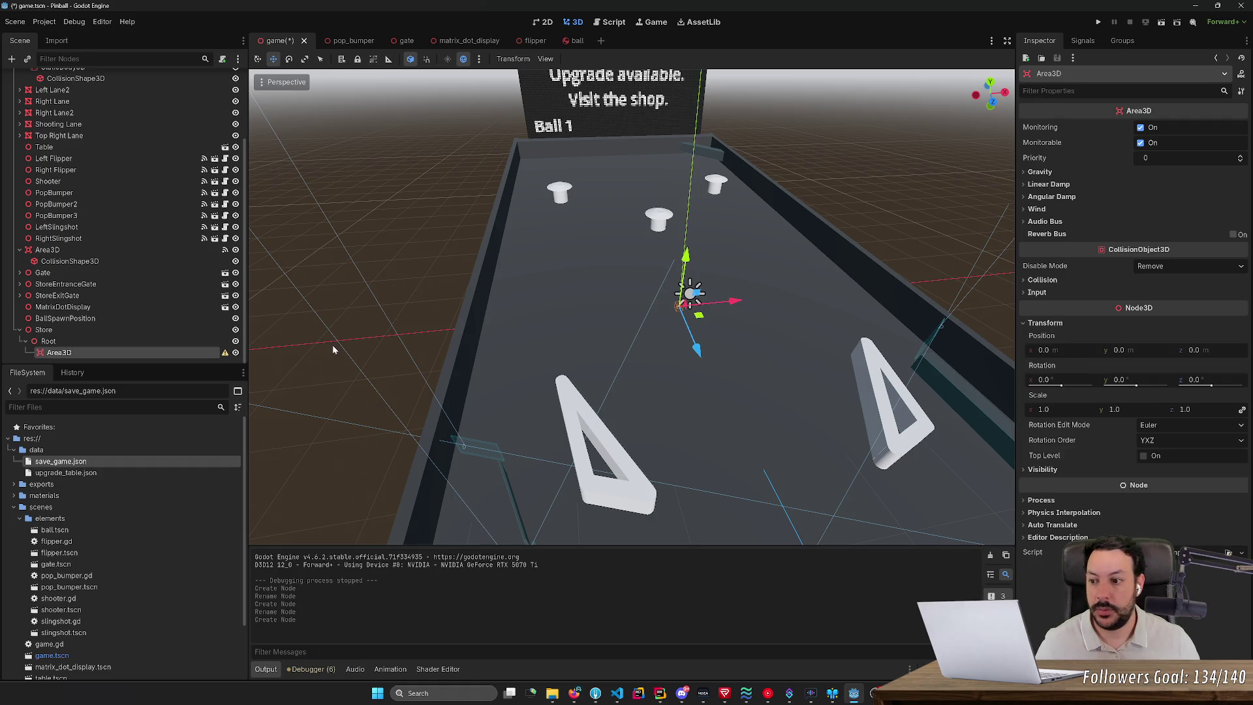
{"action": "left_click", "coordinate": [171, 329]}
{"action": "mouse_move", "coordinate": [685, 302]}
{"action": "left_mouse_down"}
{"action": "mouse_move", "coordinate": [478, 507]}
{"action": "mouse_move", "coordinate": [499, 519]}
{"action": "left_mouse_up"}
Compare CollisionPolygon3D with CollisionShape3D, then add a CollisionPolygon3D child to the Area3D
{"action": "left_click", "coordinate": [151, 352]}
{"action": "right_click", "coordinate": [152, 354]}
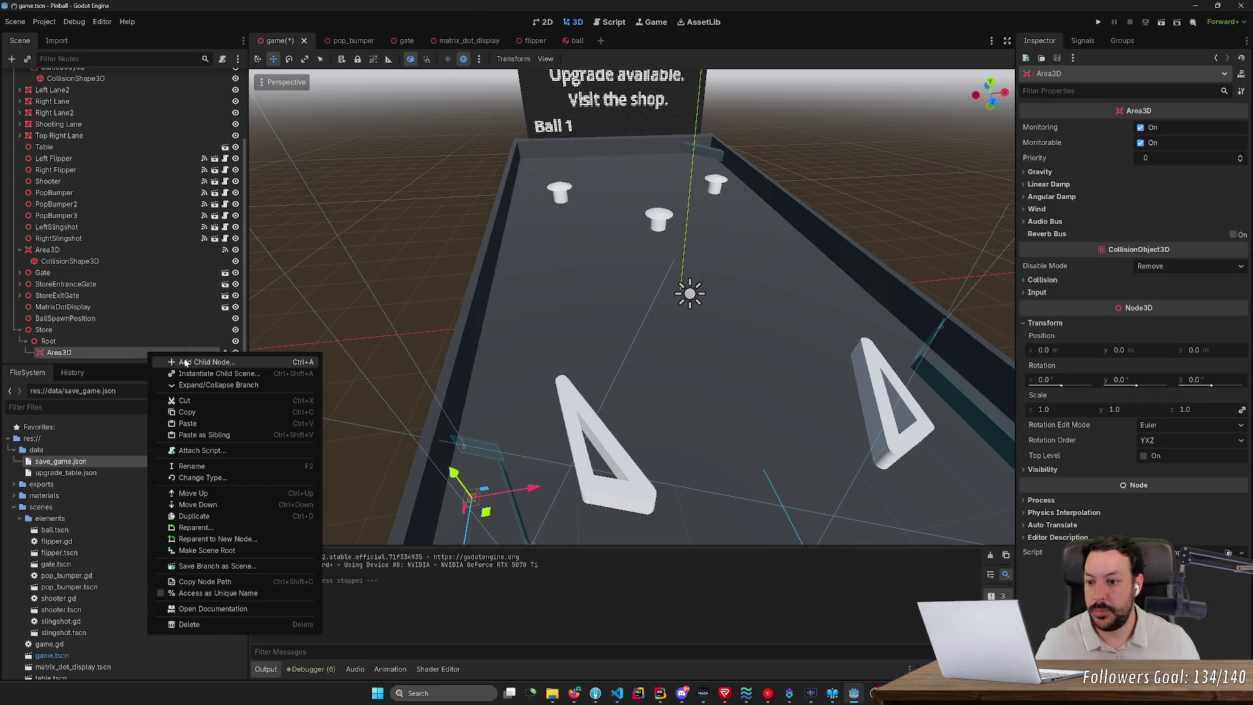
{"action": "left_click", "coordinate": [185, 363]}
{"action": "type", "text": "c"}
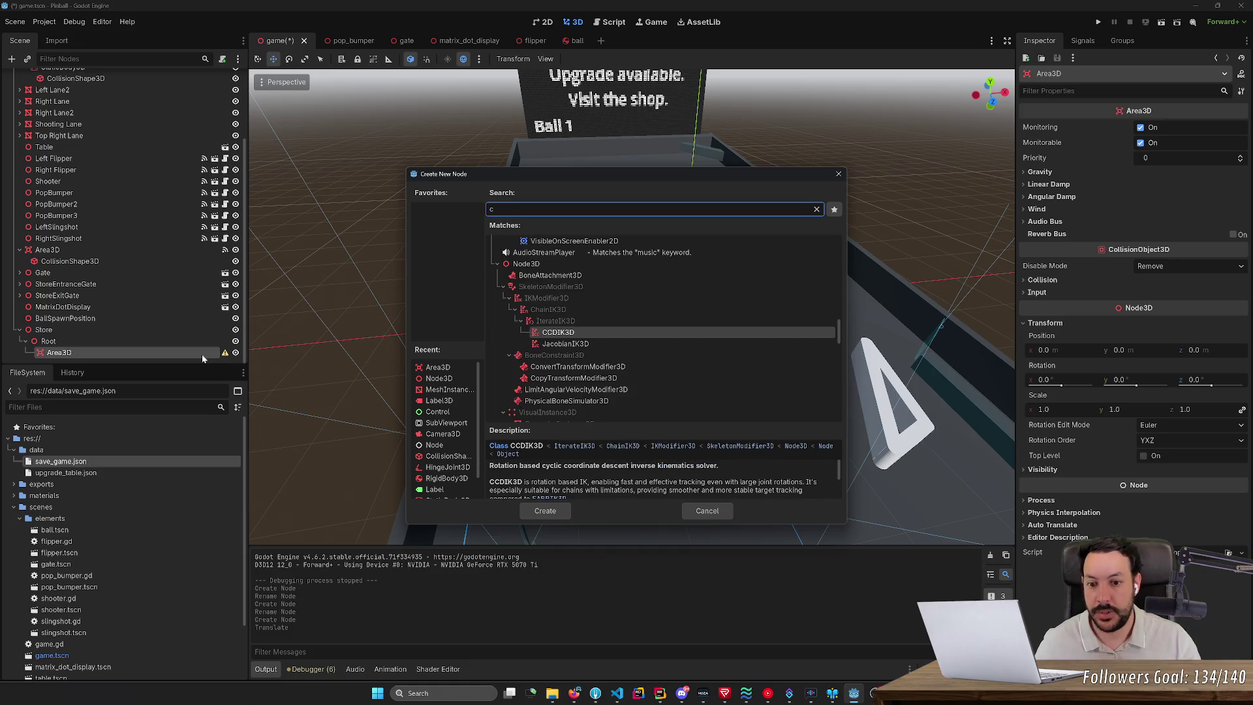
{"action": "type", "text": "oll"}
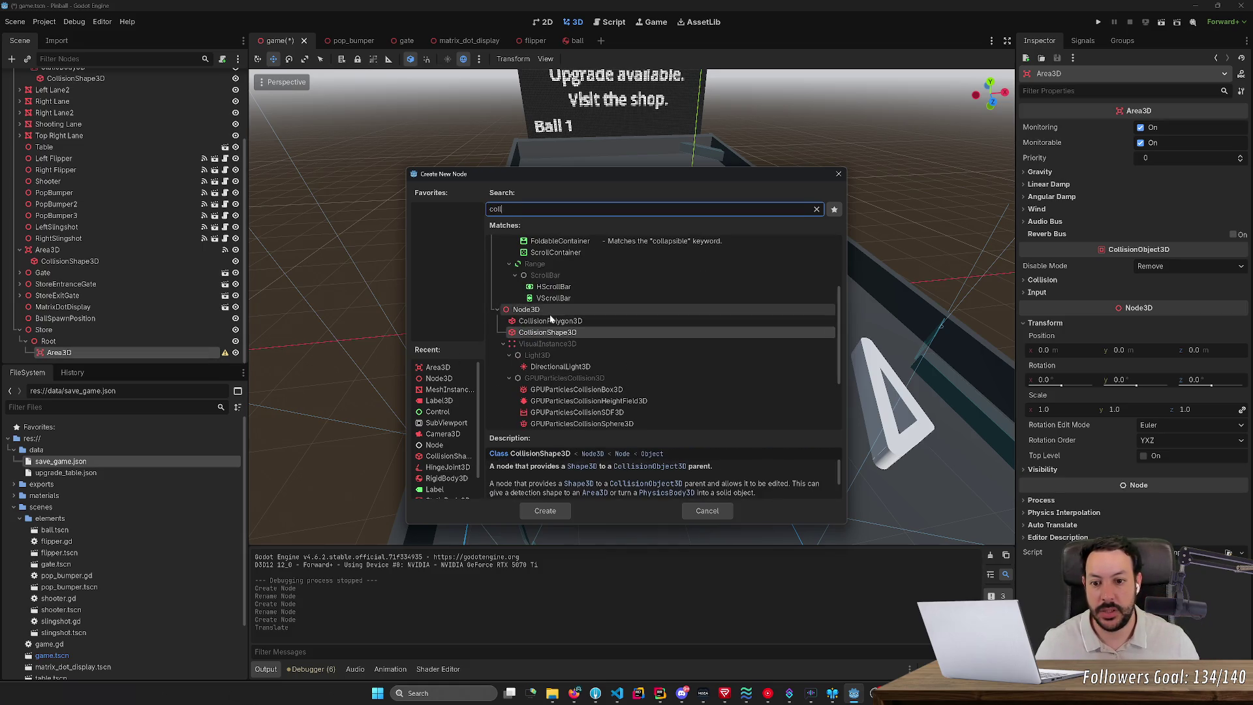
{"action": "left_click", "coordinate": [556, 321]}
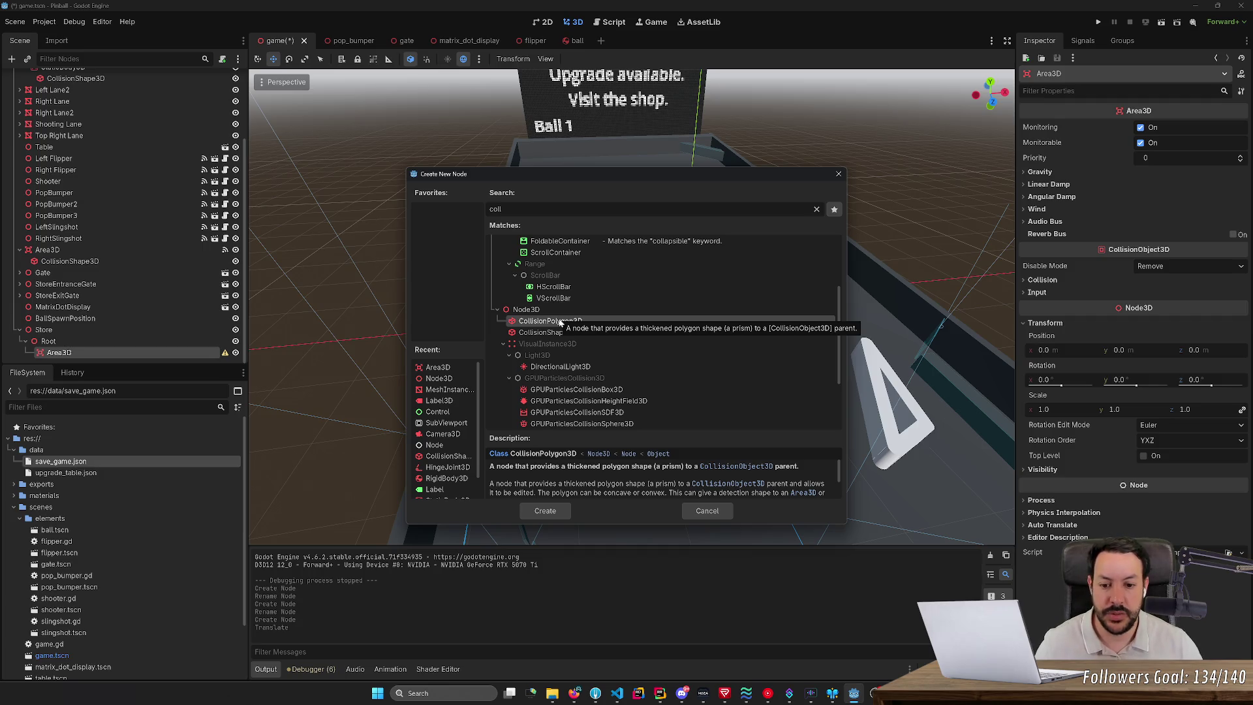
{"action": "key", "text": "Down"}
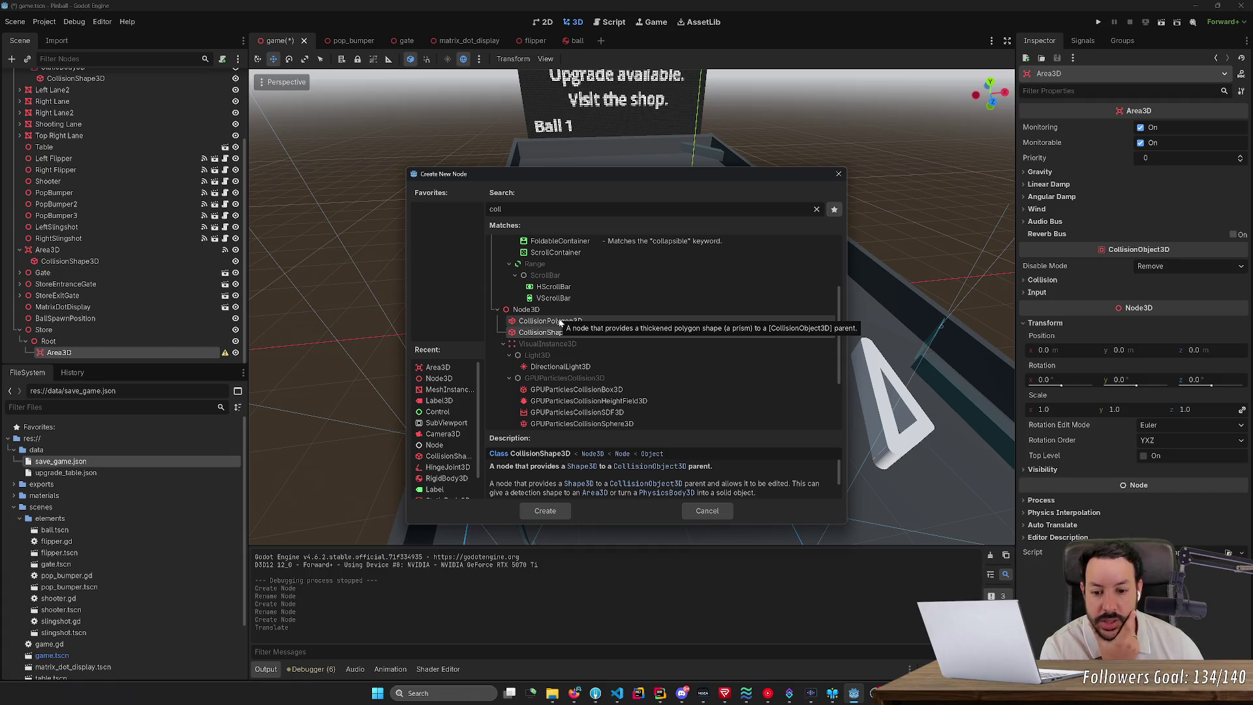
{"action": "left_click", "coordinate": [560, 321]}
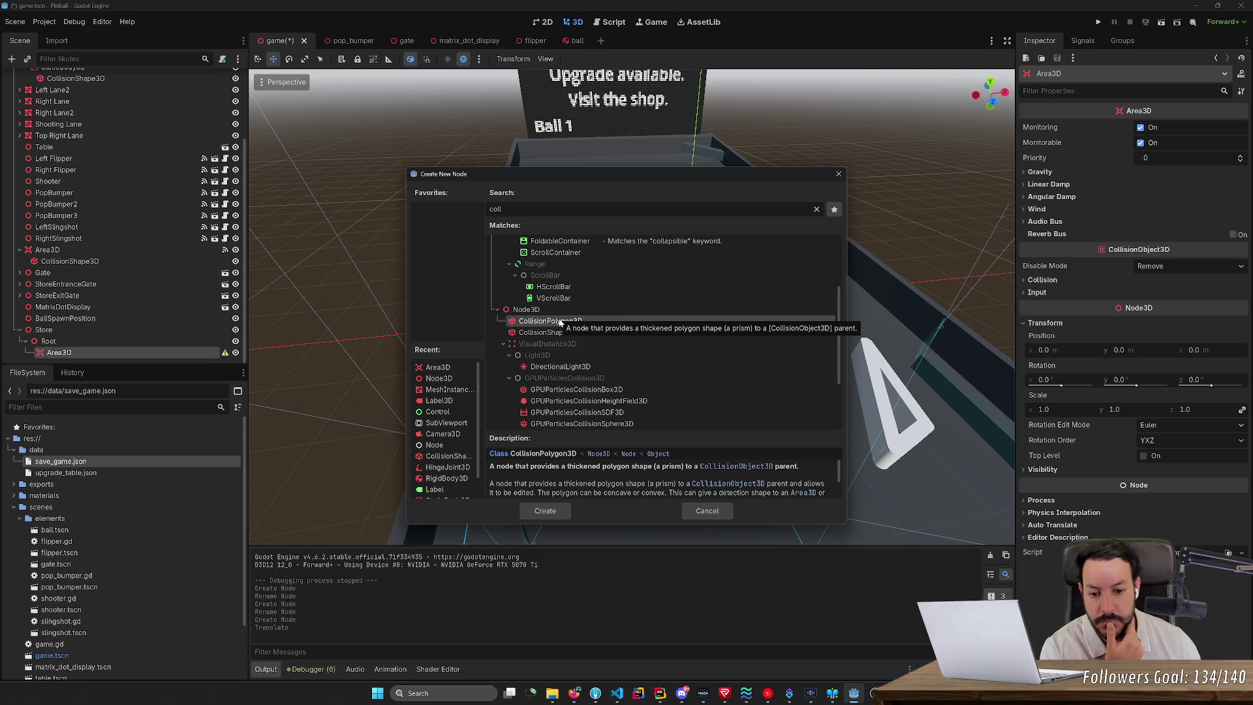
{"action": "scroll", "coordinate": [623, 473], "scroll_direction": "down", "scroll_amount": 1}
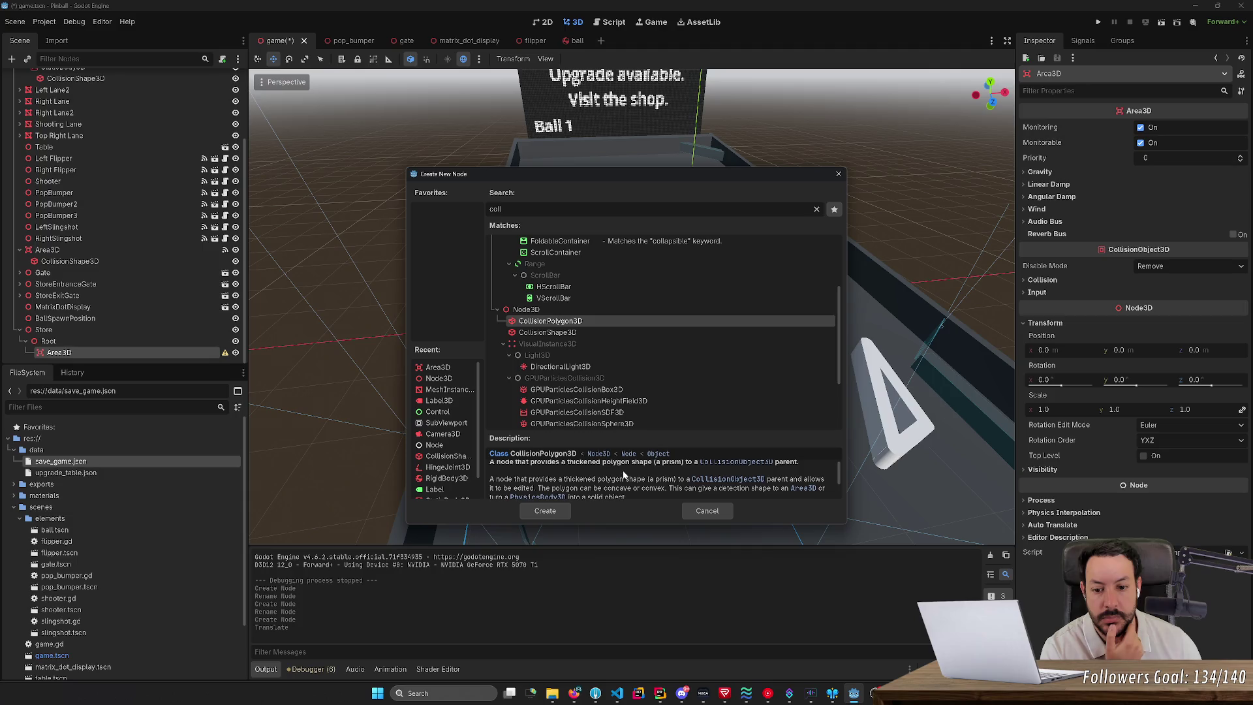
{"action": "left_click", "coordinate": [614, 333]}
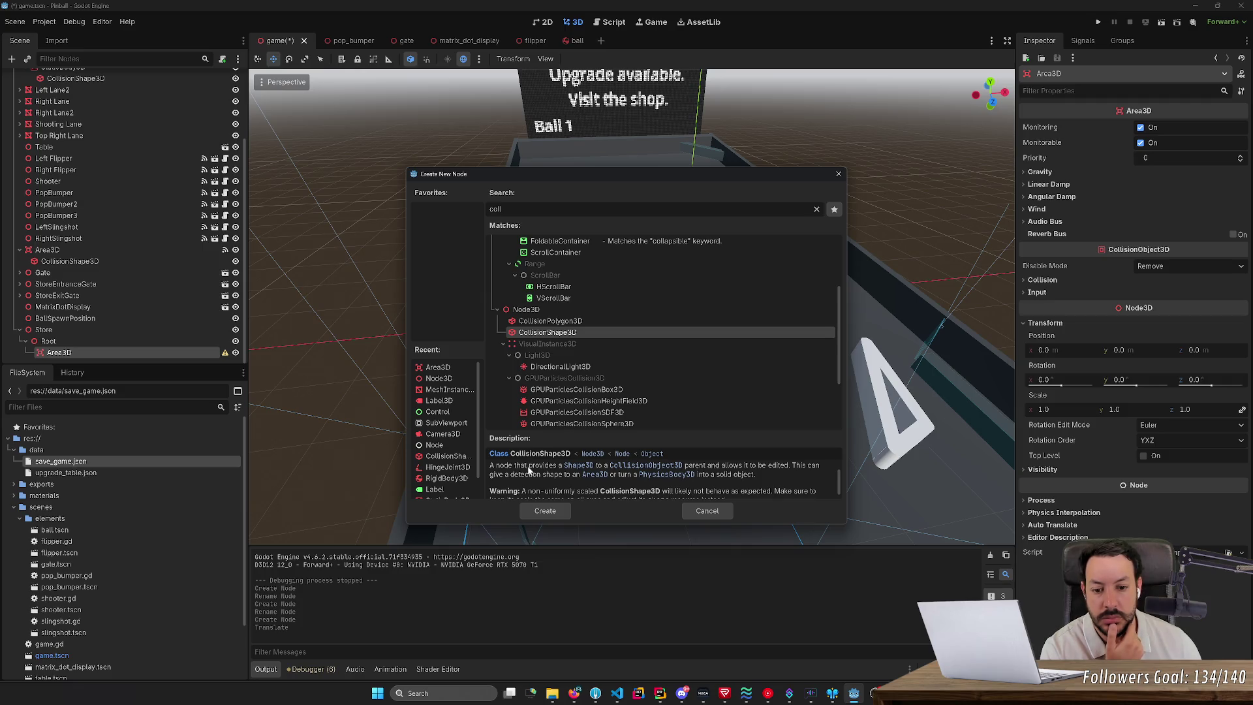
{"action": "double_click", "coordinate": [551, 320]}
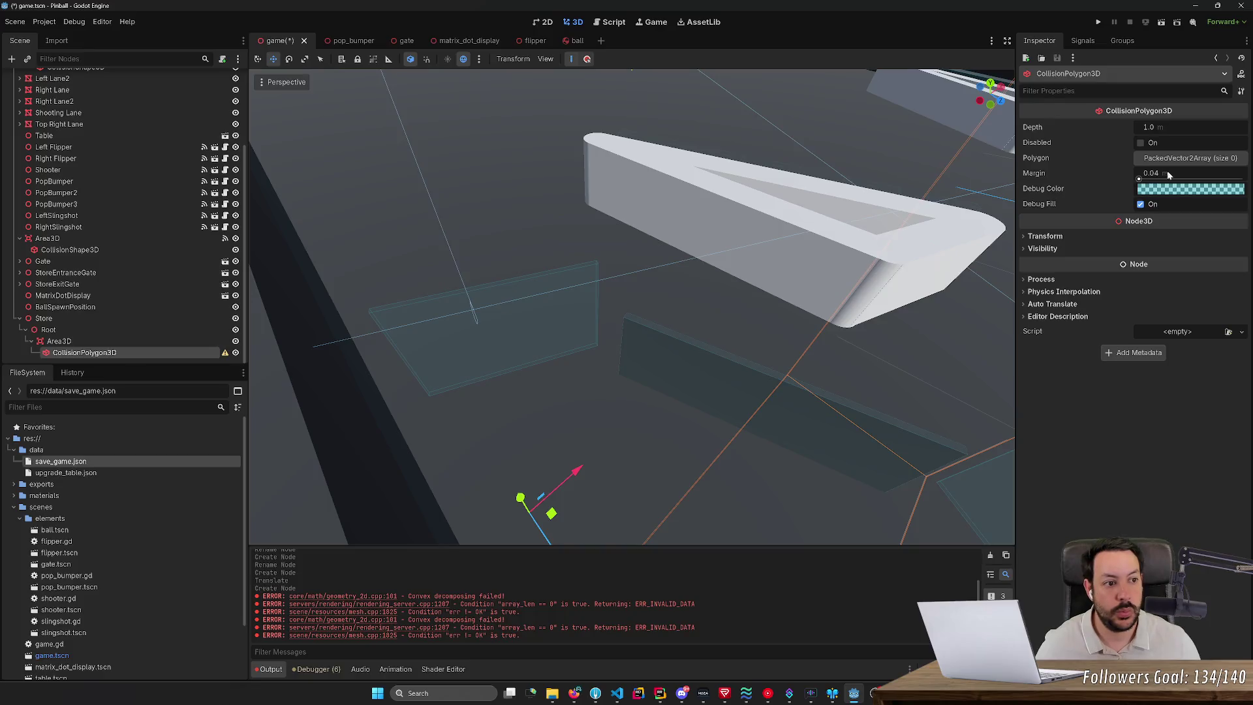
Add three trial polygon points, then start the polygon over from one point
{"action": "left_click", "coordinate": [1181, 158]}
{"action": "left_click", "coordinate": [1136, 190]}
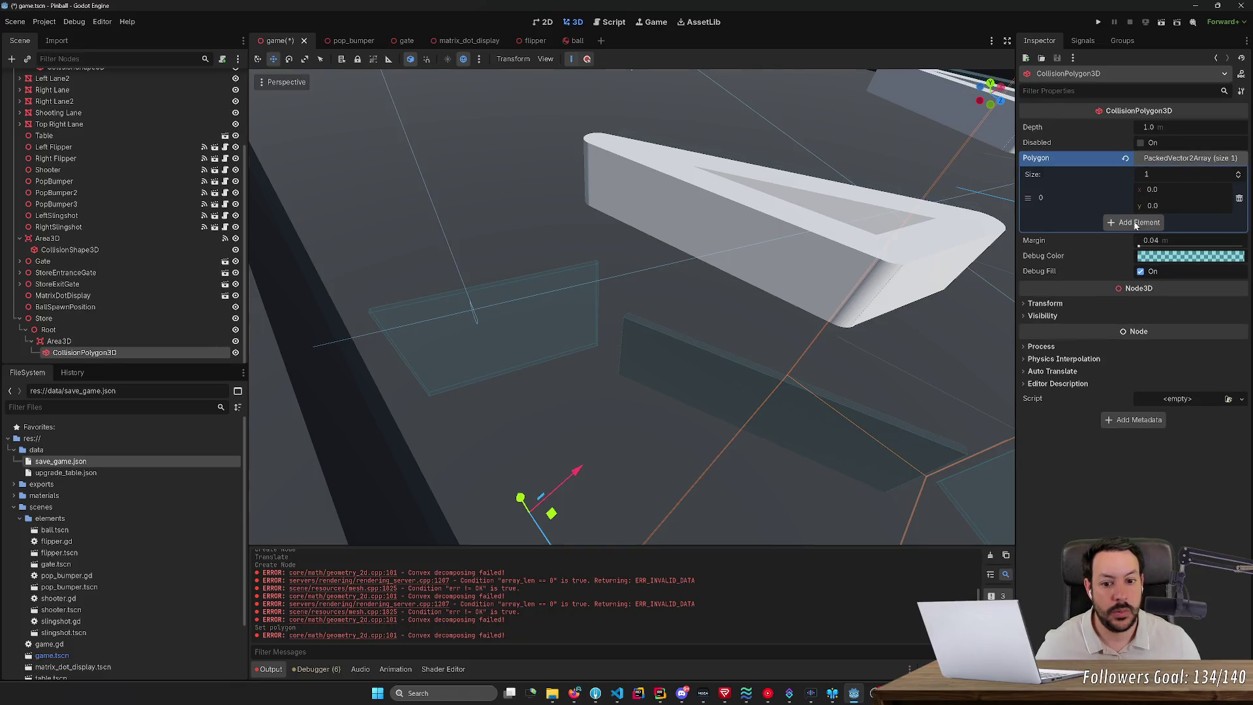
{"action": "key", "text": "f"}
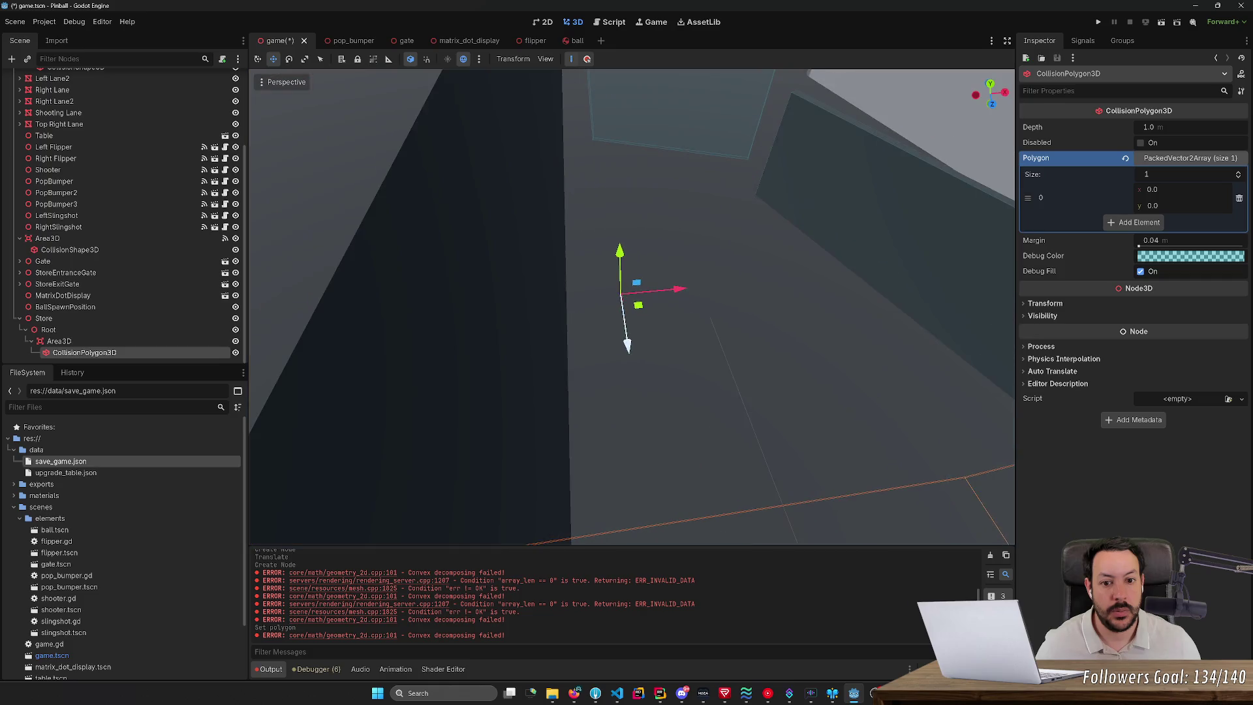
{"action": "left_click", "coordinate": [1136, 222]}
{"action": "left_click_drag", "start_coordinate": [1162, 220], "coordinate": [1201, 220]}
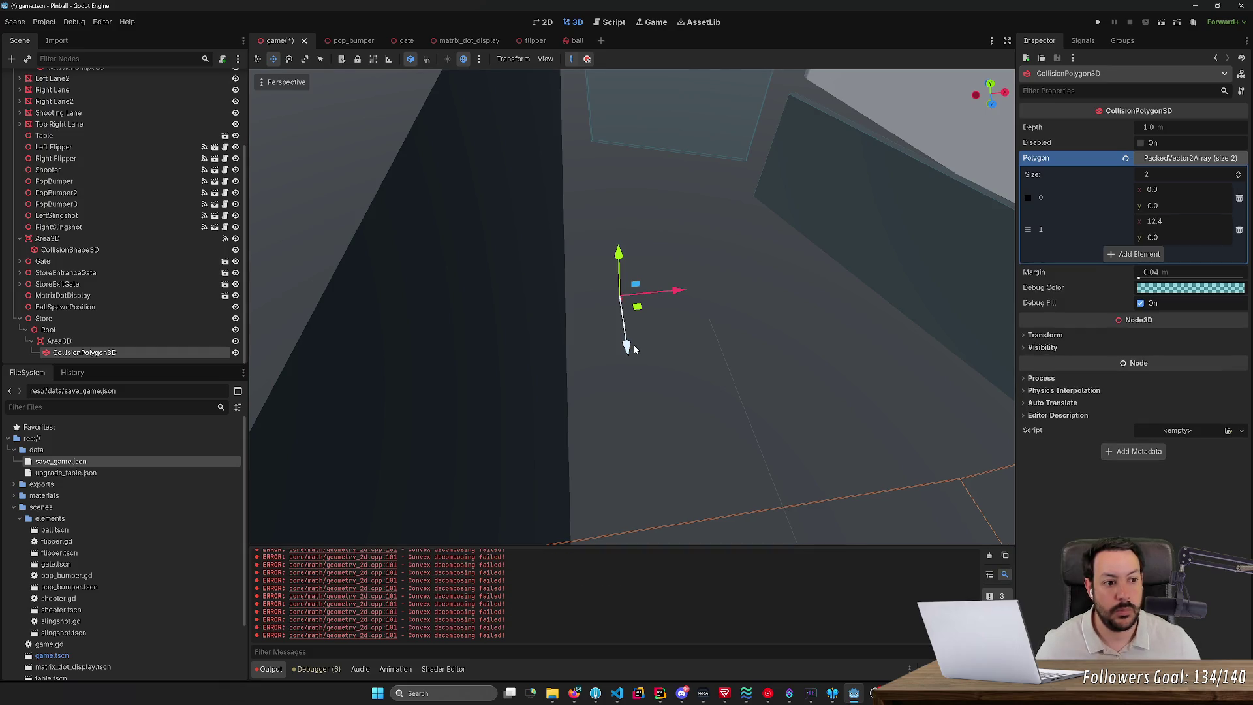
{"action": "left_click", "coordinate": [1121, 255]}
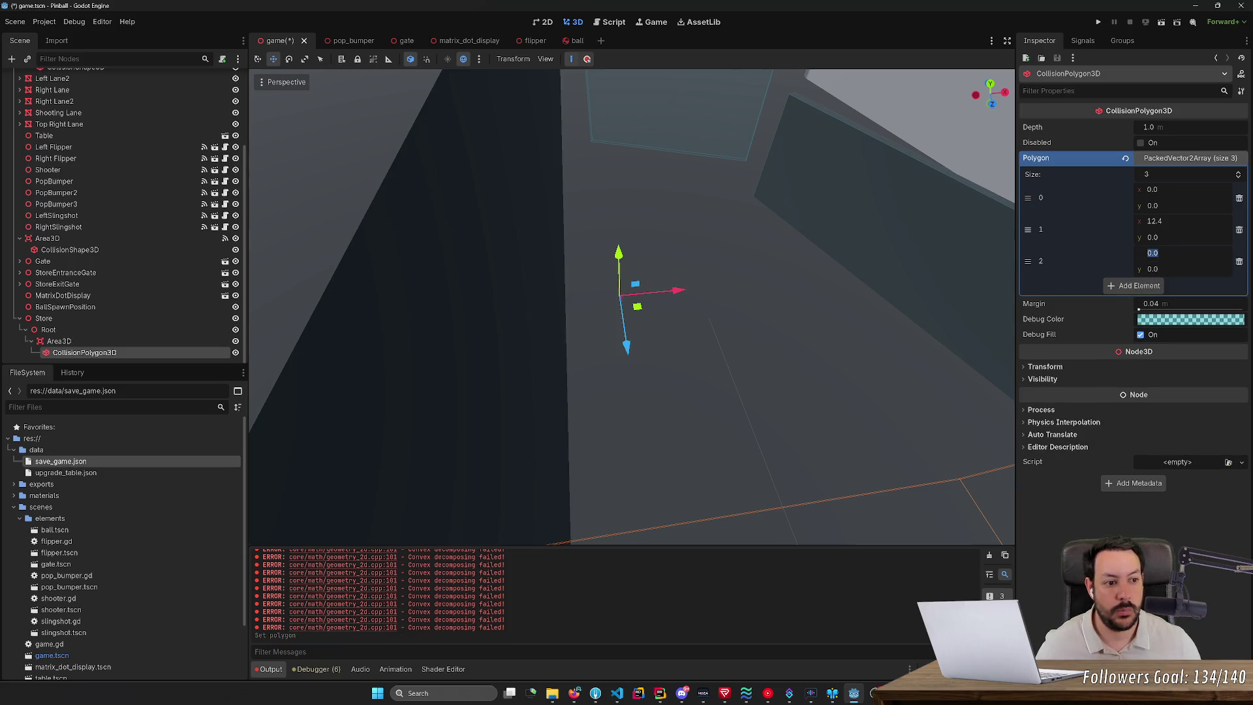
{"action": "key", "text": "Tab"}
{"action": "type", "text": "1"}
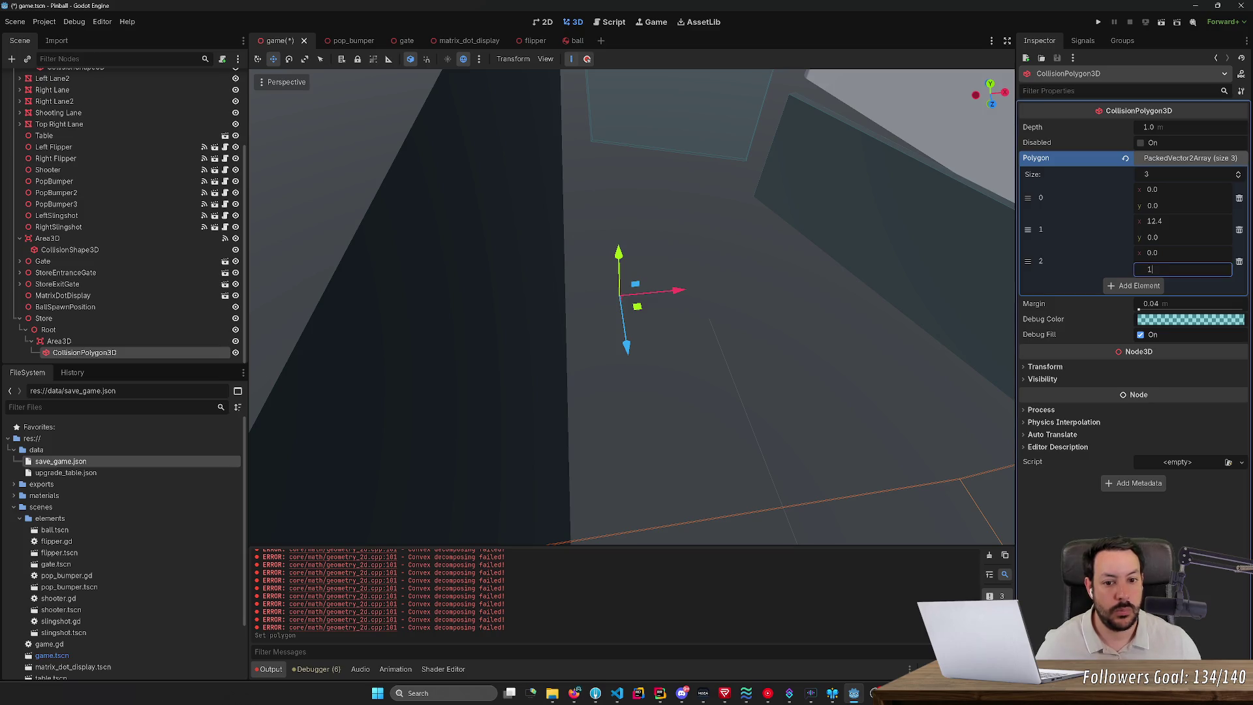
{"action": "key", "text": "Return"}
{"action": "left_click", "coordinate": [620, 292]}
{"action": "scroll", "coordinate": [620, 292], "scroll_direction": "down", "scroll_amount": 5}
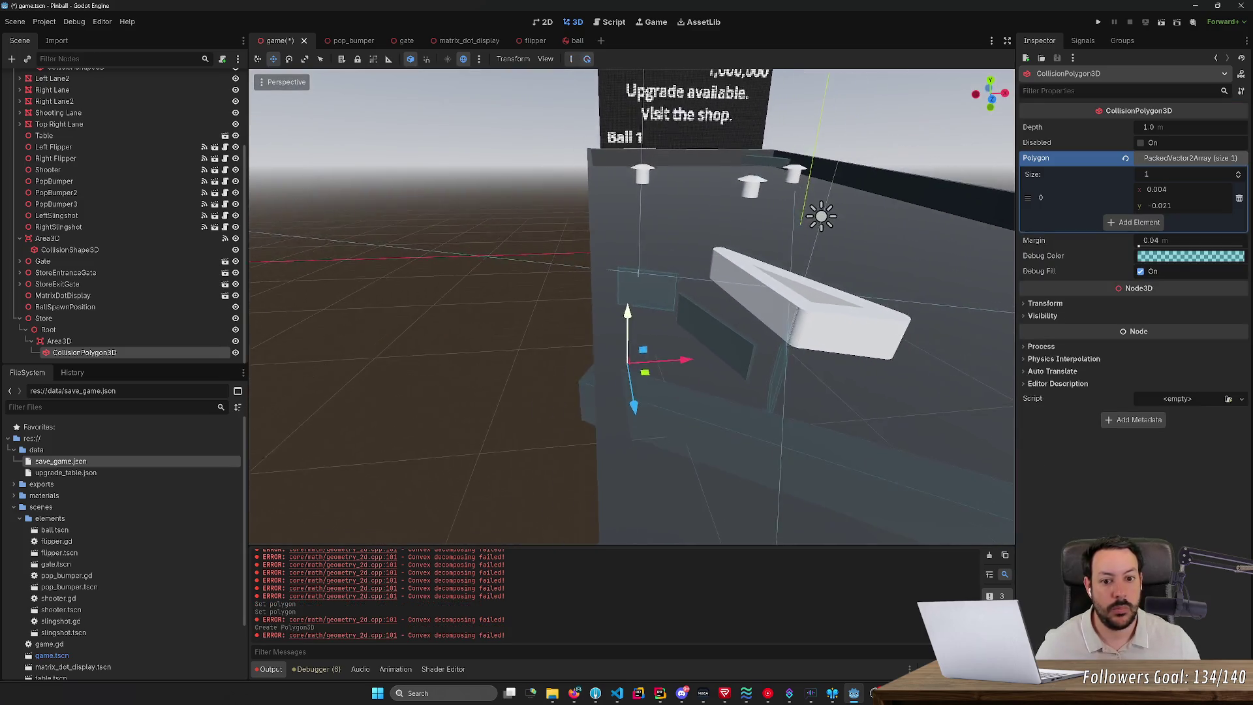
{"action": "scroll", "coordinate": [632, 307], "scroll_direction": "up", "scroll_amount": 3}
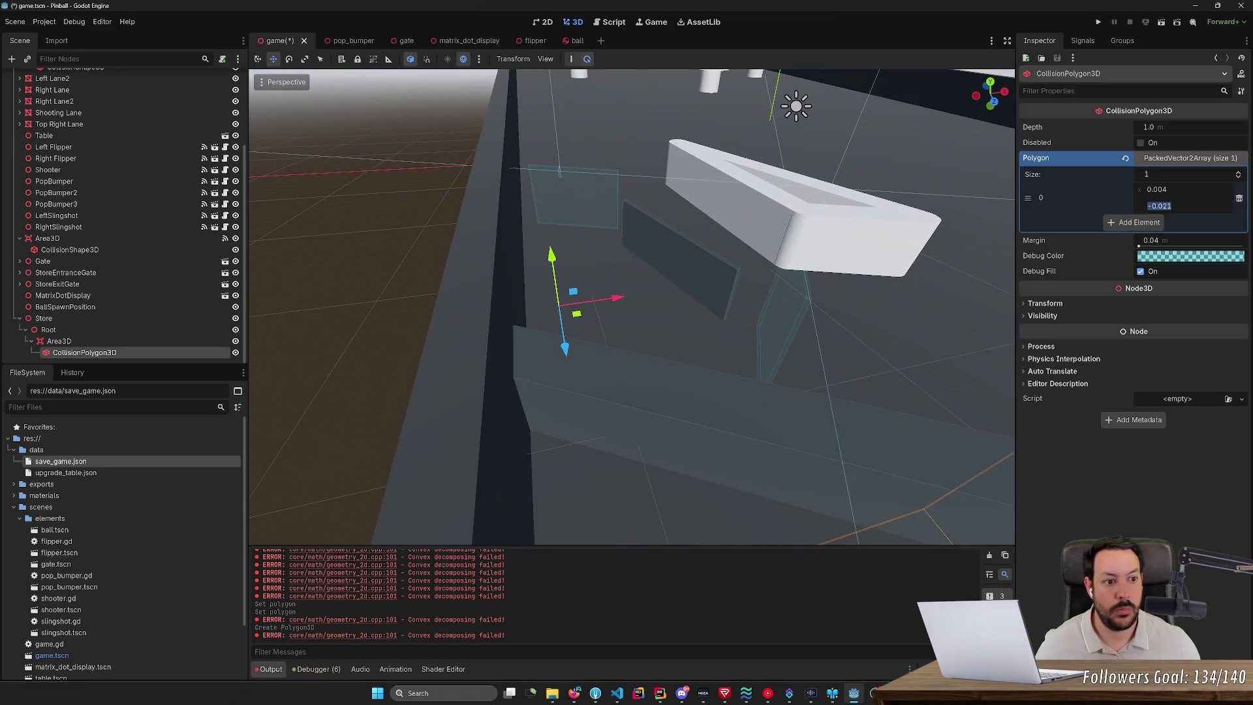
Set the first polygon point to (0,0) and add a second point at (0,1)
{"action": "left_click", "coordinate": [1139, 221]}
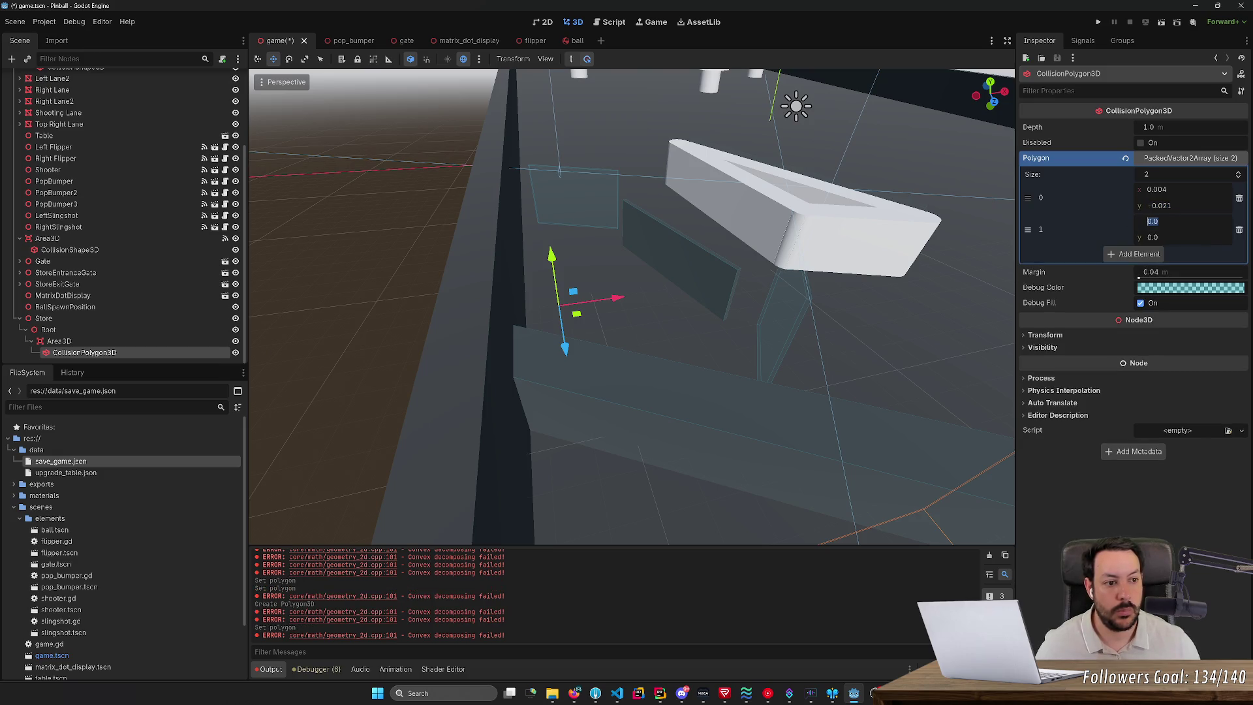
{"action": "left_click", "coordinate": [1165, 189]}
{"action": "key", "text": "Tab"}
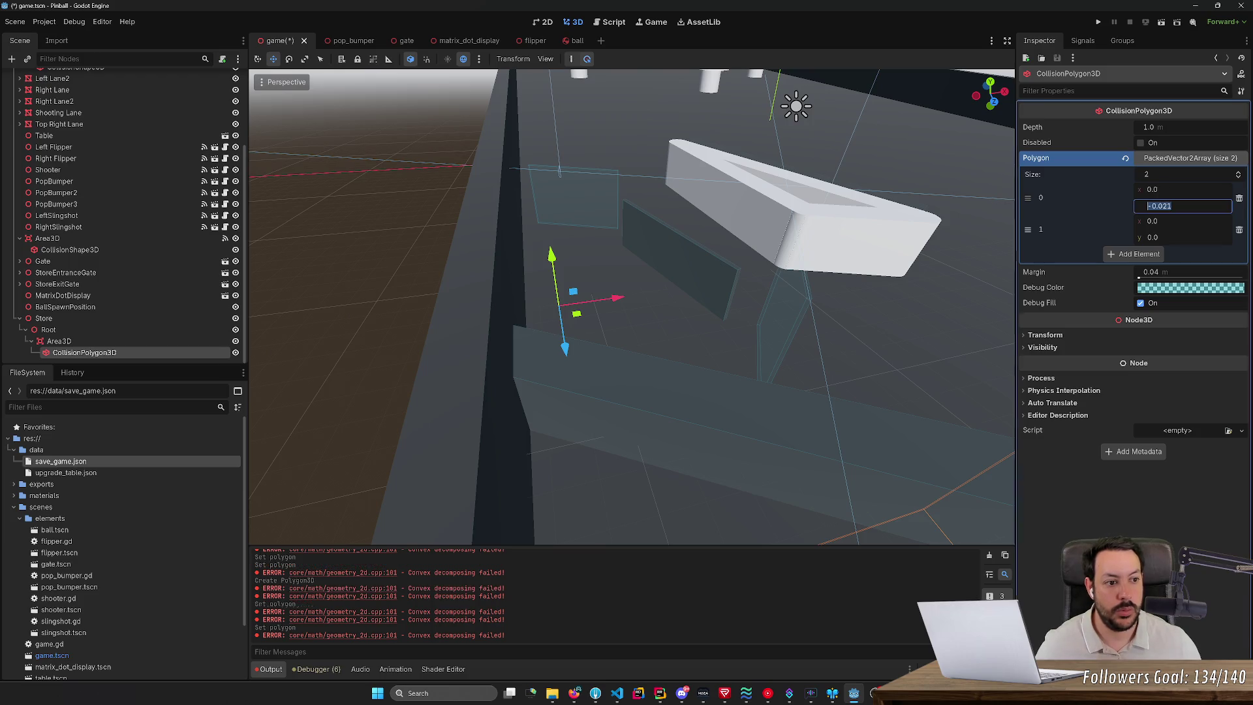
{"action": "key", "text": "Return"}
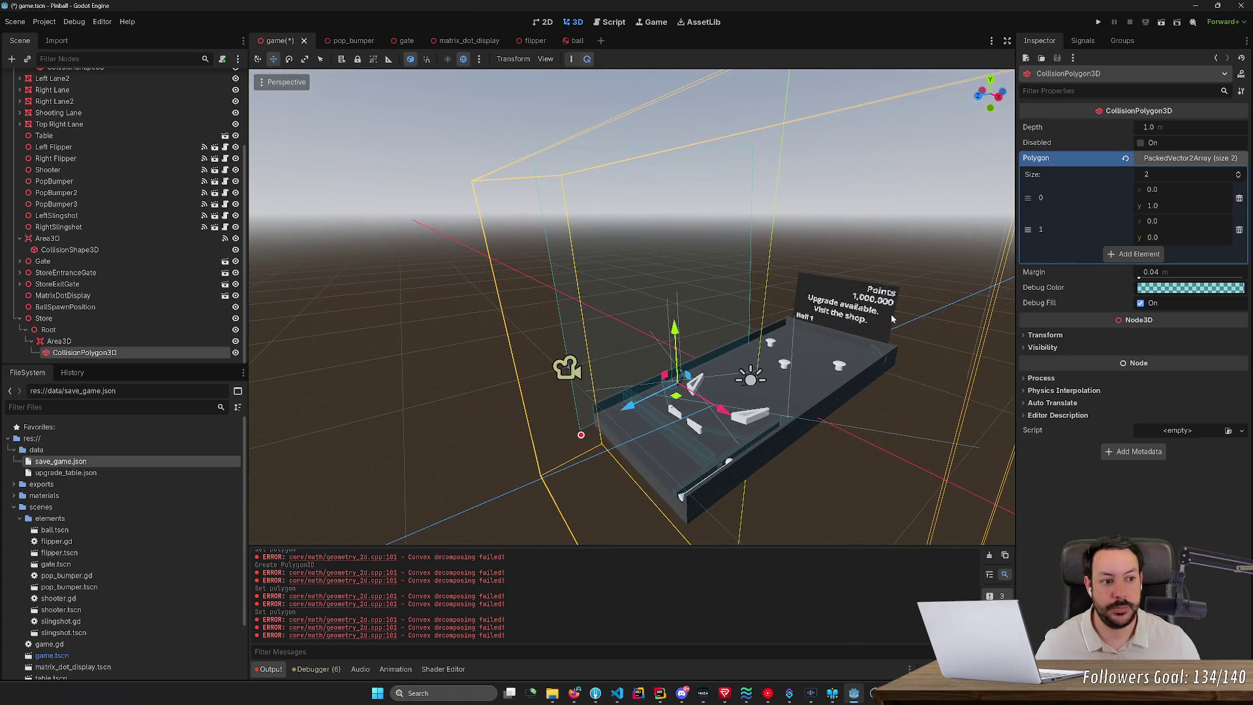
{"action": "type", "text": "0"}
{"action": "key", "text": "Return"}
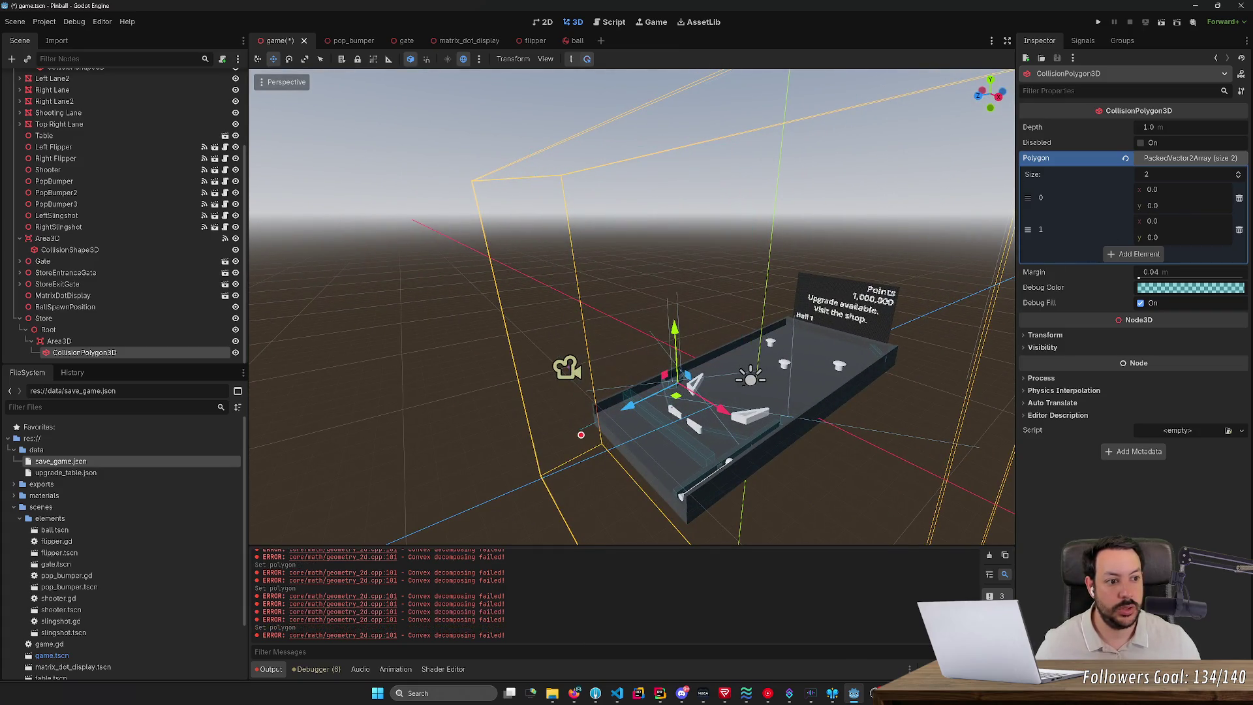
{"action": "left_click", "coordinate": [1168, 237]}
{"action": "type", "text": "1"}
{"action": "key", "text": "Return"}
Add the third and fourth polygon points at (1,0) and (1,1)
{"action": "left_click", "coordinate": [1138, 253]}
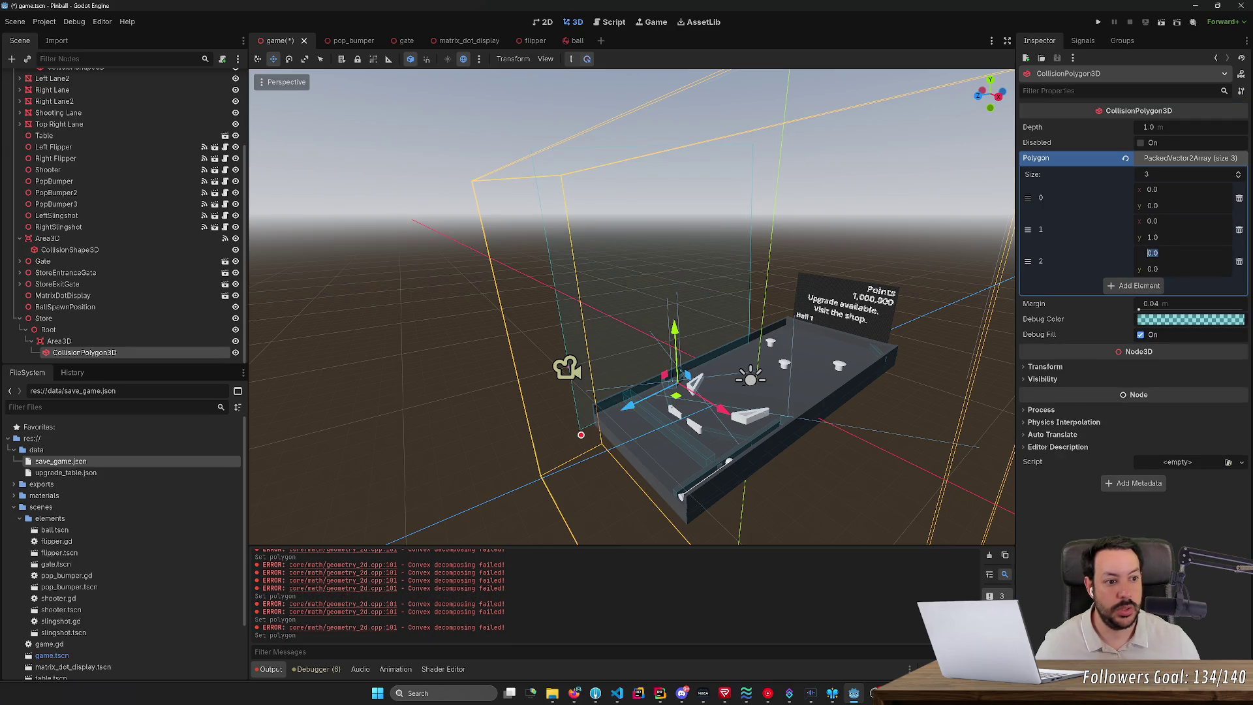
{"action": "mouse_move", "coordinate": [861, 322]}
{"action": "left_mouse_down"}
{"action": "mouse_move", "coordinate": [692, 327]}
{"action": "mouse_move", "coordinate": [679, 274]}
{"action": "mouse_move", "coordinate": [666, 313]}
{"action": "mouse_move", "coordinate": [640, 323]}
{"action": "left_mouse_up"}
{"action": "scroll", "coordinate": [627, 306], "scroll_direction": "up", "scroll_amount": 3}
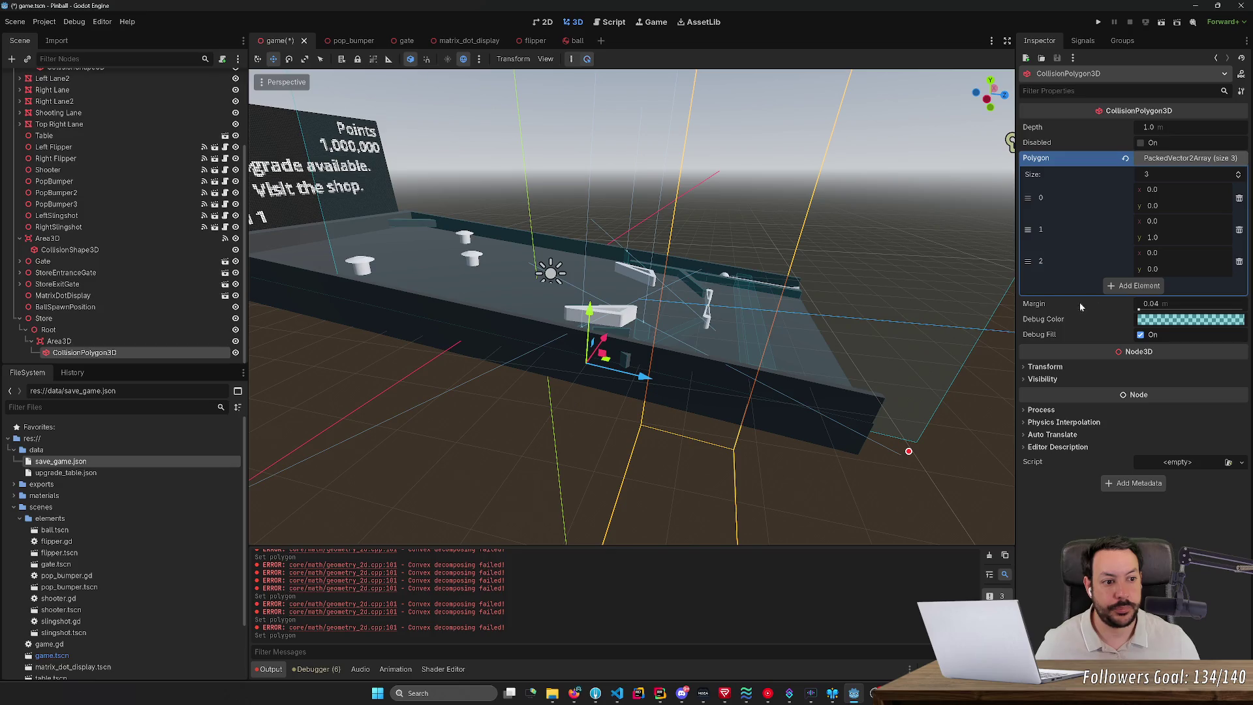
{"action": "key", "text": "Tab"}
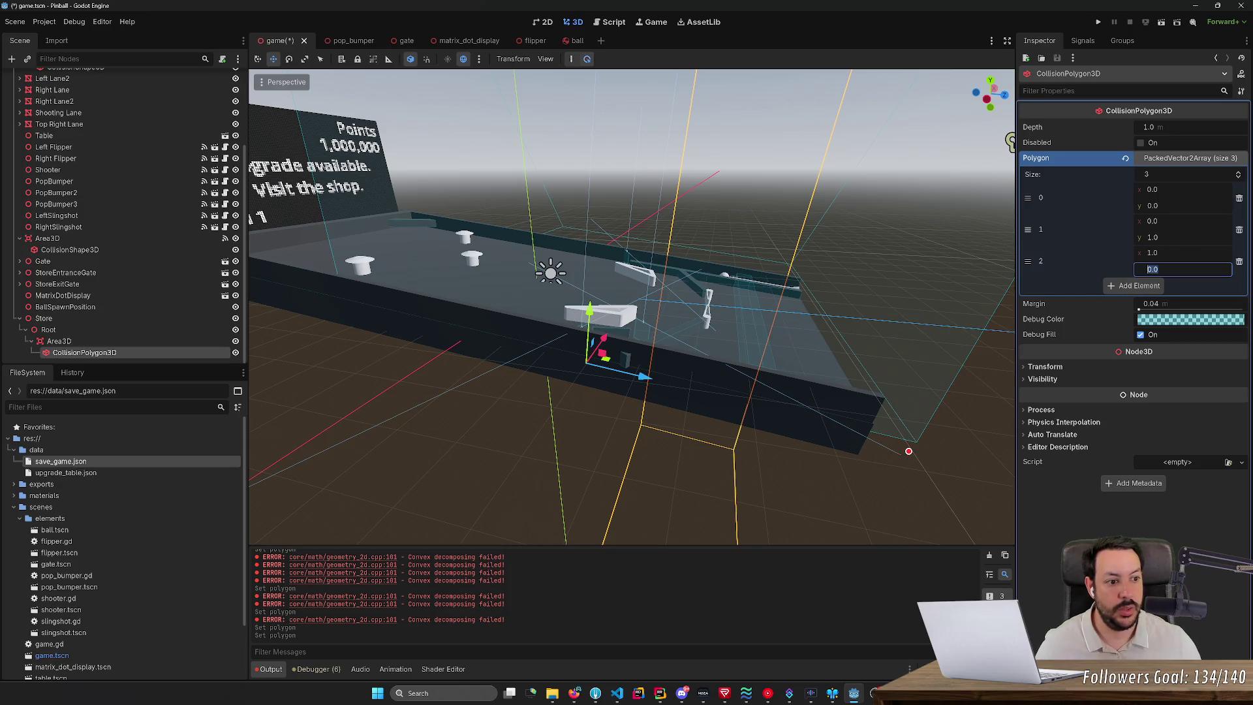
{"action": "left_click", "coordinate": [1152, 287]}
{"action": "key", "text": "Tab"}
{"action": "type", "text": "1"}
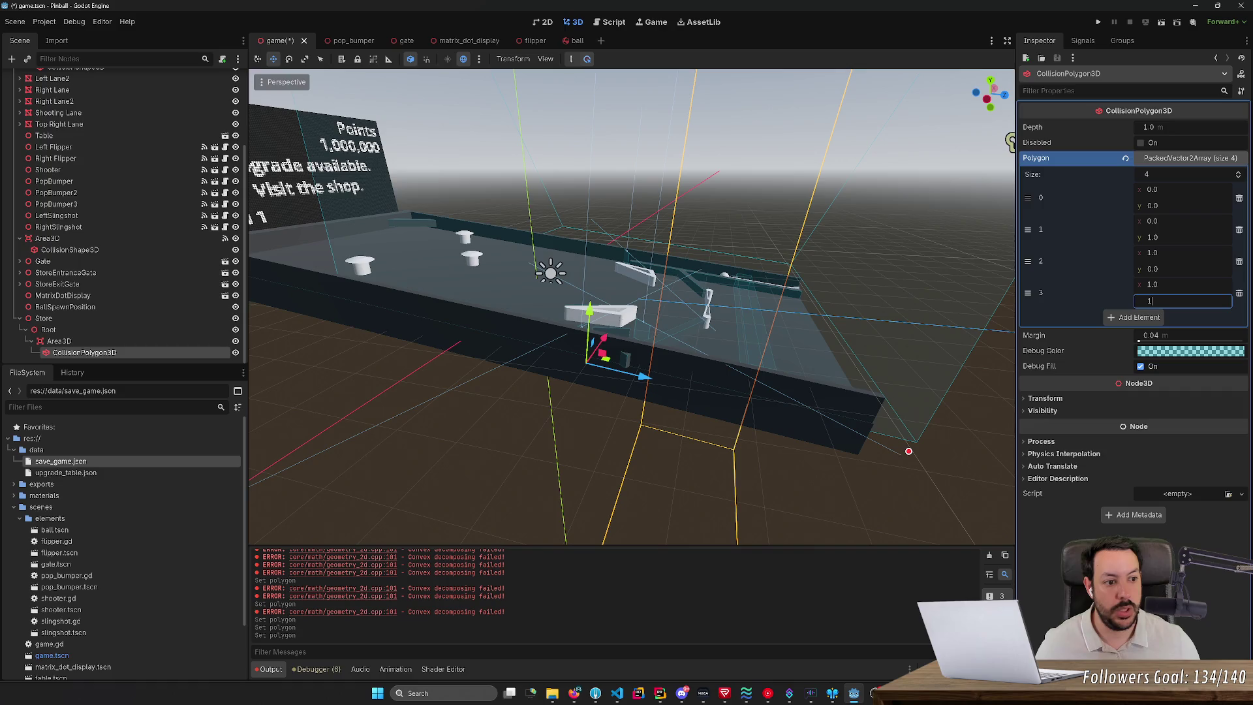
{"action": "key", "text": "Return"}
{"action": "scroll", "coordinate": [631, 306], "scroll_direction": "down", "scroll_amount": 8}
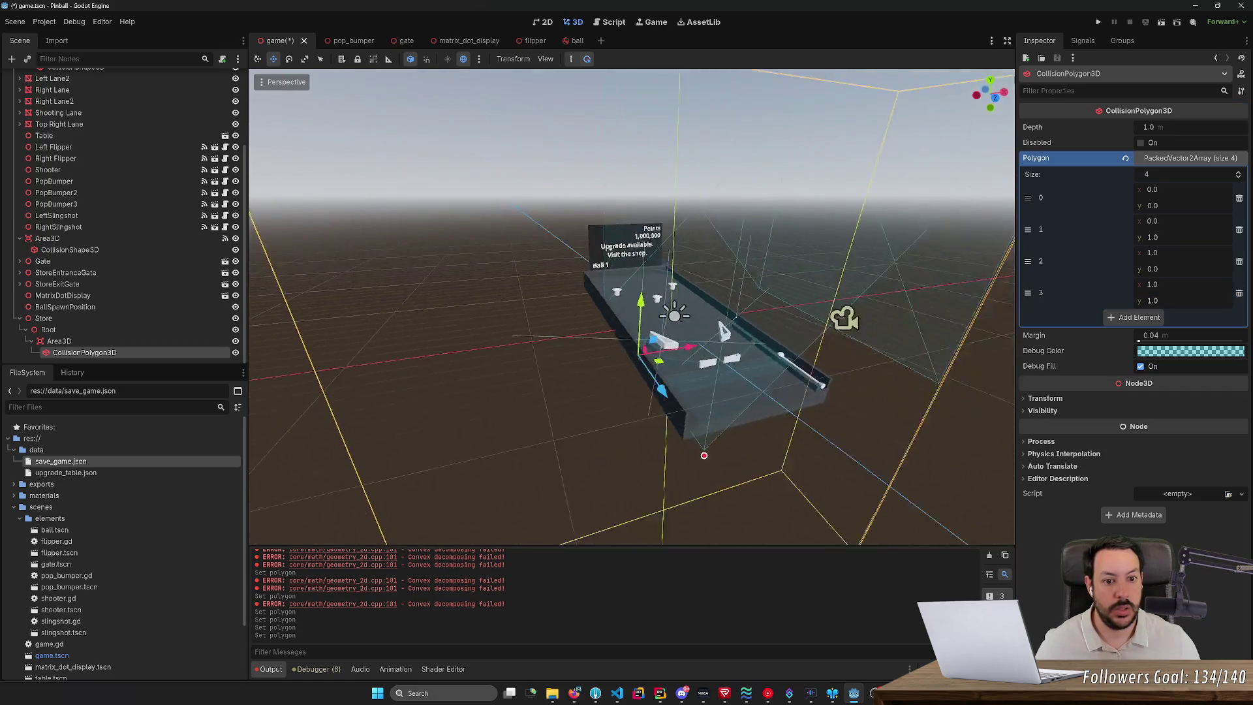
{"action": "left_click_drag", "start_coordinate": [632, 307], "coordinate": [695, 303]}
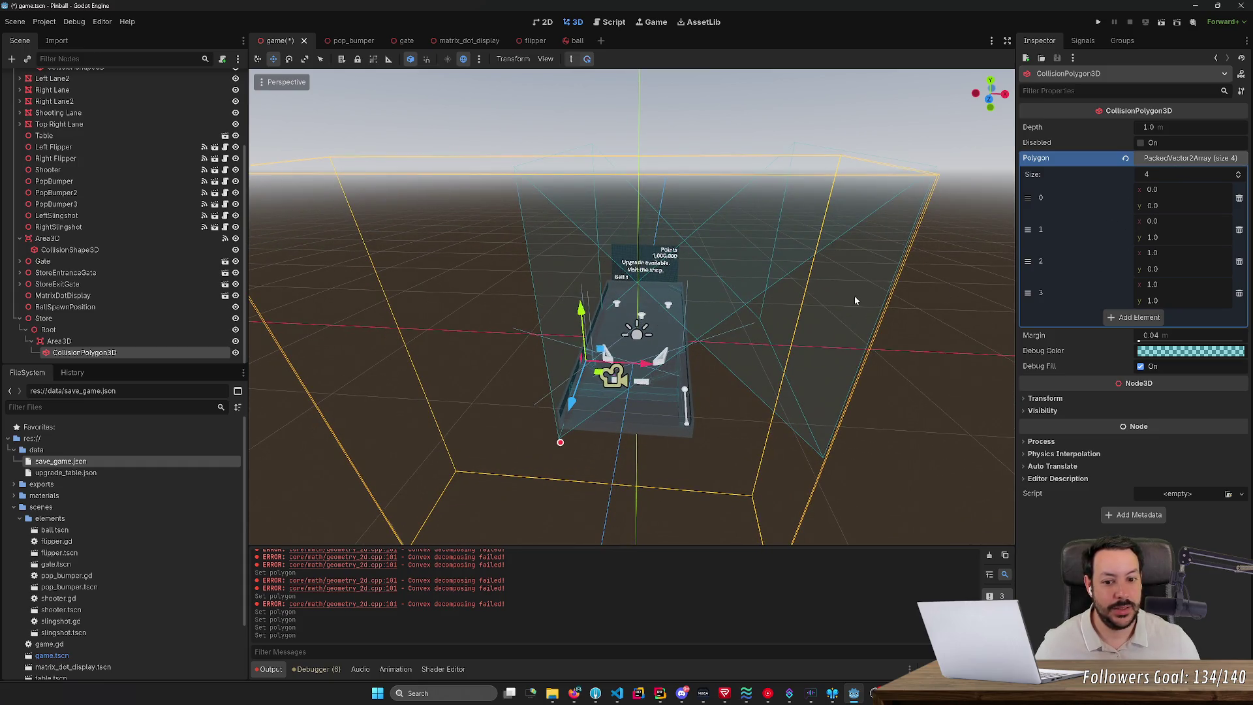
Drag the polygon's corners beside the table to about (0.536,0.71) and (0.665,0.386), undoing a stray move
{"action": "left_click_drag", "start_coordinate": [854, 300], "coordinate": [934, 293]}
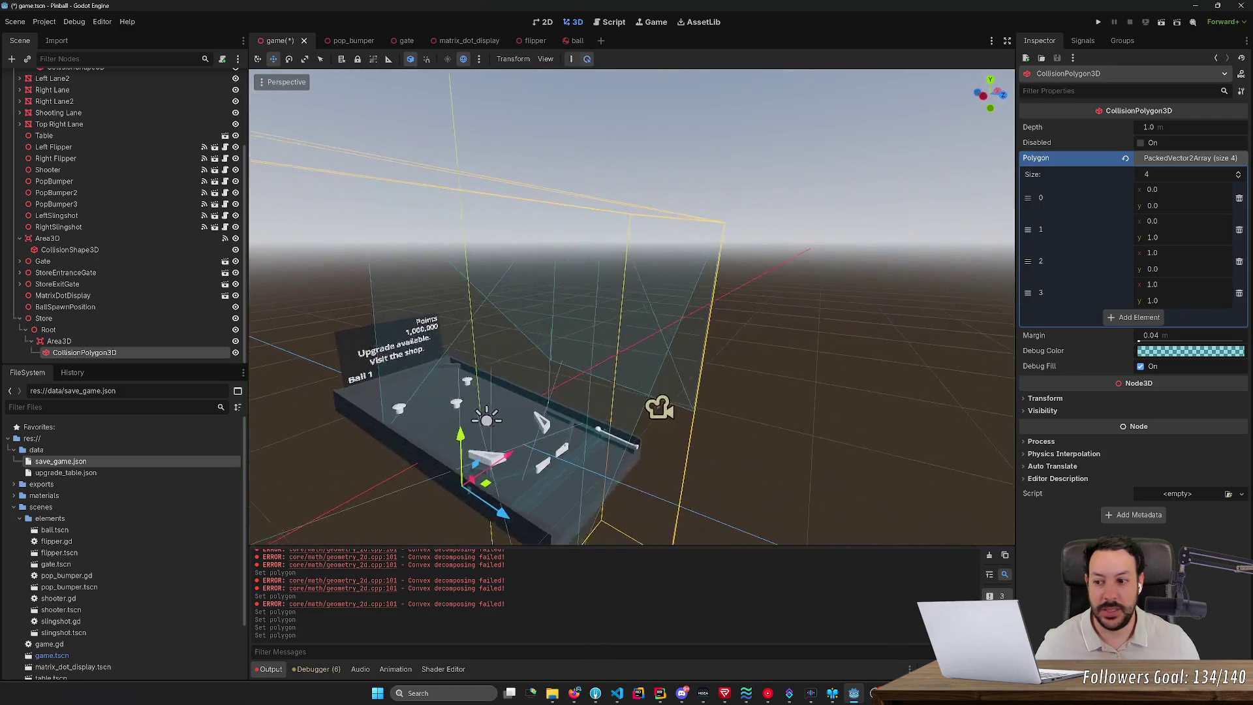
{"action": "left_click_drag", "start_coordinate": [718, 365], "coordinate": [592, 436]}
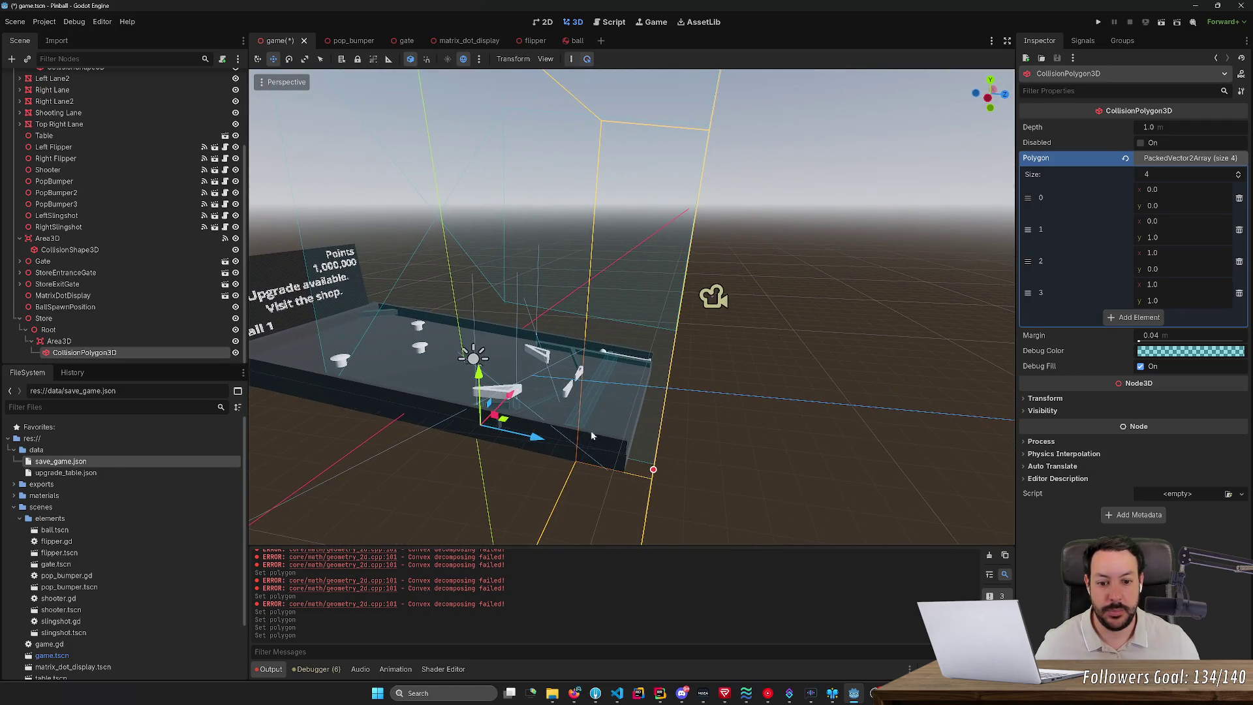
{"action": "left_click", "coordinate": [636, 471]}
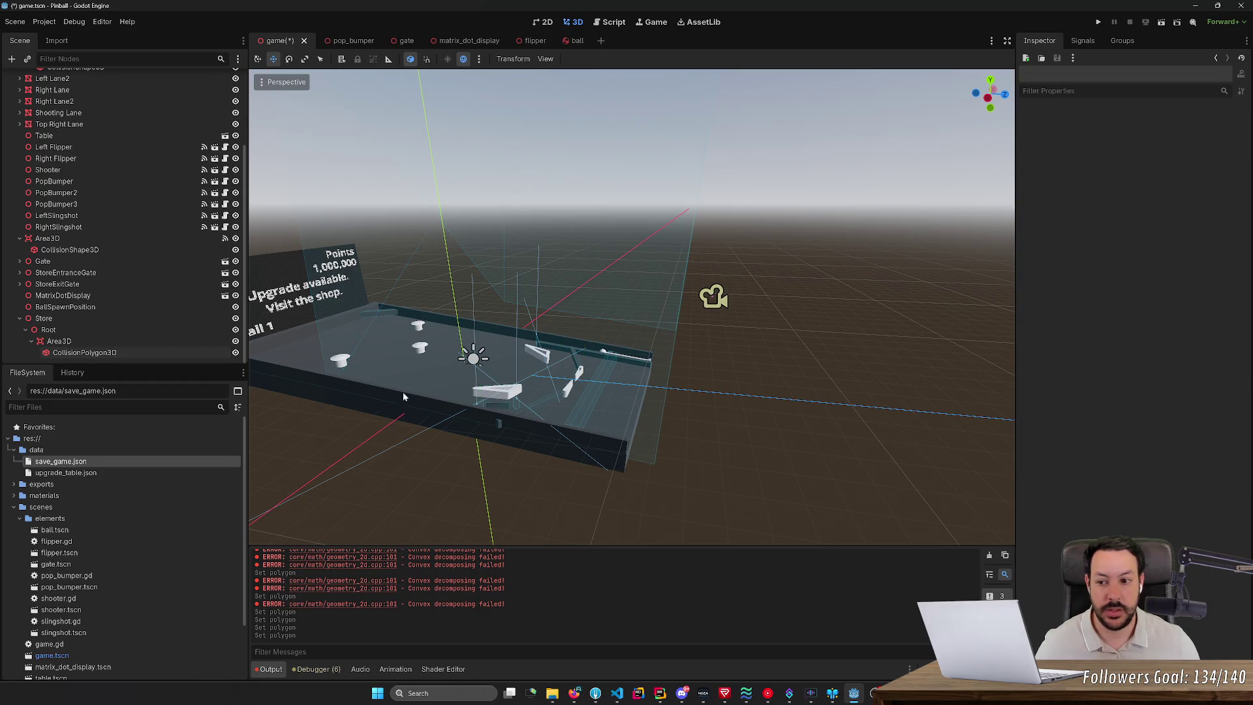
{"action": "left_click", "coordinate": [167, 349]}
{"action": "mouse_move", "coordinate": [644, 463]}
{"action": "left_mouse_down"}
{"action": "mouse_move", "coordinate": [561, 450]}
{"action": "mouse_move", "coordinate": [601, 429]}
{"action": "left_mouse_up"}
{"action": "mouse_move", "coordinate": [609, 338]}
{"action": "left_mouse_down"}
{"action": "mouse_move", "coordinate": [658, 382]}
{"action": "mouse_move", "coordinate": [755, 287]}
{"action": "mouse_move", "coordinate": [548, 287]}
{"action": "mouse_move", "coordinate": [765, 421]}
{"action": "left_mouse_up"}
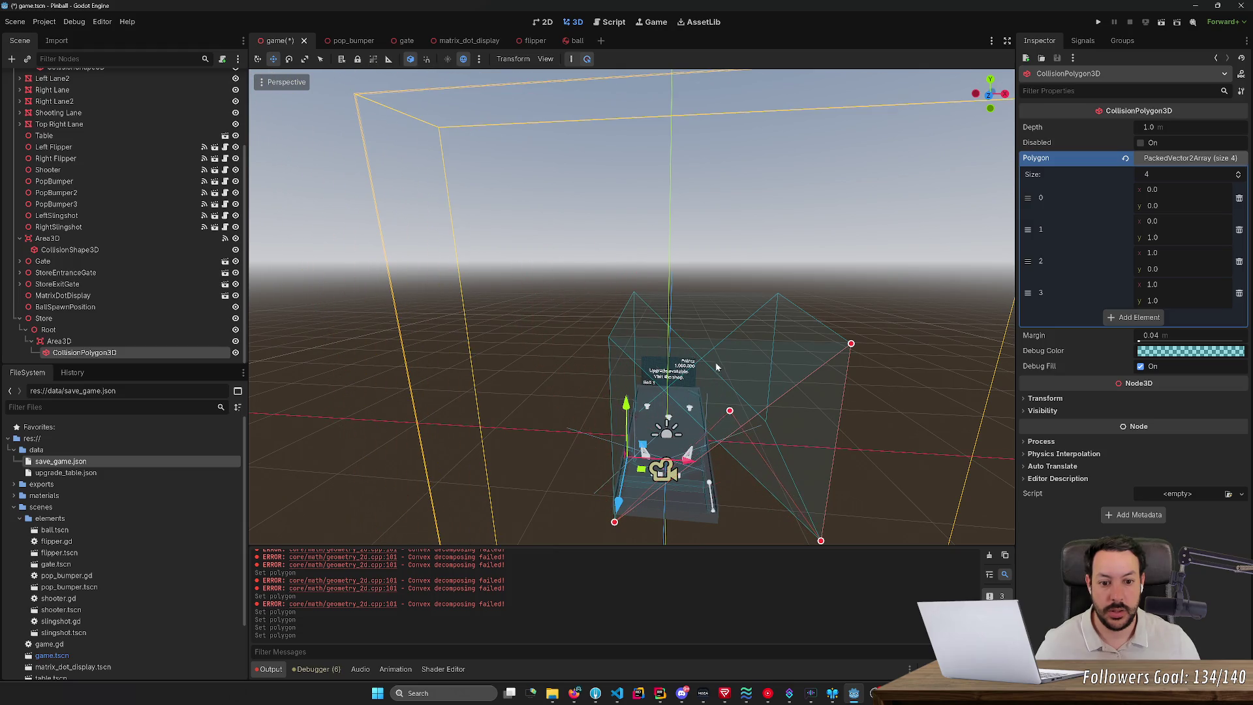
{"action": "mouse_move", "coordinate": [716, 367]}
{"action": "left_mouse_down"}
{"action": "mouse_move", "coordinate": [830, 354]}
{"action": "mouse_move", "coordinate": [742, 338]}
{"action": "mouse_move", "coordinate": [783, 366]}
{"action": "left_mouse_up"}
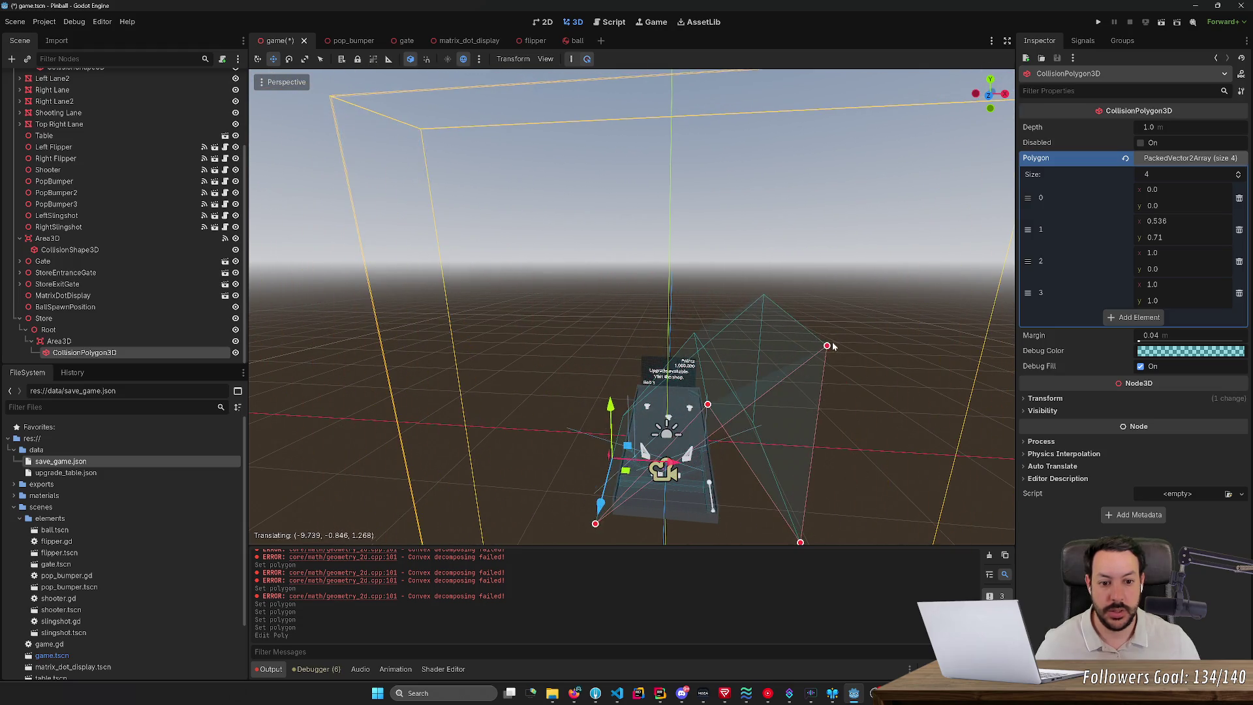
{"action": "key", "text": "ctrl+z"}
{"action": "mouse_move", "coordinate": [851, 346]}
{"action": "left_mouse_down"}
{"action": "mouse_move", "coordinate": [594, 283]}
{"action": "mouse_move", "coordinate": [648, 344]}
{"action": "mouse_move", "coordinate": [618, 337]}
{"action": "mouse_move", "coordinate": [734, 499]}
{"action": "left_mouse_up"}
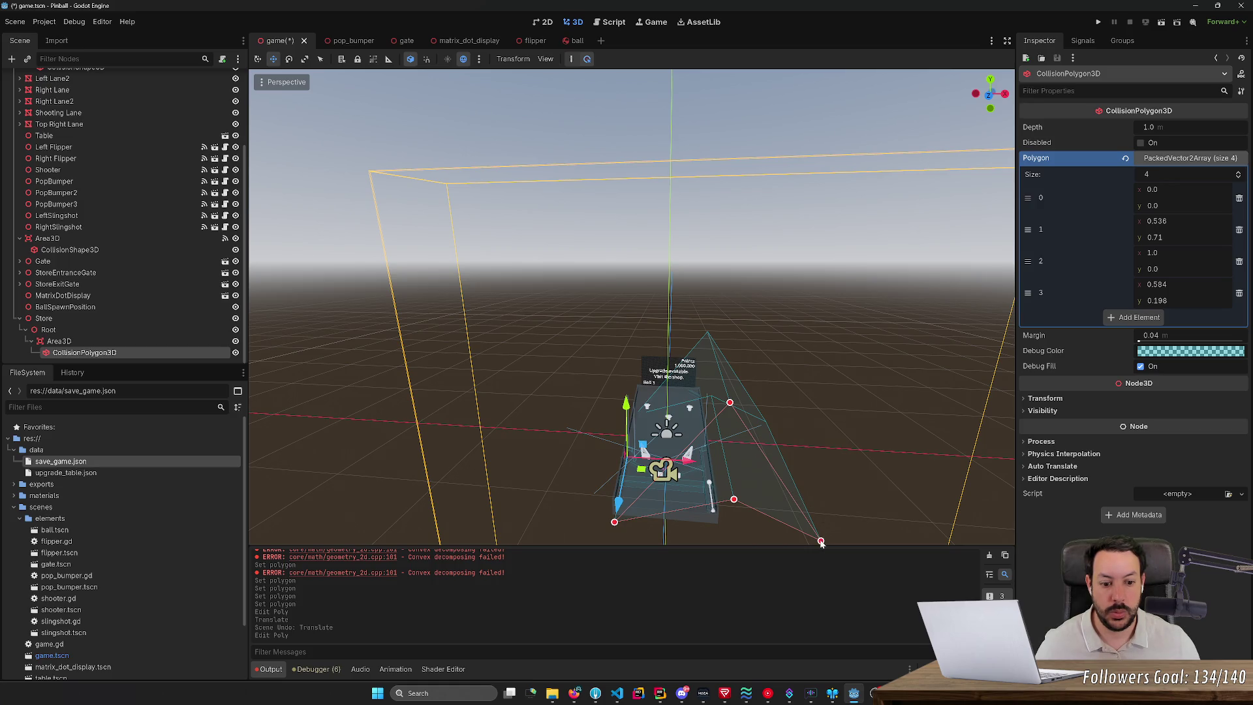
{"action": "left_click_drag", "start_coordinate": [821, 541], "coordinate": [755, 466]}
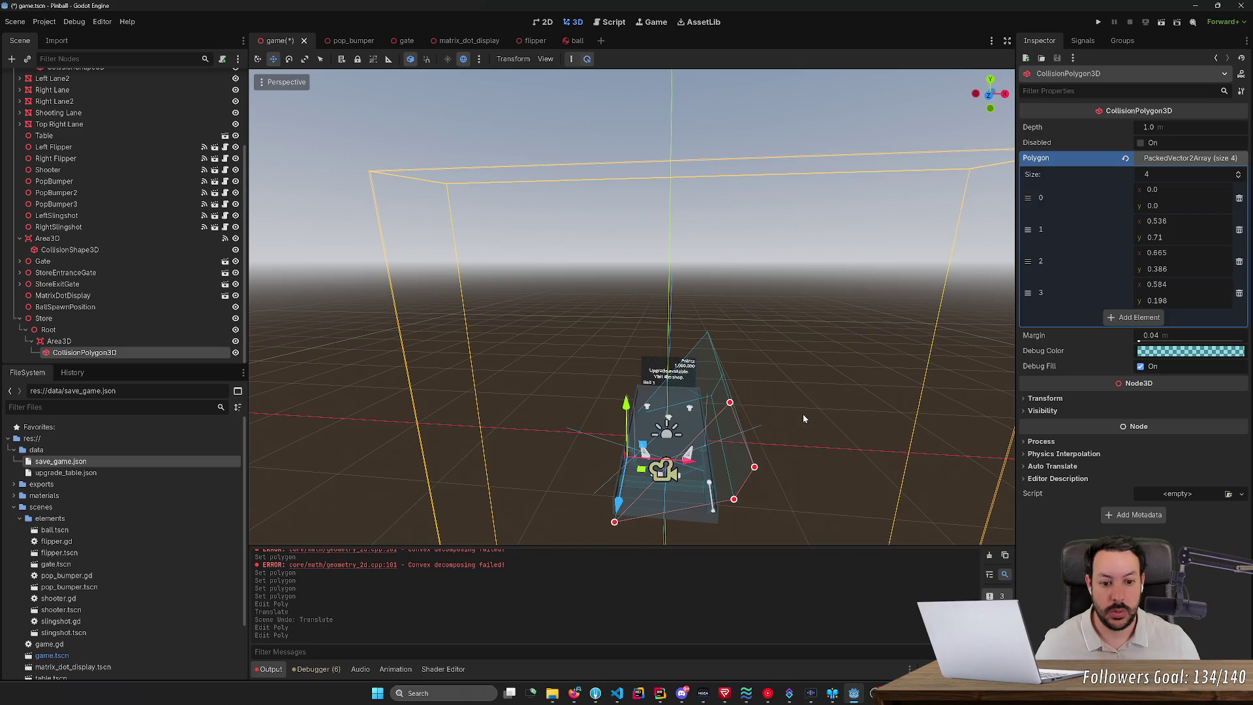
{"action": "mouse_move", "coordinate": [804, 418]}
{"action": "left_mouse_down"}
{"action": "mouse_move", "coordinate": [668, 271]}
{"action": "mouse_move", "coordinate": [587, 248]}
{"action": "mouse_move", "coordinate": [804, 419]}
{"action": "left_mouse_up"}
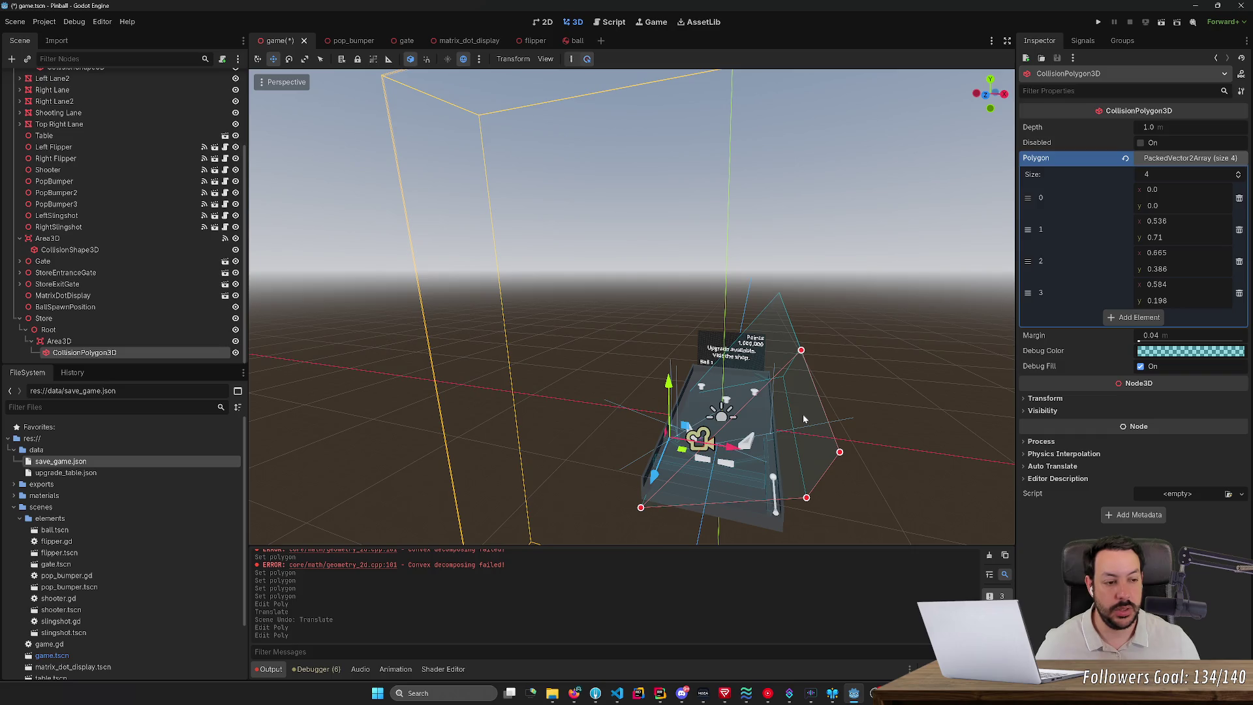
{"action": "mouse_move", "coordinate": [804, 419]}
{"action": "left_mouse_down"}
{"action": "mouse_move", "coordinate": [698, 402]}
{"action": "mouse_move", "coordinate": [804, 418]}
{"action": "left_mouse_up"}
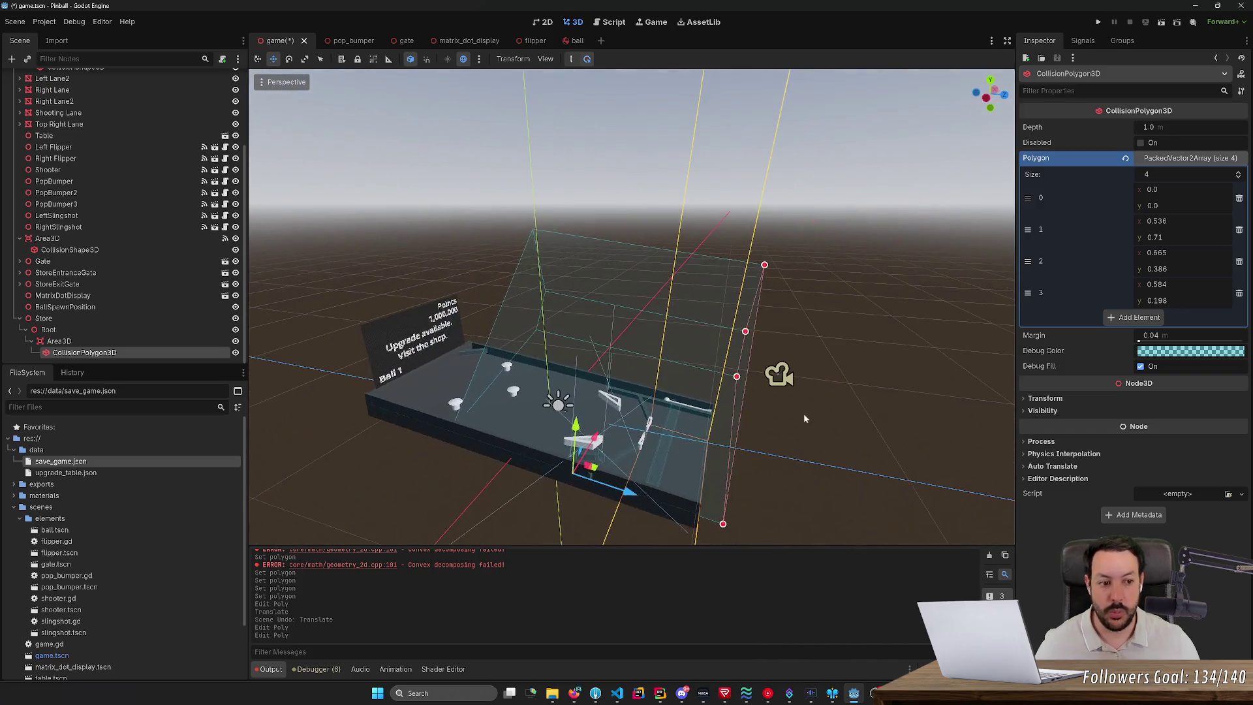
Shrink the collision polygon's depth to 0.005 m
{"action": "left_click", "coordinate": [1046, 399]}
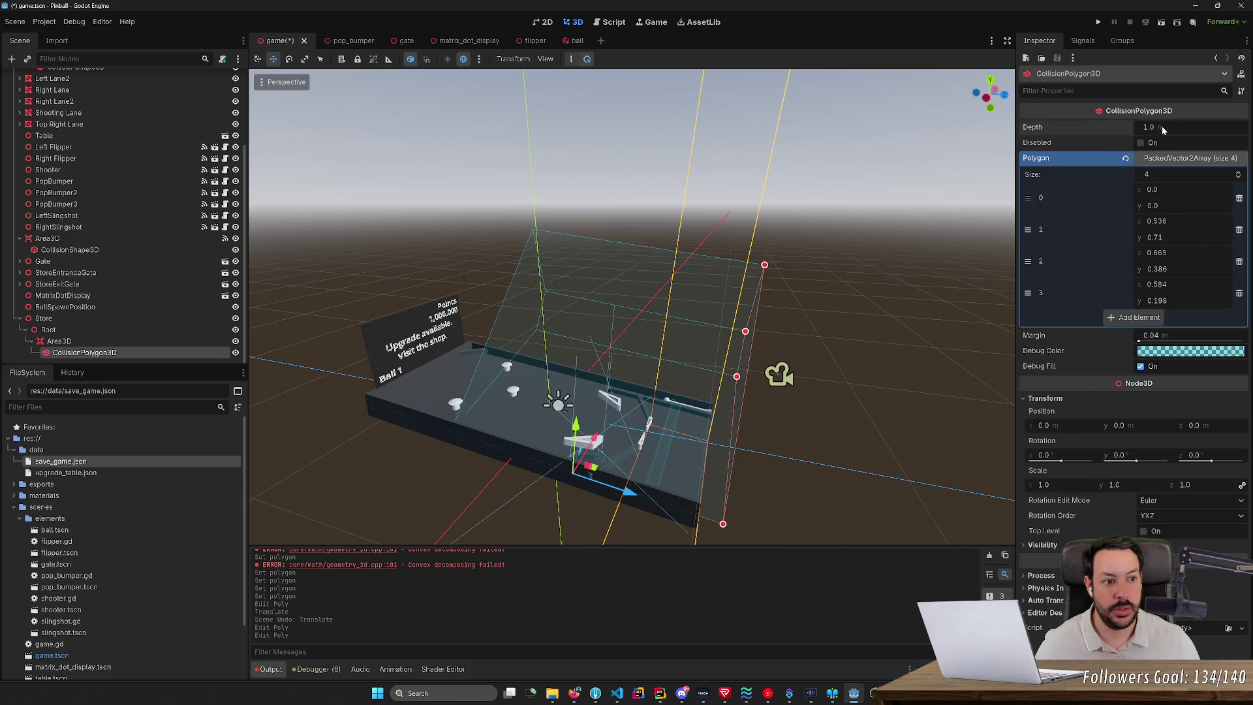
{"action": "left_click_drag", "start_coordinate": [1162, 129], "coordinate": [1108, 130]}
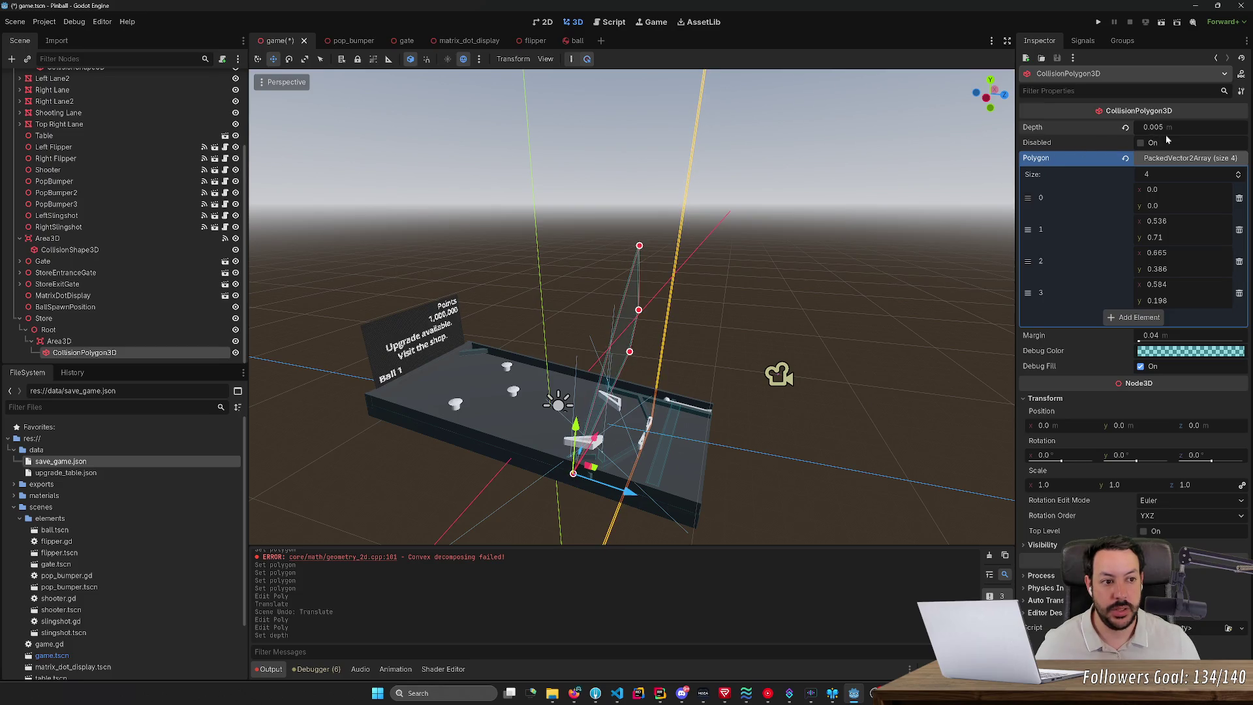
{"action": "scroll", "coordinate": [632, 307], "scroll_direction": "up", "scroll_amount": 5}
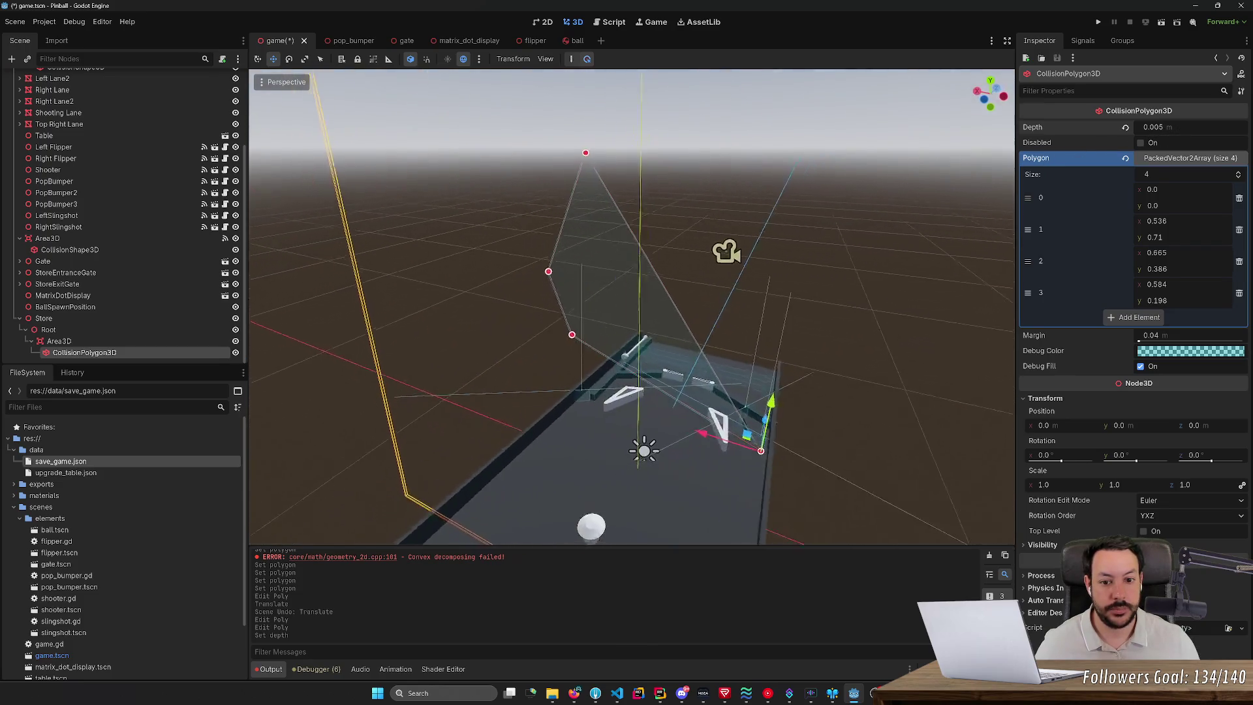
Delete the CollisionPolygon3D from the Store's Area3D and confirm
{"action": "scroll", "coordinate": [631, 306], "scroll_direction": "down", "scroll_amount": 5}
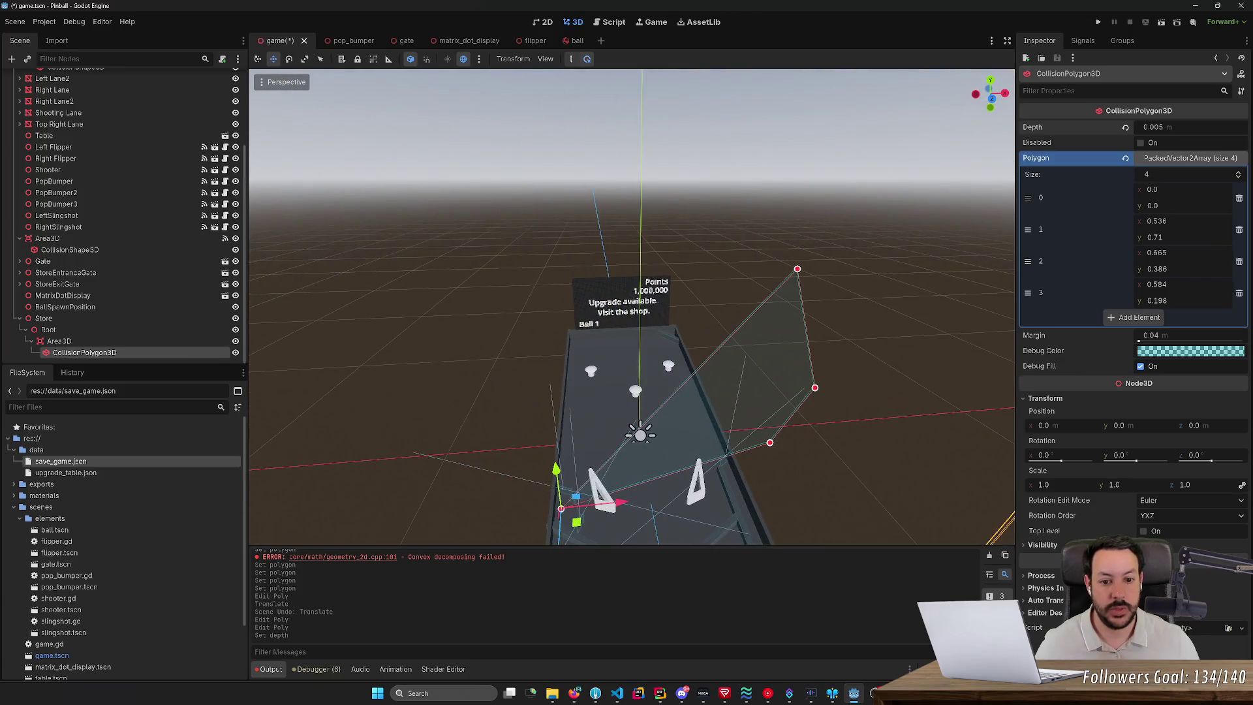
{"action": "key", "text": "Delete"}
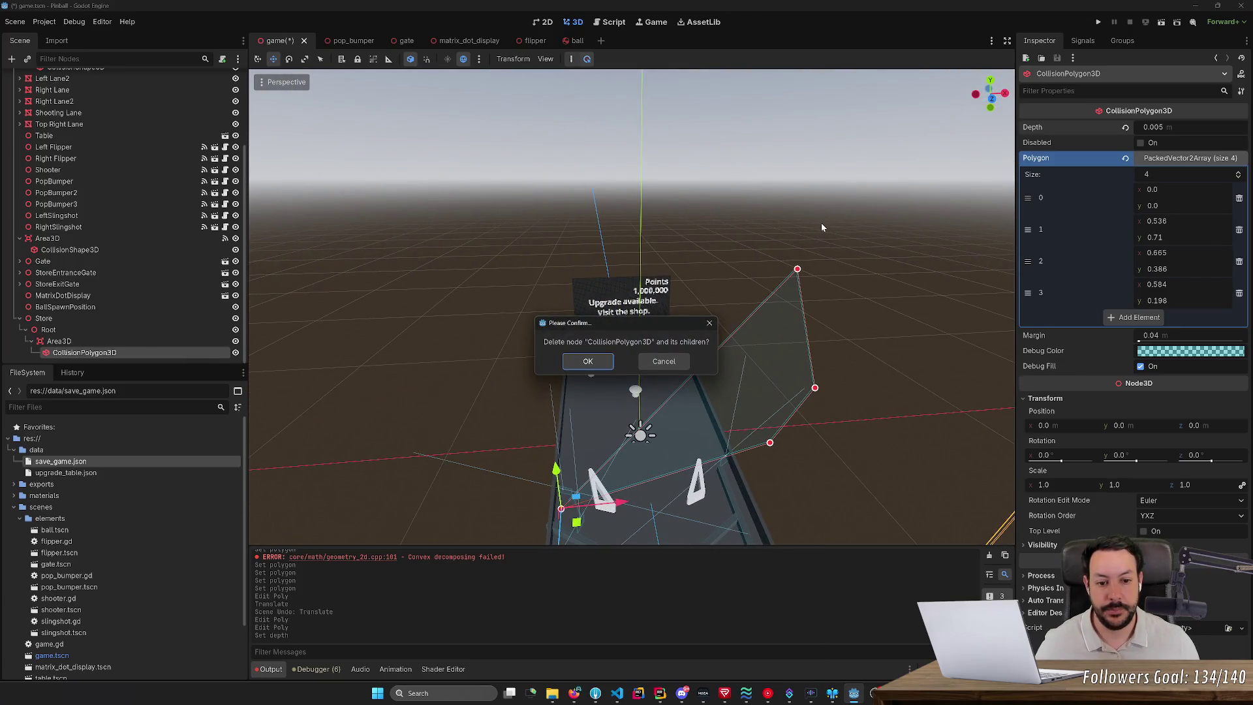
{"action": "left_click", "coordinate": [588, 361]}
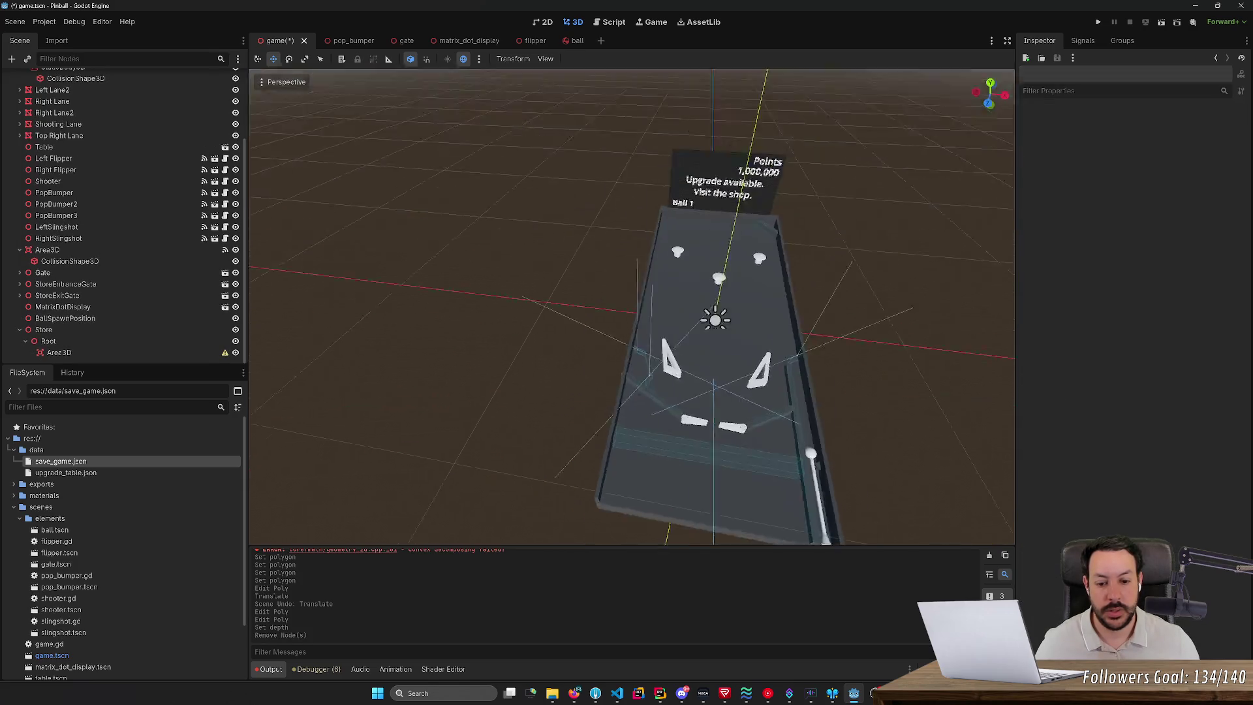
Save the game scene with Ctrl+S
{"action": "scroll", "coordinate": [632, 307], "scroll_direction": "up", "scroll_amount": 5}
{"action": "scroll", "coordinate": [631, 306], "scroll_direction": "down", "scroll_amount": 3}
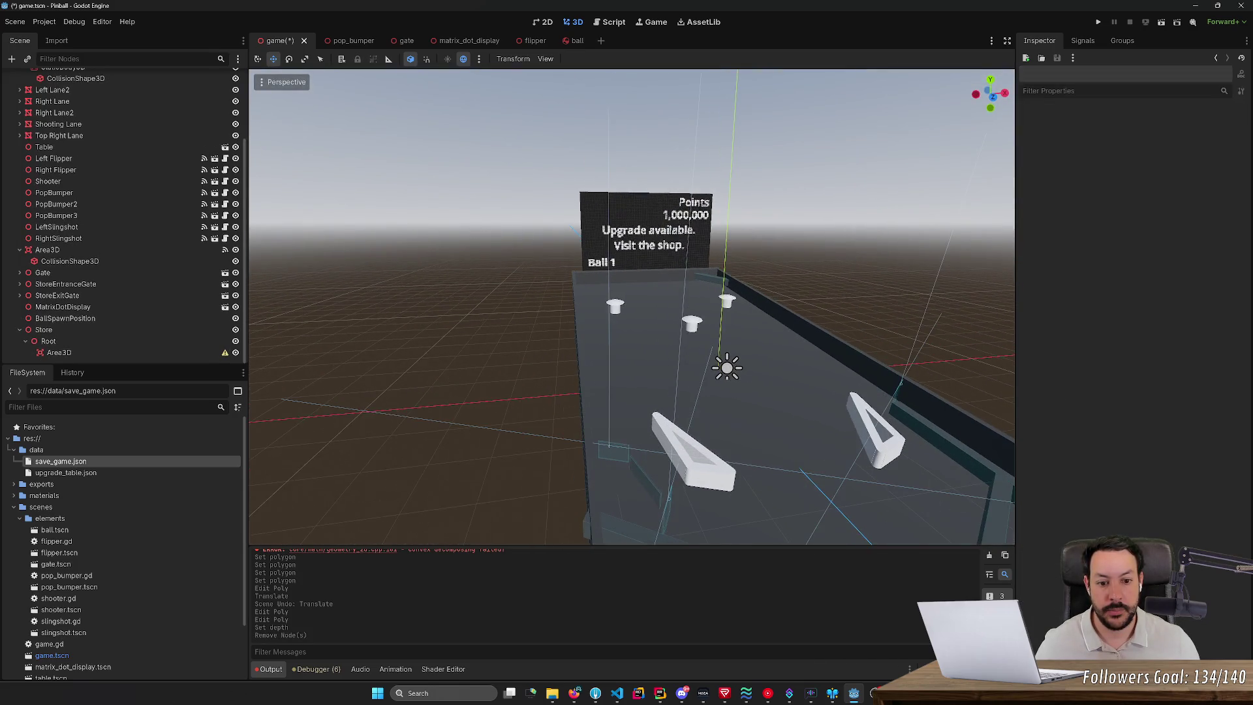
{"action": "mouse_move", "coordinate": [627, 357]}
{"action": "left_mouse_down"}
{"action": "mouse_move", "coordinate": [718, 355]}
{"action": "mouse_move", "coordinate": [691, 349]}
{"action": "left_mouse_up"}
{"action": "key", "text": "ctrl+s"}
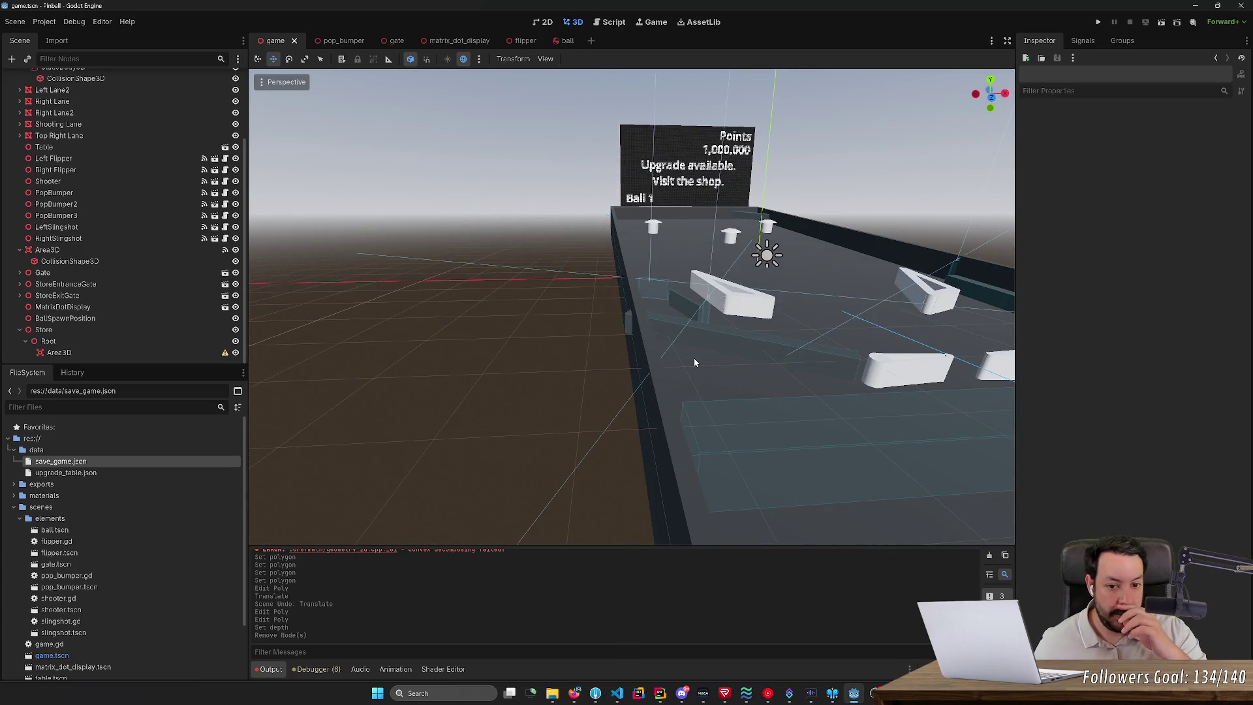
{"action": "scroll", "coordinate": [703, 354], "scroll_direction": "up", "scroll_amount": 5}
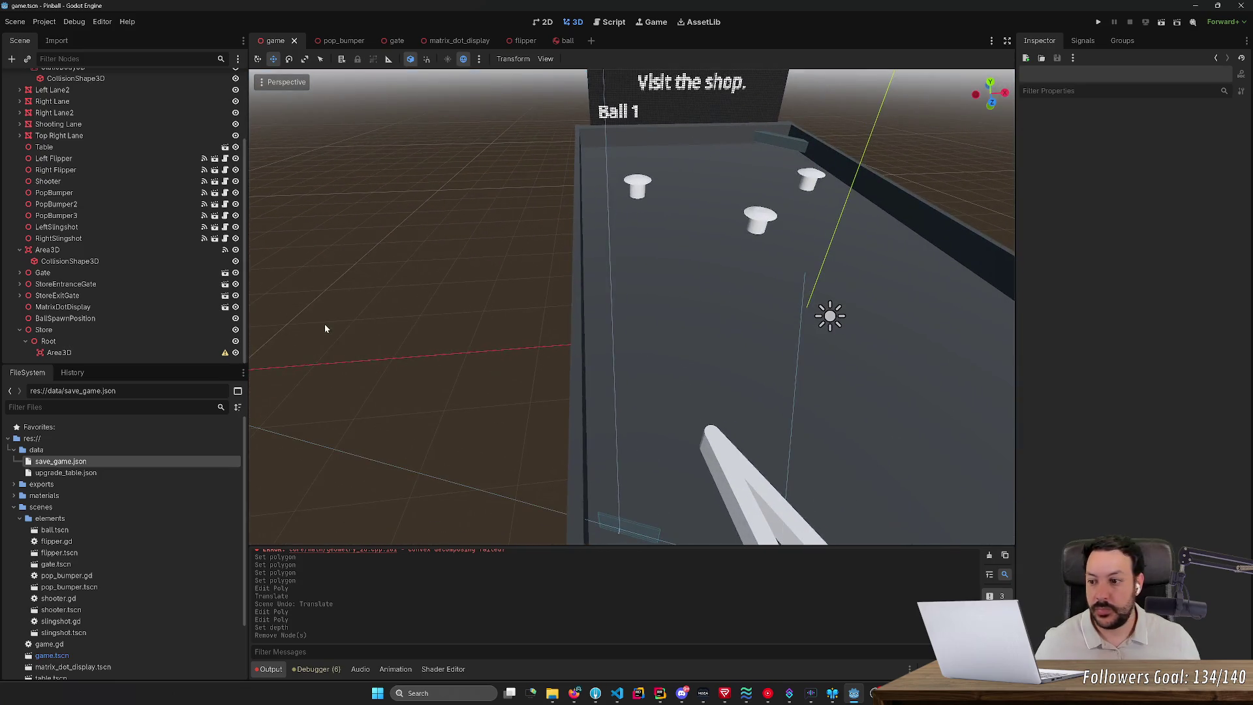
{"action": "right_click", "coordinate": [156, 359]}
Add a CollisionShape3D under Area3D and give it a ConvexPolygonShape3D after trying the concave one
{"action": "left_click", "coordinate": [253, 363]}
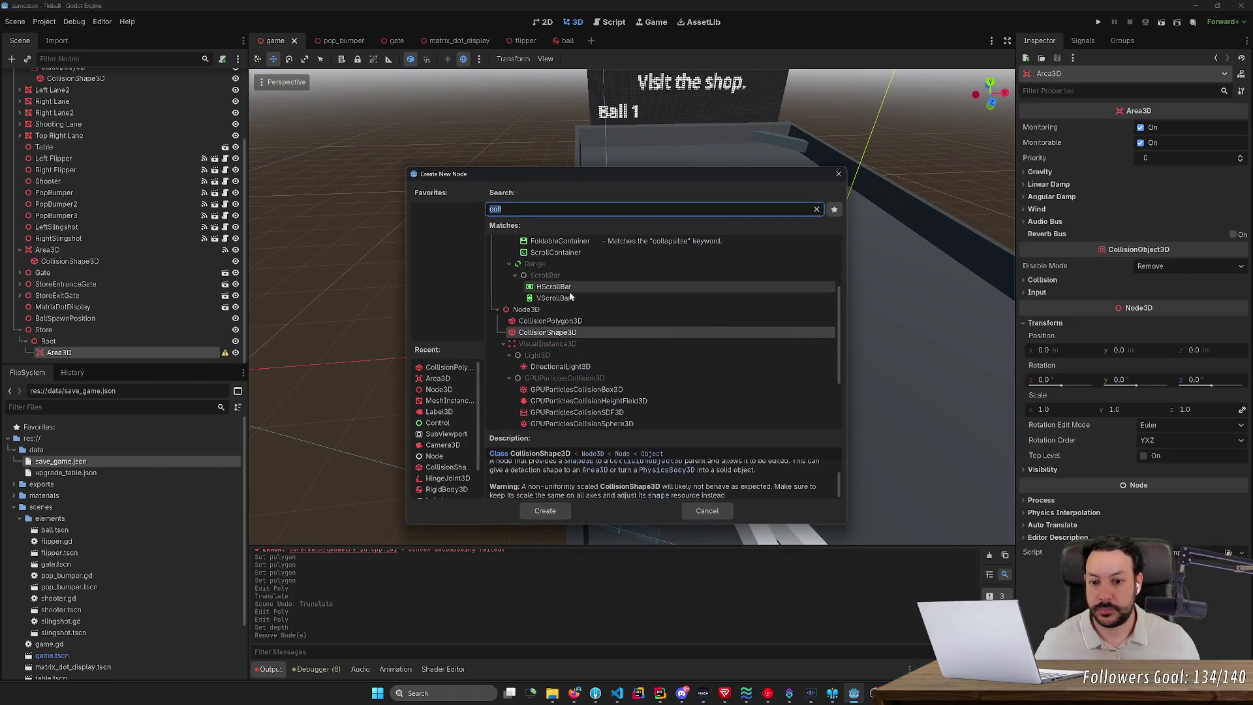
{"action": "double_click", "coordinate": [595, 332]}
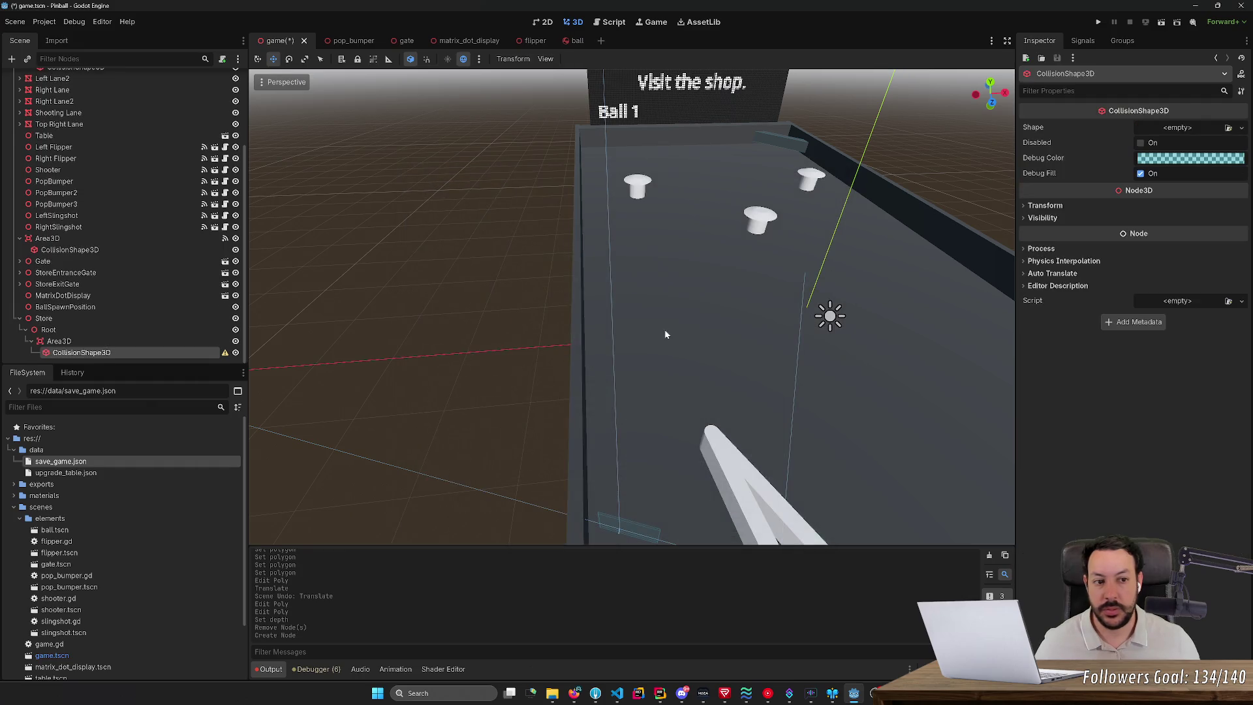
{"action": "left_click", "coordinate": [1196, 128]}
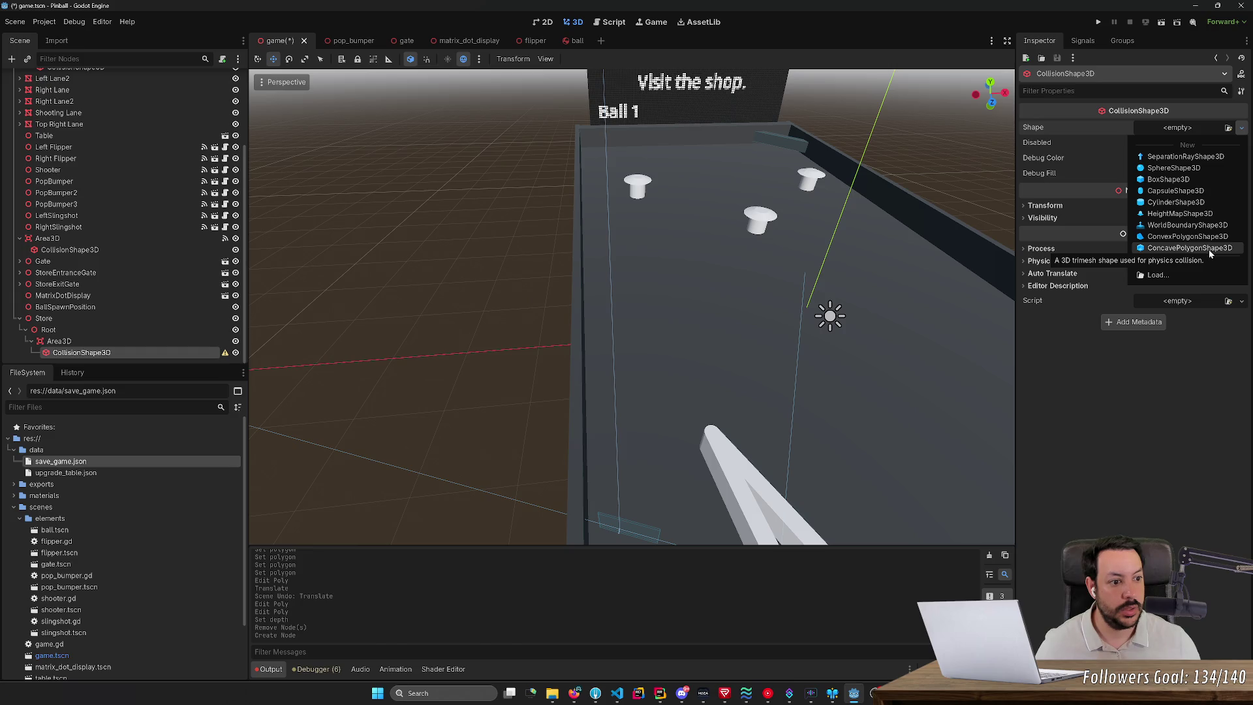
{"action": "left_click", "coordinate": [1208, 249]}
{"action": "left_click", "coordinate": [1186, 129]}
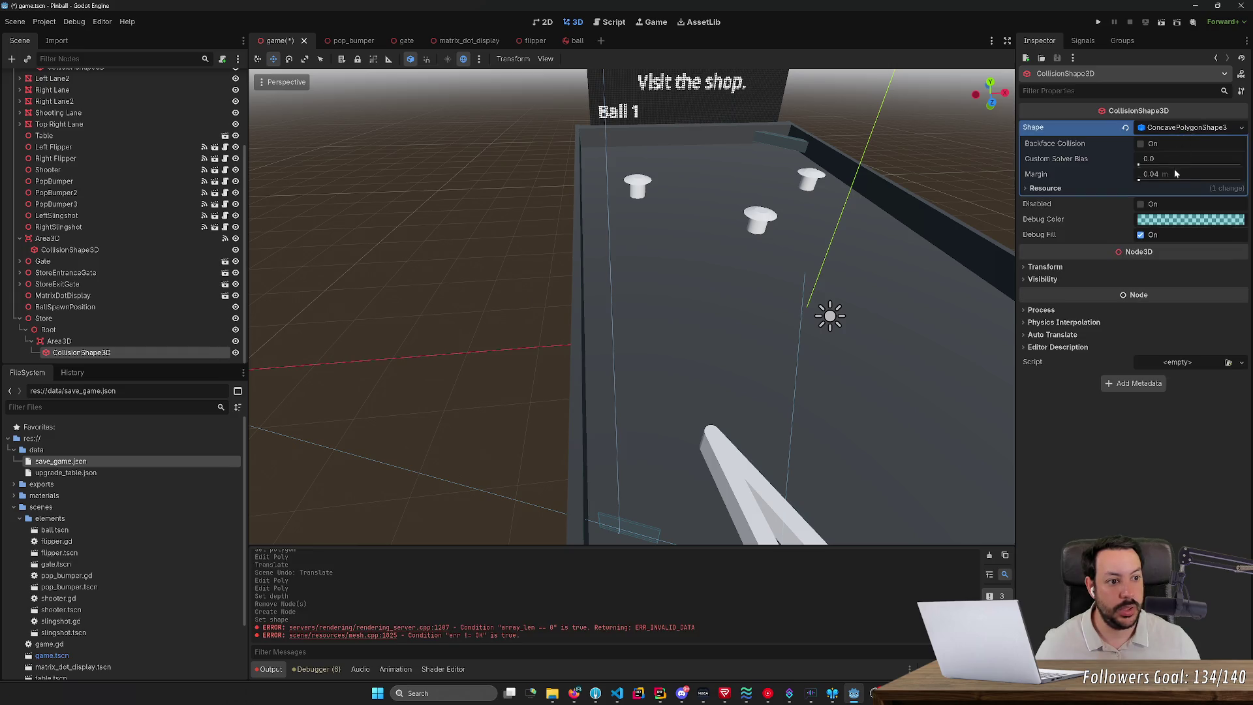
{"action": "left_click", "coordinate": [1045, 188]}
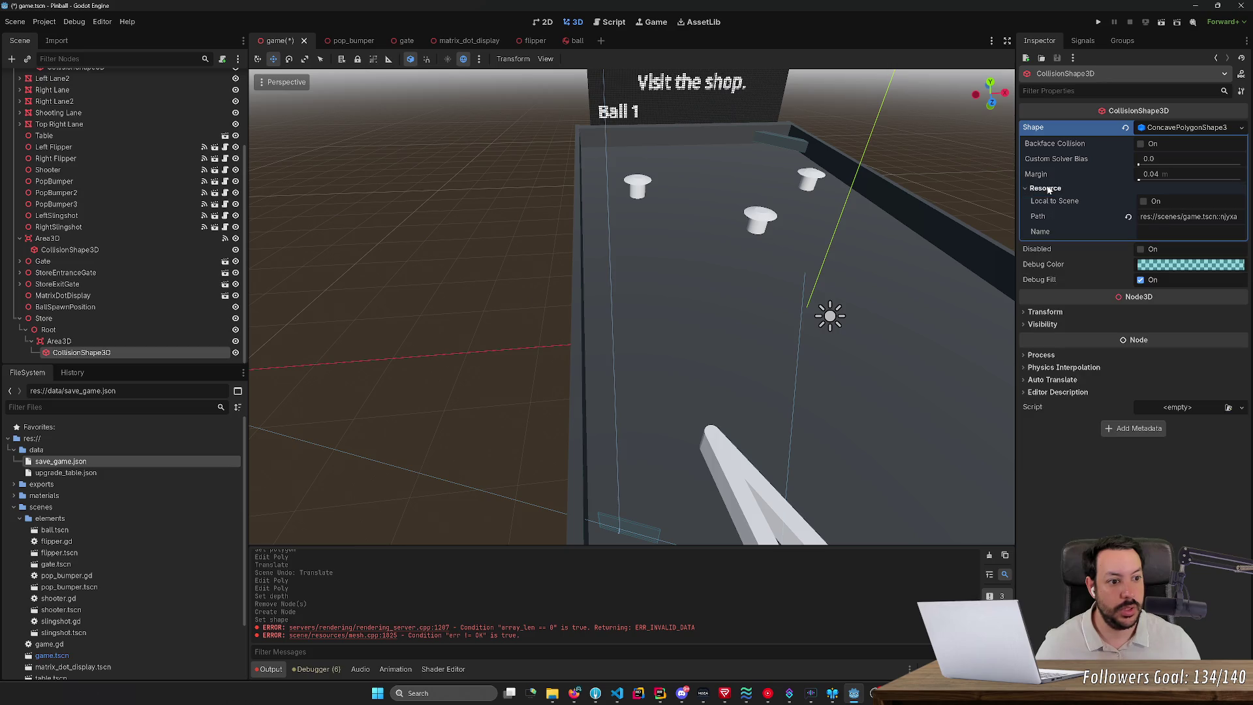
{"action": "left_click", "coordinate": [1046, 188]}
{"action": "left_click", "coordinate": [1171, 129]}
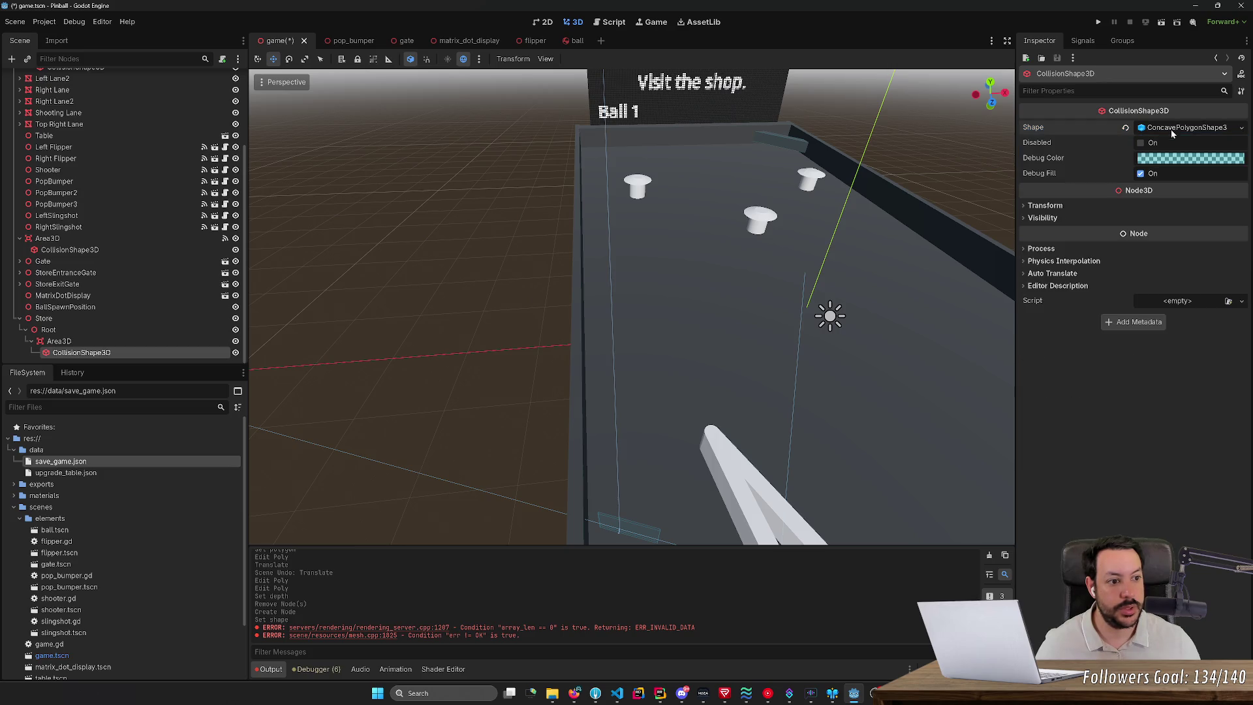
{"action": "left_click", "coordinate": [1237, 129]}
{"action": "left_click", "coordinate": [1186, 240]}
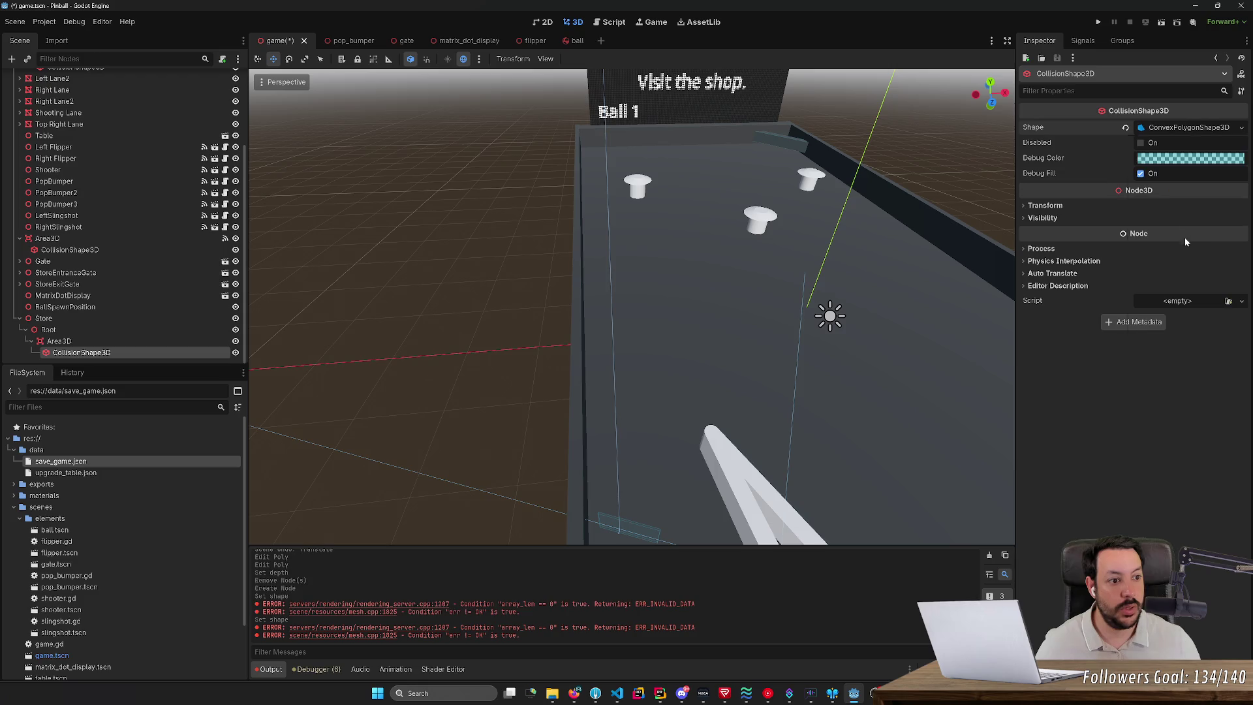
Add four entries to the convex shape's Points list
{"action": "left_click", "coordinate": [1182, 128]}
{"action": "left_click", "coordinate": [1174, 143]}
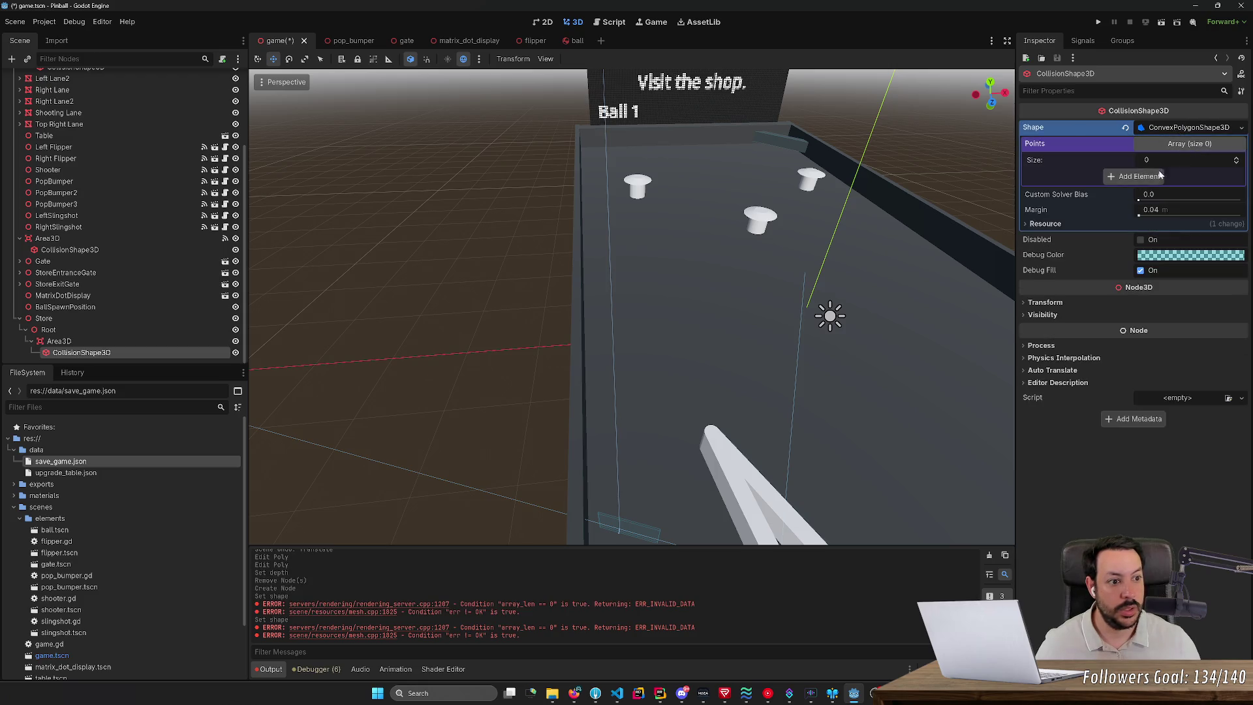
{"action": "left_click", "coordinate": [1141, 177]}
{"action": "left_click", "coordinate": [1136, 207]}
{"action": "left_click", "coordinate": [1138, 237]}
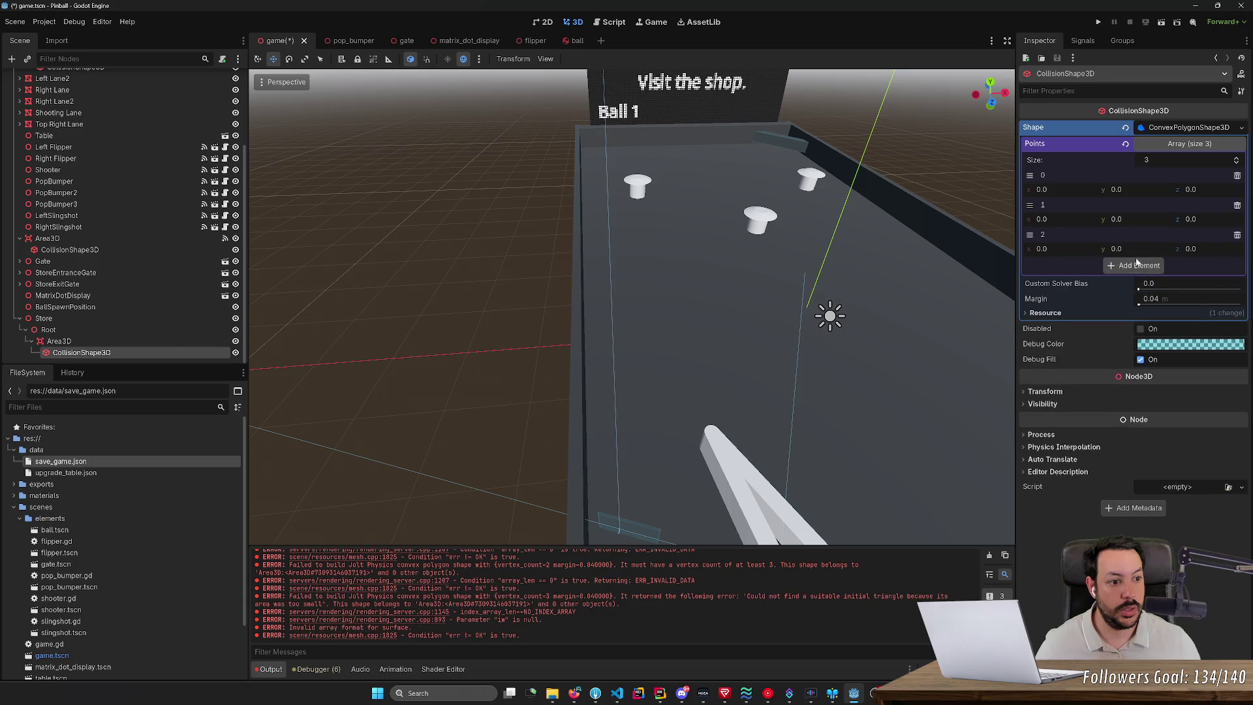
{"action": "left_click", "coordinate": [1137, 264]}
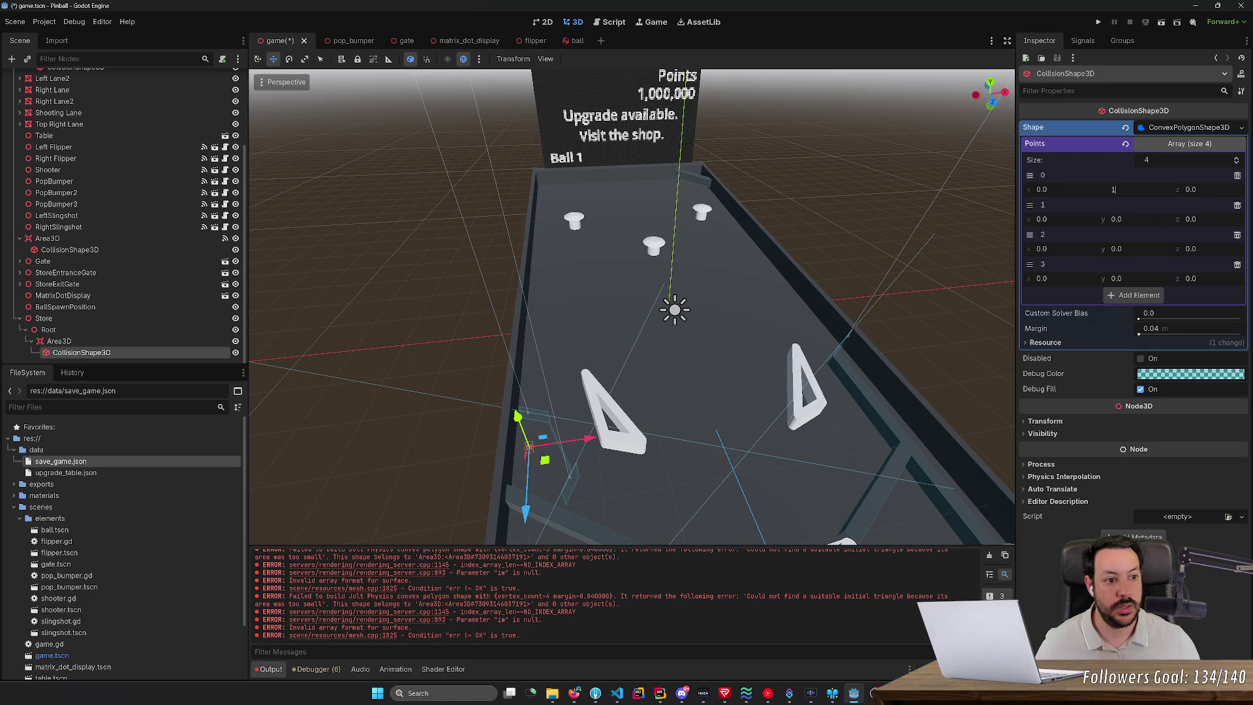
Enter the points (0,0,0), (0,1,0), (1,0,0) and (1,1,0)
{"action": "key", "text": "Tab"}
{"action": "key", "text": "ctrl+z"}
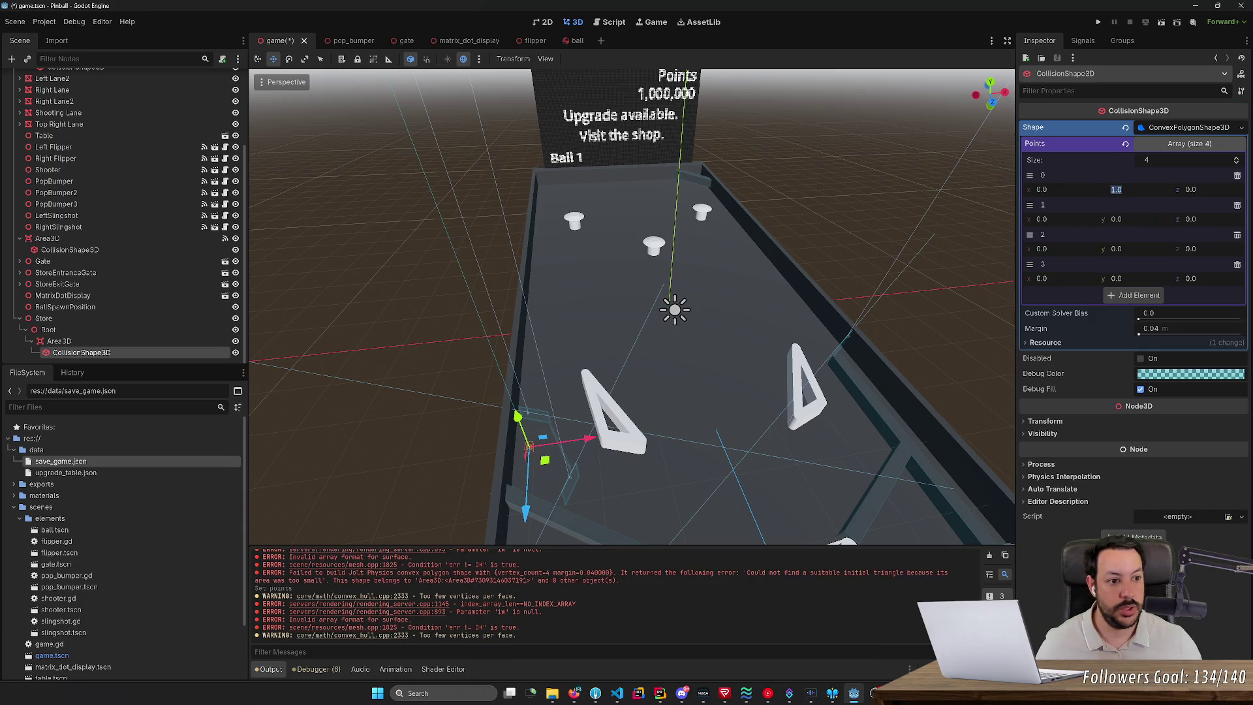
{"action": "key", "text": "Tab"}
{"action": "key", "text": "Tab"}
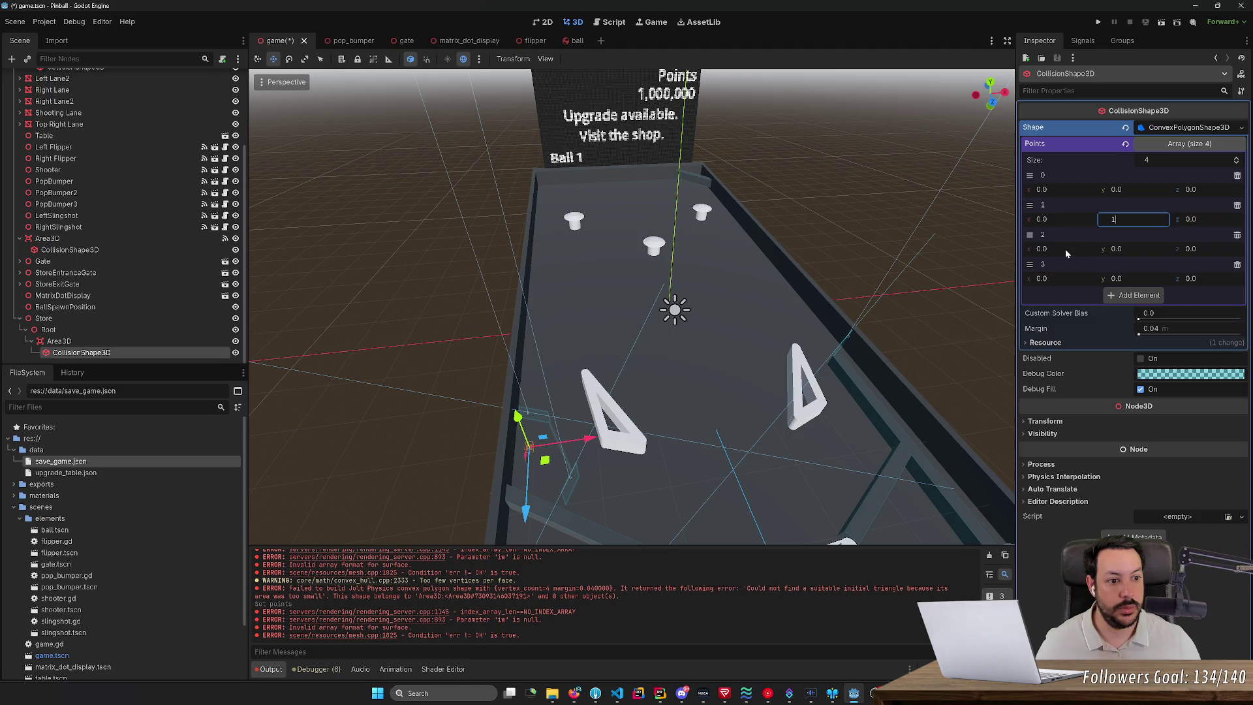
{"action": "left_click", "coordinate": [1067, 254]}
{"action": "left_click", "coordinate": [1082, 279]}
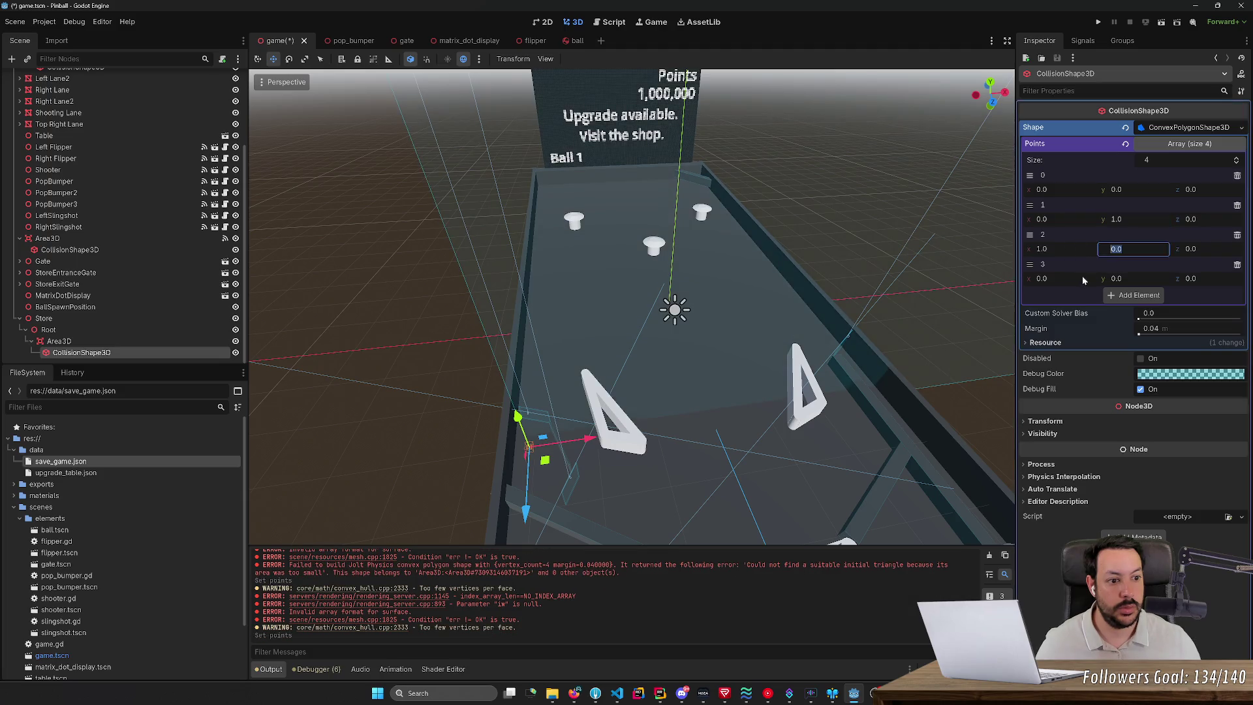
{"action": "type", "text": "1"}
{"action": "key", "text": "Tab"}
{"action": "type", "text": "1"}
{"action": "key", "text": "Tab"}
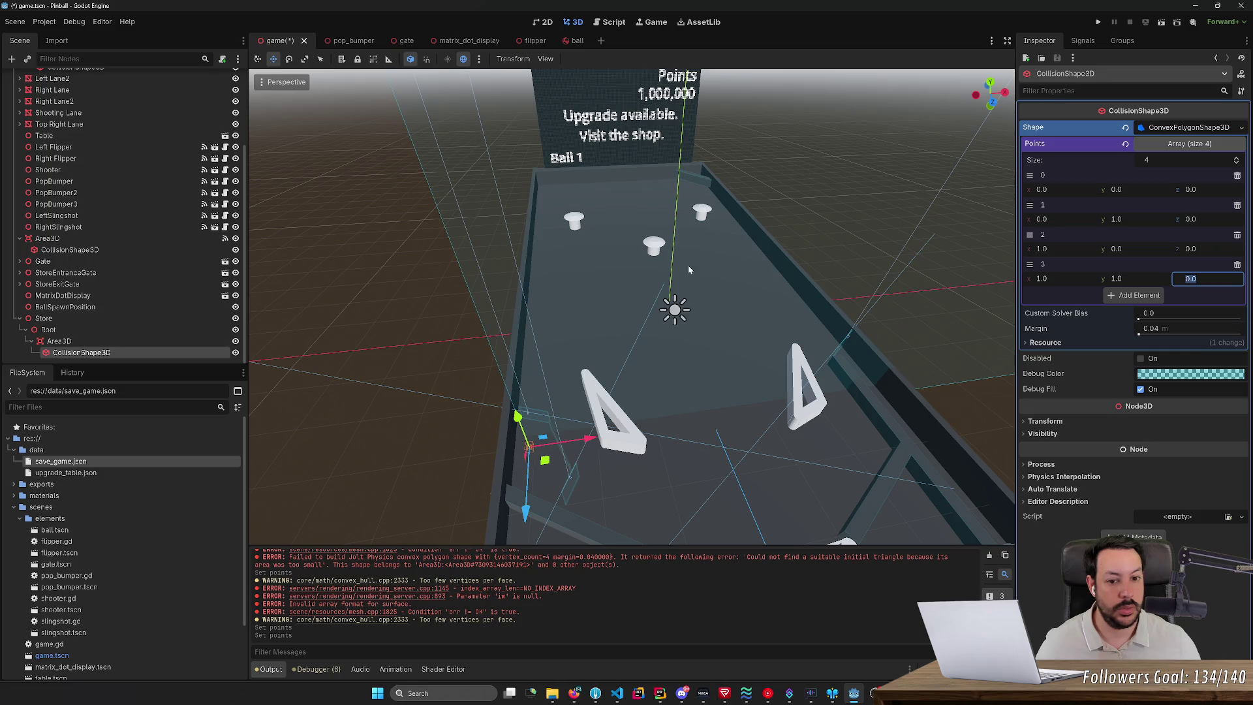
{"action": "left_click", "coordinate": [421, 295]}
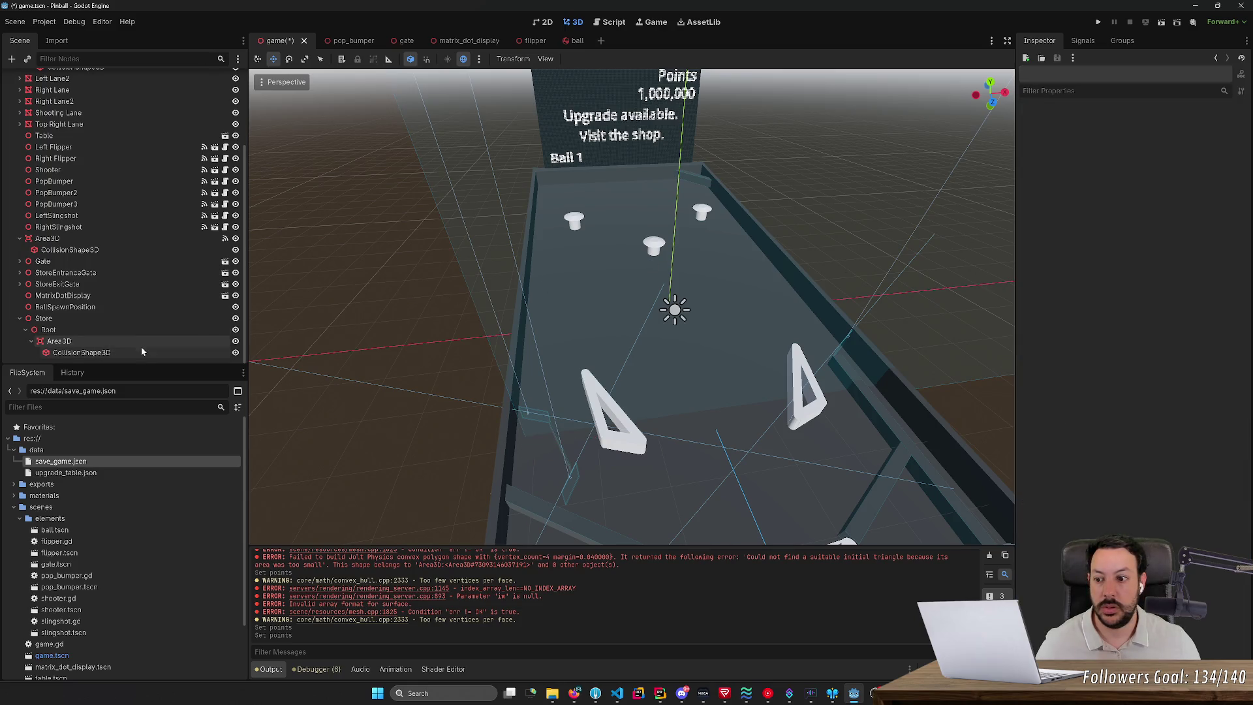
Frame the collision shape in the viewport and commit point 3's y value of 3.0
{"action": "double_click", "coordinate": [91, 352]}
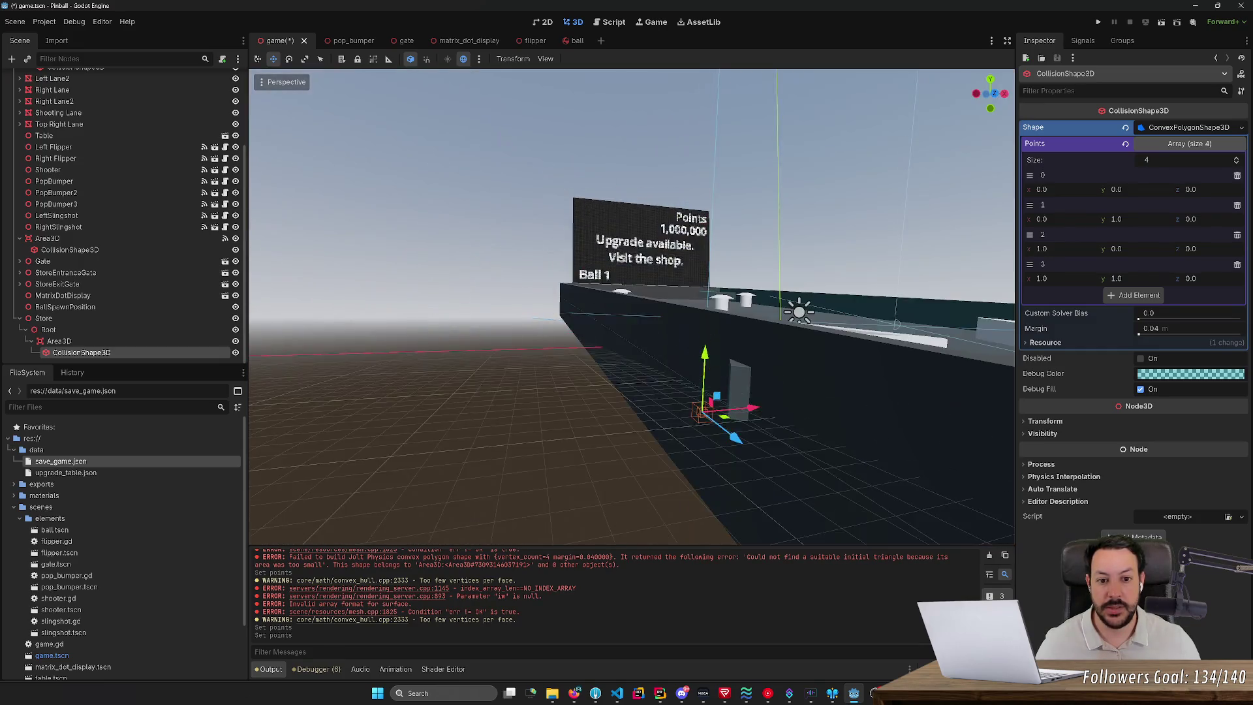
{"action": "scroll", "coordinate": [631, 306], "scroll_direction": "up", "scroll_amount": 2}
{"action": "scroll", "coordinate": [631, 306], "scroll_direction": "down", "scroll_amount": 5}
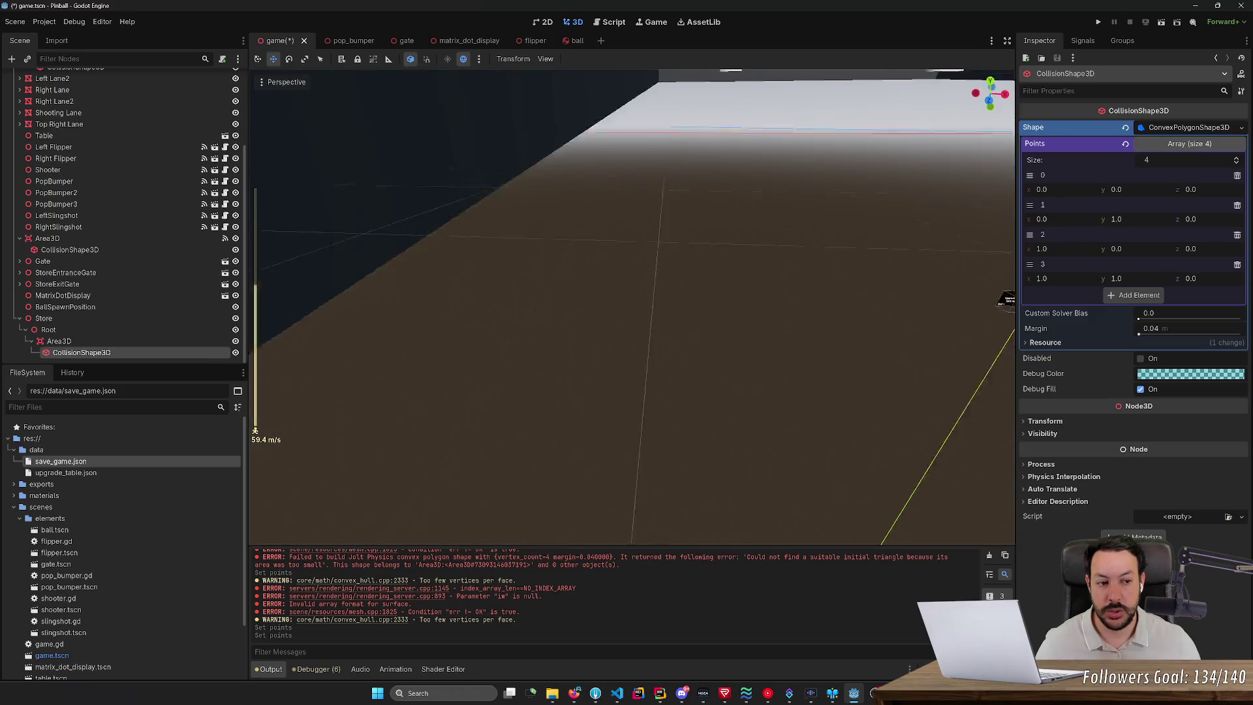
{"action": "key", "text": "s"}
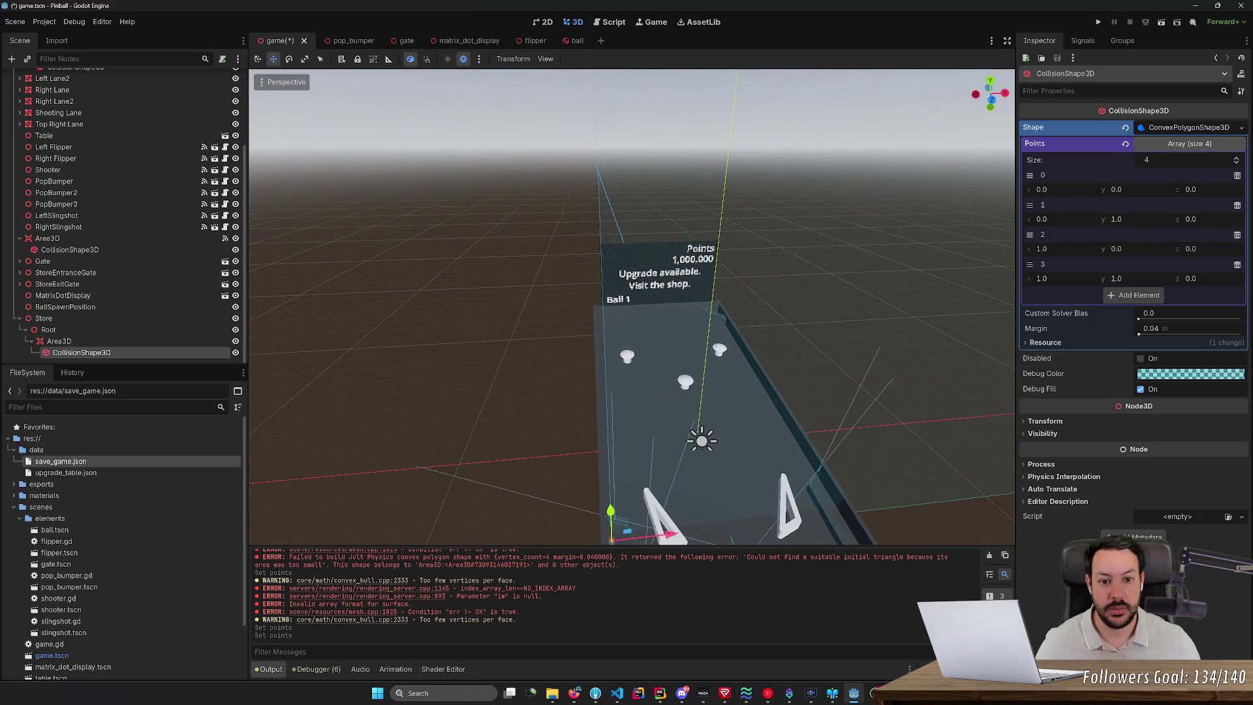
{"action": "key", "text": "s"}
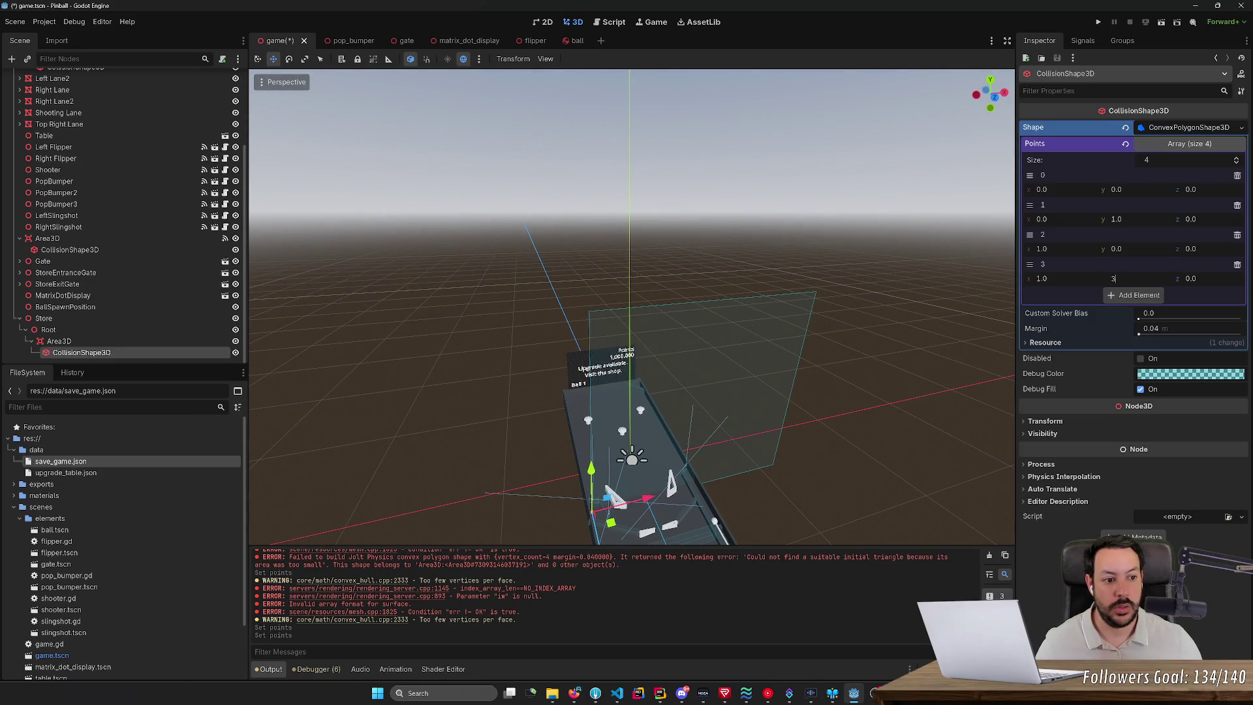
{"action": "key", "text": "Return"}
{"action": "key", "text": "w"}
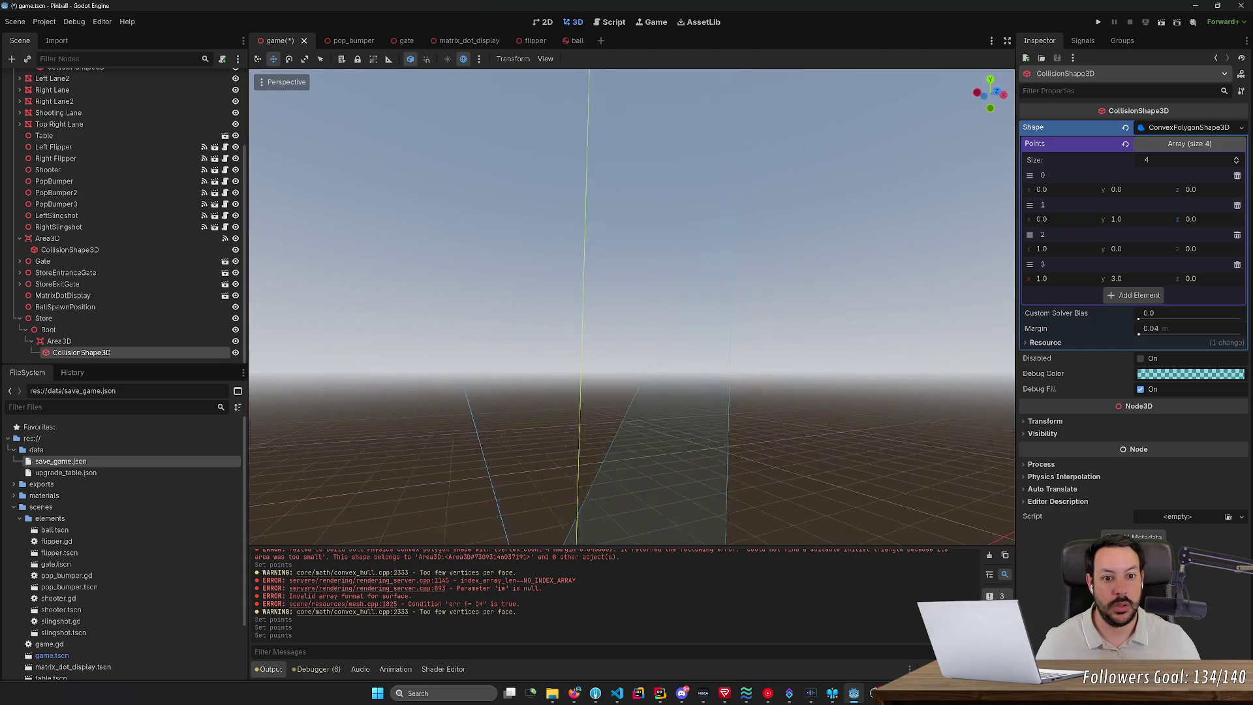
{"action": "key", "text": "s"}
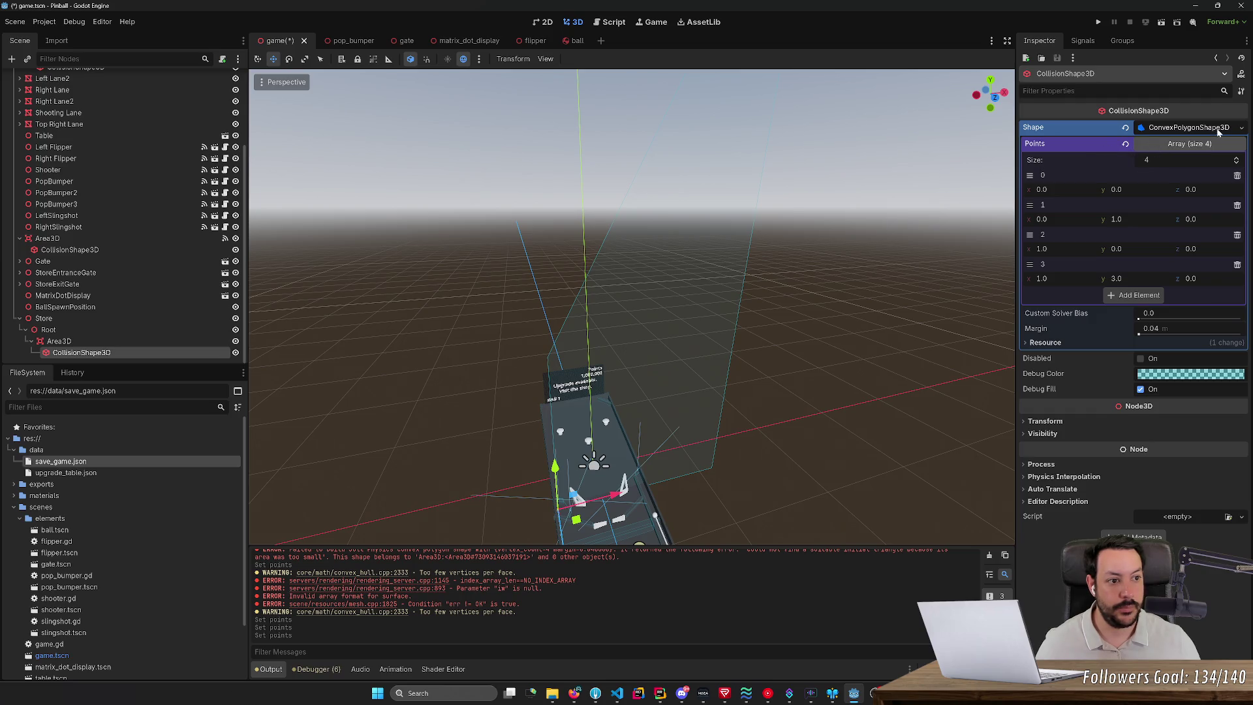
Delete the CollisionShape3D node from the Store's Area3D
{"action": "right_click", "coordinate": [1105, 131]}
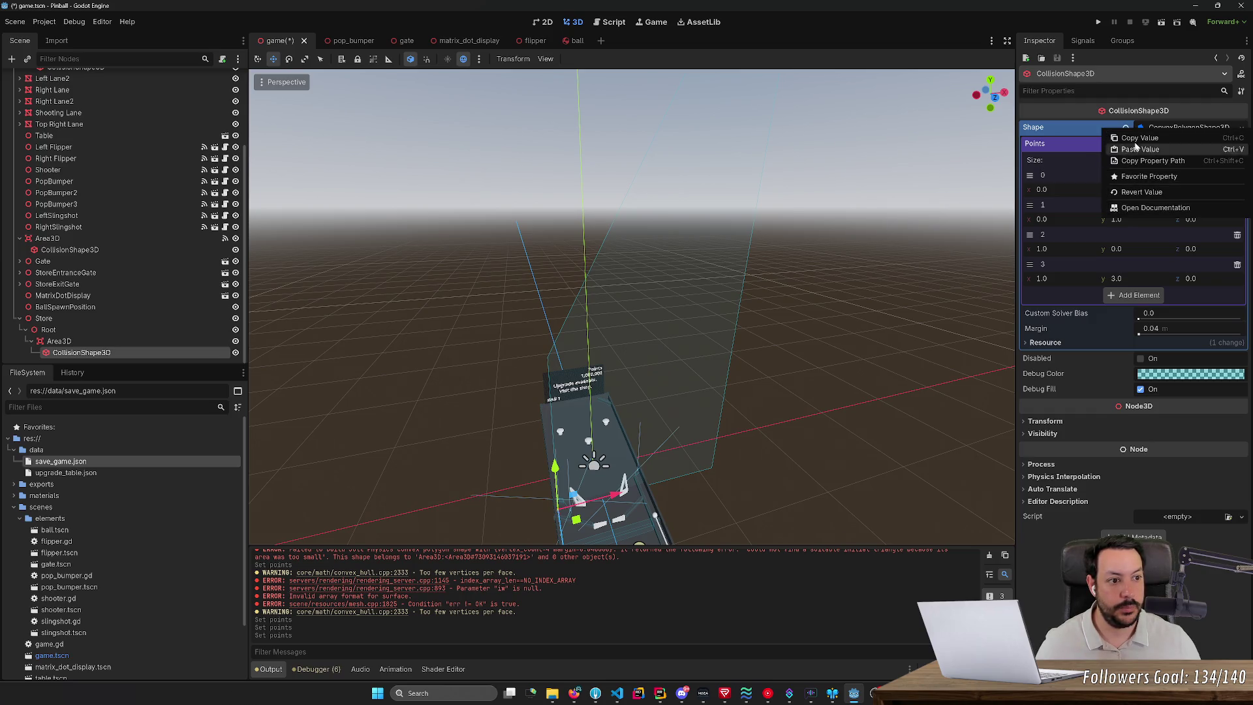
{"action": "left_click", "coordinate": [1169, 128]}
{"action": "left_click", "coordinate": [1168, 128]}
{"action": "left_click", "coordinate": [1168, 129]}
{"action": "right_click", "coordinate": [1113, 135]}
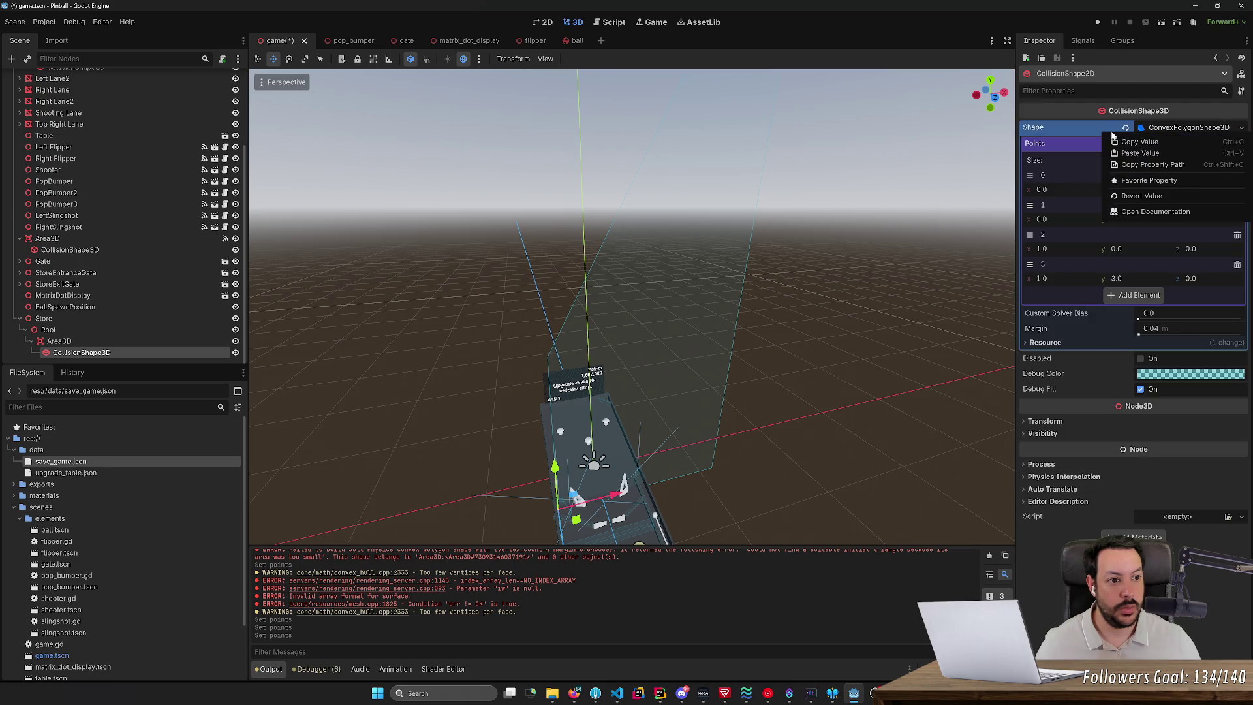
{"action": "left_click", "coordinate": [178, 353]}
{"action": "key", "text": "Delete"}
{"action": "key", "text": "Return"}
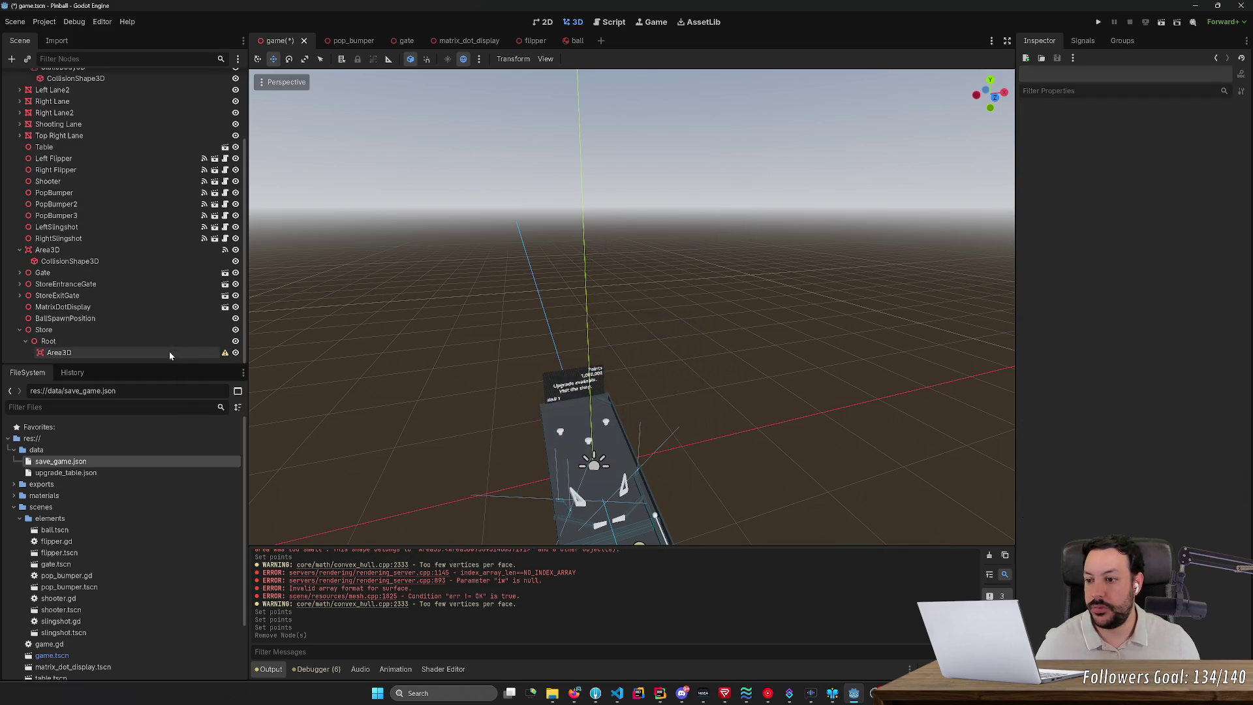
Add a CollisionPolygon3D child node under the Store's Area3D
{"action": "right_click", "coordinate": [170, 353]}
{"action": "left_click", "coordinate": [216, 362]}
{"action": "double_click", "coordinate": [565, 321]}
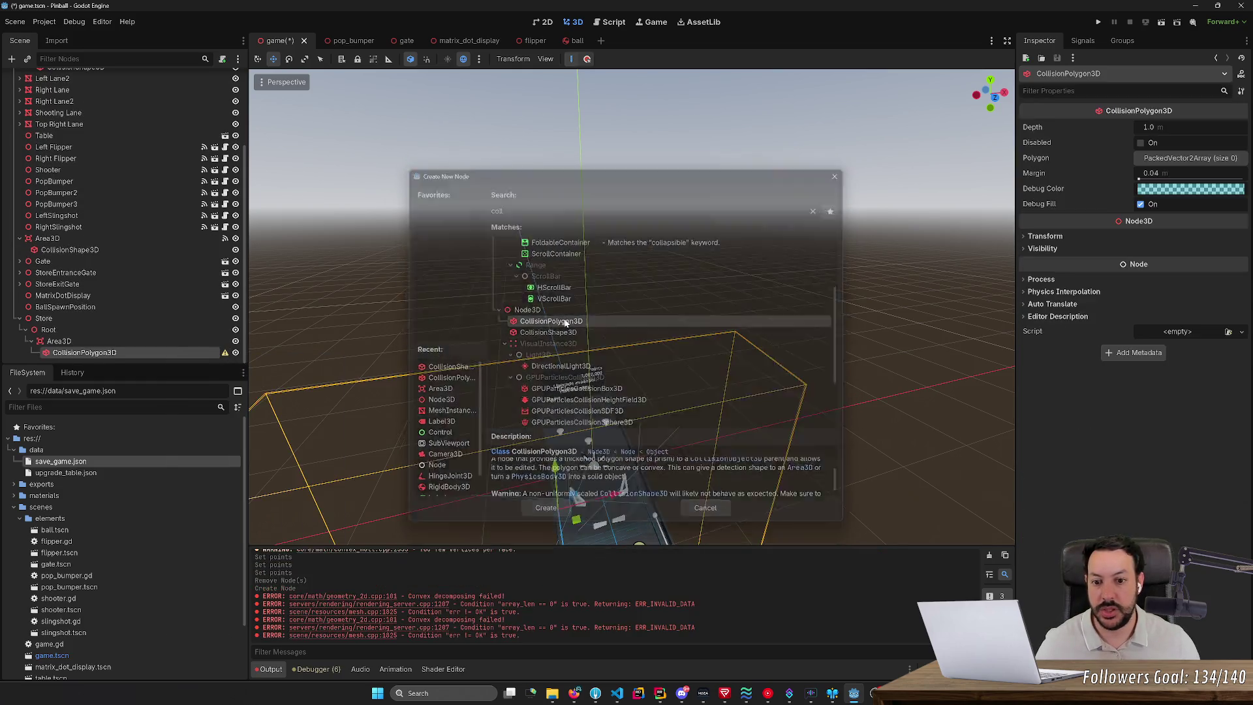
{"action": "left_click_drag", "start_coordinate": [565, 321], "coordinate": [457, 315]}
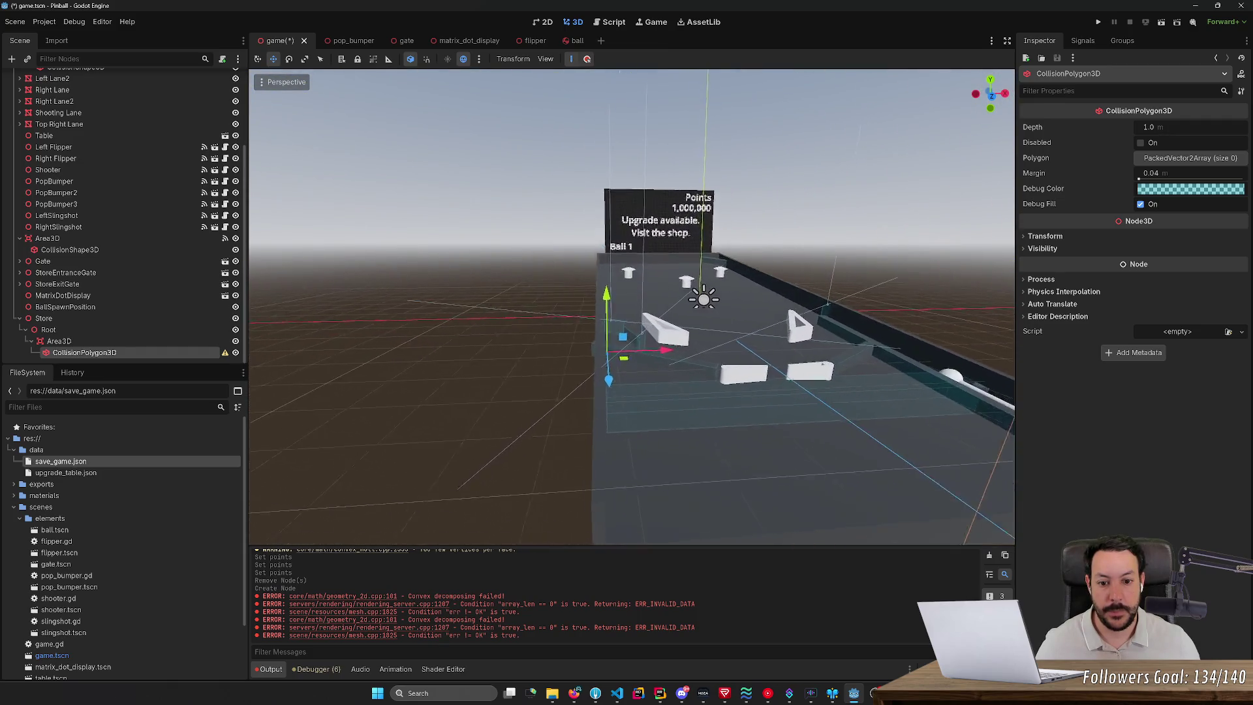
Expand the polygon's point list and add four points
{"action": "left_click", "coordinate": [1171, 159]}
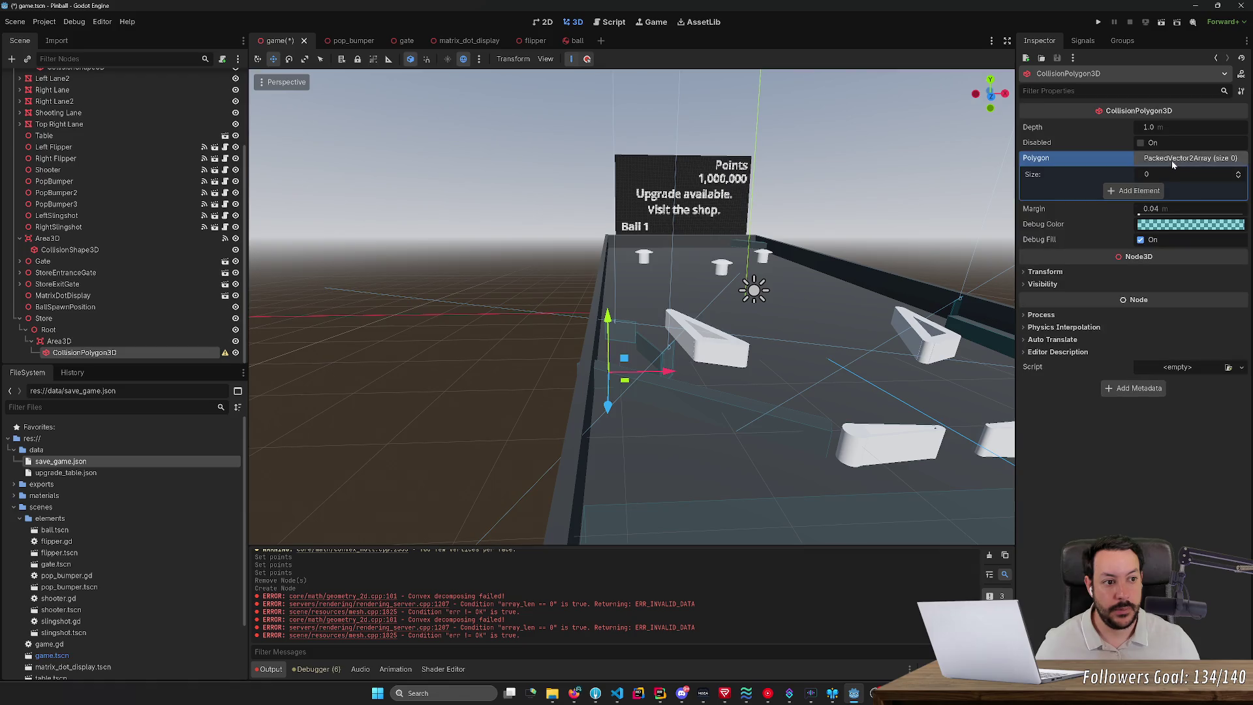
{"action": "left_click", "coordinate": [1135, 190]}
{"action": "left_click", "coordinate": [1136, 222]}
{"action": "left_click", "coordinate": [1127, 254]}
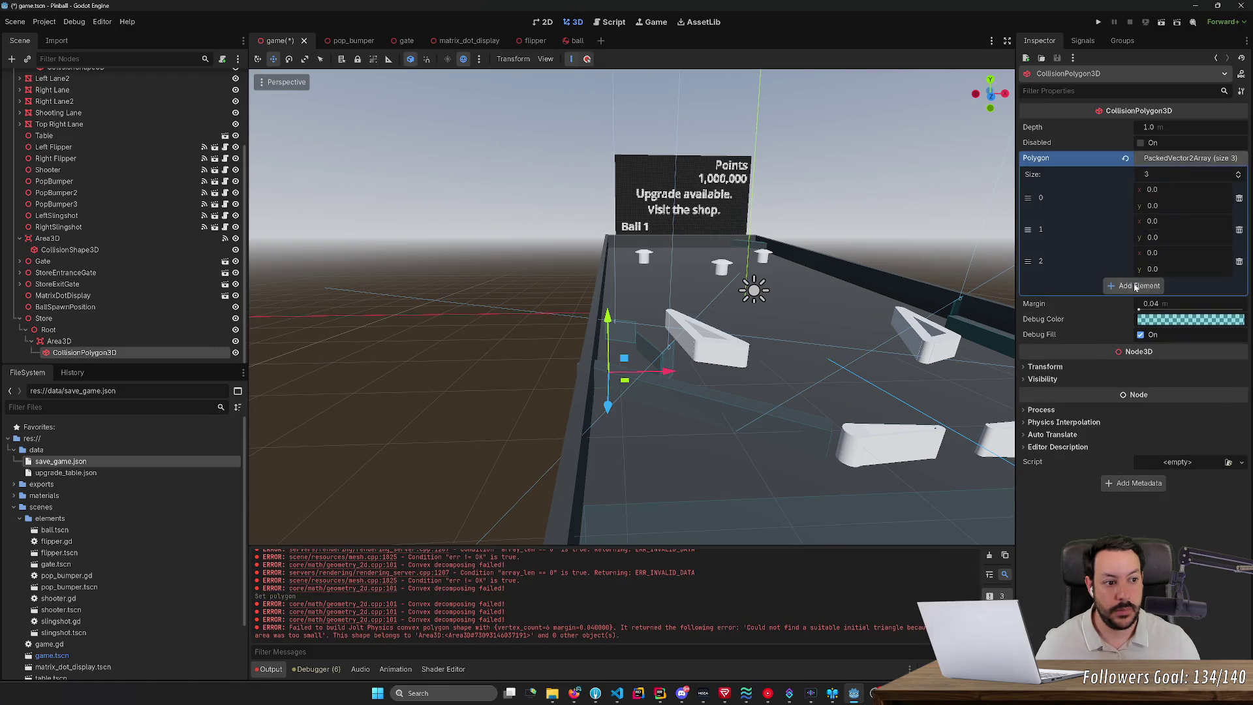
{"action": "left_click", "coordinate": [1135, 285]}
Set the points to (0,0), (0,1), (1,0) and (1,1)
{"action": "type", "text": "1"}
{"action": "key", "text": "Return"}
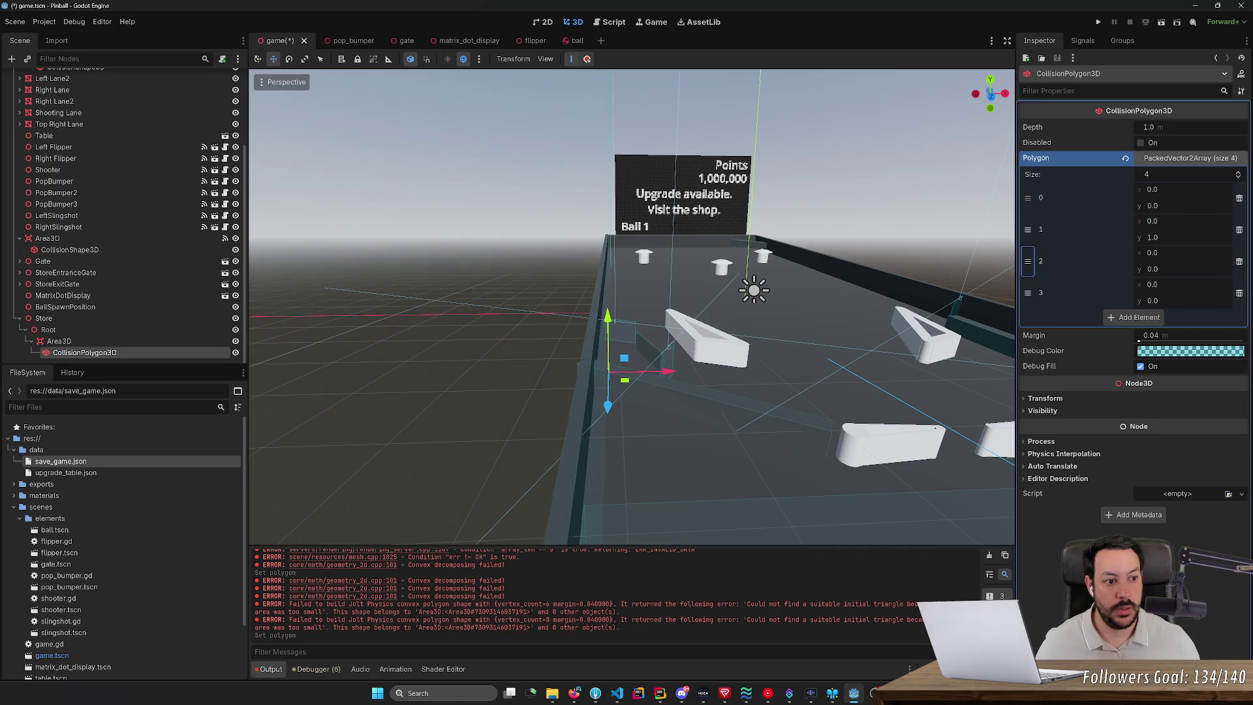
{"action": "left_click", "coordinate": [1153, 254]}
{"action": "type", "text": "1"}
{"action": "key", "text": "Tab"}
{"action": "key", "text": "Tab"}
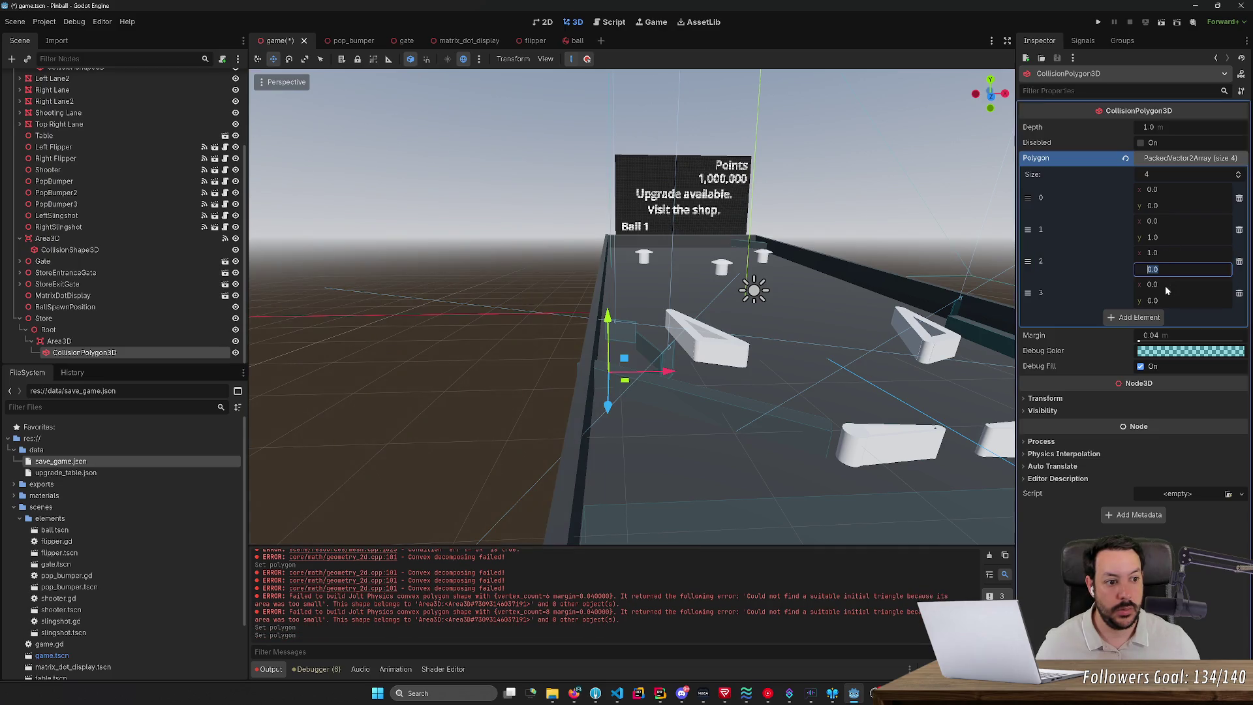
{"action": "type", "text": "1"}
{"action": "key", "text": "Tab"}
{"action": "type", "text": "1"}
{"action": "key", "text": "Return"}
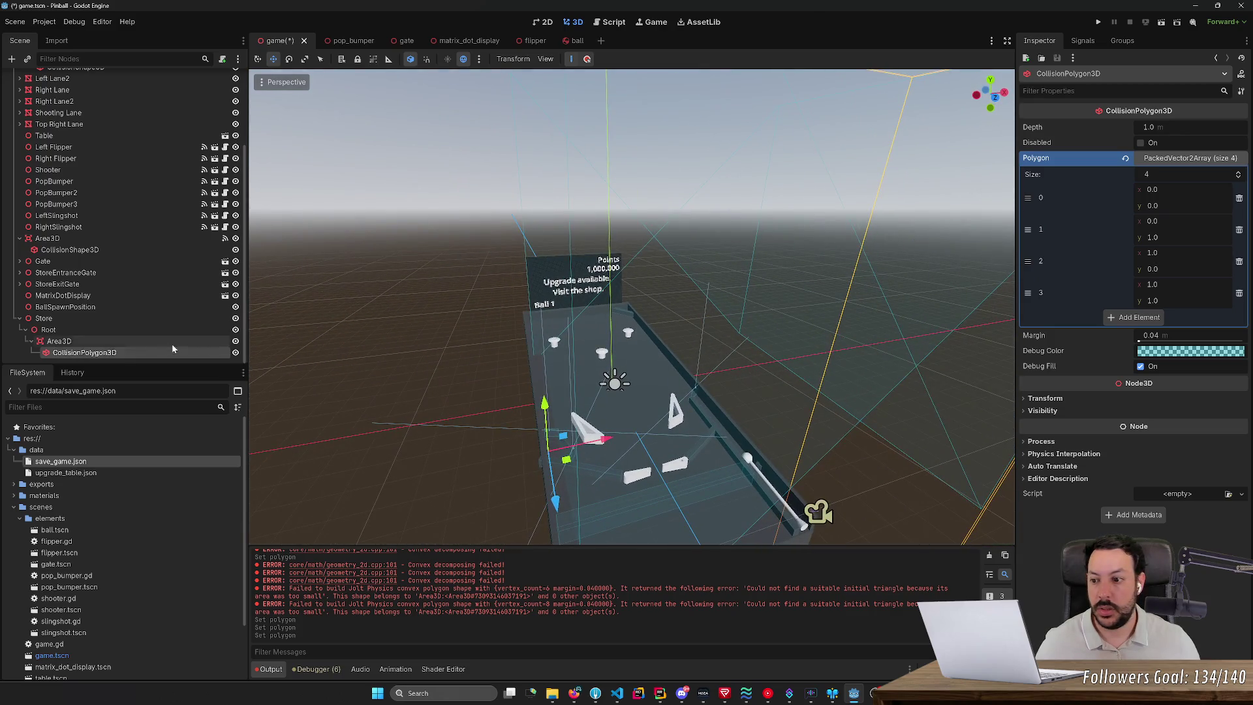
Set the collision polygon's depth to 0.02
{"action": "left_click", "coordinate": [59, 340]}
{"action": "left_click", "coordinate": [85, 352]}
{"action": "mouse_move", "coordinate": [627, 306]}
{"action": "left_mouse_down"}
{"action": "mouse_move", "coordinate": [692, 274]}
{"action": "mouse_move", "coordinate": [757, 270]}
{"action": "left_mouse_up"}
{"action": "left_click", "coordinate": [1175, 128]}
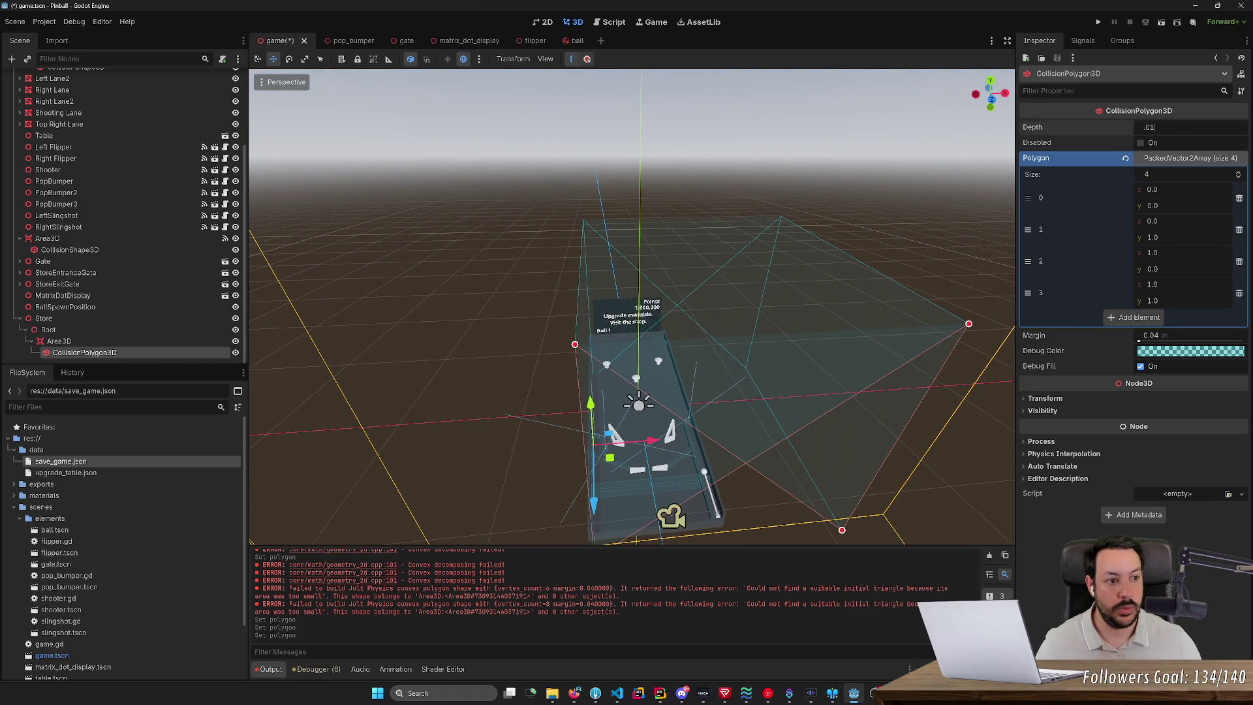
{"action": "key", "text": "Return"}
{"action": "scroll", "coordinate": [632, 307], "scroll_direction": "up", "scroll_amount": 3}
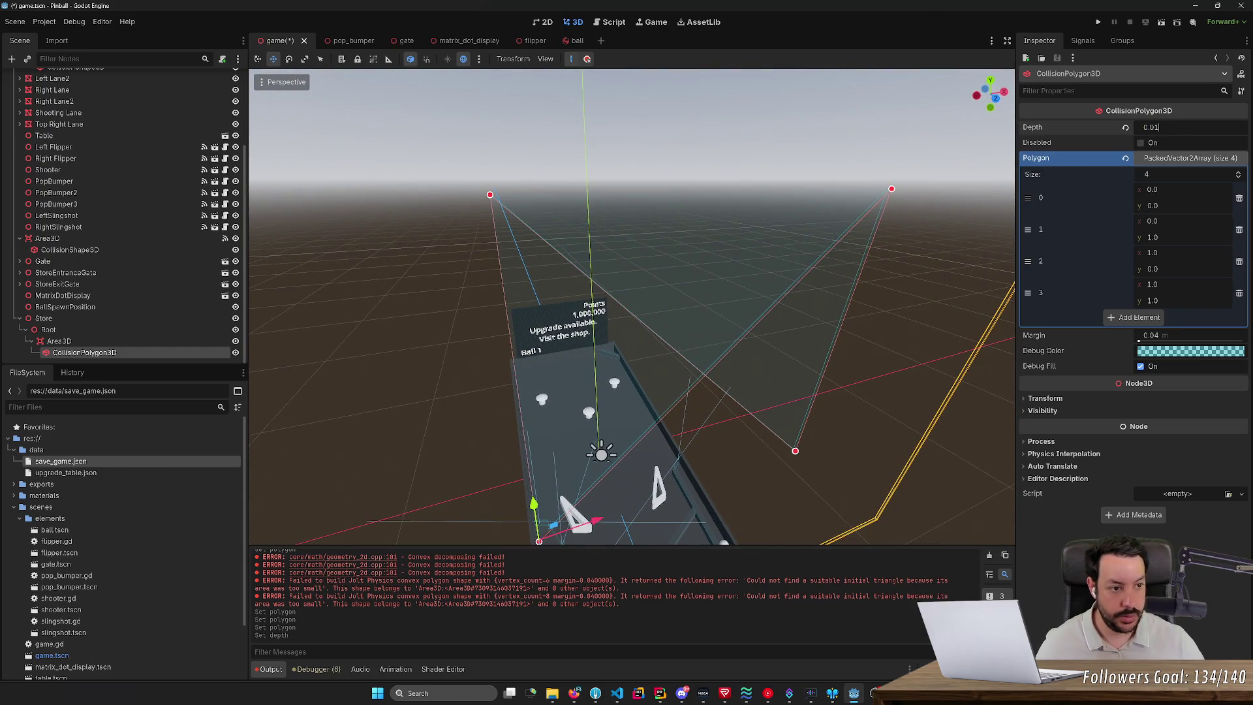
{"action": "type", "text": "2"}
{"action": "key", "text": "Return"}
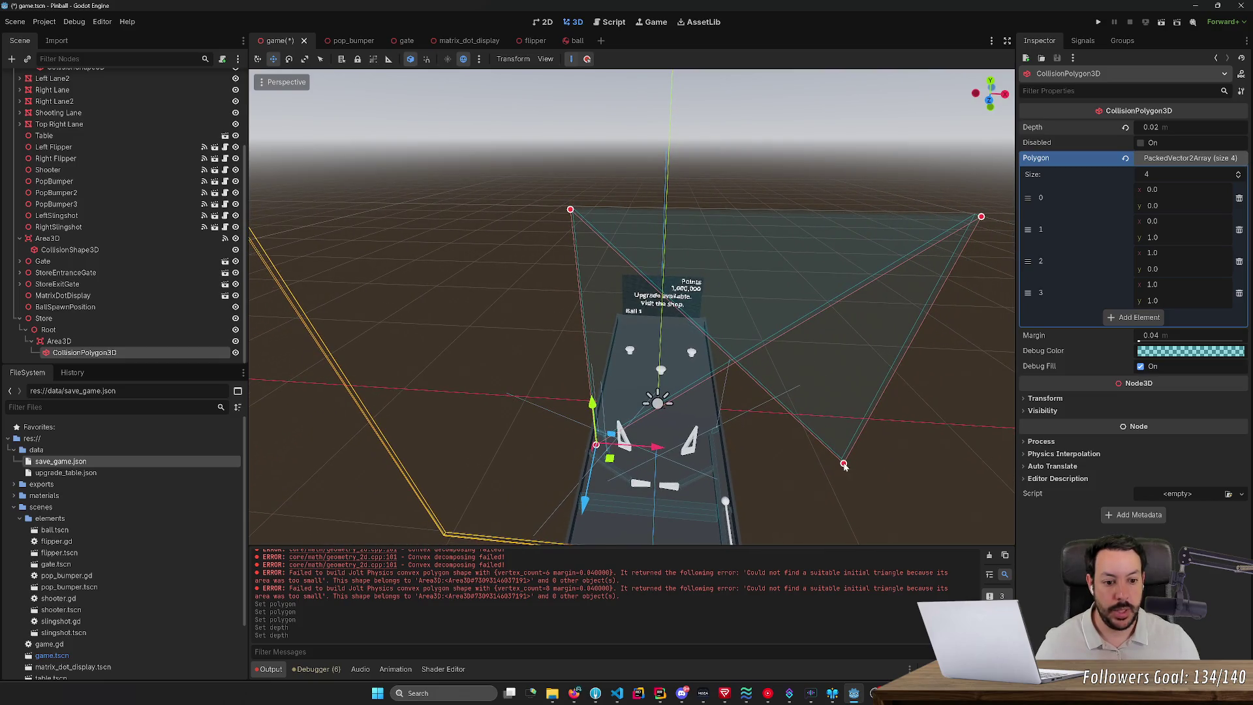
Draw a new polygon beside the pinball table and drag its corners into a small quad
{"action": "left_click", "coordinate": [705, 342]}
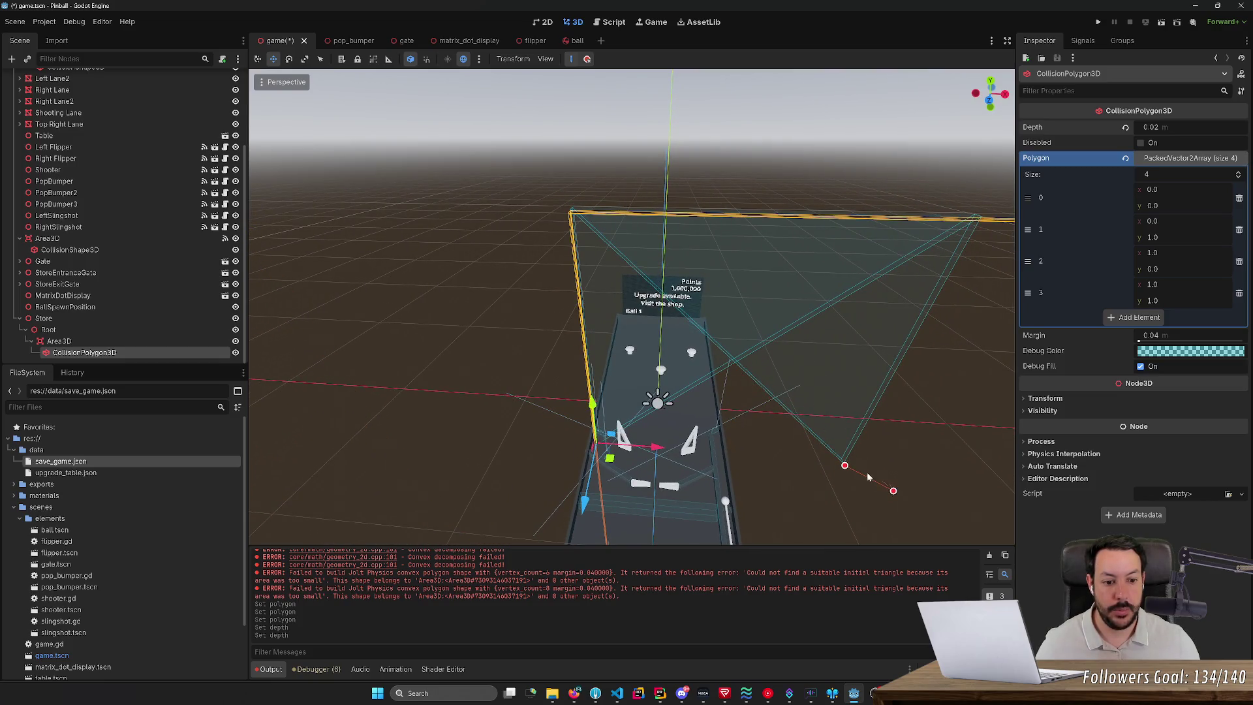
{"action": "left_click", "coordinate": [929, 459]}
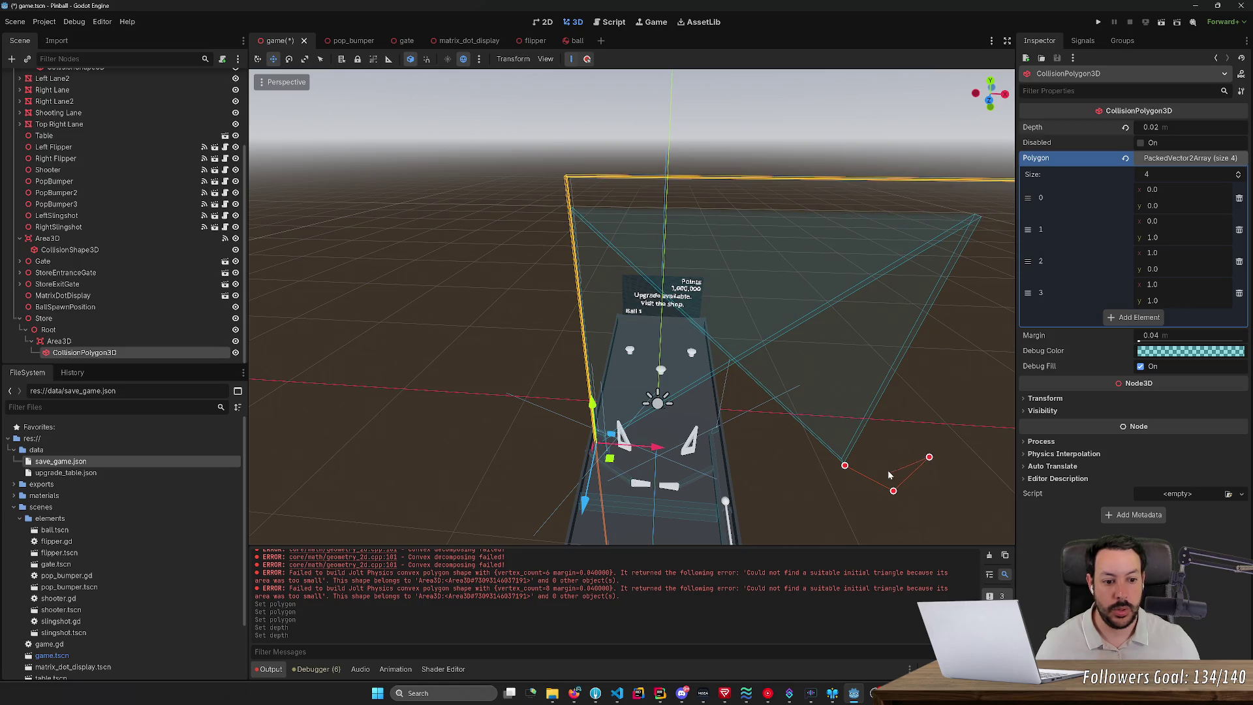
{"action": "left_click", "coordinate": [845, 466]}
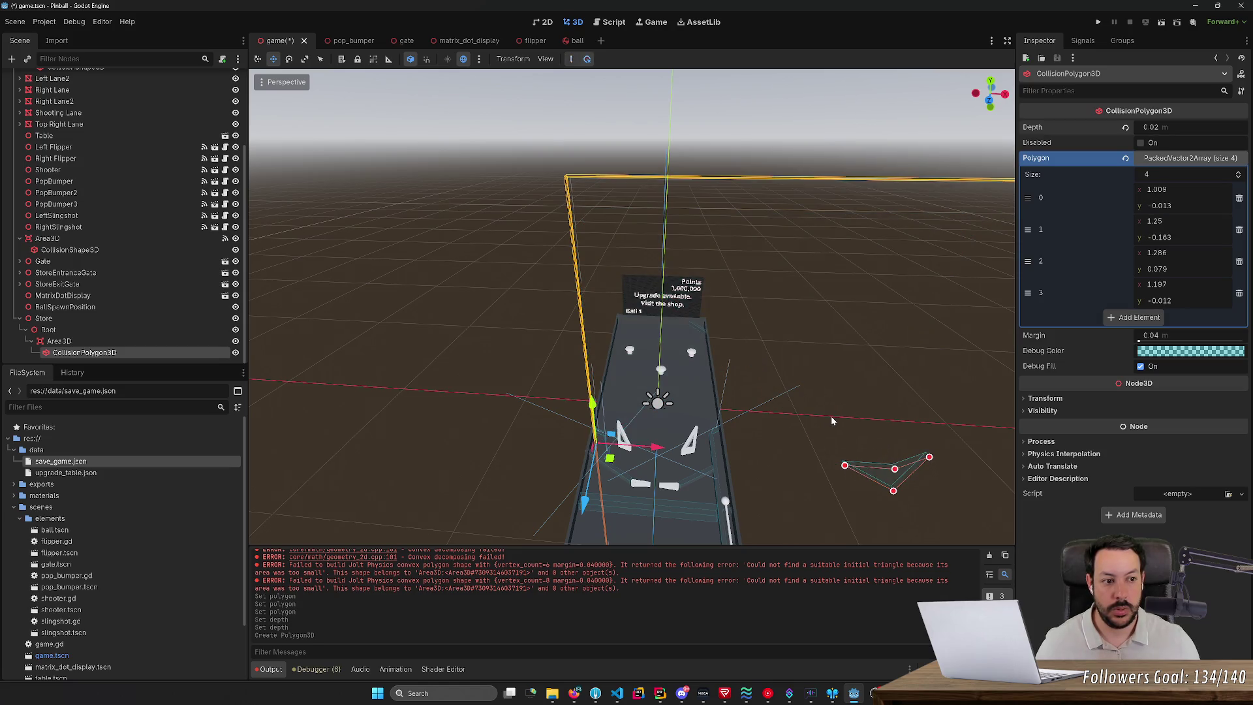
{"action": "left_click_drag", "start_coordinate": [832, 420], "coordinate": [824, 425]}
{"action": "mouse_move", "coordinate": [815, 450]}
{"action": "left_mouse_down"}
{"action": "mouse_move", "coordinate": [780, 434]}
{"action": "mouse_move", "coordinate": [741, 363]}
{"action": "mouse_move", "coordinate": [735, 387]}
{"action": "left_mouse_up"}
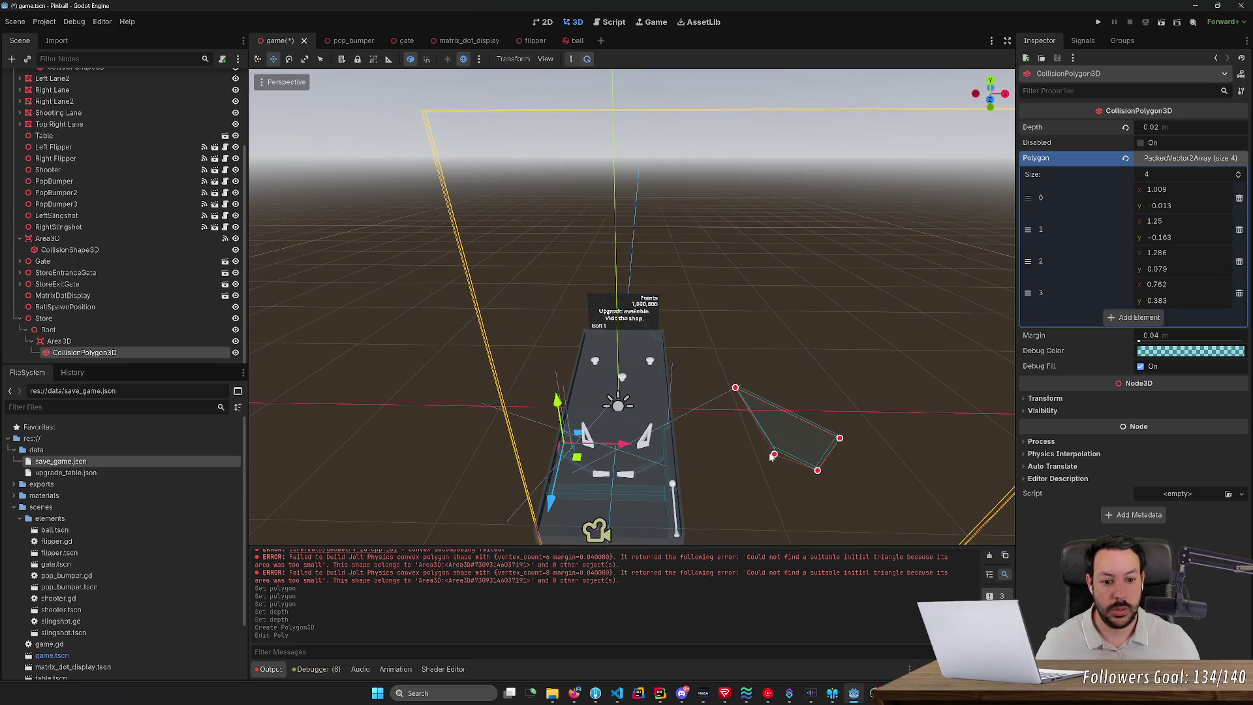
{"action": "left_click_drag", "start_coordinate": [774, 453], "coordinate": [689, 511]}
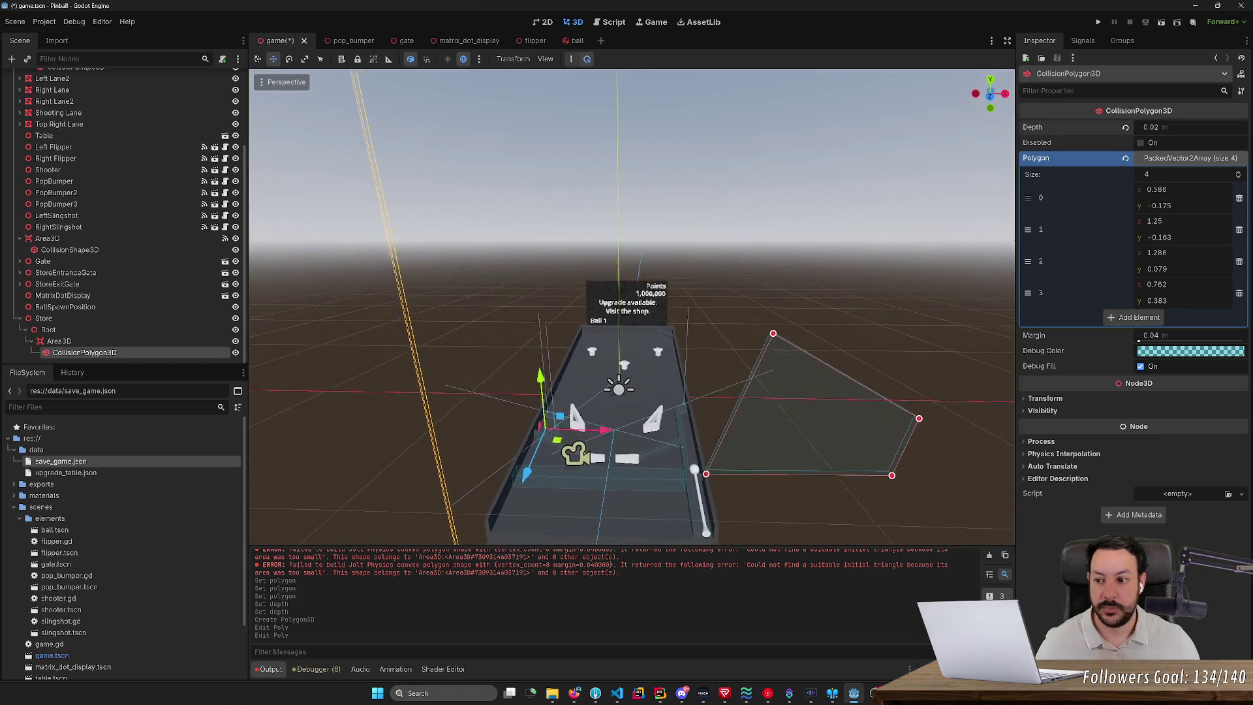
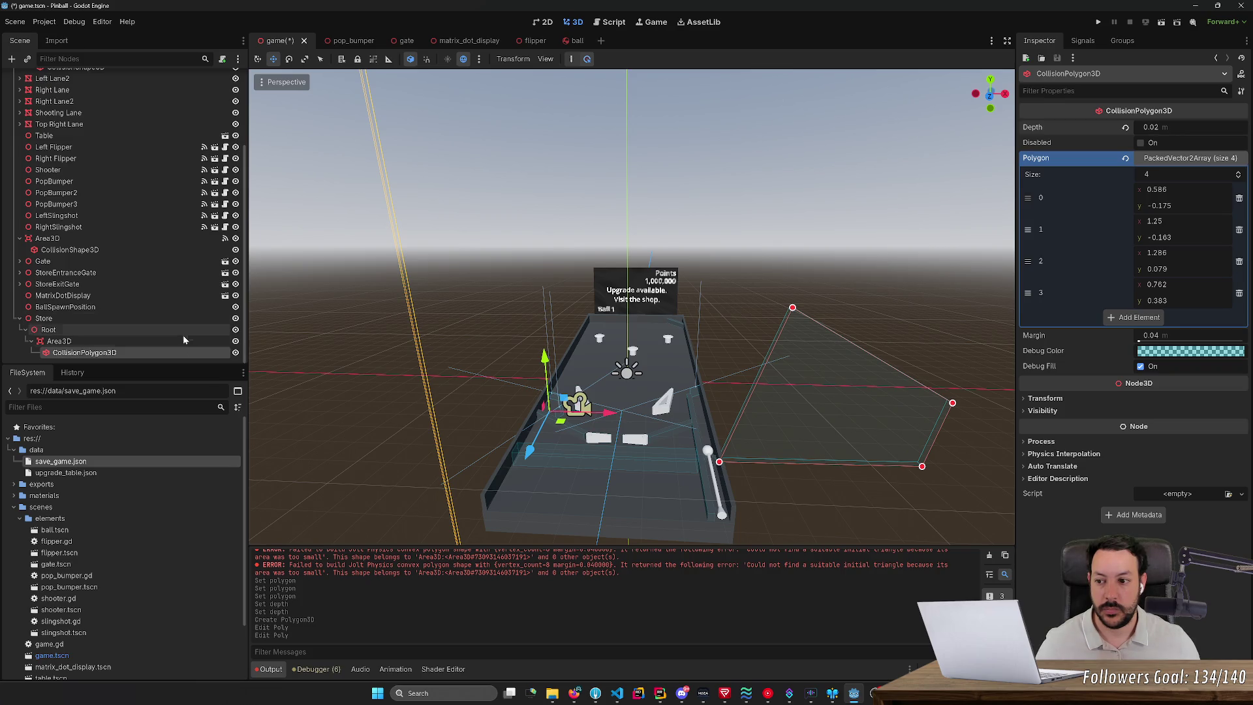
Rotate the store's Area3D to 90° on X so its collision polygon lies flat on the table
{"action": "double_click", "coordinate": [204, 351]}
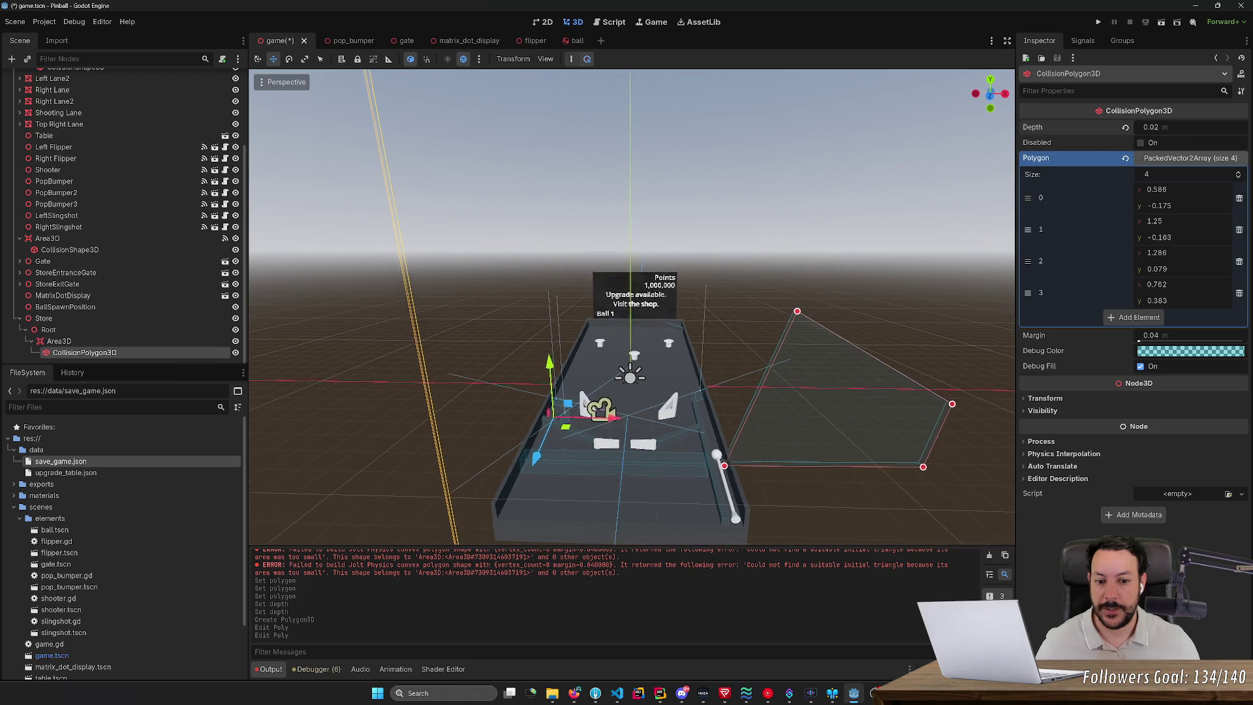
{"action": "left_click", "coordinate": [175, 340]}
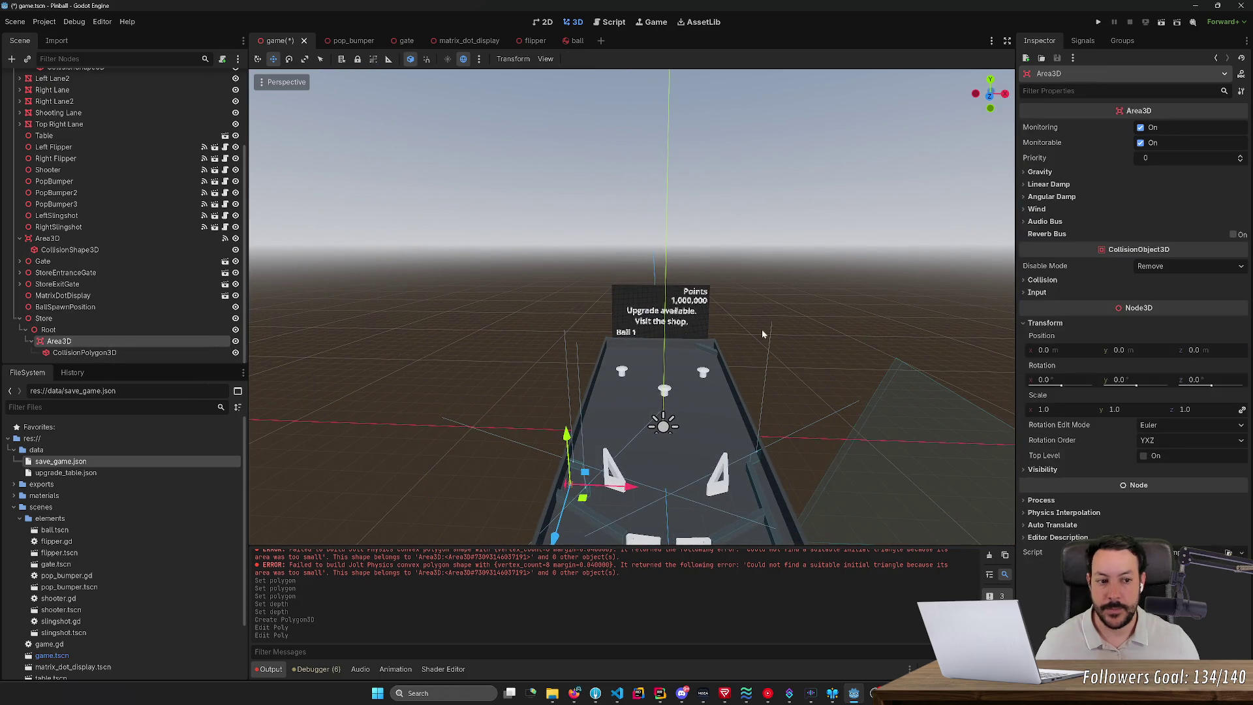
{"action": "left_click", "coordinate": [1071, 381]}
{"action": "type", "text": "0"}
{"action": "key", "text": "Return"}
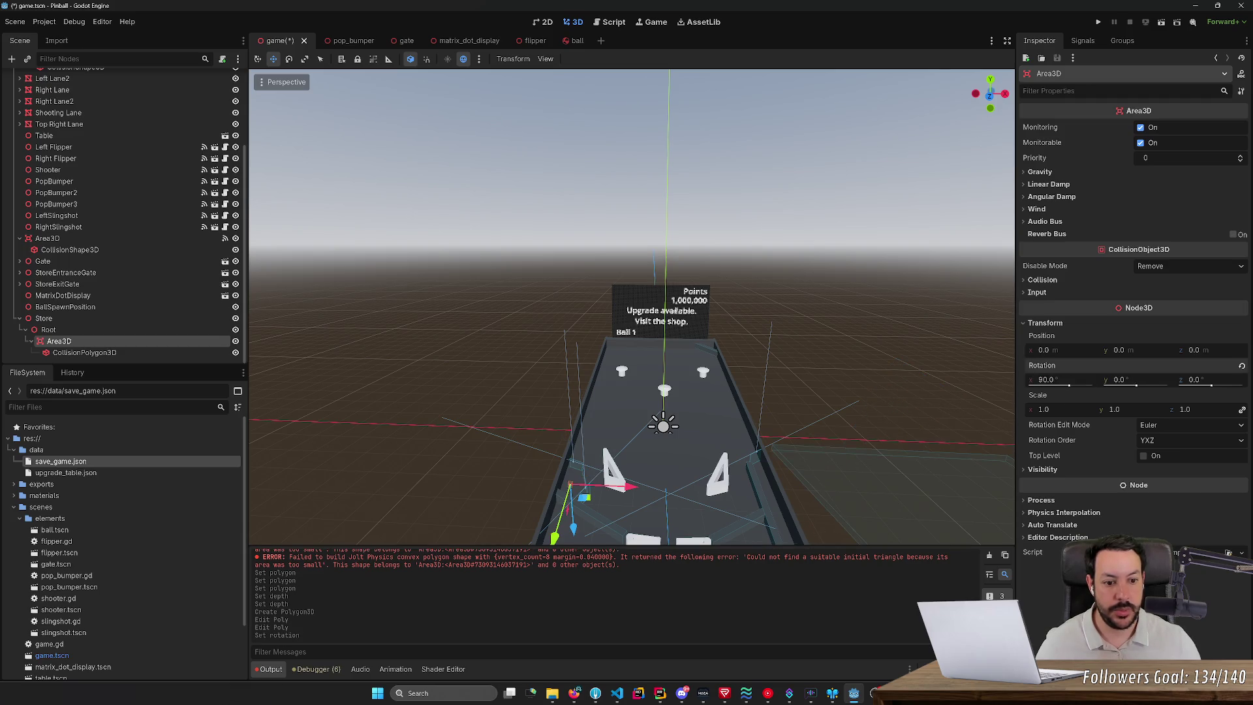
{"action": "key", "text": "f"}
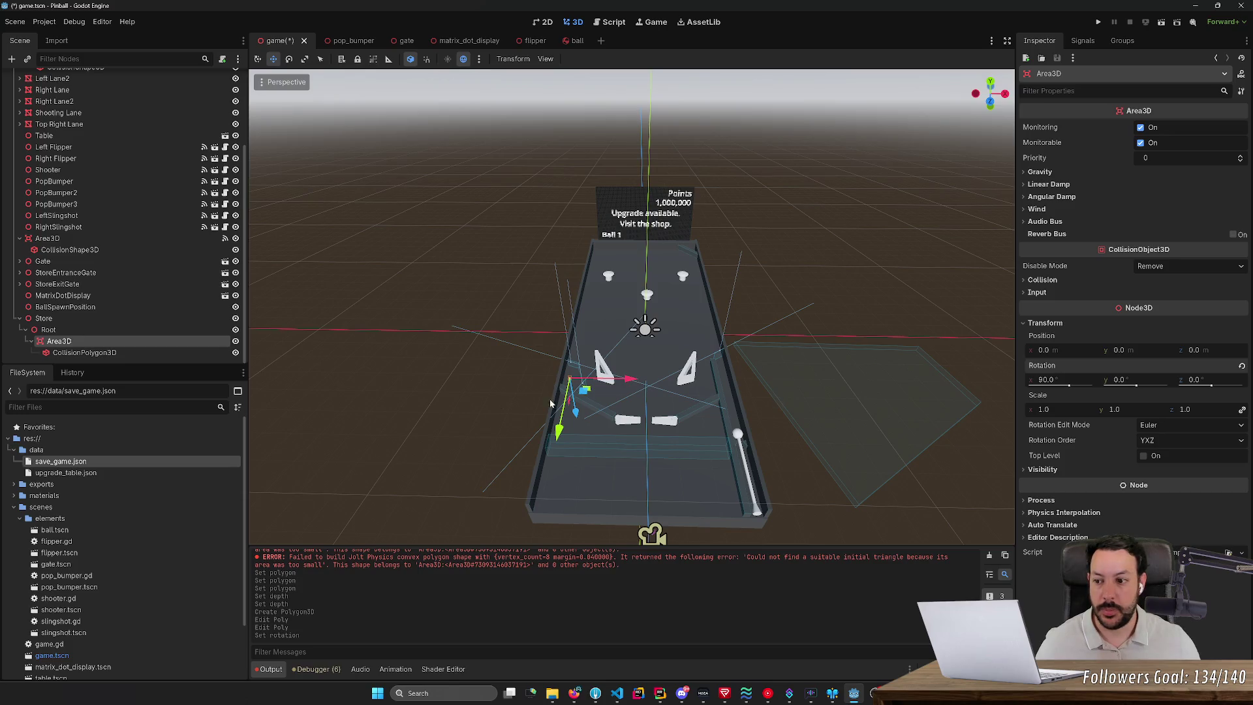
{"action": "left_click", "coordinate": [173, 353]}
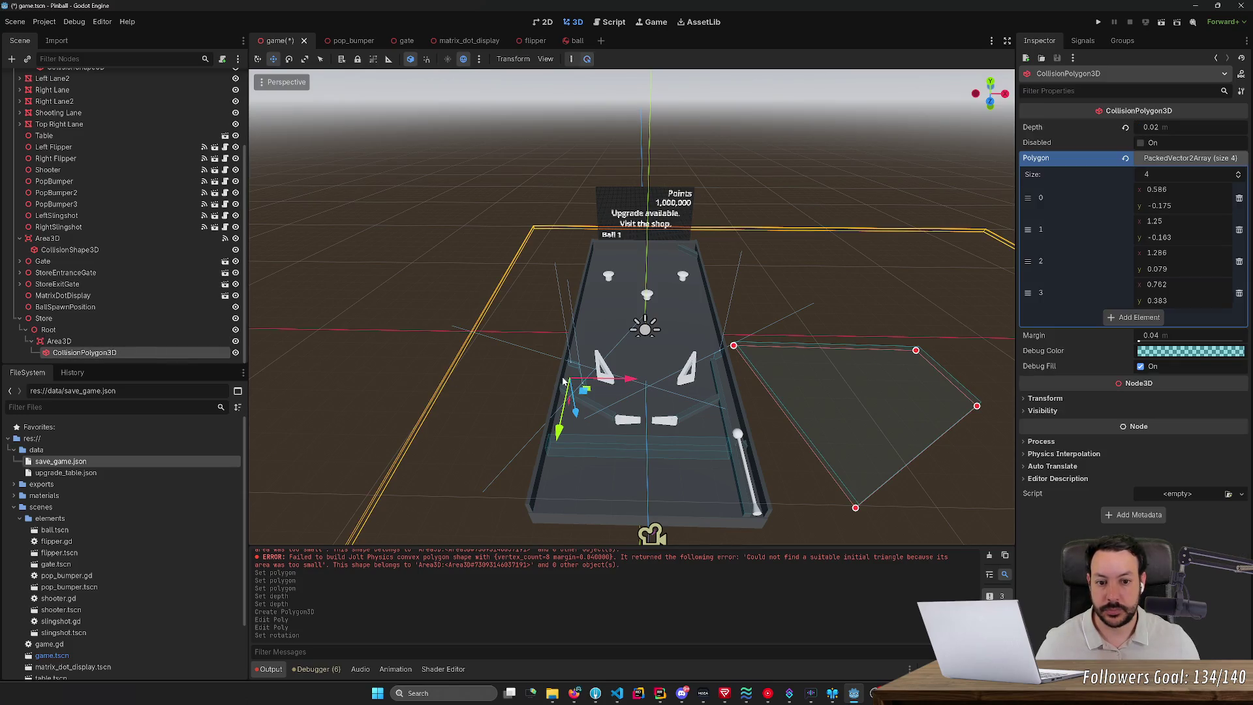
Drag the collision polygon's corner points in close beside the left slingshot
{"action": "scroll", "coordinate": [540, 370], "scroll_direction": "up", "scroll_amount": 5}
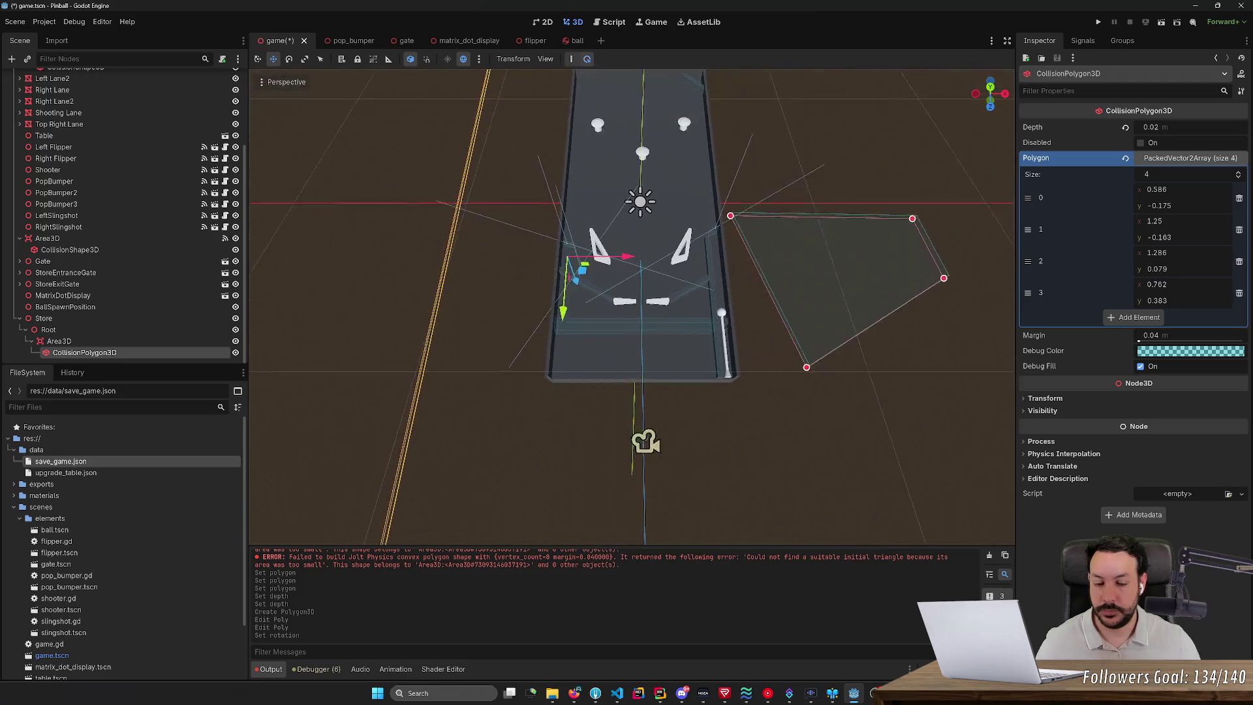
{"action": "scroll", "coordinate": [544, 371], "scroll_direction": "up", "scroll_amount": 3}
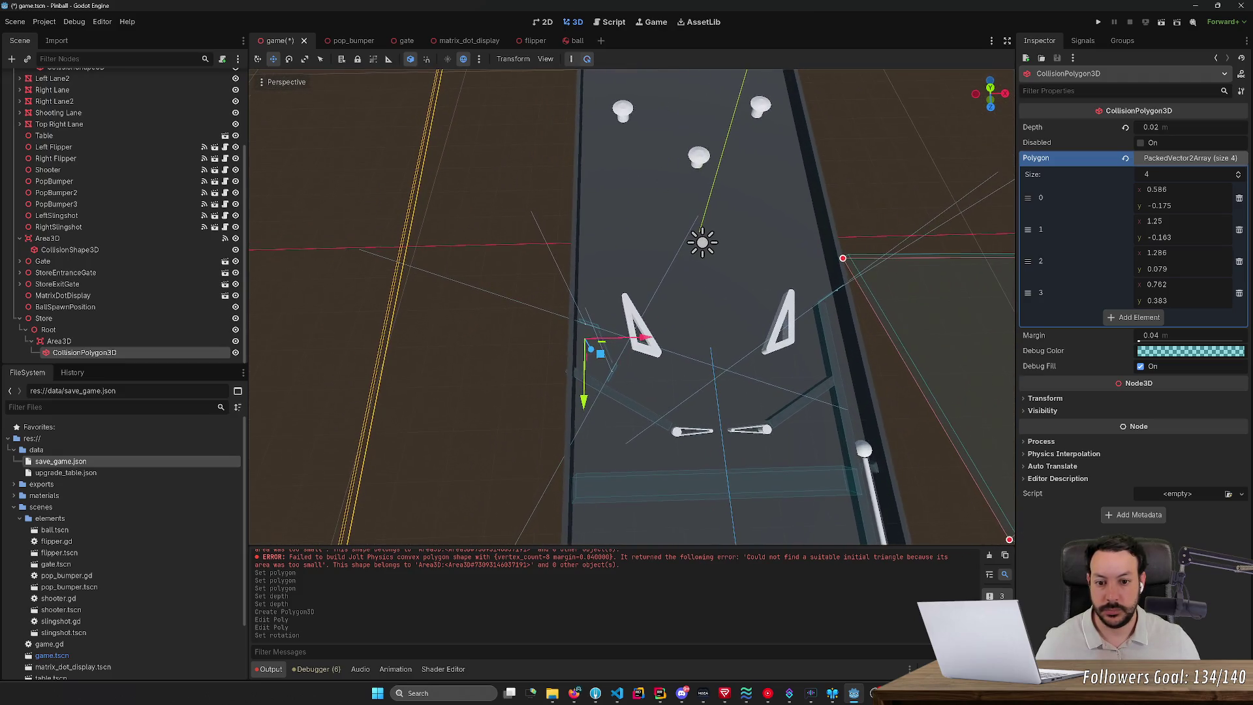
{"action": "mouse_move", "coordinate": [845, 262]}
{"action": "left_mouse_down"}
{"action": "mouse_move", "coordinate": [593, 343]}
{"action": "mouse_move", "coordinate": [576, 325]}
{"action": "left_mouse_up"}
{"action": "scroll", "coordinate": [721, 259], "scroll_direction": "down", "scroll_amount": 5}
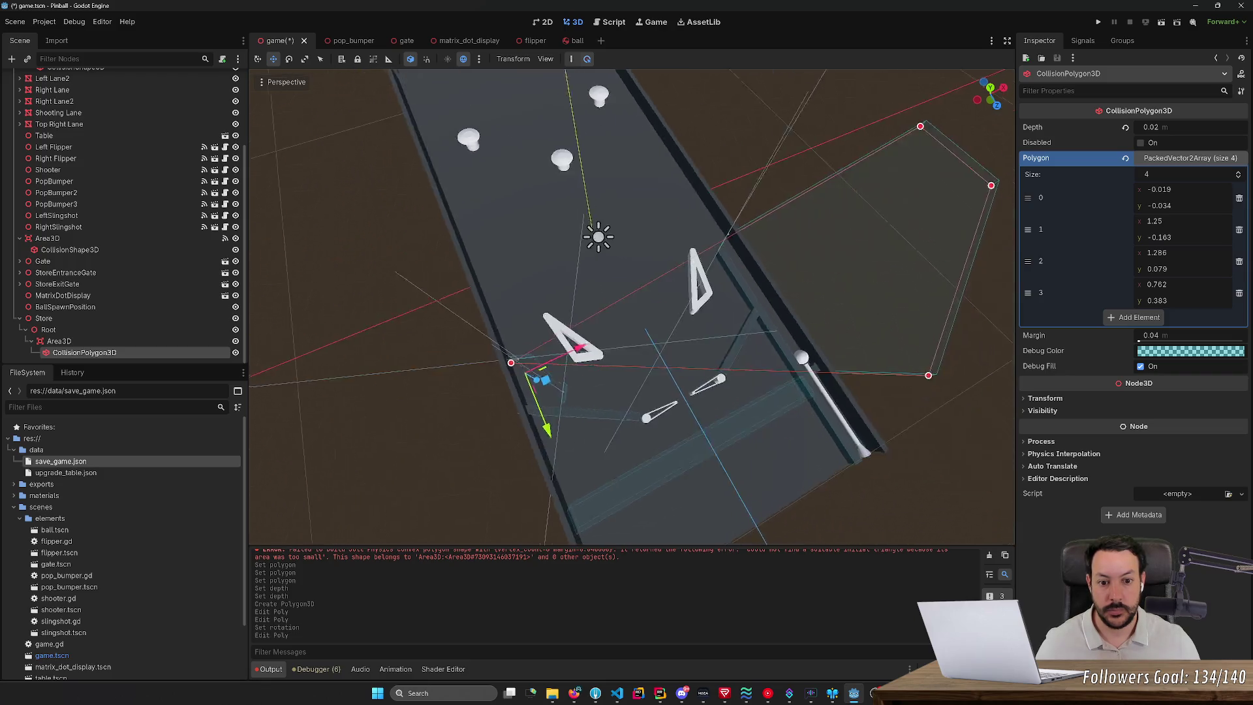
{"action": "mouse_move", "coordinate": [864, 222]}
{"action": "left_mouse_down"}
{"action": "mouse_move", "coordinate": [607, 340]}
{"action": "mouse_move", "coordinate": [710, 311]}
{"action": "left_mouse_up"}
{"action": "key", "text": "ctrl+z"}
{"action": "mouse_move", "coordinate": [863, 223]}
{"action": "left_mouse_down"}
{"action": "mouse_move", "coordinate": [894, 283]}
{"action": "mouse_move", "coordinate": [502, 425]}
{"action": "left_mouse_up"}
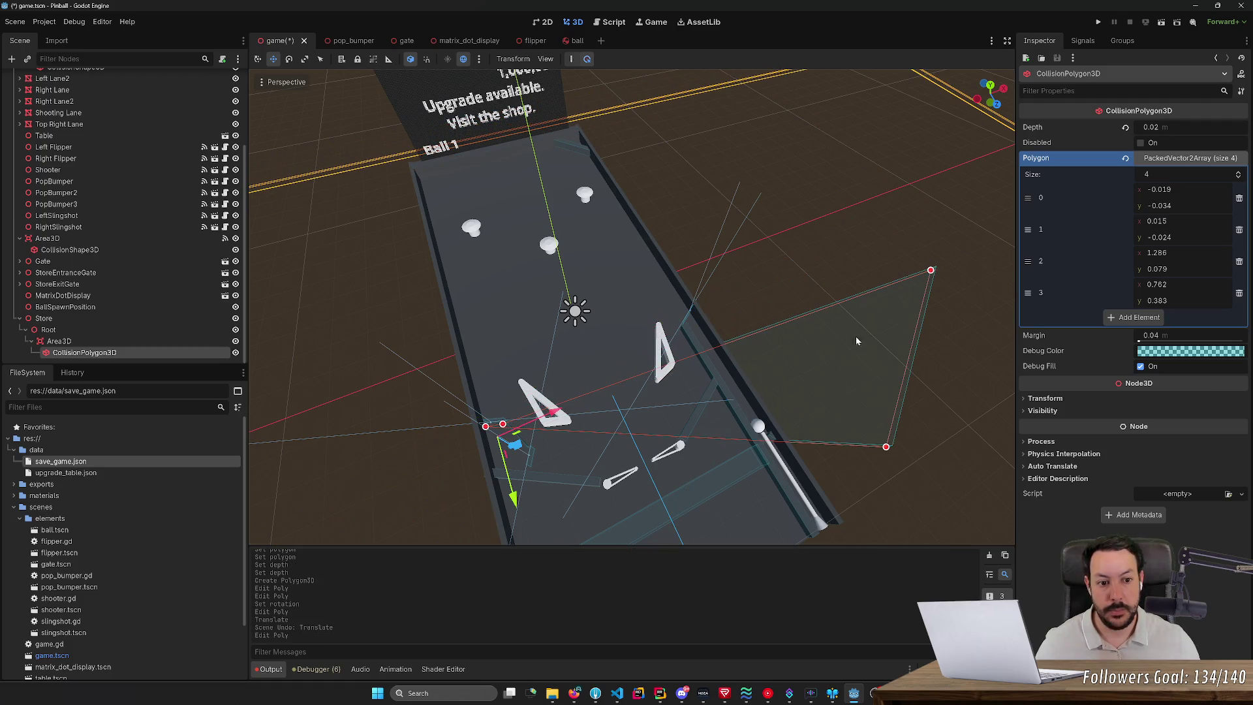
{"action": "mouse_move", "coordinate": [886, 446]}
{"action": "left_mouse_down"}
{"action": "mouse_move", "coordinate": [695, 441]}
{"action": "mouse_move", "coordinate": [496, 466]}
{"action": "left_mouse_up"}
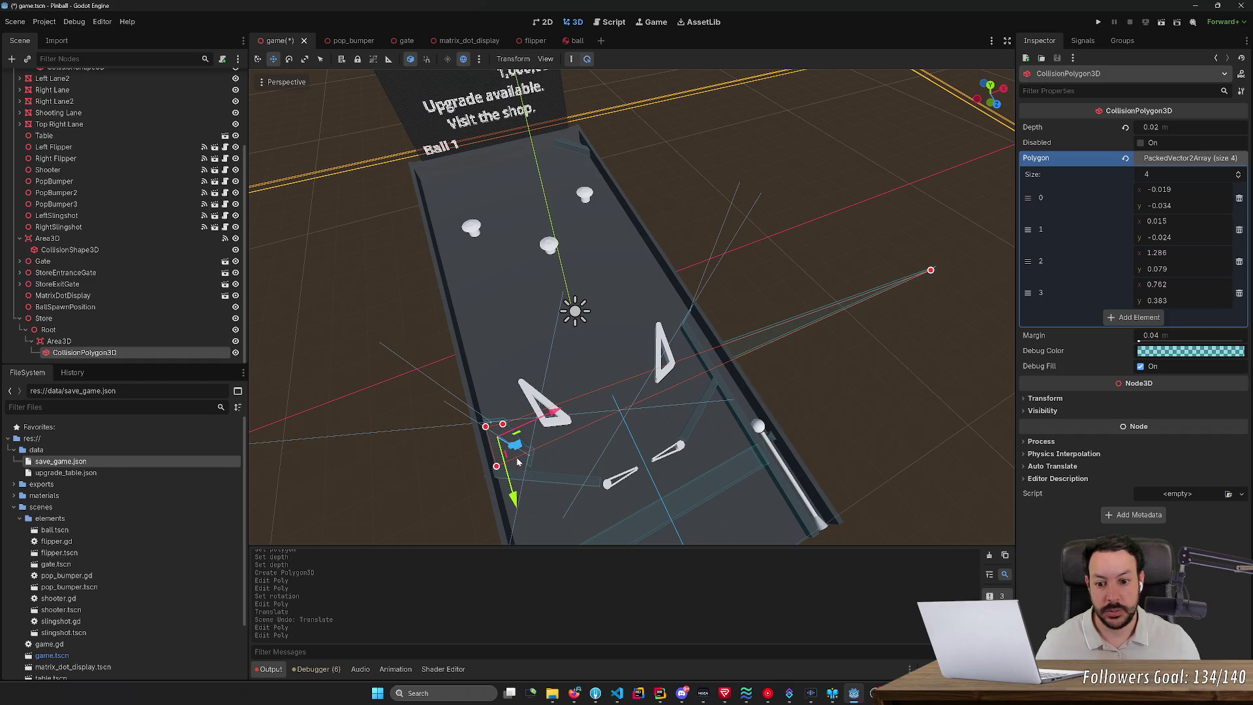
{"action": "left_click_drag", "start_coordinate": [931, 271], "coordinate": [529, 469]}
Shift the polygon up along the left wall, adjust its lower corners, and add a fifth point
{"action": "scroll", "coordinate": [528, 468], "scroll_direction": "up", "scroll_amount": 5}
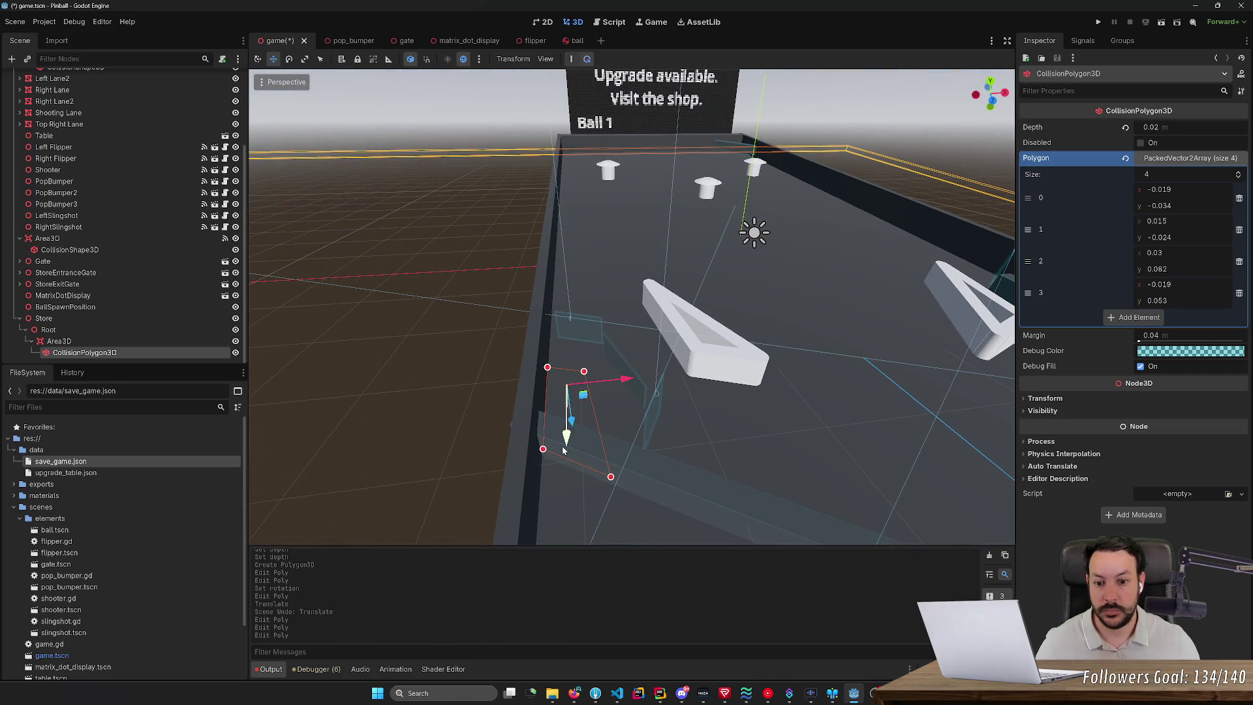
{"action": "left_click_drag", "start_coordinate": [572, 421], "coordinate": [572, 392]}
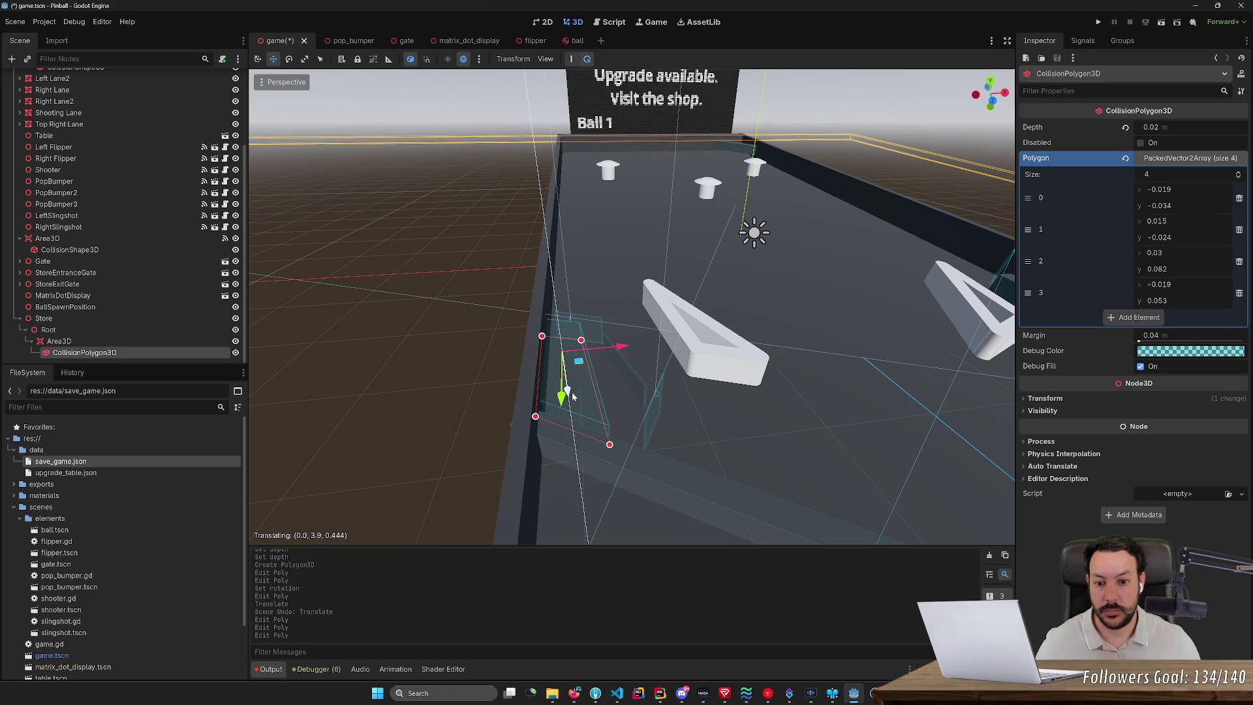
{"action": "left_click", "coordinate": [637, 347]}
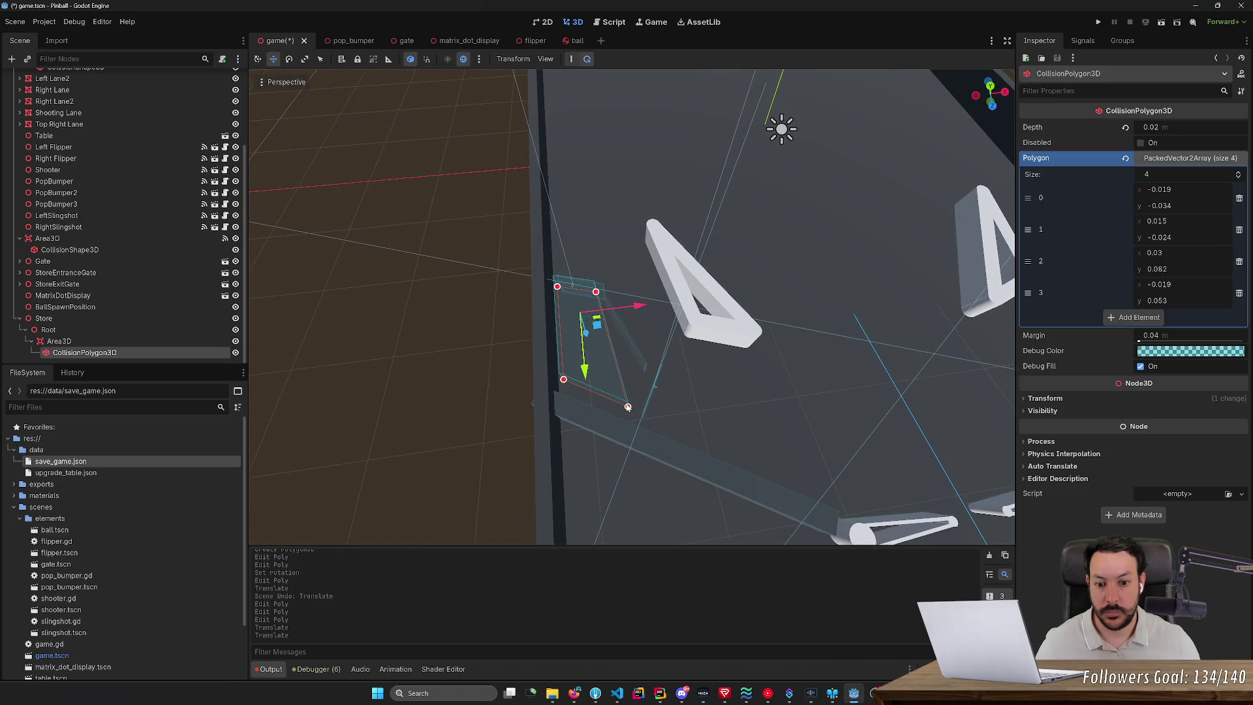
{"action": "left_click", "coordinate": [628, 409]}
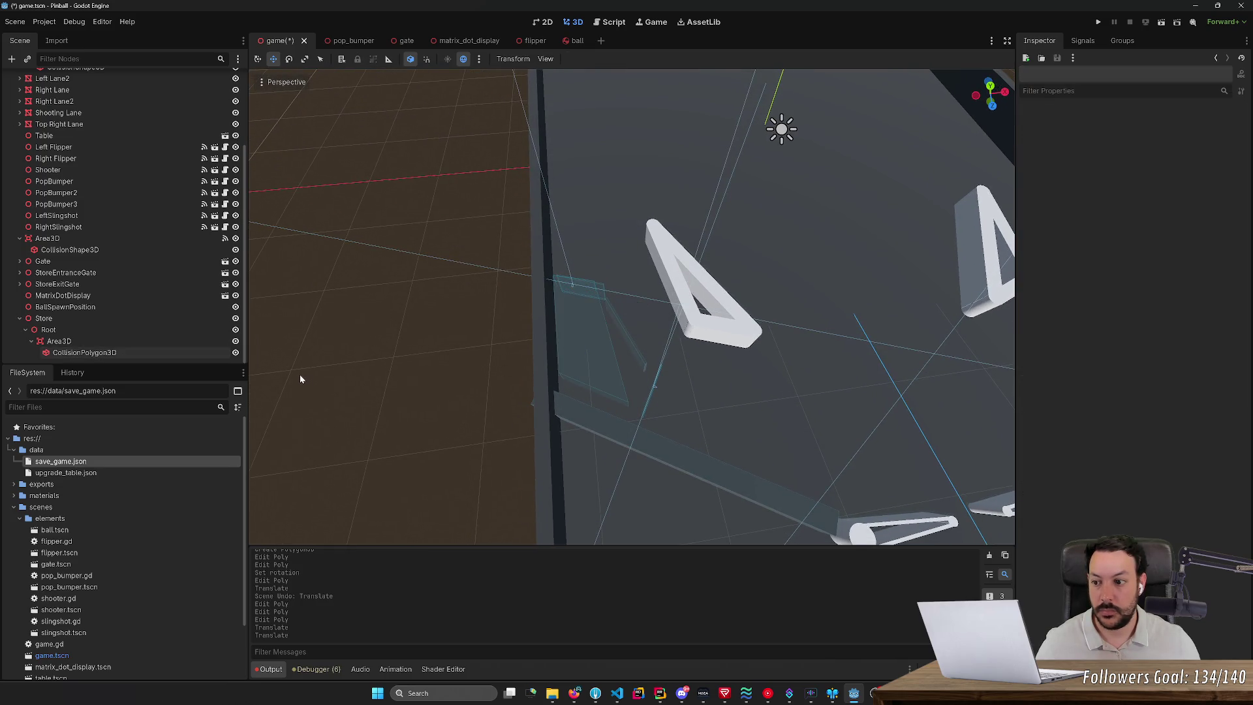
{"action": "left_click", "coordinate": [201, 352]}
{"action": "left_click_drag", "start_coordinate": [628, 409], "coordinate": [638, 423]}
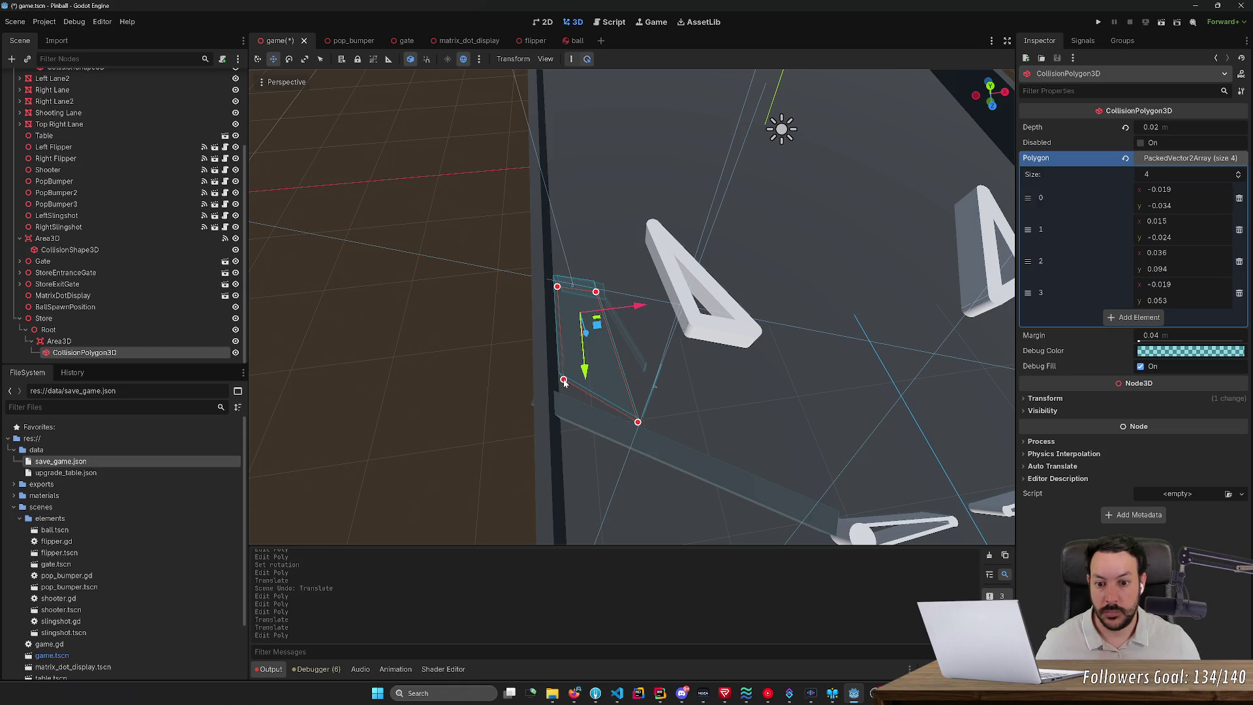
{"action": "left_click_drag", "start_coordinate": [564, 380], "coordinate": [563, 389]}
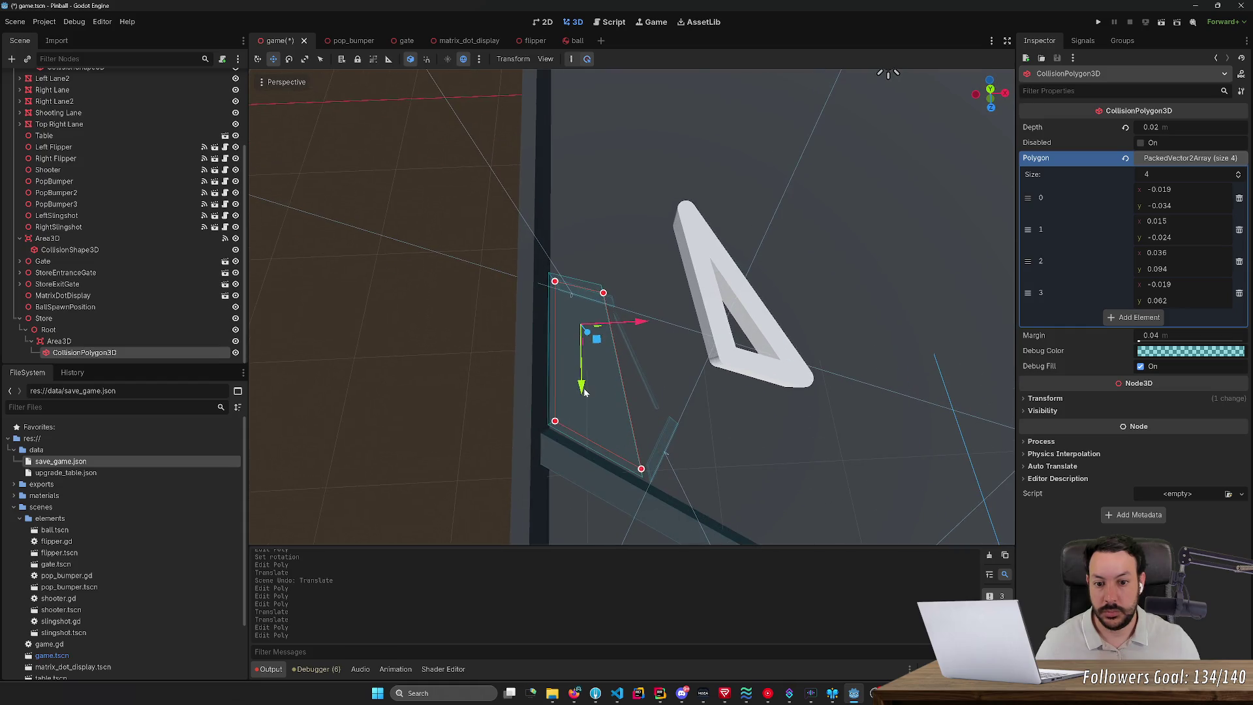
{"action": "left_click", "coordinate": [633, 436]}
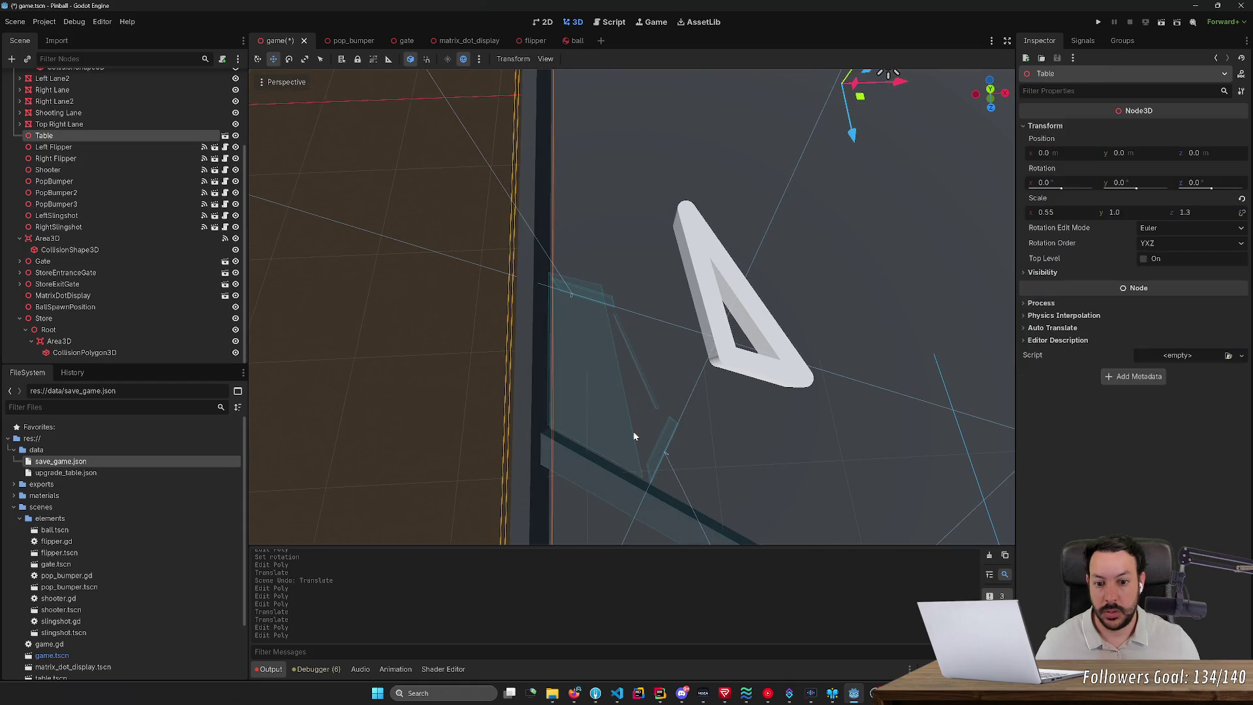
{"action": "left_click", "coordinate": [212, 356]}
{"action": "left_click", "coordinate": [1154, 317]}
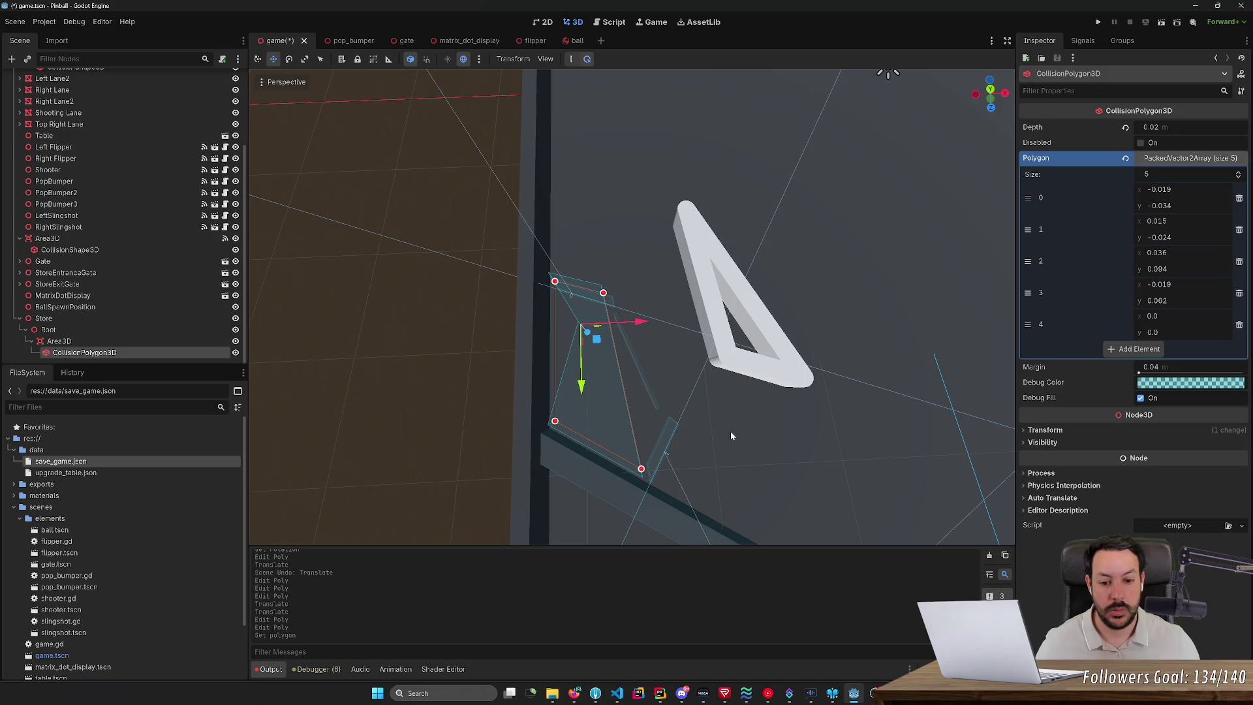
Place the new fifth point at about -0.021, 0.063 and nudge the polygon down and right
{"action": "mouse_move", "coordinate": [590, 351]}
{"action": "left_mouse_down"}
{"action": "mouse_move", "coordinate": [574, 365]}
{"action": "mouse_move", "coordinate": [581, 307]}
{"action": "mouse_move", "coordinate": [590, 351]}
{"action": "mouse_move", "coordinate": [607, 340]}
{"action": "left_mouse_up"}
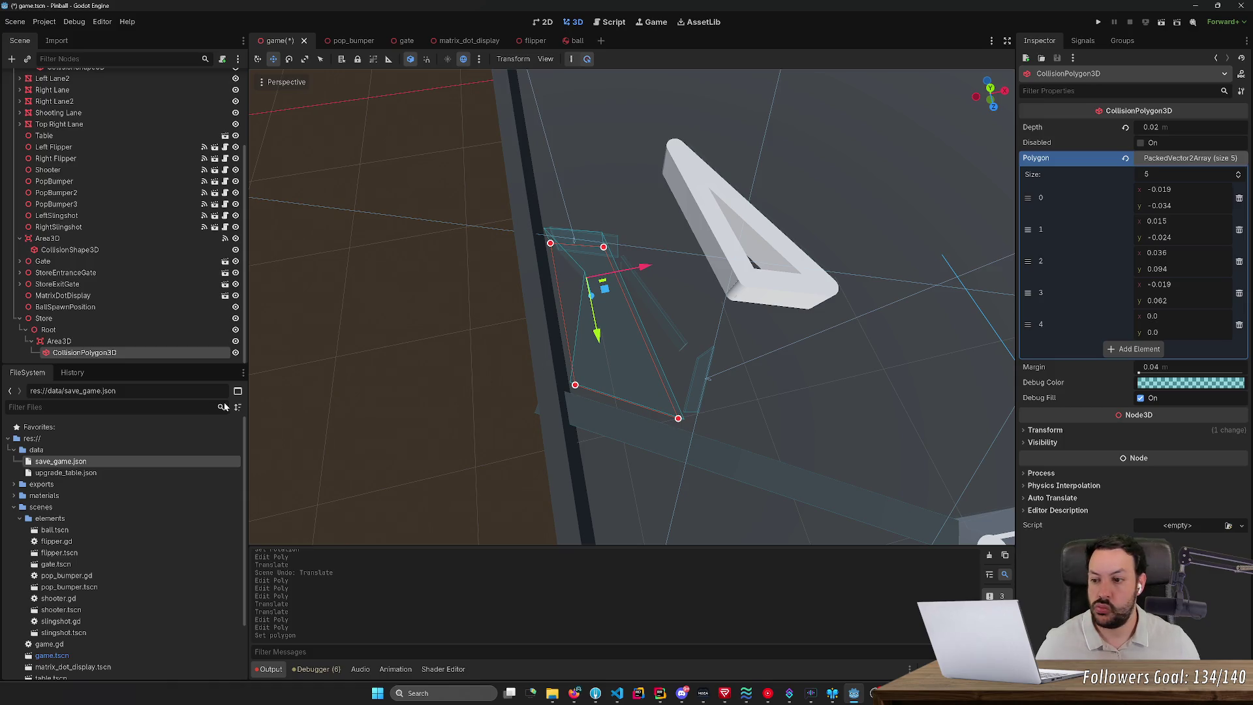
{"action": "left_click", "coordinate": [151, 342]}
{"action": "left_click", "coordinate": [188, 355]}
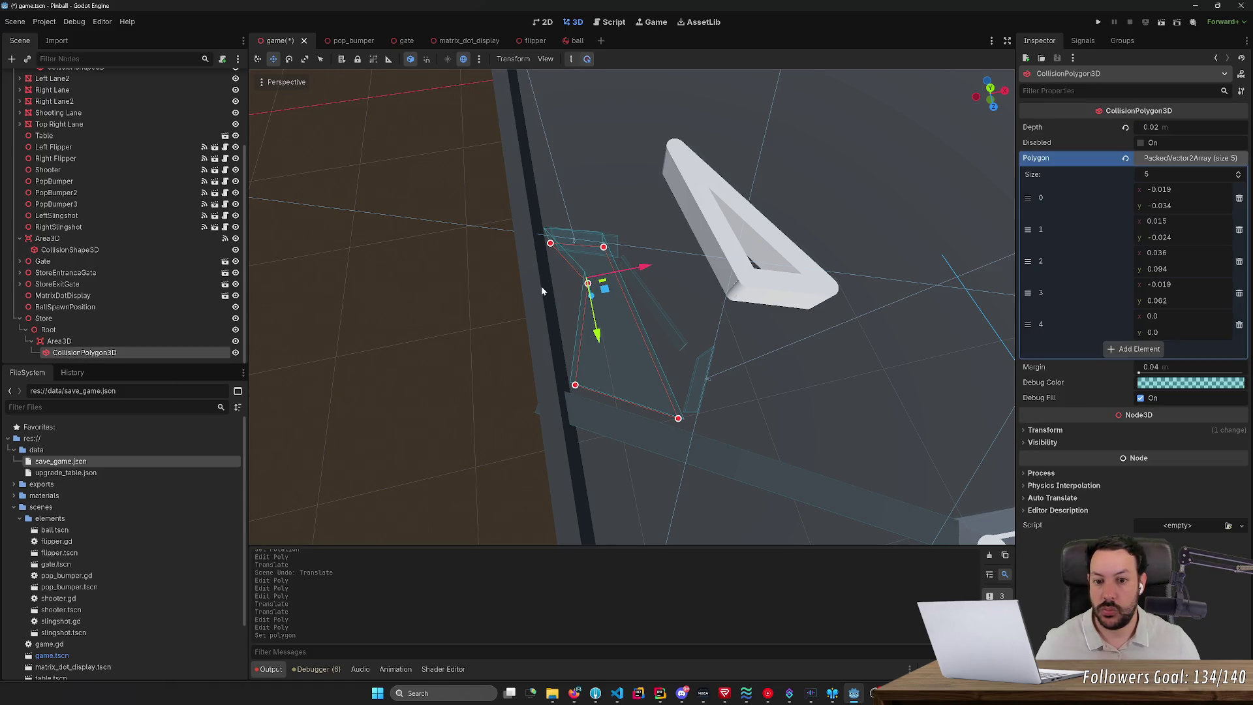
{"action": "mouse_move", "coordinate": [588, 284]}
{"action": "left_mouse_down"}
{"action": "mouse_move", "coordinate": [565, 343]}
{"action": "mouse_move", "coordinate": [571, 369]}
{"action": "mouse_move", "coordinate": [676, 400]}
{"action": "mouse_move", "coordinate": [679, 357]}
{"action": "mouse_move", "coordinate": [691, 363]}
{"action": "left_mouse_up"}
{"action": "left_click", "coordinate": [241, 366]}
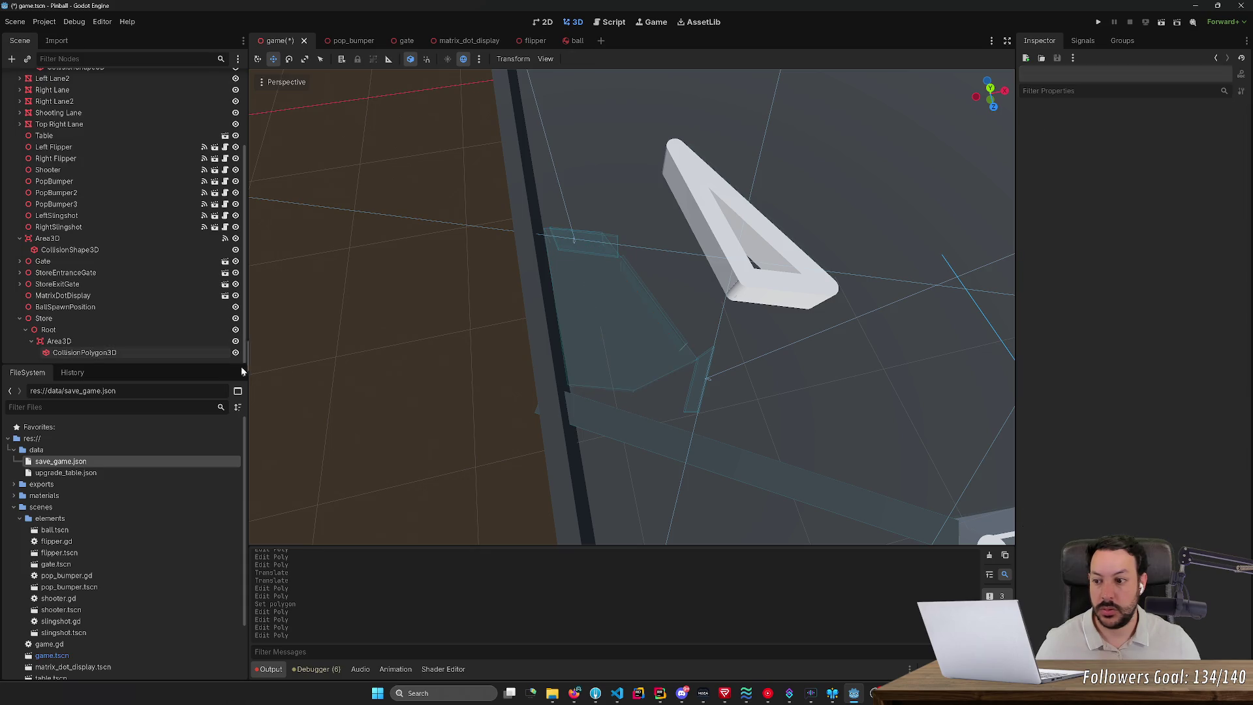
{"action": "left_click", "coordinate": [207, 350]}
{"action": "left_click_drag", "start_coordinate": [633, 392], "coordinate": [678, 422]}
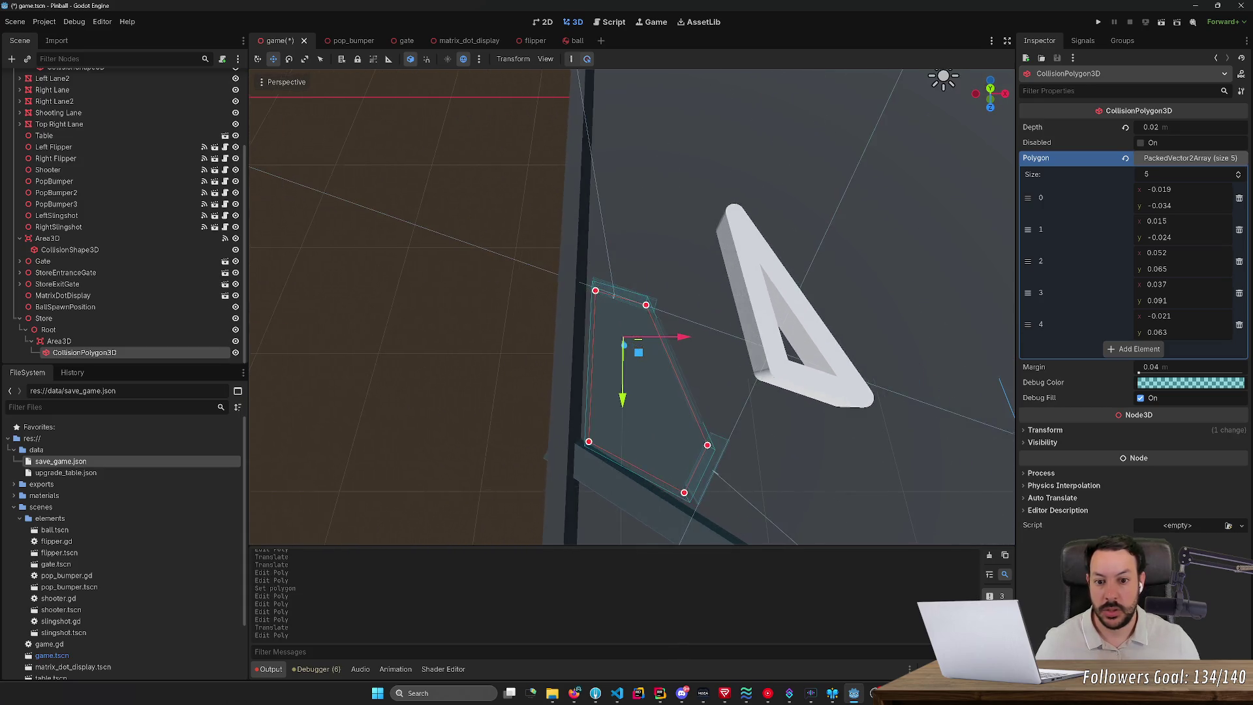
{"action": "scroll", "coordinate": [521, 212], "scroll_direction": "up", "scroll_amount": 3}
{"action": "scroll", "coordinate": [802, 335], "scroll_direction": "up", "scroll_amount": 1}
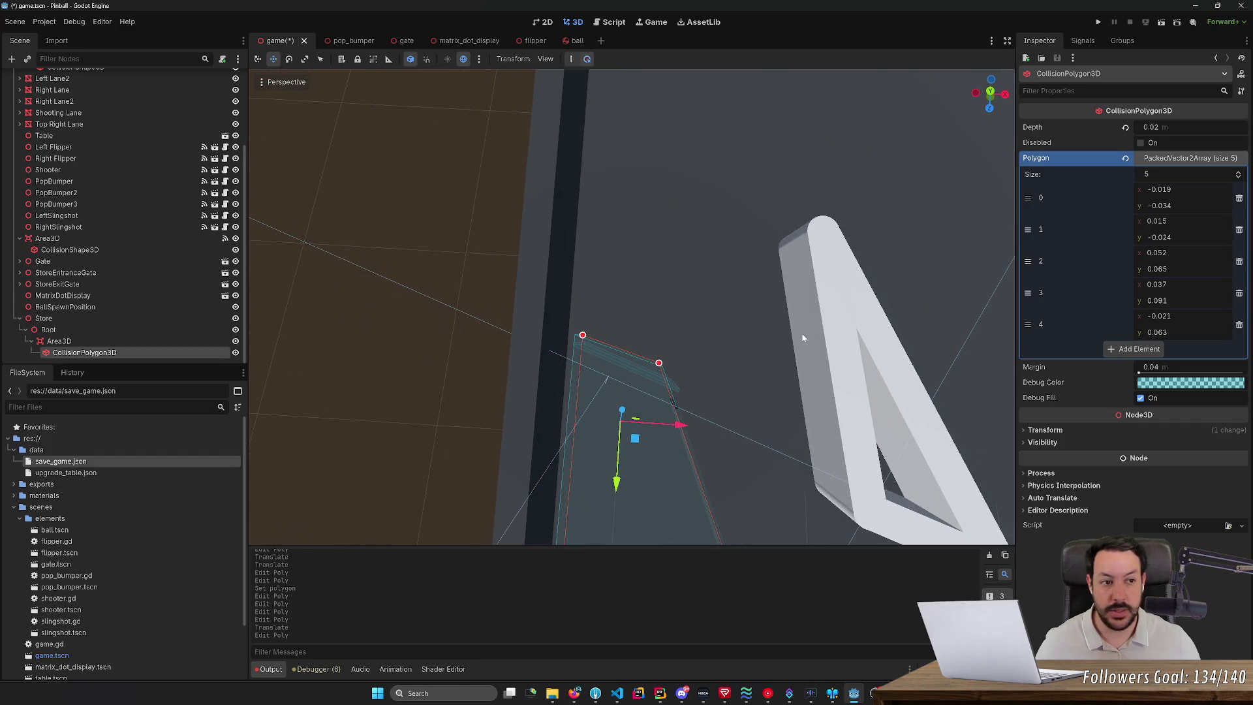
In the top-down orthographic view, pull the polygon's five corners tight against the angled wall
{"action": "left_click", "coordinate": [991, 93]}
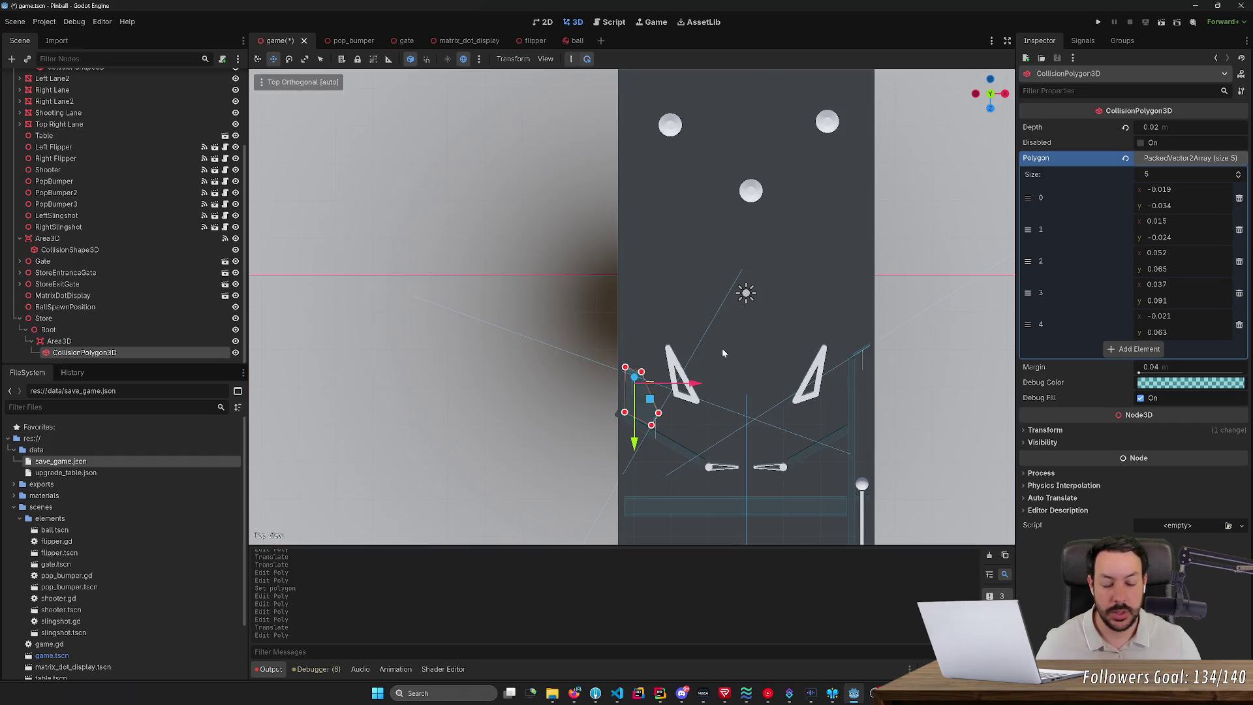
{"action": "scroll", "coordinate": [728, 418], "scroll_direction": "up", "scroll_amount": 3}
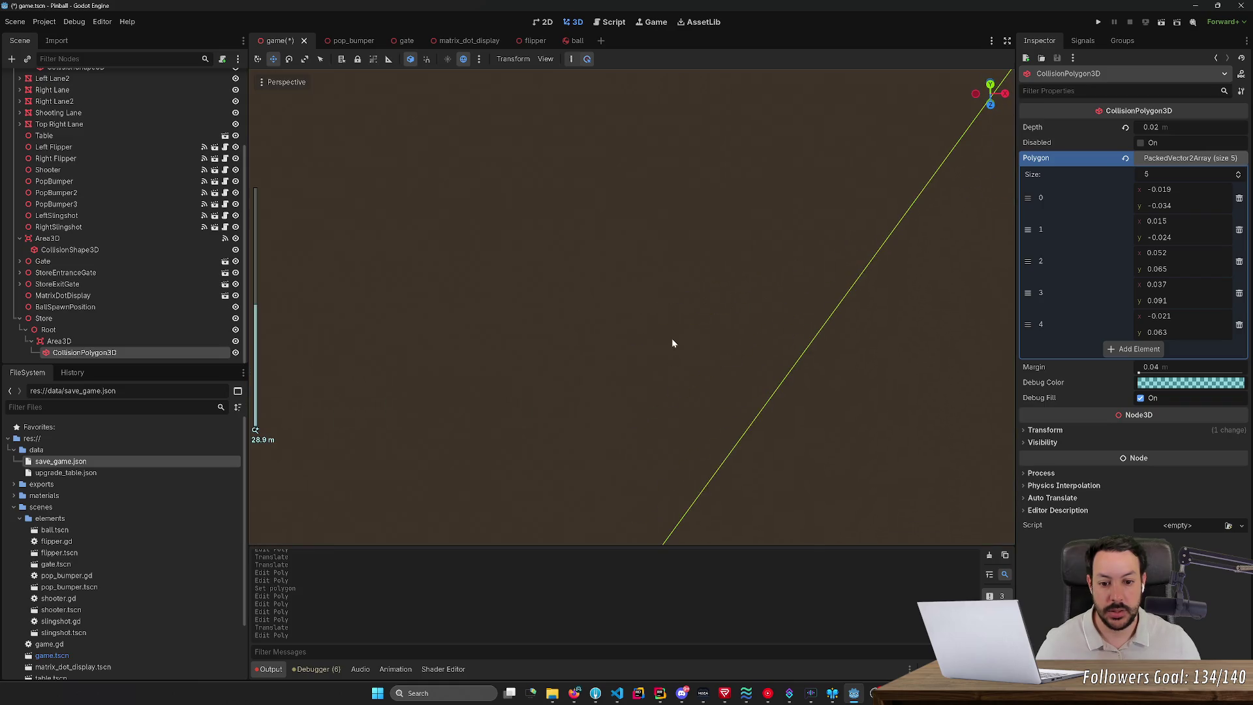
{"action": "left_click", "coordinate": [991, 93]}
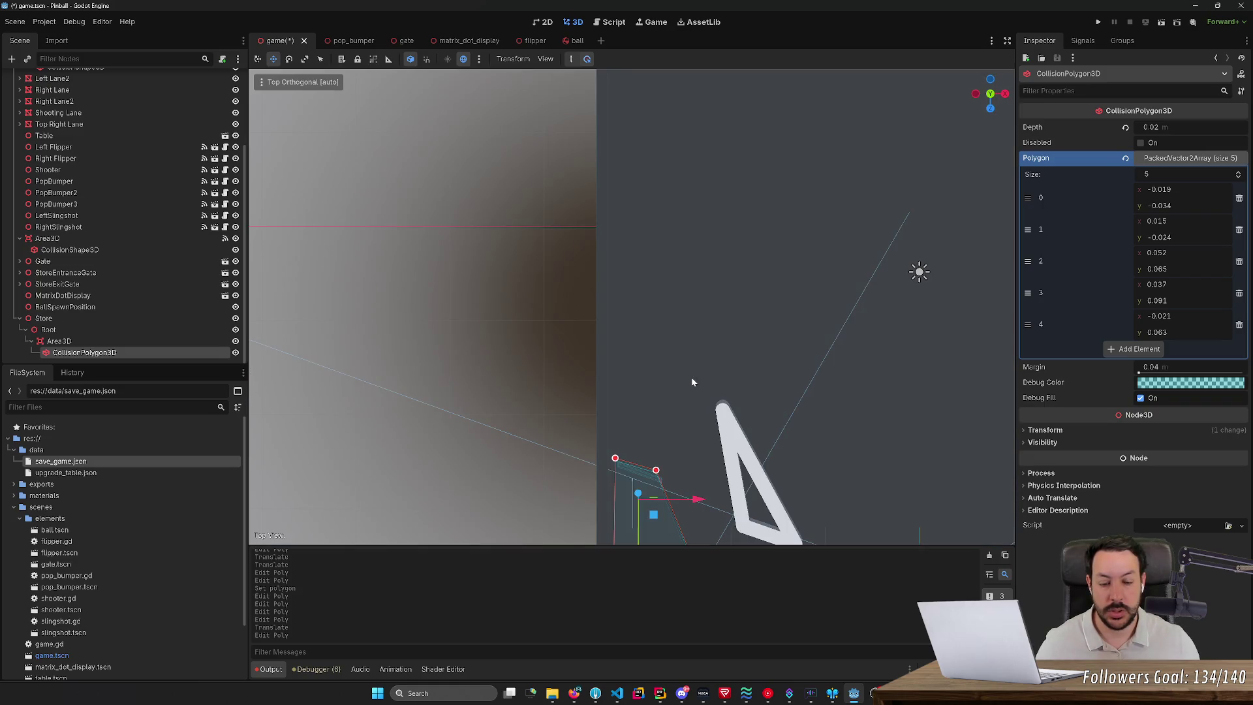
{"action": "left_click_drag", "start_coordinate": [681, 377], "coordinate": [680, 220]}
{"action": "scroll", "coordinate": [717, 195], "scroll_direction": "up", "scroll_amount": 4}
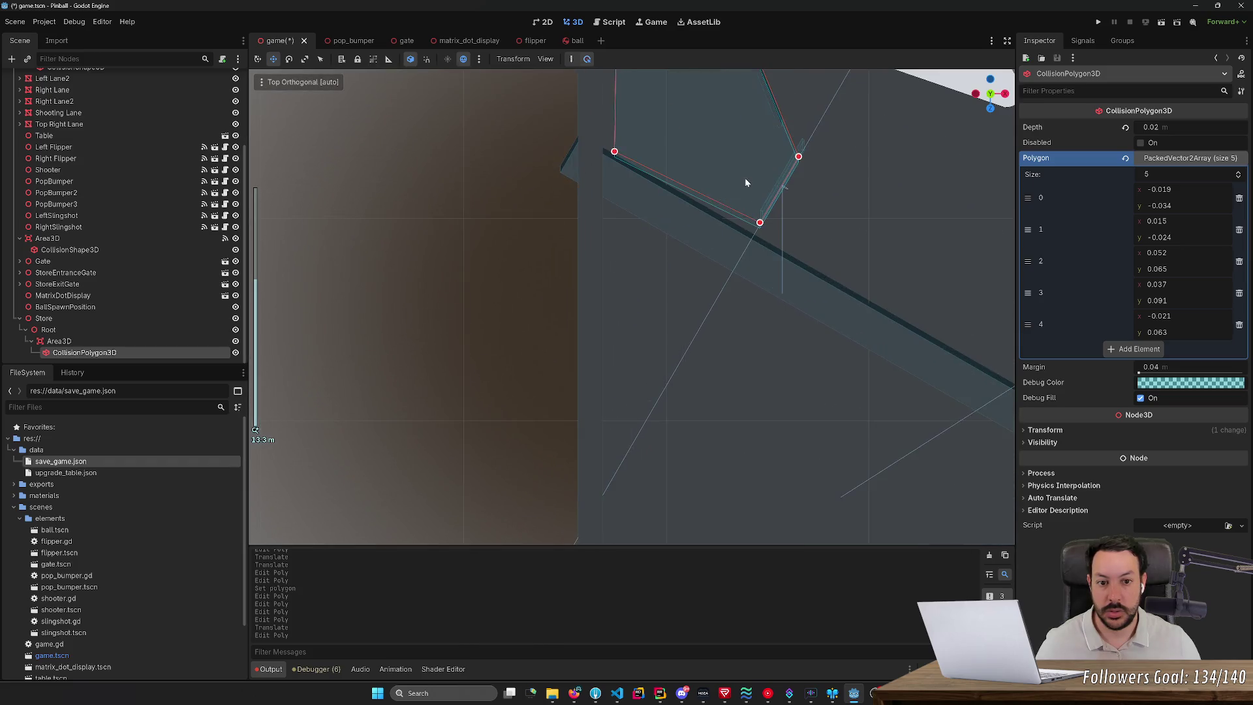
{"action": "left_click_drag", "start_coordinate": [745, 183], "coordinate": [676, 311]}
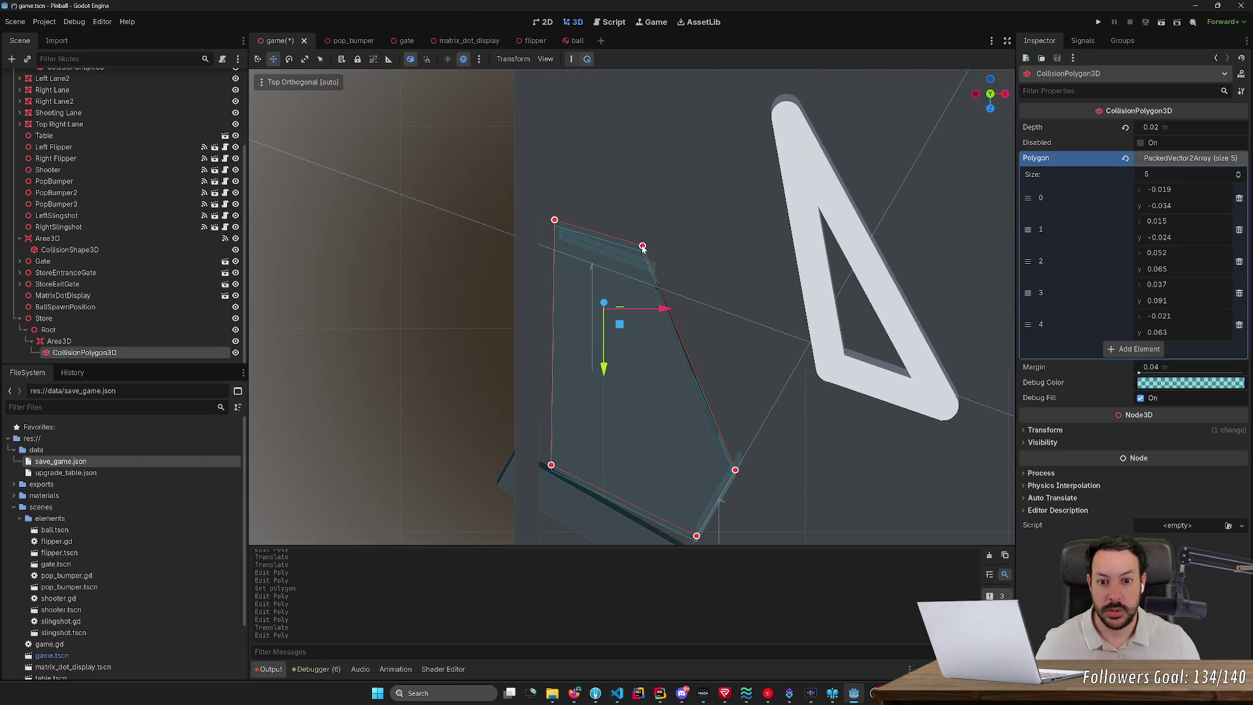
{"action": "left_click_drag", "start_coordinate": [643, 247], "coordinate": [646, 282]}
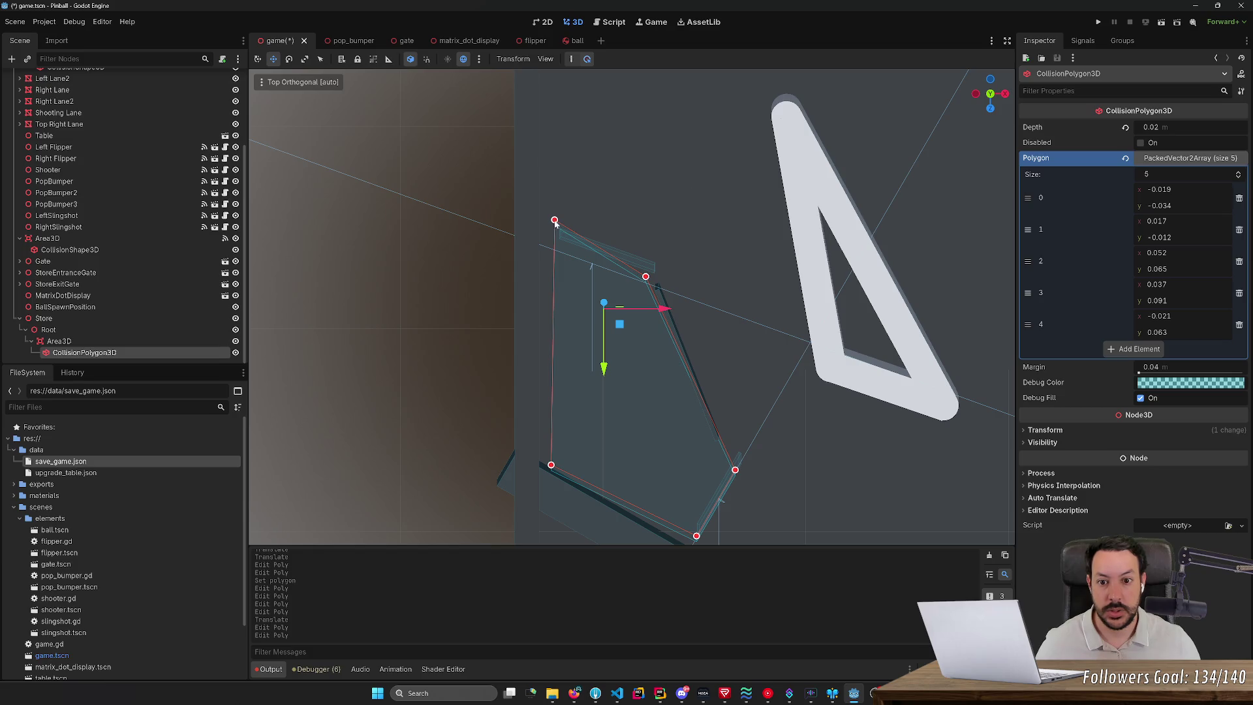
{"action": "mouse_move", "coordinate": [555, 222]}
{"action": "left_mouse_down"}
{"action": "mouse_move", "coordinate": [570, 268]}
{"action": "mouse_move", "coordinate": [542, 268]}
{"action": "mouse_move", "coordinate": [547, 247]}
{"action": "left_mouse_up"}
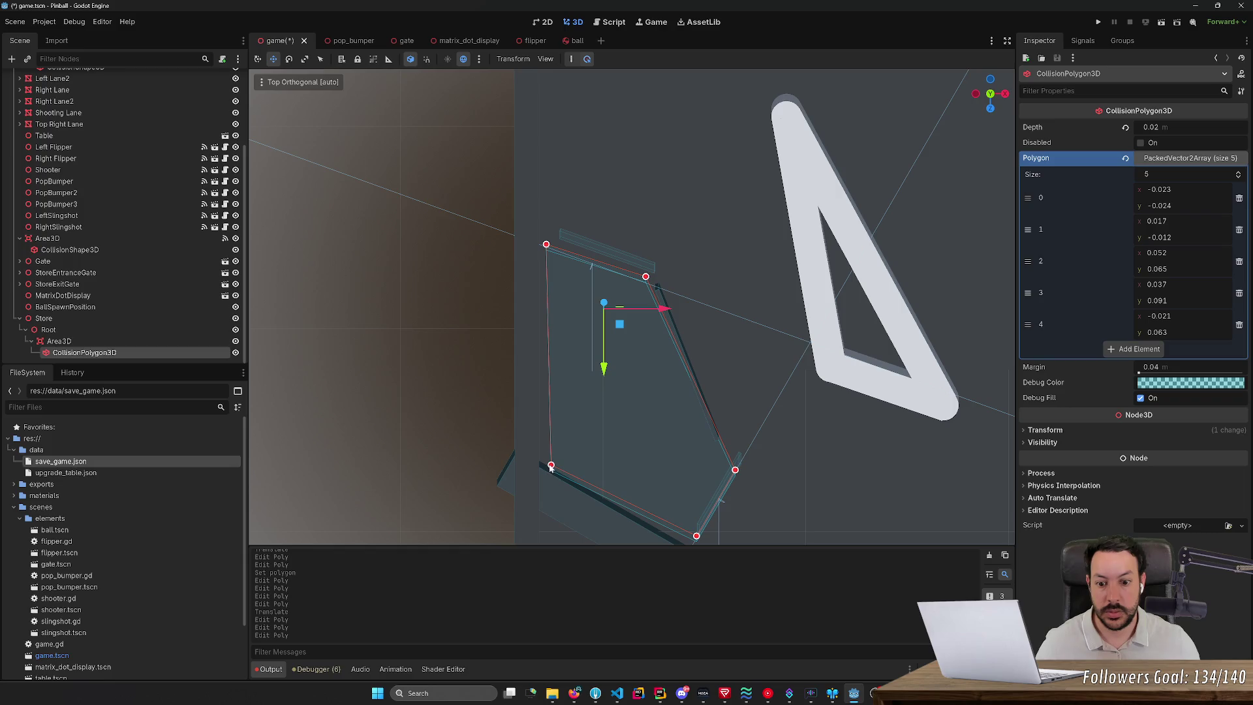
{"action": "left_click_drag", "start_coordinate": [551, 466], "coordinate": [546, 458]}
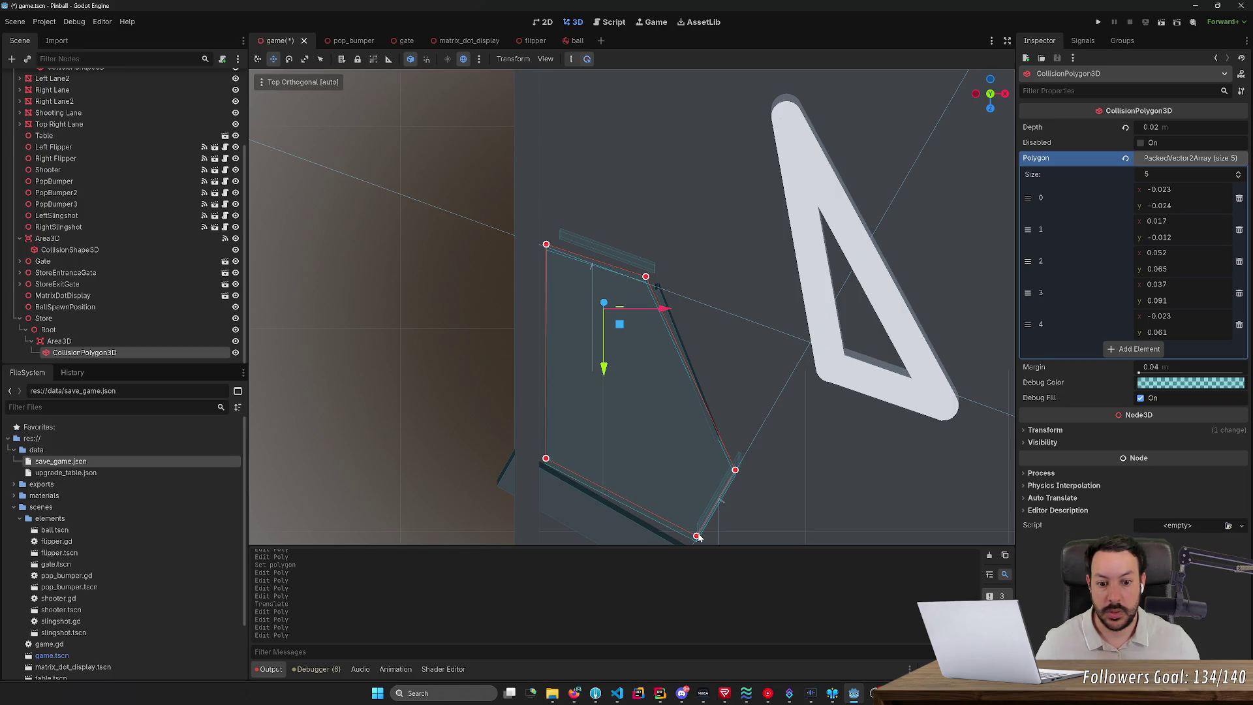
{"action": "left_click_drag", "start_coordinate": [697, 537], "coordinate": [688, 537]}
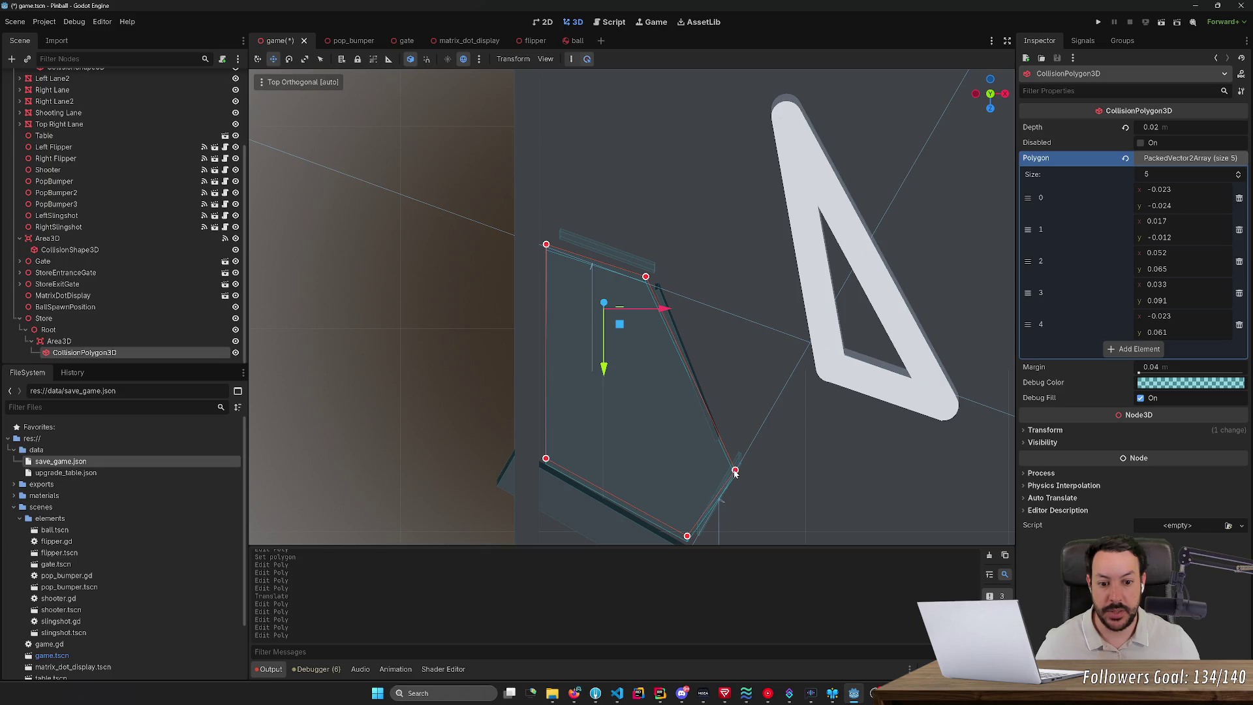
{"action": "left_click_drag", "start_coordinate": [734, 474], "coordinate": [723, 473]}
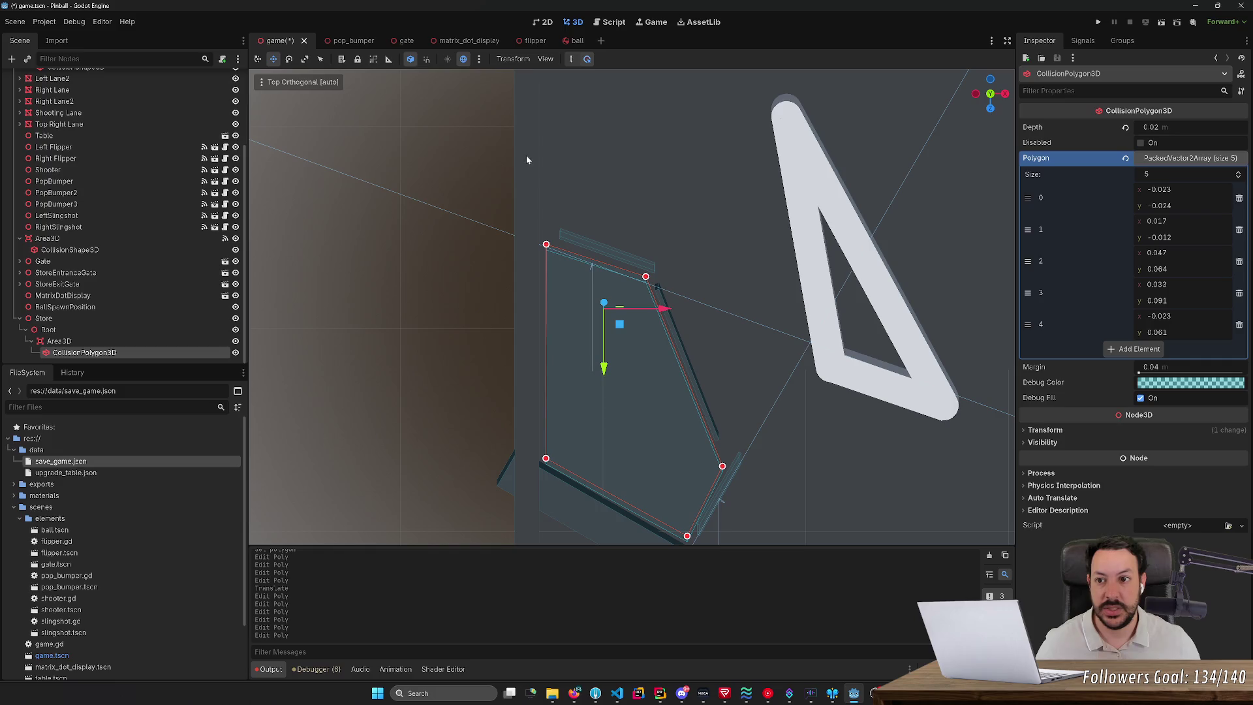
{"action": "left_click", "coordinate": [261, 83]}
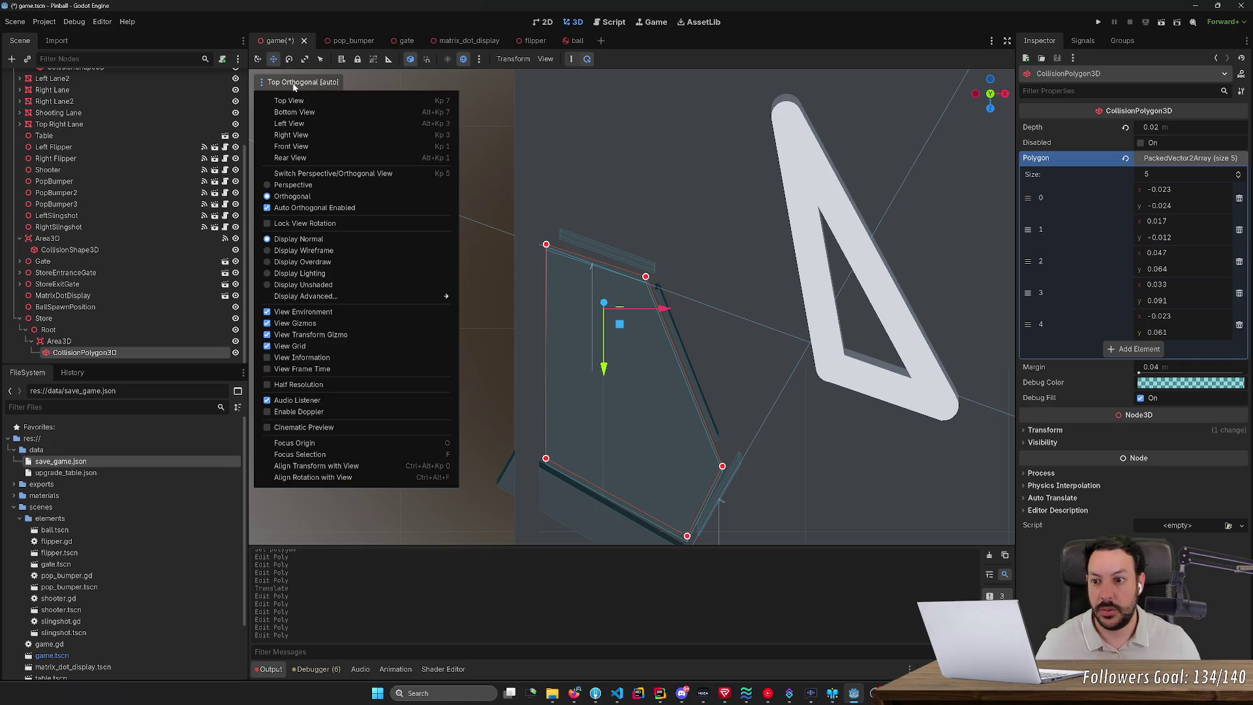
{"action": "left_click", "coordinate": [294, 187]}
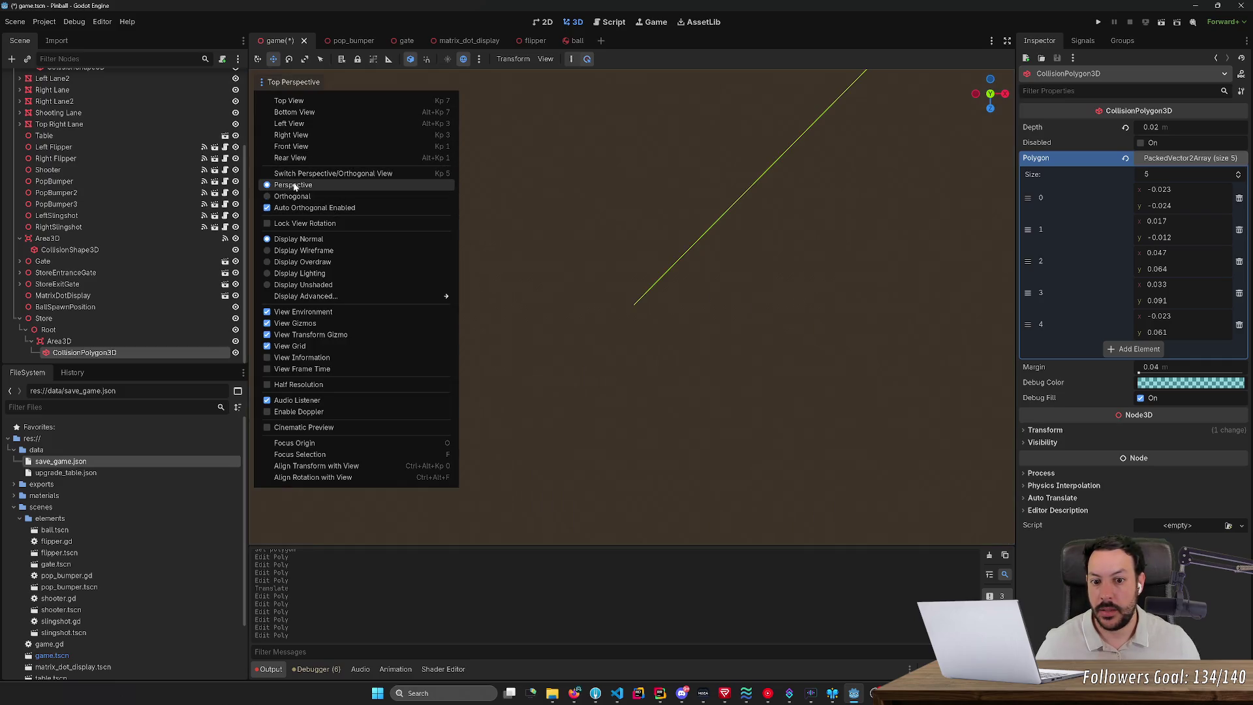
{"action": "left_click", "coordinate": [292, 196]}
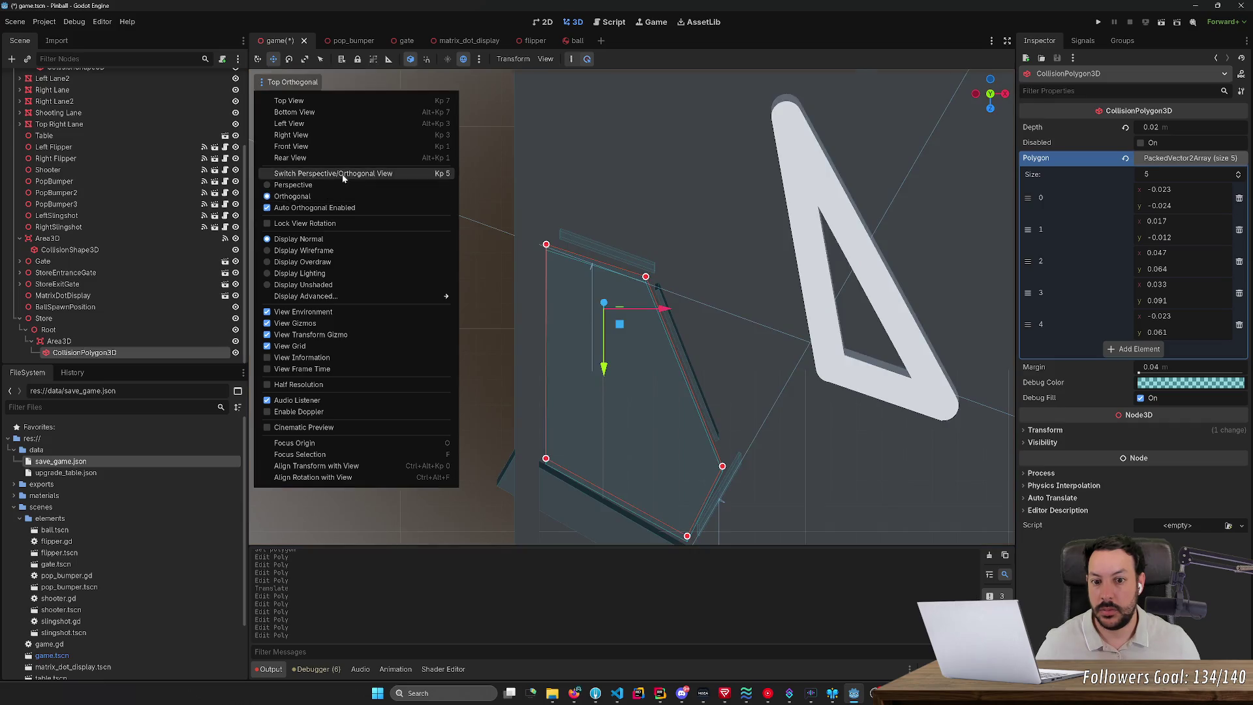
{"action": "left_click", "coordinate": [342, 173]}
{"action": "left_click", "coordinate": [293, 81]}
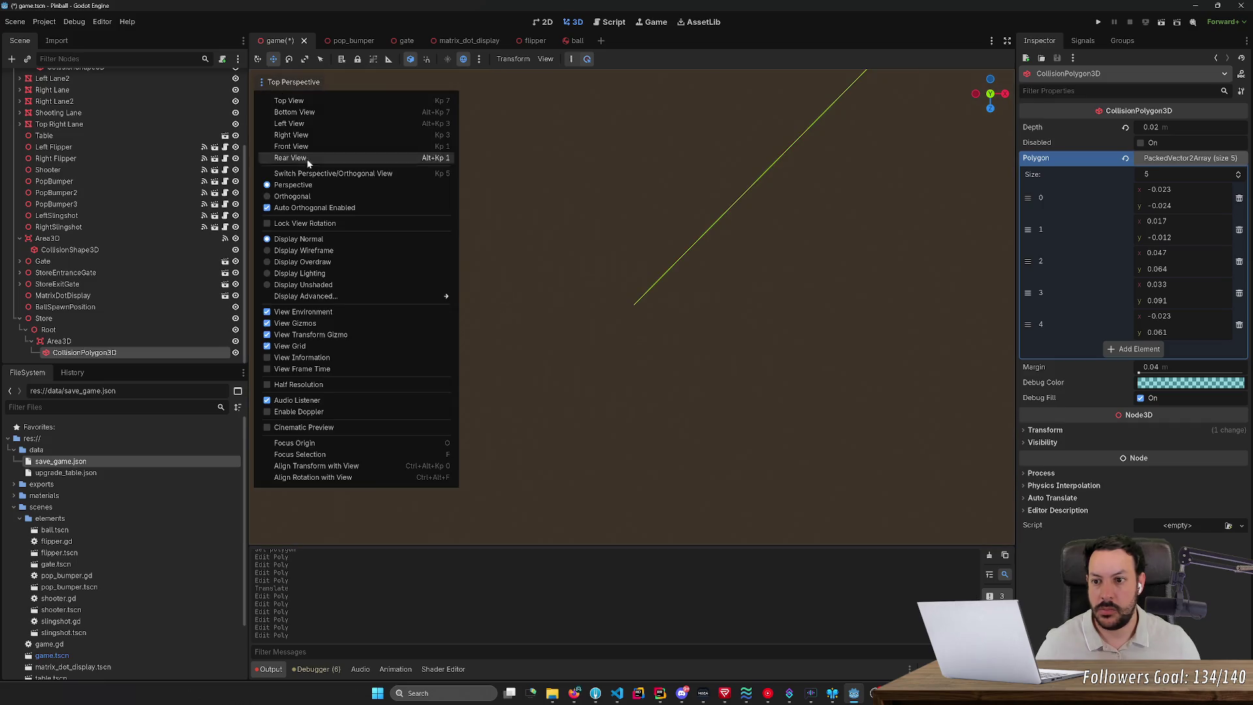
{"action": "left_click", "coordinate": [342, 174]}
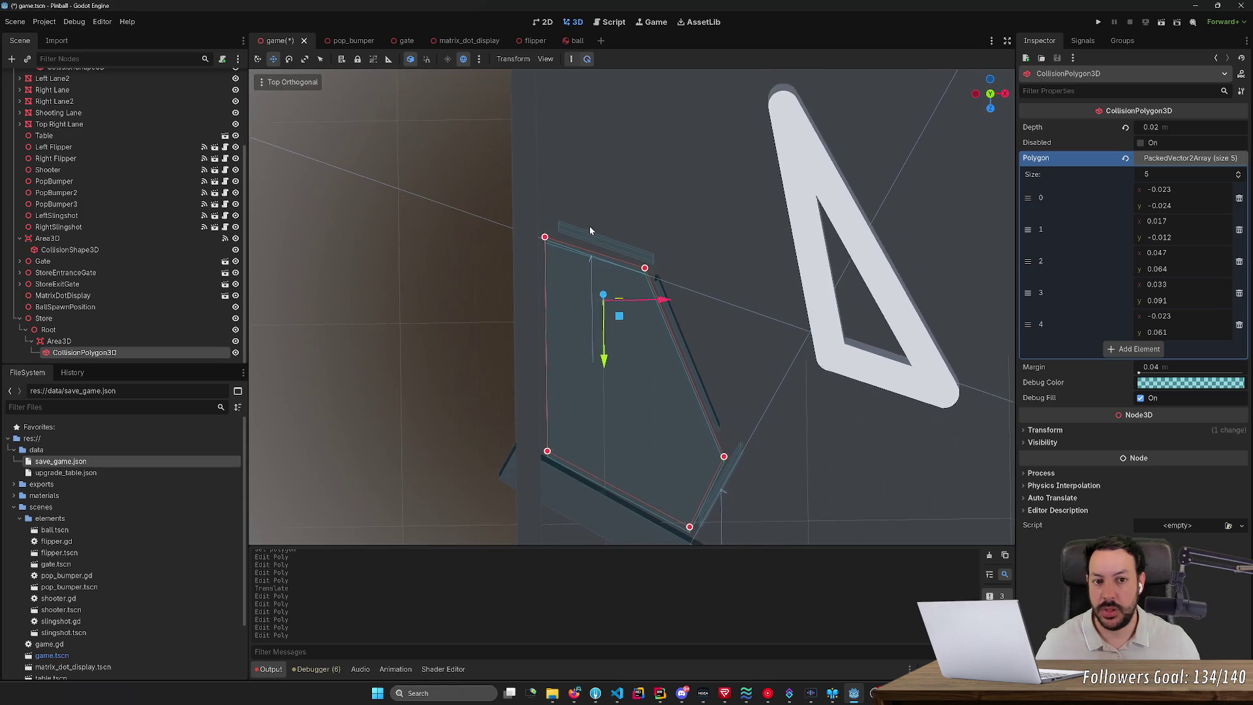
Raise the polygon's two top corners slightly and shift the bottom corner left
{"action": "scroll", "coordinate": [584, 209], "scroll_direction": "down", "scroll_amount": 5}
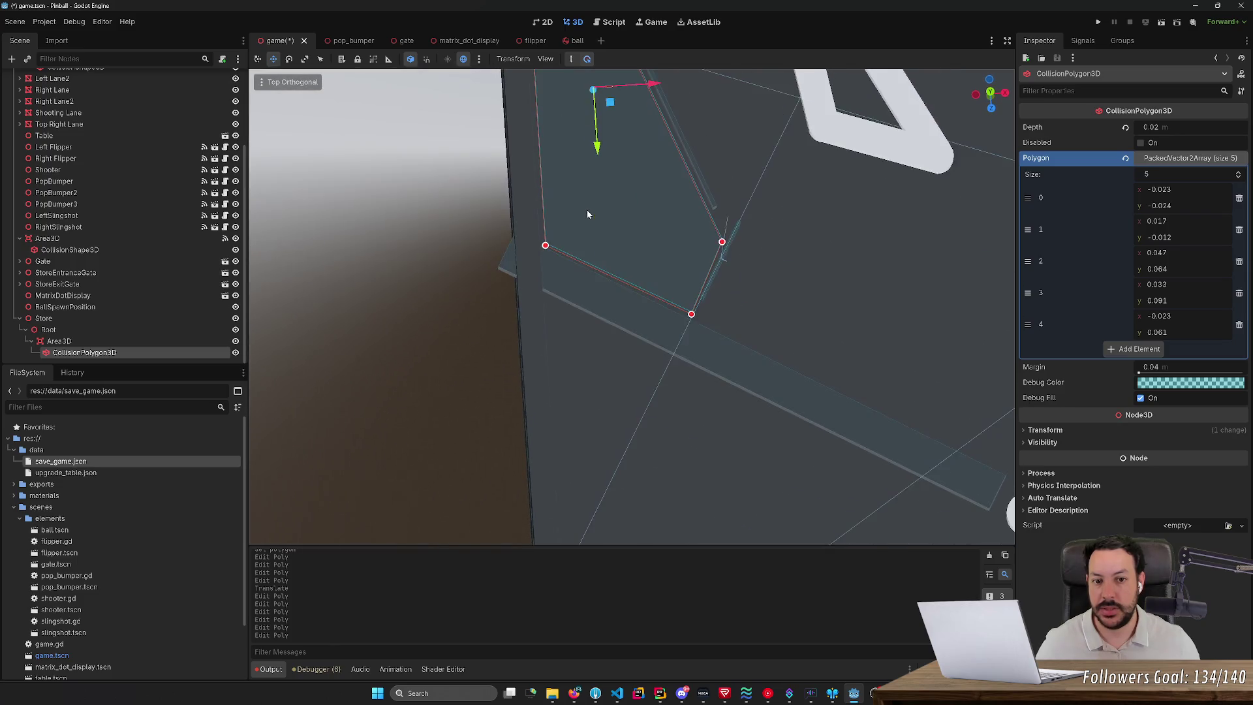
{"action": "scroll", "coordinate": [585, 216], "scroll_direction": "up", "scroll_amount": 5}
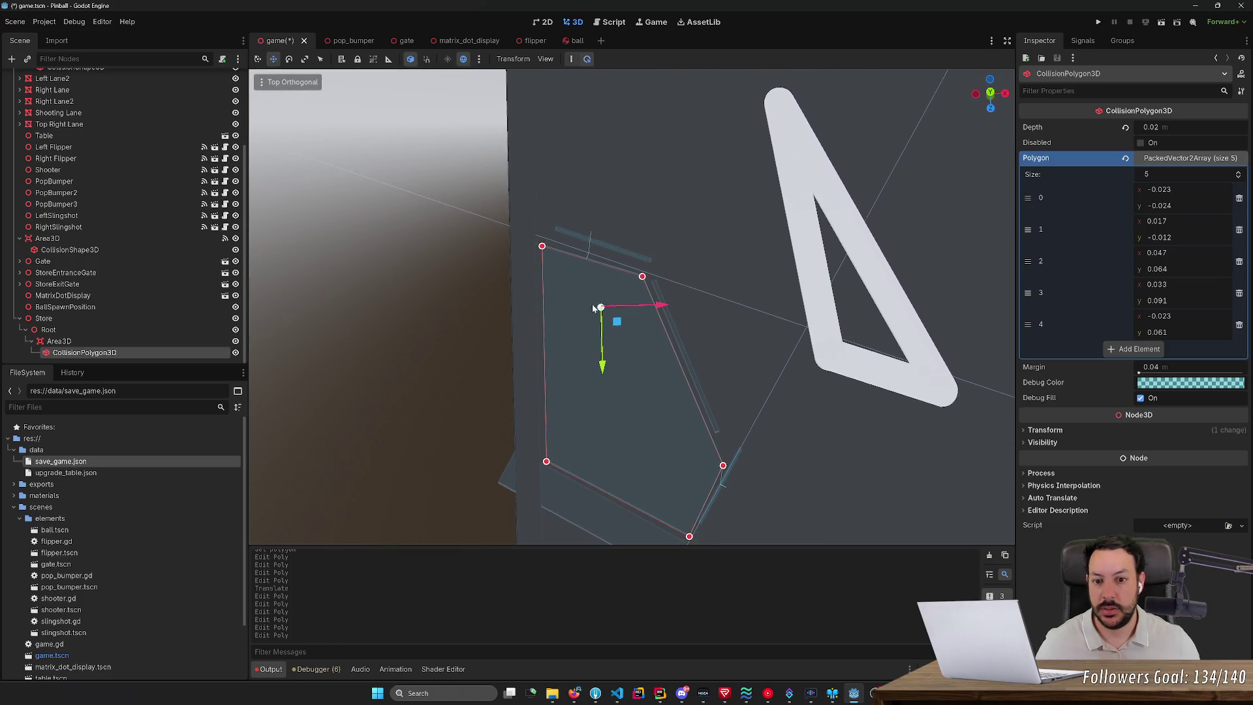
{"action": "left_click_drag", "start_coordinate": [543, 234], "coordinate": [540, 220]}
{"action": "left_click_drag", "start_coordinate": [644, 265], "coordinate": [643, 256]}
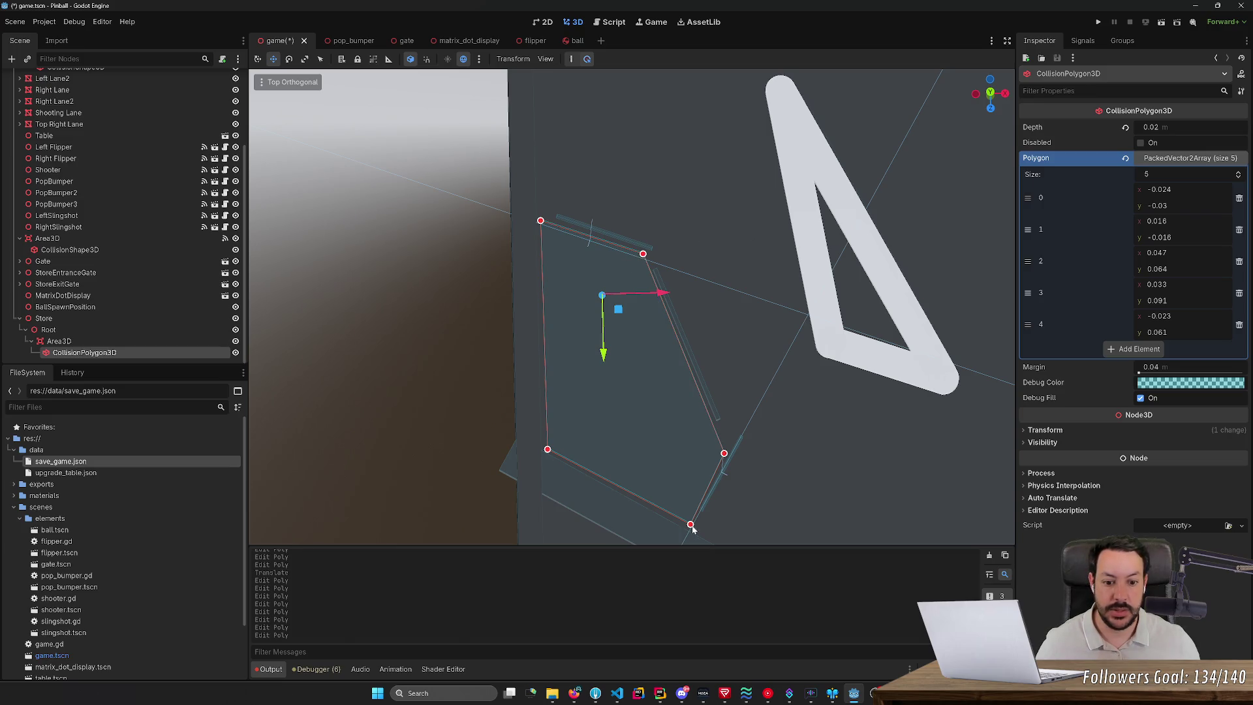
{"action": "left_click_drag", "start_coordinate": [692, 527], "coordinate": [686, 522]}
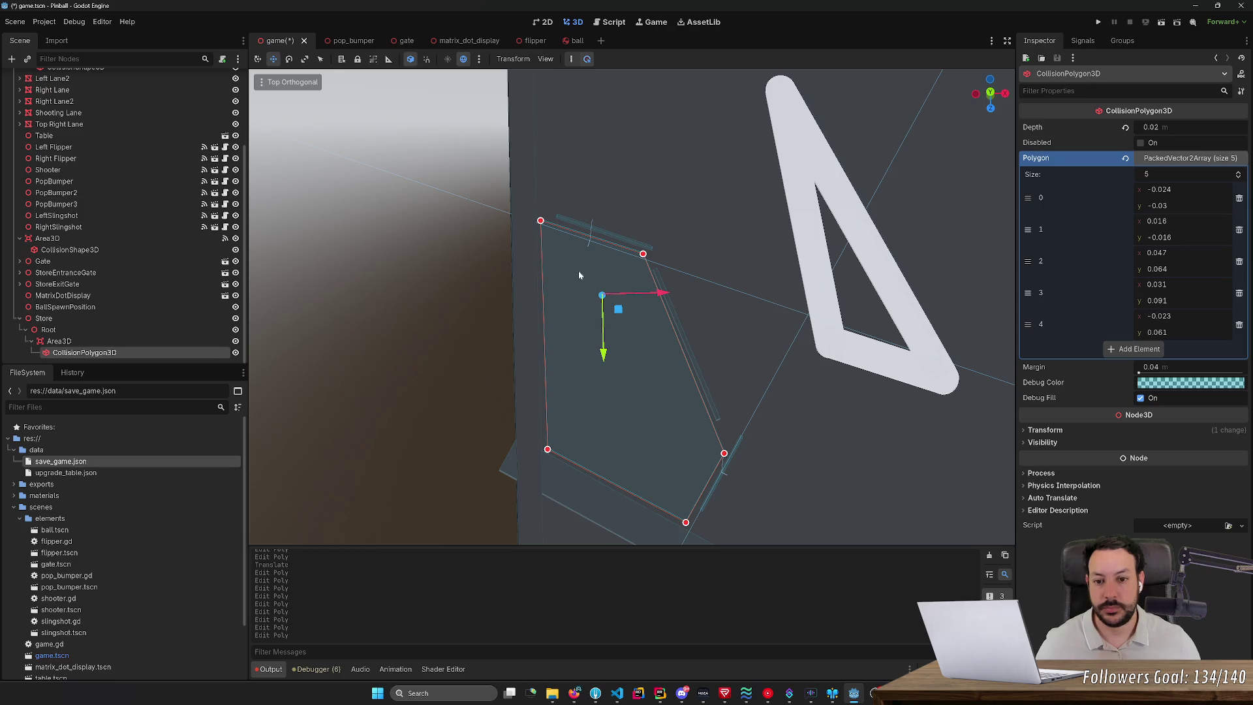
Pull the upper and left corners down and inward into a small pentagon, then run the game
{"action": "left_click_drag", "start_coordinate": [541, 221], "coordinate": [544, 295]}
{"action": "mouse_move", "coordinate": [644, 257]}
{"action": "left_mouse_down"}
{"action": "mouse_move", "coordinate": [655, 328]}
{"action": "mouse_move", "coordinate": [654, 302]}
{"action": "mouse_move", "coordinate": [670, 328]}
{"action": "left_mouse_up"}
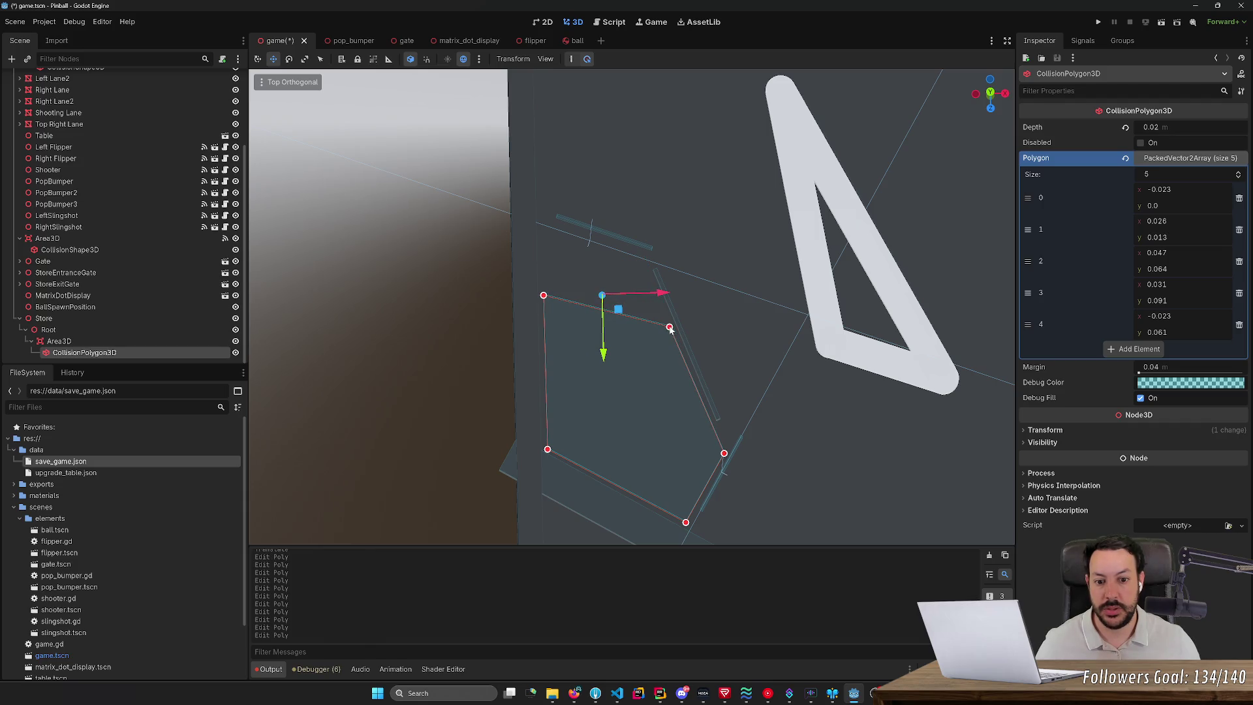
{"action": "mouse_move", "coordinate": [545, 296]}
{"action": "left_mouse_down"}
{"action": "mouse_move", "coordinate": [590, 373]}
{"action": "mouse_move", "coordinate": [602, 421]}
{"action": "mouse_move", "coordinate": [580, 393]}
{"action": "left_mouse_up"}
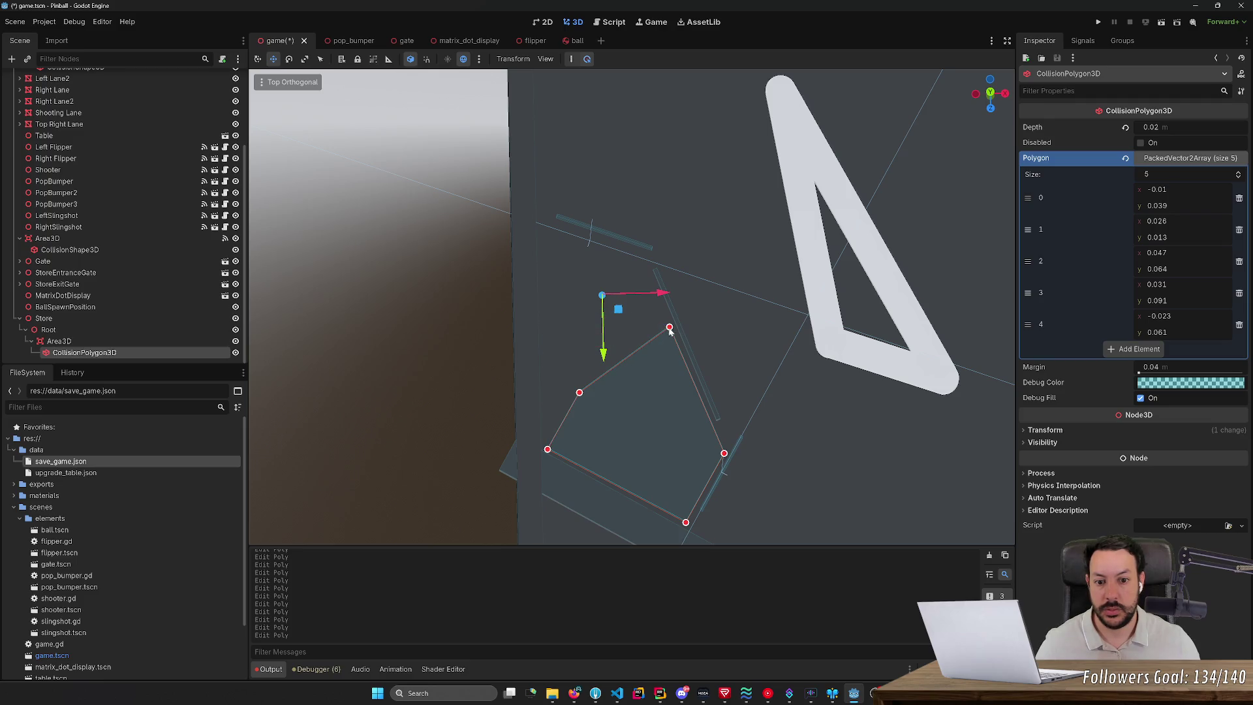
{"action": "left_click_drag", "start_coordinate": [670, 330], "coordinate": [666, 389]}
{"action": "left_click_drag", "start_coordinate": [579, 394], "coordinate": [609, 402]}
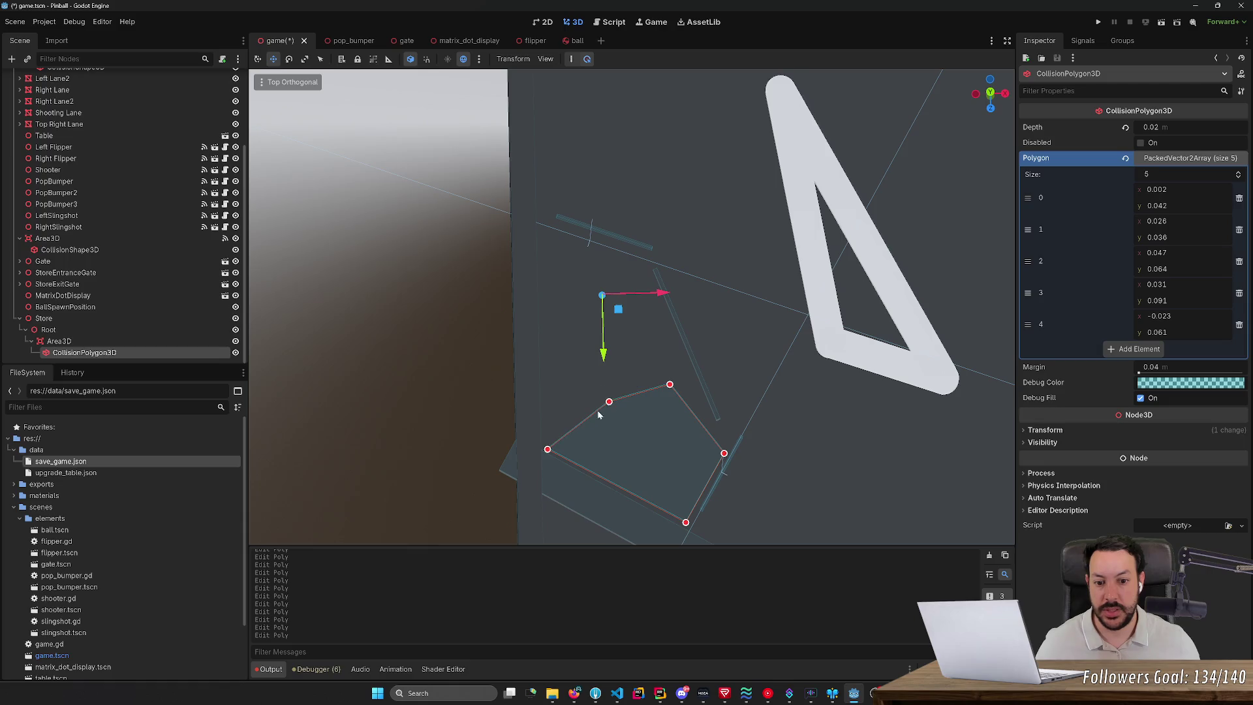
{"action": "mouse_move", "coordinate": [548, 451]}
{"action": "left_mouse_down"}
{"action": "mouse_move", "coordinate": [588, 451]}
{"action": "mouse_move", "coordinate": [609, 484]}
{"action": "left_mouse_up"}
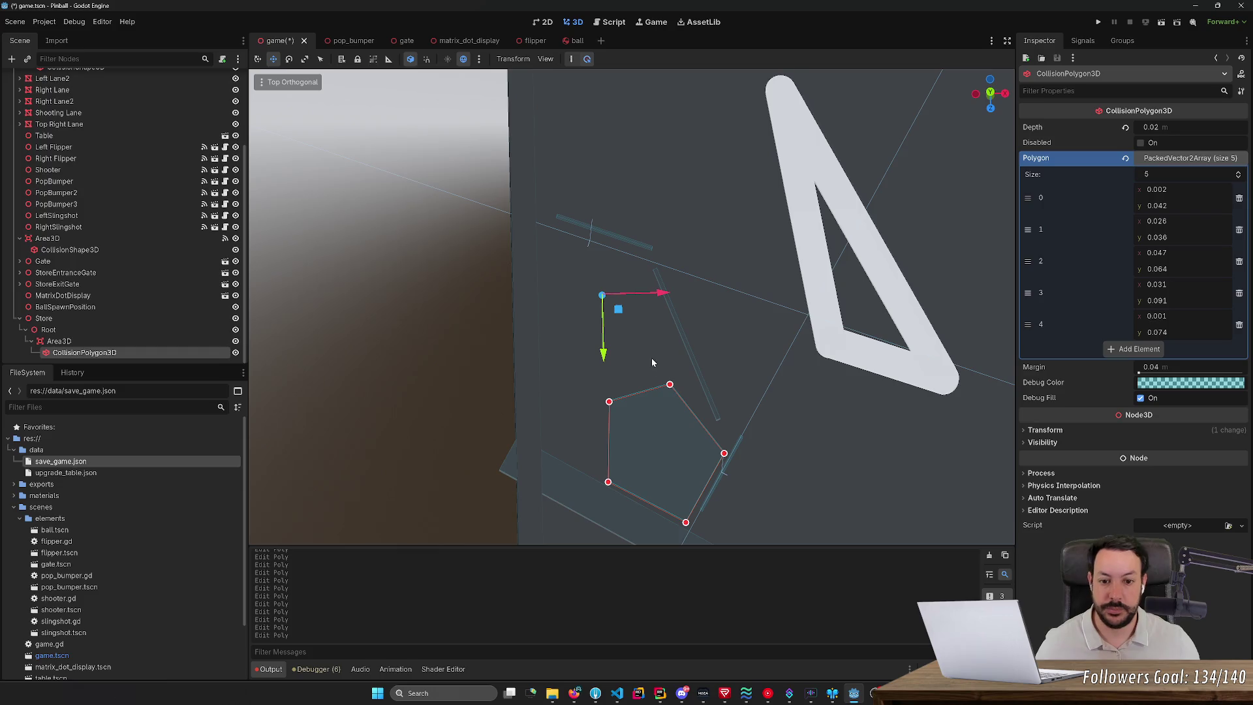
{"action": "left_click", "coordinate": [1098, 21]}
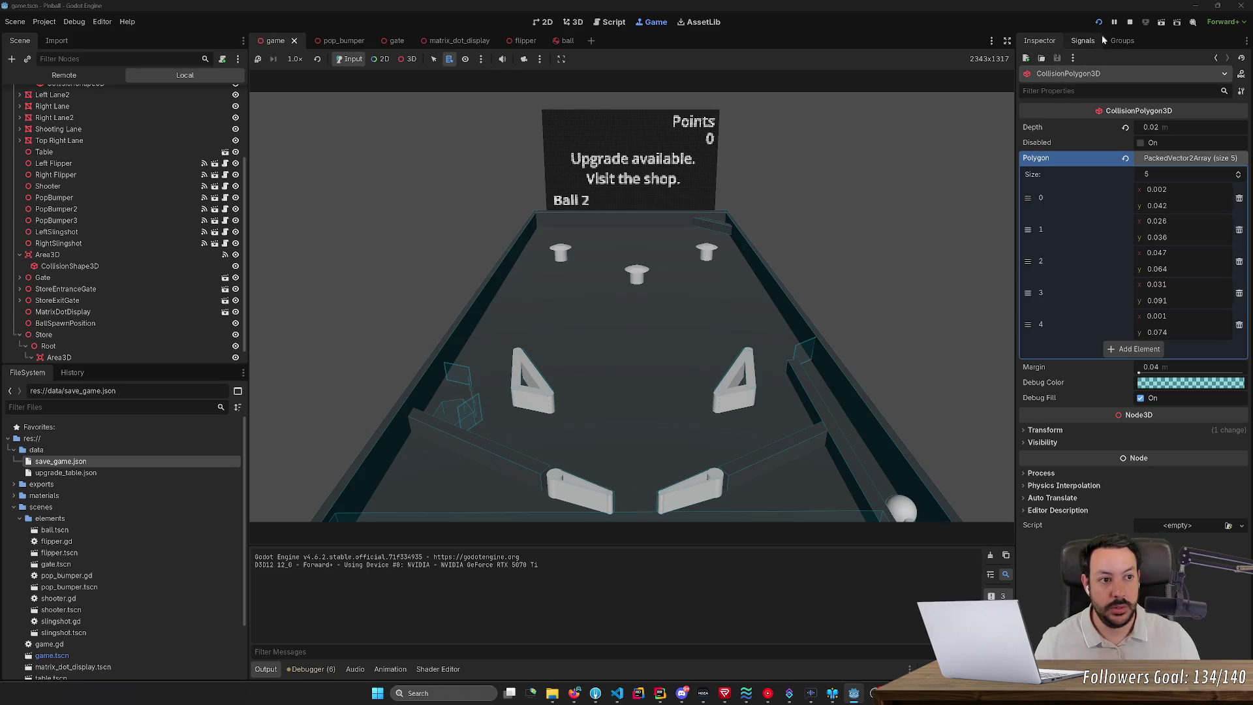
Drop the ball on the left playfield, then stop the test run
{"action": "left_click", "coordinate": [447, 383]}
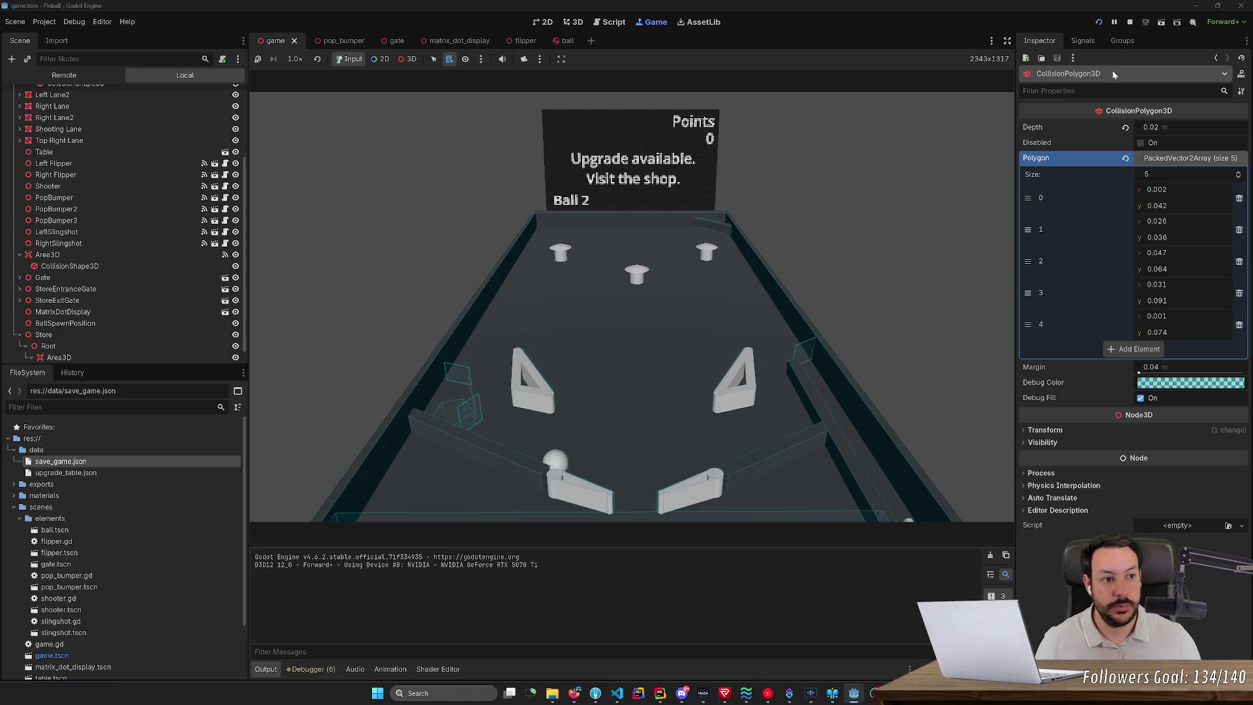
{"action": "left_click", "coordinate": [1130, 23]}
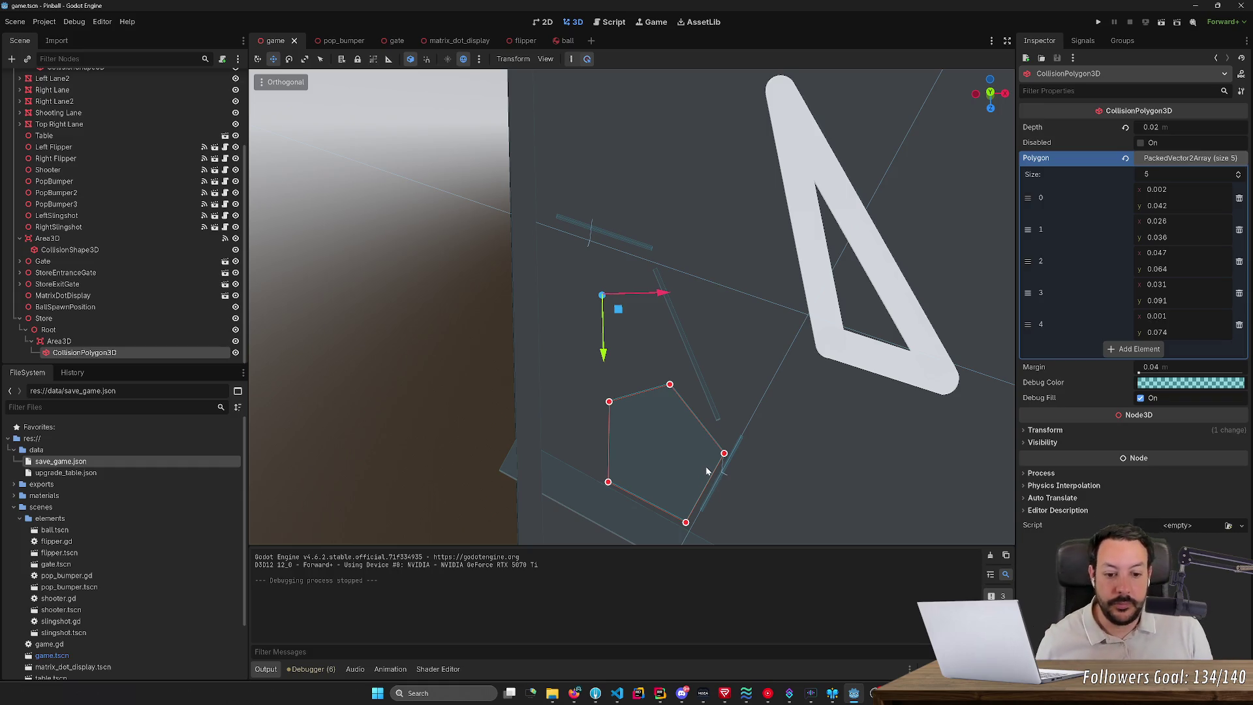
{"action": "left_click", "coordinate": [144, 318]}
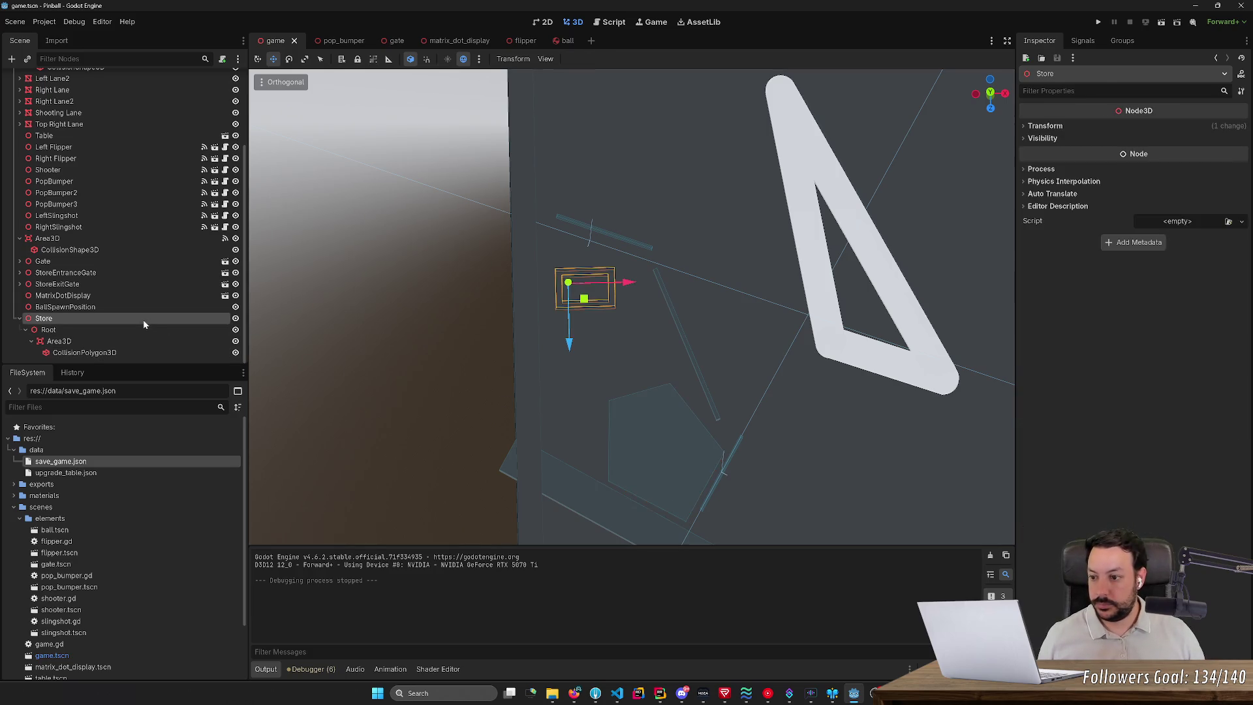
Attach a new script to the Store node at res://scripts/store_trigger.gd
{"action": "right_click", "coordinate": [147, 319]}
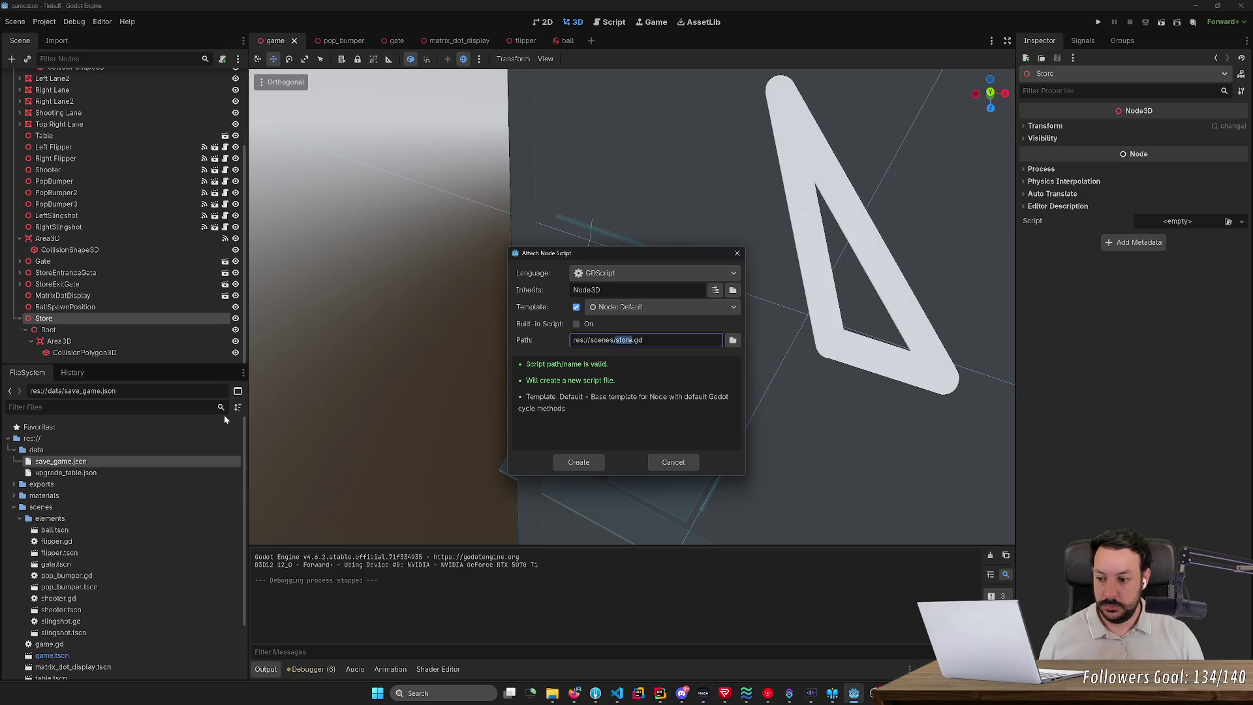
{"action": "type", "text": "scrip"}
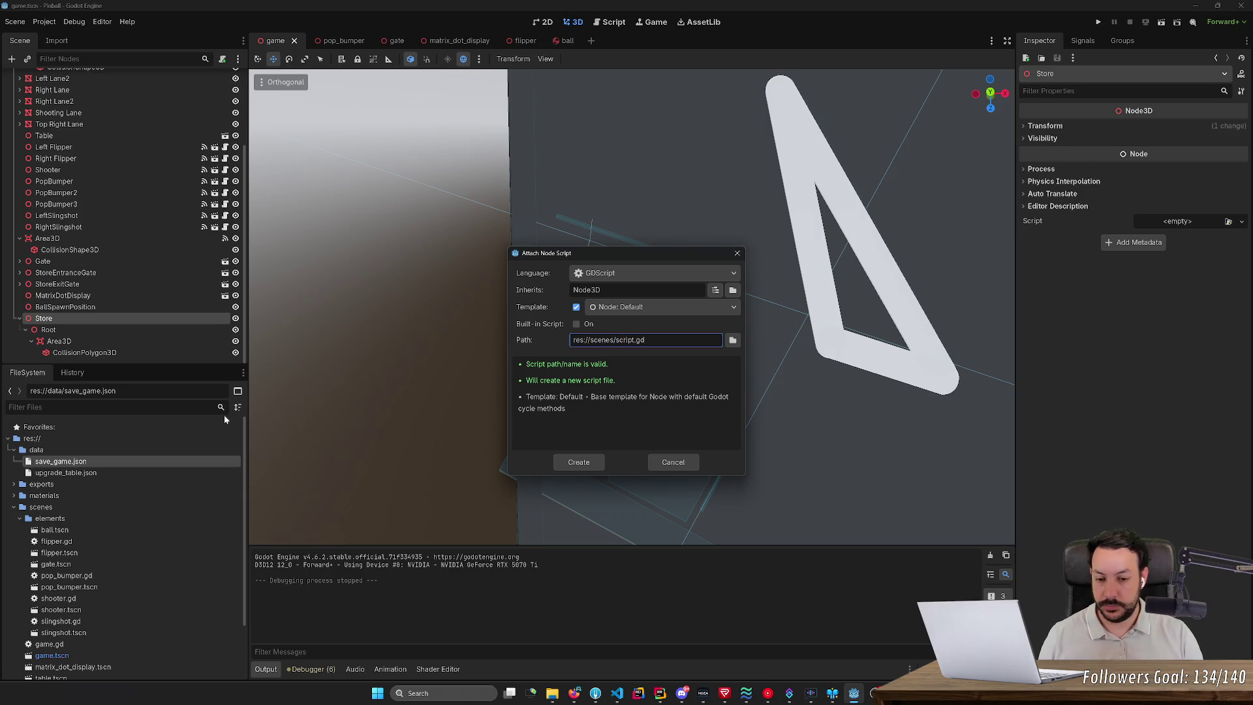
{"action": "key", "text": "ctrl+BackSpace"}
{"action": "key", "text": "ctrl+BackSpace"}
{"action": "key", "text": "ctrl+BackSpace"}
{"action": "type", "text": "/scripts"}
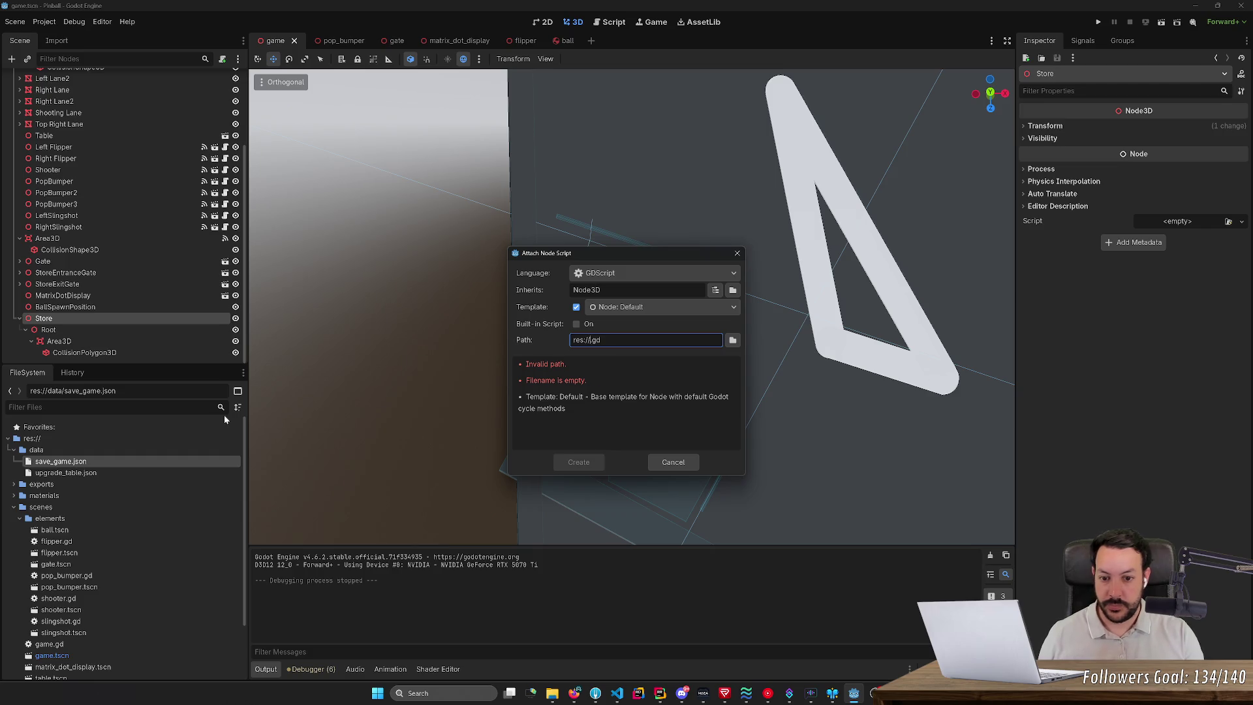
{"action": "type", "text": "/"}
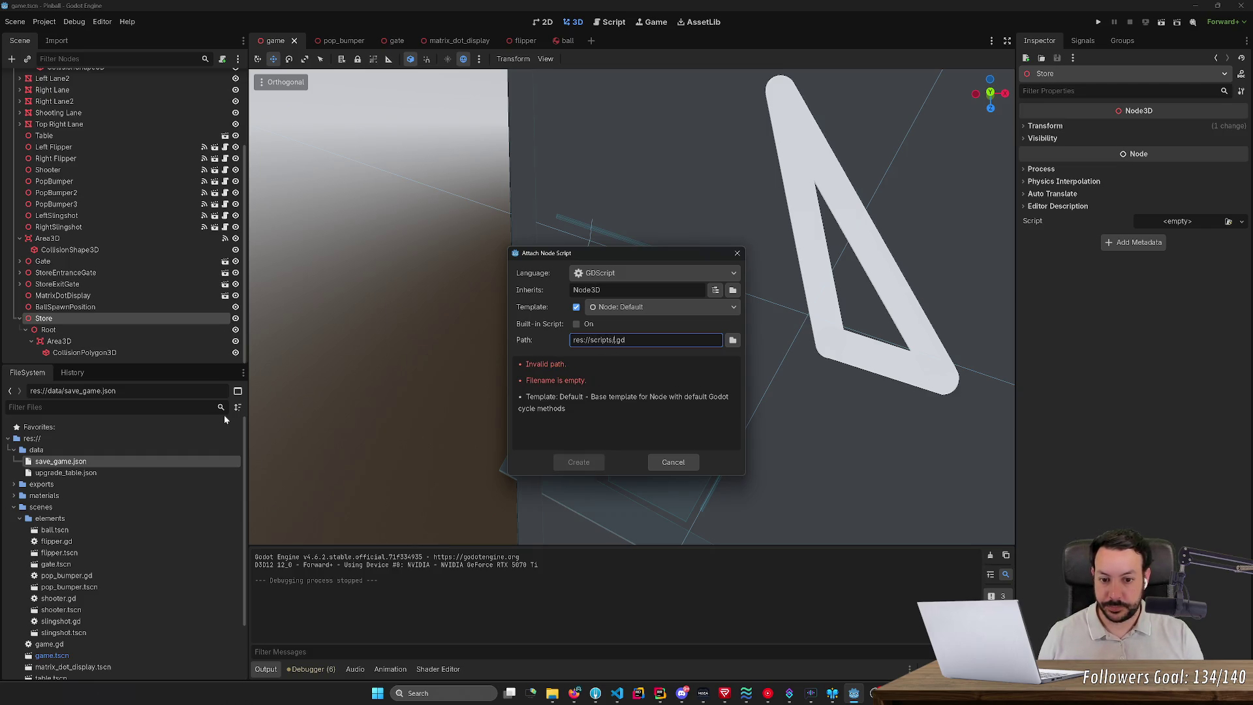
{"action": "type", "text": "store"}
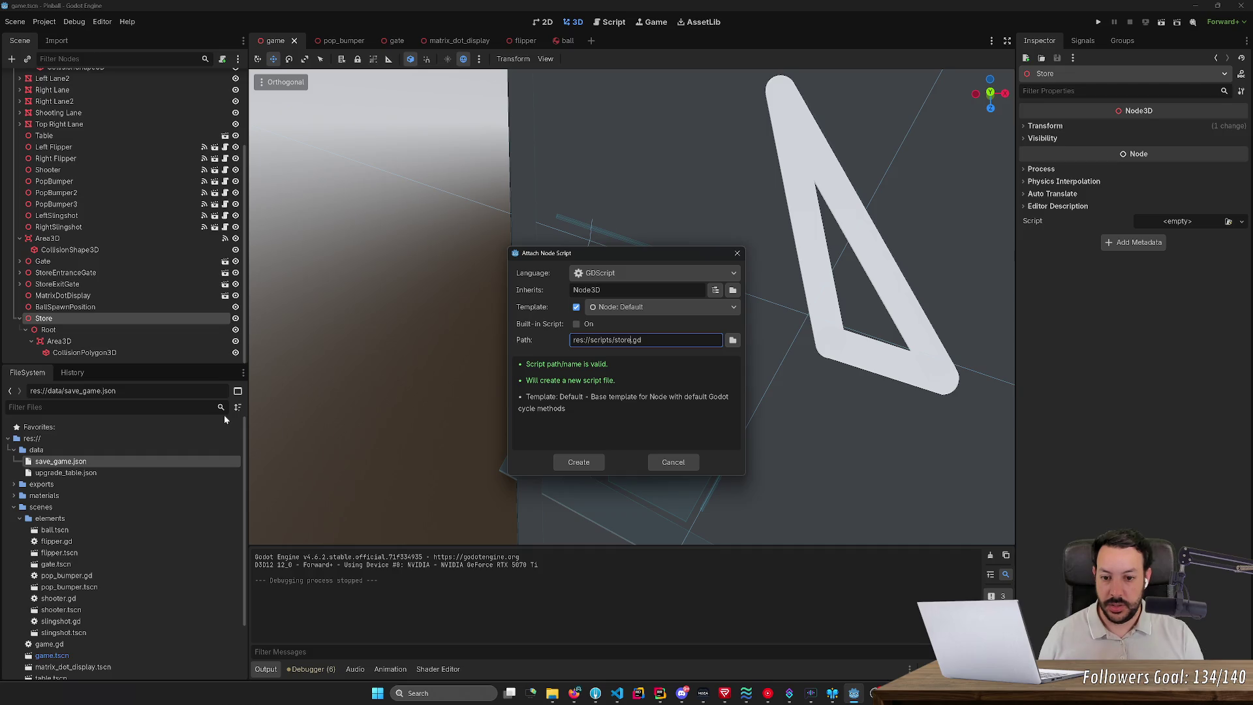
{"action": "type", "text": "_"}
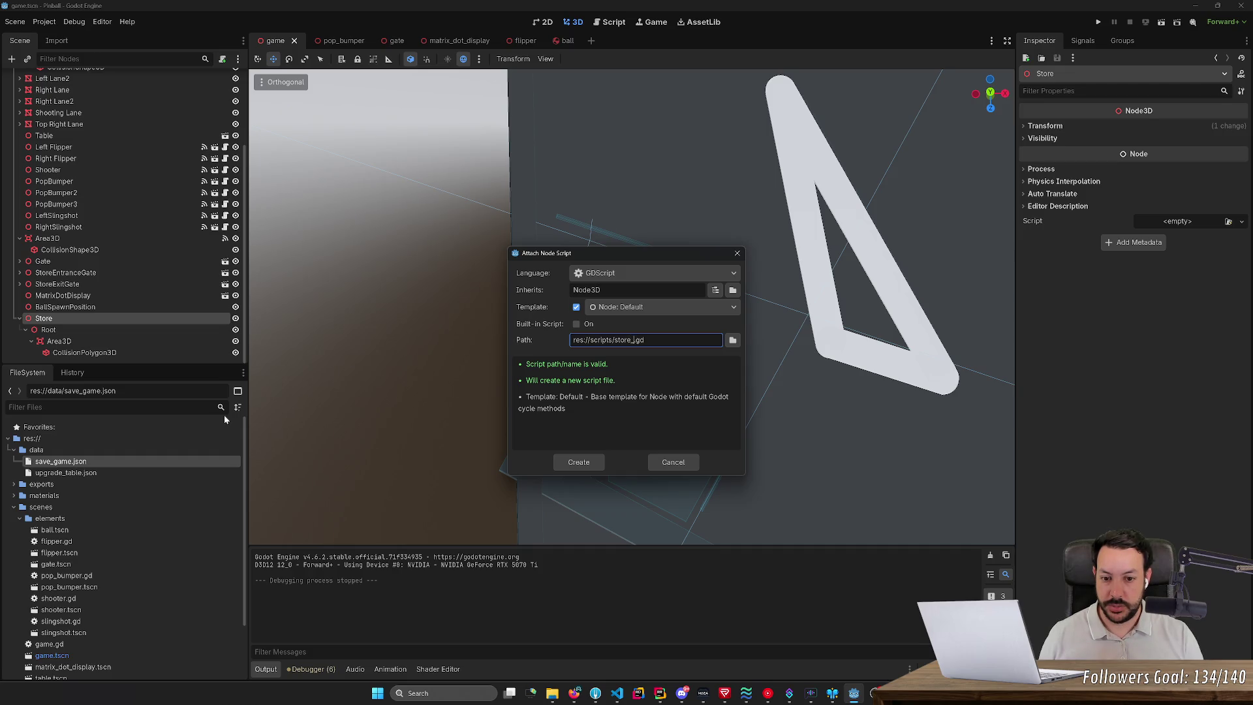
{"action": "type", "text": "area"}
{"action": "key", "text": "BackSpace"}
{"action": "key", "text": "BackSpace"}
{"action": "key", "text": "BackSpace"}
{"action": "type", "text": "_trigger"}
{"action": "key", "text": "Return"}
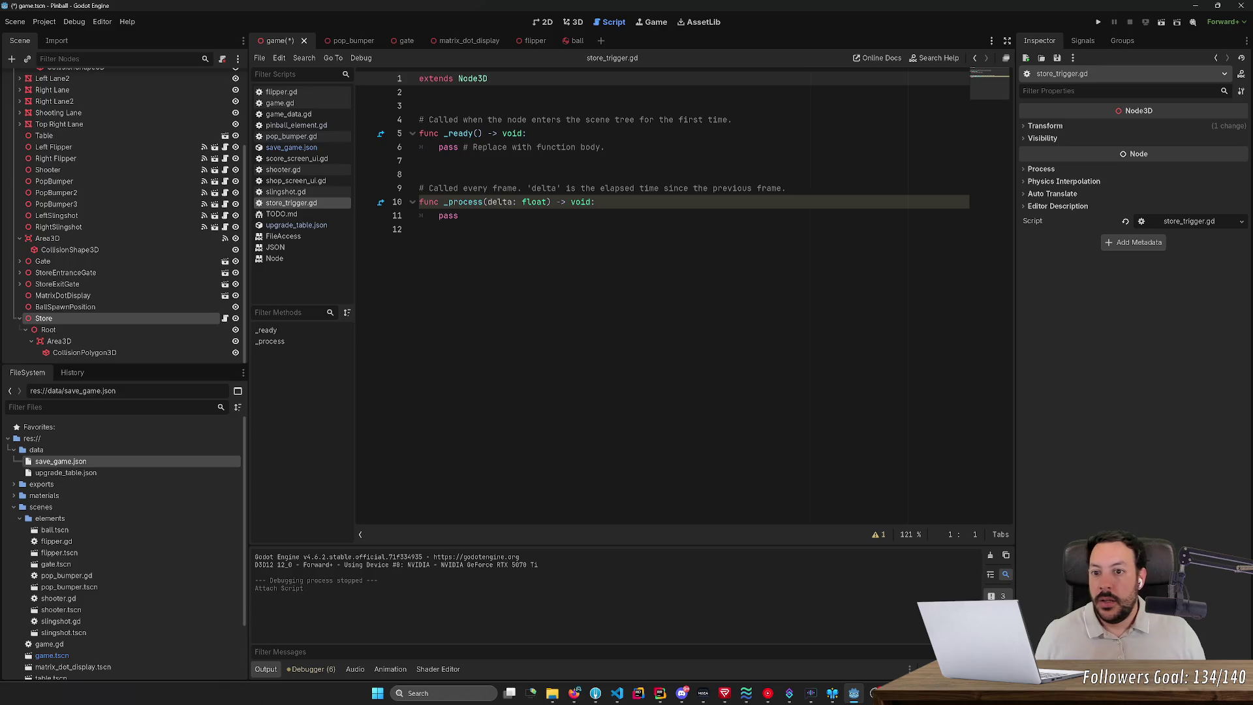
Strip the template comments and blank lines from store_trigger.gd and save it
{"action": "key", "text": "Down"}
{"action": "key", "text": "Down"}
{"action": "key", "text": "Delete"}
{"action": "key", "text": "ctrl+shift+k"}
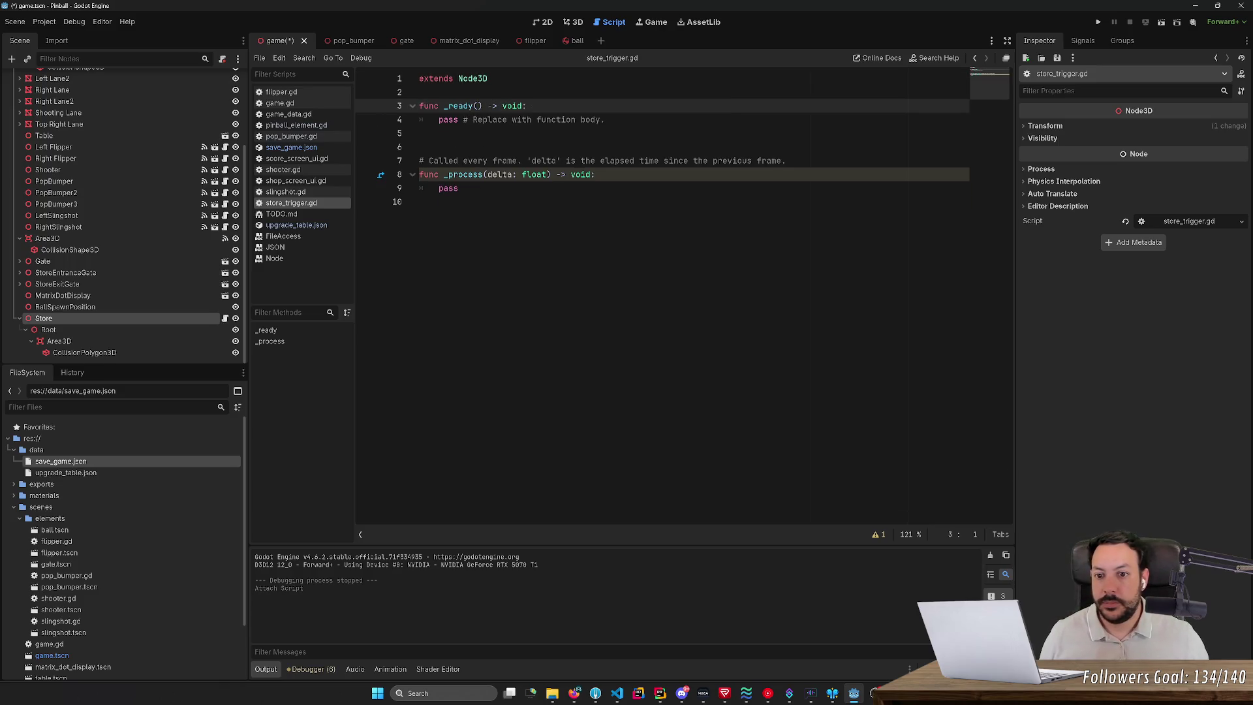
{"action": "left_click", "coordinate": [489, 161]}
{"action": "key", "text": "ctrl+shift+k"}
{"action": "key", "text": "ctrl+s"}
{"action": "key", "text": "Up"}
{"action": "key", "text": "ctrl+shift+k"}
{"action": "key", "text": "ctrl+s"}
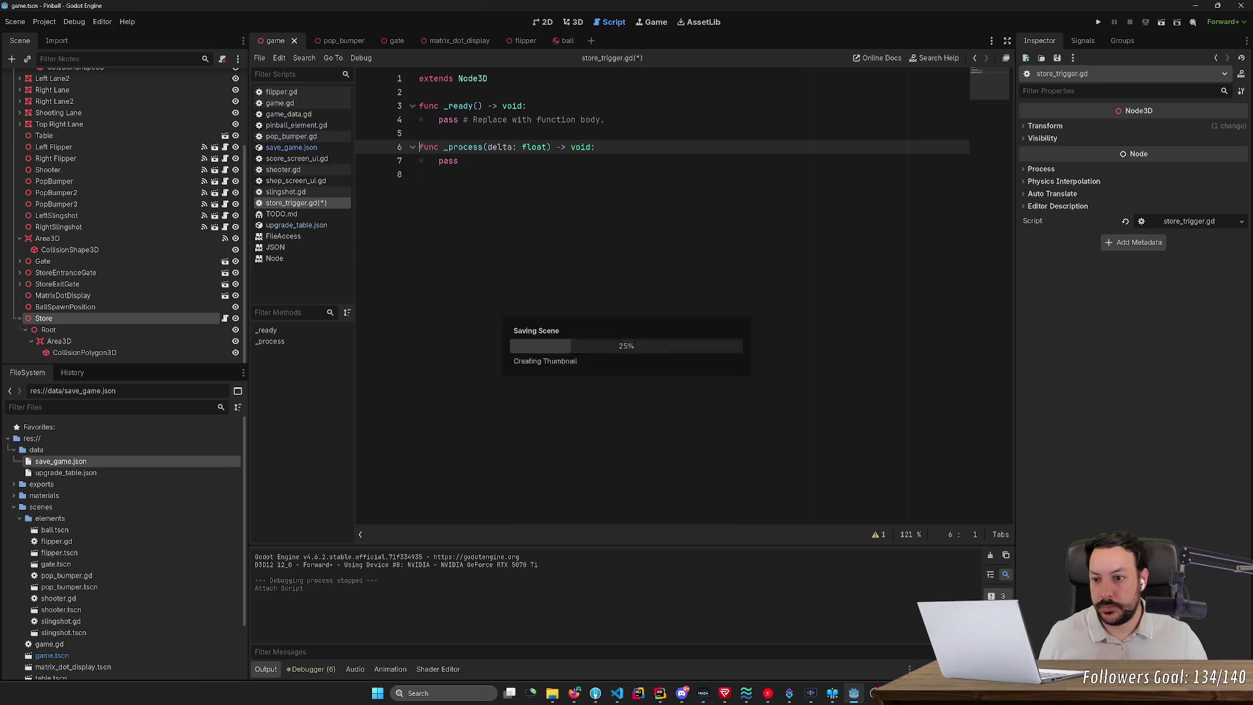
{"action": "left_click", "coordinate": [569, 24]}
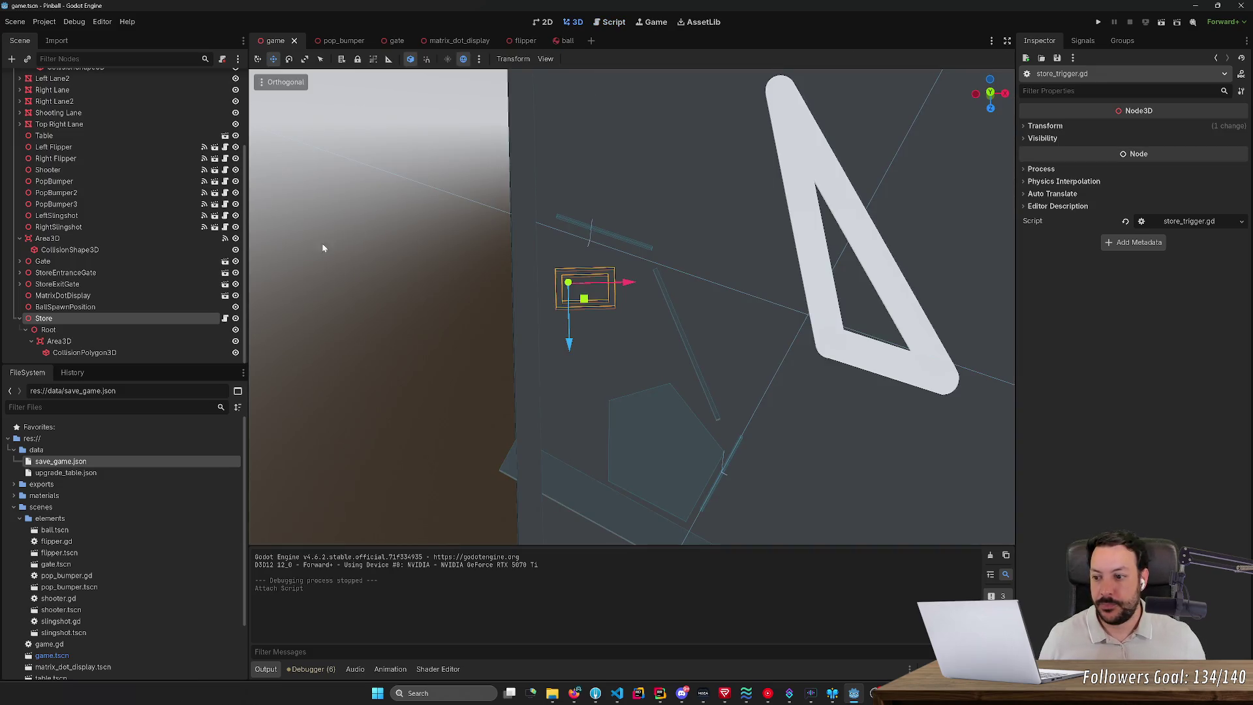
Start connecting the store Area3D's body_entered signal and rename the receiver method
{"action": "left_click", "coordinate": [171, 341]}
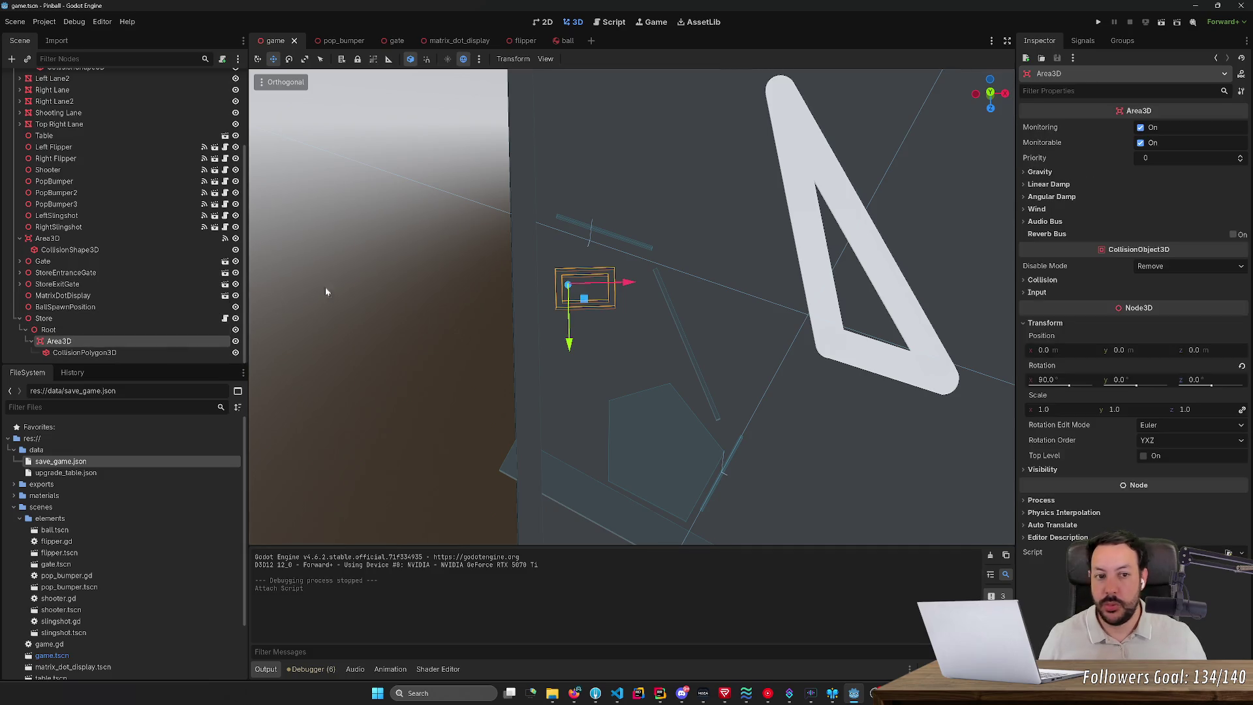
{"action": "left_click", "coordinate": [1082, 41]}
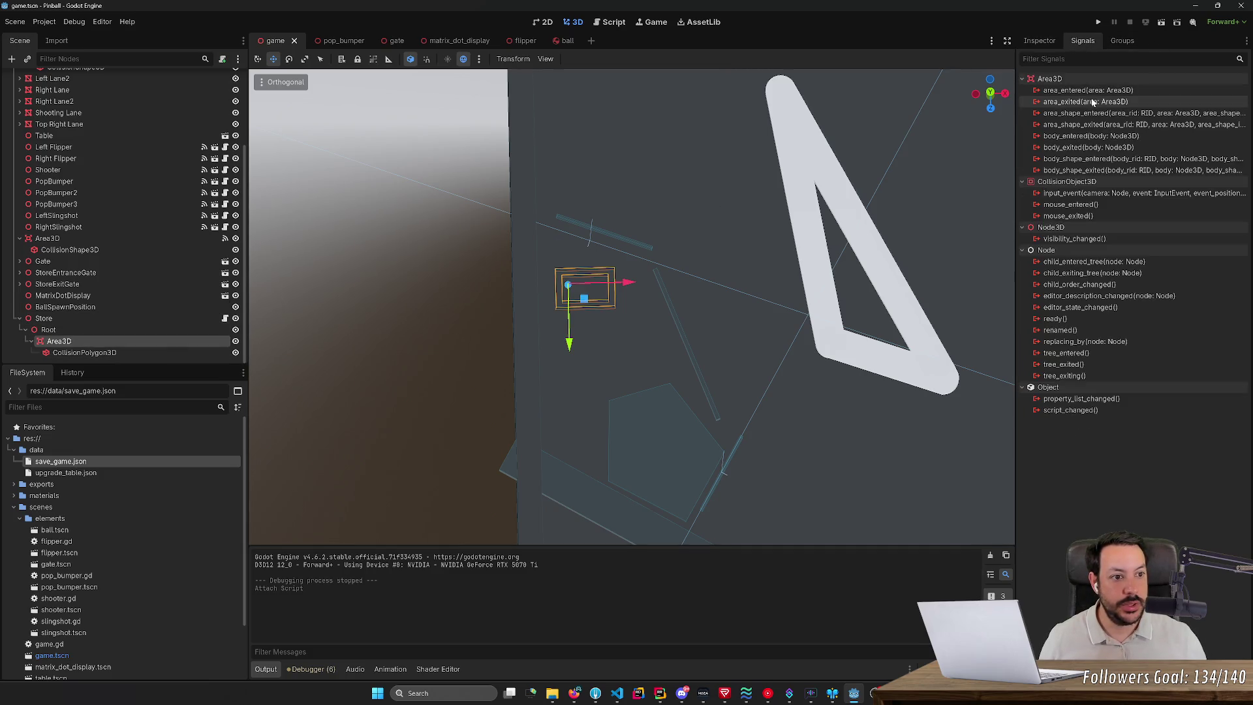
{"action": "double_click", "coordinate": [1121, 136]}
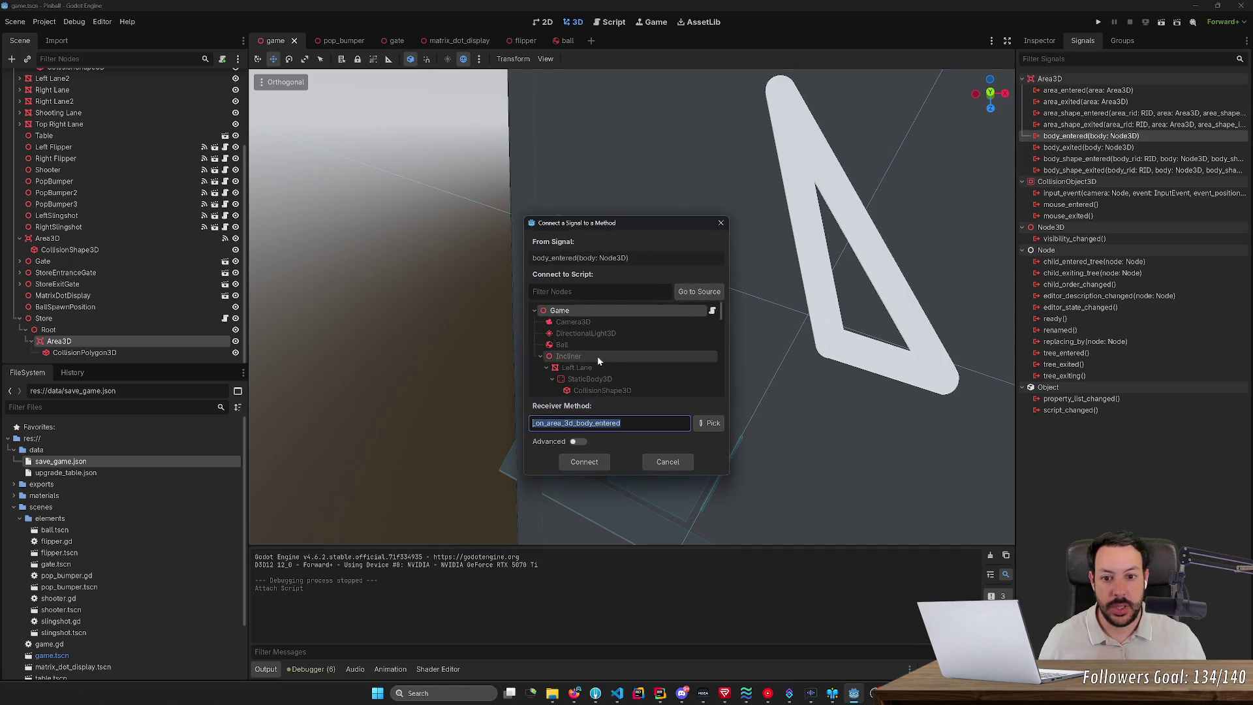
{"action": "scroll", "coordinate": [601, 346], "scroll_direction": "down", "scroll_amount": 3}
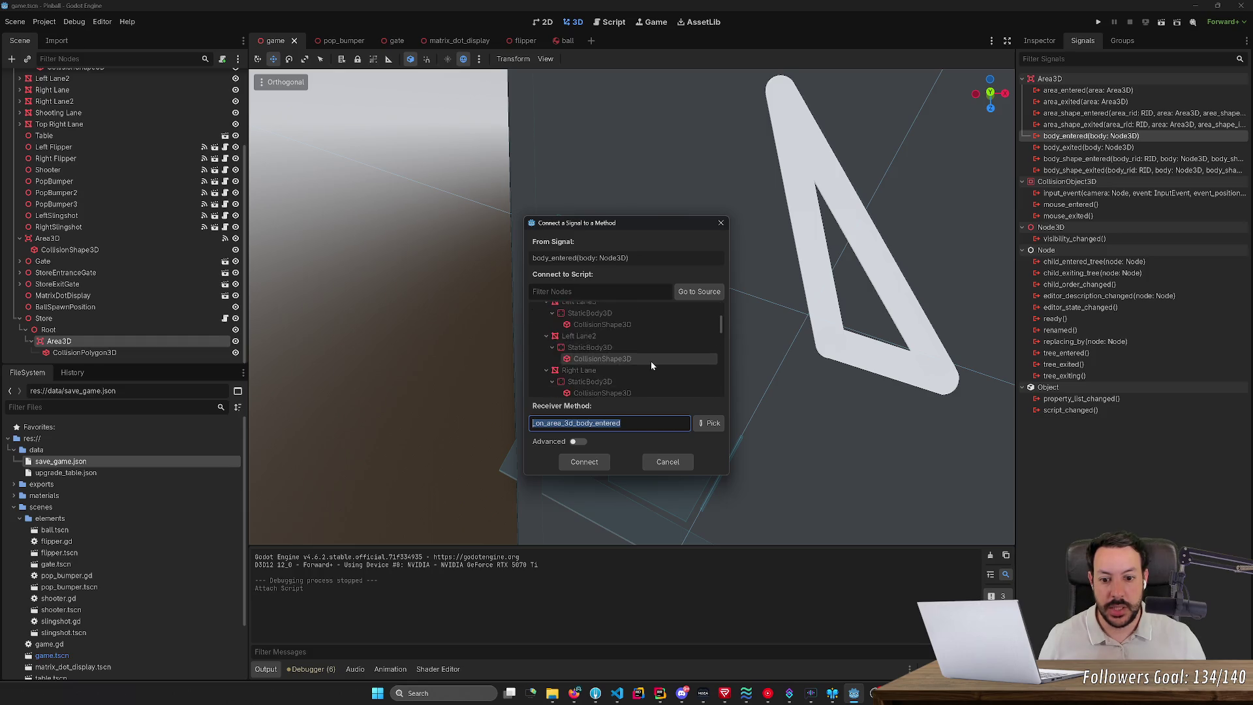
{"action": "scroll", "coordinate": [646, 371], "scroll_direction": "down", "scroll_amount": 2}
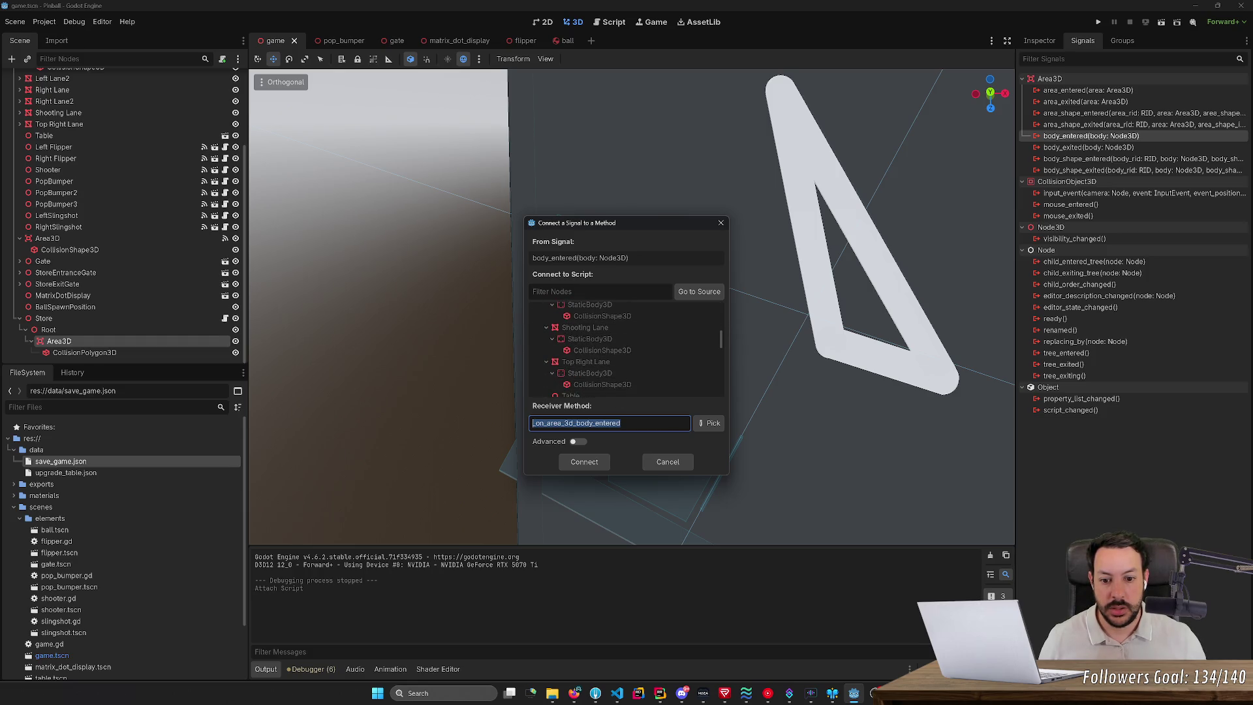
{"action": "left_click", "coordinate": [577, 423]}
{"action": "left_click_drag", "start_coordinate": [592, 422], "coordinate": [546, 423]}
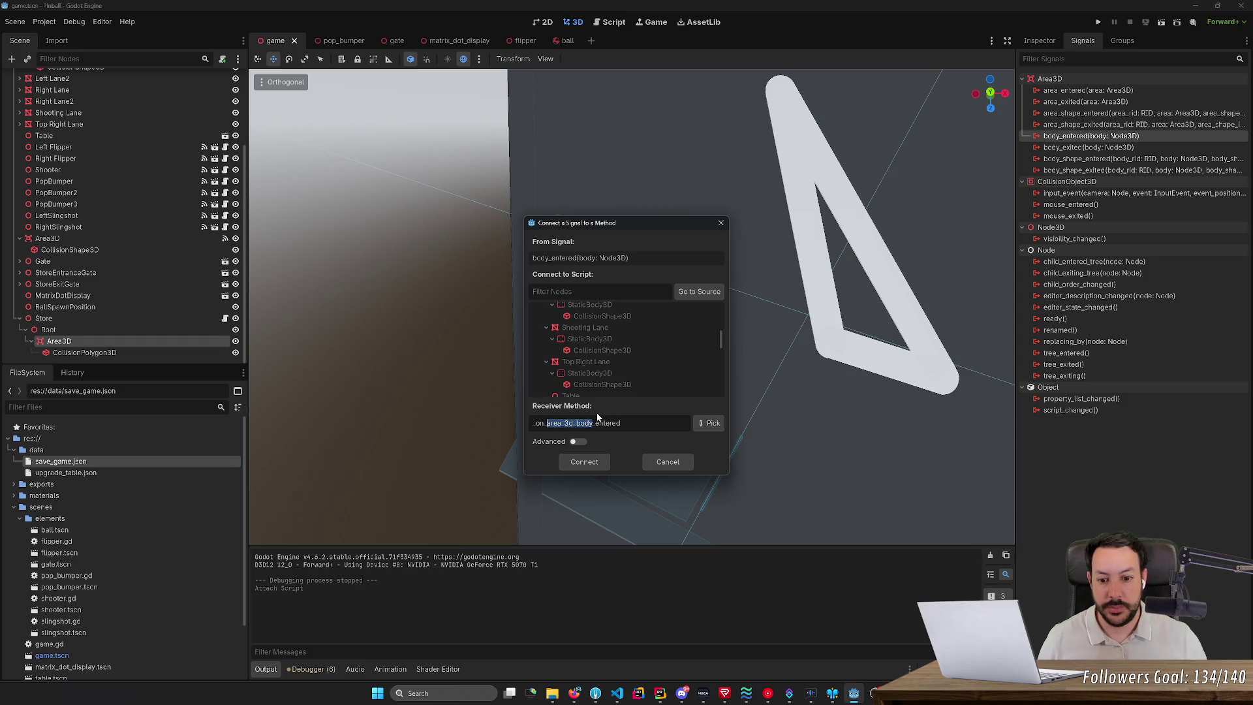
{"action": "type", "text": "ball"}
Pick Store as the receiver, name the method _on_ball_entered, and connect it
{"action": "scroll", "coordinate": [602, 373], "scroll_direction": "down", "scroll_amount": 2}
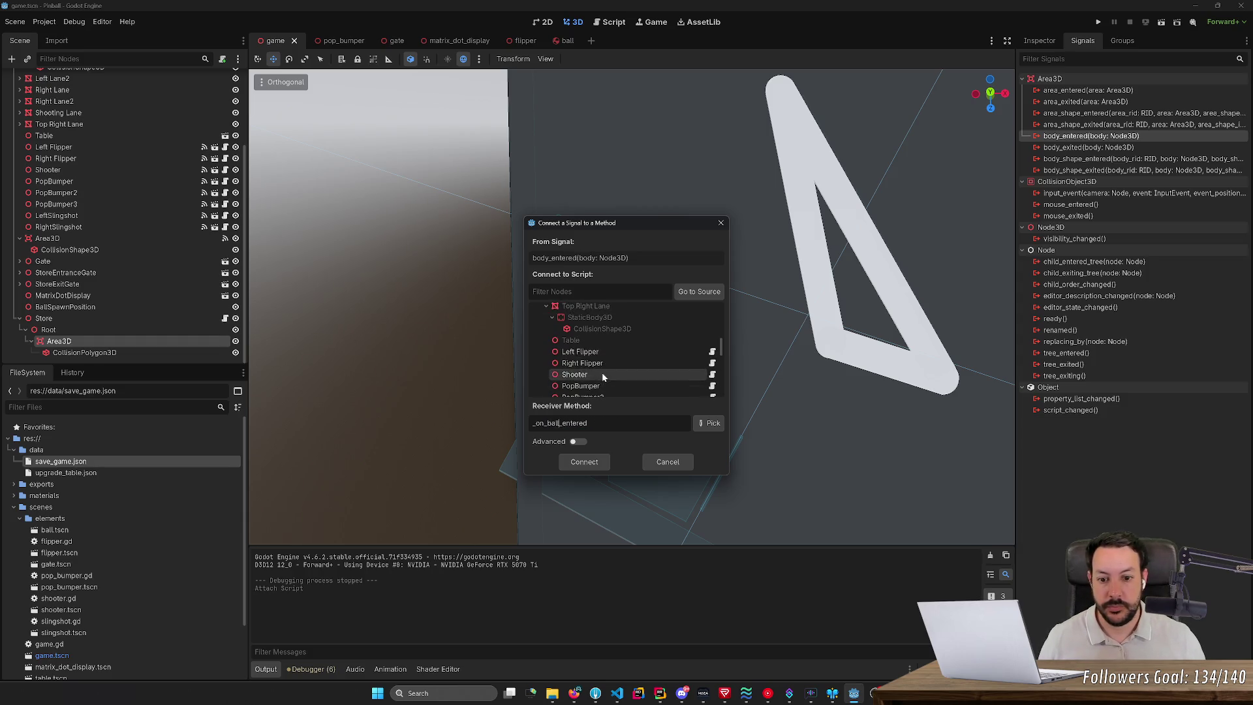
{"action": "scroll", "coordinate": [602, 372], "scroll_direction": "down", "scroll_amount": 5}
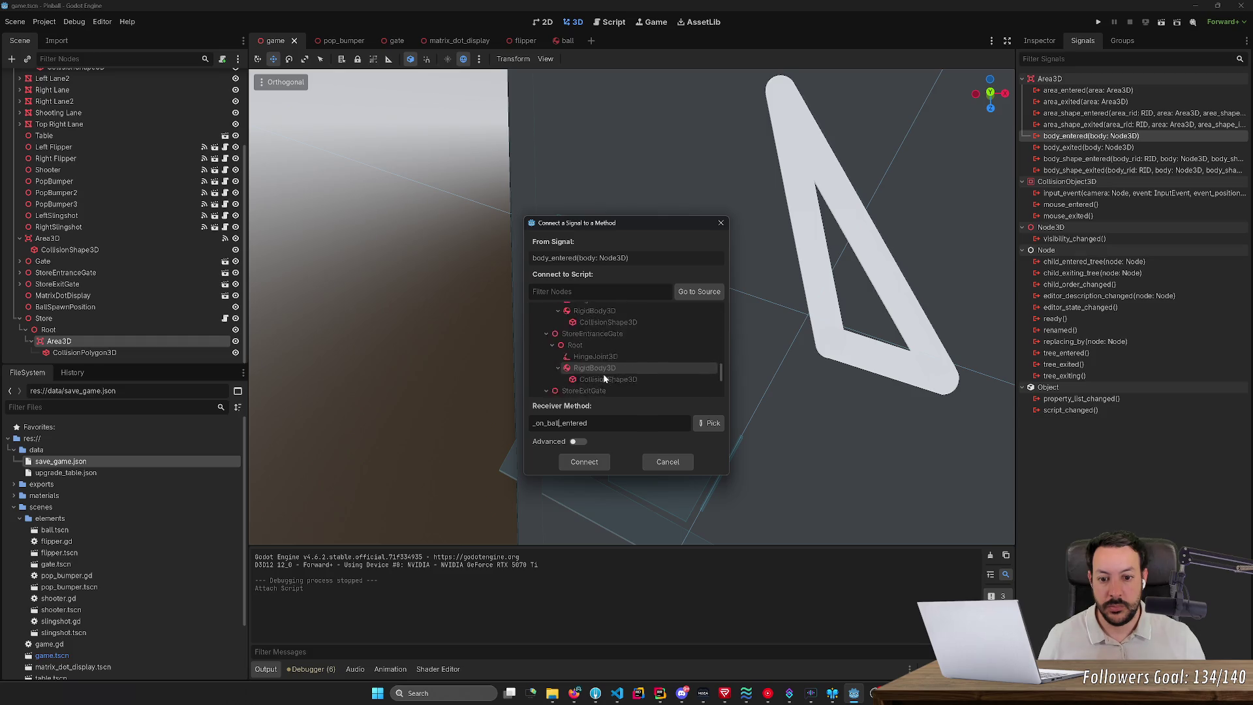
{"action": "scroll", "coordinate": [607, 375], "scroll_direction": "down", "scroll_amount": 4}
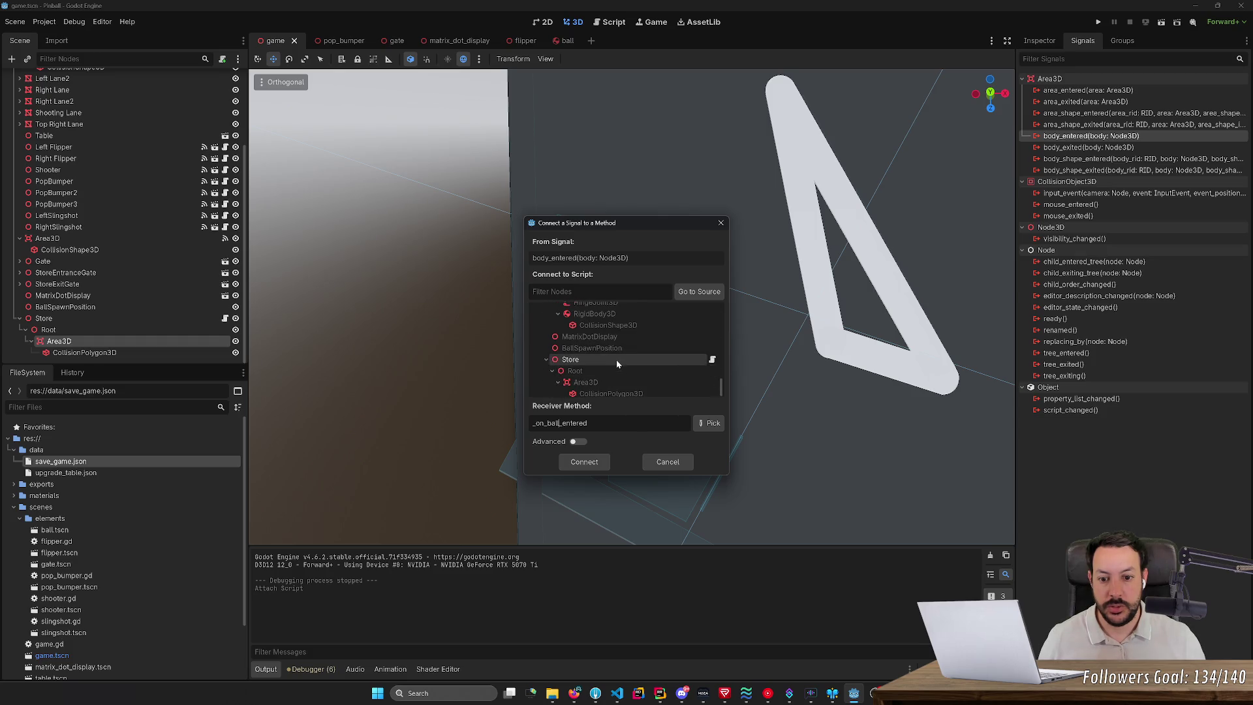
{"action": "left_click", "coordinate": [617, 363]}
{"action": "left_click_drag", "start_coordinate": [547, 423], "coordinate": [593, 423]}
{"action": "type", "text": "ball"}
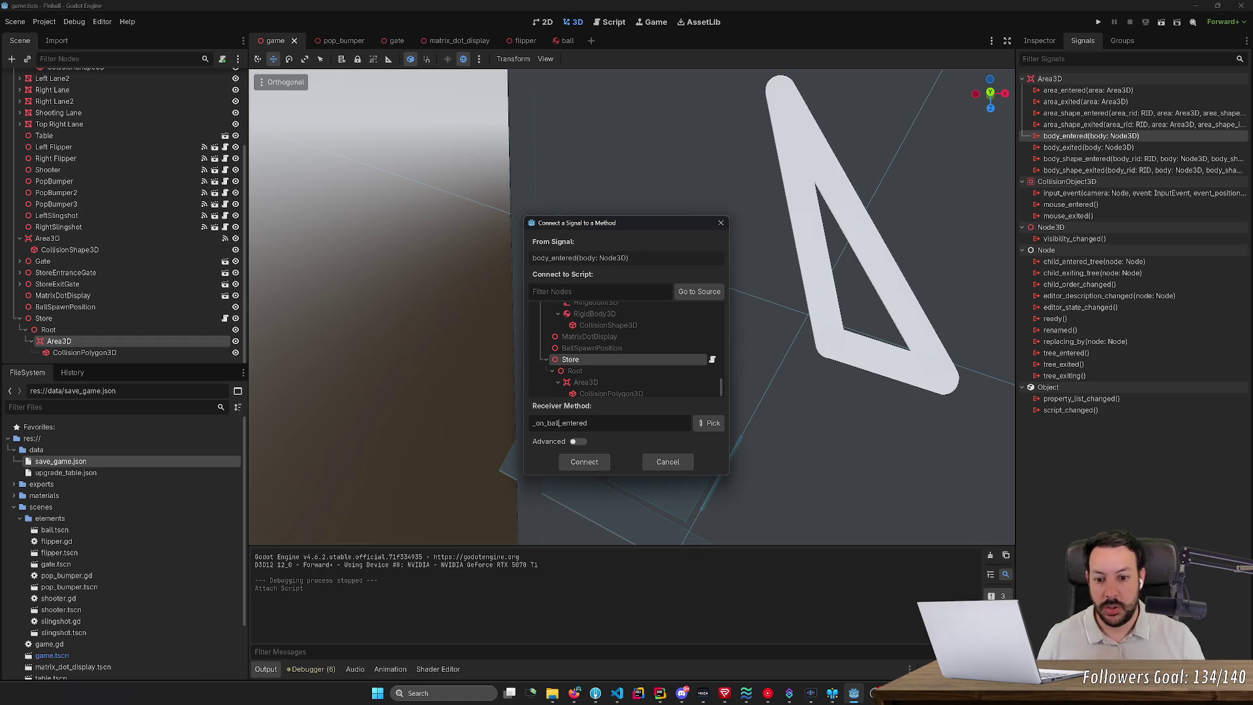
{"action": "left_click", "coordinate": [584, 462]}
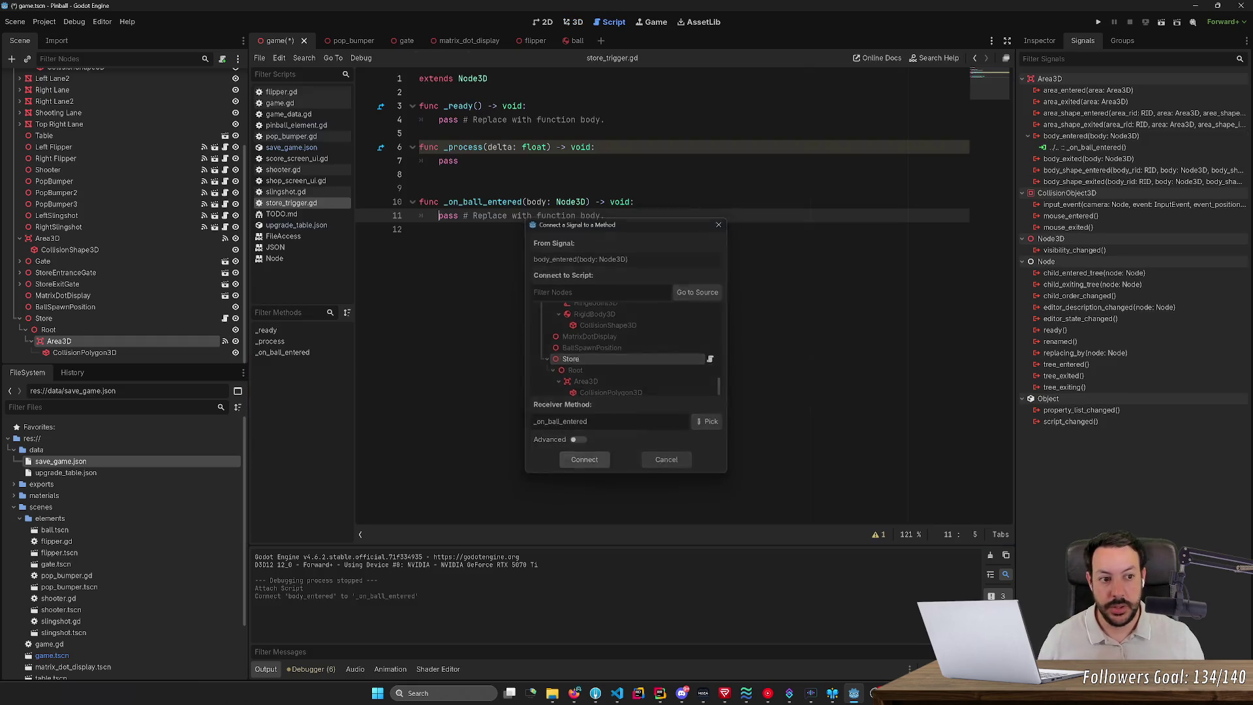
Hook body_exited to the Store node's new _on_ball_exited method
{"action": "double_click", "coordinate": [1089, 158]}
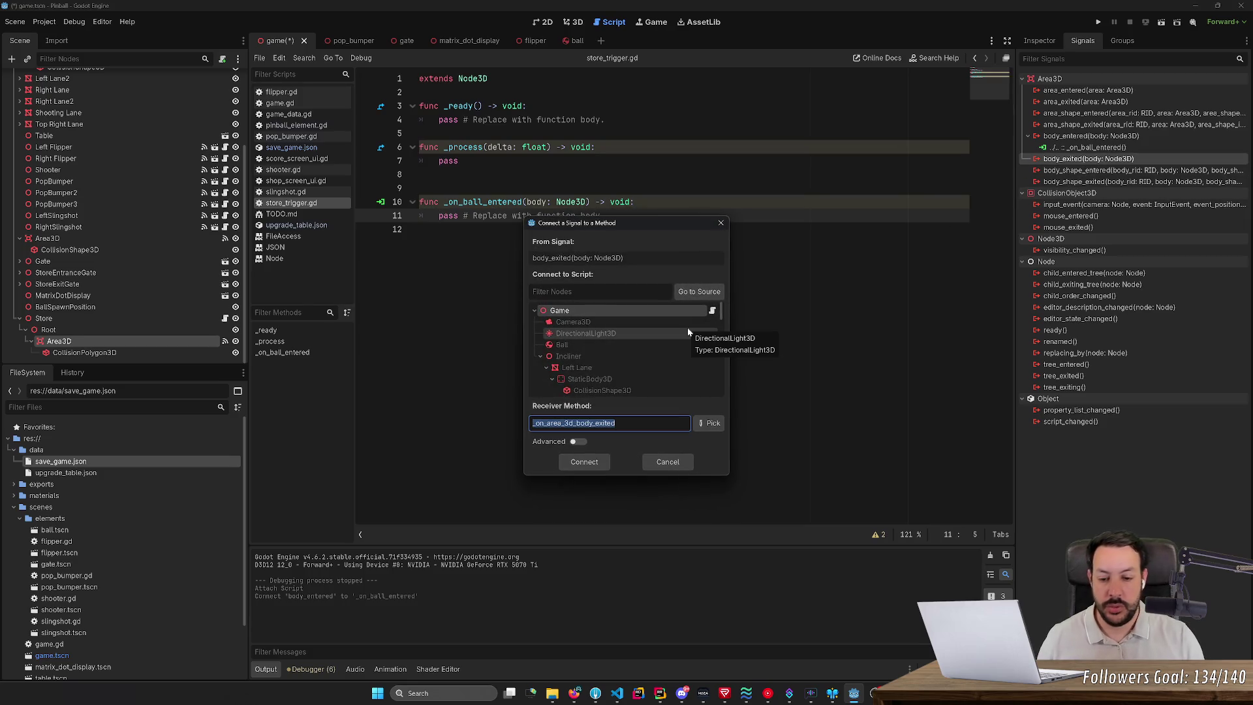
{"action": "type", "text": "_on"}
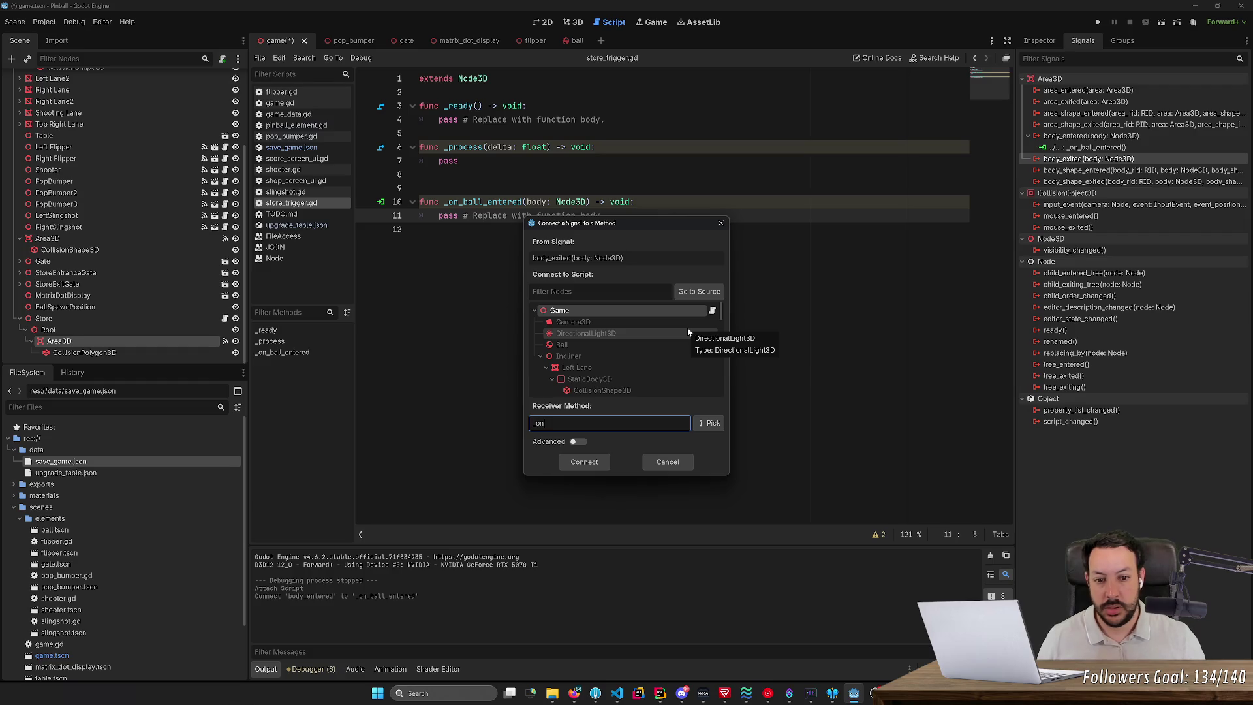
{"action": "left_click_drag", "start_coordinate": [721, 311], "coordinate": [720, 395]}
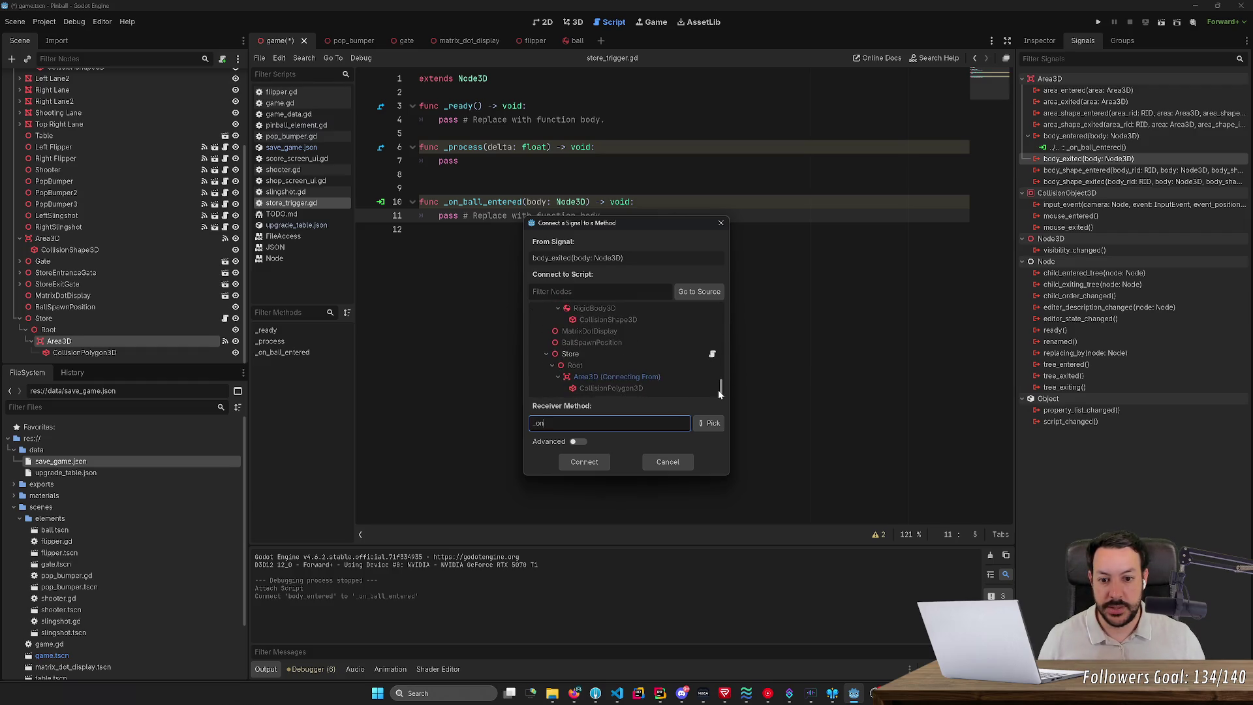
{"action": "left_click", "coordinate": [657, 374]}
{"action": "left_click", "coordinate": [631, 354]}
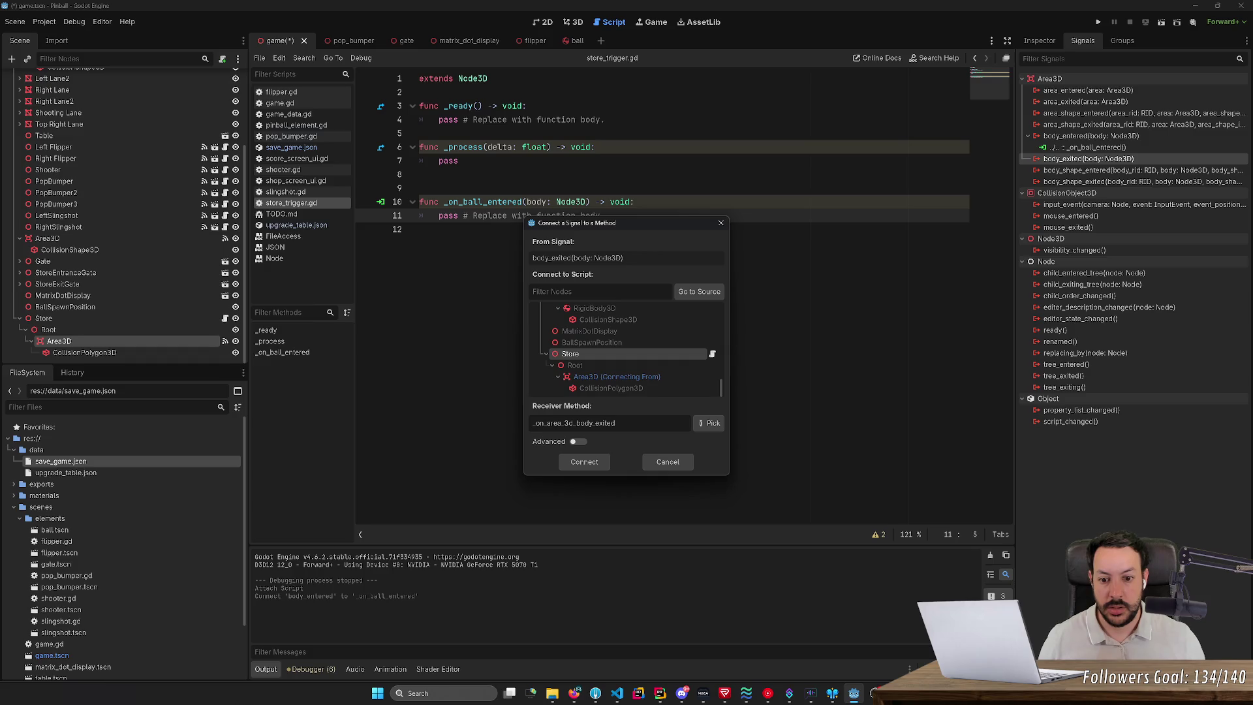
{"action": "left_click_drag", "start_coordinate": [547, 423], "coordinate": [590, 423]}
{"action": "type", "text": "ball"}
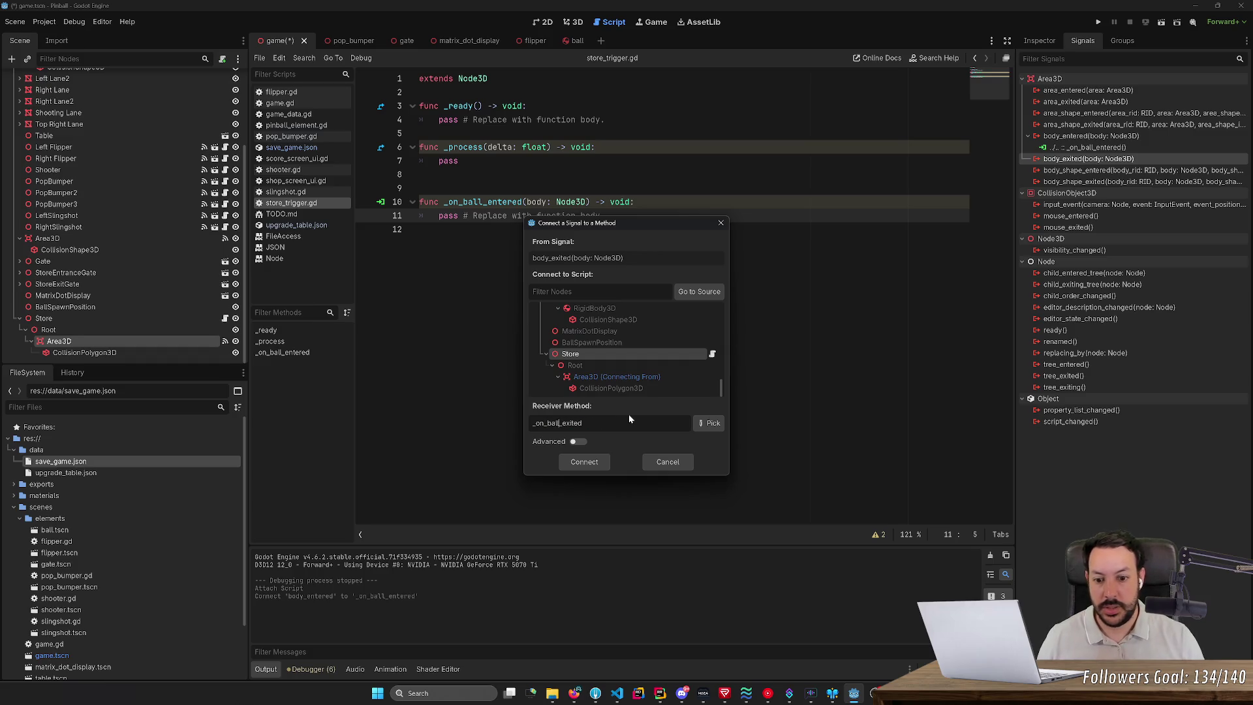
{"action": "left_click", "coordinate": [584, 461]}
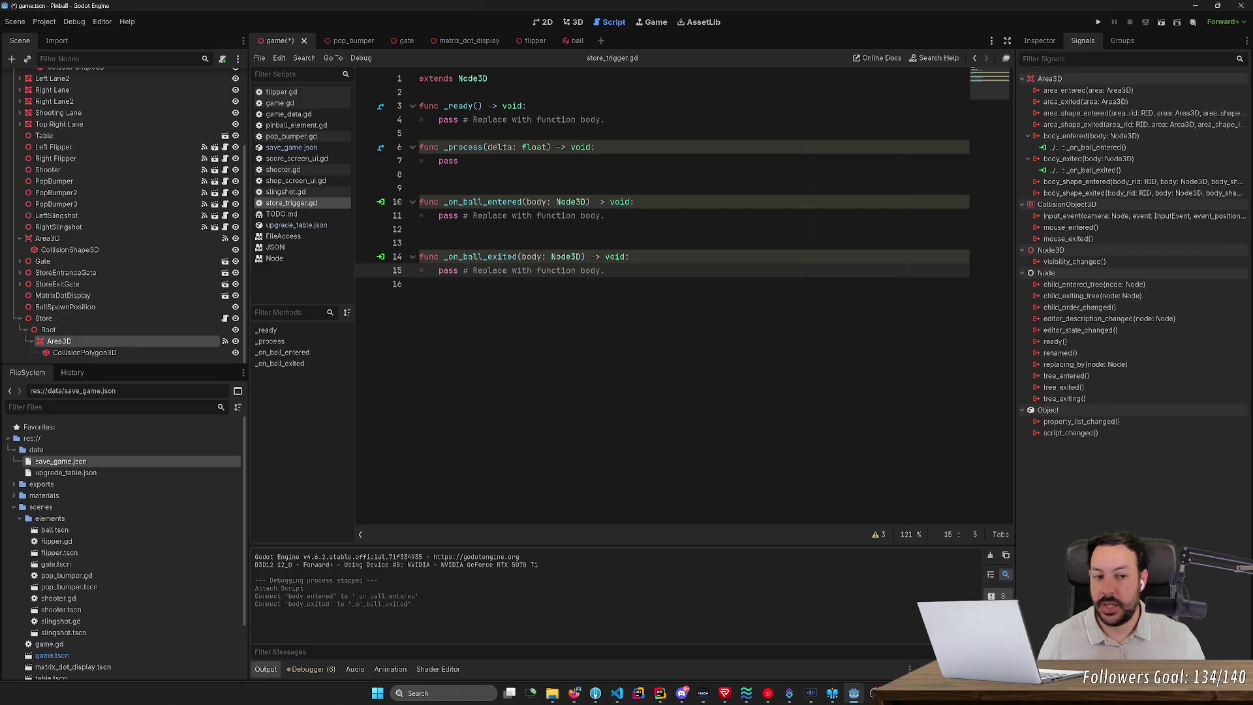
Move the store Area3D from collision layer 1 to layer 4 and save the scene
{"action": "left_click", "coordinate": [1047, 41]}
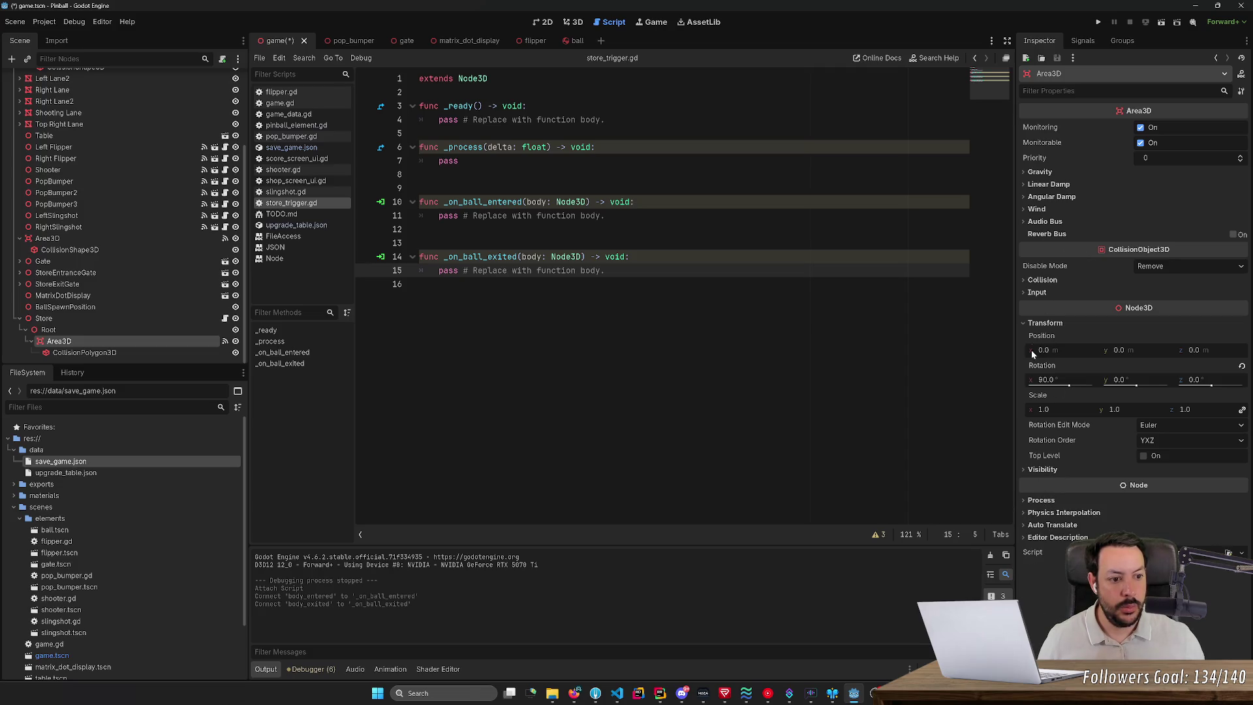
{"action": "left_click", "coordinate": [1041, 279]}
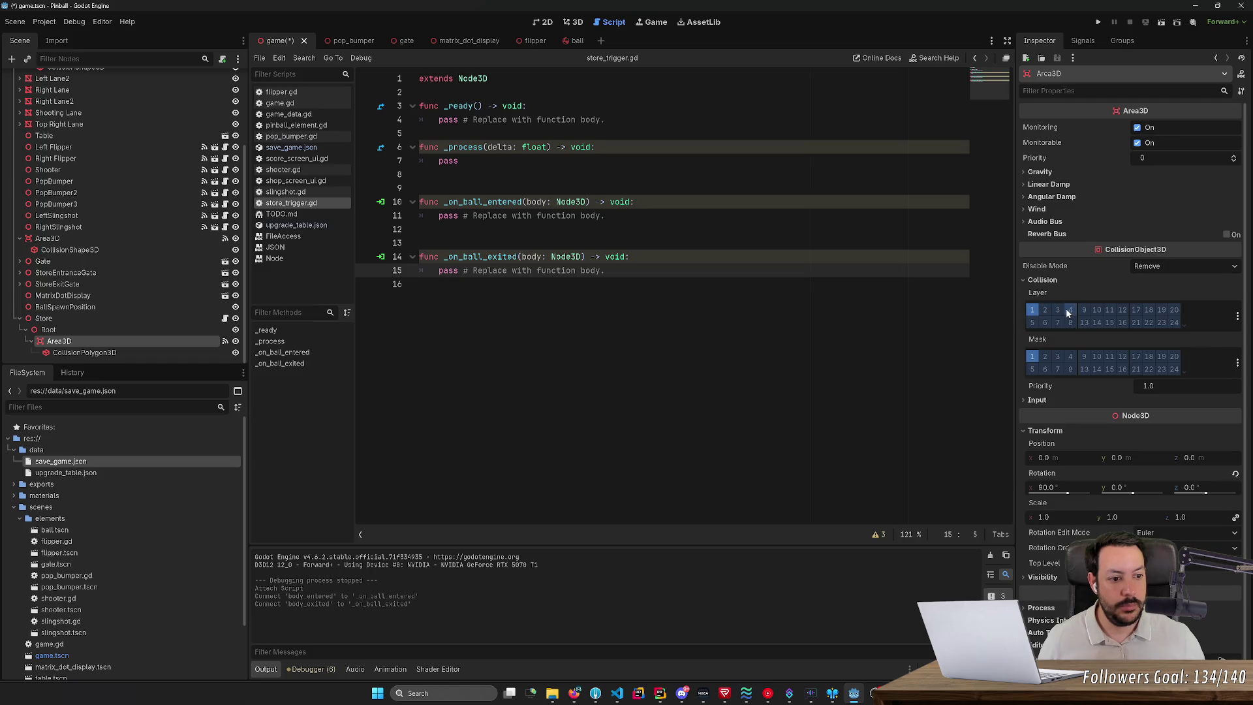
{"action": "left_click", "coordinate": [1069, 310]}
{"action": "left_click", "coordinate": [1032, 309]}
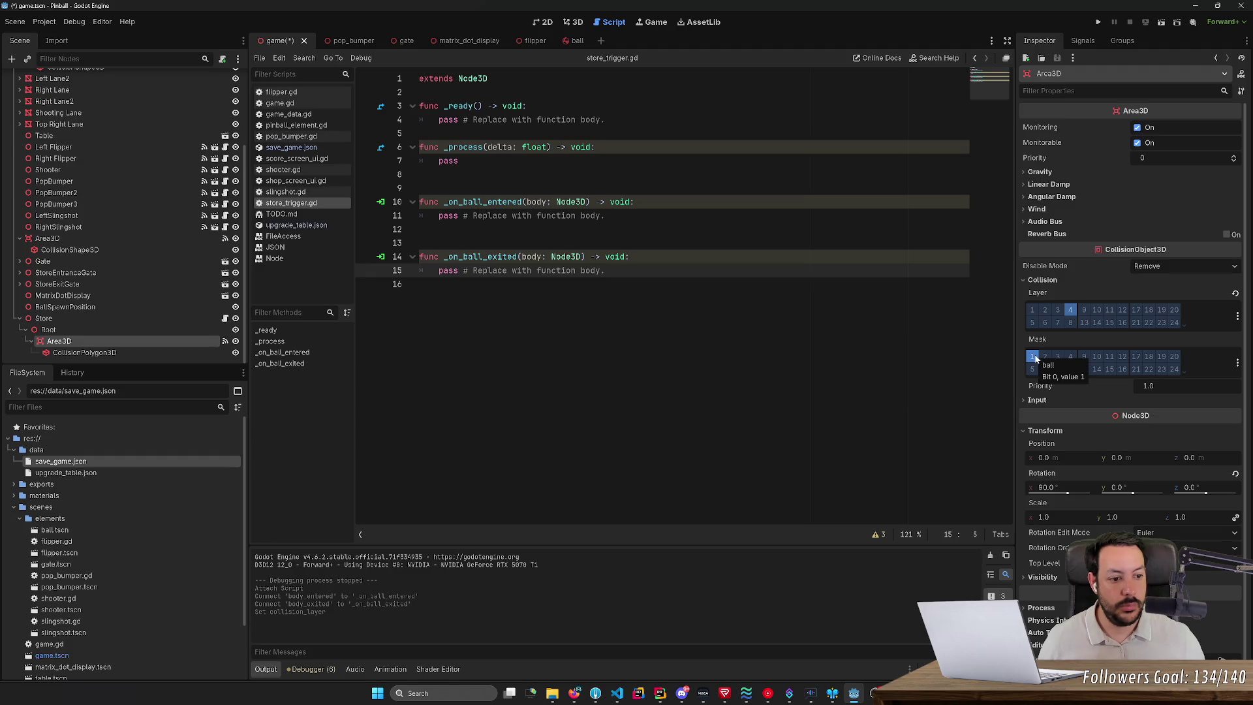
{"action": "key", "text": "ctrl+s"}
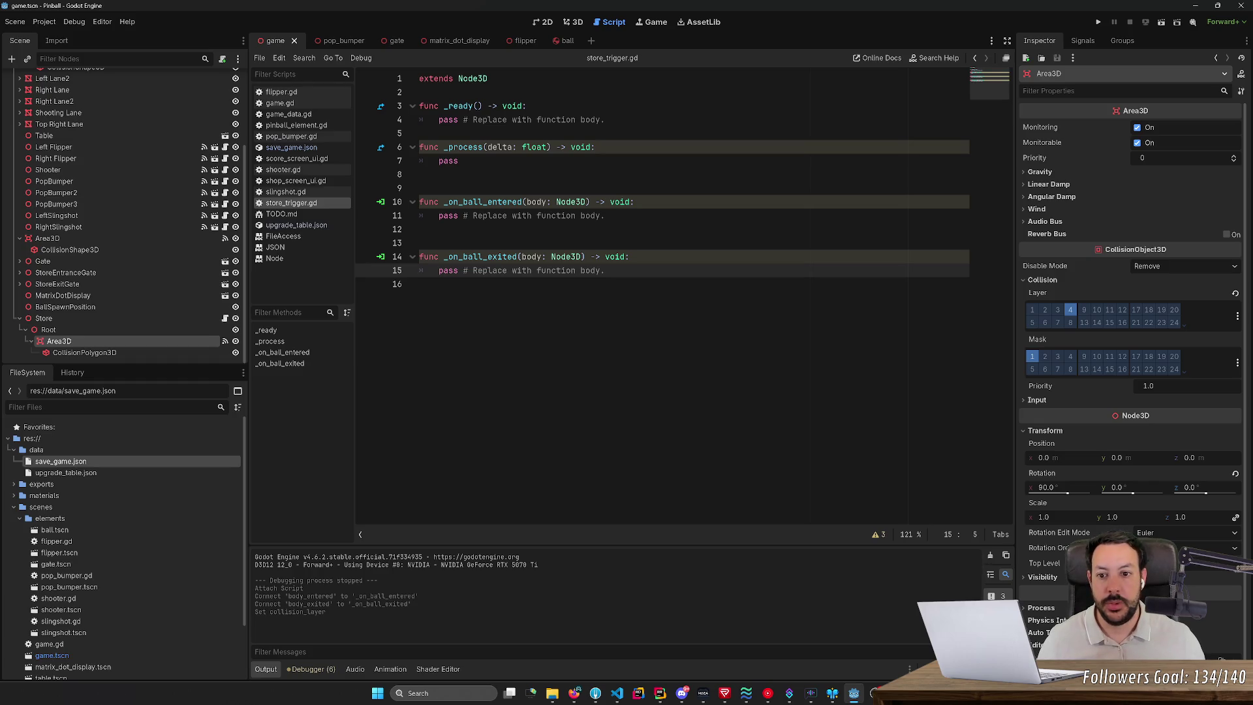
{"action": "left_click", "coordinate": [575, 23]}
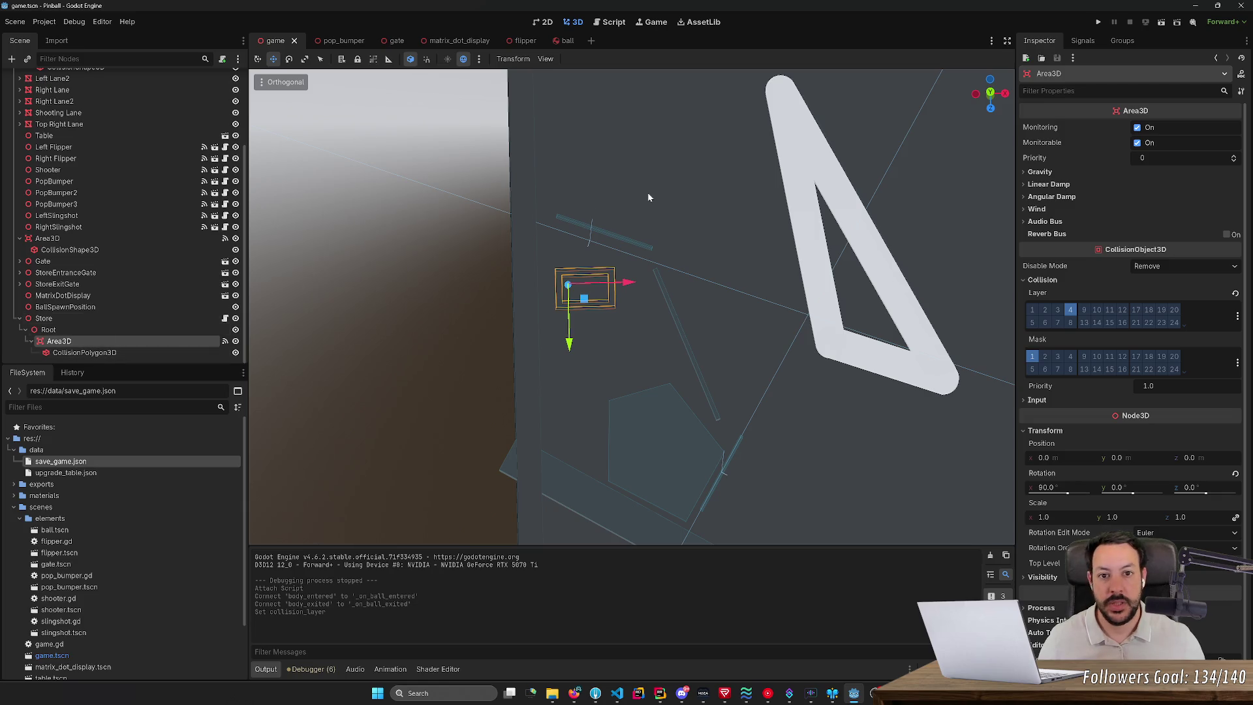
Add a breakpoint on line 15 of store_trigger.gd (_on_ball_exited) and run the pinball game
{"action": "left_click", "coordinate": [546, 23]}
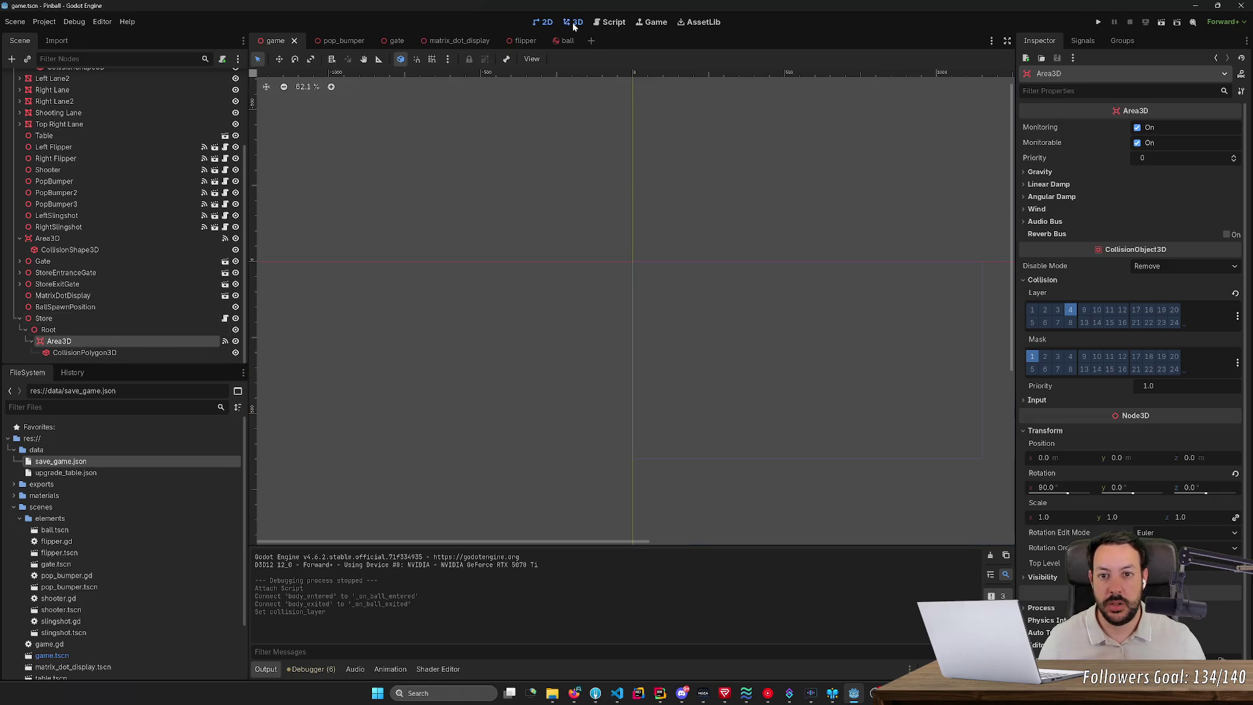
{"action": "left_click", "coordinate": [573, 23]}
{"action": "left_click", "coordinate": [611, 23]}
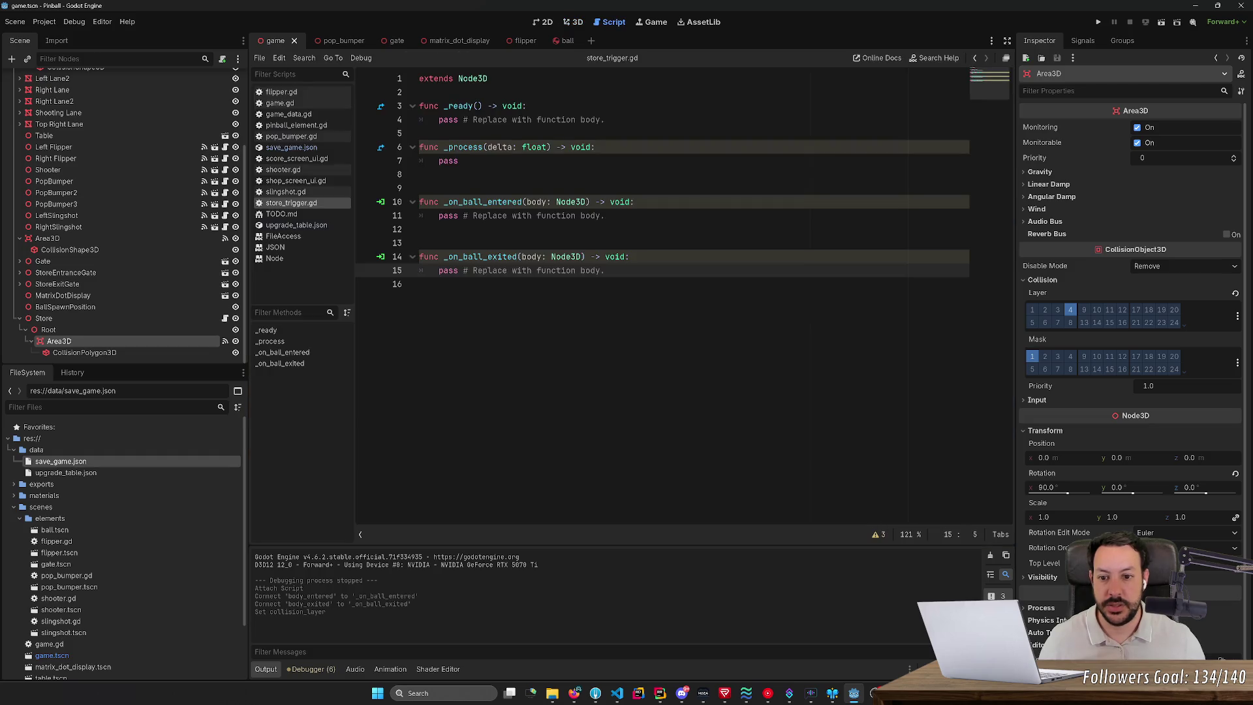
{"action": "left_click", "coordinate": [397, 271]}
{"action": "left_click", "coordinate": [367, 270]}
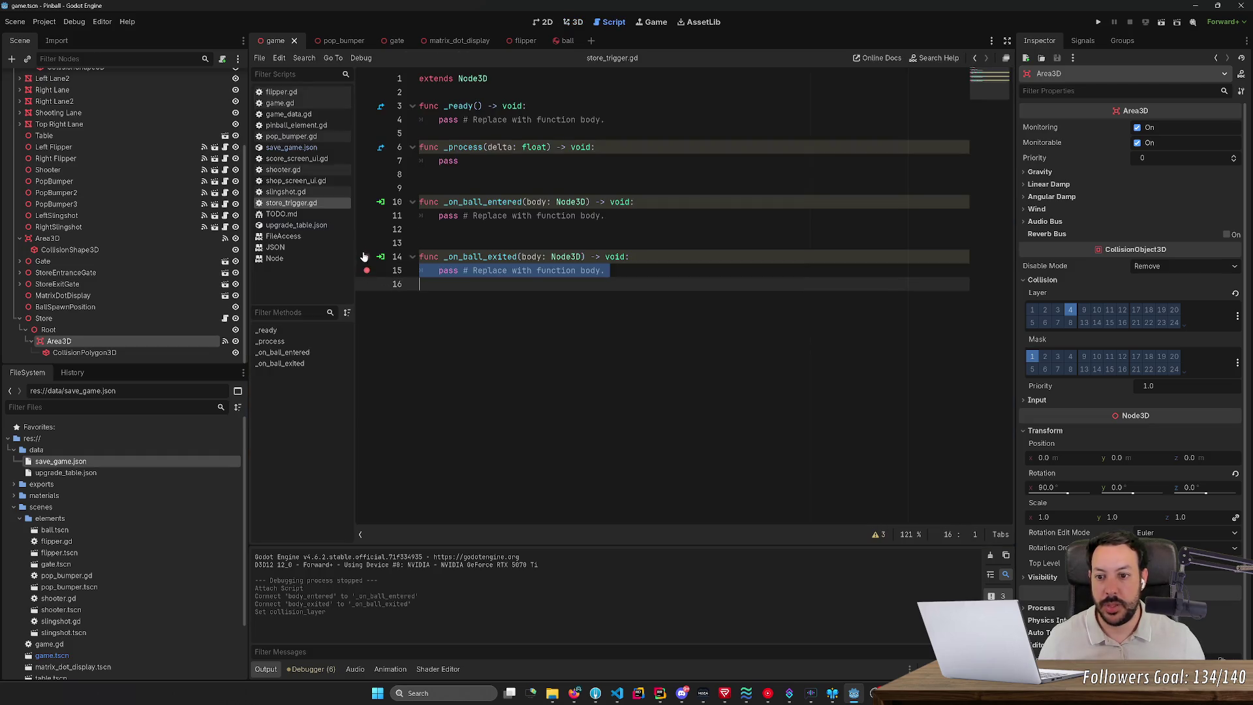
{"action": "left_click", "coordinate": [1100, 21]}
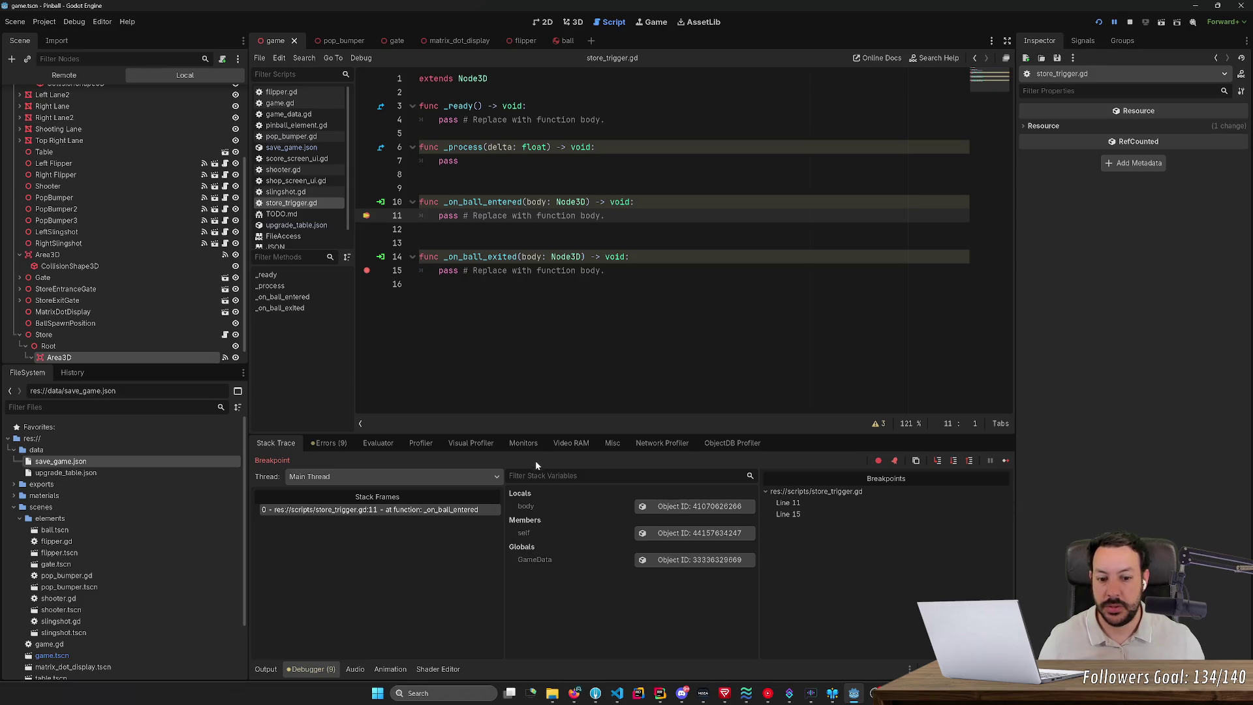
Continue from the line 11 breakpoint to the line 15 breakpoint, then stop the debug session
{"action": "left_click", "coordinate": [1004, 460]}
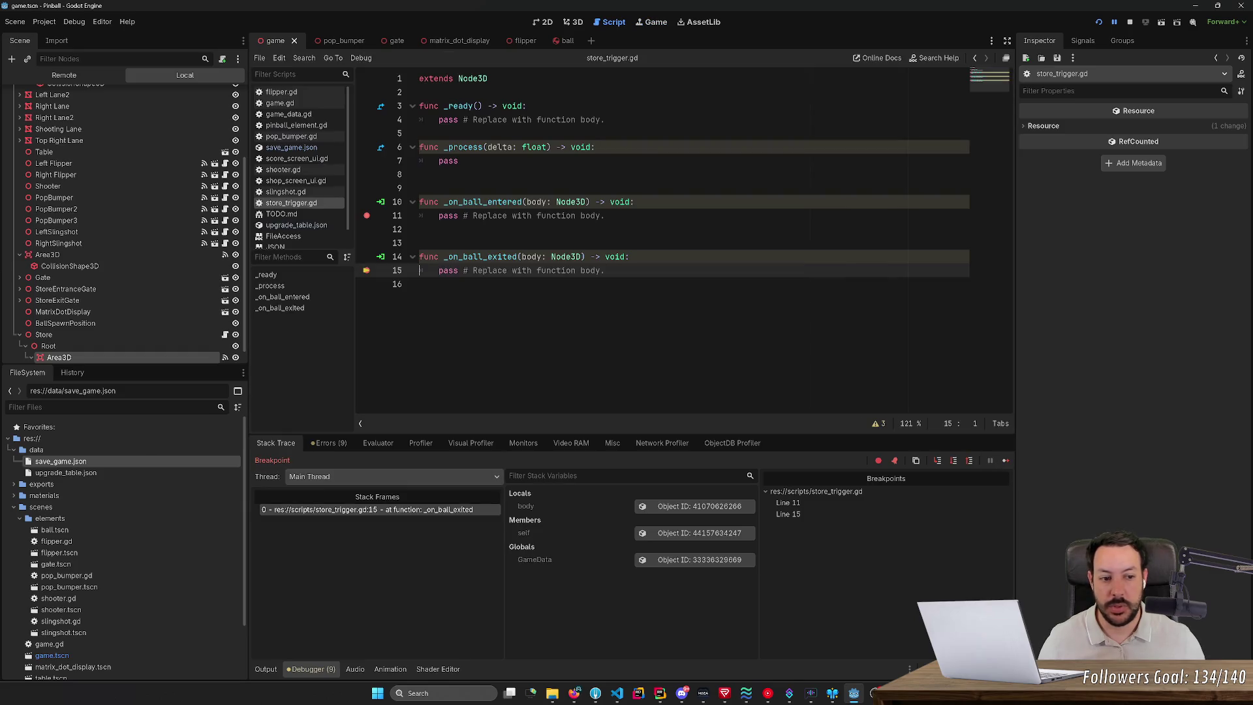
{"action": "left_click", "coordinate": [1129, 22]}
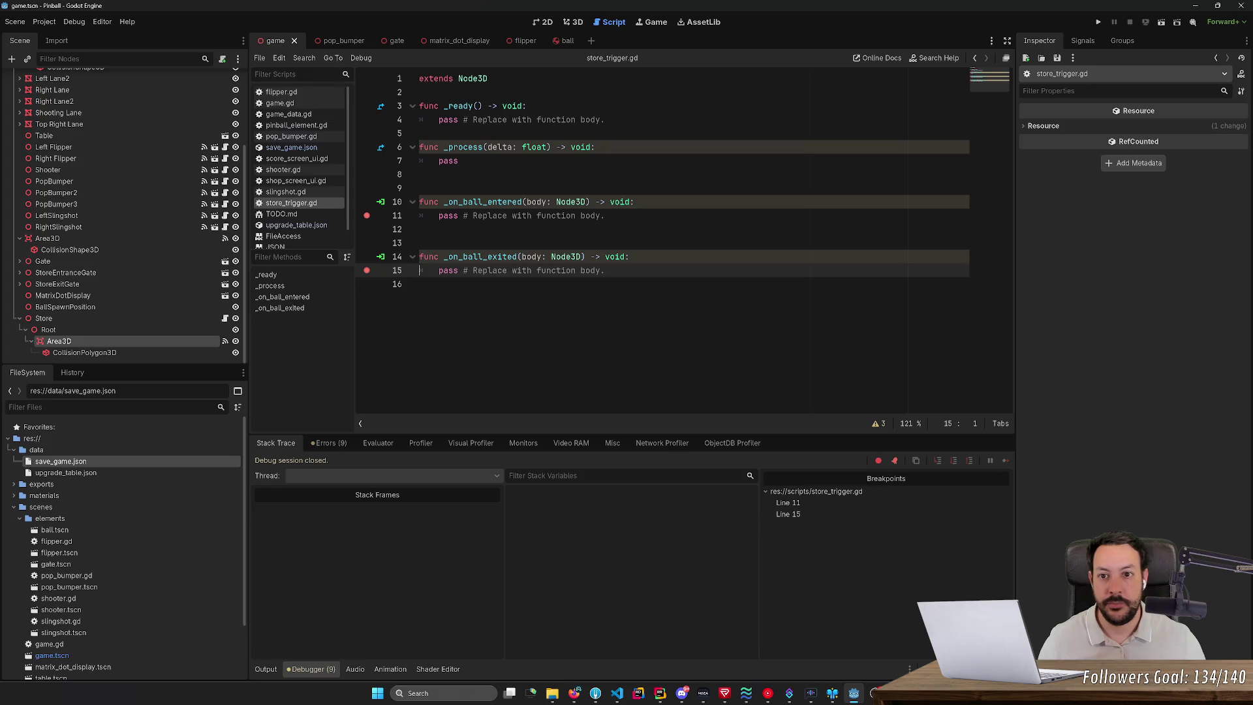
Drag two CollisionPolygon3D corners, delete one vertex to leave four points, and save game.tscn
{"action": "left_click", "coordinate": [573, 21]}
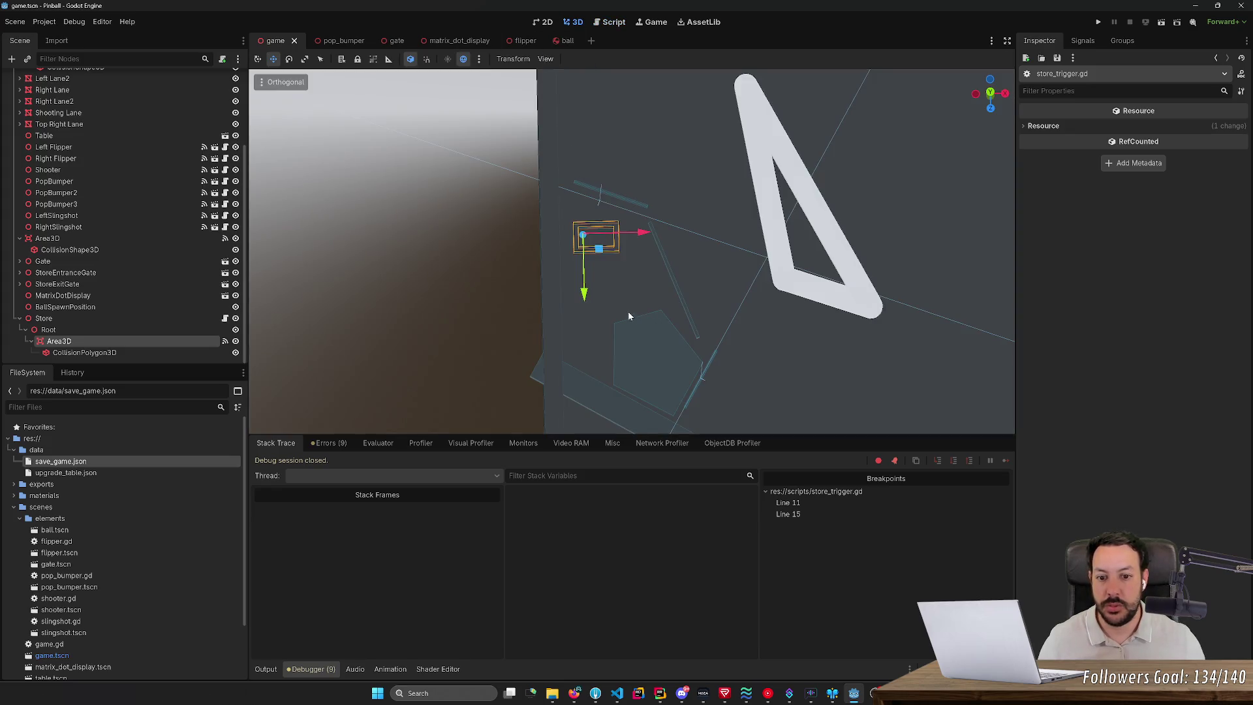
{"action": "left_click", "coordinate": [120, 352]}
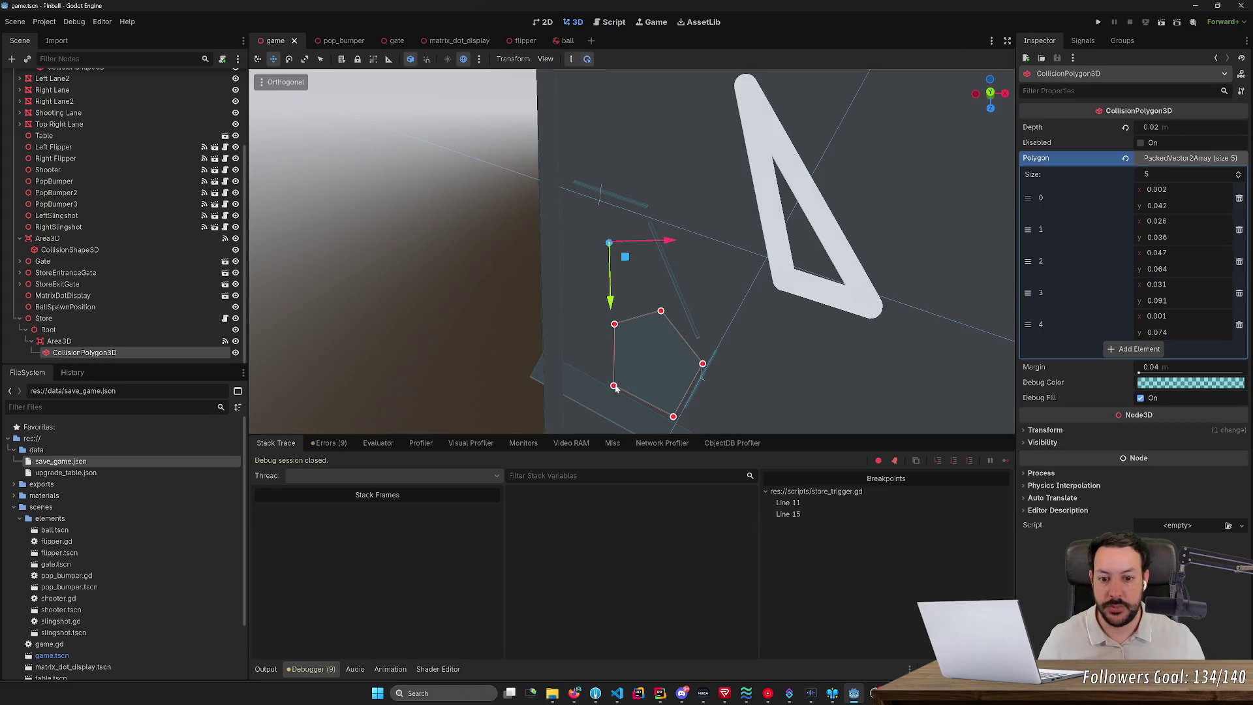
{"action": "left_click_drag", "start_coordinate": [613, 385], "coordinate": [569, 359]}
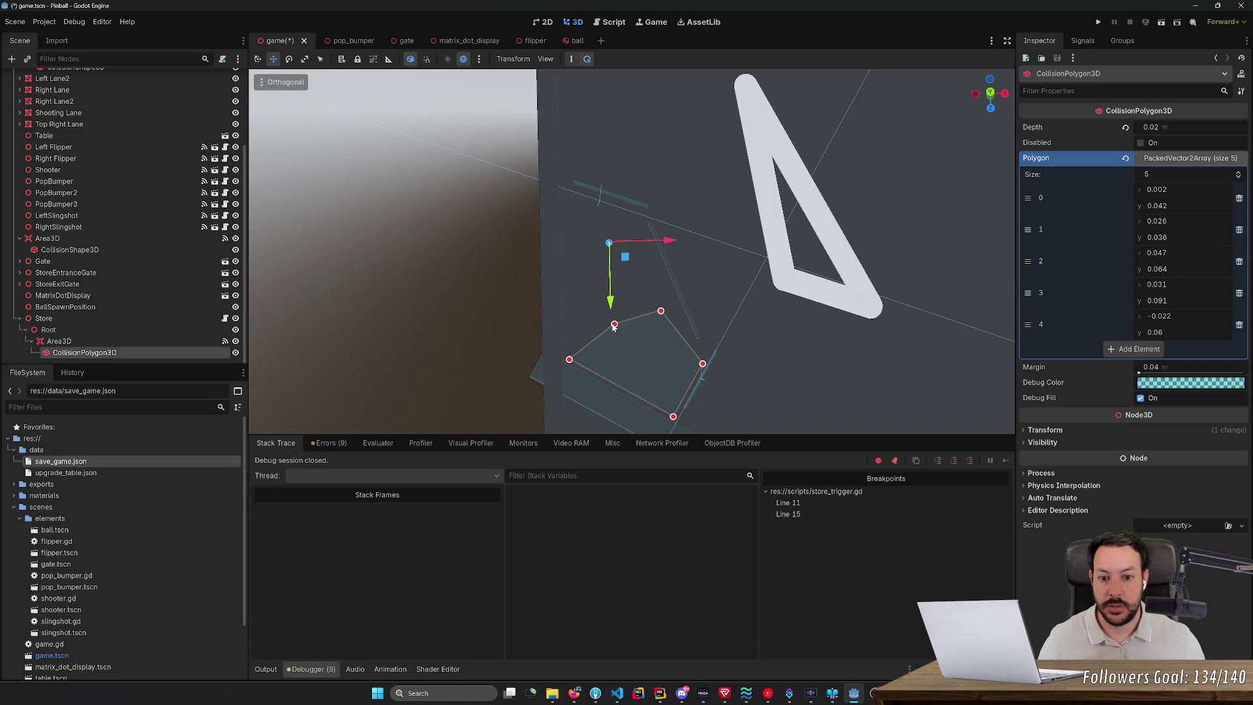
{"action": "left_click_drag", "start_coordinate": [614, 324], "coordinate": [567, 279]}
{"action": "right_click", "coordinate": [660, 311]}
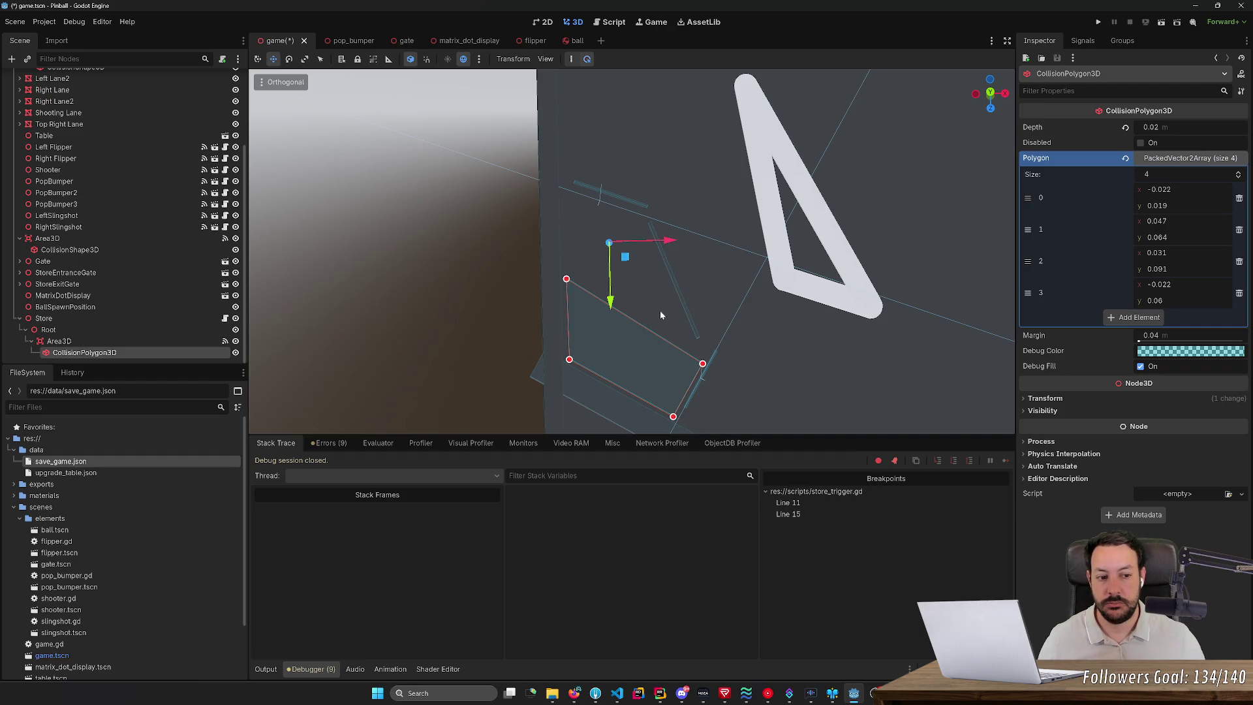
{"action": "key", "text": "ctrl+s"}
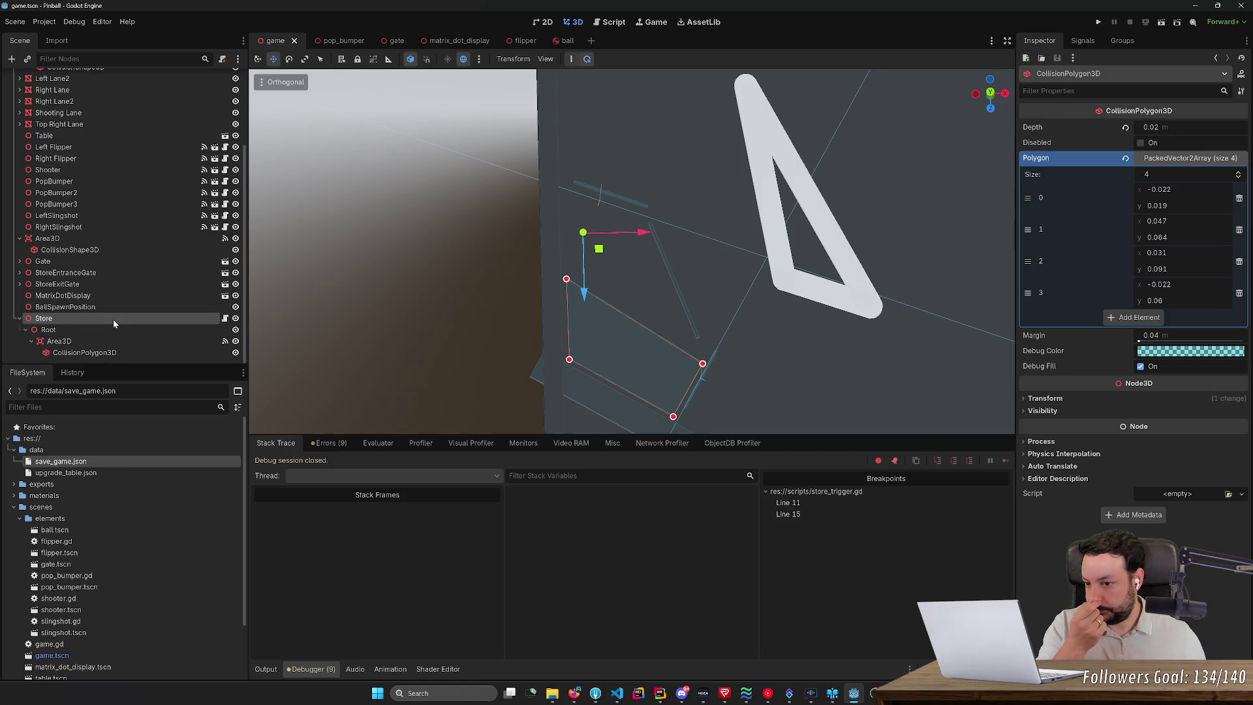
Open the Store node's store_trigger.gd and start a '# 1 -' comment under _on_ball_entered
{"action": "left_click", "coordinate": [114, 319]}
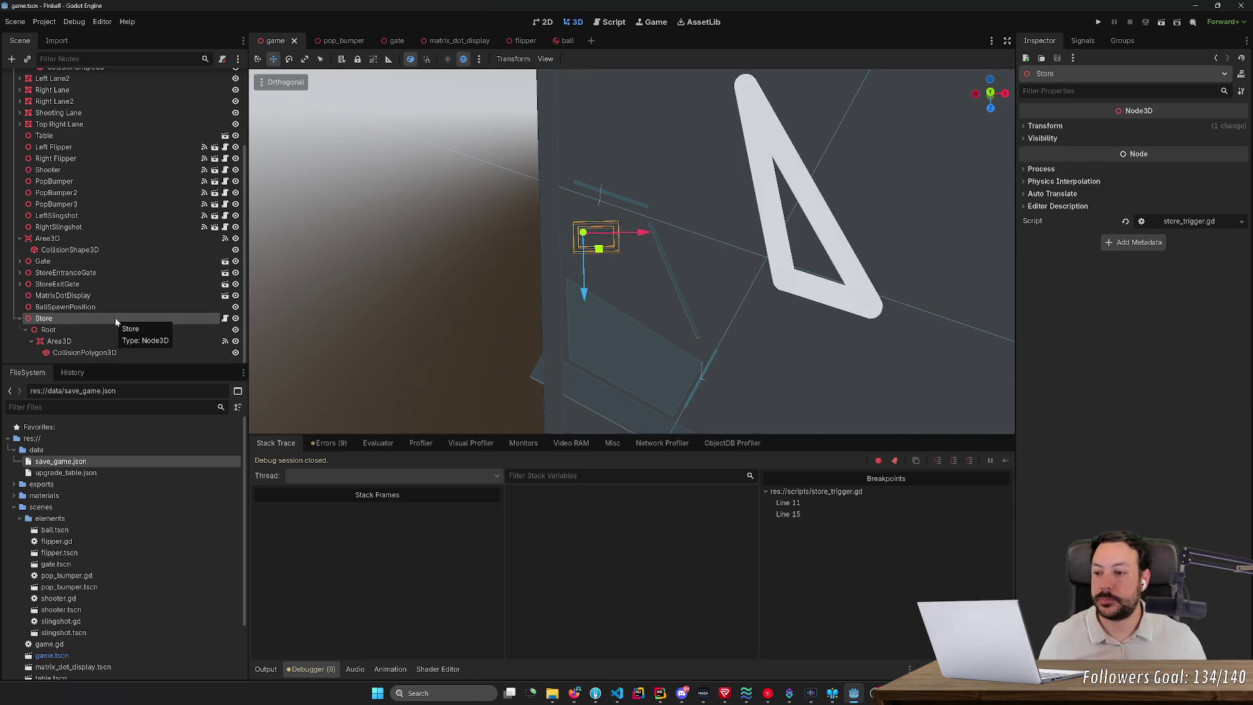
{"action": "right_click", "coordinate": [115, 319]}
{"action": "left_click", "coordinate": [86, 321]}
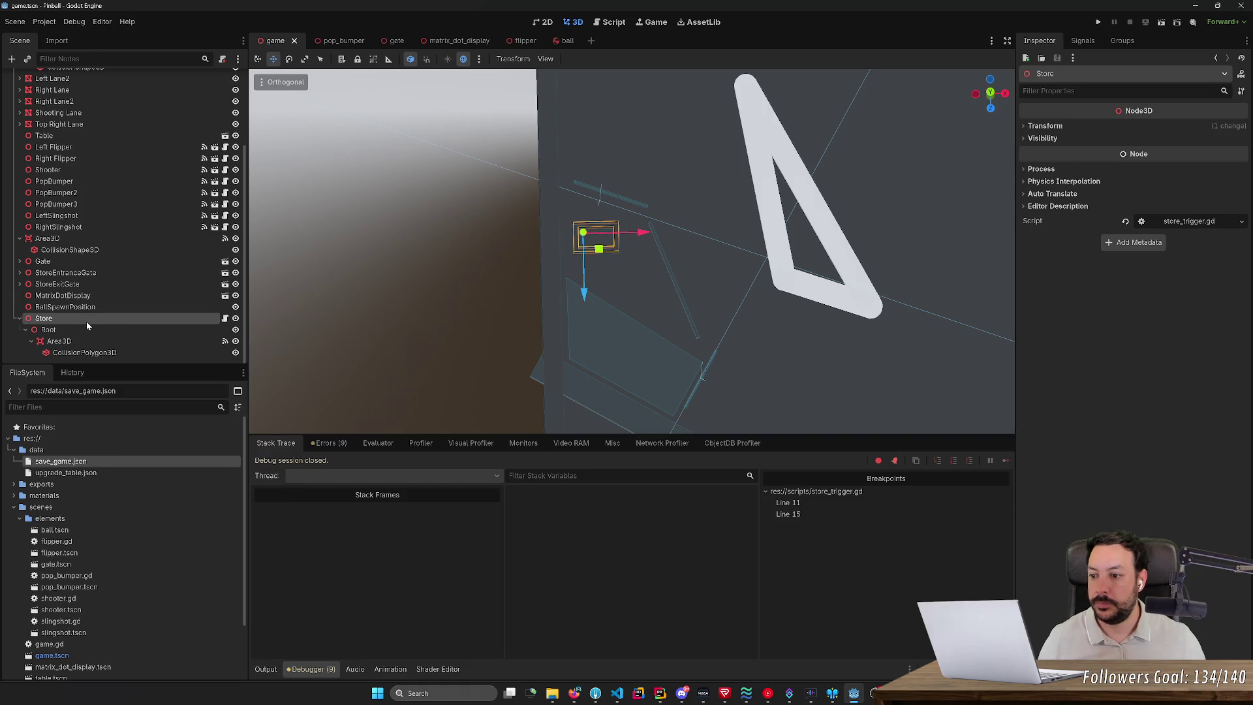
{"action": "scroll", "coordinate": [88, 319], "scroll_direction": "up", "scroll_amount": 1}
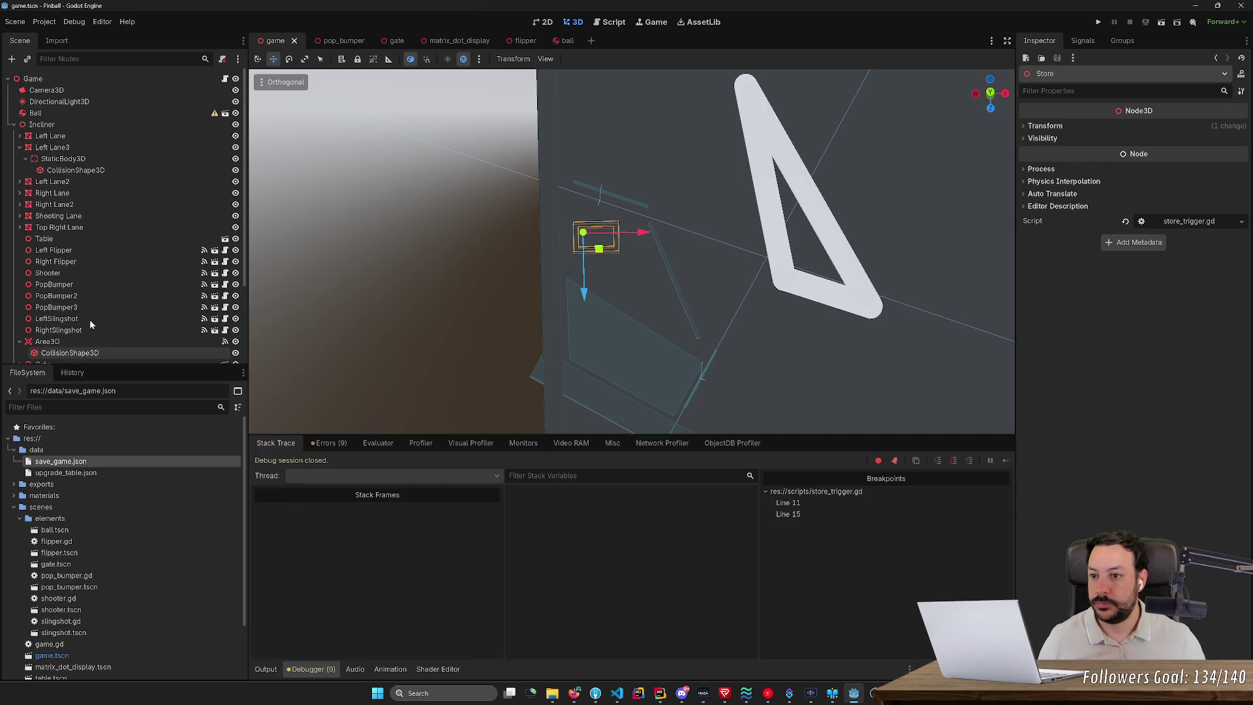
{"action": "scroll", "coordinate": [90, 320], "scroll_direction": "down", "scroll_amount": 1}
{"action": "left_click", "coordinate": [226, 318]}
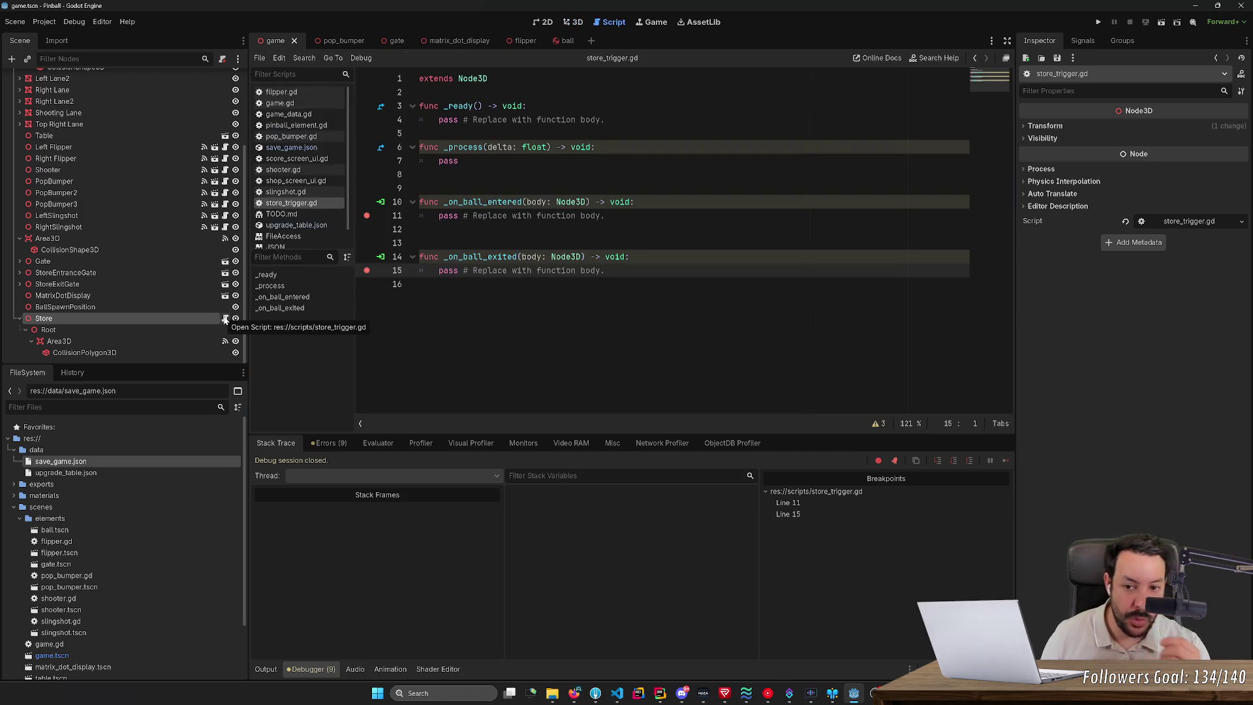
{"action": "left_click", "coordinate": [634, 202]}
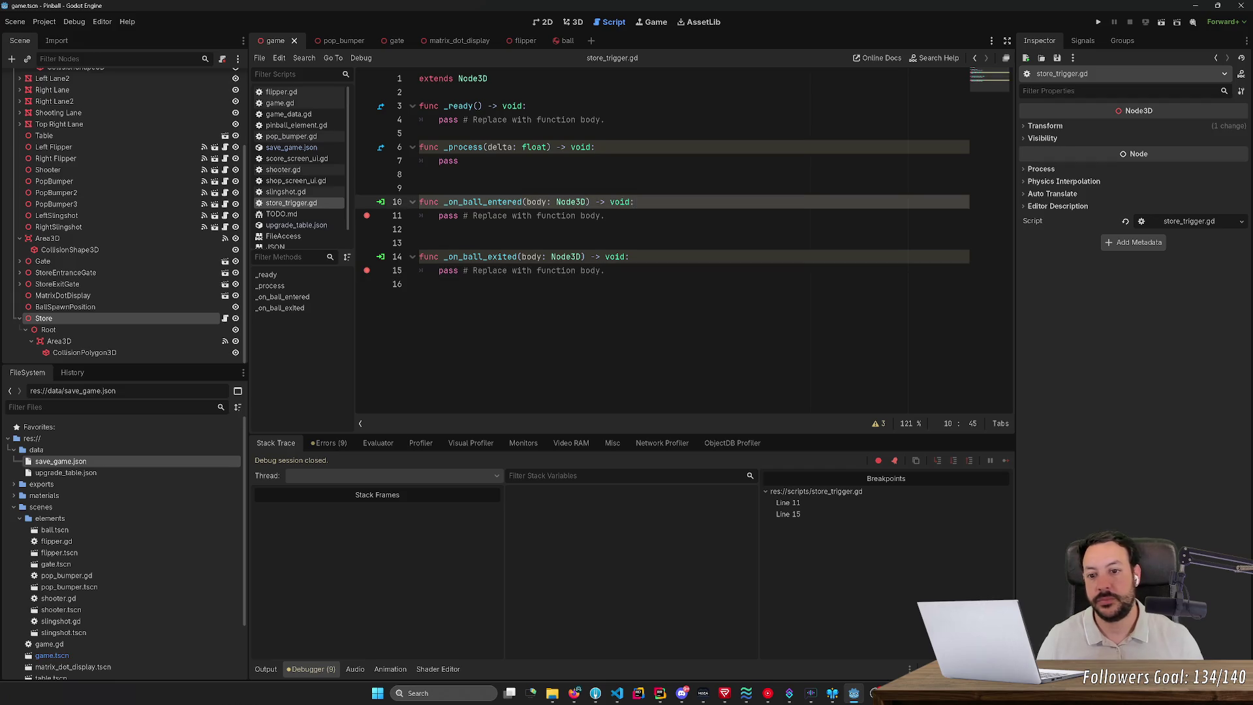
{"action": "key", "text": "Return"}
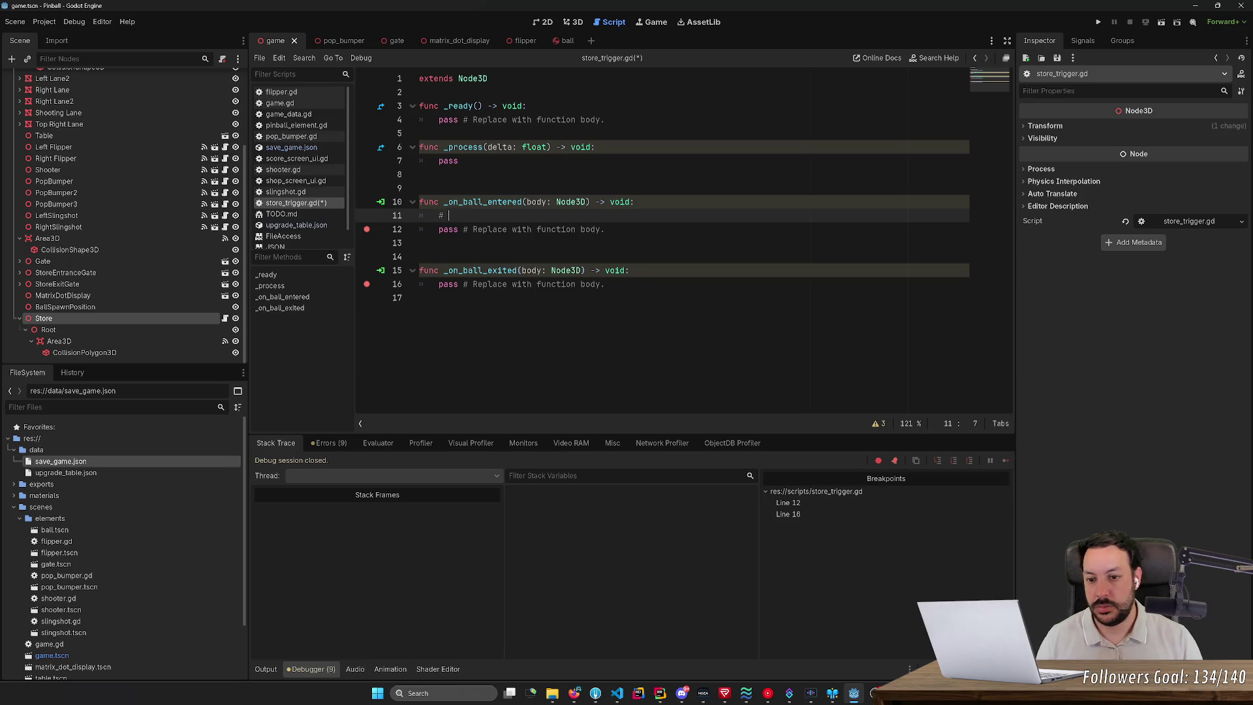
{"action": "type", "text": "1 -"}
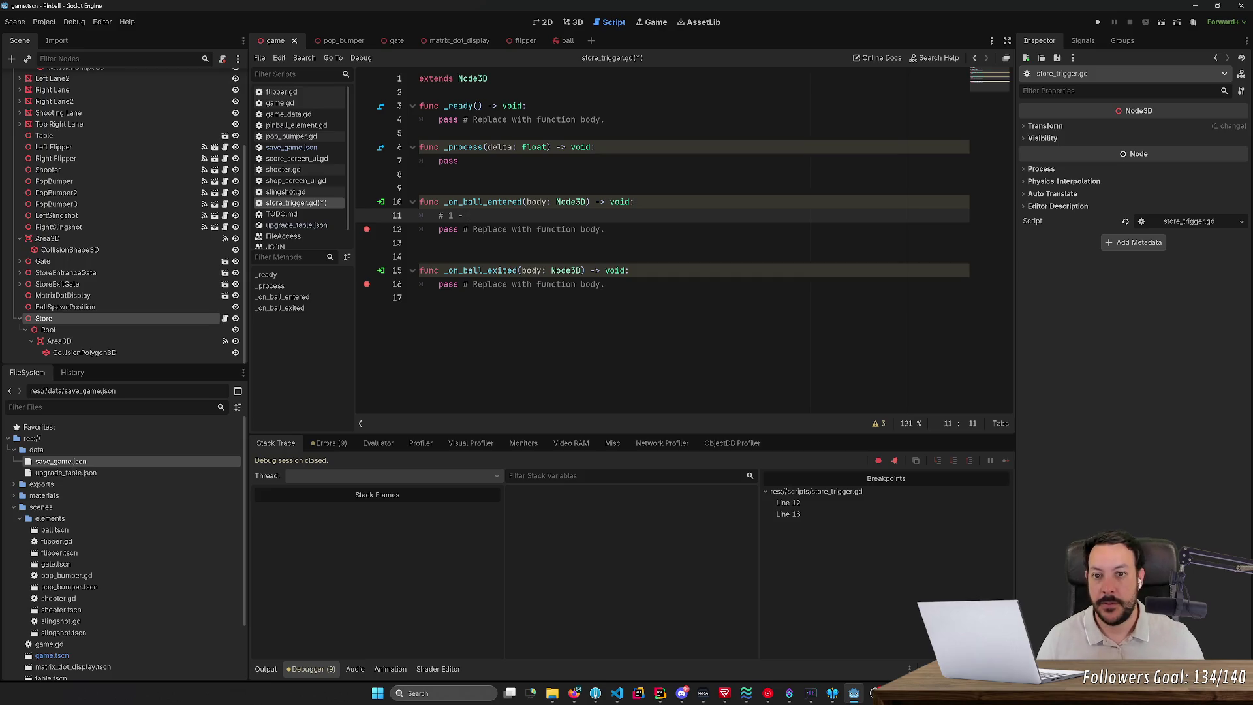
Check the StoreExitGate node's transform in the 3D view
{"action": "left_click", "coordinate": [576, 22]}
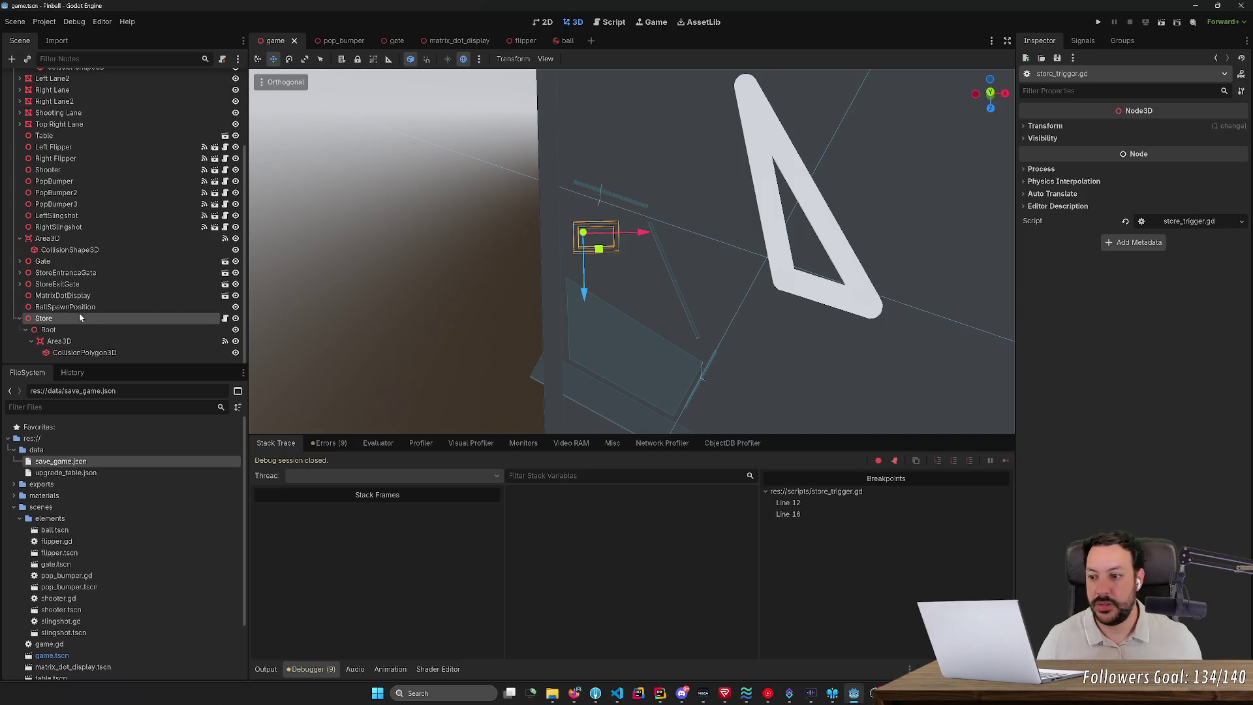
{"action": "left_click", "coordinate": [77, 285]}
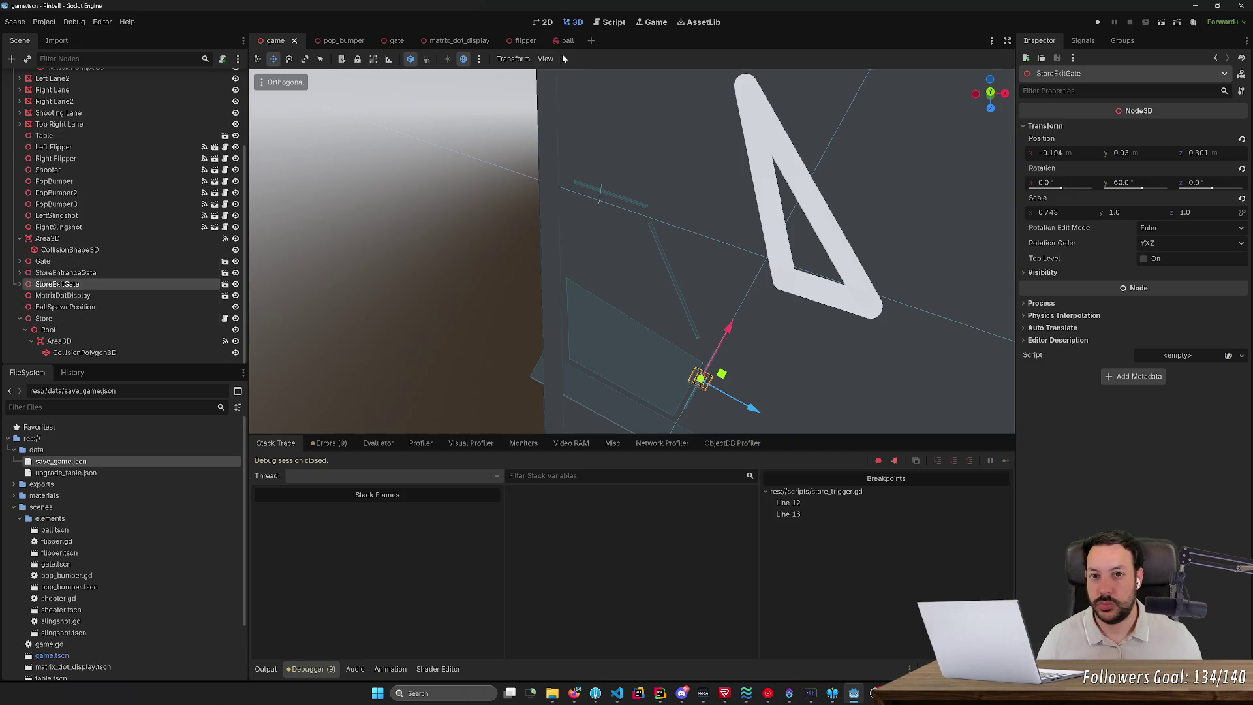
{"action": "left_click", "coordinate": [613, 22]}
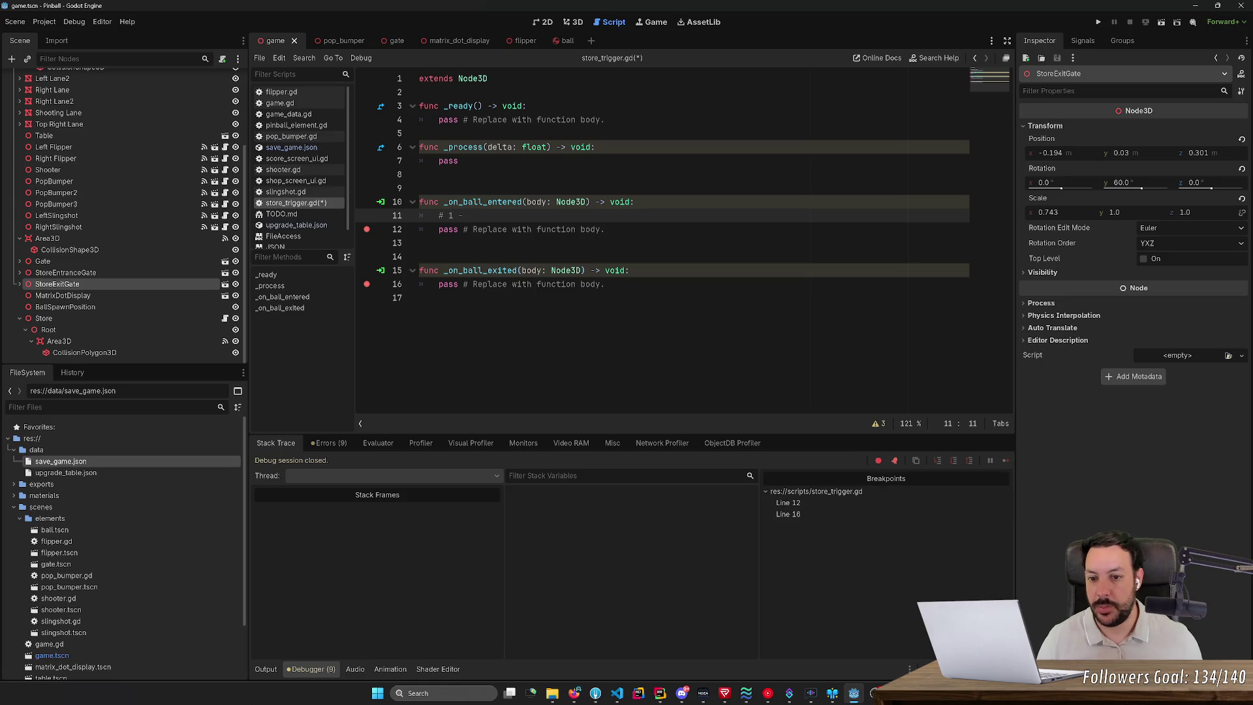
Complete the comment as '# 1 - lock store gates. nothing enters, nothing exits.'
{"action": "type", "text": "lock store ent"}
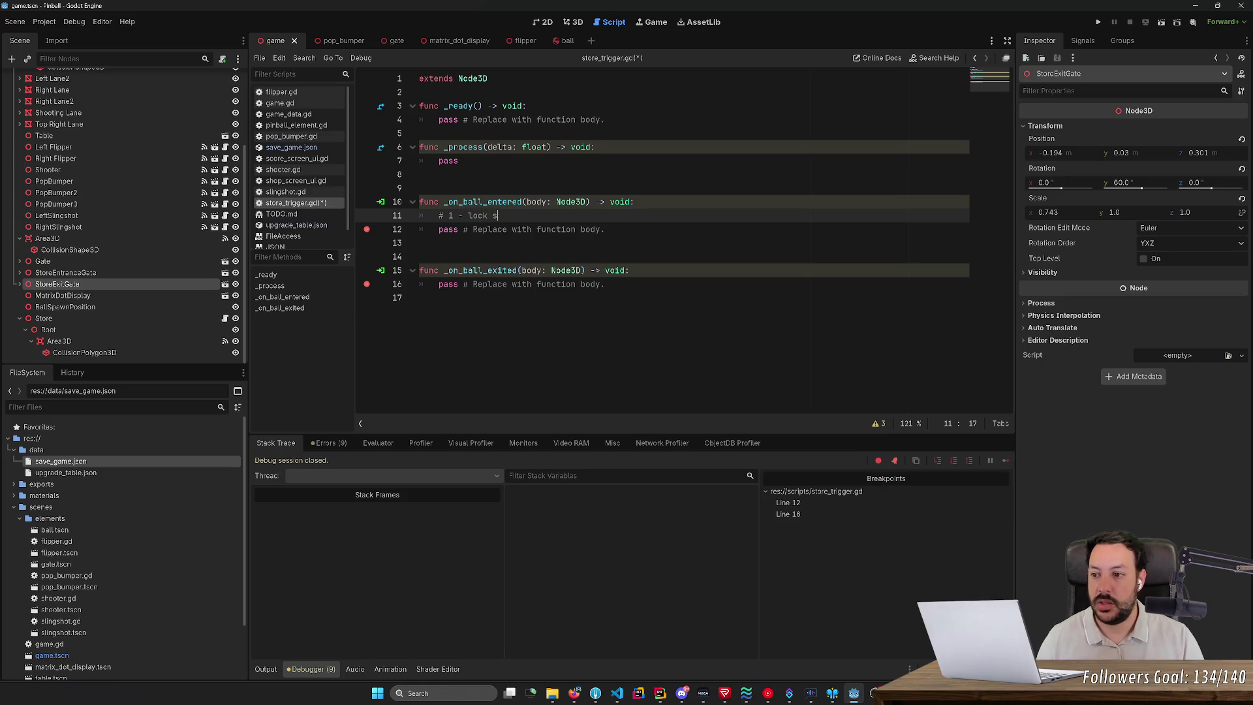
{"action": "type", "text": "and store exit"}
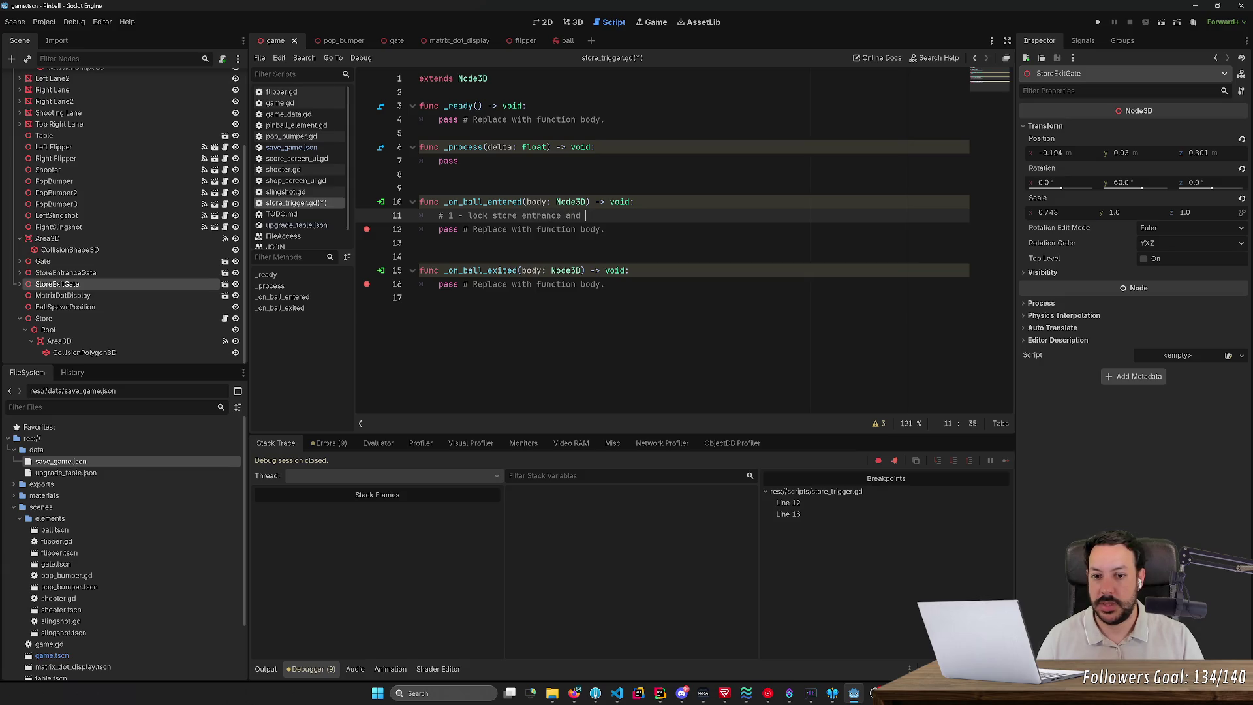
{"action": "type", "text": ". "}
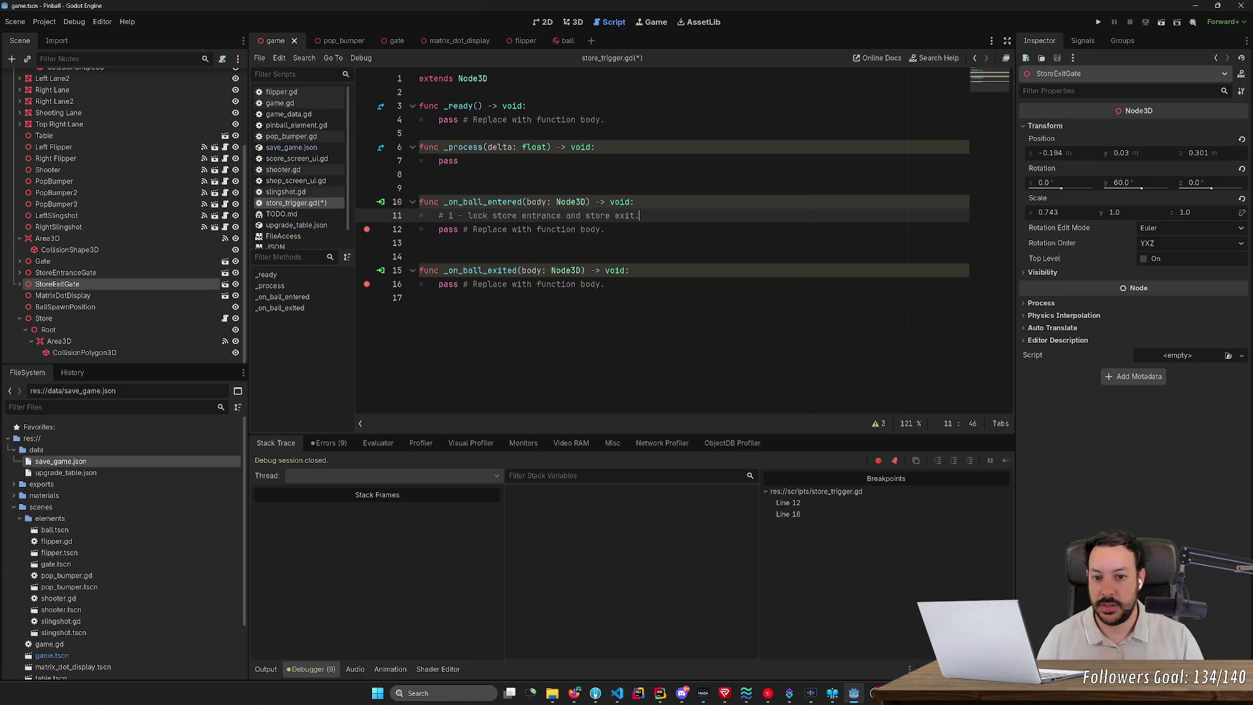
{"action": "type", "text": "nothing ent"}
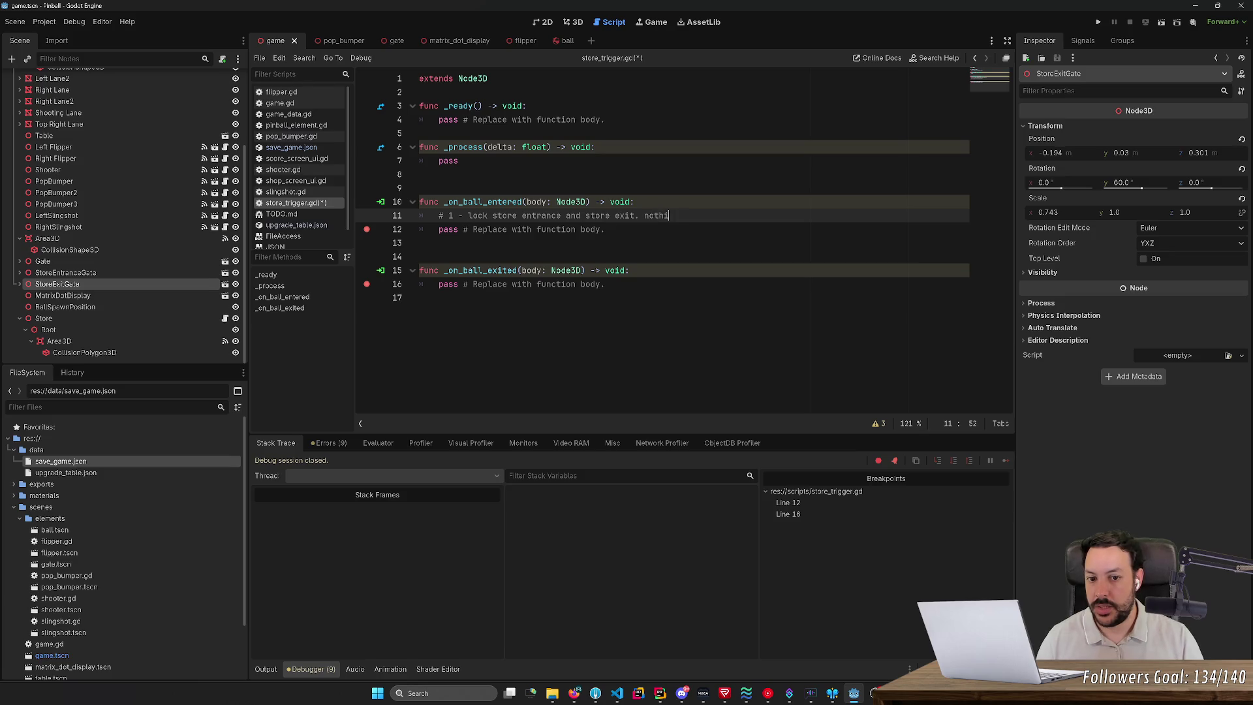
{"action": "type", "text": "ers, nothing e"}
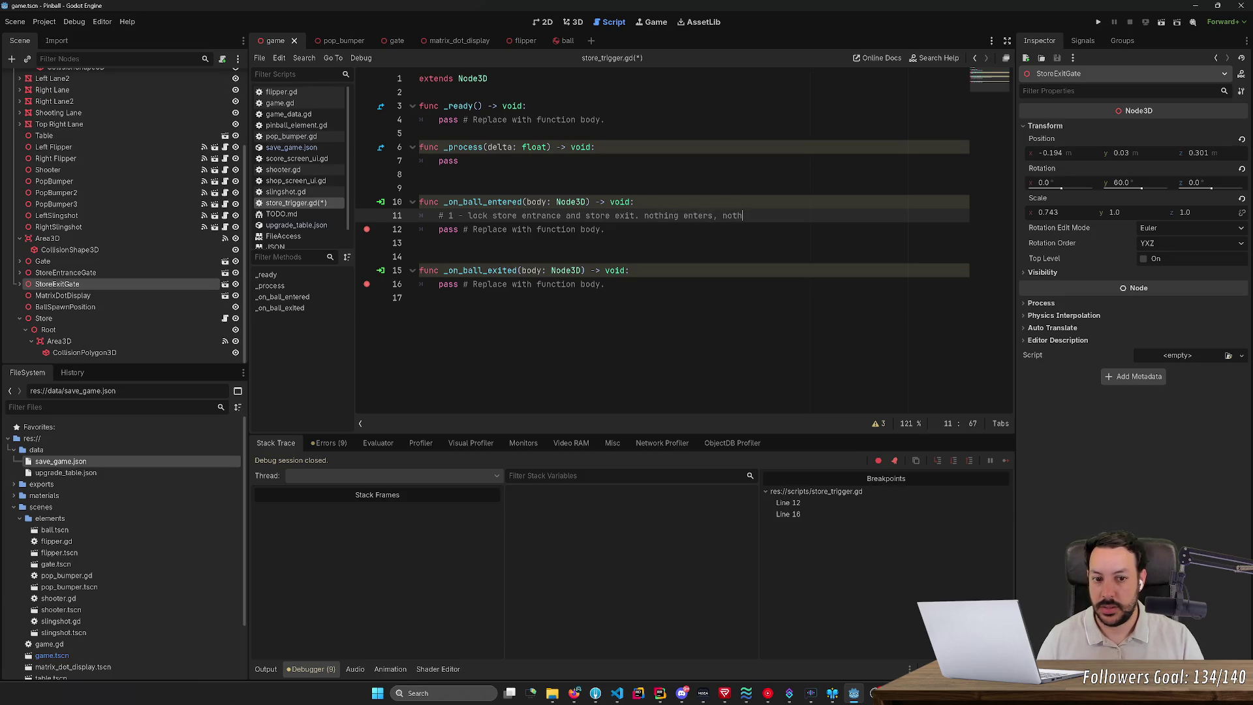
{"action": "type", "text": "xists."}
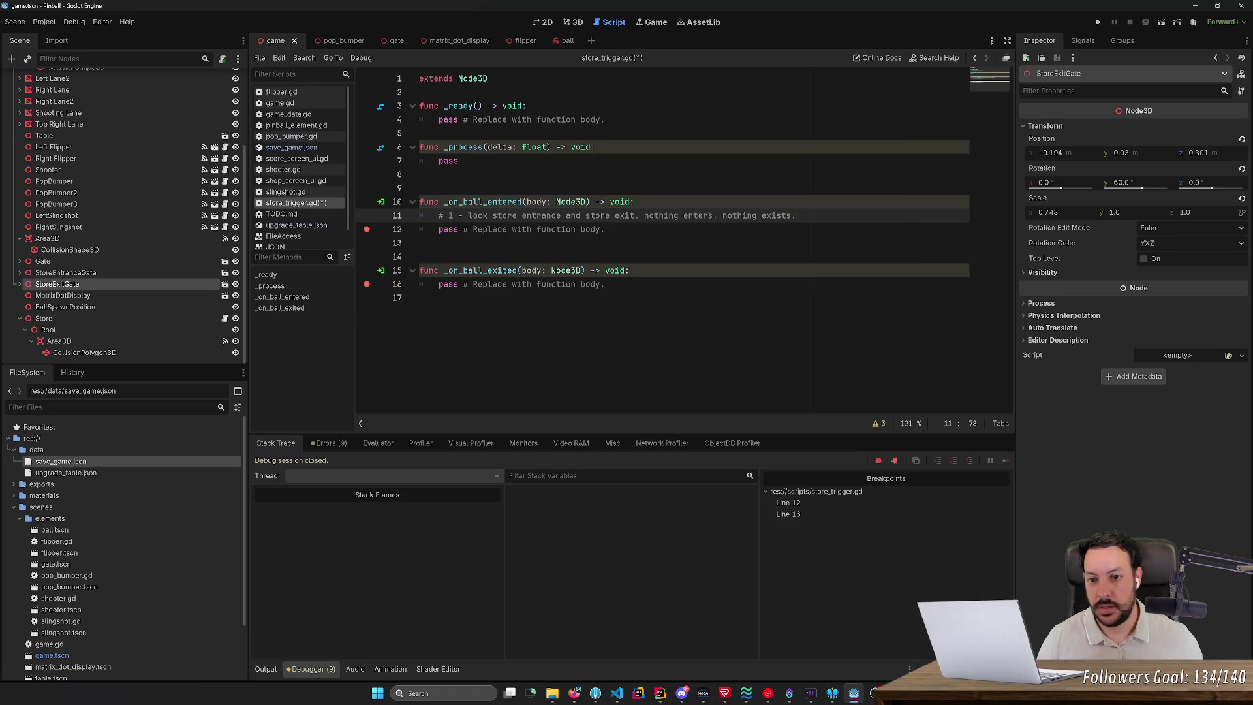
{"action": "key", "text": "BackSpace"}
{"action": "key", "text": "BackSpace"}
{"action": "key", "text": "BackSpace"}
{"action": "key", "text": "Delete"}
{"action": "key", "text": "Delete"}
{"action": "key", "text": "Delete"}
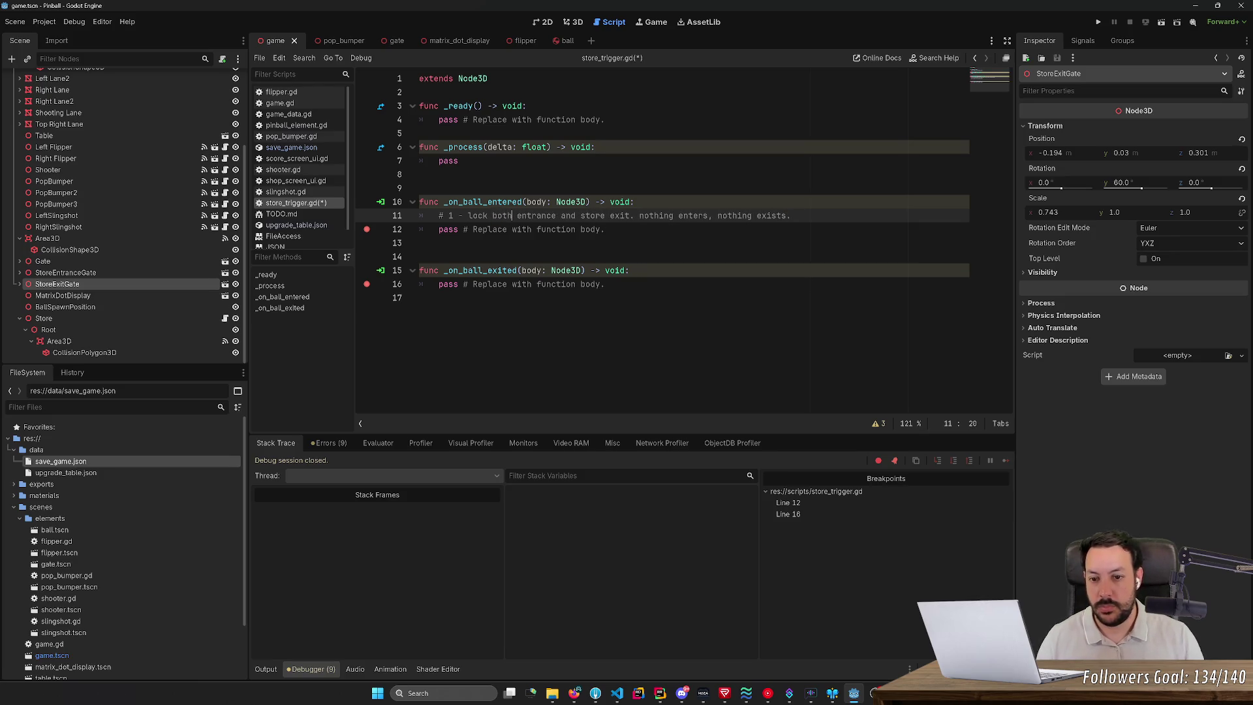
{"action": "type", "text": "store"}
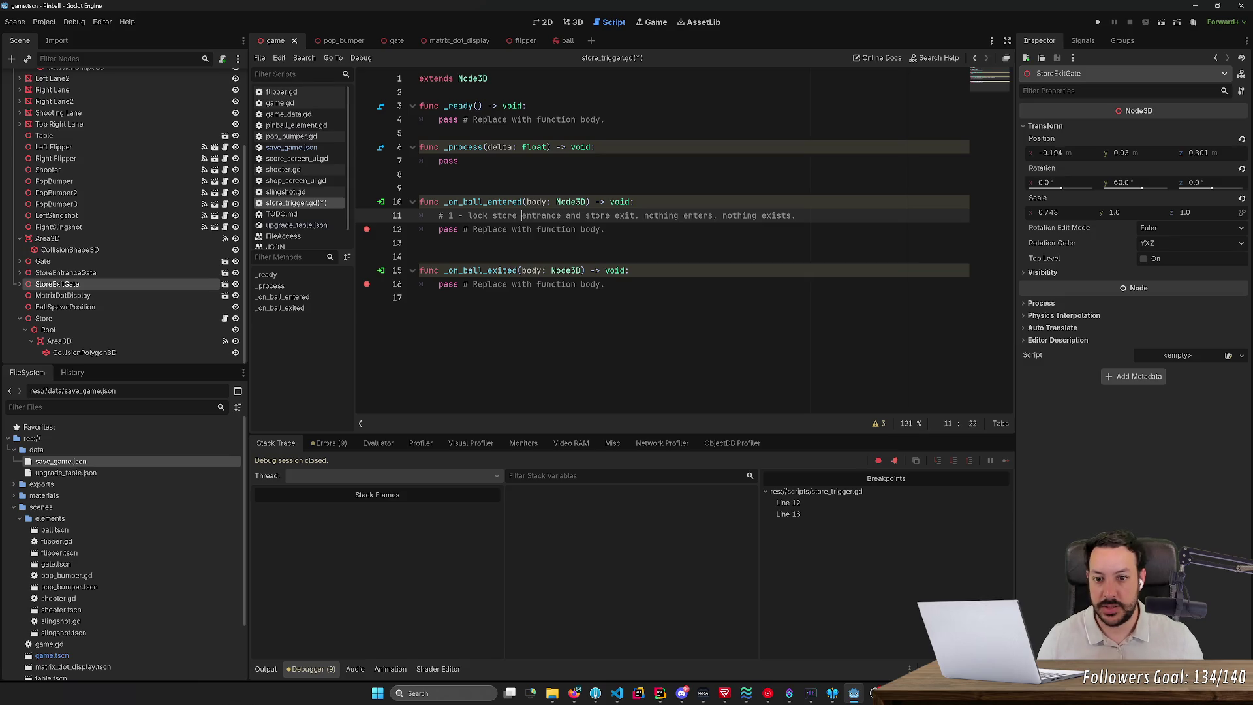
{"action": "key", "text": "ctrl+shift+Right"}
{"action": "key", "text": "ctrl+shift+Right"}
{"action": "key", "text": "ctrl+shift+Right"}
{"action": "type", "text": "gates"}
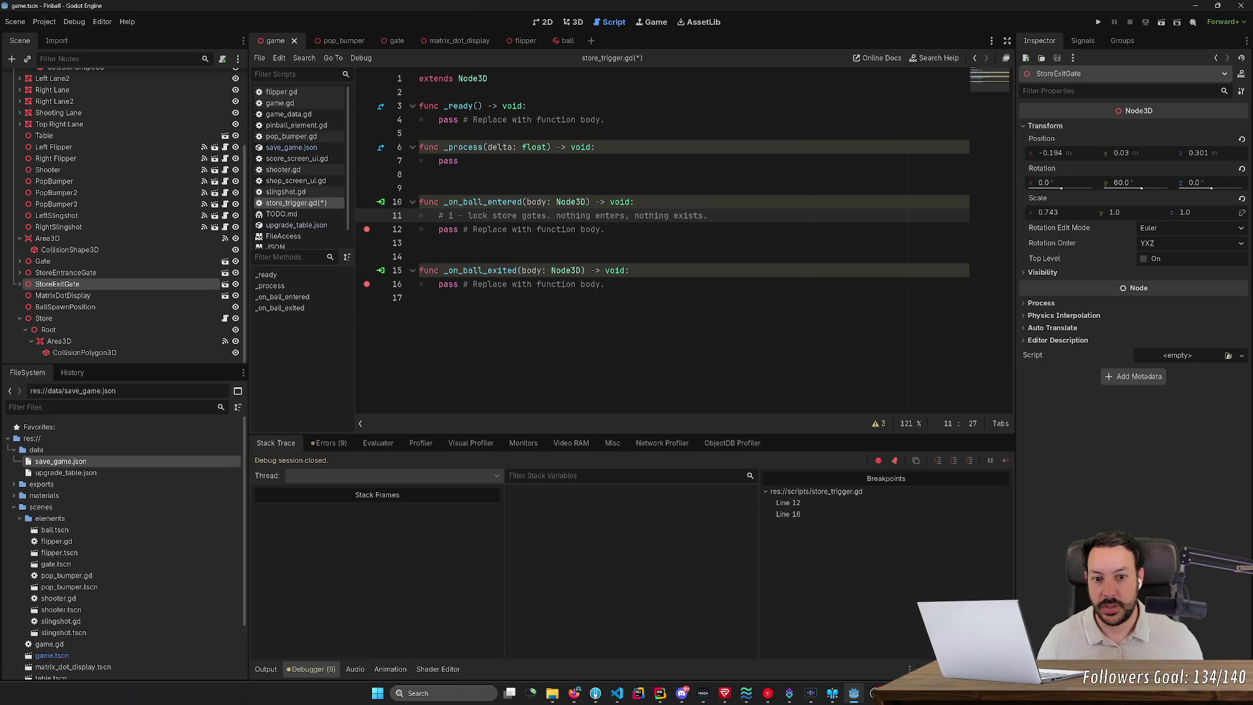
{"action": "left_click", "coordinate": [693, 215]}
{"action": "key", "text": "BackSpace"}
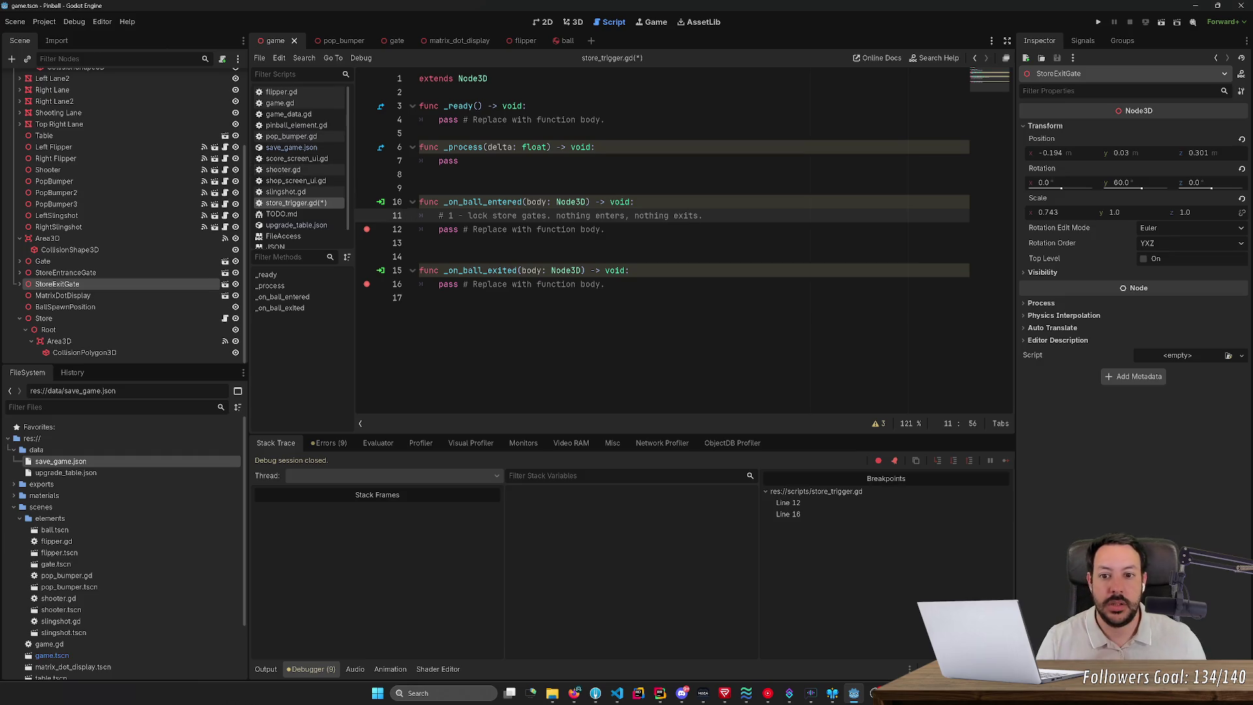
Add a 'step' label and a '# step 2 - update the gamemode, transitioning LCD to Store page' comment, then save
{"action": "left_click", "coordinate": [449, 215]}
{"action": "type", "text": "step"}
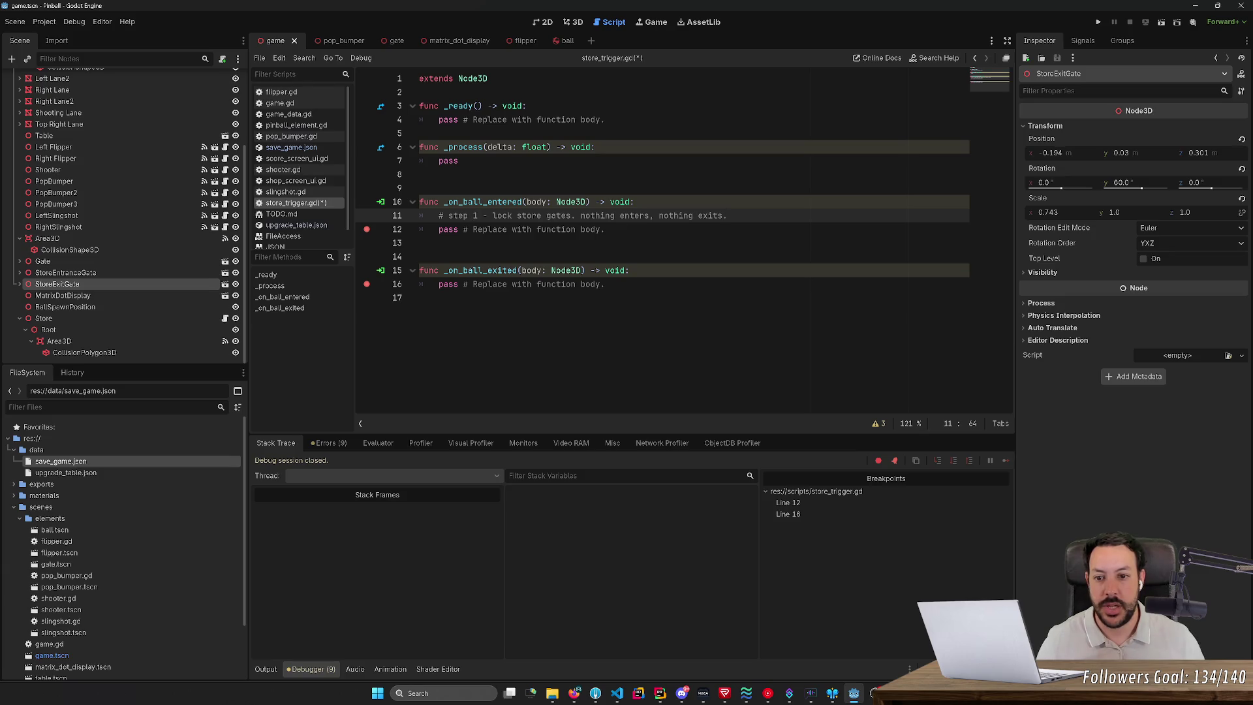
{"action": "key", "text": "Return"}
{"action": "type", "text": "# step 2 -"}
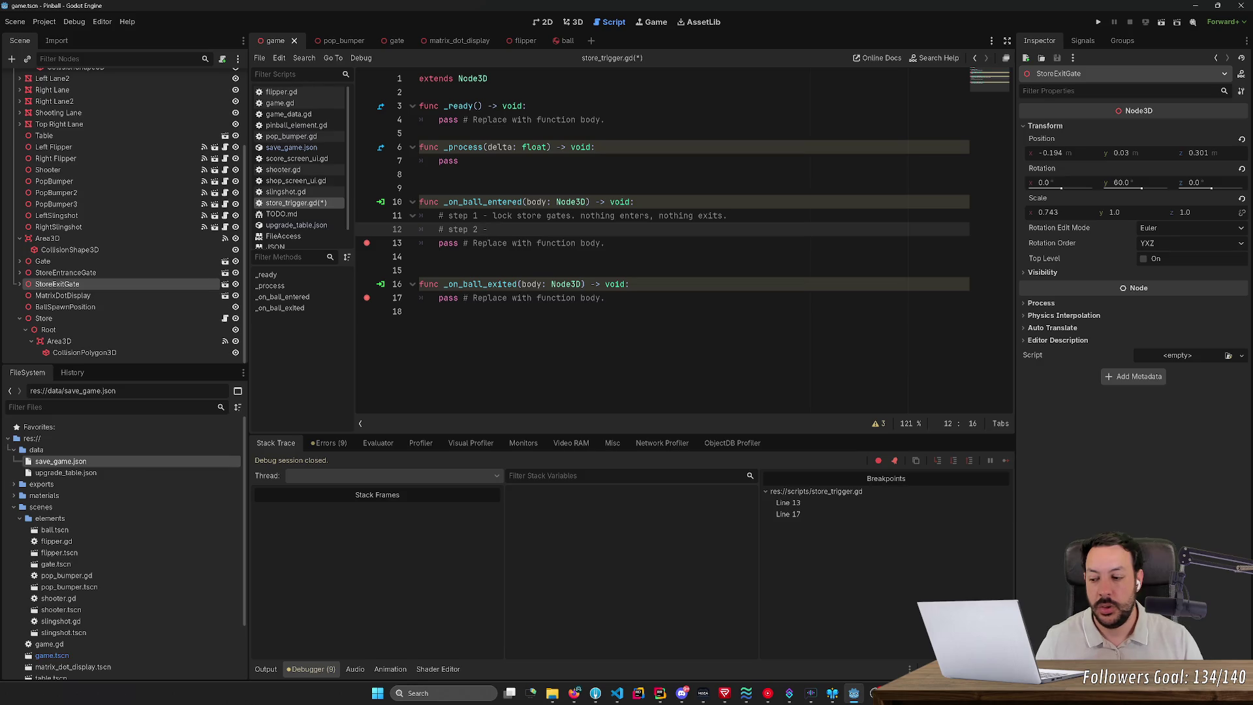
{"action": "type", "text": "update the "}
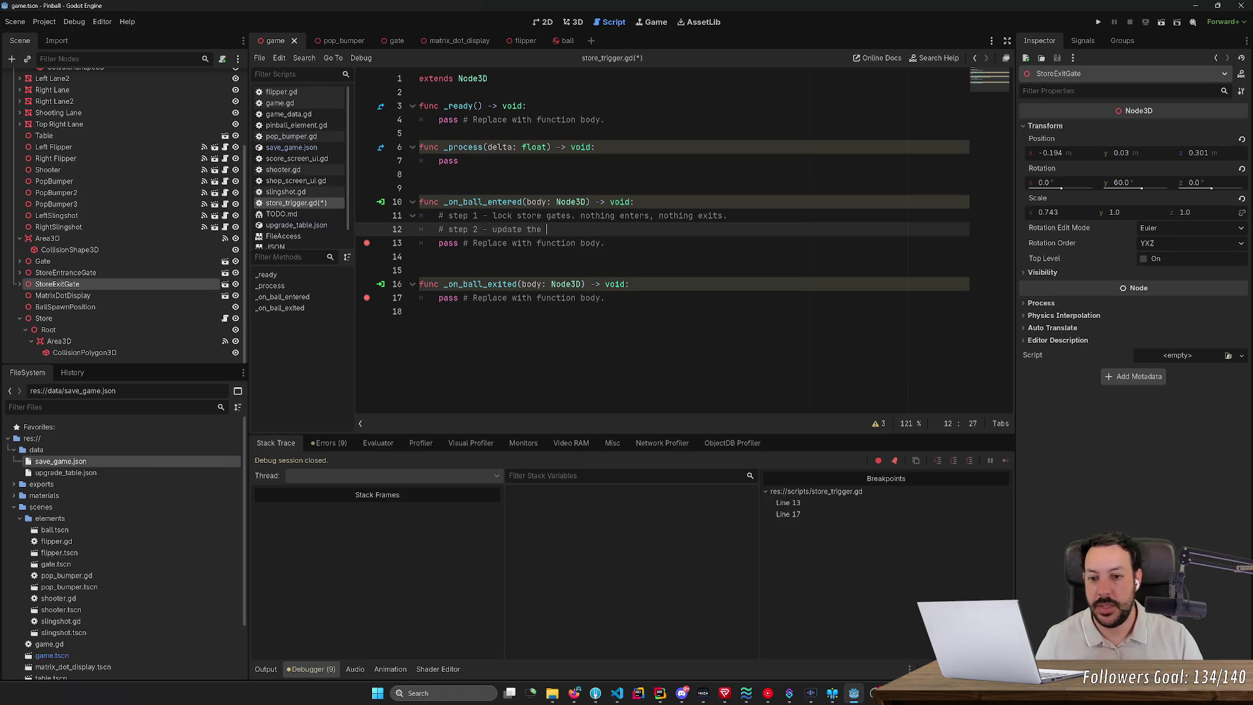
{"action": "type", "text": "gamemode"}
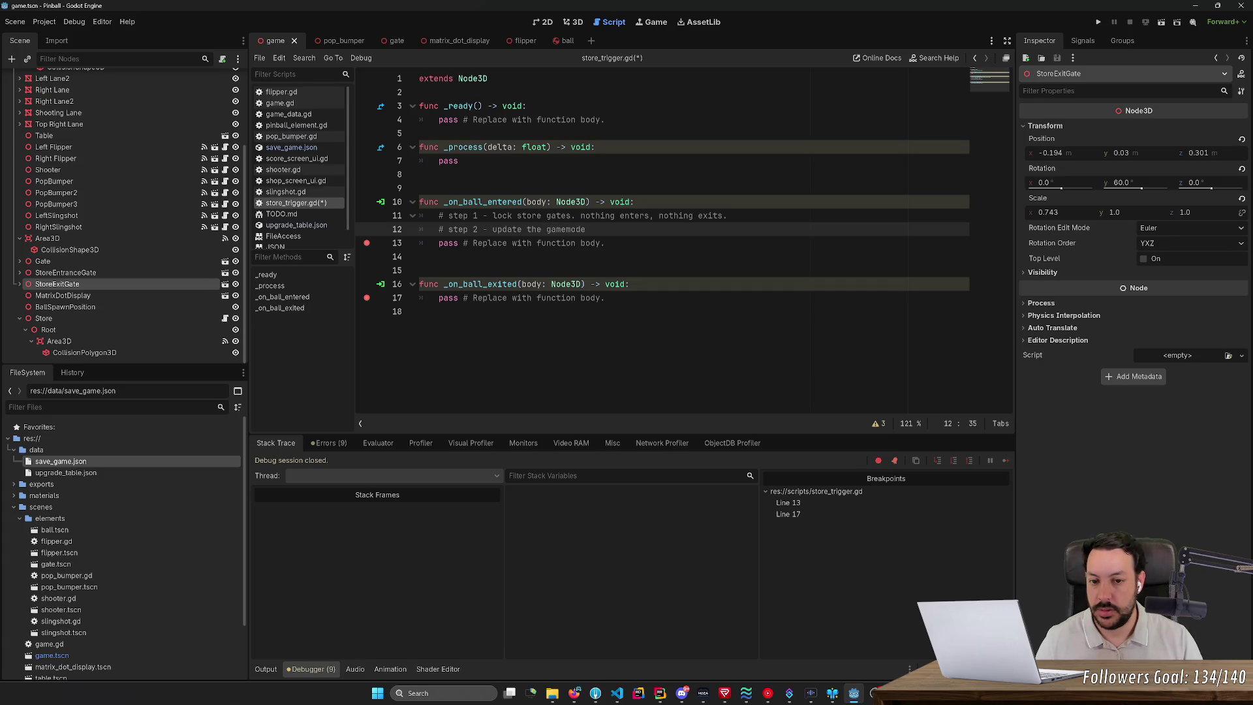
{"action": "type", "text": ".transition"}
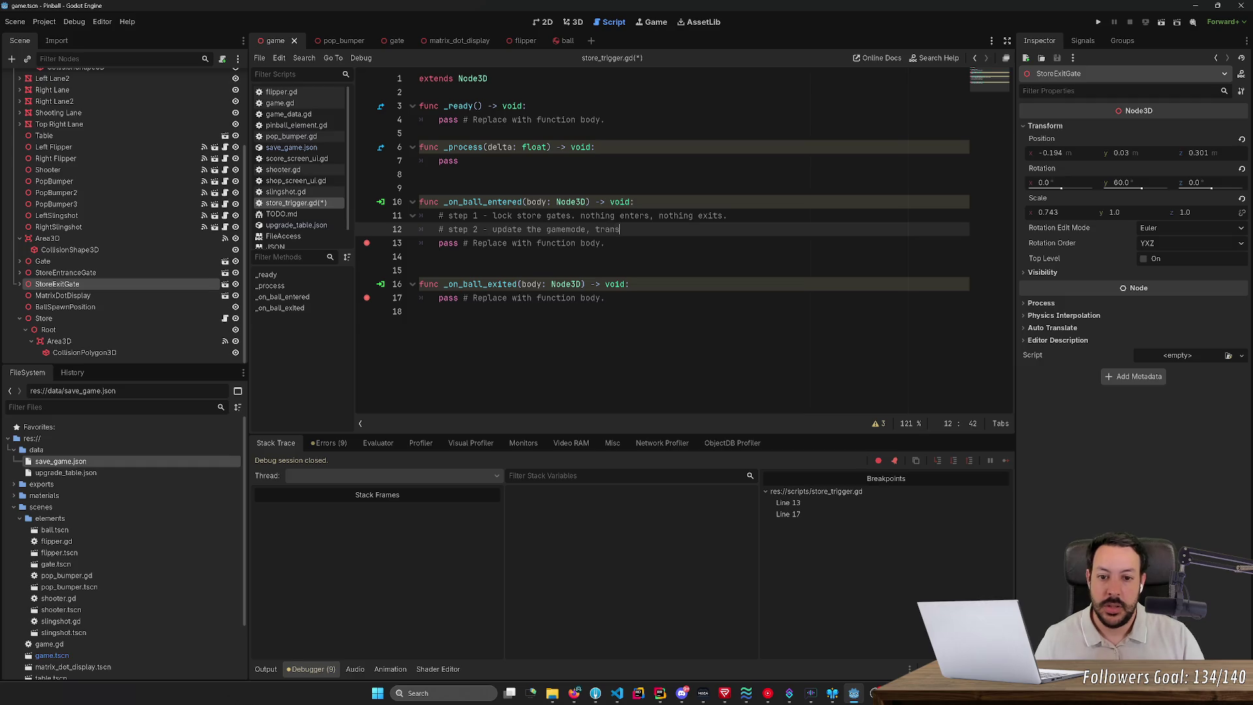
{"action": "type", "text": "ng LCD to "}
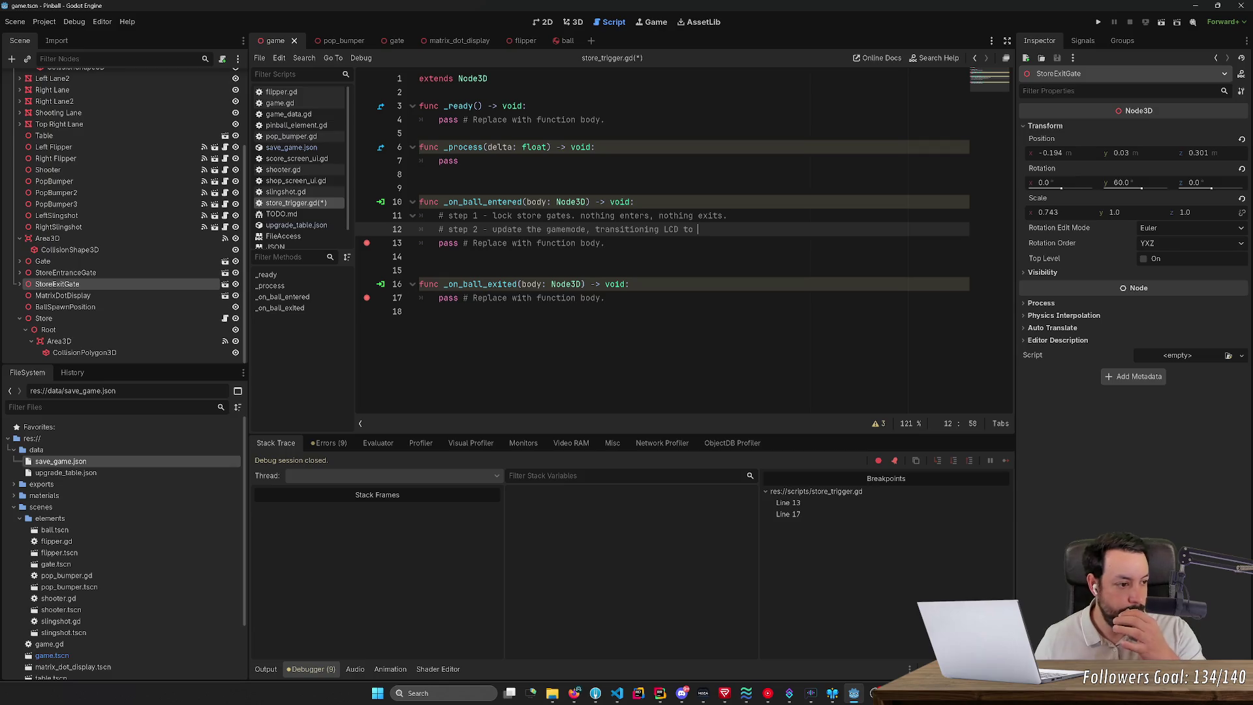
{"action": "type", "text": "Store page"}
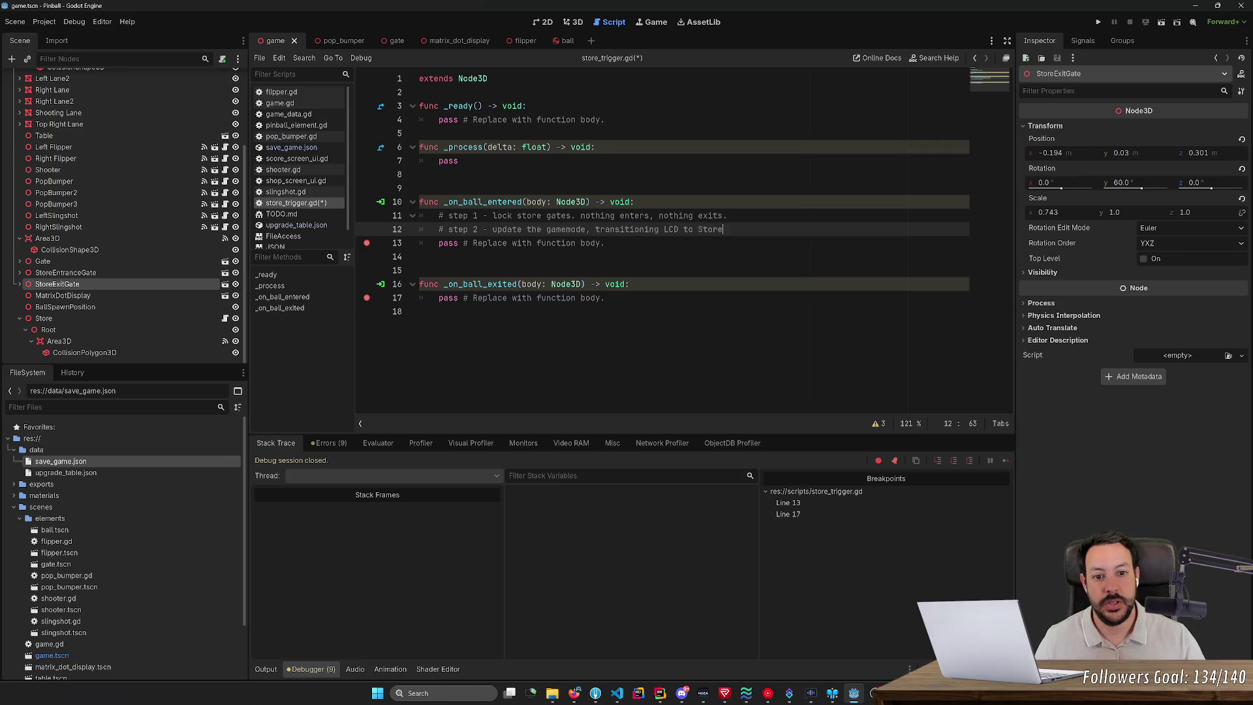
{"action": "key", "text": "ctrl+s"}
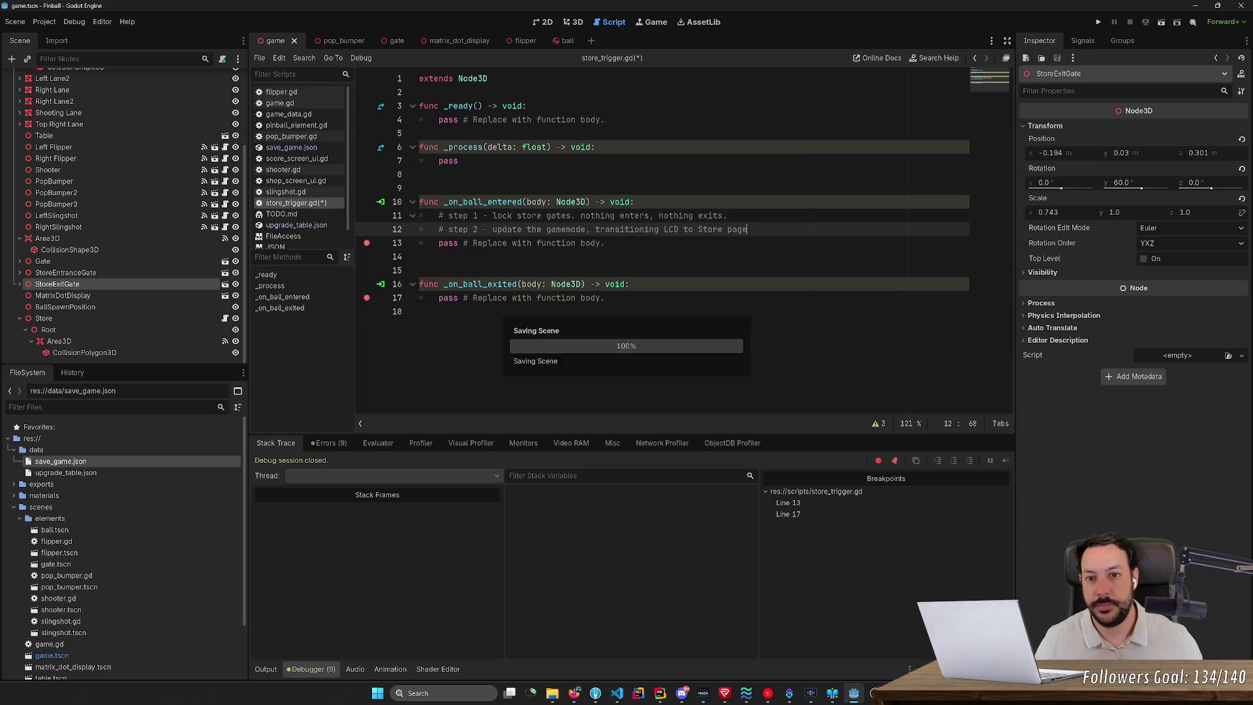
{"action": "left_click", "coordinate": [577, 22]}
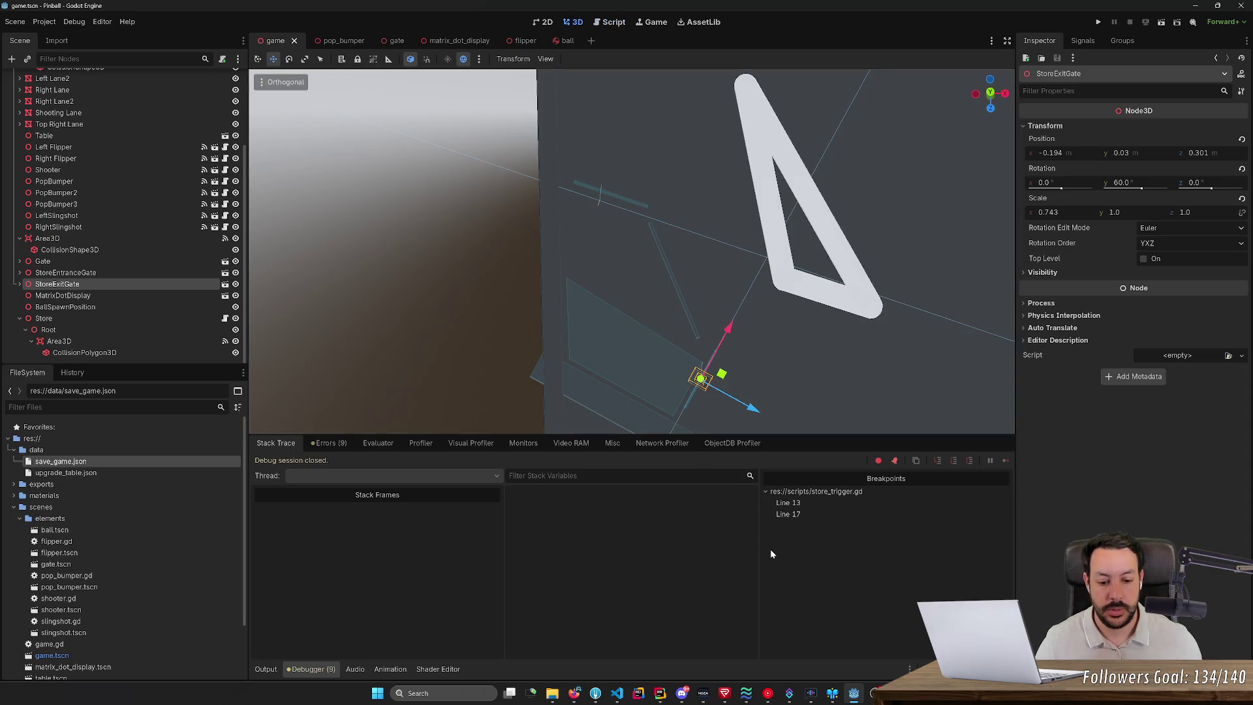
Orbit into perspective view to inspect the LCD points display, then open the matrix_dot_display scene
{"action": "mouse_move", "coordinate": [769, 695]}
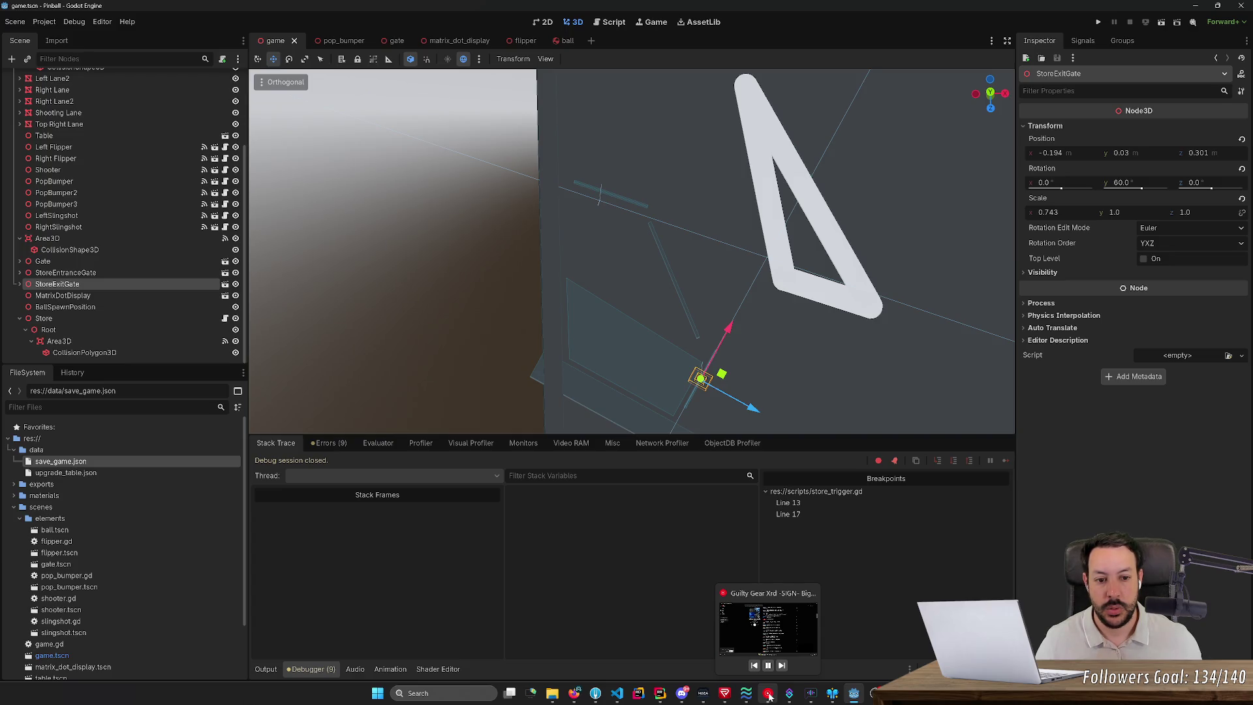
{"action": "left_click_drag", "start_coordinate": [711, 366], "coordinate": [739, 305]}
{"action": "mouse_move", "coordinate": [584, 273]}
{"action": "left_mouse_down"}
{"action": "mouse_move", "coordinate": [555, 192]}
{"action": "mouse_move", "coordinate": [826, 124]}
{"action": "mouse_move", "coordinate": [802, 153]}
{"action": "left_mouse_up"}
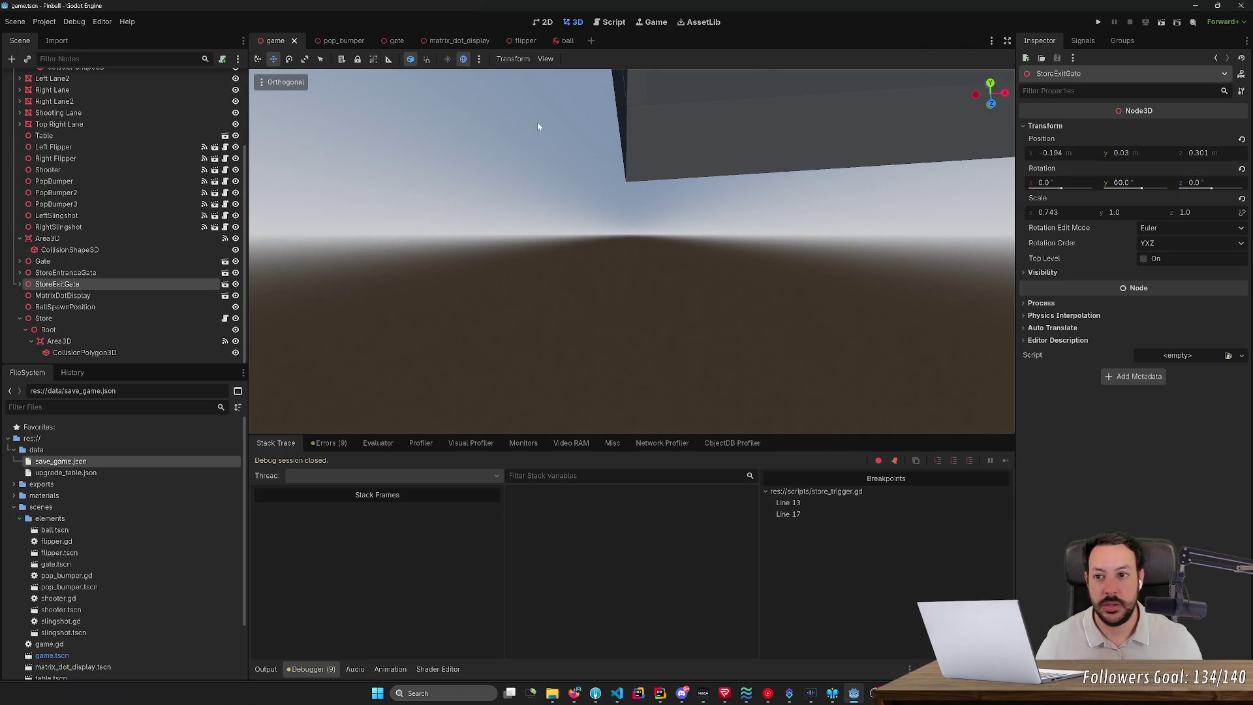
{"action": "left_click", "coordinate": [276, 82]}
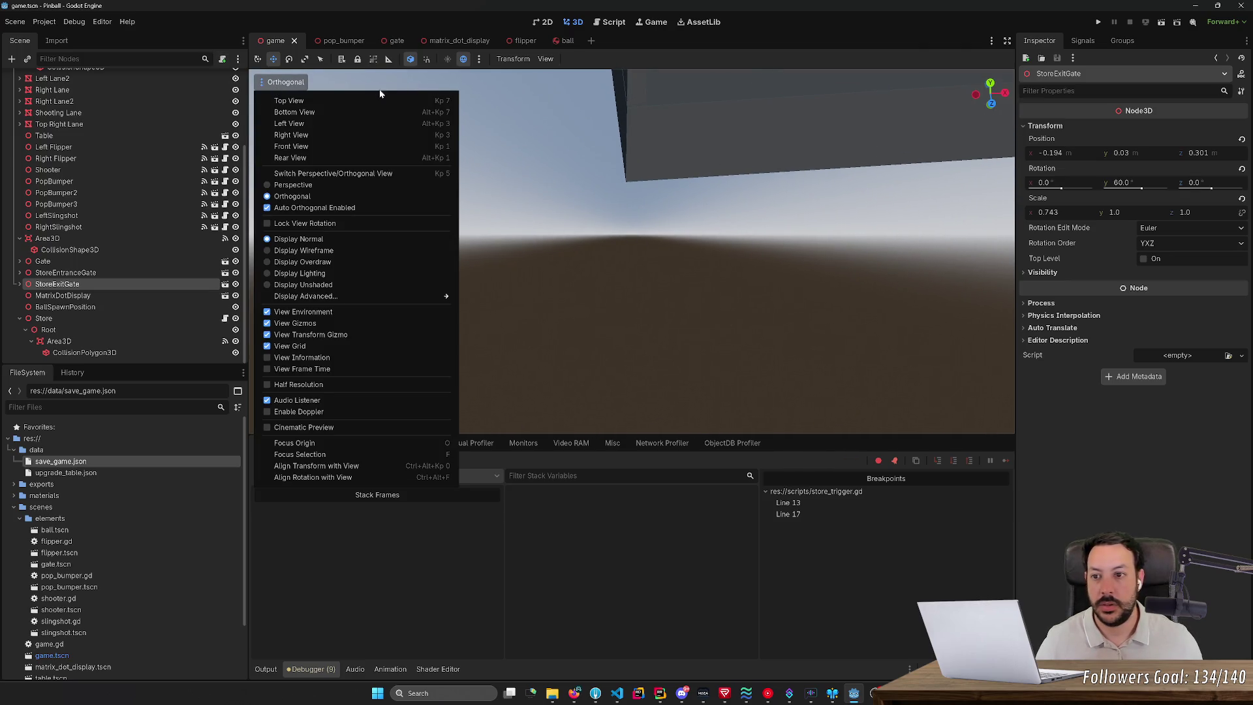
{"action": "left_click", "coordinate": [325, 181]}
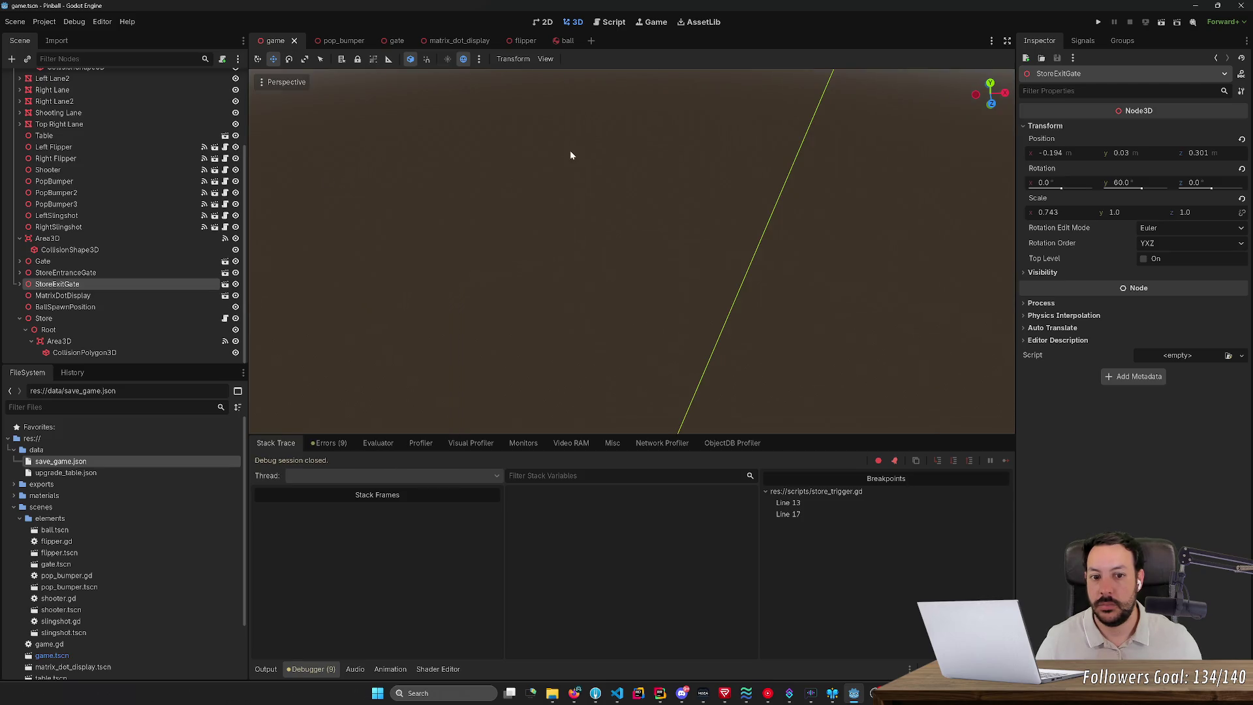
{"action": "scroll", "coordinate": [571, 155], "scroll_direction": "up", "scroll_amount": 3}
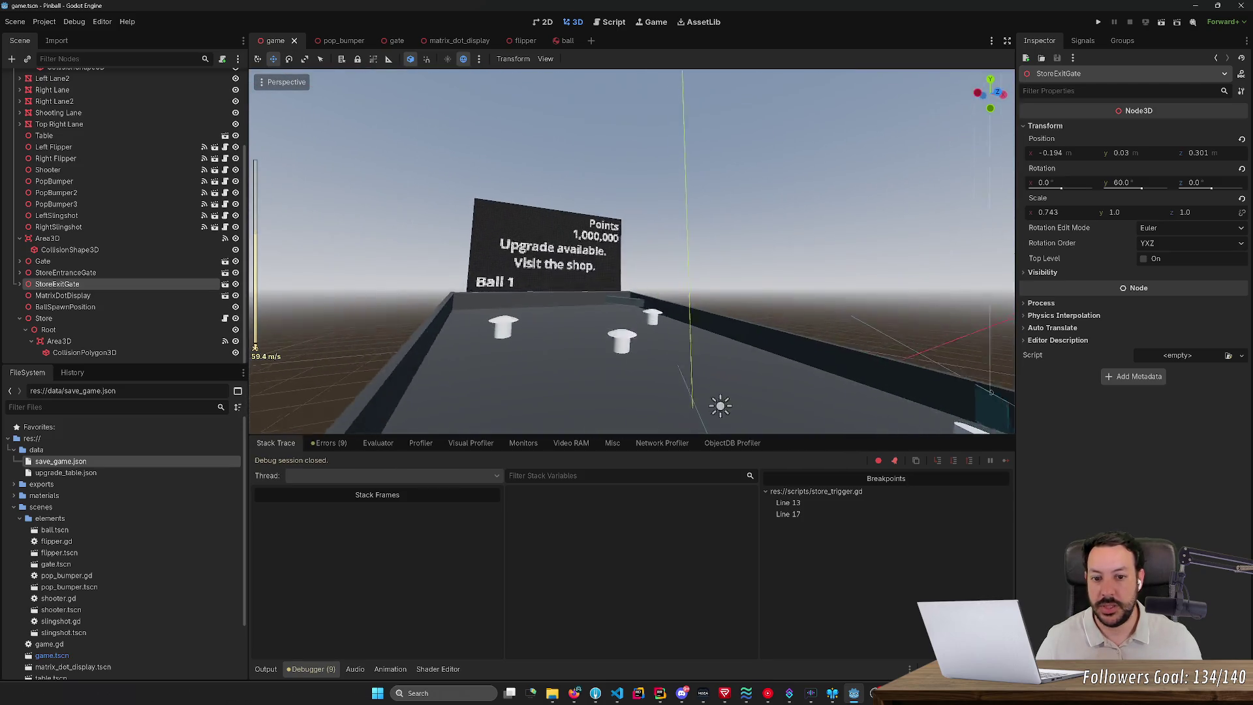
{"action": "key", "text": "w"}
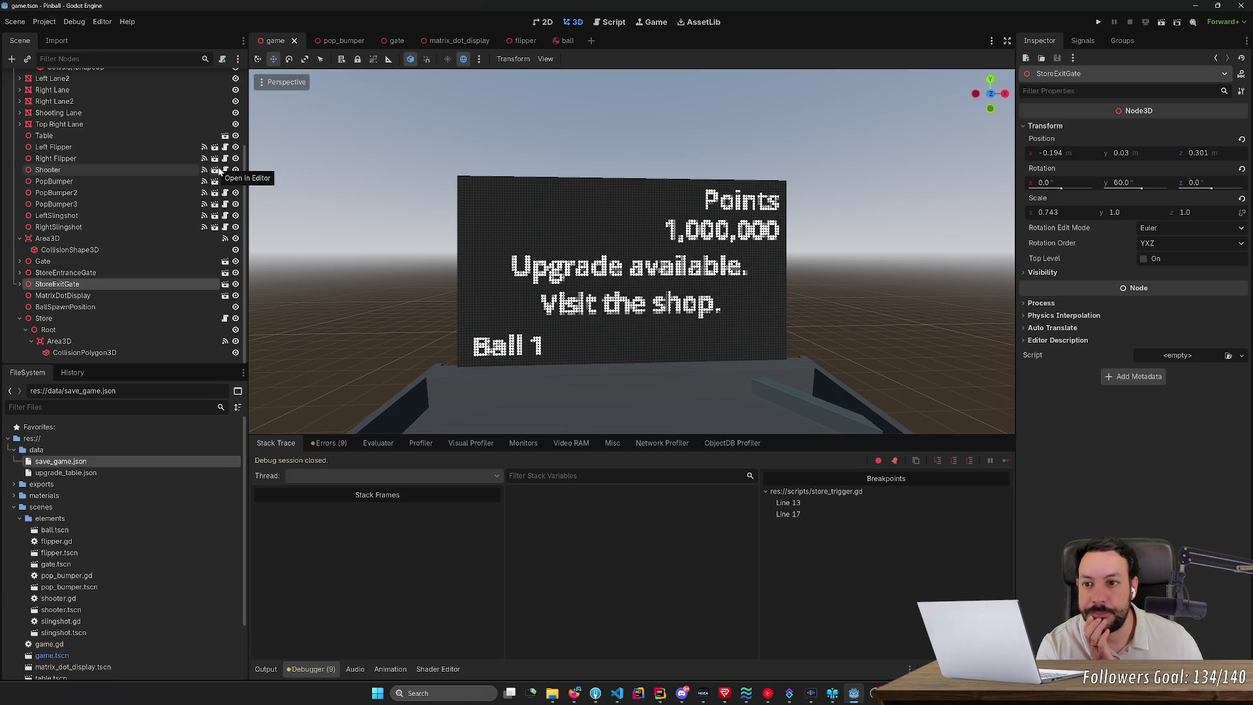
{"action": "left_click", "coordinate": [457, 40]}
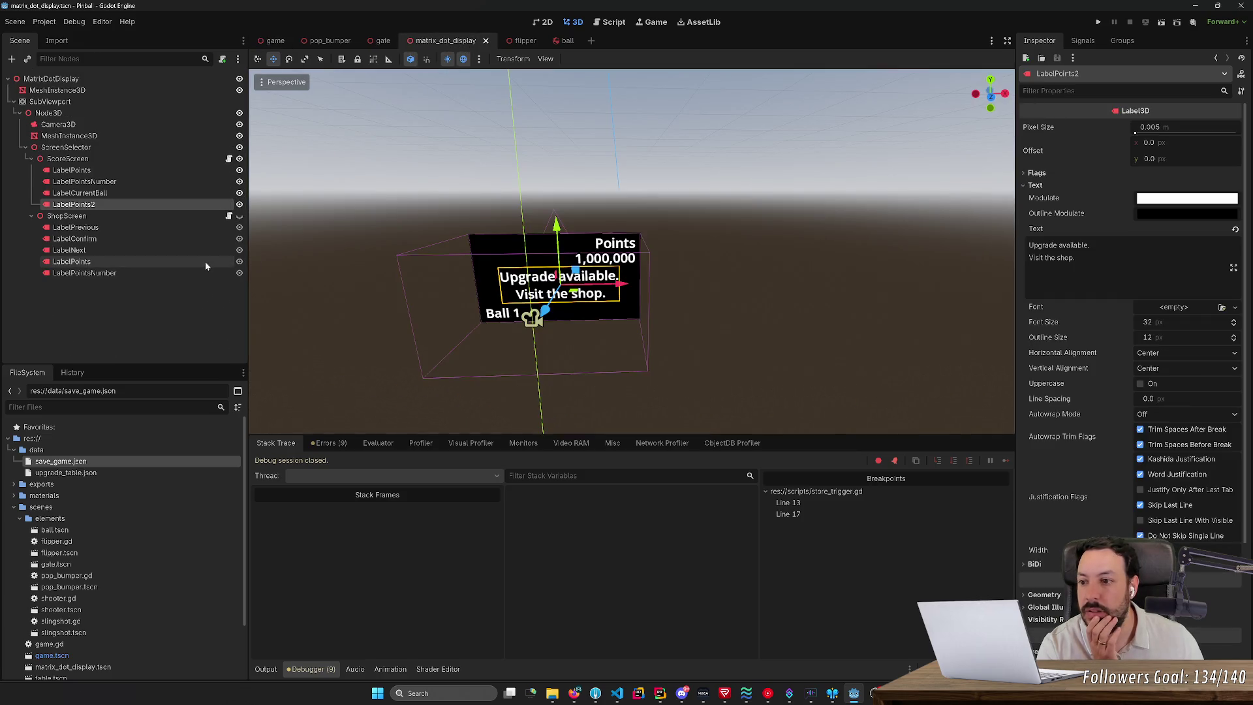
{"action": "left_click", "coordinate": [240, 216]}
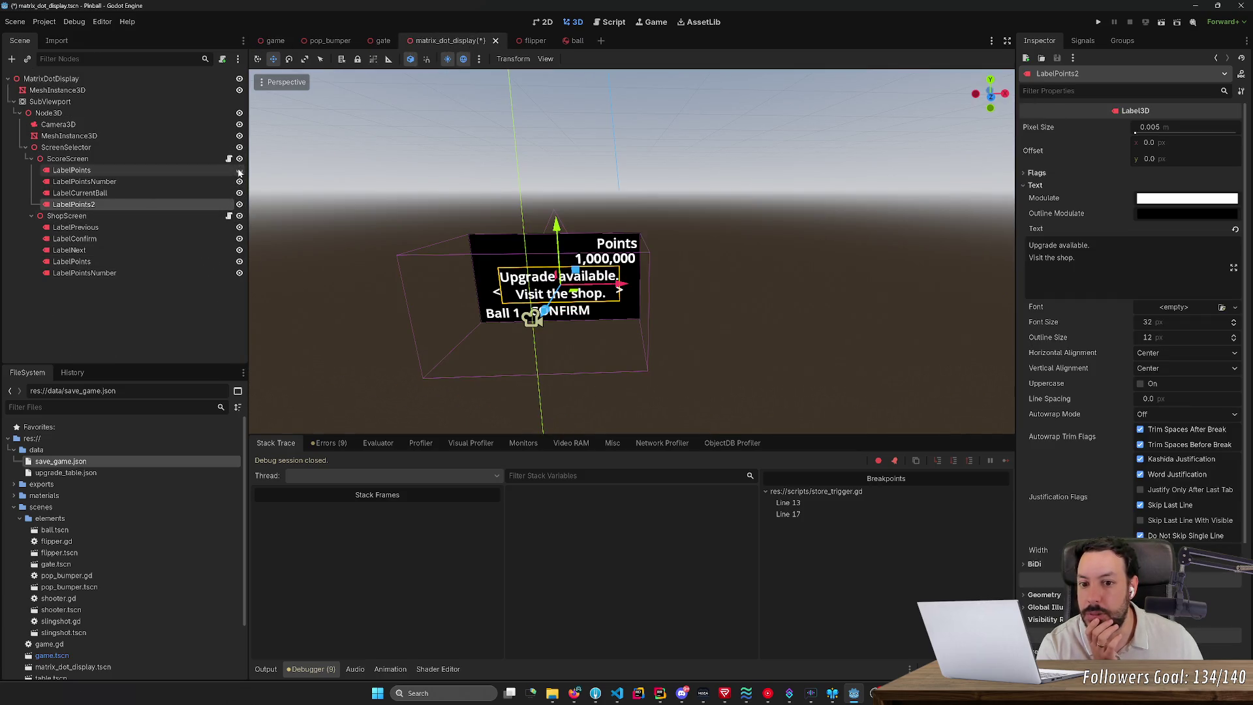
{"action": "left_click", "coordinate": [240, 159]}
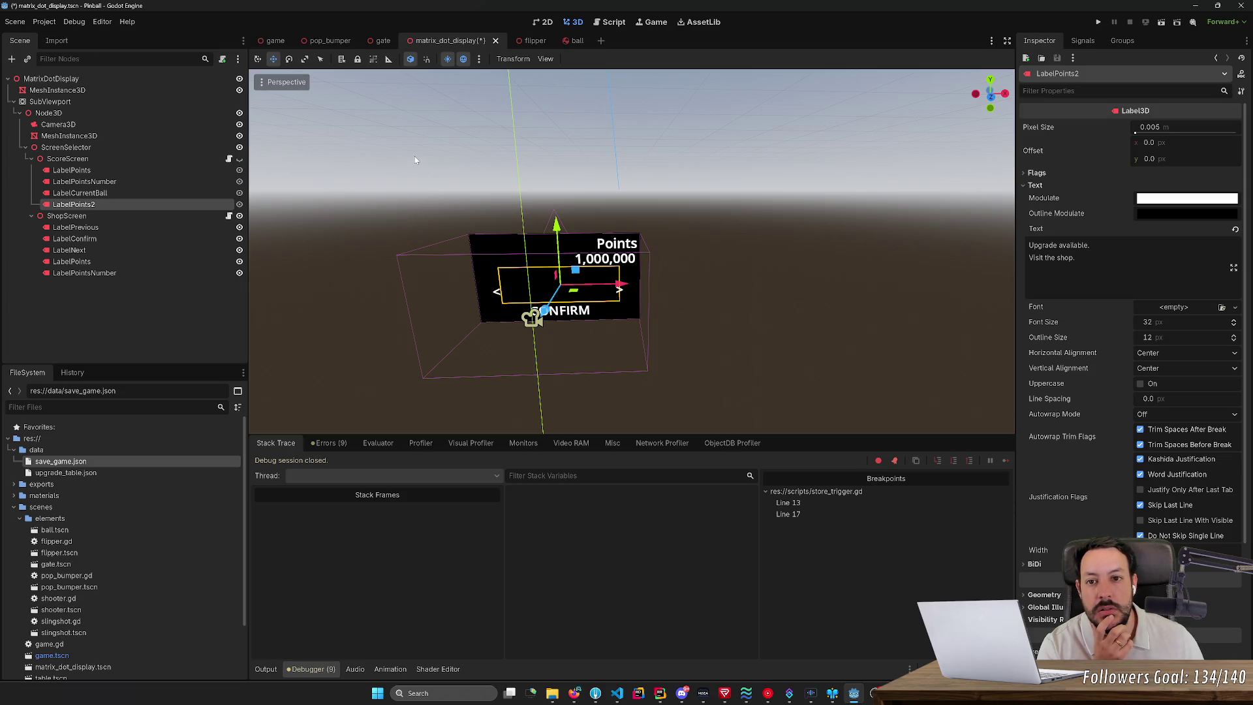
{"action": "key", "text": "ctrl+s"}
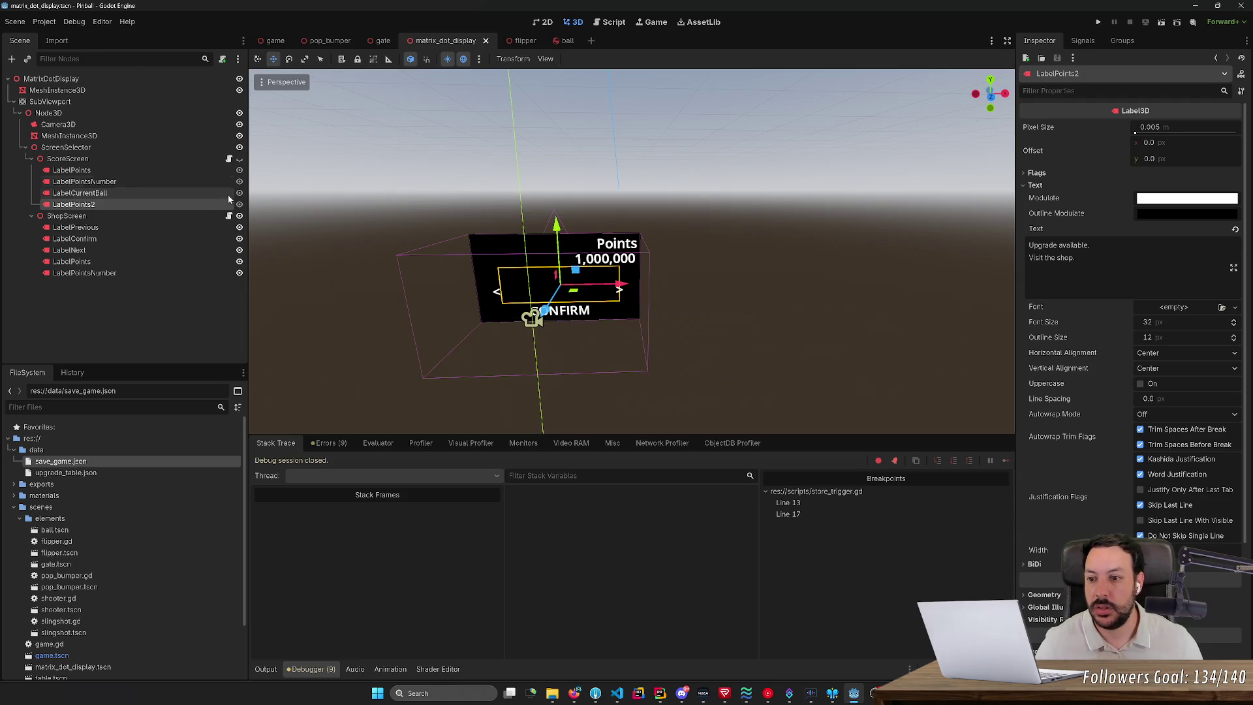
{"action": "left_click", "coordinate": [238, 216]}
{"action": "left_click", "coordinate": [239, 159]}
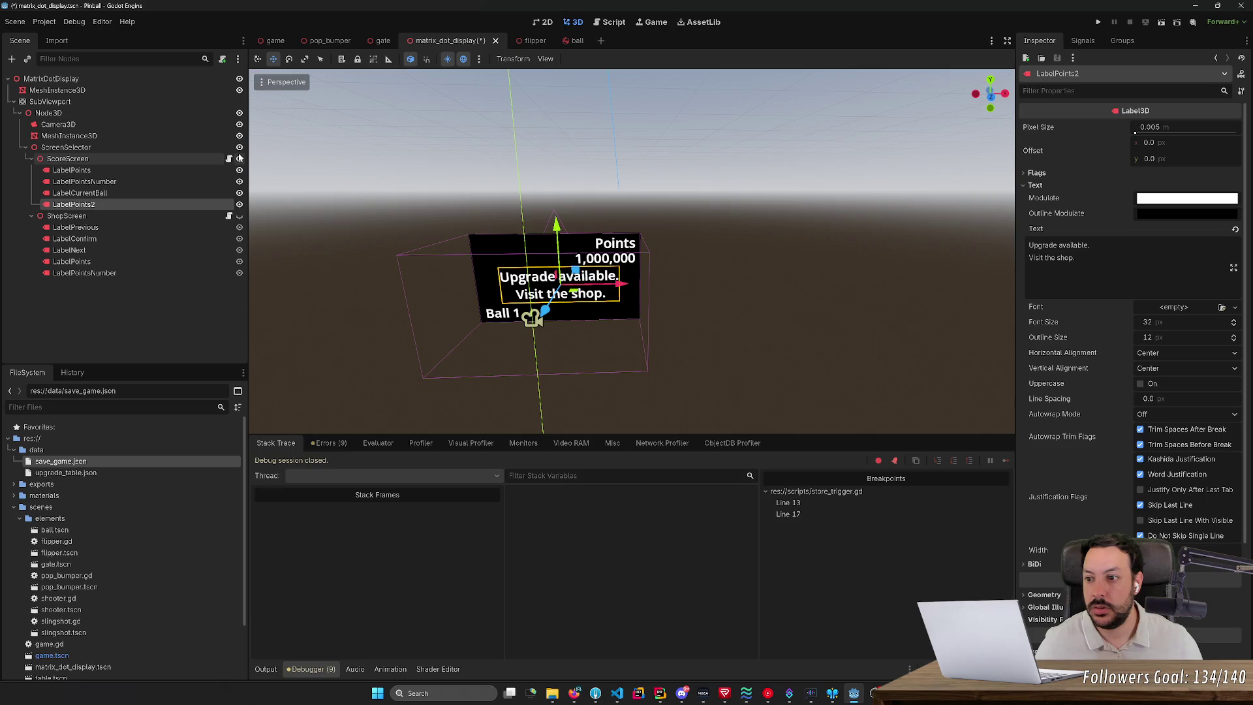
{"action": "key", "text": "ctrl+s"}
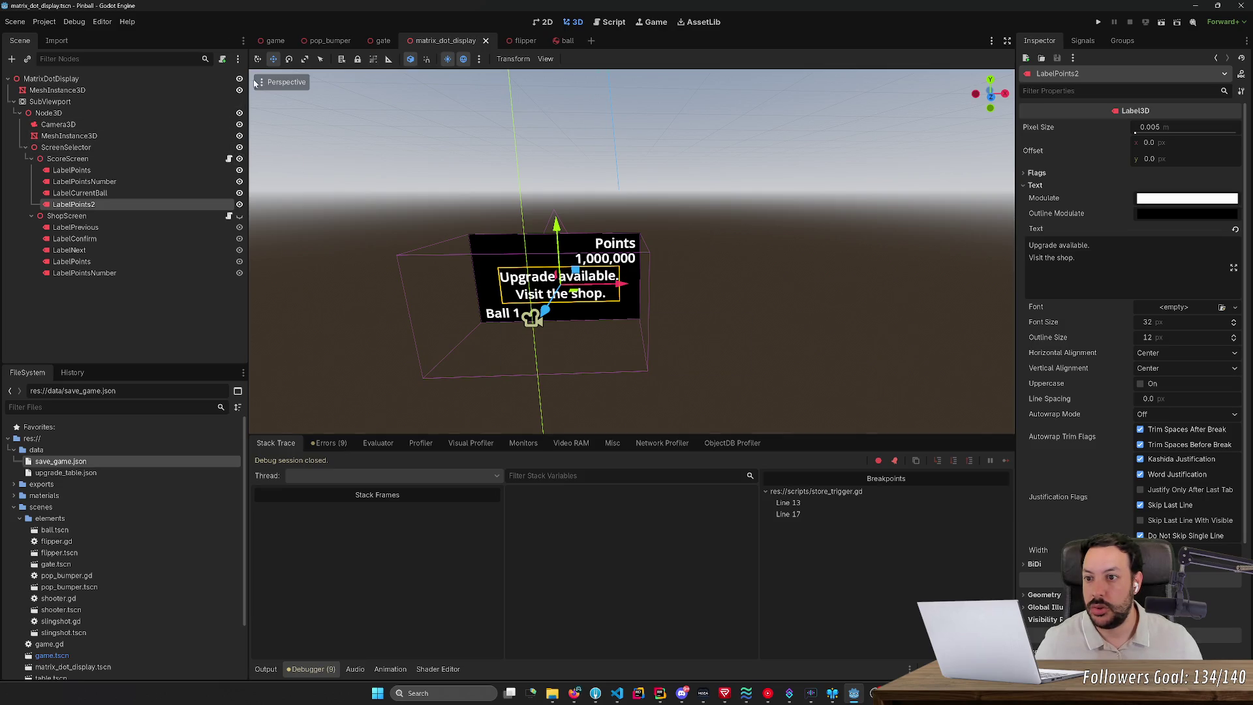
{"action": "left_click", "coordinate": [162, 80]}
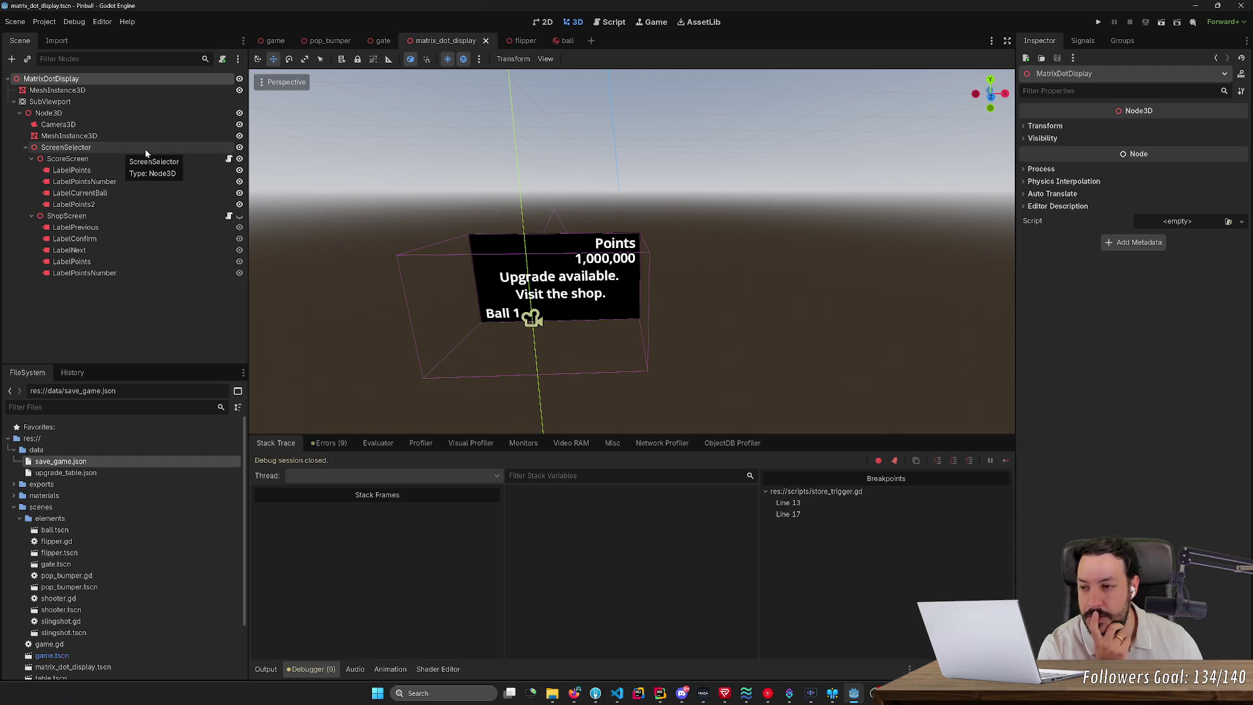
Attach a new screen_selector.gd script to ScreenSelector and clear the template code
{"action": "left_click", "coordinate": [145, 149]}
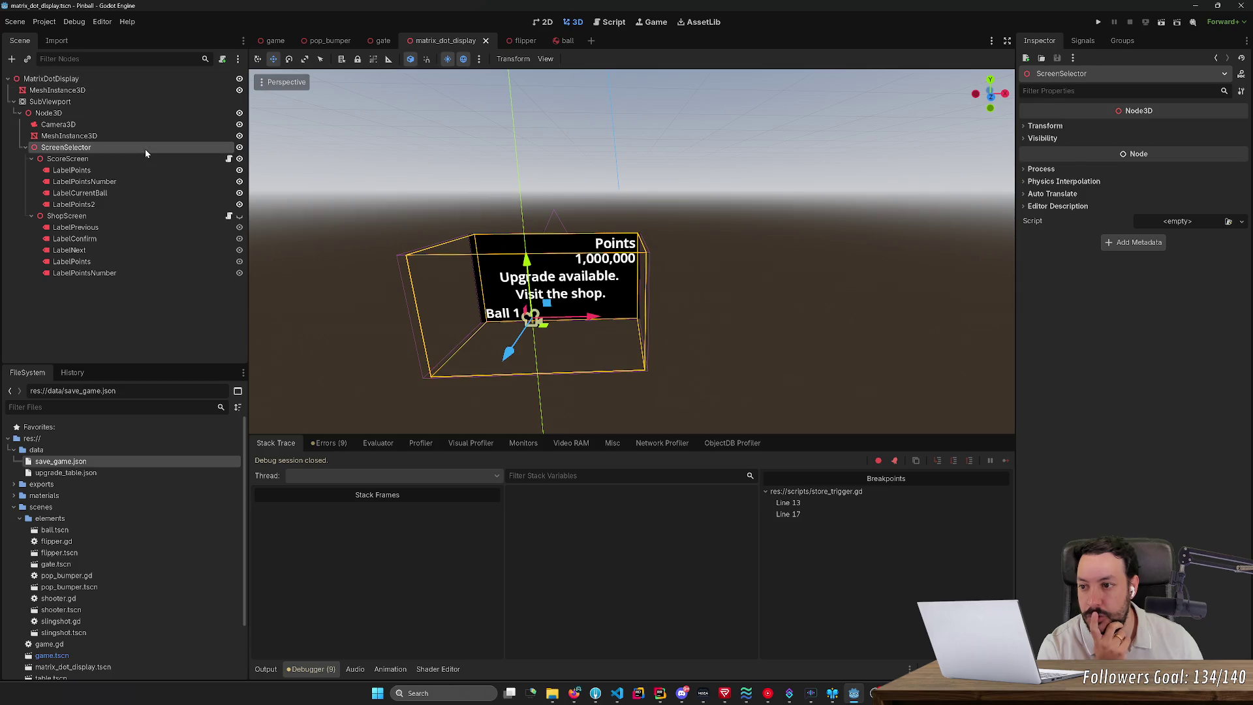
{"action": "right_click", "coordinate": [225, 149]}
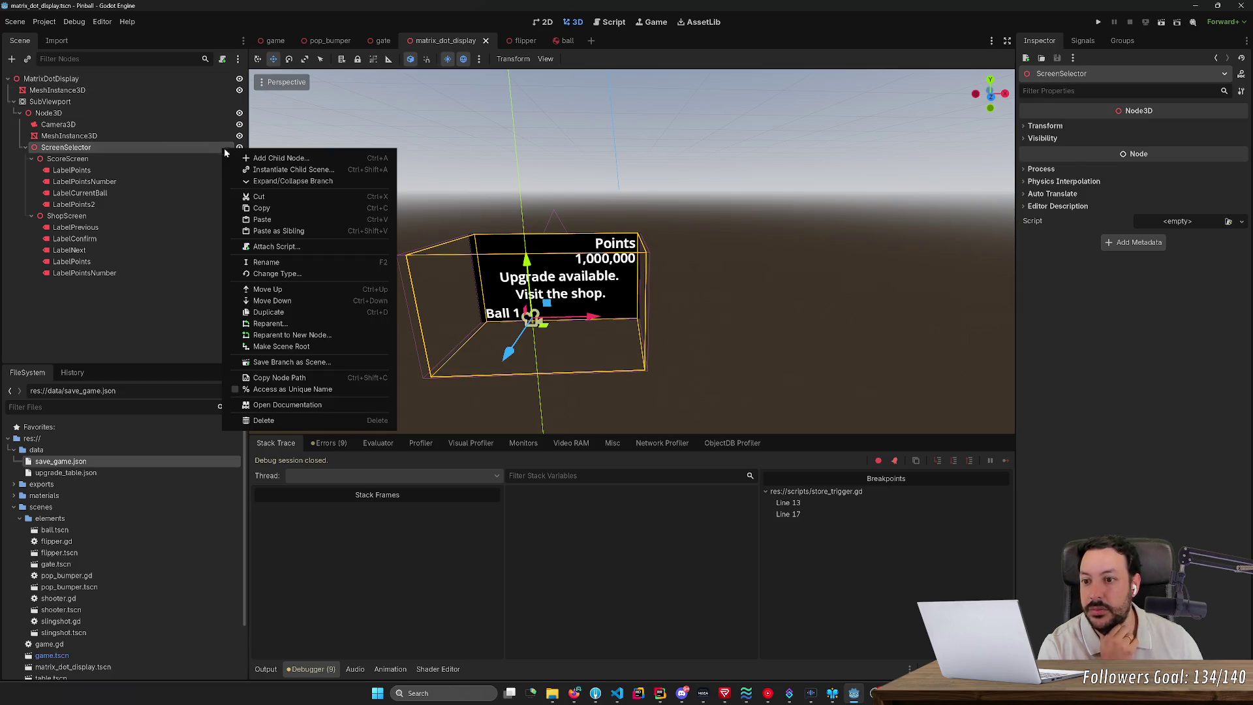
{"action": "left_click", "coordinate": [281, 246]}
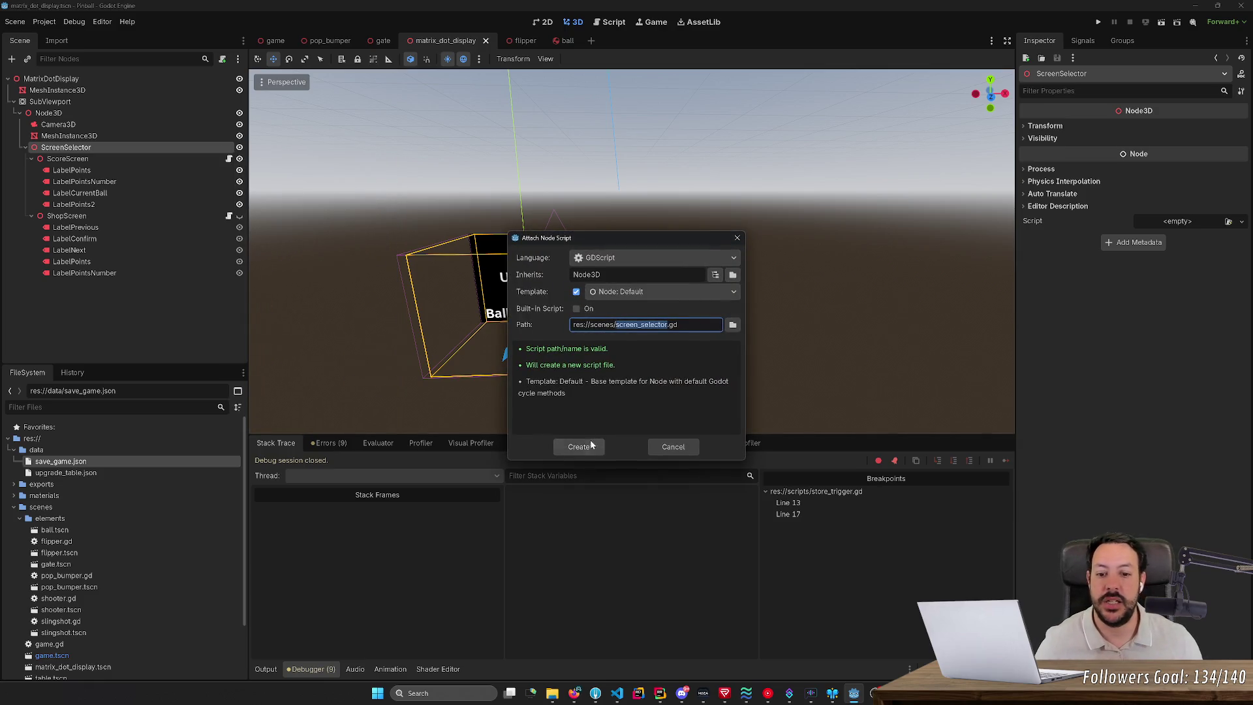
{"action": "left_click", "coordinate": [587, 446]}
{"action": "key", "text": "Down"}
{"action": "key", "text": "Down"}
{"action": "key", "text": "ctrl+shift+End"}
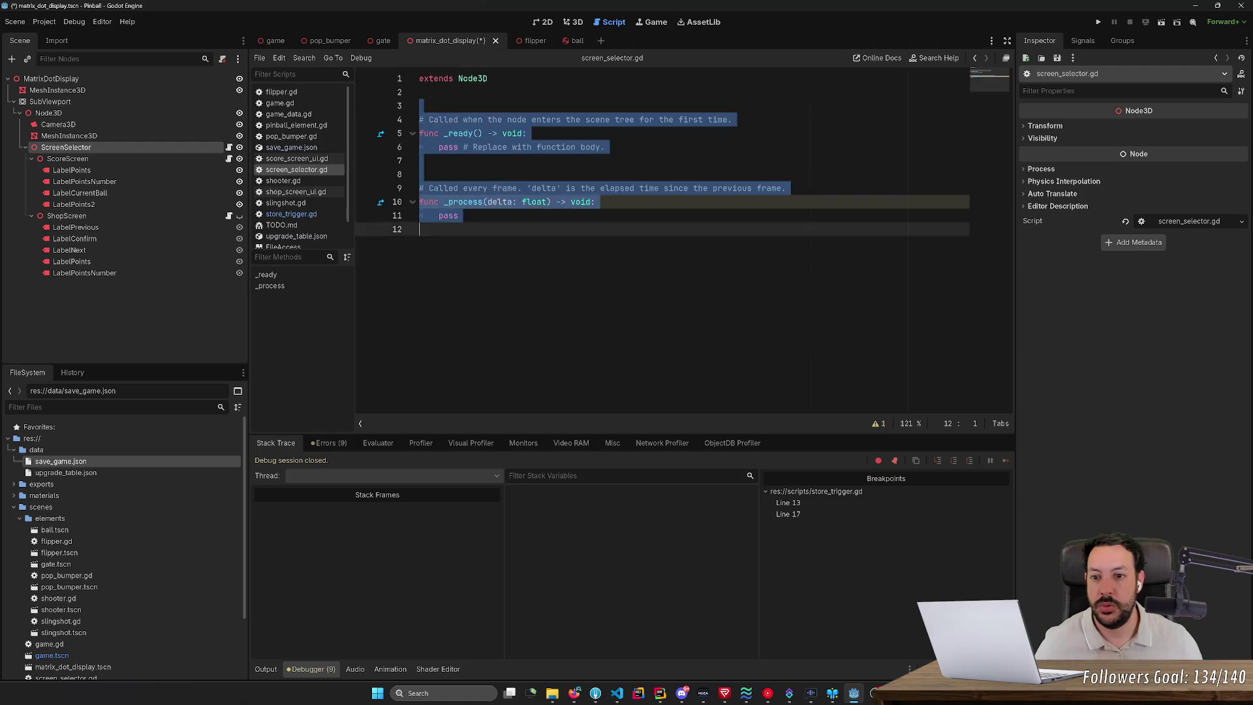
{"action": "key", "text": "Delete"}
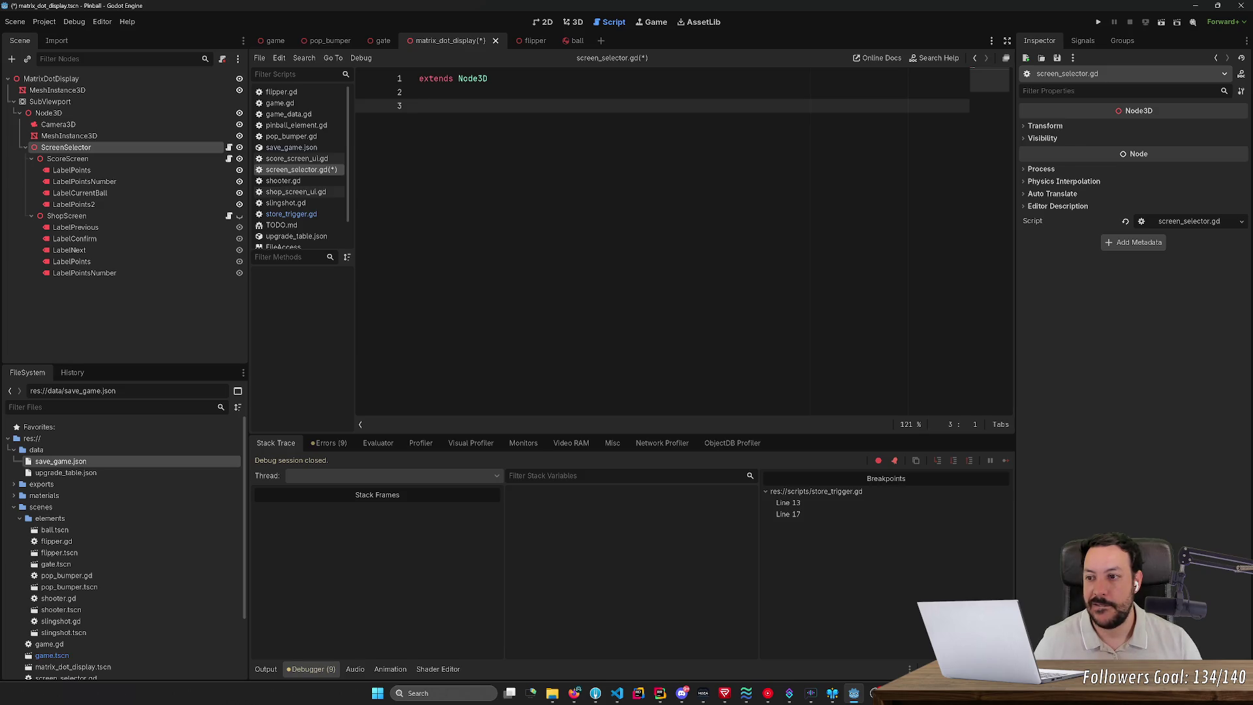
Write a hello signal declaration on line 3 and save the script
{"action": "type", "text": "signal"}
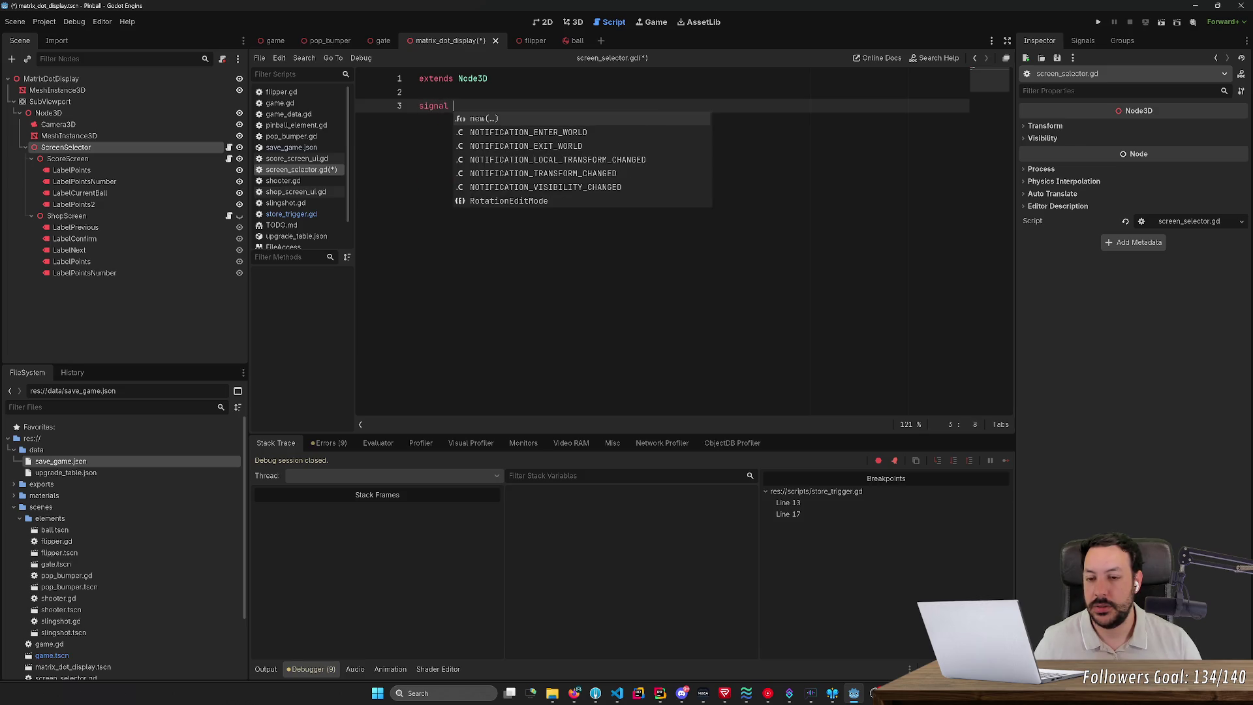
{"action": "key", "text": "BackSpace"}
{"action": "key", "text": "BackSpace"}
{"action": "key", "text": "BackSpace"}
{"action": "type", "text": "@export "}
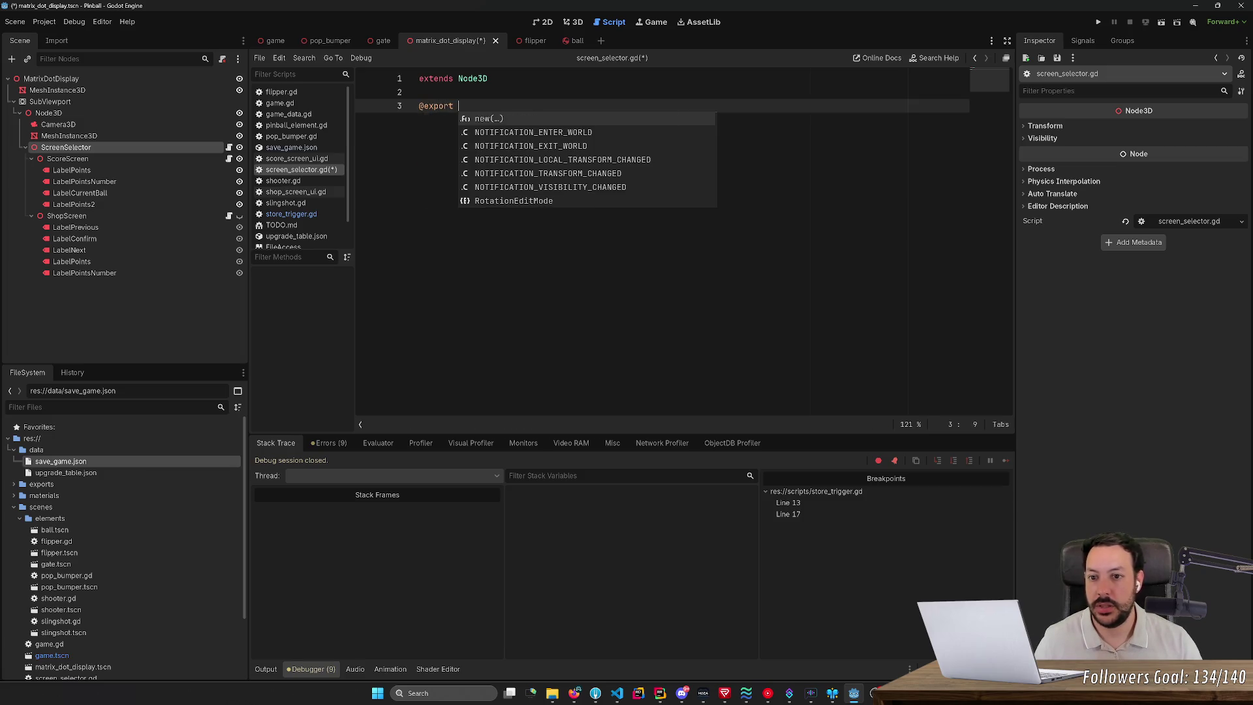
{"action": "type", "text": "singl"}
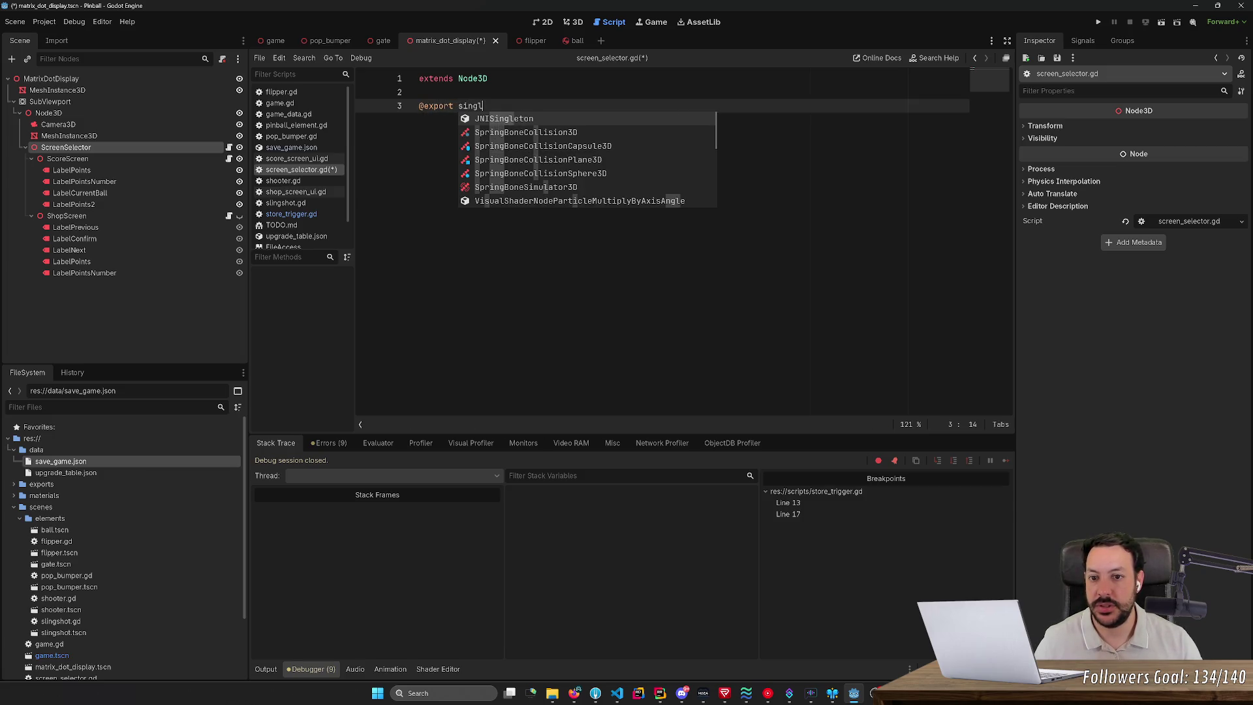
{"action": "key", "text": "BackSpace"}
{"action": "key", "text": "BackSpace"}
{"action": "key", "text": "BackSpace"}
{"action": "key", "text": "BackSpace"}
{"action": "key", "text": "BackSpace"}
{"action": "key", "text": "BackSpace"}
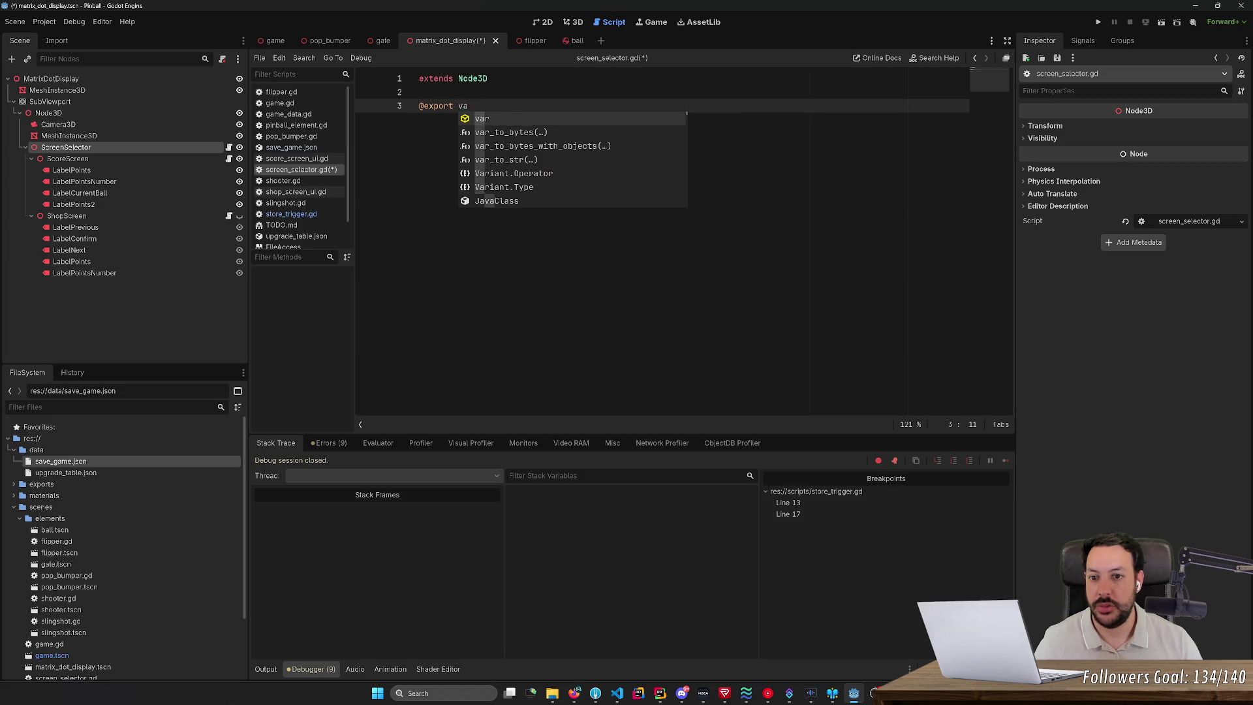
{"action": "type", "text": "signal "}
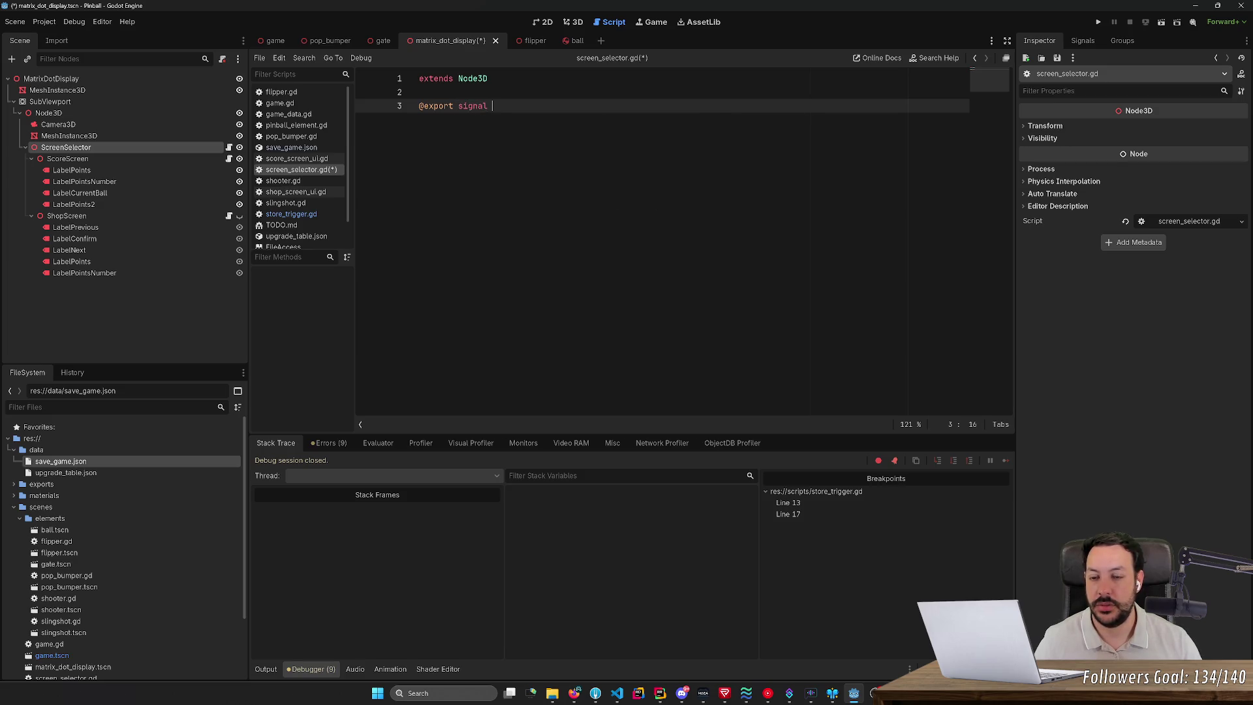
{"action": "type", "text": "hello;"}
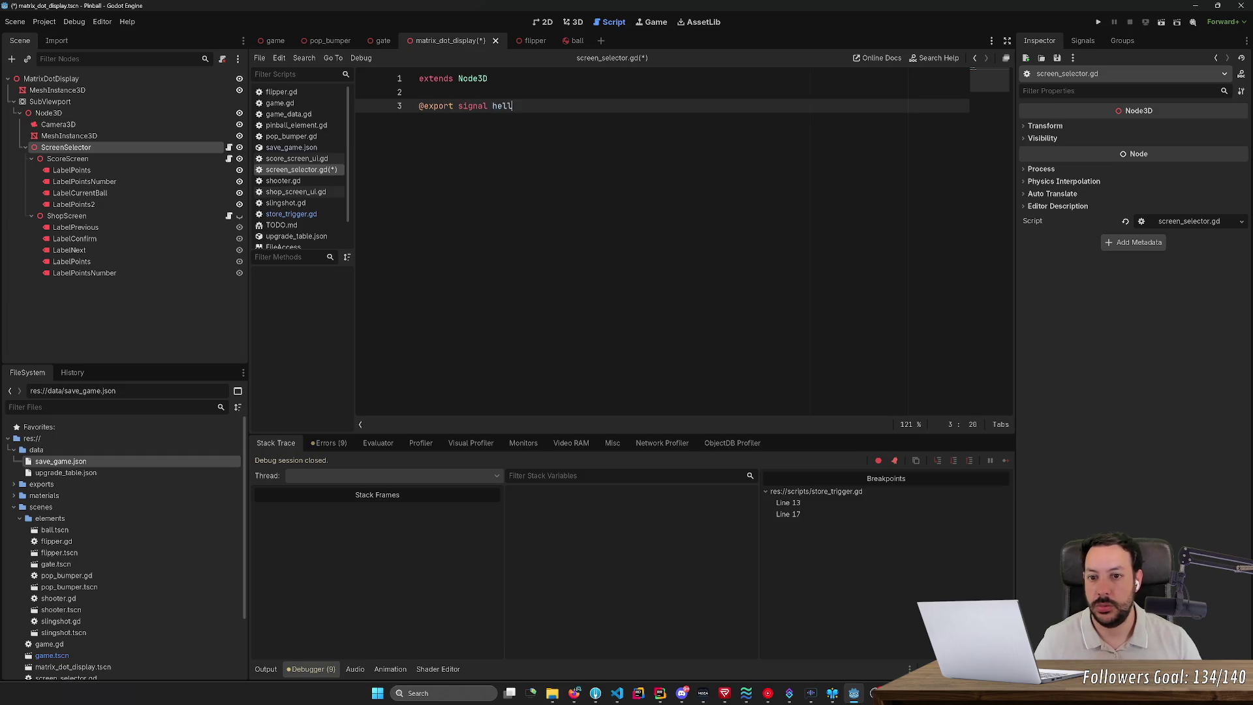
{"action": "key", "text": "Return"}
{"action": "key", "text": "ctrl+s"}
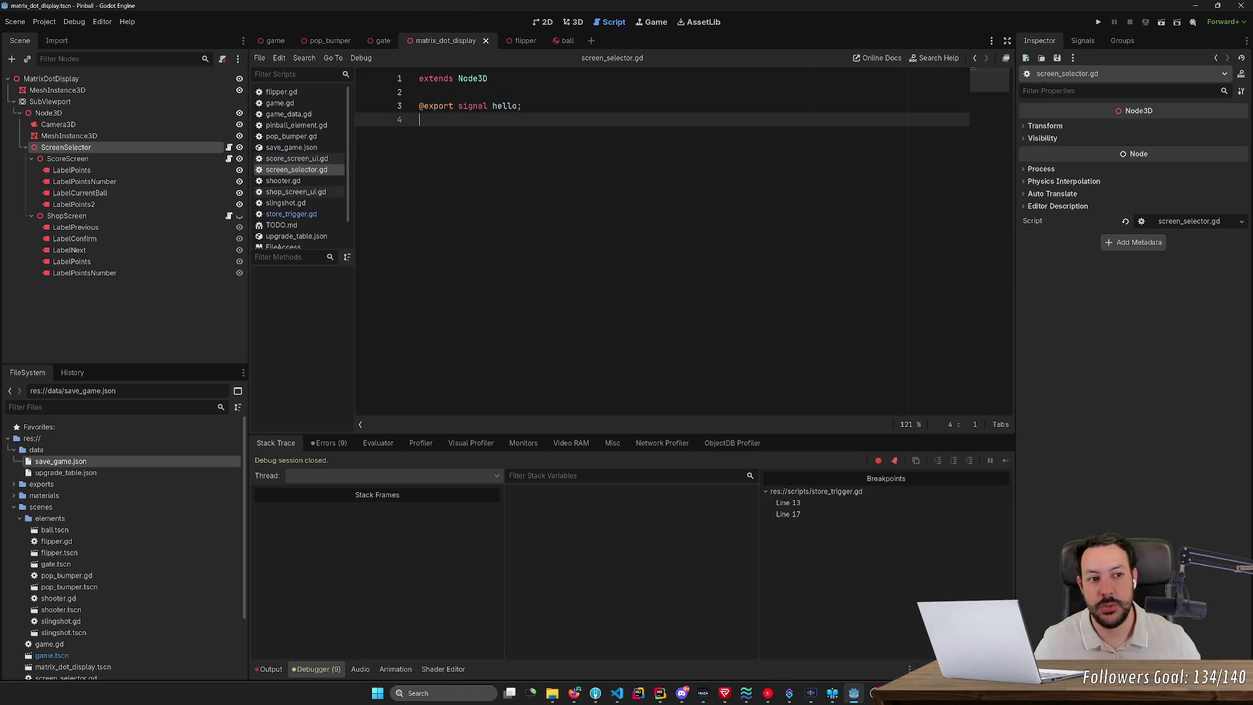
{"action": "left_click", "coordinate": [159, 81]}
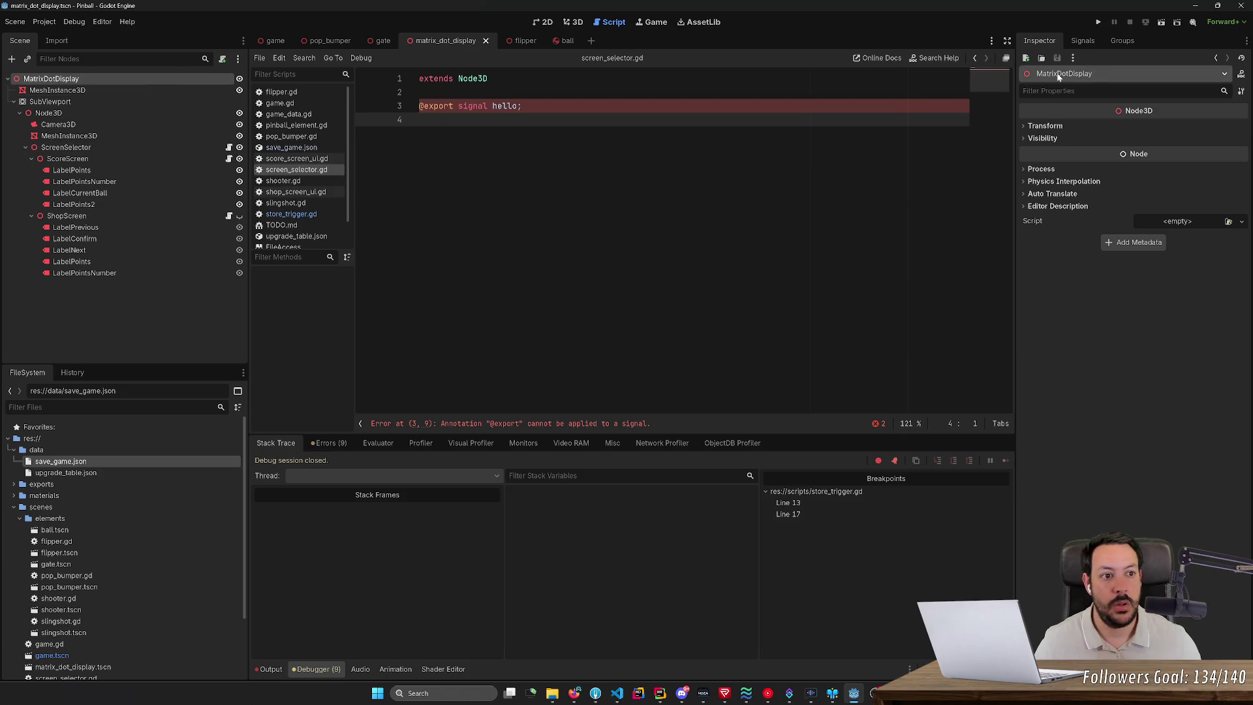
{"action": "left_click", "coordinate": [1084, 42]}
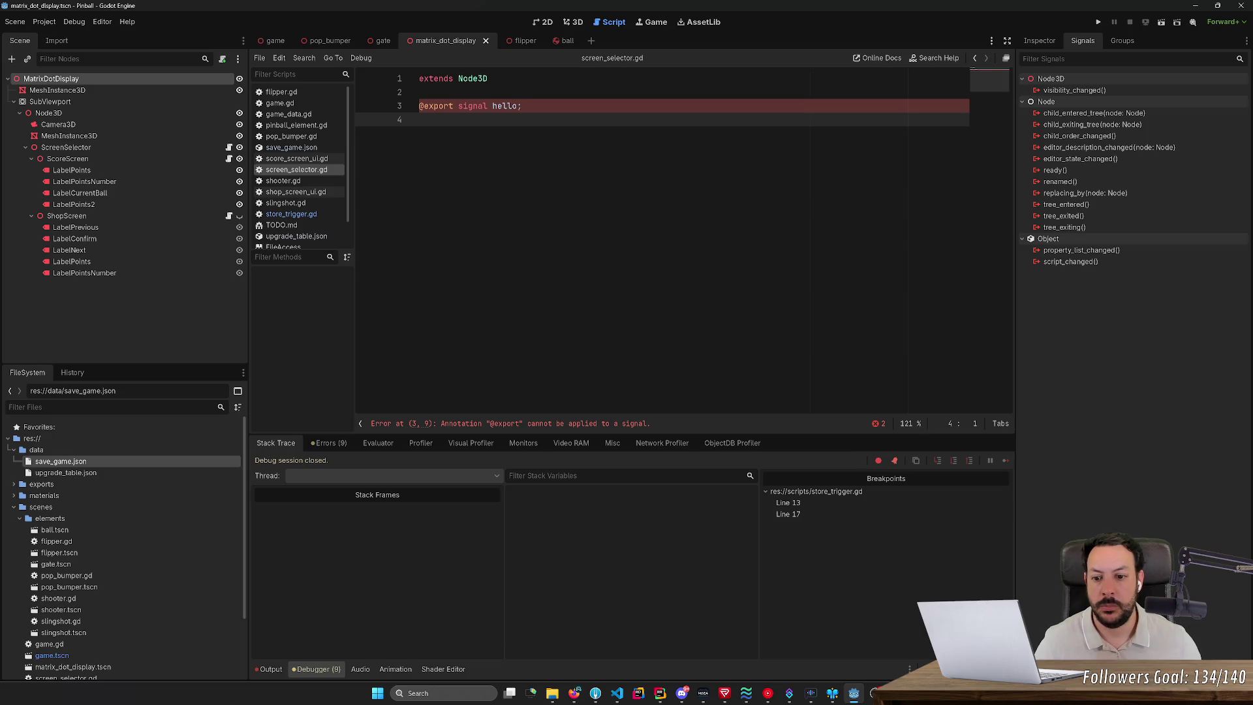
{"action": "key", "text": "Up"}
{"action": "key", "text": "shift+ctrl+Right"}
{"action": "key", "text": "Delete"}
{"action": "key", "text": "ctrl+s"}
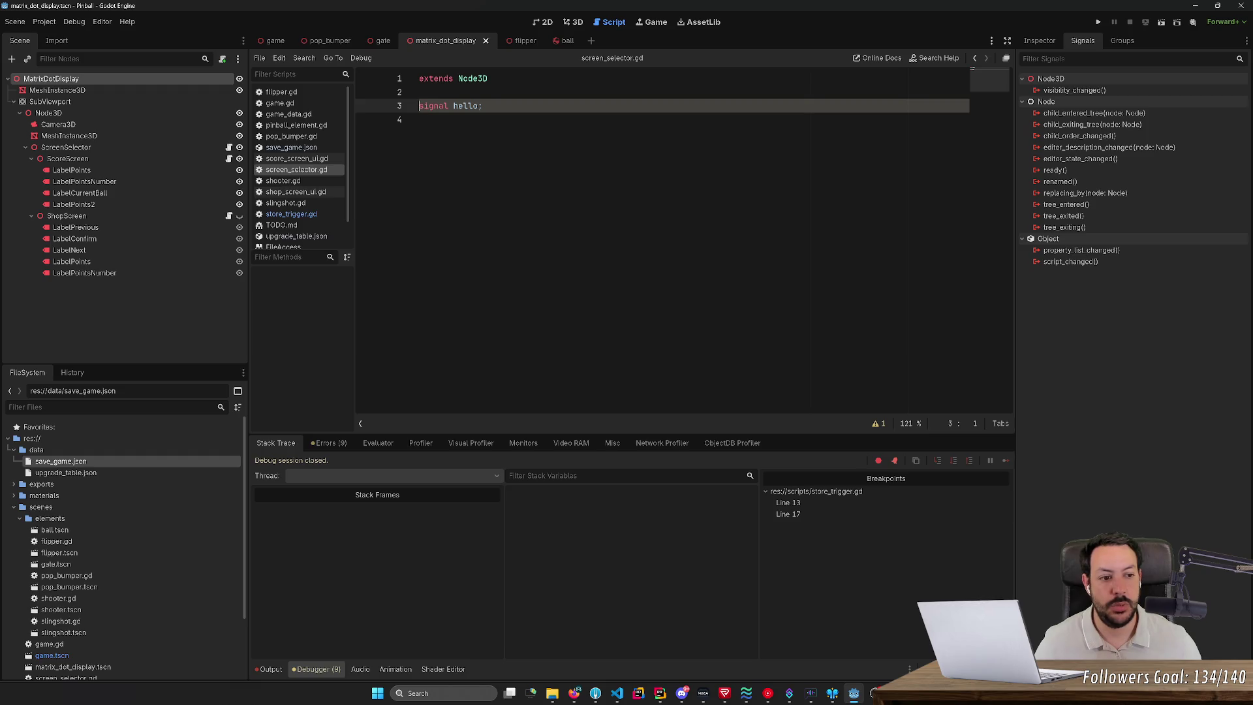
{"action": "left_click", "coordinate": [424, 119]}
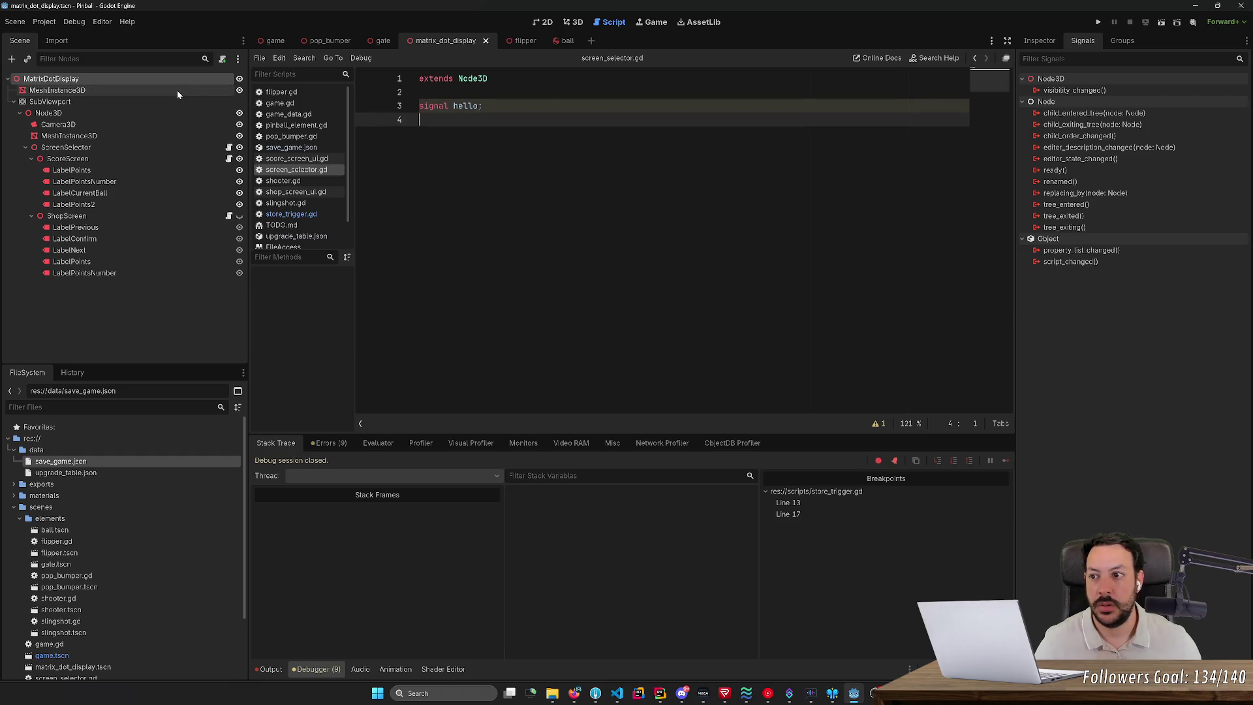
Open the MeshInstance3D dot-matrix shader, then confirm ScreenSelector's Signals dock lists hello
{"action": "left_click", "coordinate": [177, 90]}
{"action": "left_click", "coordinate": [180, 79]}
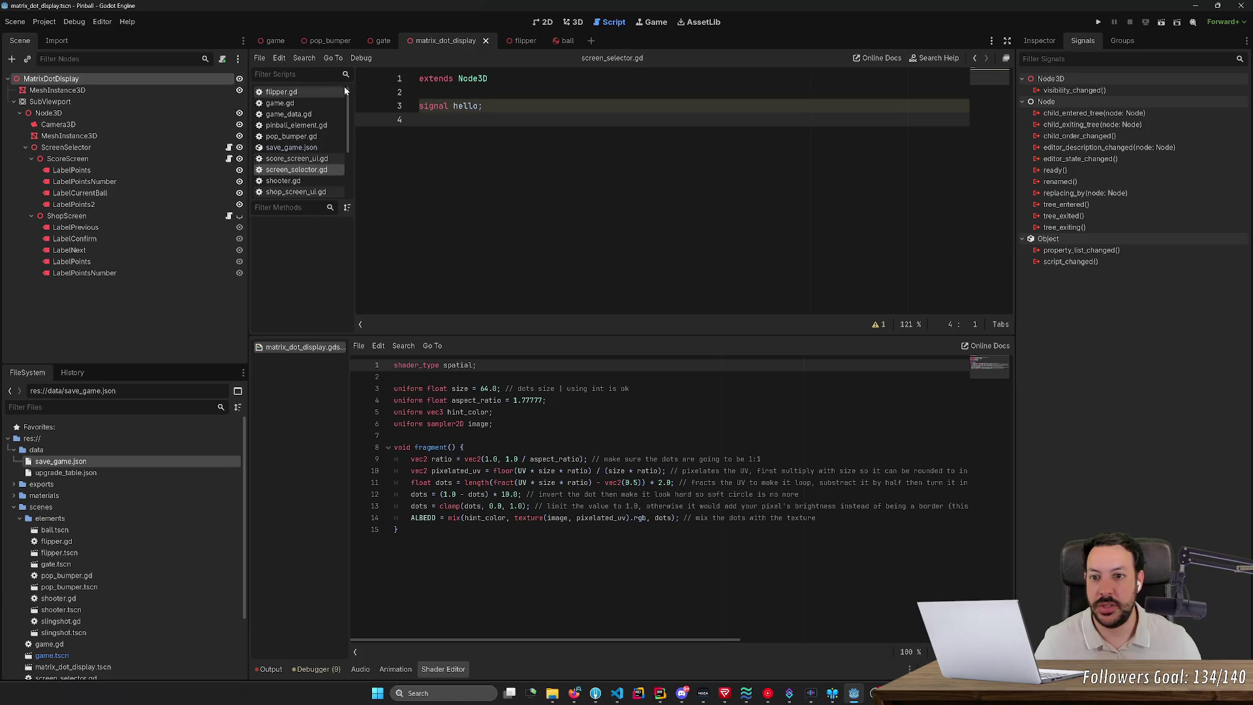
{"action": "left_click", "coordinate": [1037, 40]}
{"action": "left_click", "coordinate": [1082, 41]}
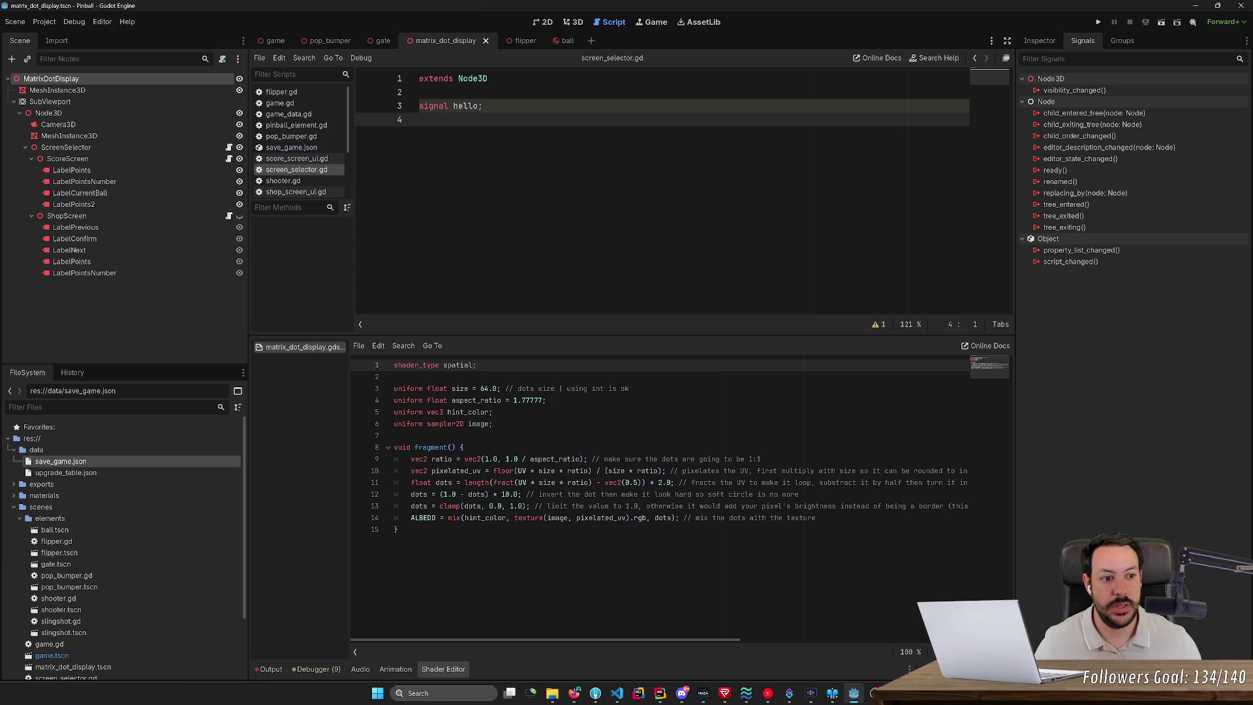
{"action": "left_click", "coordinate": [151, 147]}
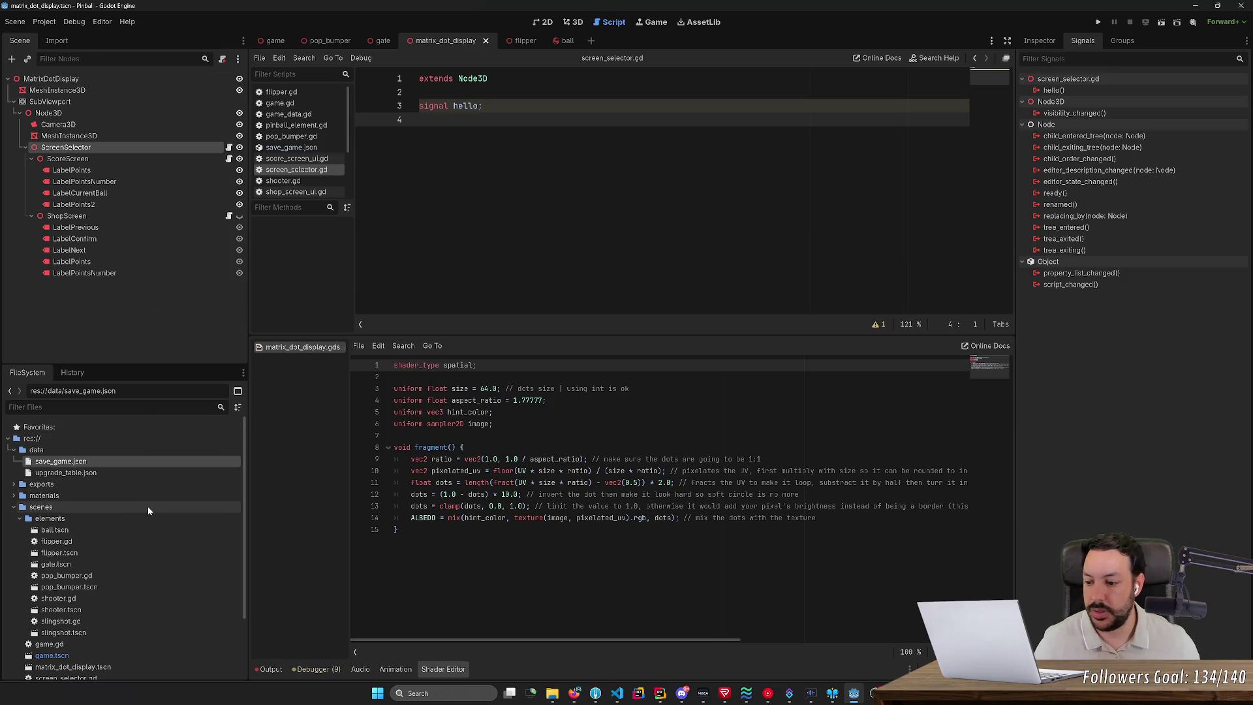
{"action": "scroll", "coordinate": [146, 516], "scroll_direction": "down", "scroll_amount": 3}
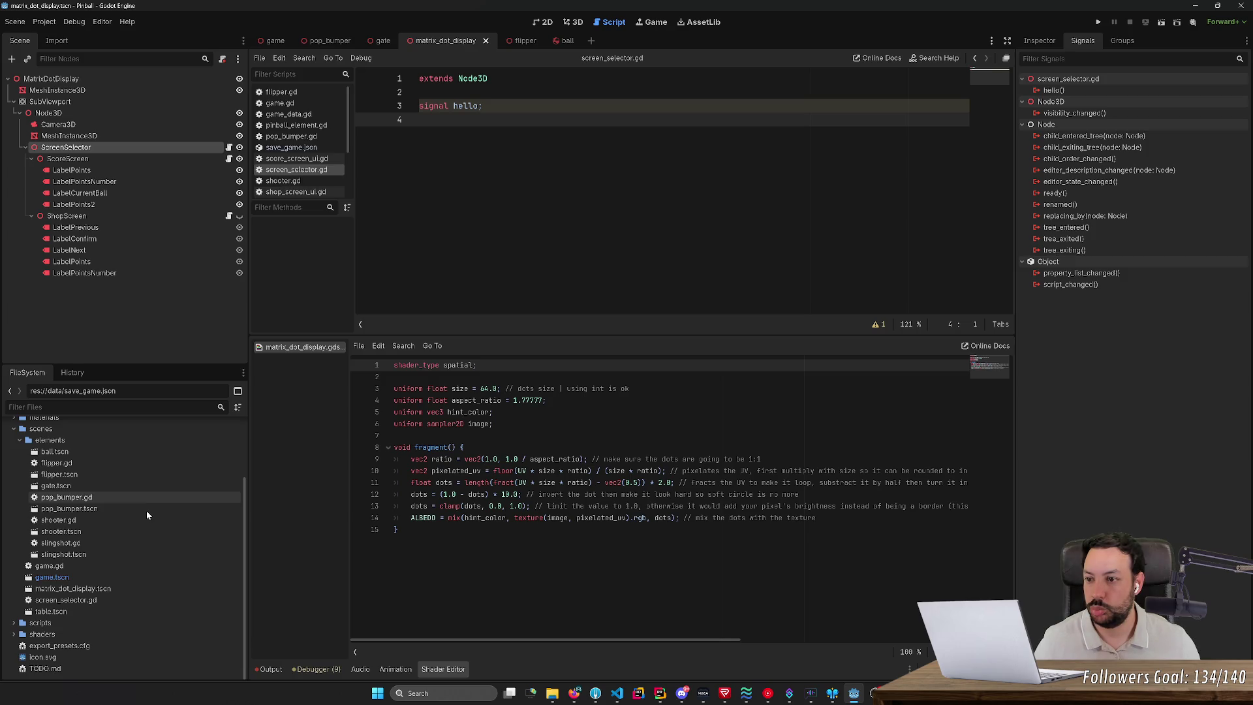
Attach a new script at res://scripts/display.gd to the MatrixDotDisplay root node
{"action": "left_click", "coordinate": [175, 78]}
{"action": "right_click", "coordinate": [175, 77]}
{"action": "left_click", "coordinate": [196, 89]}
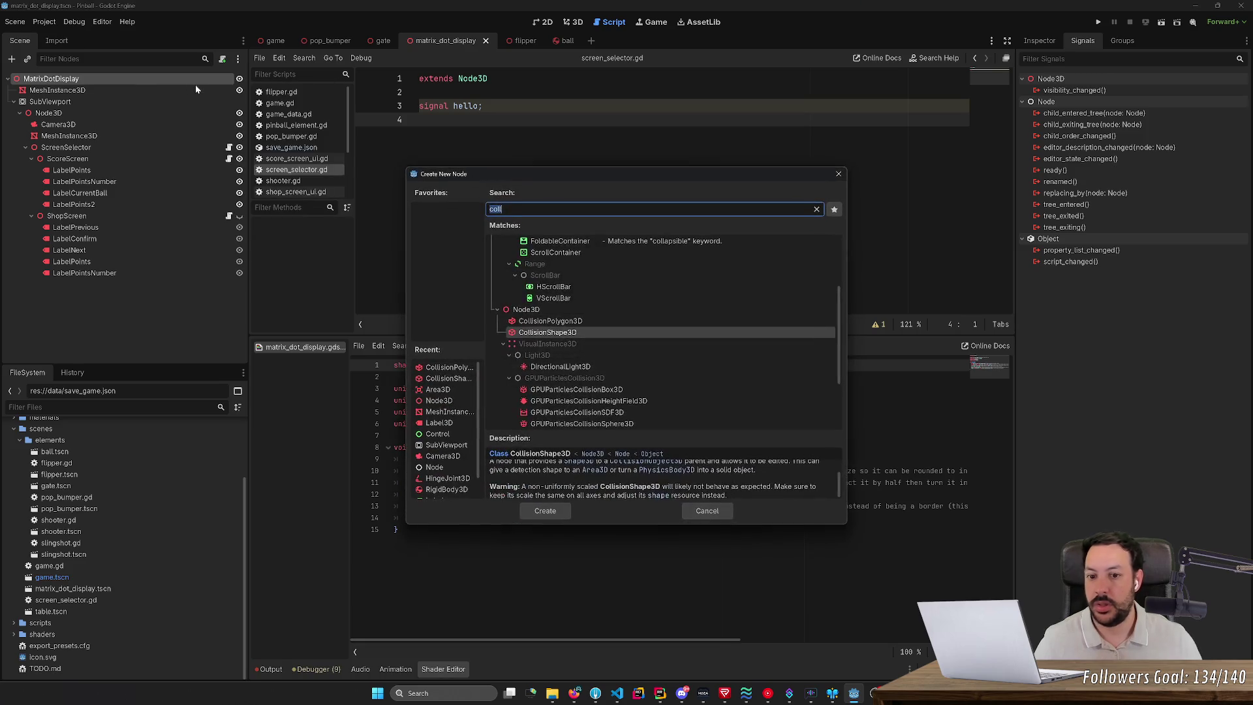
{"action": "key", "text": "Escape"}
{"action": "right_click", "coordinate": [194, 86]}
{"action": "key", "text": "Escape"}
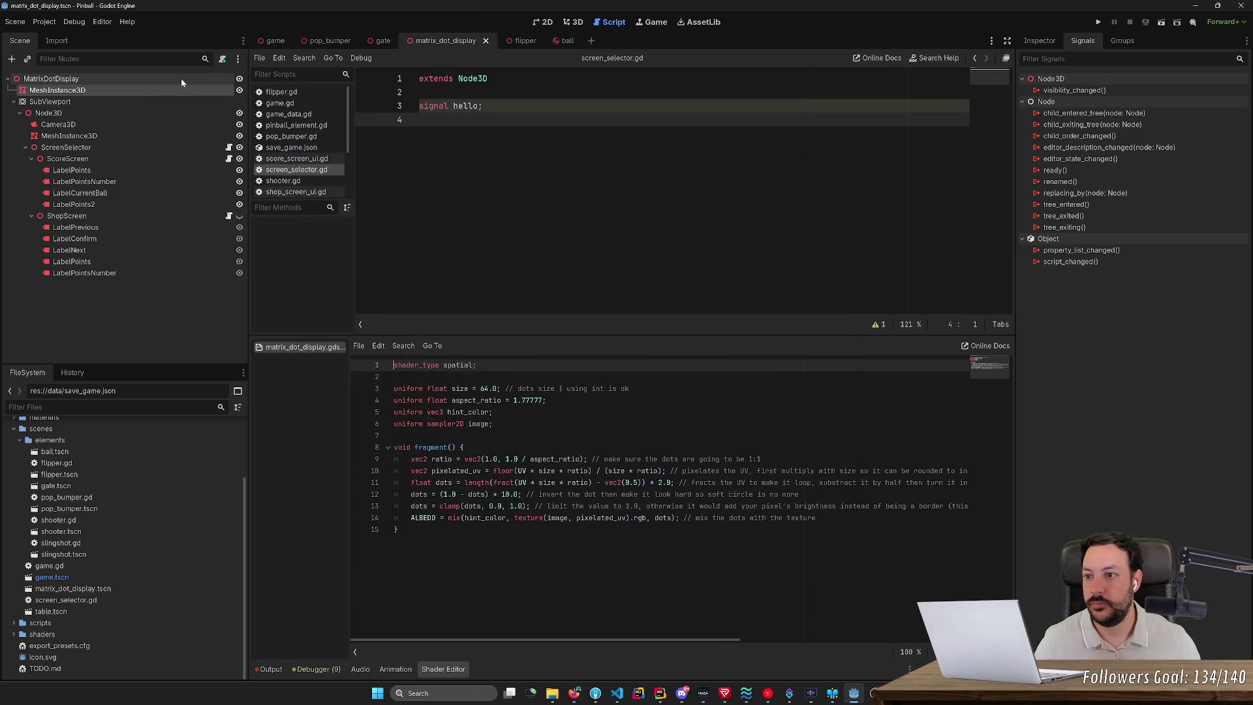
{"action": "right_click", "coordinate": [182, 79]}
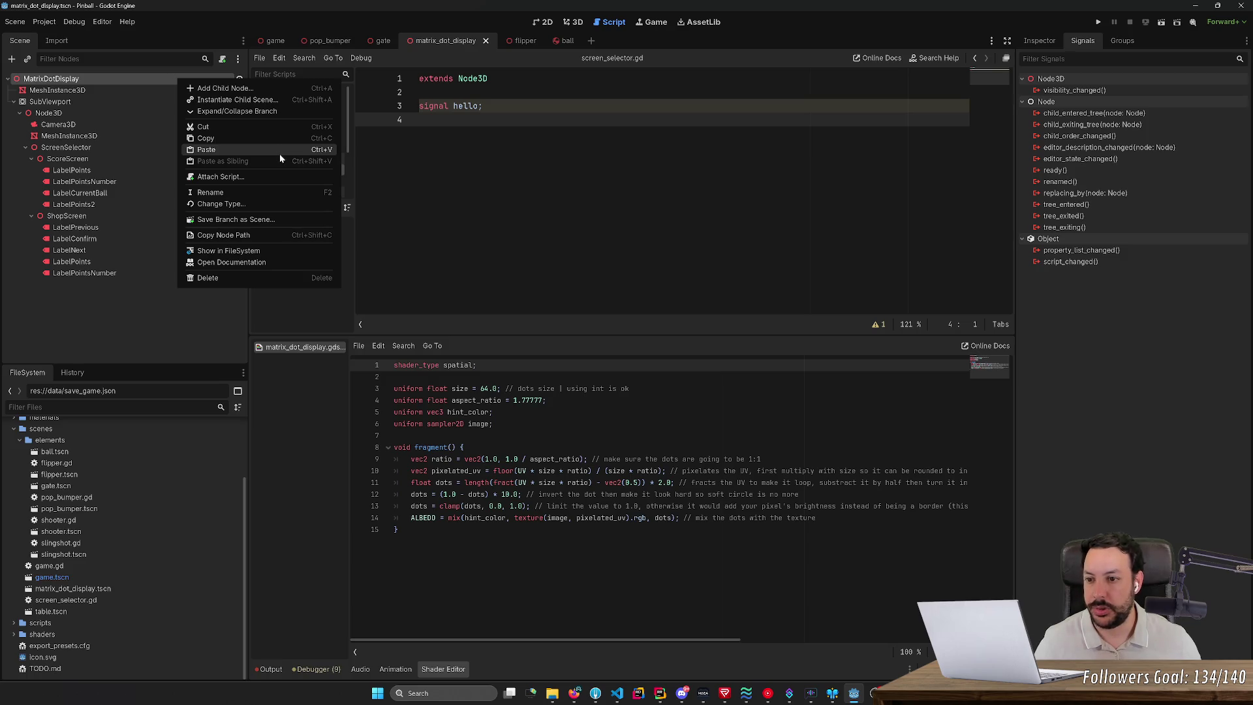
{"action": "left_click", "coordinate": [275, 177]}
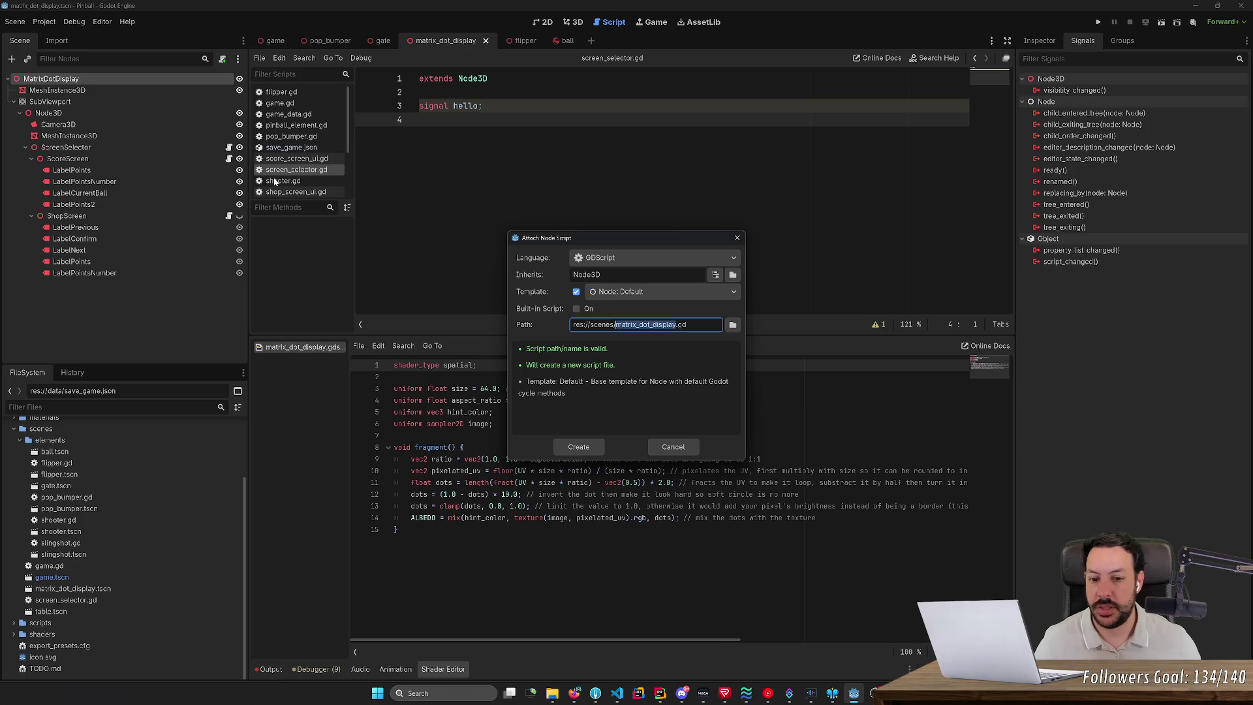
{"action": "type", "text": "display"}
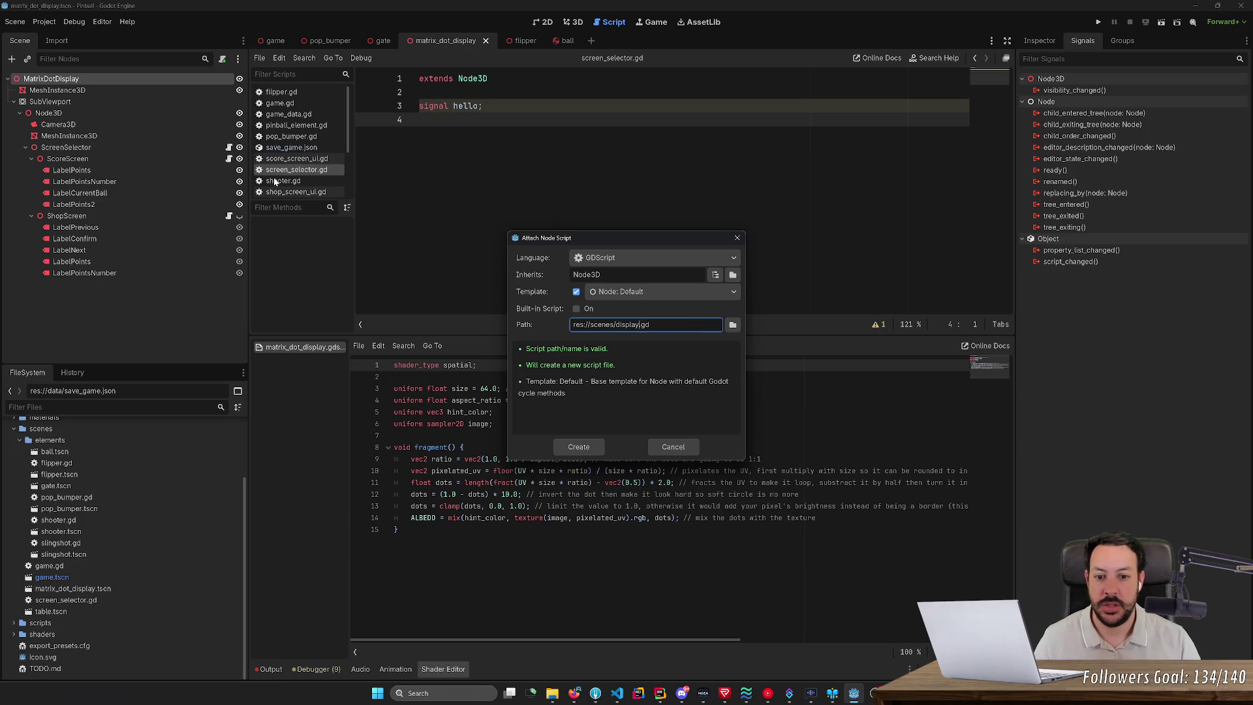
{"action": "key", "text": "ctrl+Left"}
{"action": "key", "text": "ctrl+Left"}
{"action": "type", "text": "scripts/"}
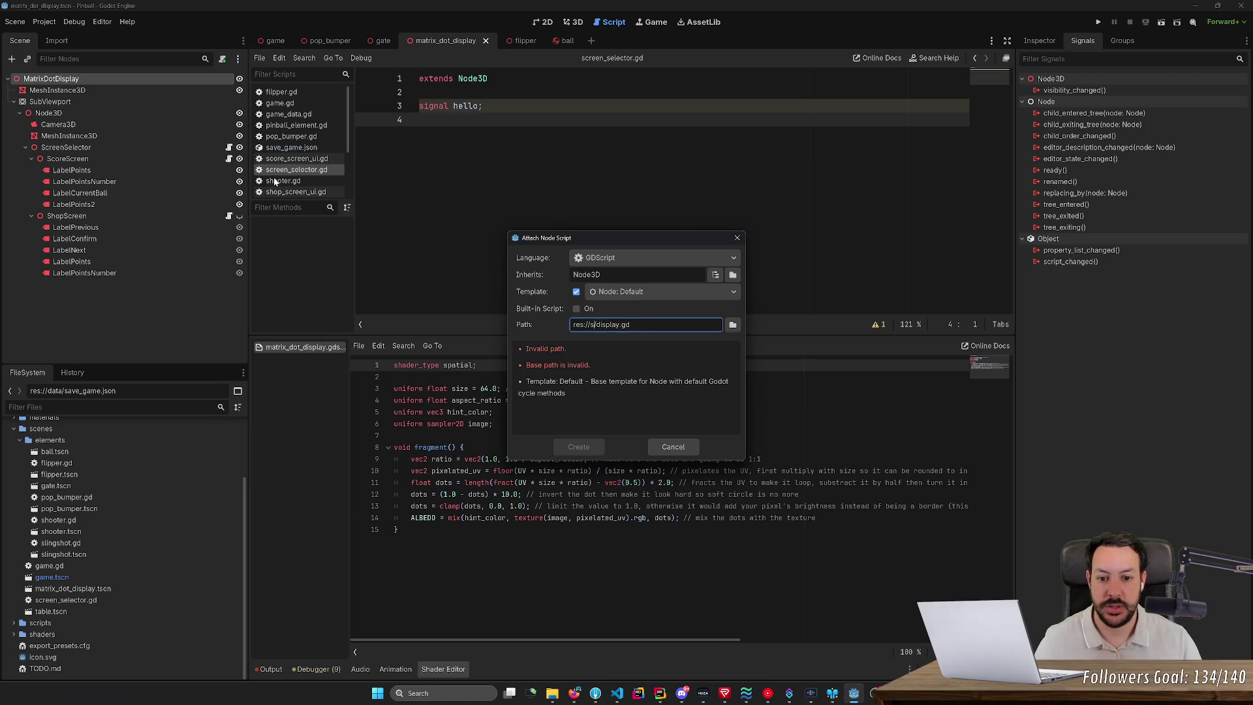
{"action": "key", "text": "Return"}
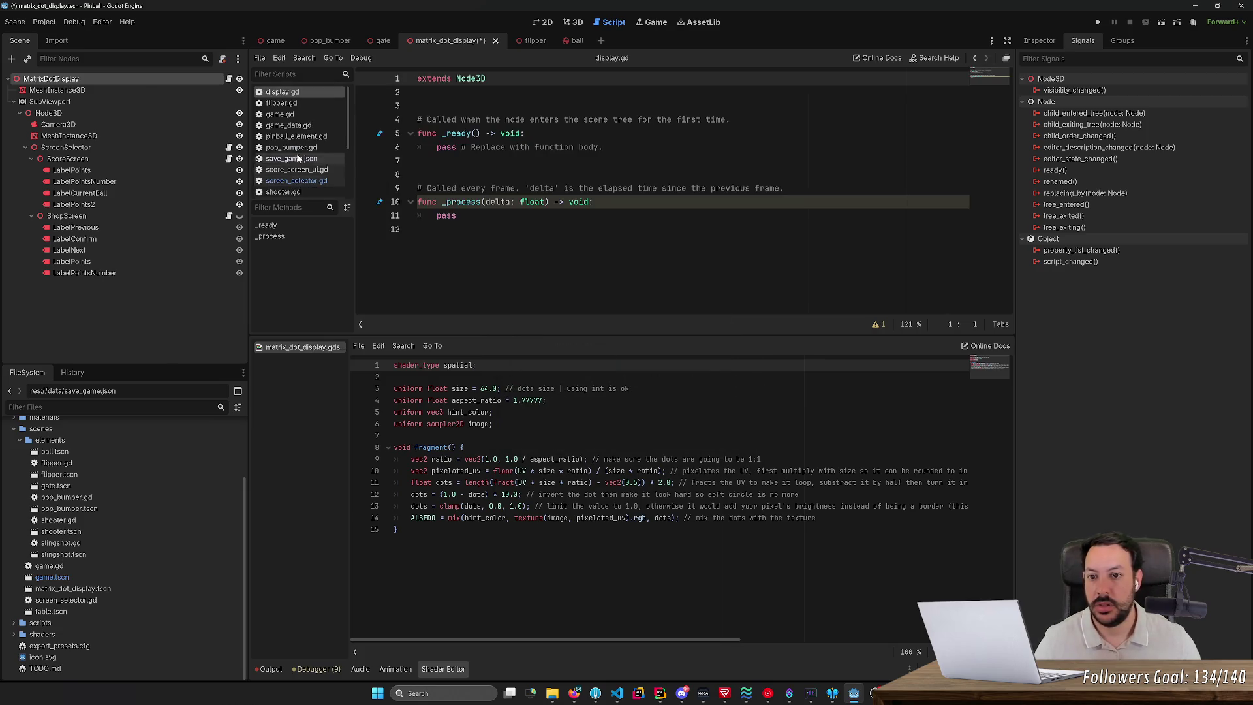
Delete the template functions below extends in display.gd and begin a signal line
{"action": "left_click_drag", "start_coordinate": [418, 106], "coordinate": [460, 216]}
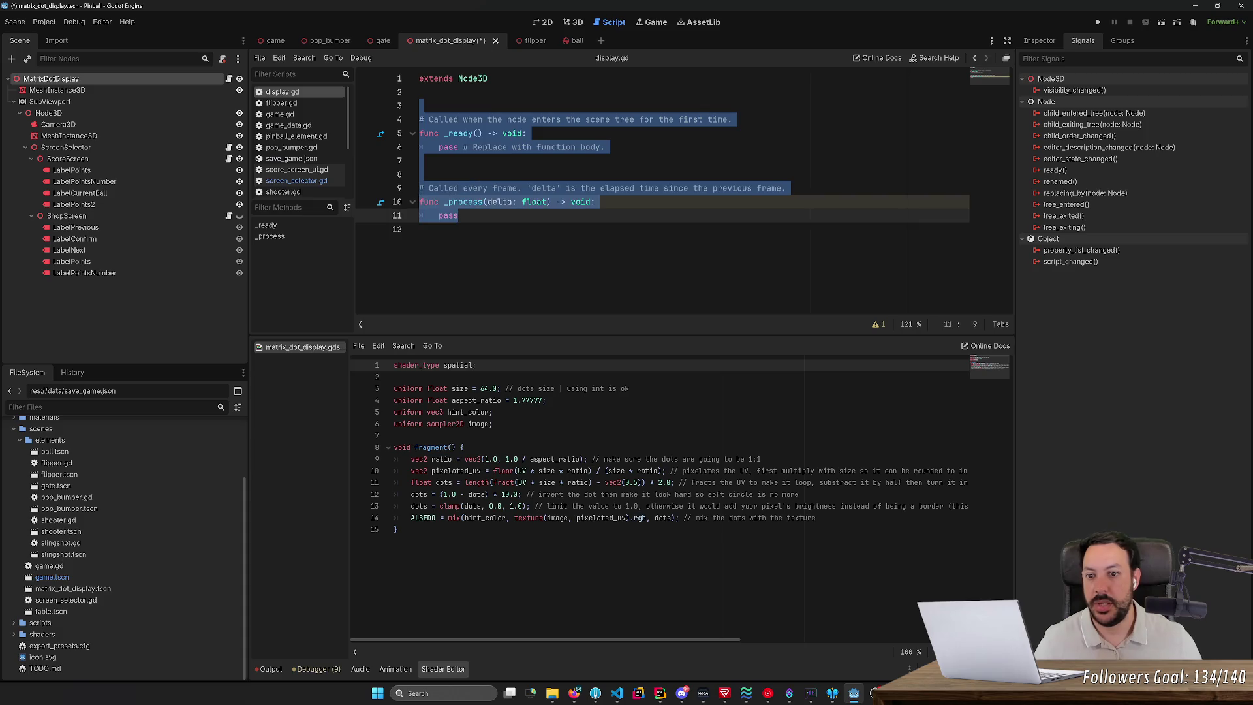
{"action": "key", "text": "Return"}
{"action": "key", "text": "BackSpace"}
{"action": "key", "text": "BackSpace"}
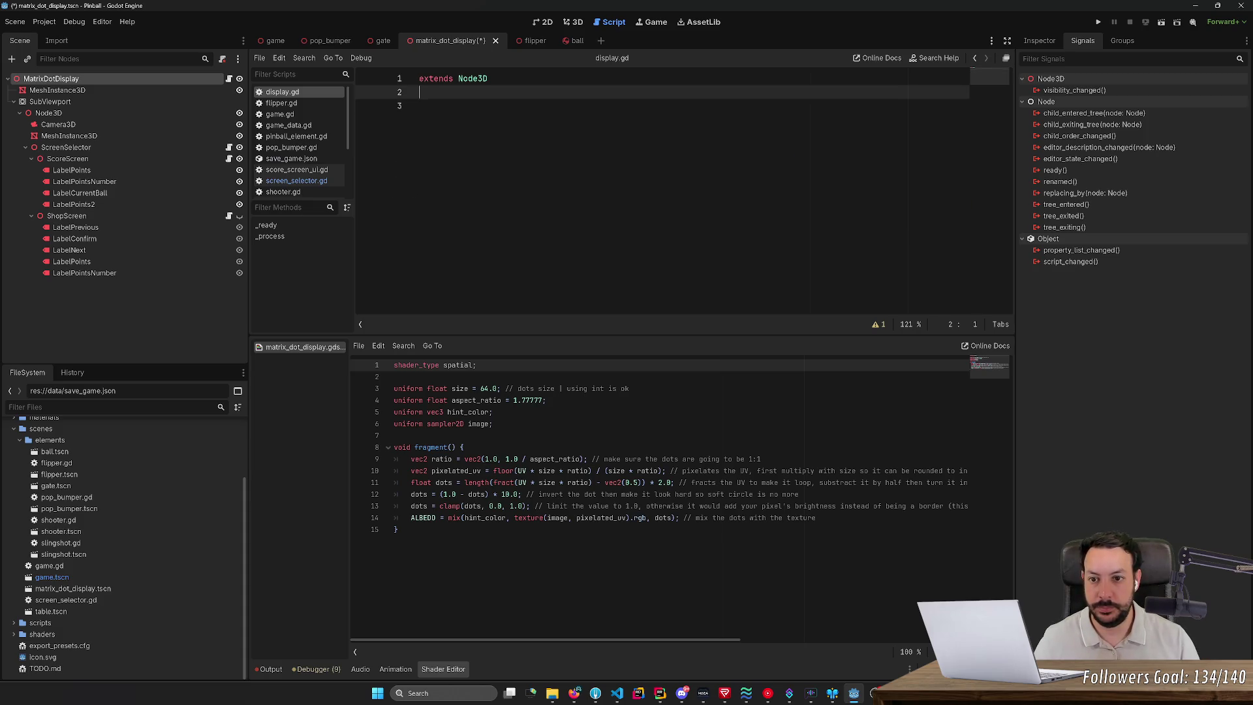
{"action": "type", "text": "signal"}
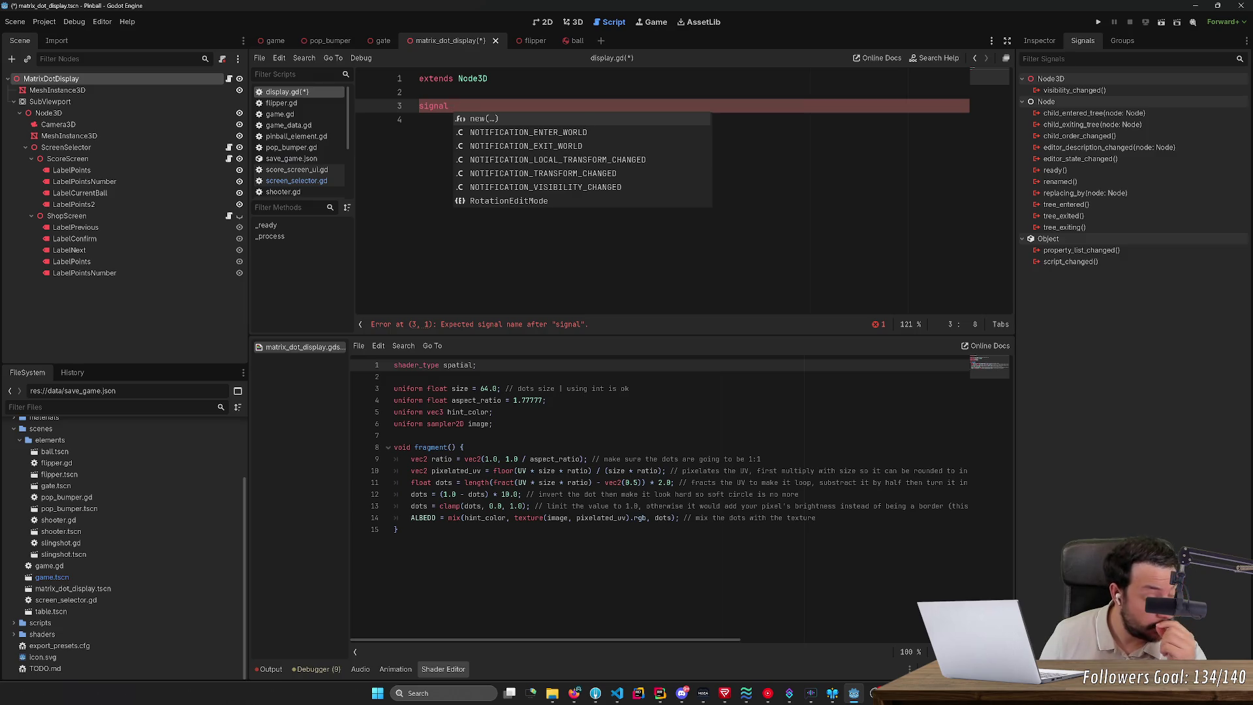
Check the hello signal in screen_selector.gd for reference and save the scene and scripts
{"action": "left_click", "coordinate": [170, 148]}
{"action": "left_click", "coordinate": [228, 148]}
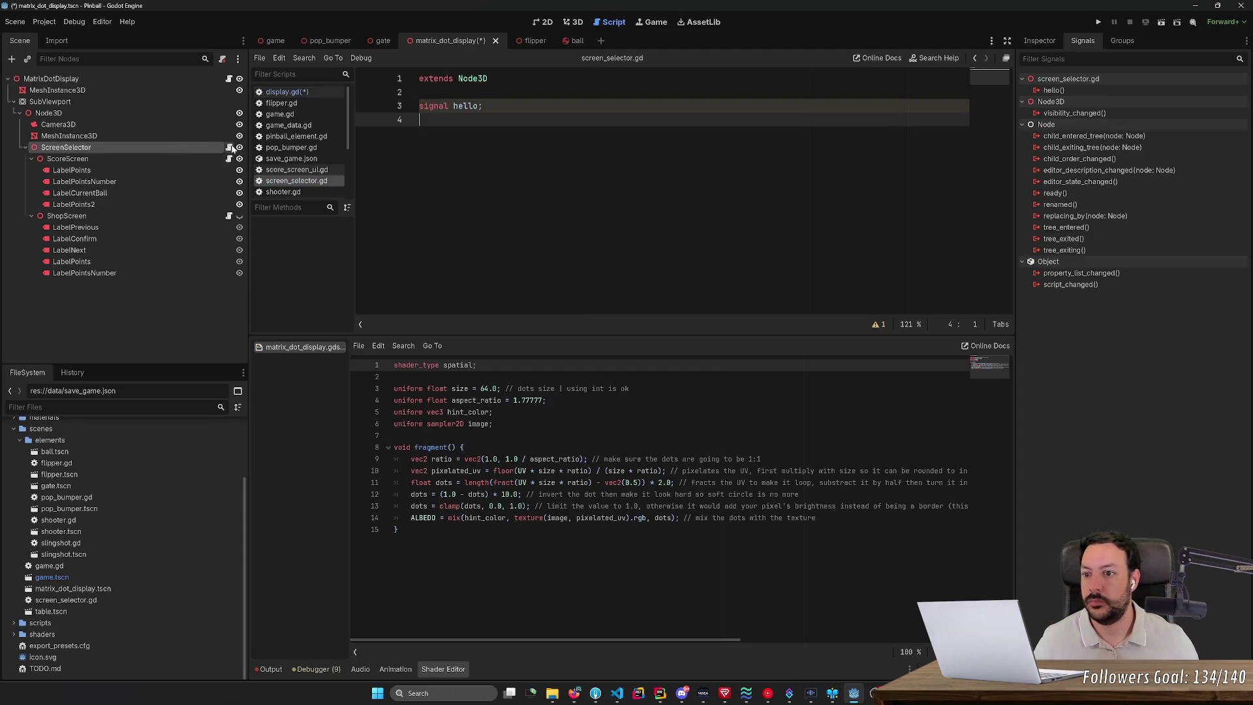
{"action": "double_click", "coordinate": [466, 106]}
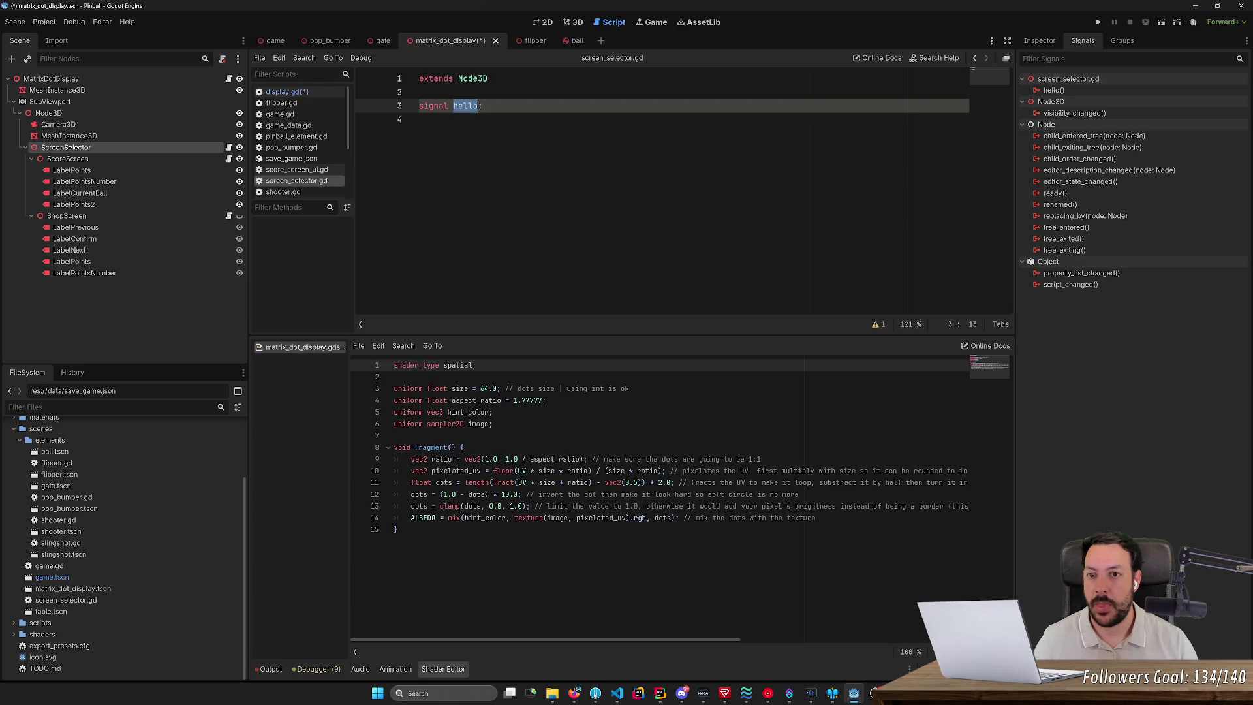
{"action": "key", "text": "ctrl+s"}
{"action": "left_click", "coordinate": [566, 24]}
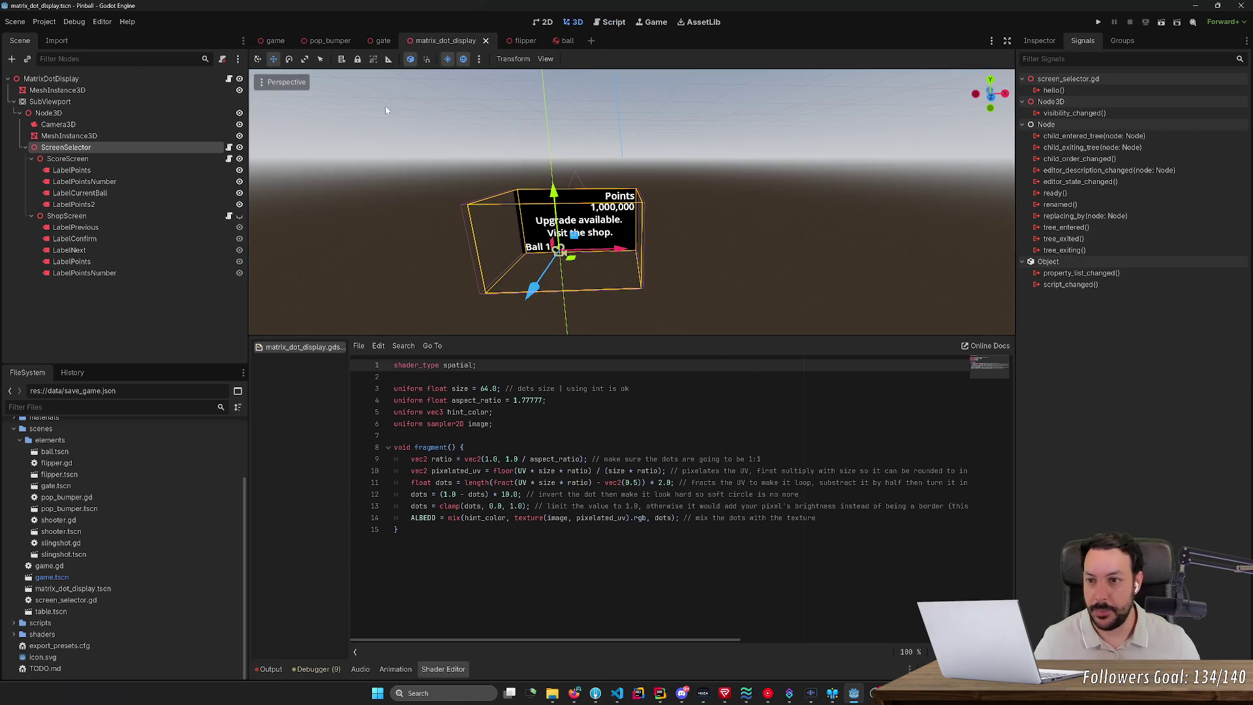
In the game scene, open the Game root node's game.gd script
{"action": "left_click", "coordinate": [274, 44]}
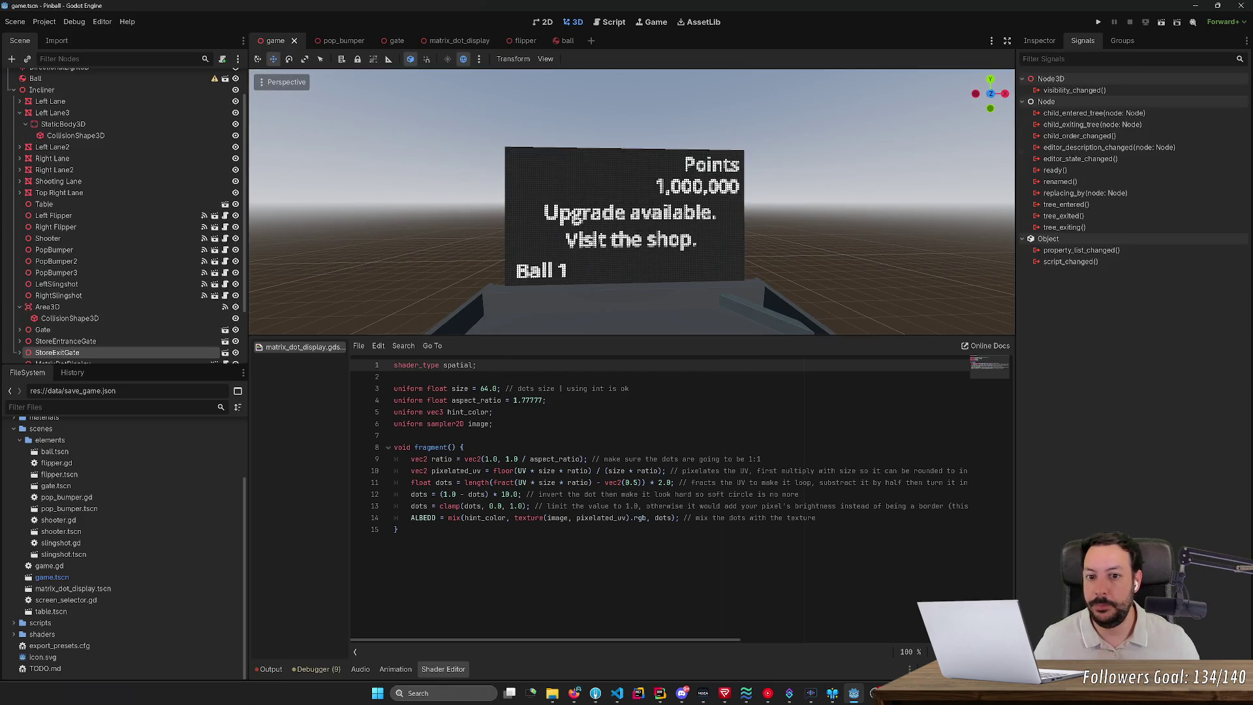
{"action": "scroll", "coordinate": [254, 253], "scroll_direction": "up", "scroll_amount": 2}
{"action": "left_click", "coordinate": [525, 252]}
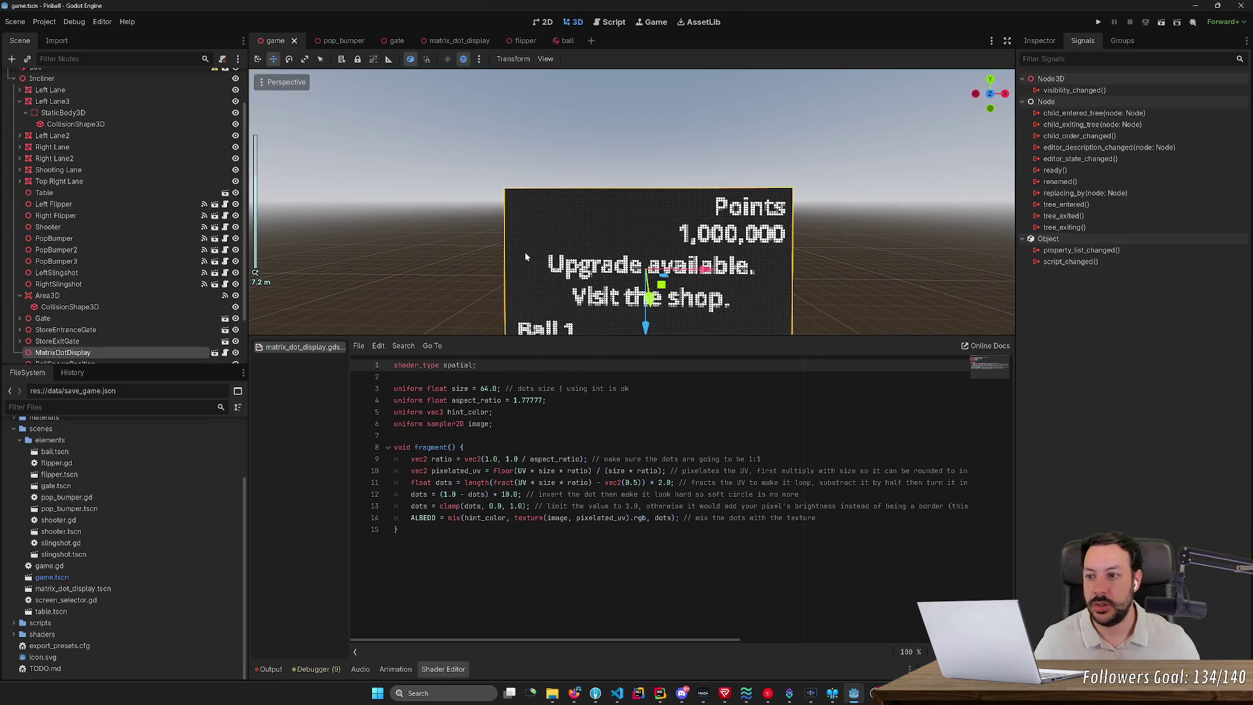
{"action": "scroll", "coordinate": [189, 269], "scroll_direction": "down", "scroll_amount": 2}
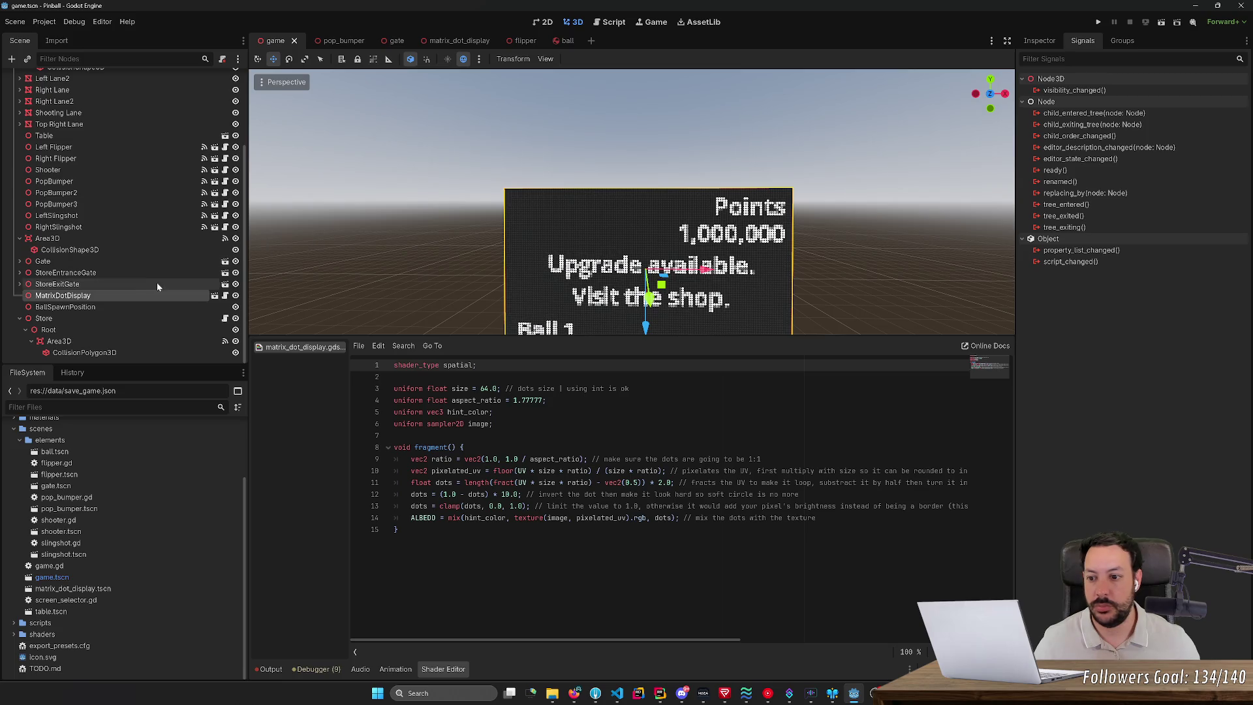
{"action": "scroll", "coordinate": [154, 230], "scroll_direction": "up", "scroll_amount": 3}
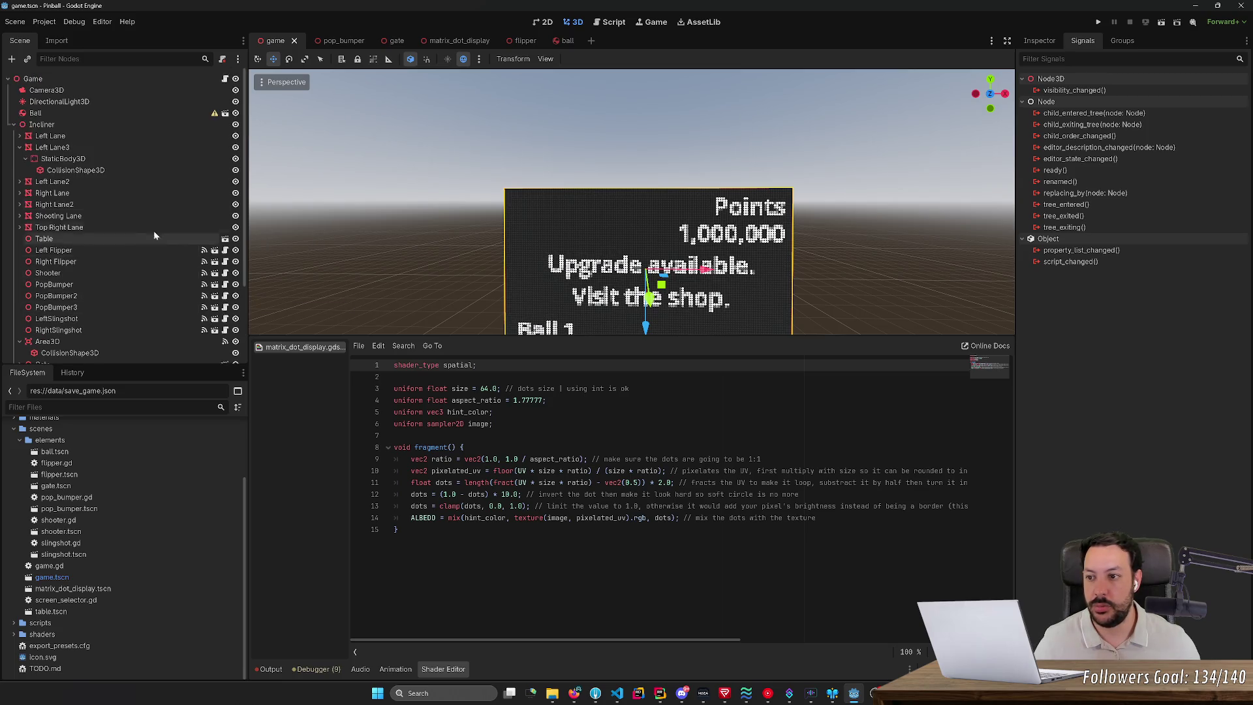
{"action": "left_click", "coordinate": [224, 80]}
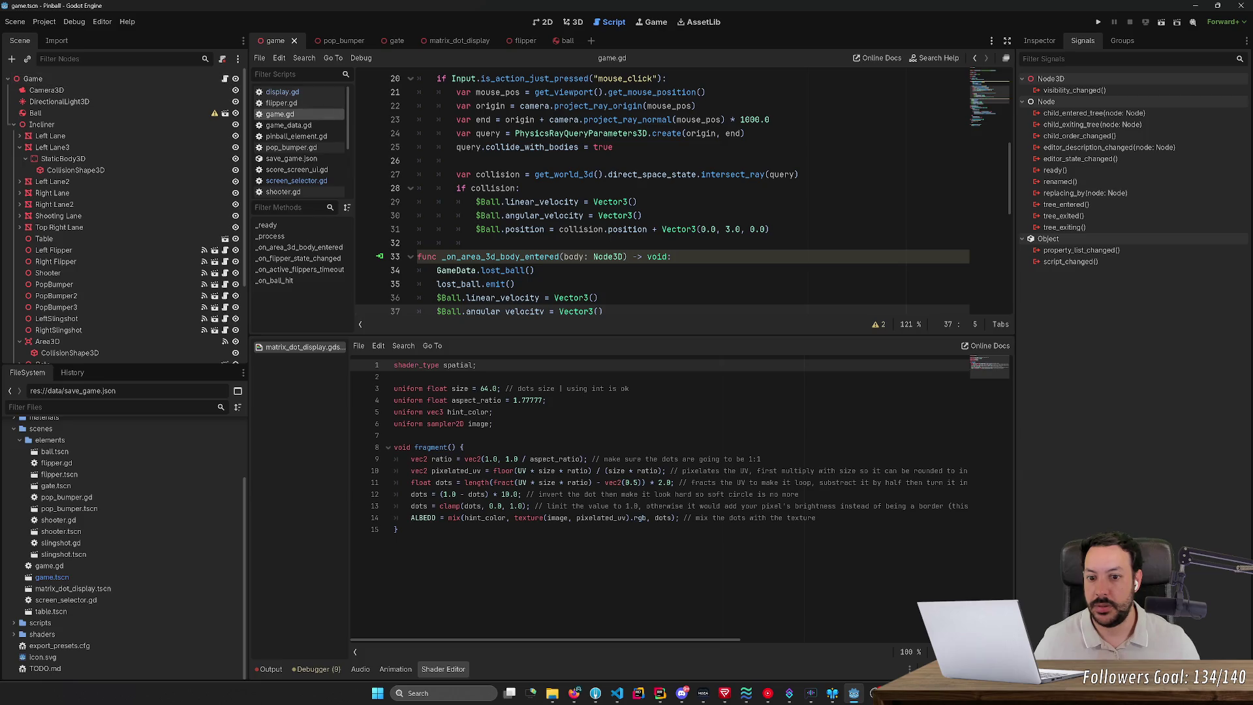
Add an unindented new line at the end of game.gd
{"action": "scroll", "coordinate": [652, 196], "scroll_direction": "down", "scroll_amount": 7}
{"action": "scroll", "coordinate": [694, 190], "scroll_direction": "down", "scroll_amount": 1}
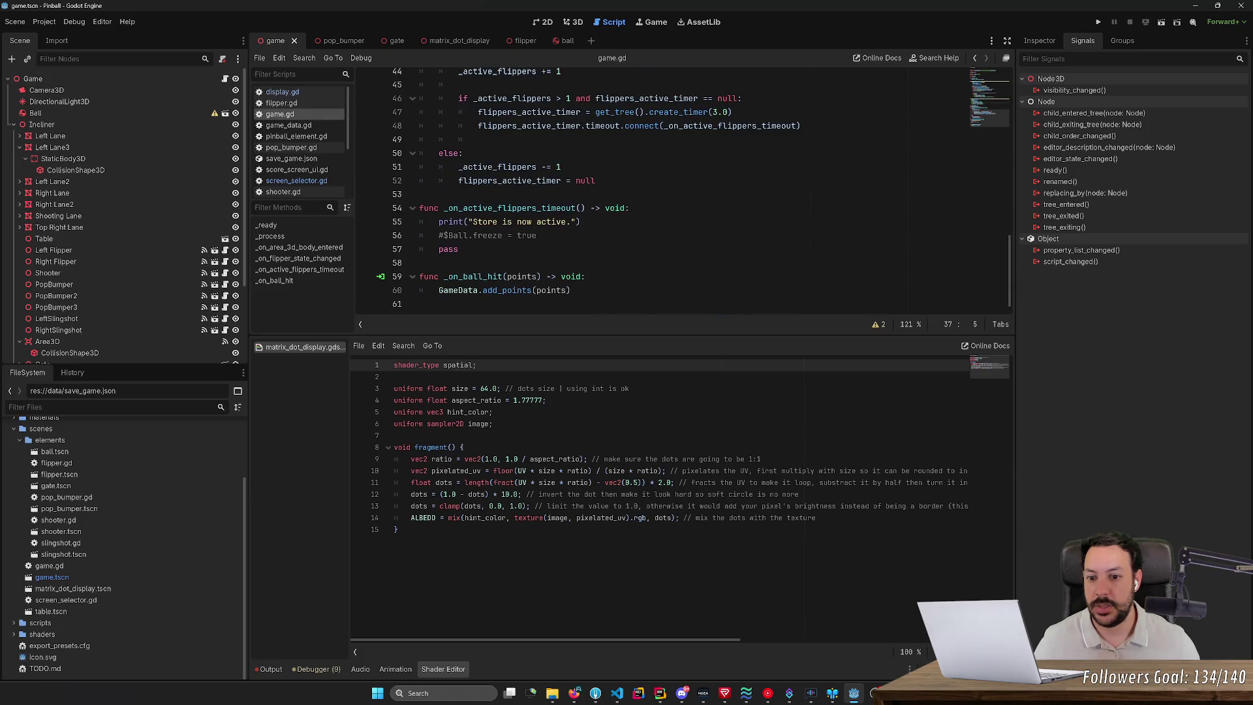
{"action": "left_click", "coordinate": [456, 304]}
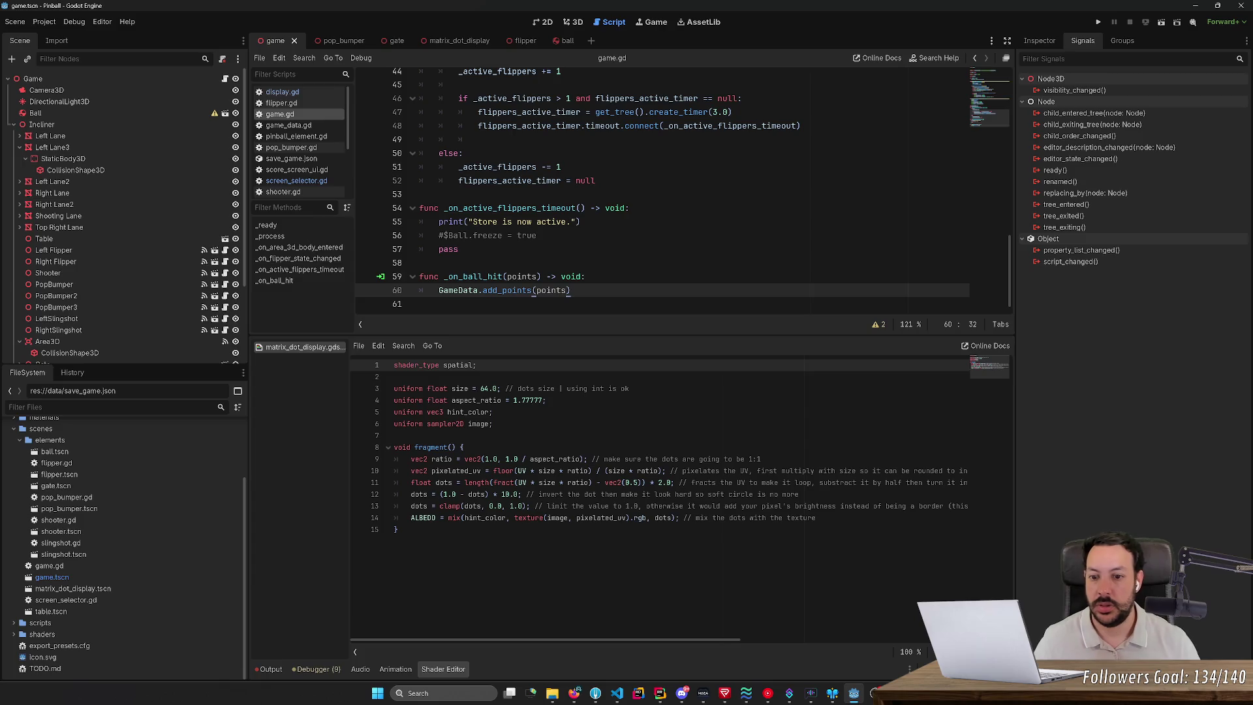
{"action": "key", "text": "Return"}
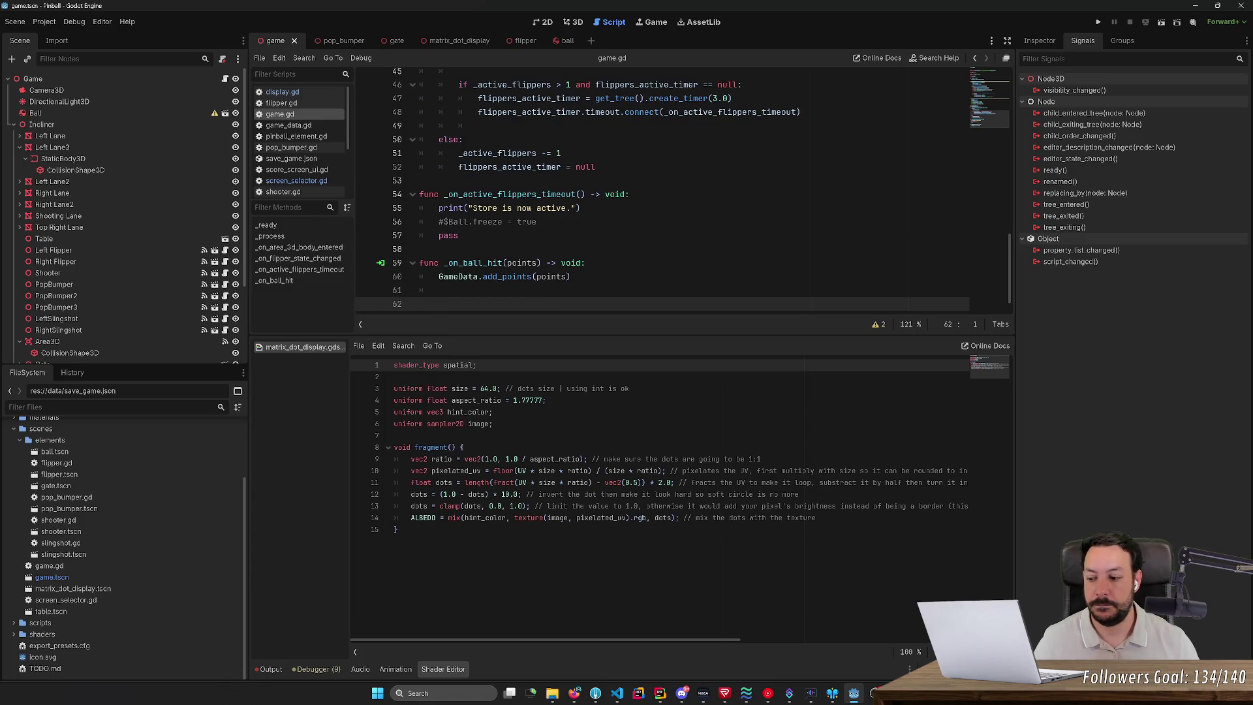
{"action": "key", "text": "BackSpace"}
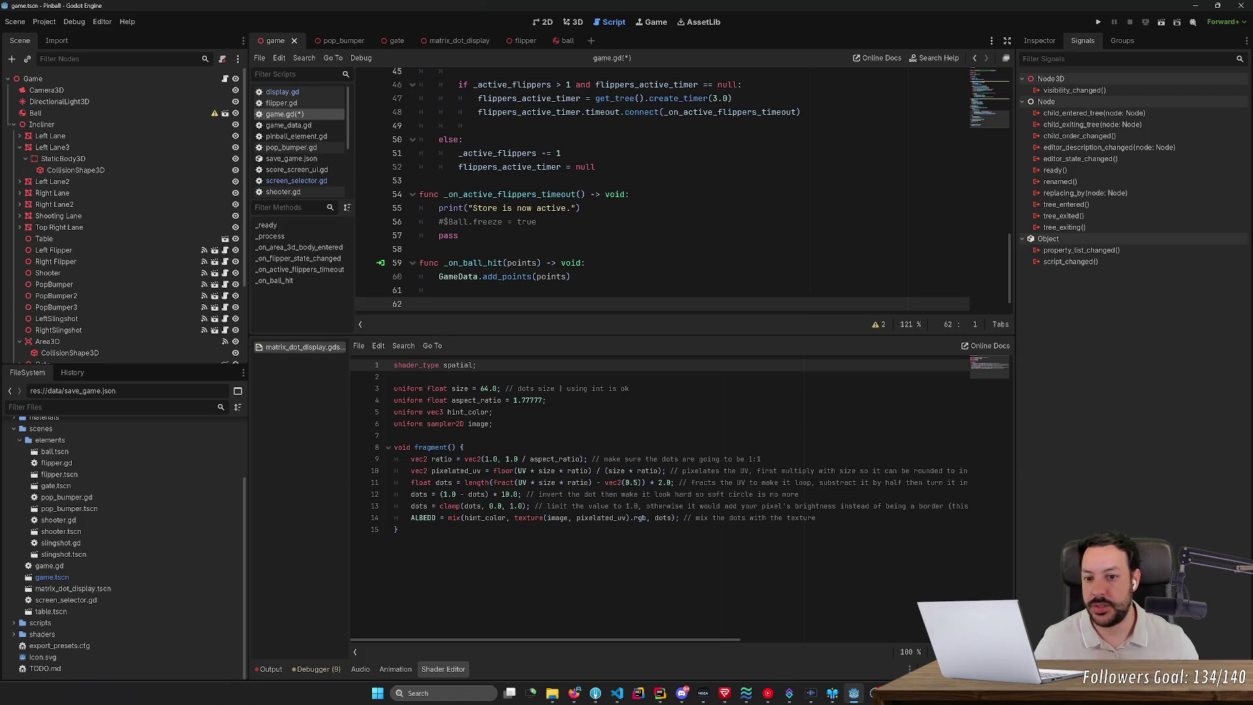
Delete the '#$Ball.freeze = true' line and the extra trailing blank line, saving game.gd
{"action": "left_click", "coordinate": [509, 221]}
{"action": "key", "text": "ctrl+shift+k"}
{"action": "key", "text": "ctrl+s"}
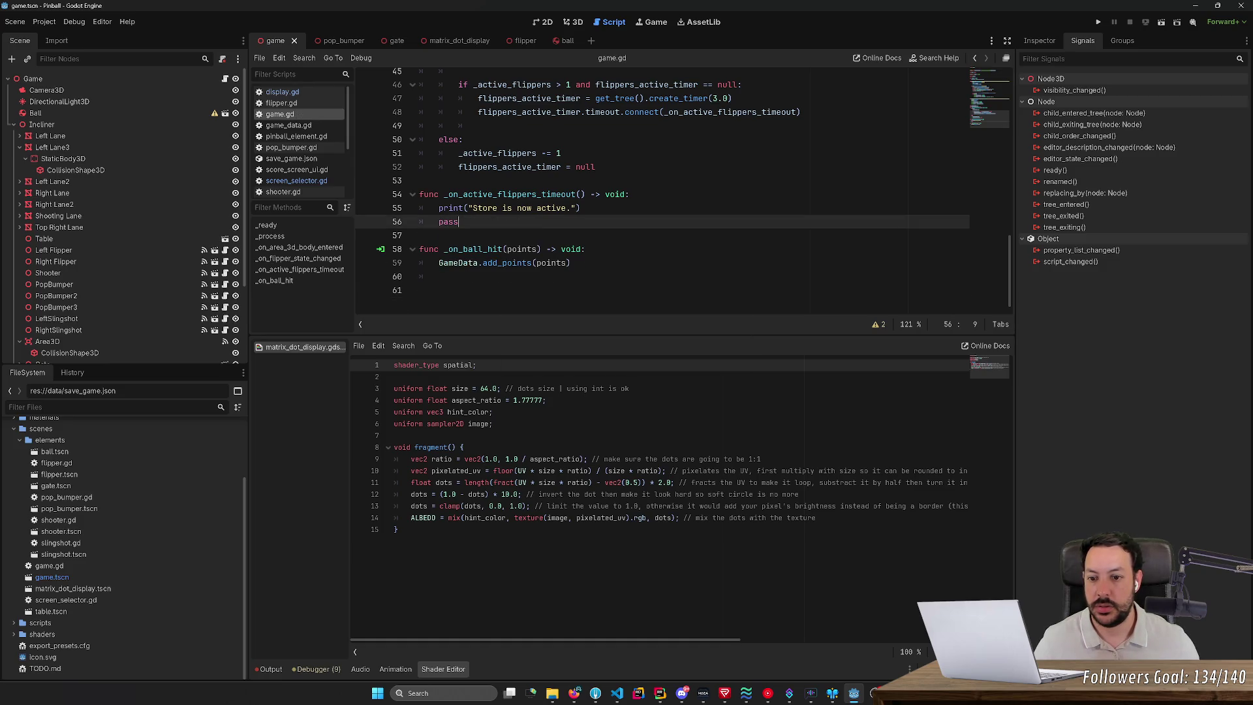
{"action": "left_click", "coordinate": [419, 277]}
{"action": "key", "text": "ctrl+shift+k"}
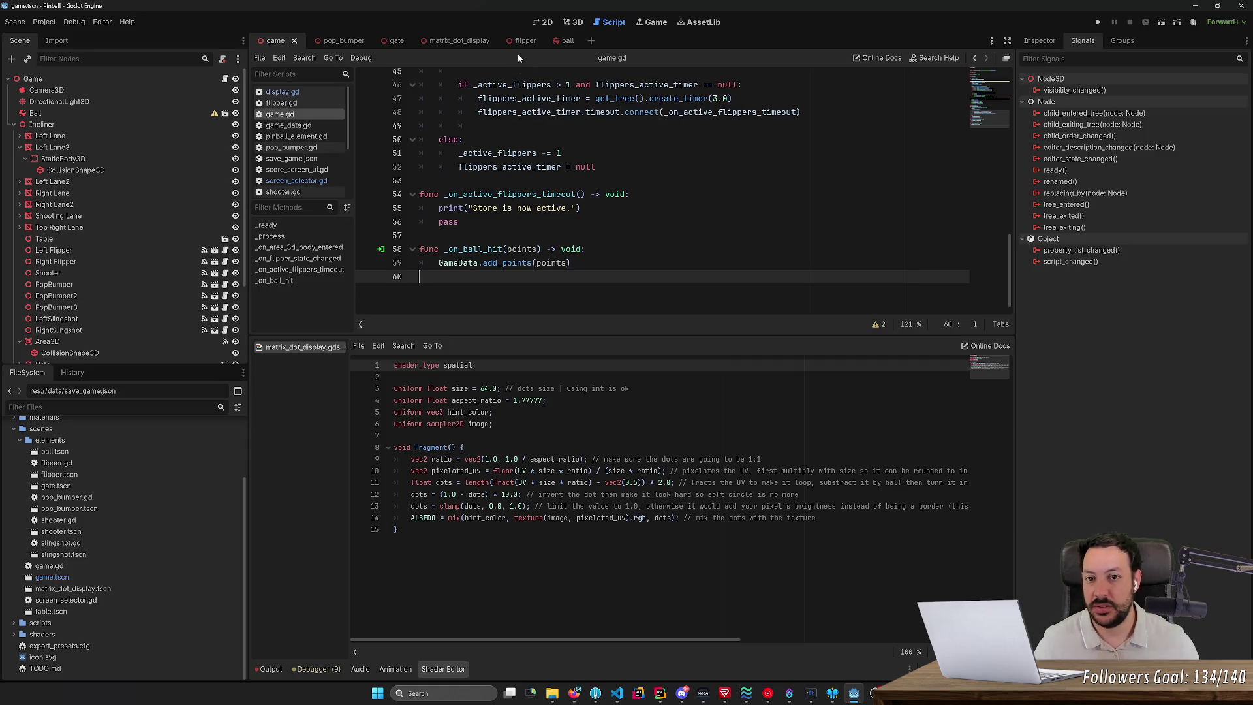
{"action": "left_click", "coordinate": [462, 42]}
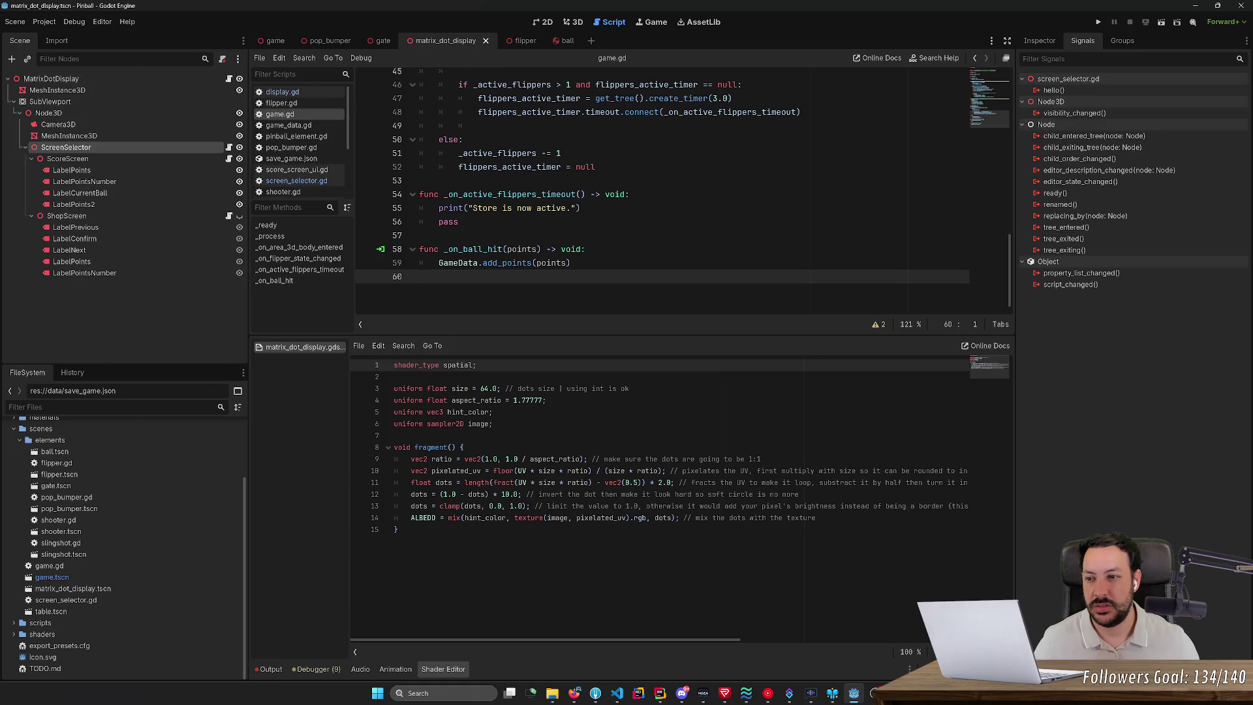
Replace the signal line with func _update(delta: float) -> void: containing pass, and save
{"action": "left_click", "coordinate": [229, 79]}
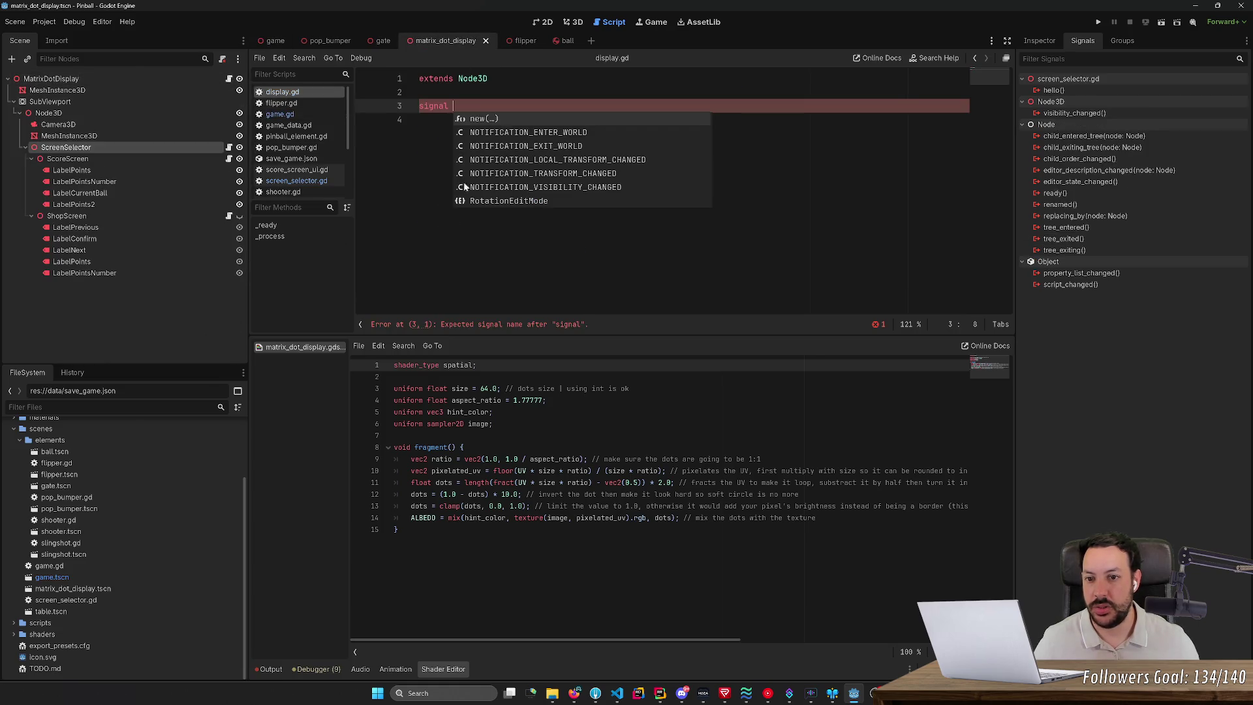
{"action": "key", "text": "Escape"}
{"action": "key", "text": "shift+Home"}
{"action": "key", "text": "BackSpace"}
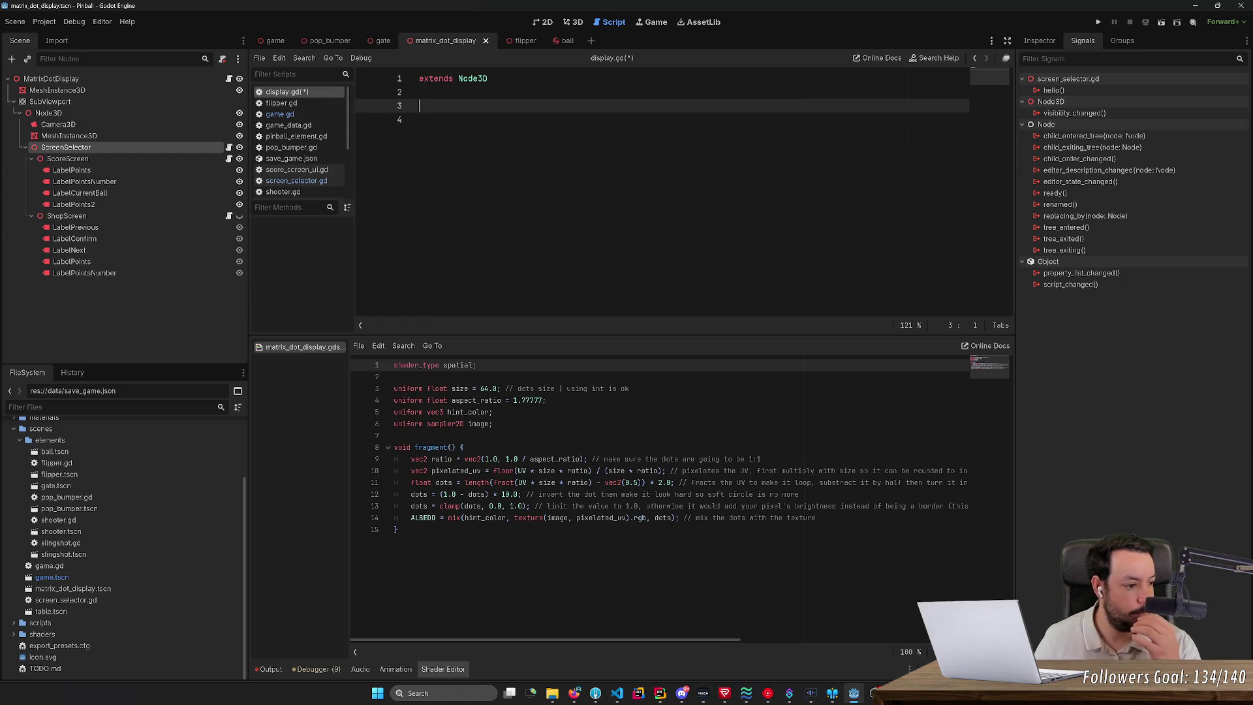
{"action": "type", "text": "f"}
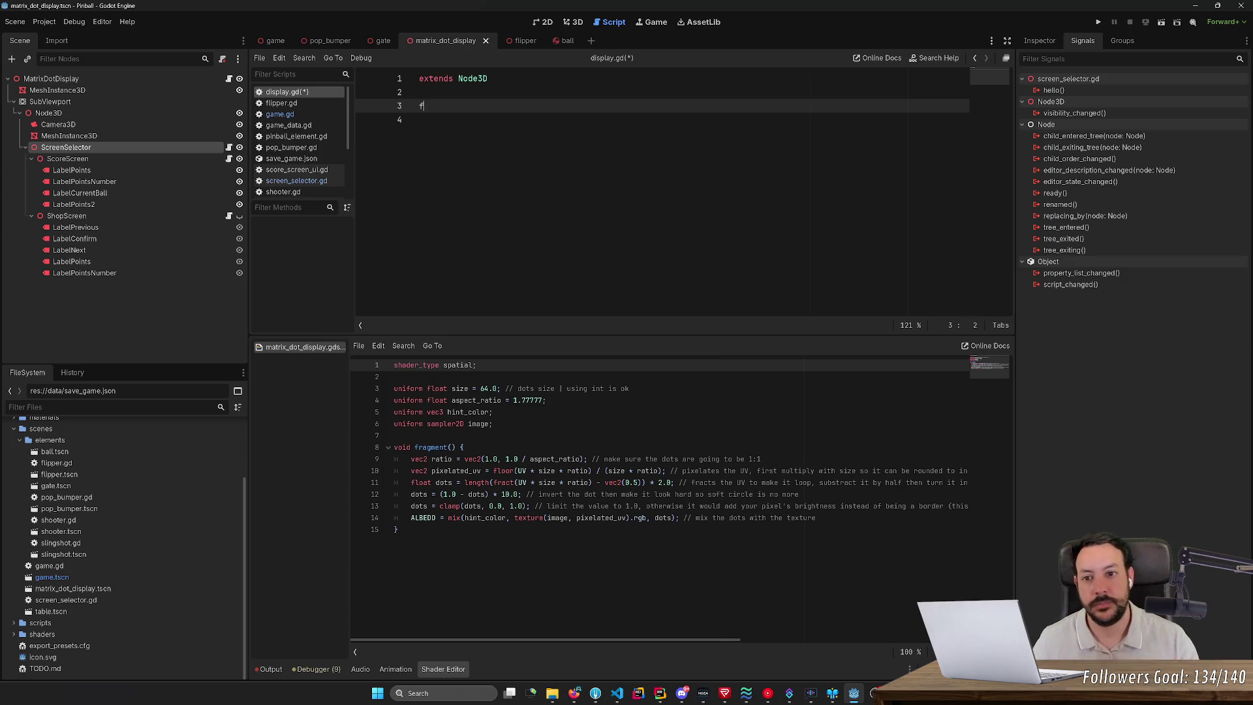
{"action": "type", "text": "unc upda"}
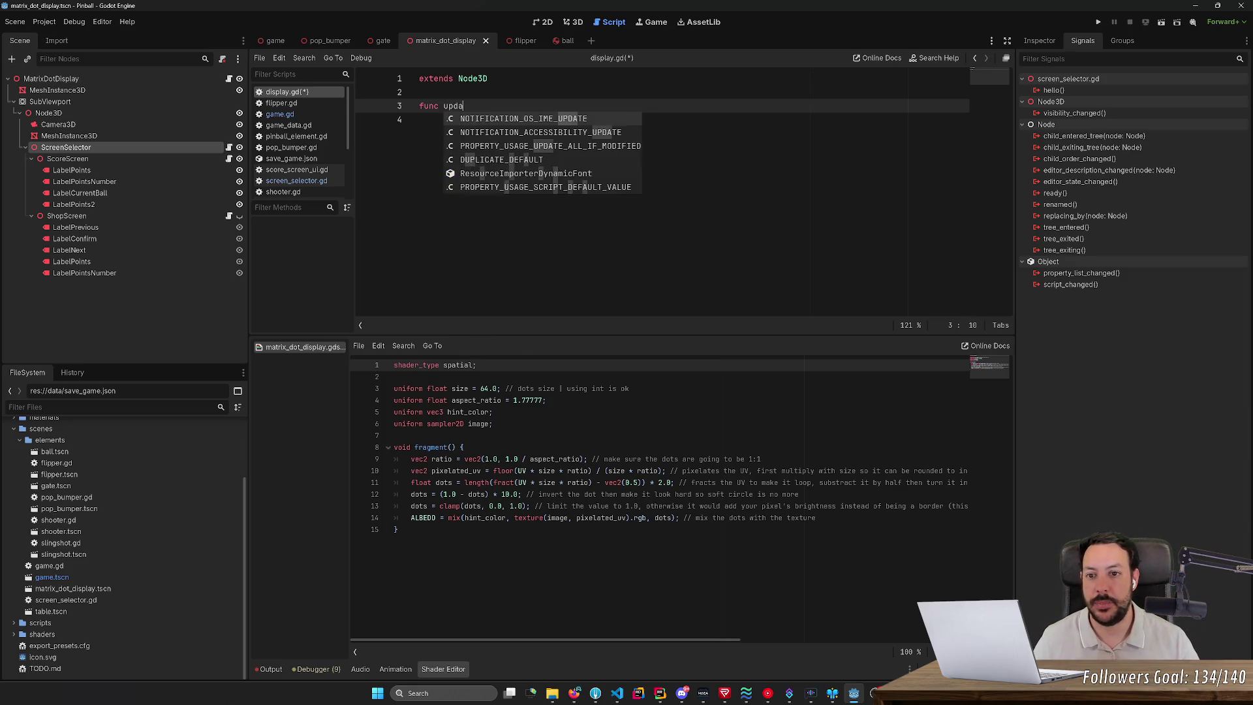
{"action": "type", "text": "te"}
{"action": "key", "text": "BackSpace"}
{"action": "key", "text": "BackSpace"}
{"action": "key", "text": "BackSpace"}
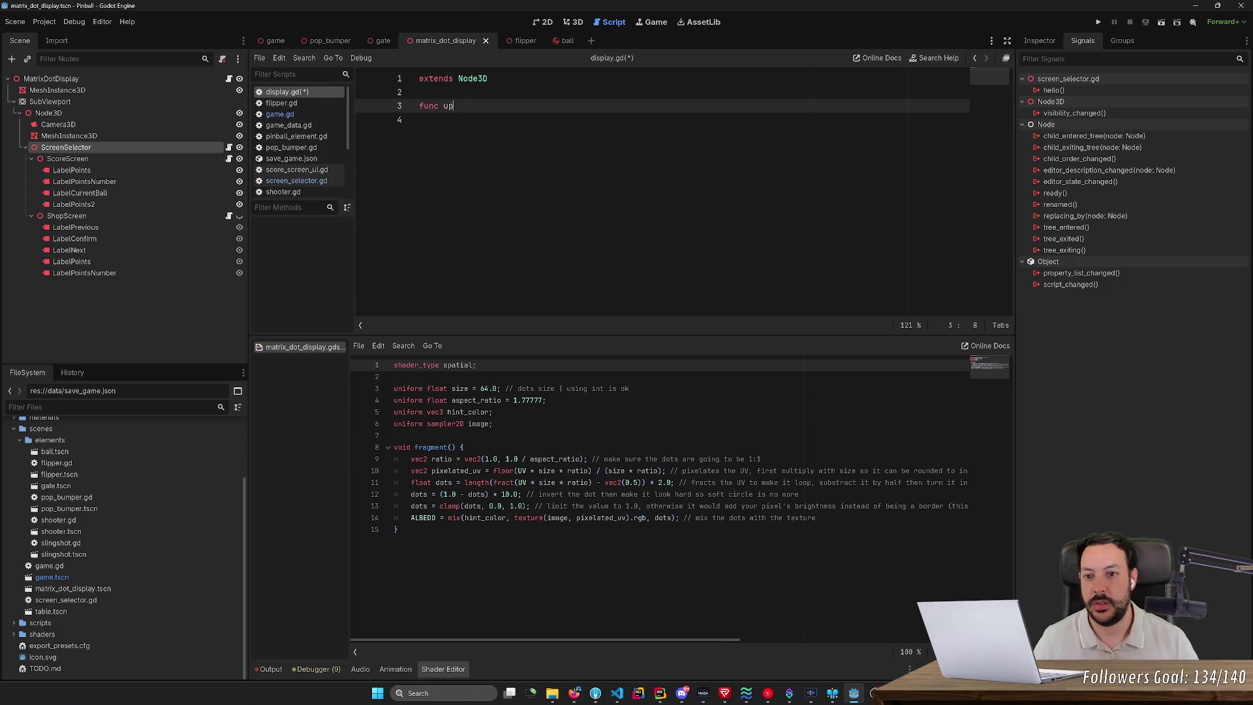
{"action": "type", "text": "_update"}
{"action": "type", "text": "(delta: float)"}
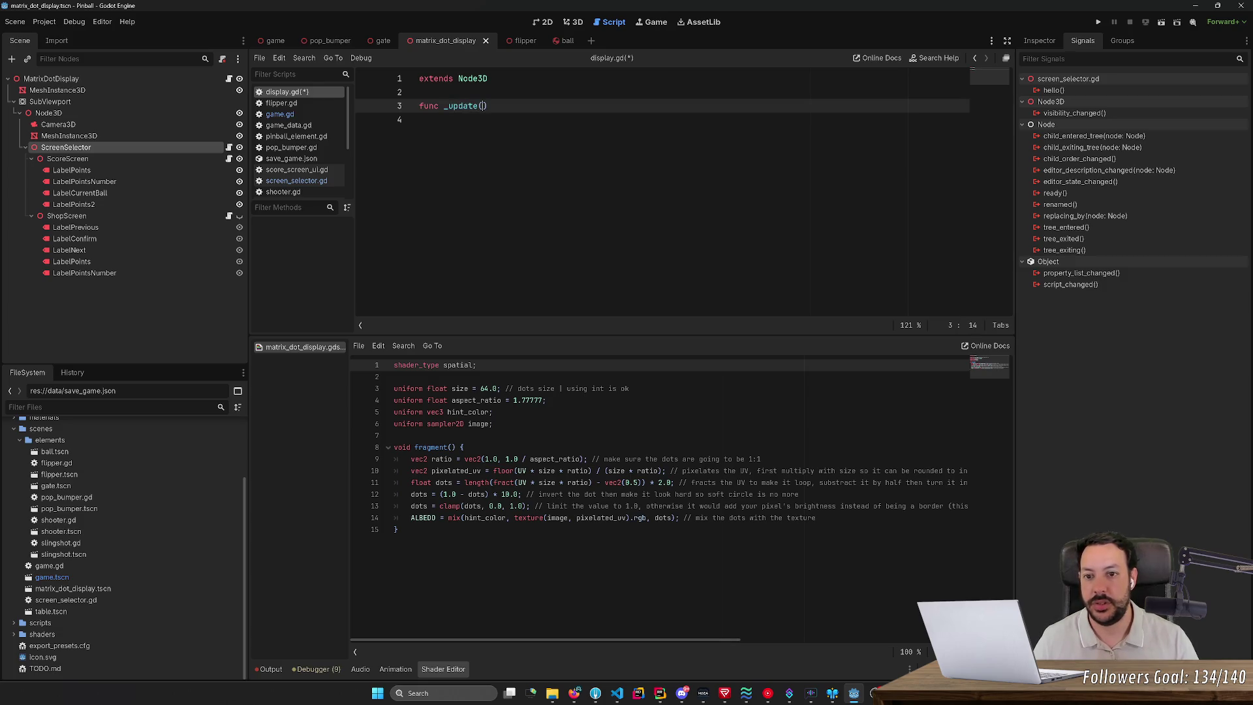
{"action": "type", "text": " -> void"}
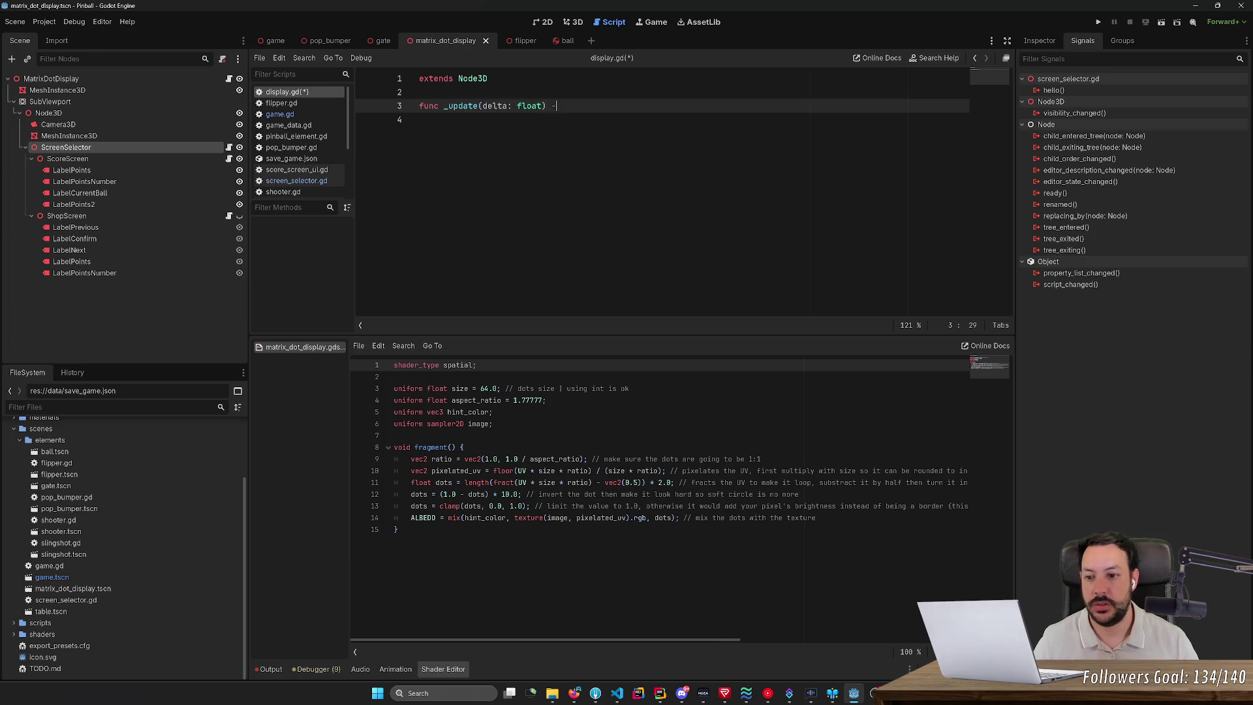
{"action": "type", "text": ":"}
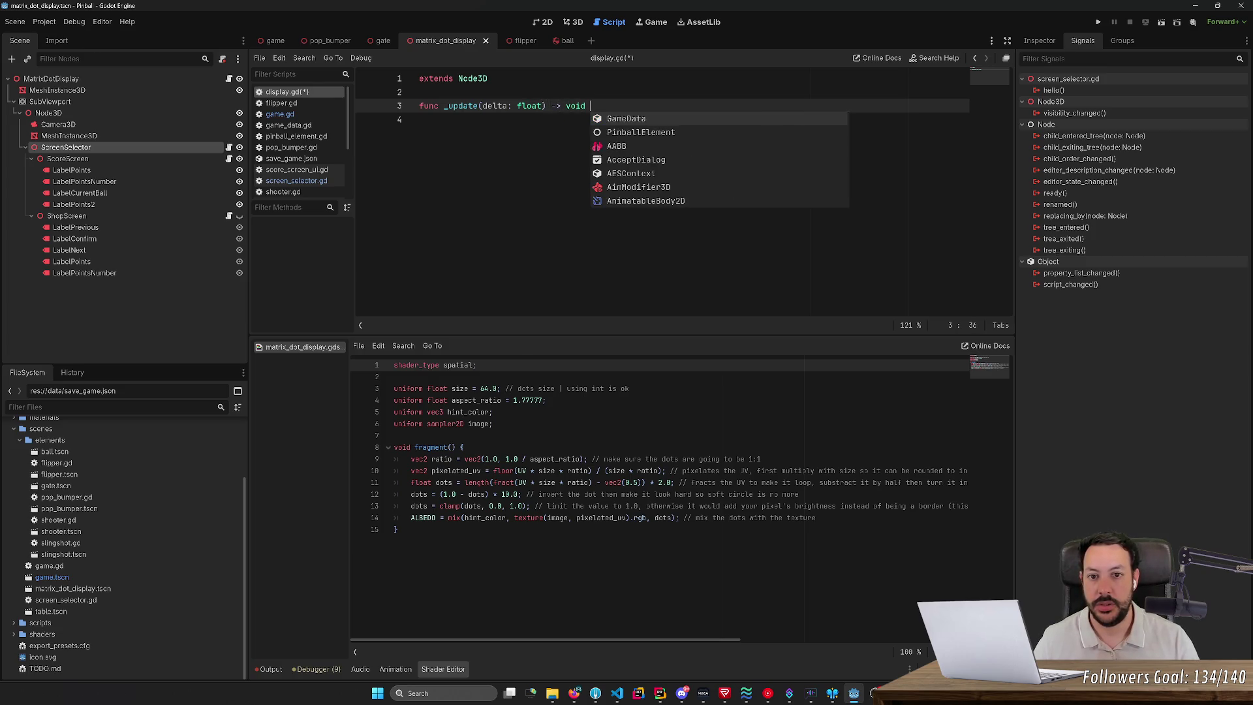
{"action": "key", "text": "Return"}
{"action": "type", "text": "pass"}
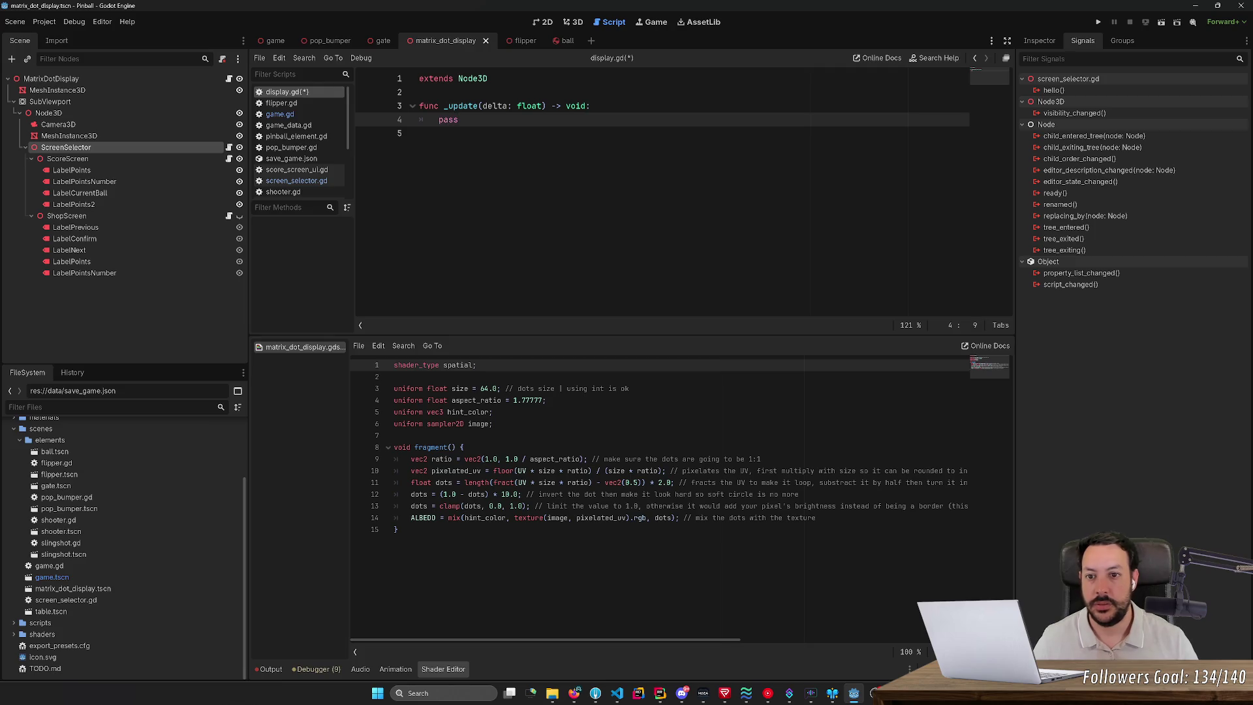
{"action": "key", "text": "ctrl+s"}
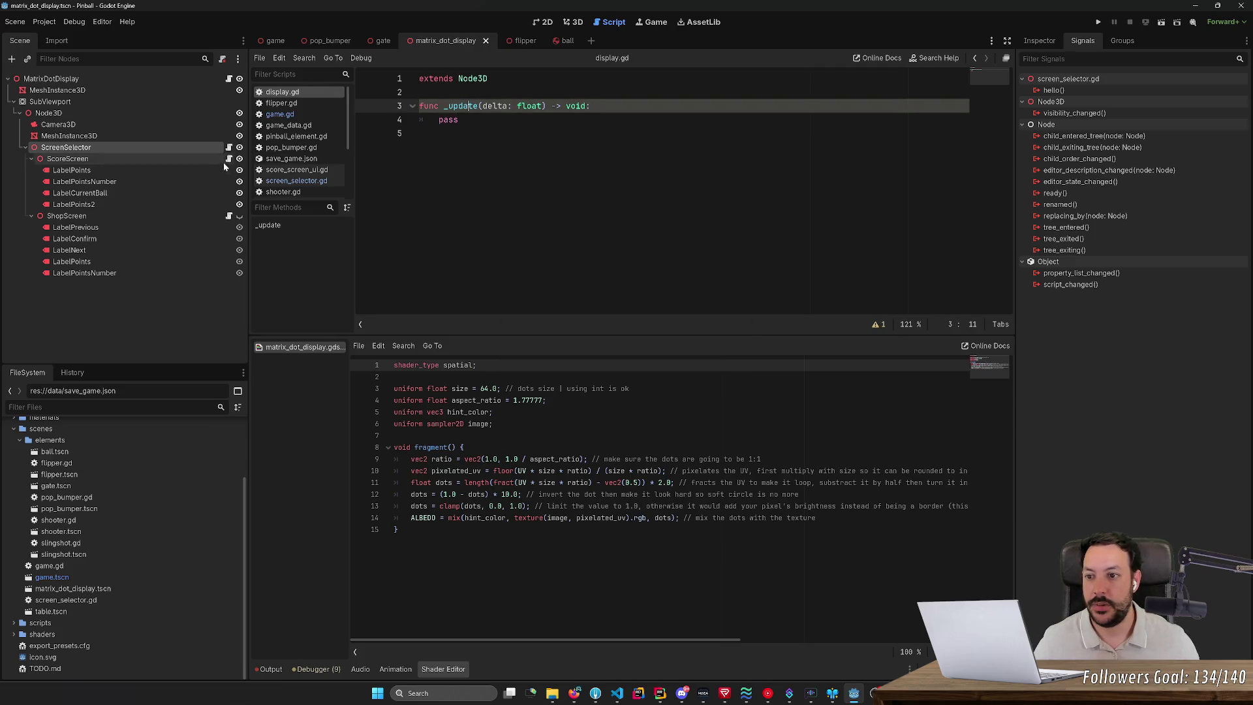
Rename the display.gd function from _update to _process
{"action": "left_click", "coordinate": [230, 160]}
{"action": "key", "text": "alt+Left"}
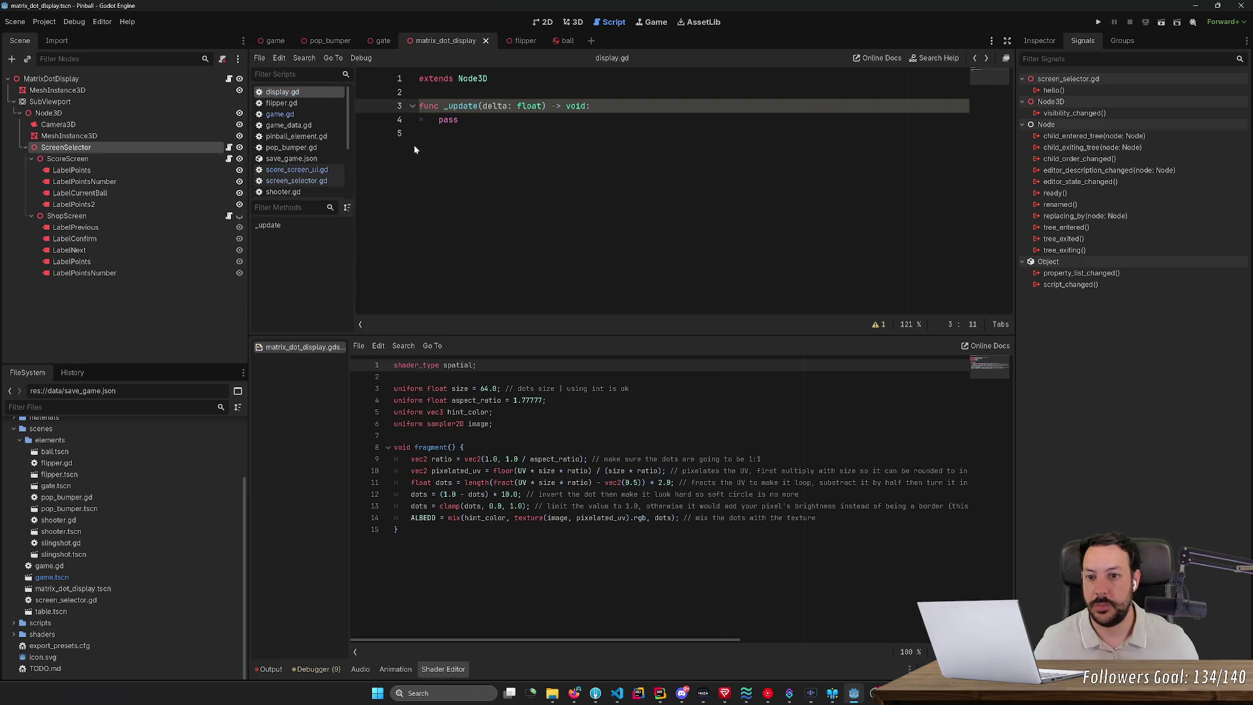
{"action": "double_click", "coordinate": [461, 106]}
{"action": "type", "text": "_proces"}
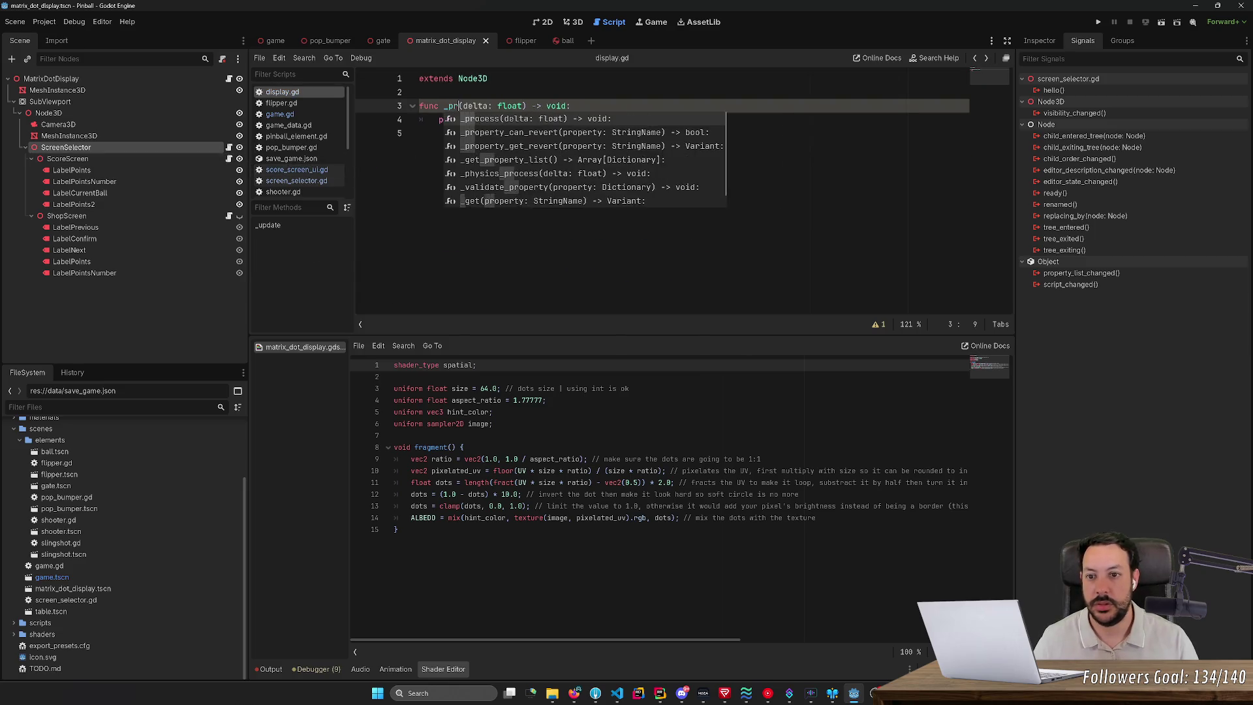
{"action": "type", "text": "s"}
{"action": "left_click", "coordinate": [457, 92]}
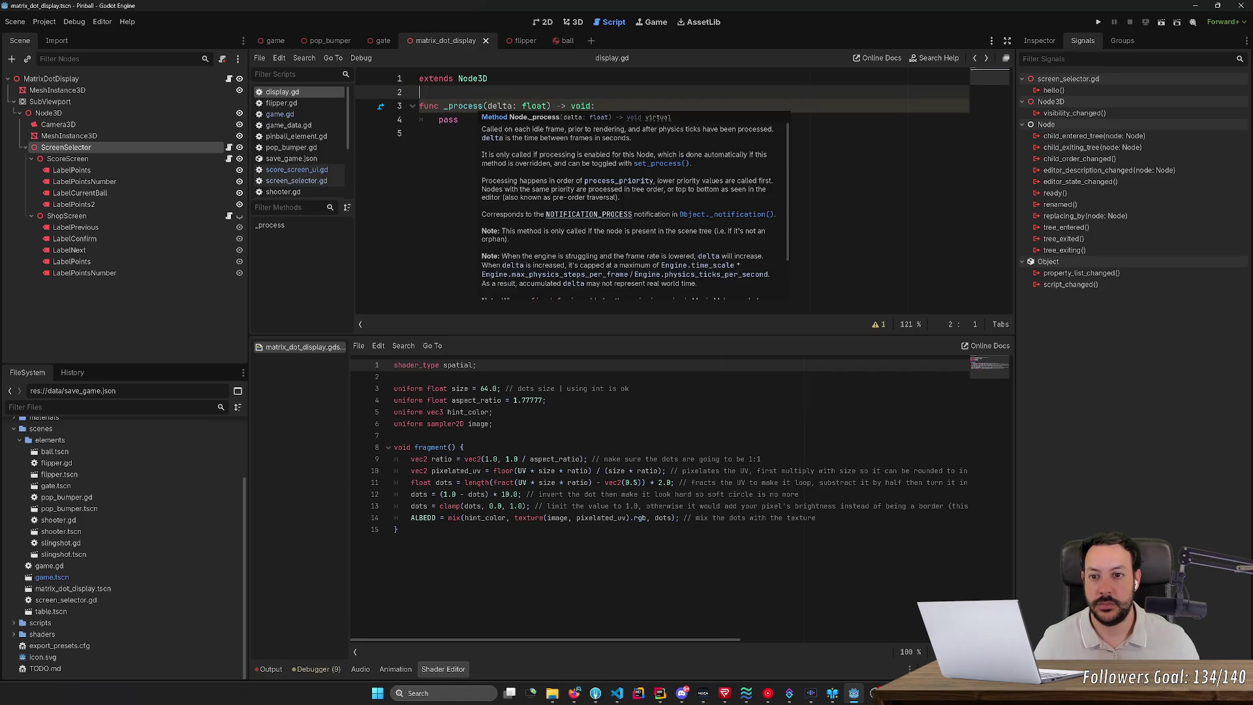
Start the _process body with GameData.current_ and show the game scene in 3D
{"action": "left_click", "coordinate": [595, 105]}
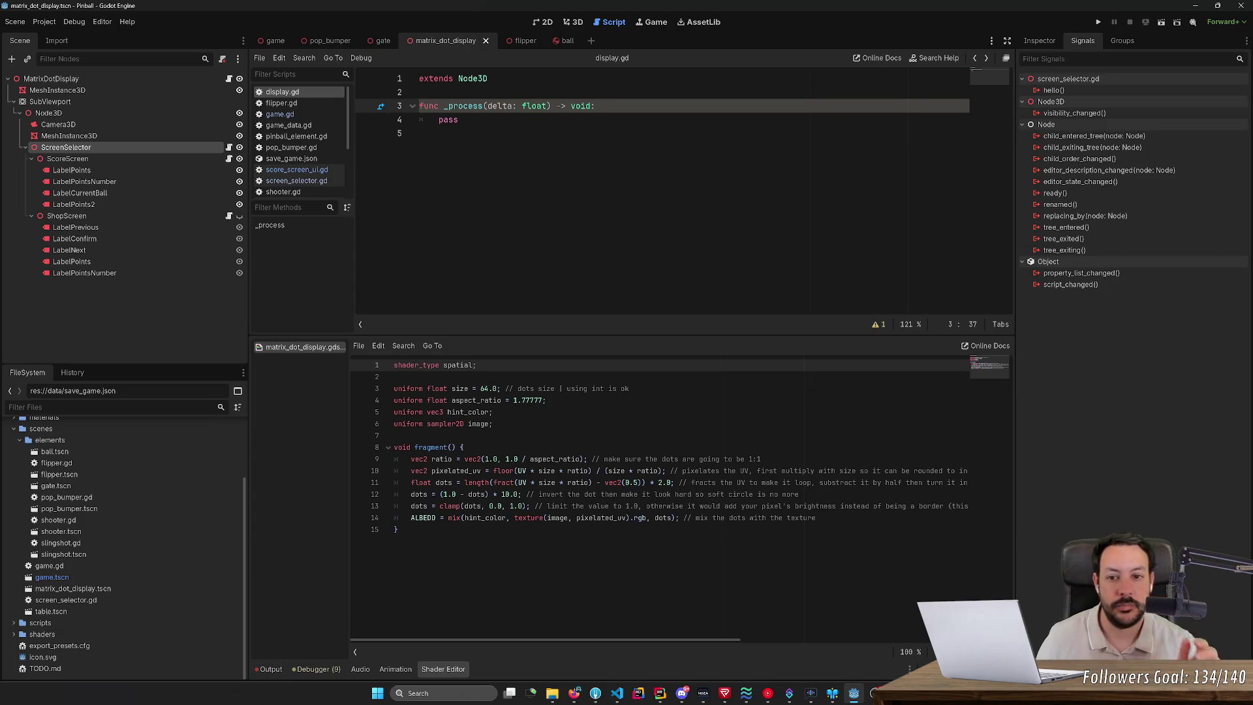
{"action": "key", "text": "Return"}
{"action": "type", "text": "GameData"}
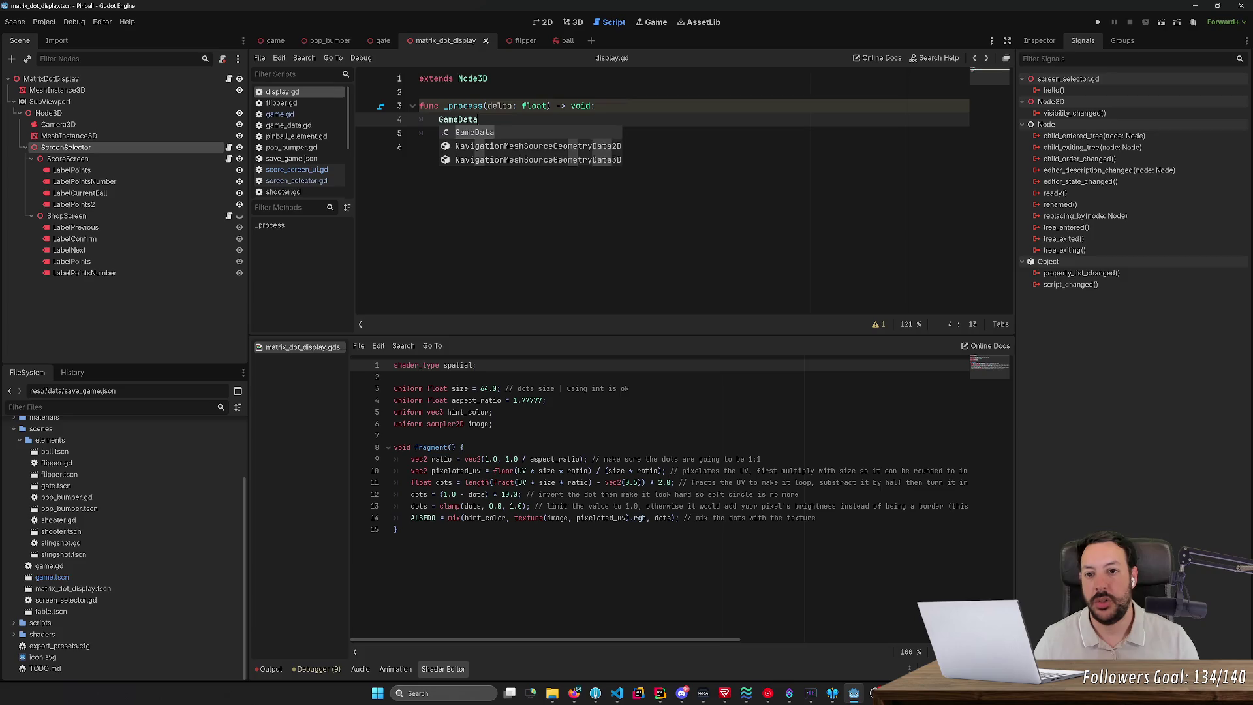
{"action": "type", "text": "."}
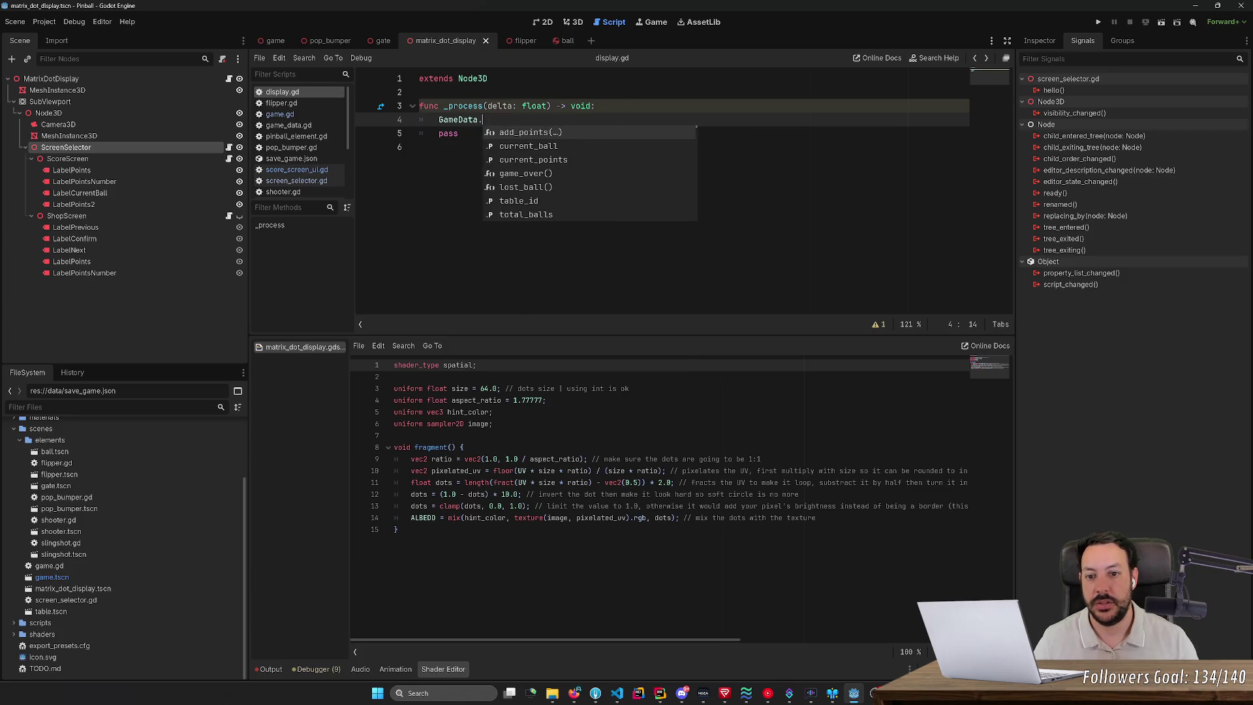
{"action": "type", "text": "current_"}
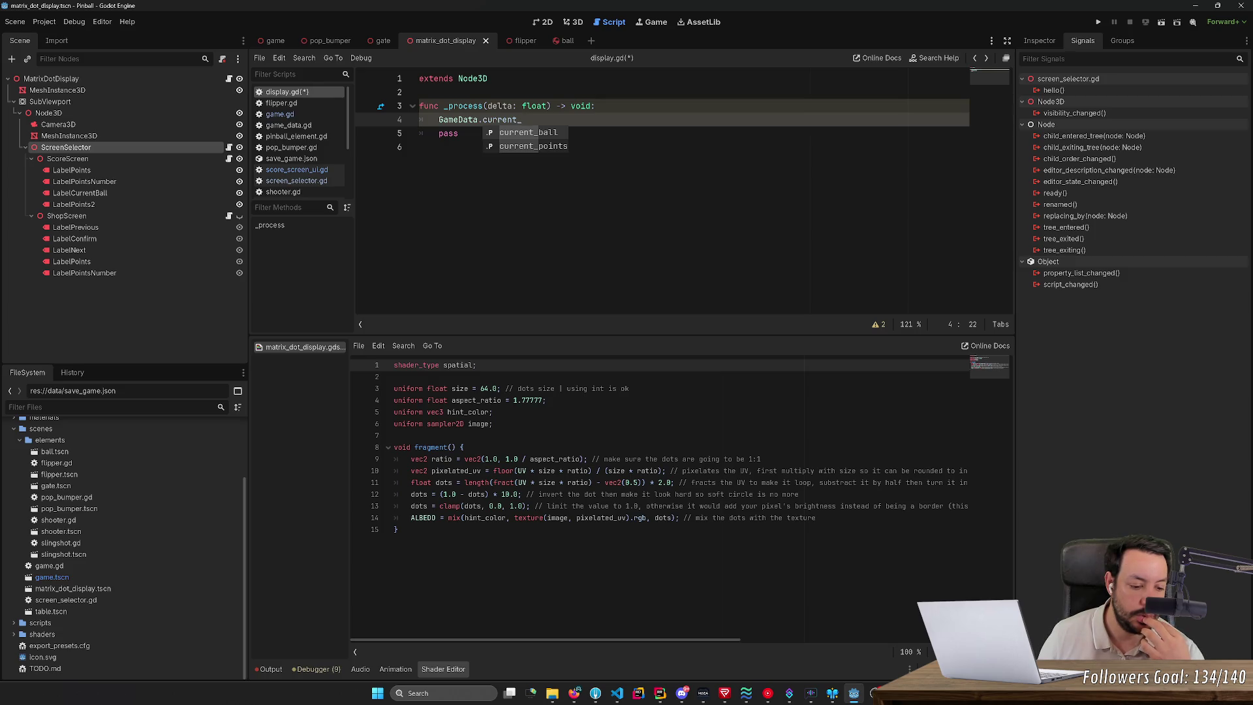
{"action": "key", "text": "ctrl+F2"}
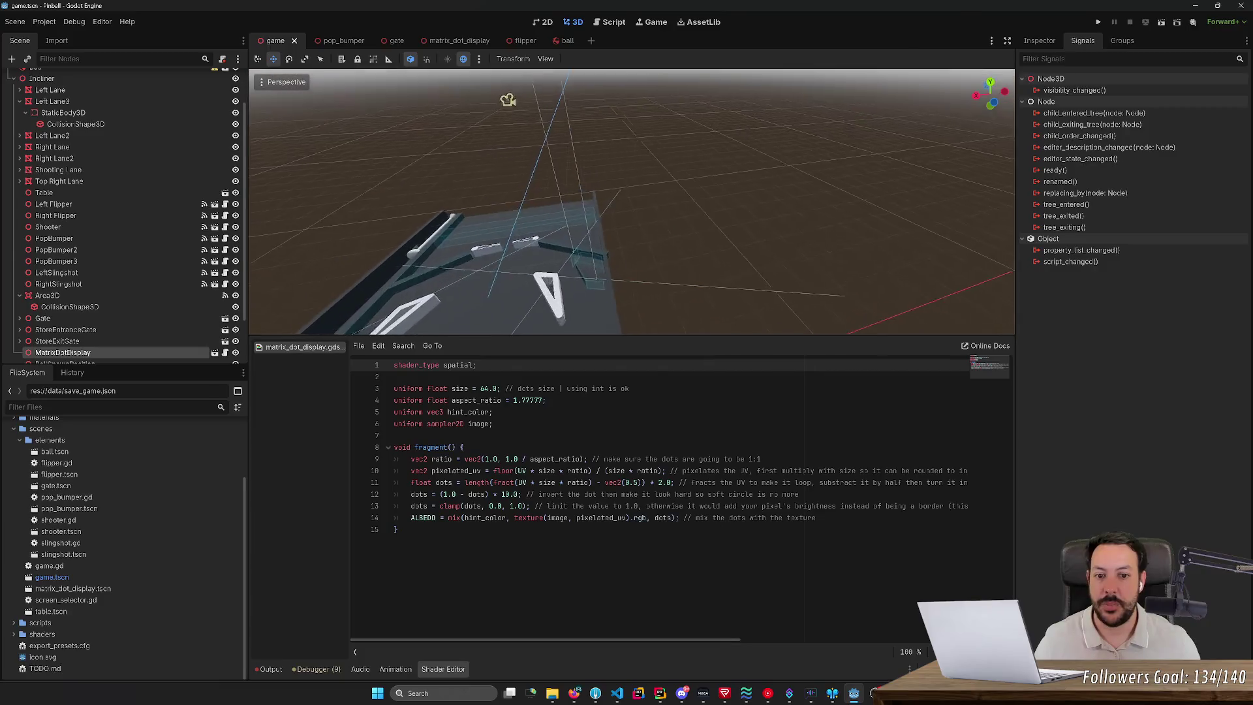
Select the Store node in the game scene tree and open its store_trigger.gd script
{"action": "key", "text": "w"}
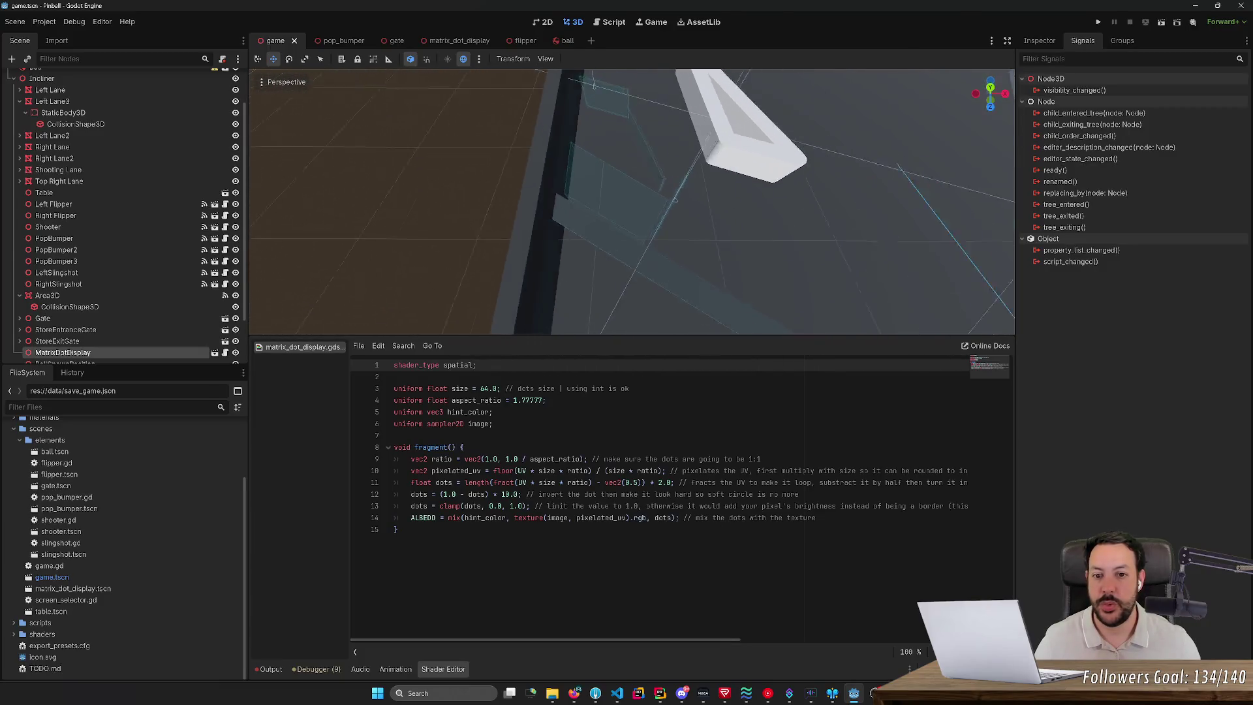
{"action": "scroll", "coordinate": [157, 170], "scroll_direction": "down", "scroll_amount": 3}
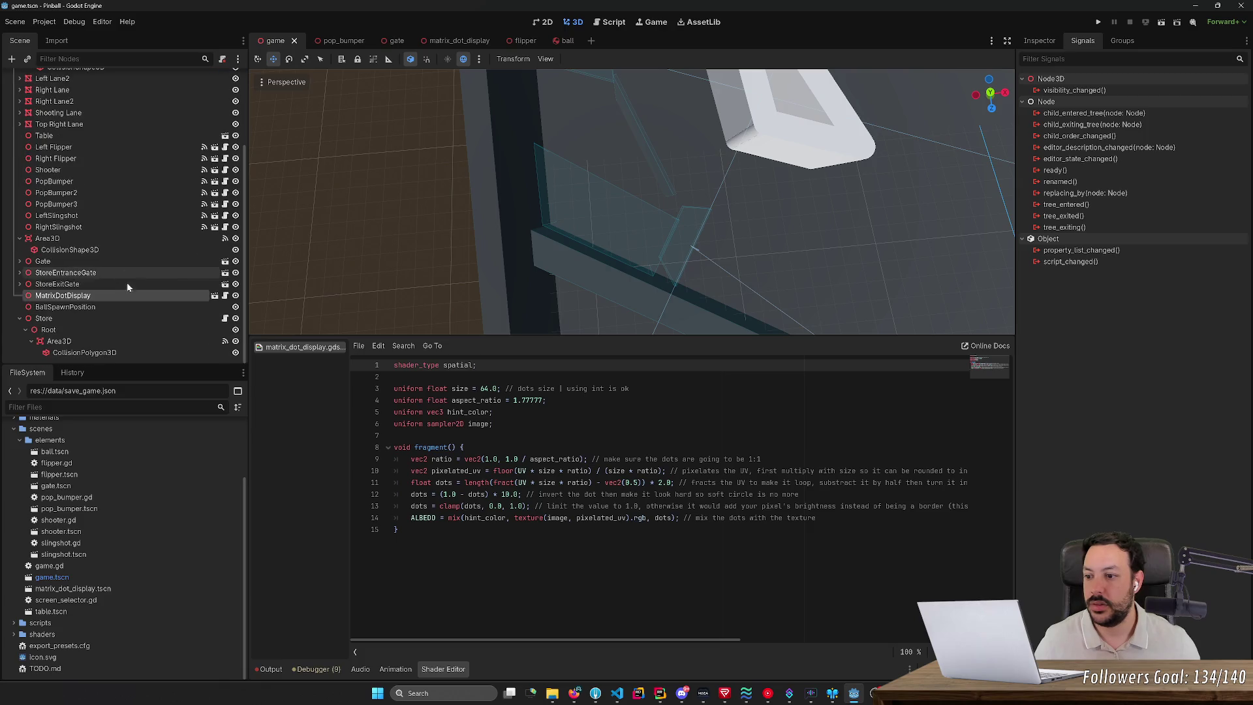
{"action": "left_click", "coordinate": [116, 318]}
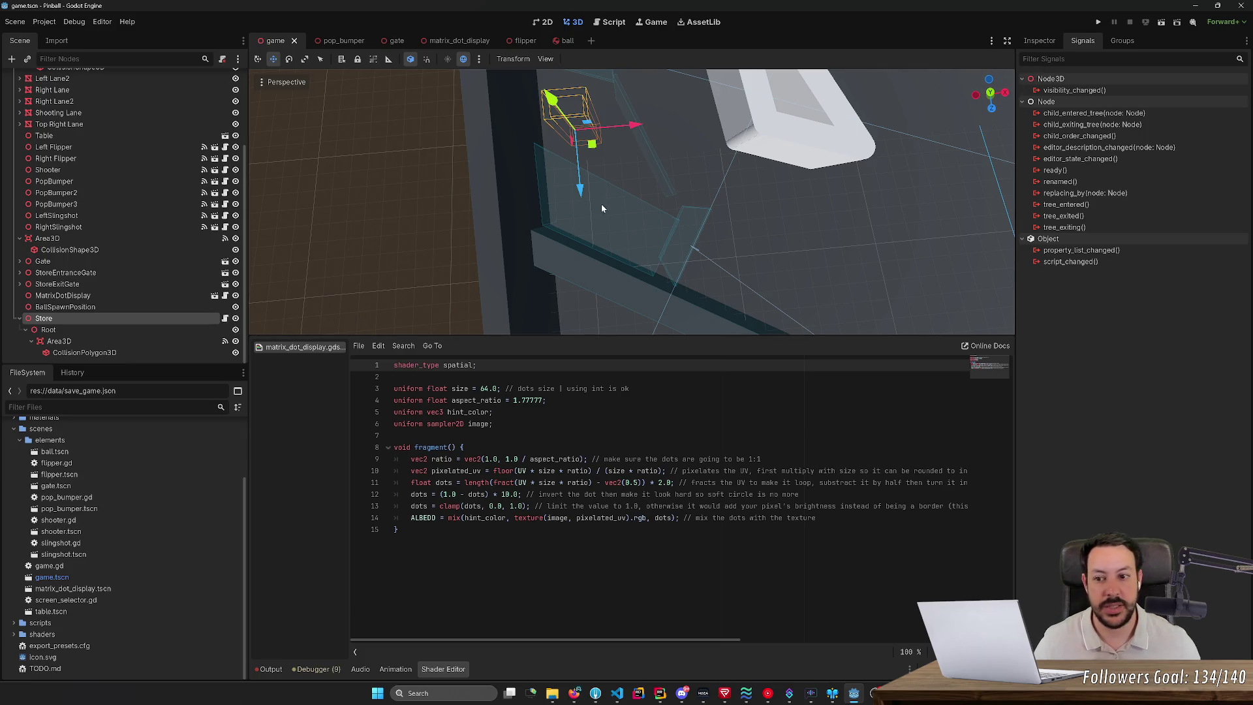
{"action": "left_click", "coordinate": [226, 318]}
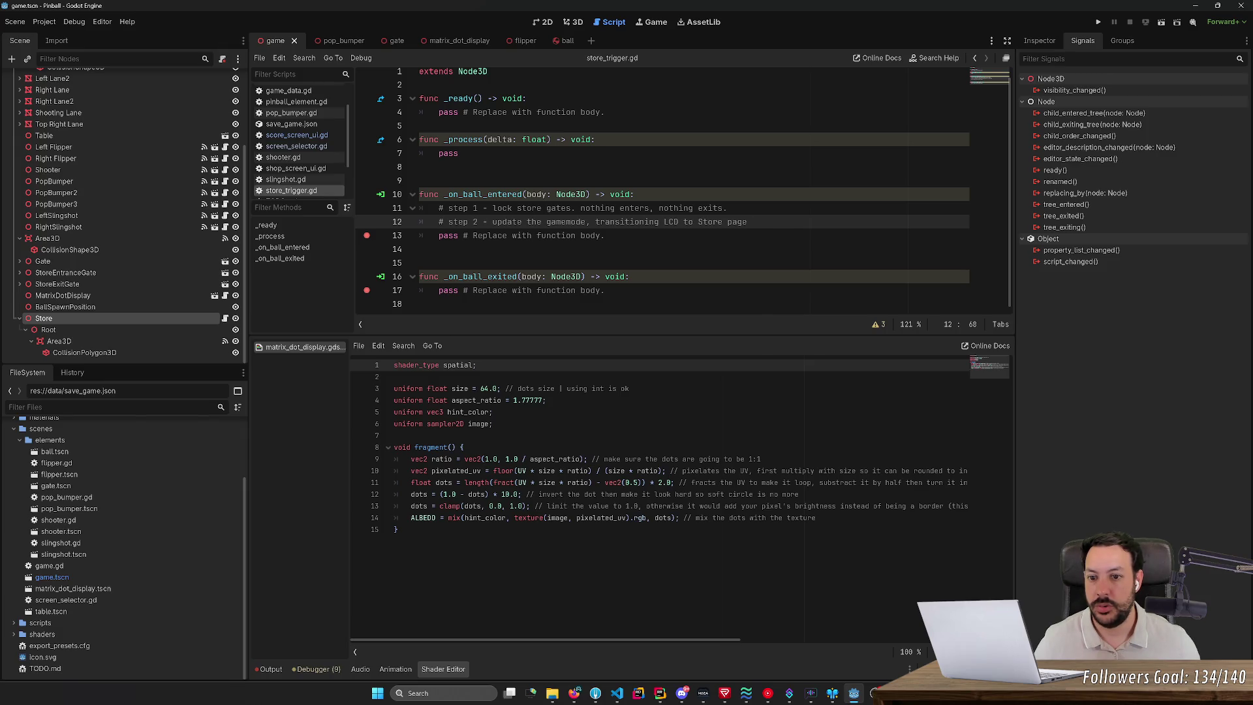
Review the step comments on lines 11–12 of store_trigger.gd, then return to Firefox's mesh-vertices results
{"action": "left_click_drag", "start_coordinate": [439, 208], "coordinate": [747, 222]}
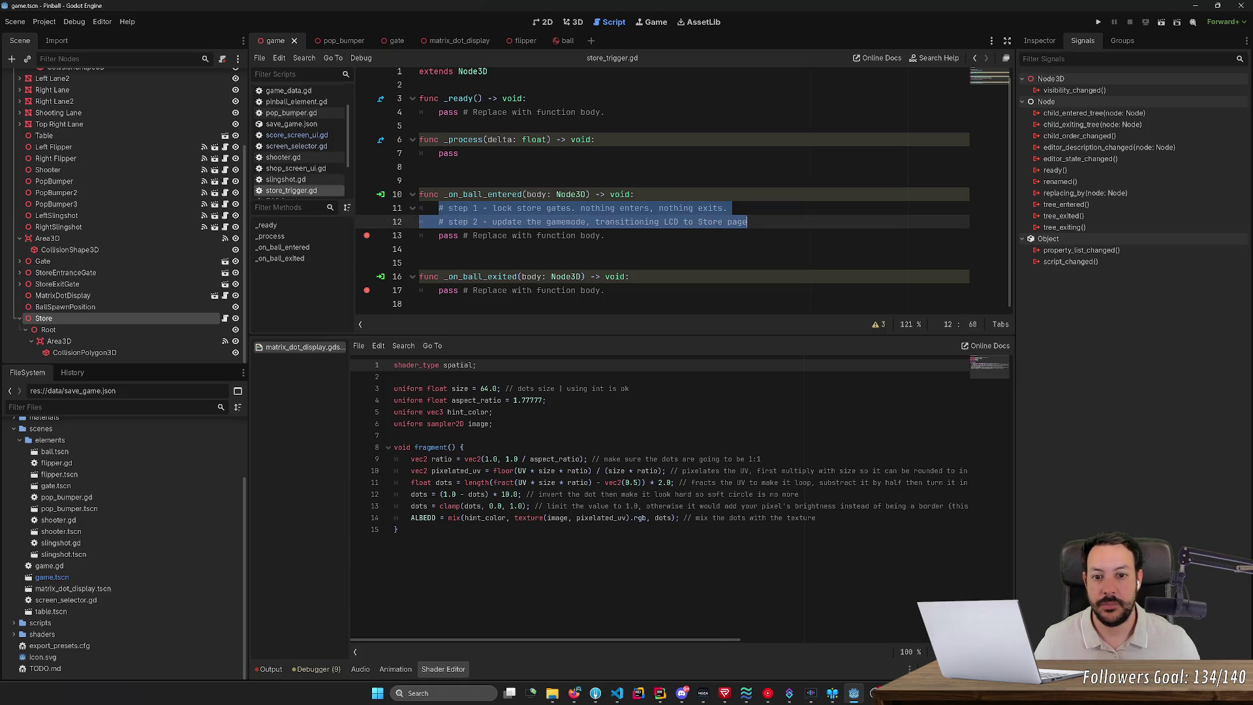
{"action": "left_click", "coordinate": [635, 194]}
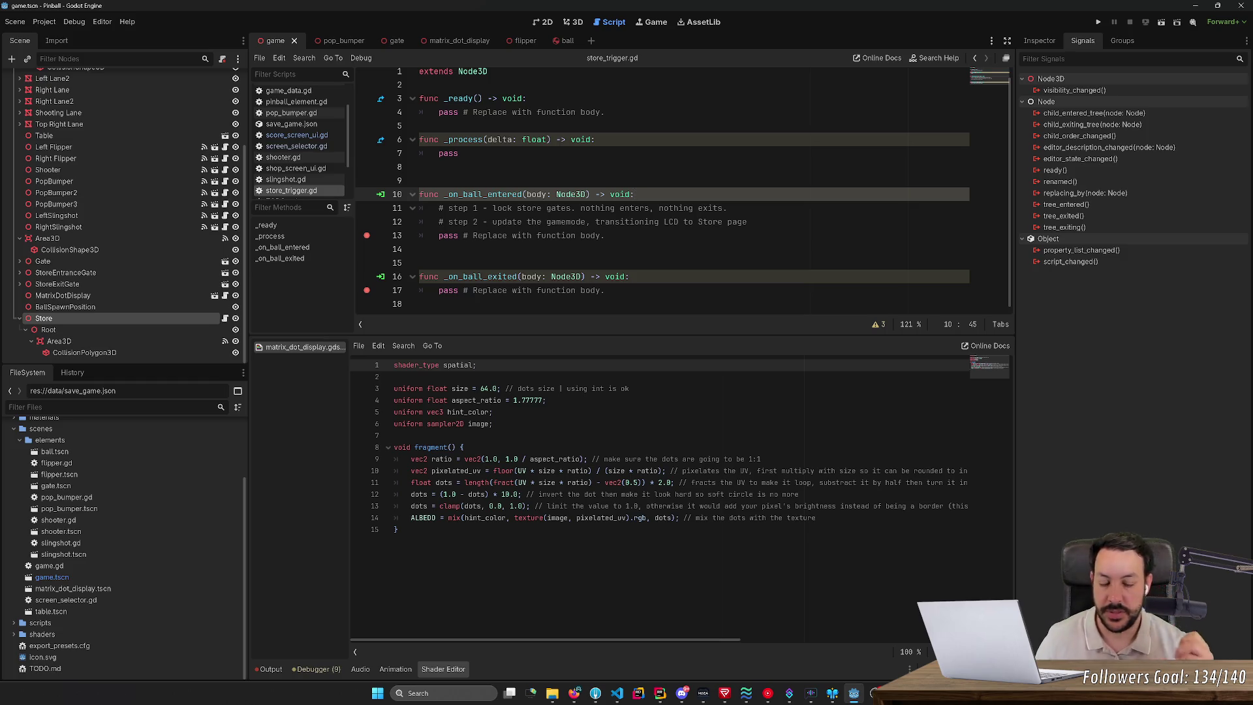
{"action": "key", "text": "alt+Tab"}
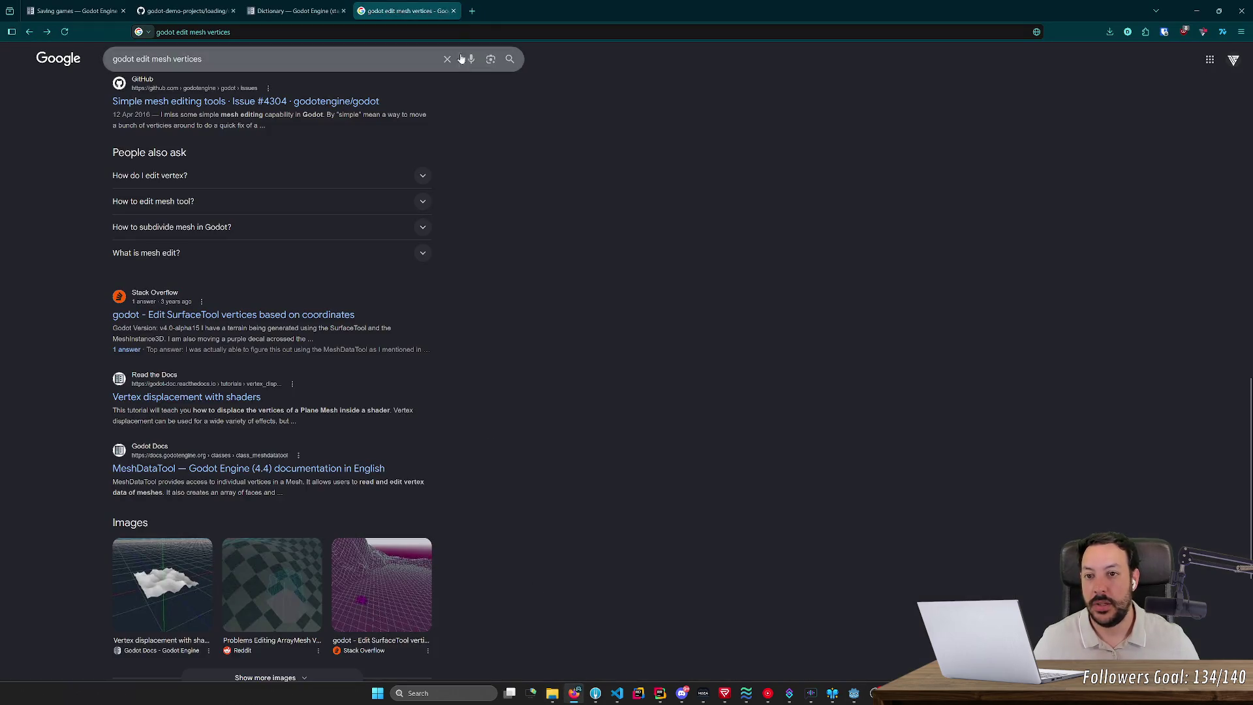
Search Google for 'godot eventbus' in a new tab
{"action": "key", "text": "ctrl+t"}
{"action": "type", "text": "godot ev"}
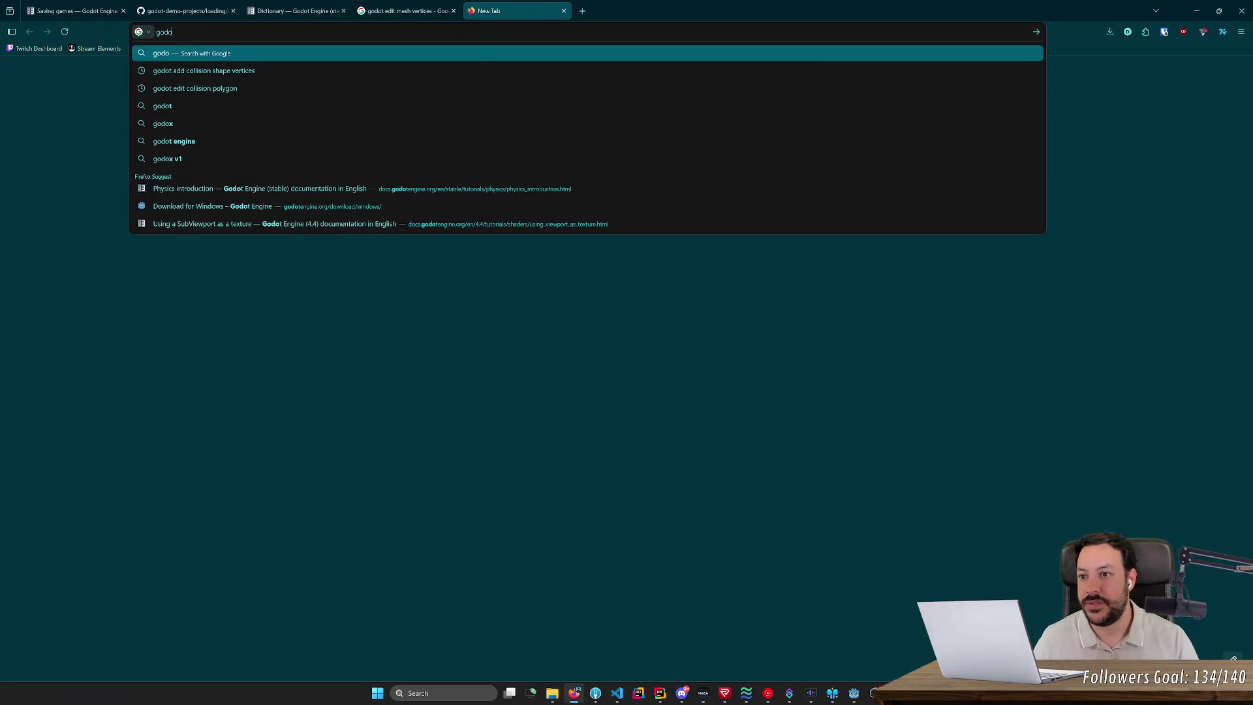
{"action": "type", "text": "ent"}
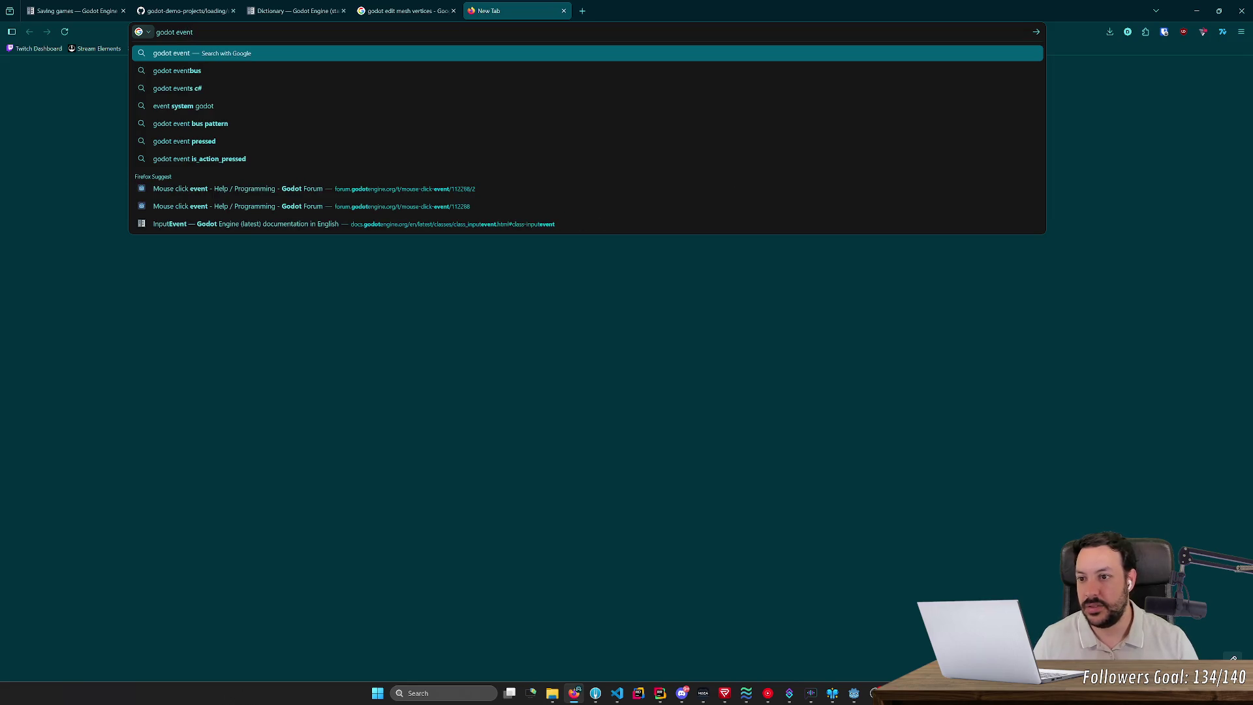
{"action": "key", "text": "Down"}
{"action": "key", "text": "Return"}
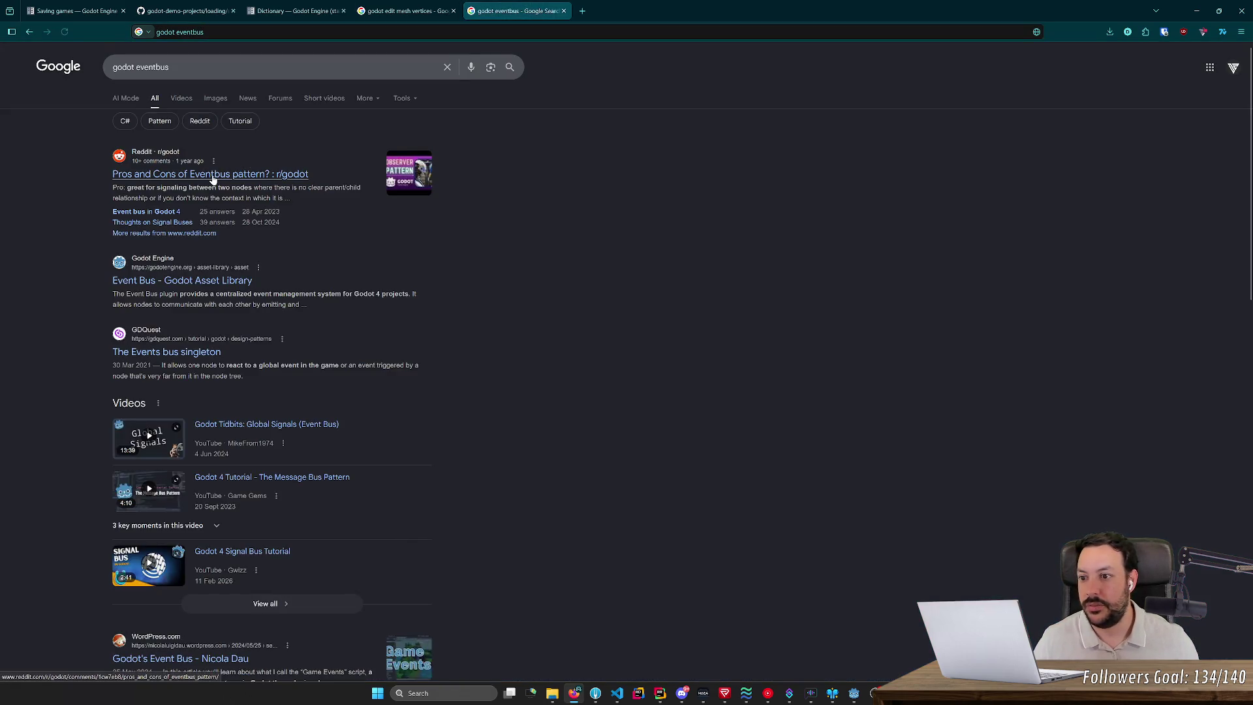
Open the Reddit, Asset Library Event Bus and GDQuest results as background tabs, viewing Reddit first
{"action": "middle_click", "coordinate": [211, 176]}
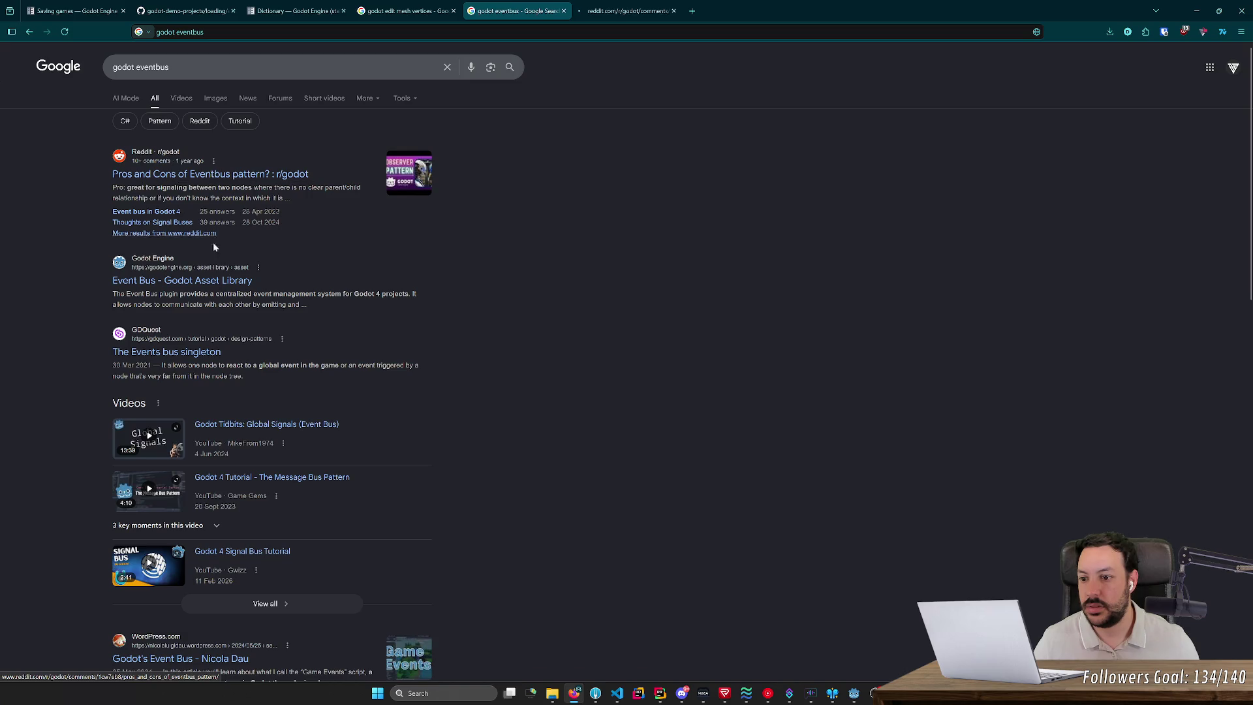
{"action": "middle_click", "coordinate": [218, 279]}
{"action": "middle_click", "coordinate": [195, 353]}
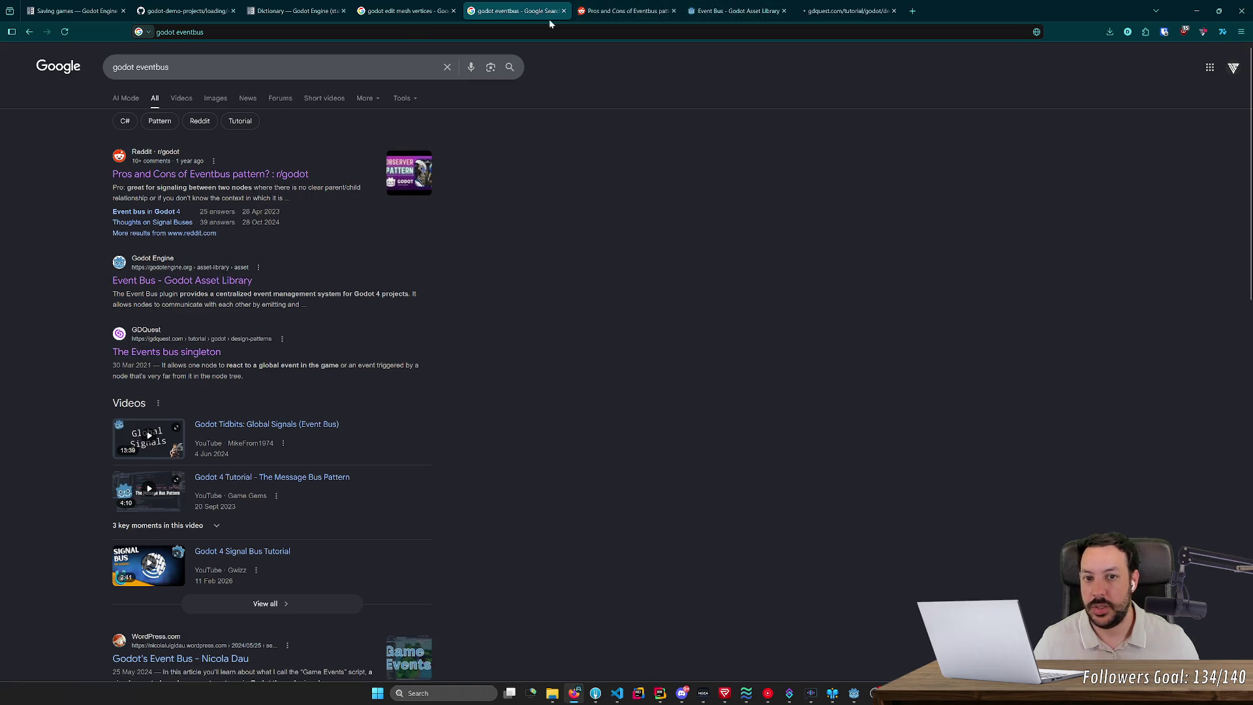
{"action": "left_click", "coordinate": [623, 11]}
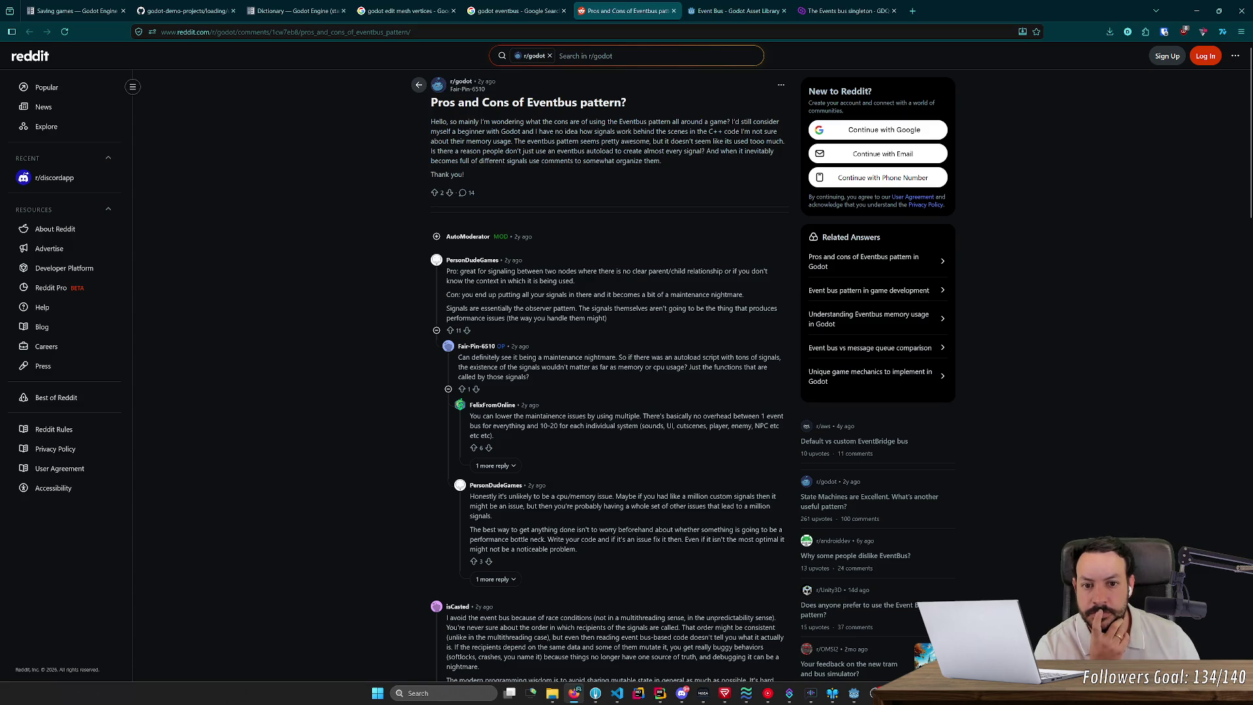
Read down through the Reddit eventbus pros-and-cons comments, then close that tab
{"action": "middle_click", "coordinate": [534, 121]}
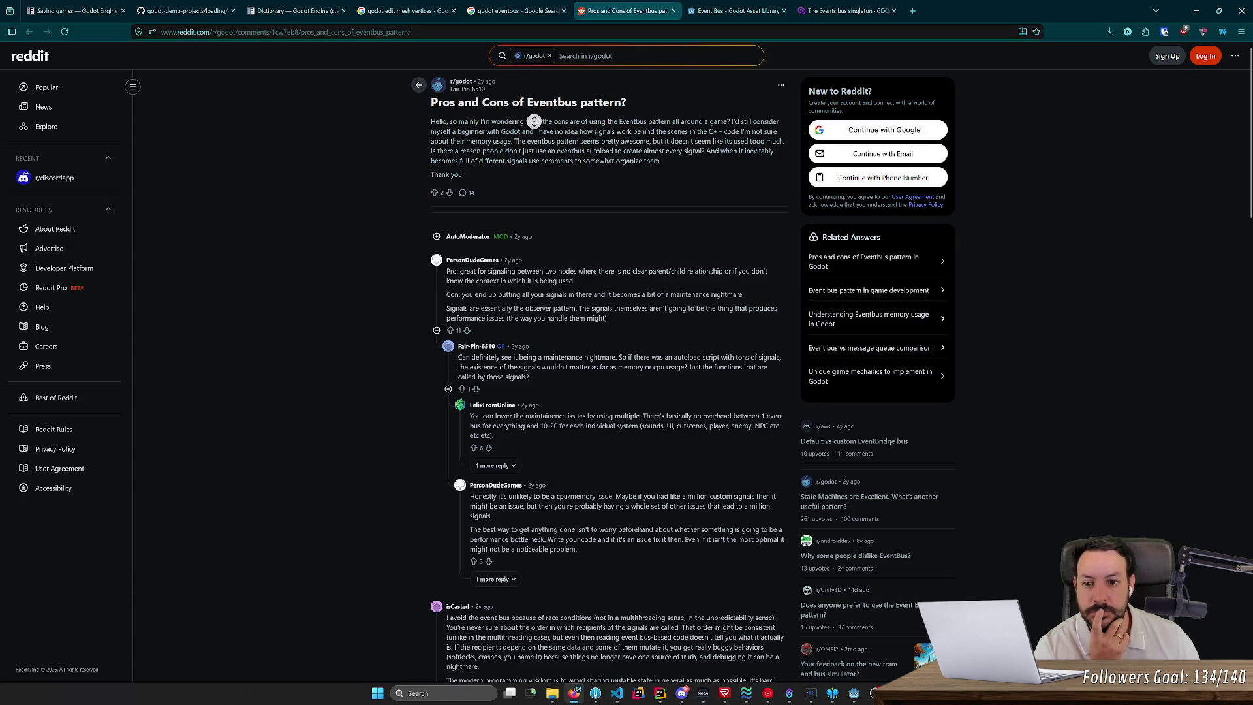
{"action": "scroll", "coordinate": [534, 122], "scroll_direction": "down", "scroll_amount": 1}
{"action": "middle_click", "coordinate": [545, 189]}
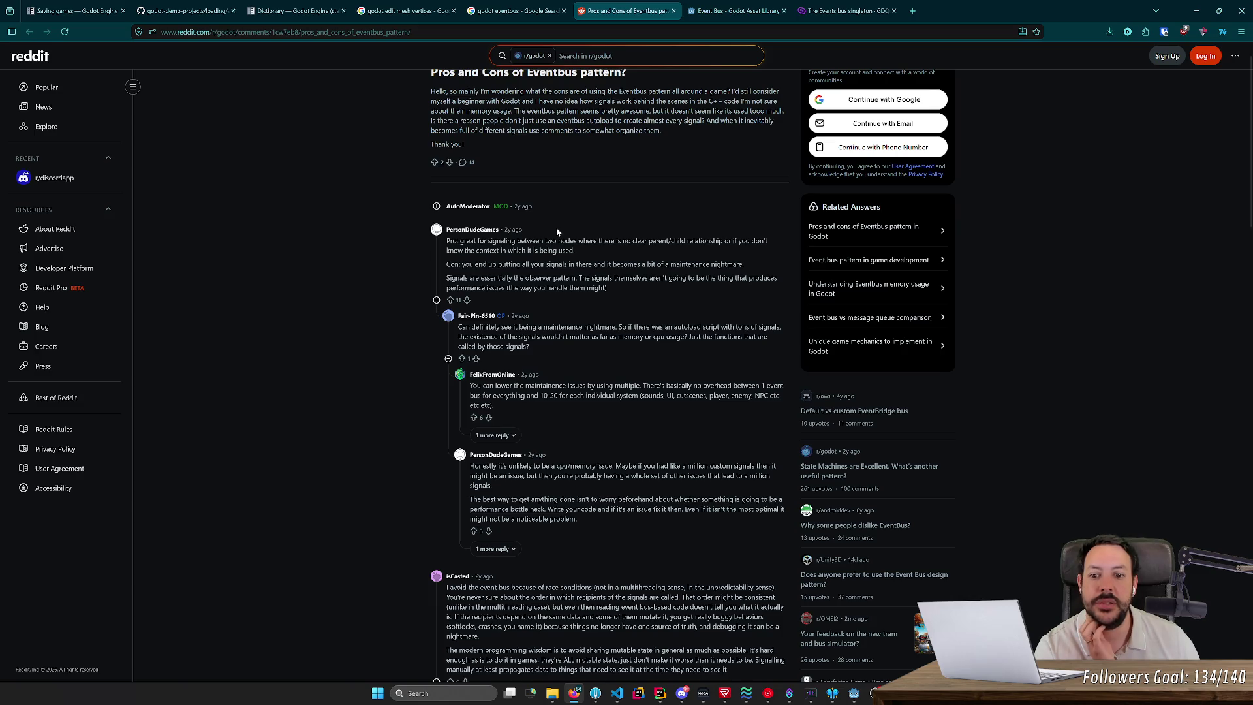
{"action": "scroll", "coordinate": [556, 228], "scroll_direction": "down", "scroll_amount": 1}
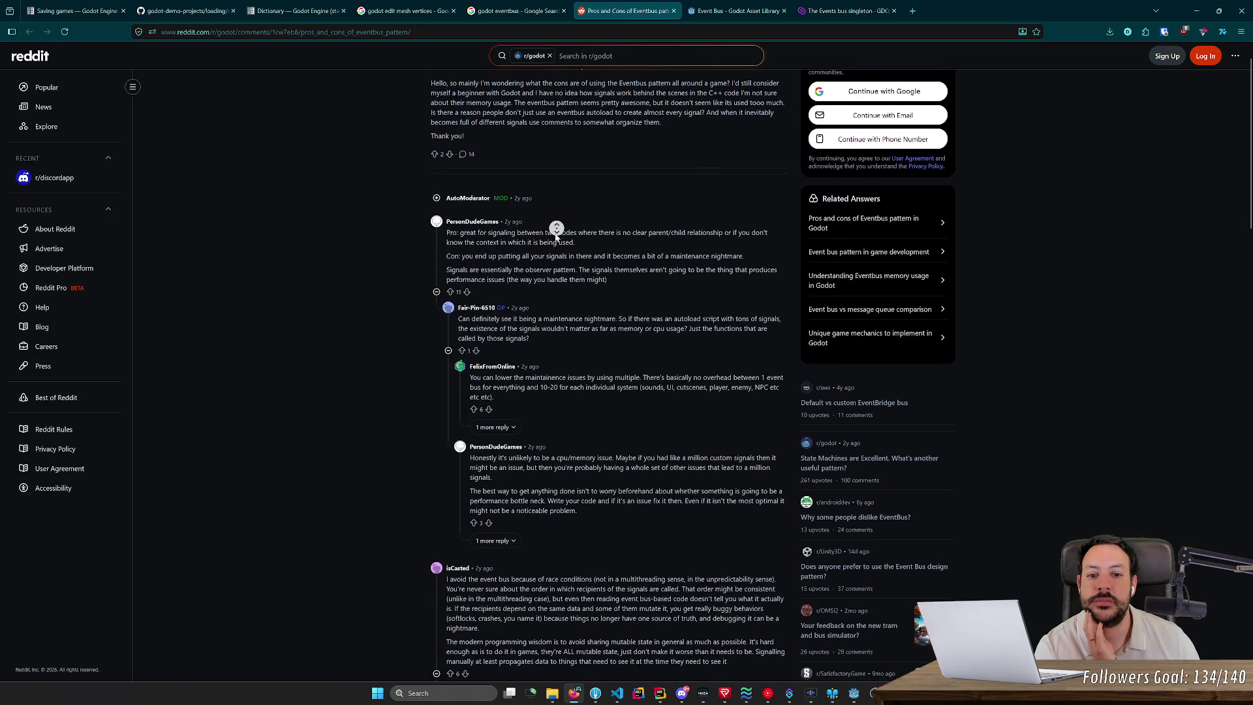
{"action": "scroll", "coordinate": [556, 227], "scroll_direction": "down", "scroll_amount": 2}
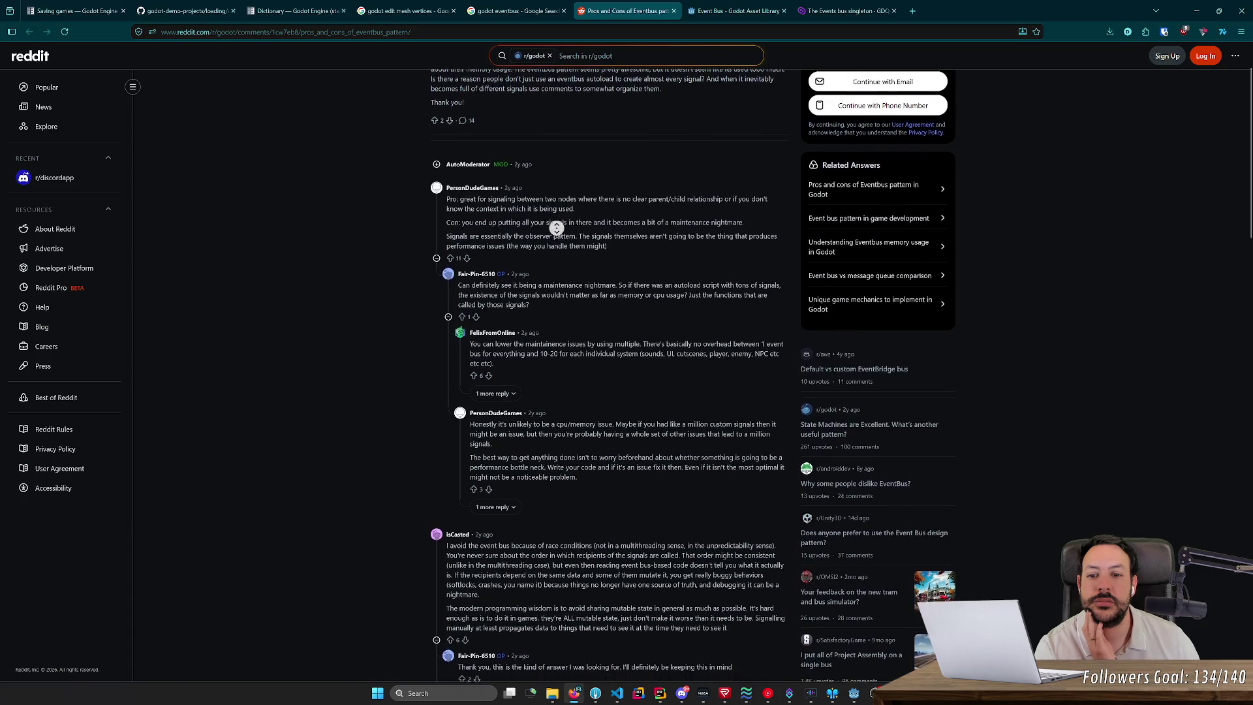
{"action": "scroll", "coordinate": [556, 228], "scroll_direction": "down", "scroll_amount": 2}
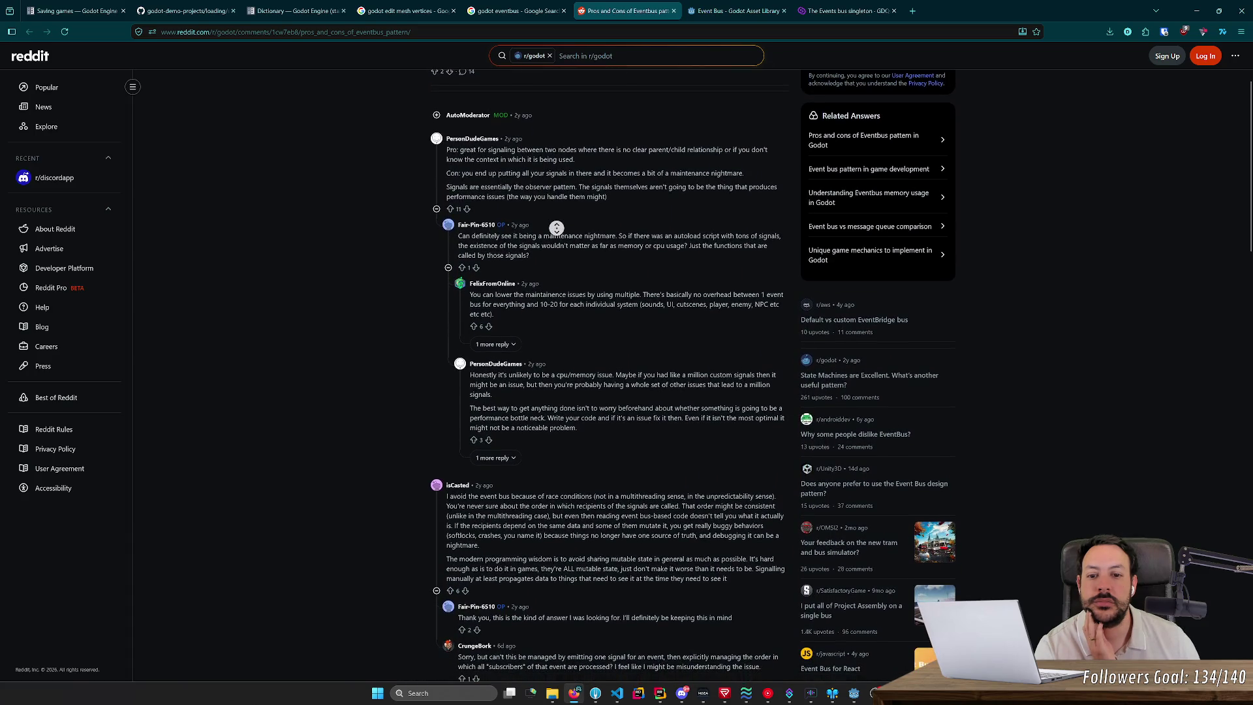
{"action": "scroll", "coordinate": [556, 228], "scroll_direction": "down", "scroll_amount": 2}
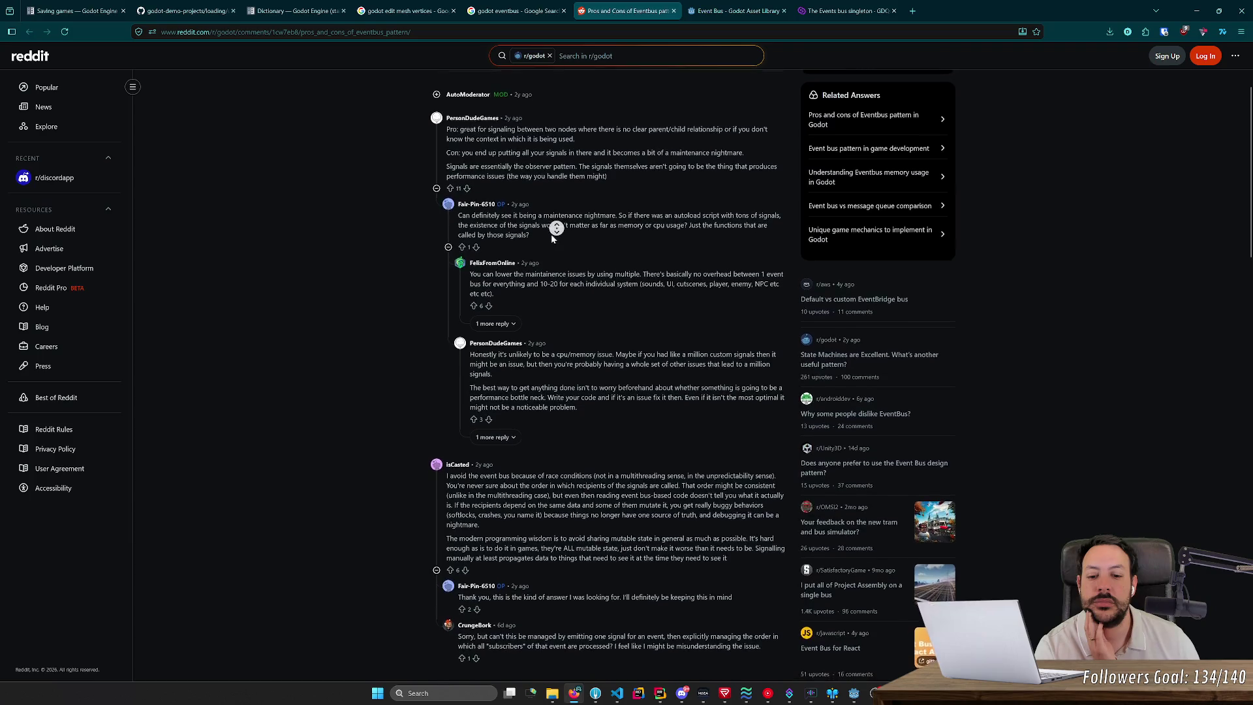
{"action": "scroll", "coordinate": [556, 228], "scroll_direction": "down", "scroll_amount": 5}
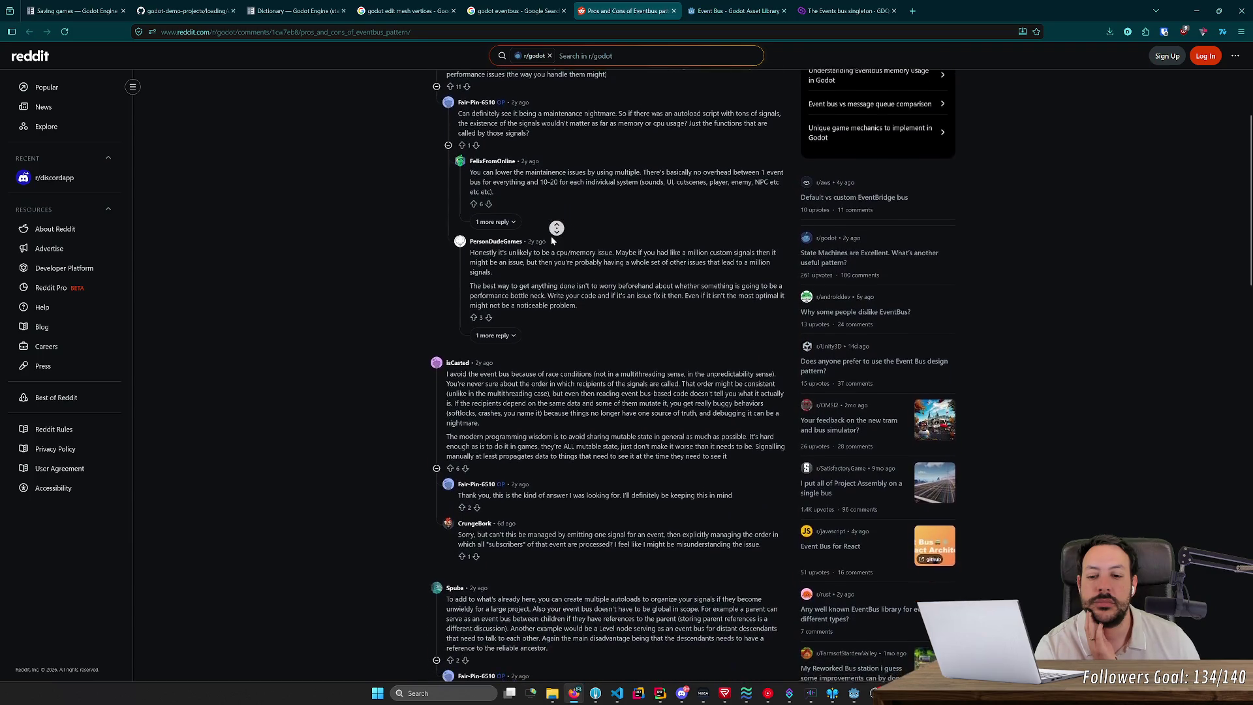
{"action": "scroll", "coordinate": [556, 228], "scroll_direction": "down", "scroll_amount": 6}
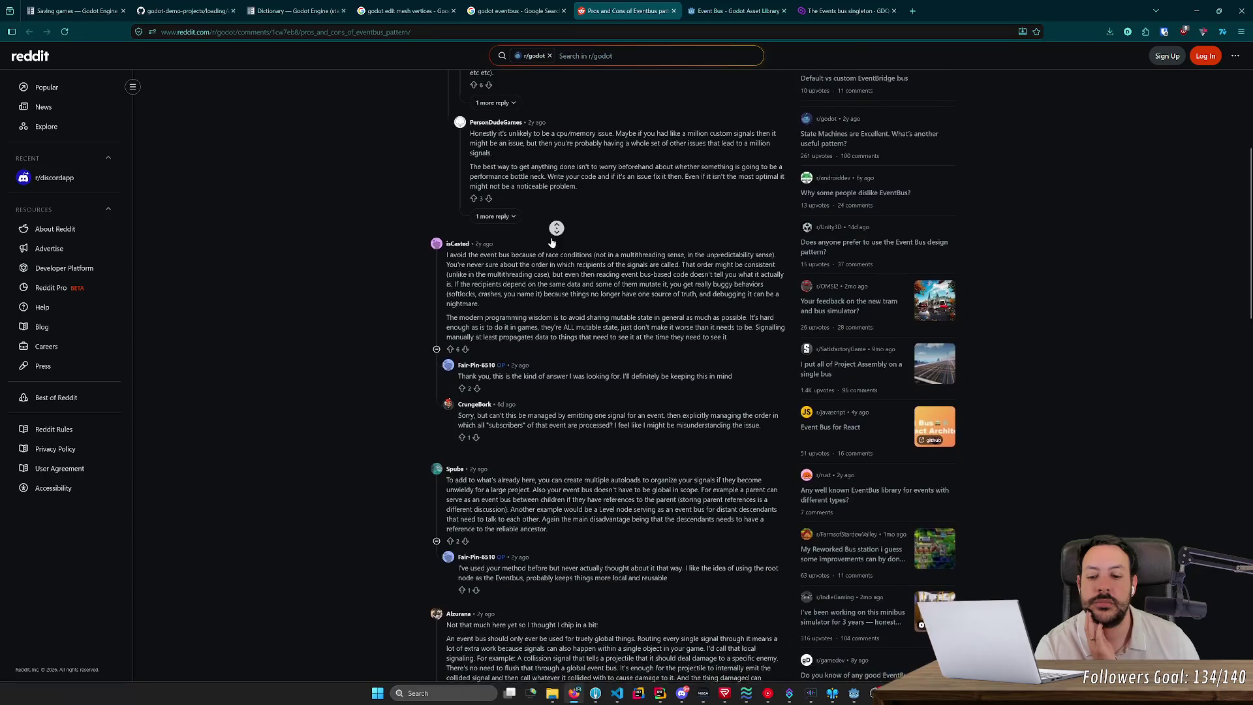
{"action": "scroll", "coordinate": [556, 228], "scroll_direction": "down", "scroll_amount": 4}
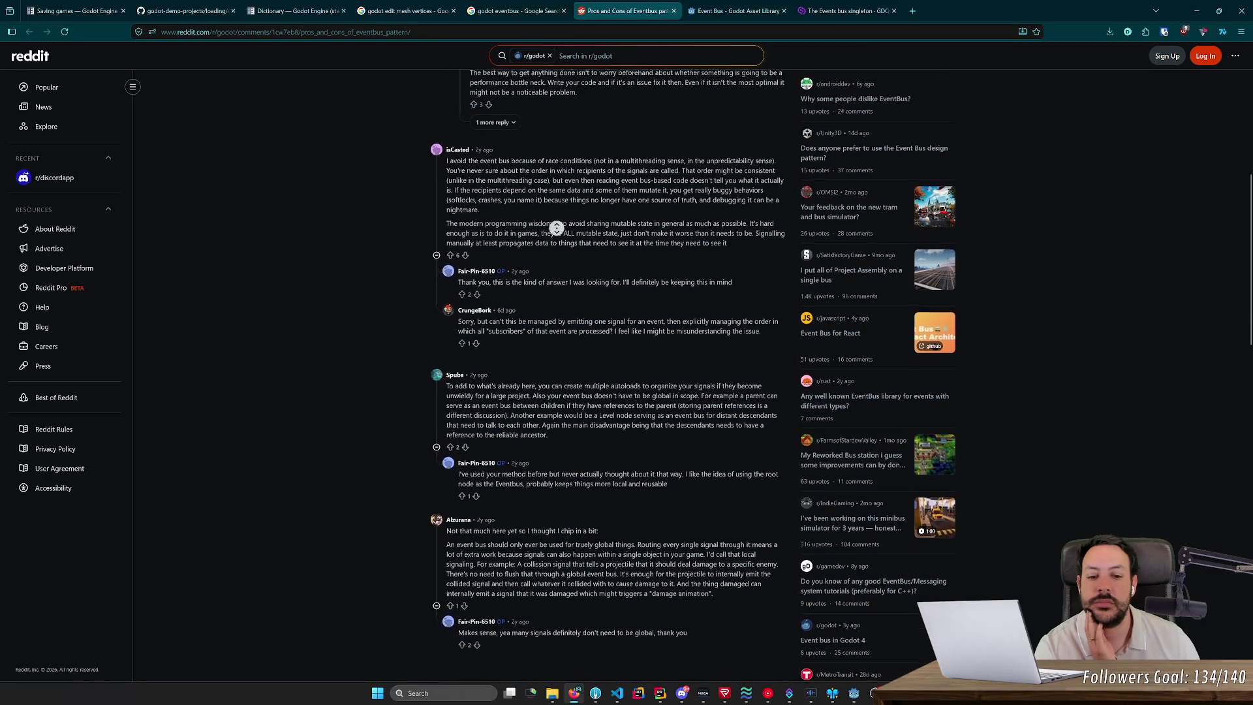
{"action": "scroll", "coordinate": [556, 228], "scroll_direction": "down", "scroll_amount": 4}
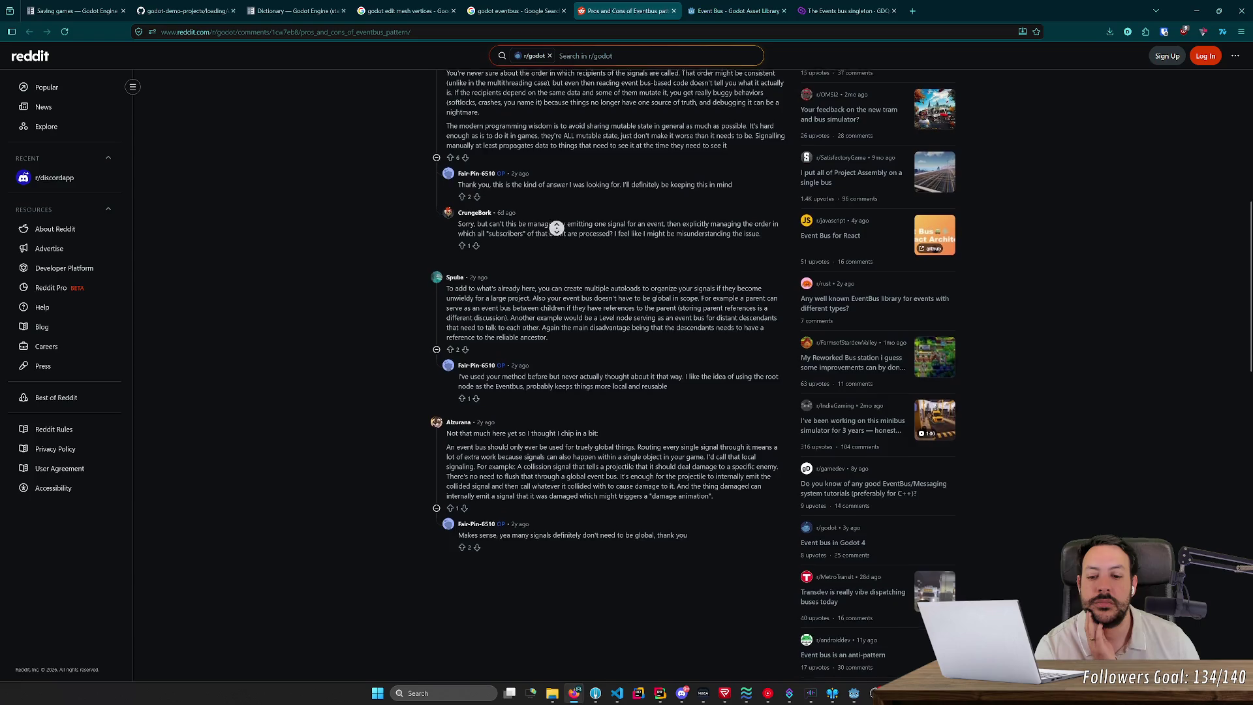
{"action": "key", "text": "ctrl+w"}
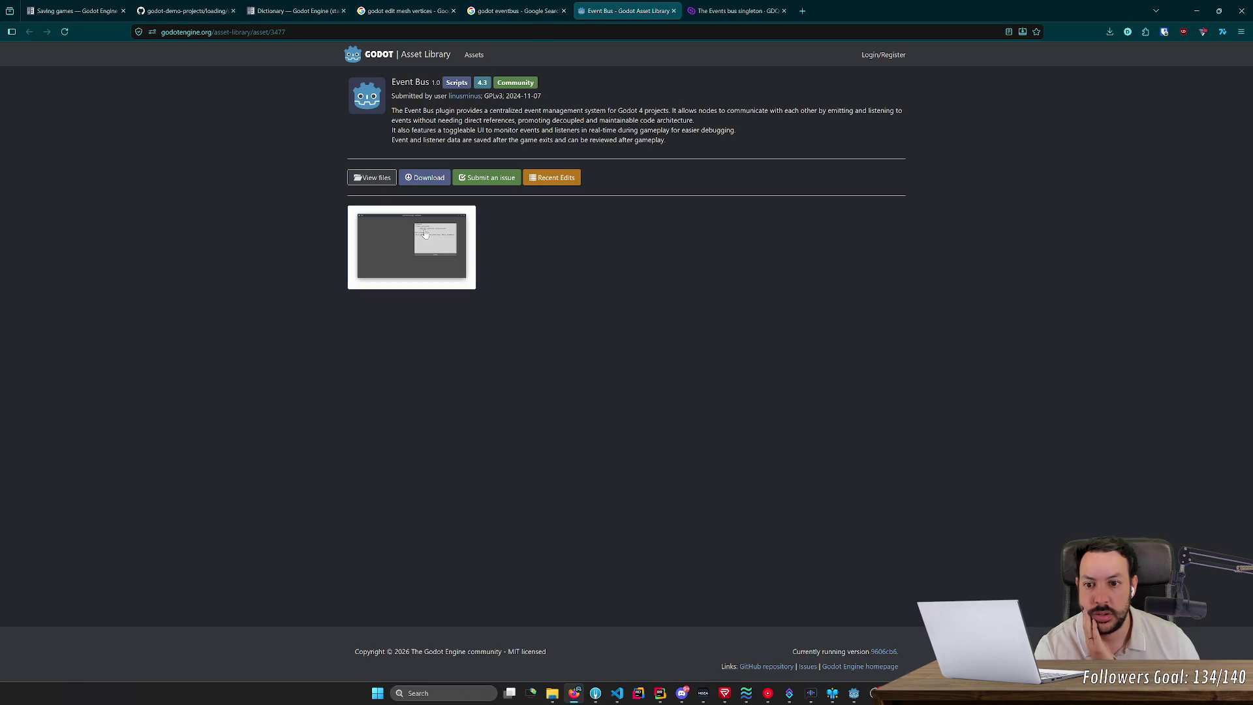
View the Event Bus 1.0 plugin screenshot full size, then close it and the asset page
{"action": "left_click", "coordinate": [400, 225]}
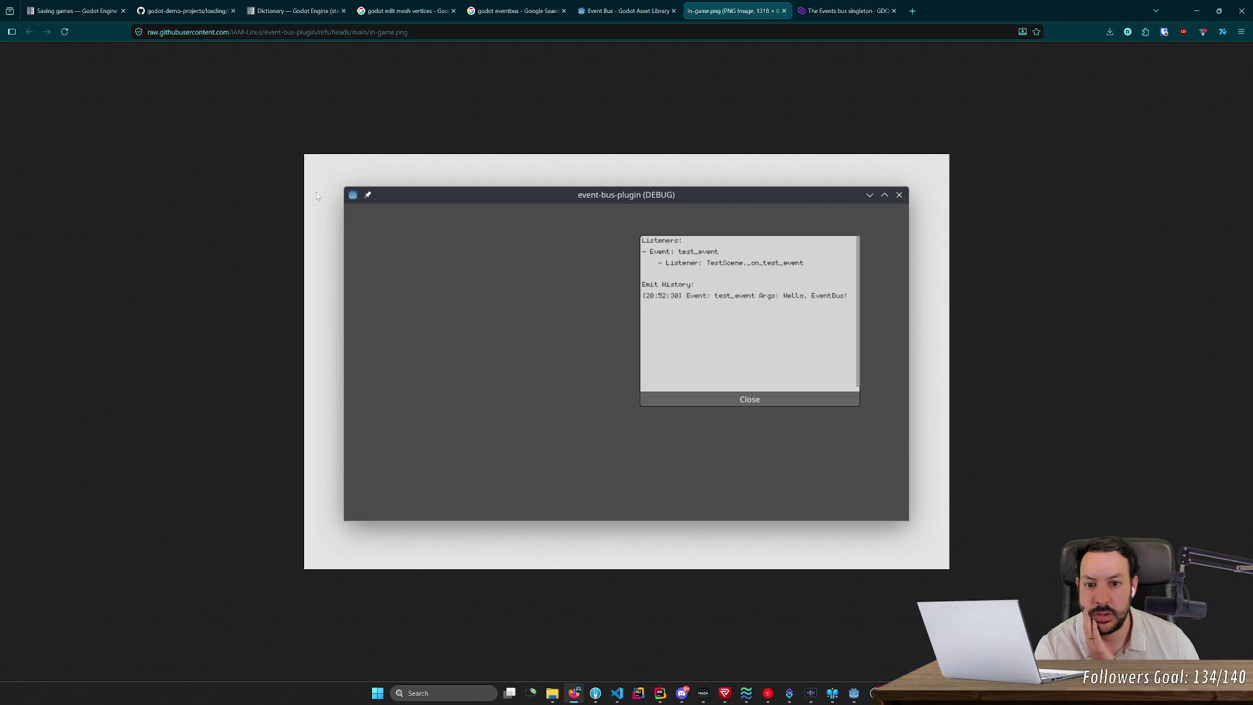
{"action": "left_click", "coordinate": [784, 10]}
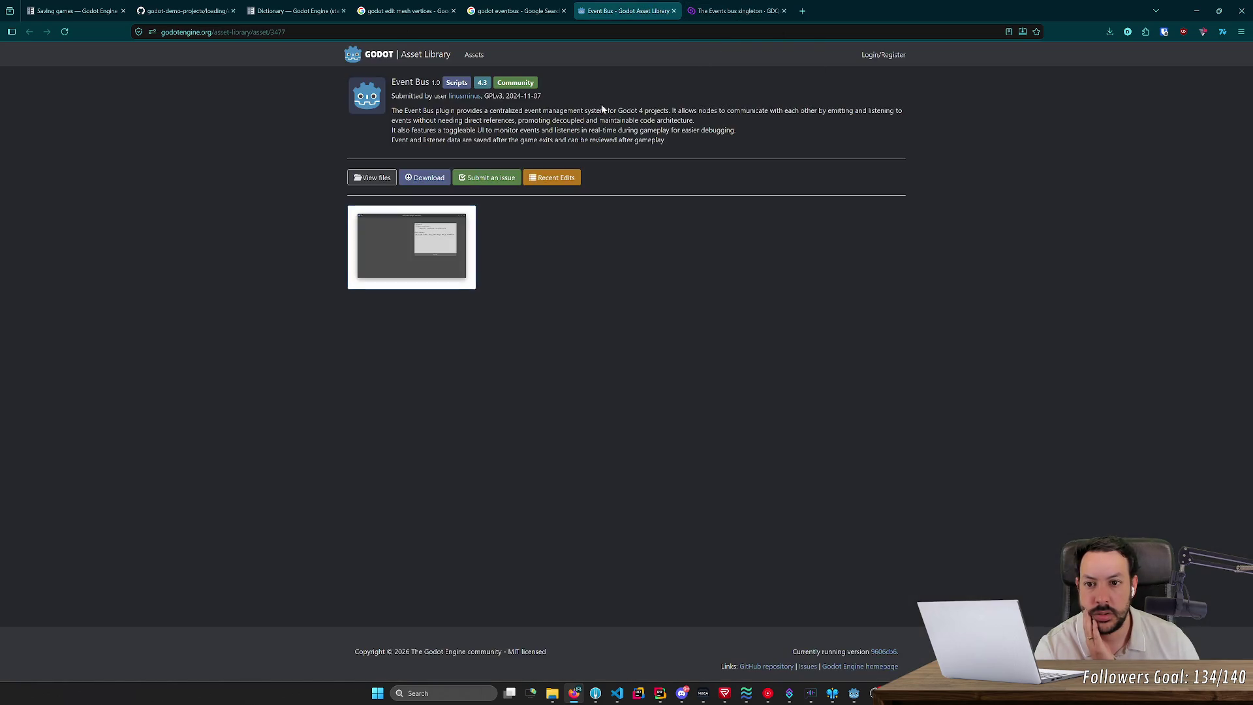
{"action": "left_click", "coordinate": [673, 11]}
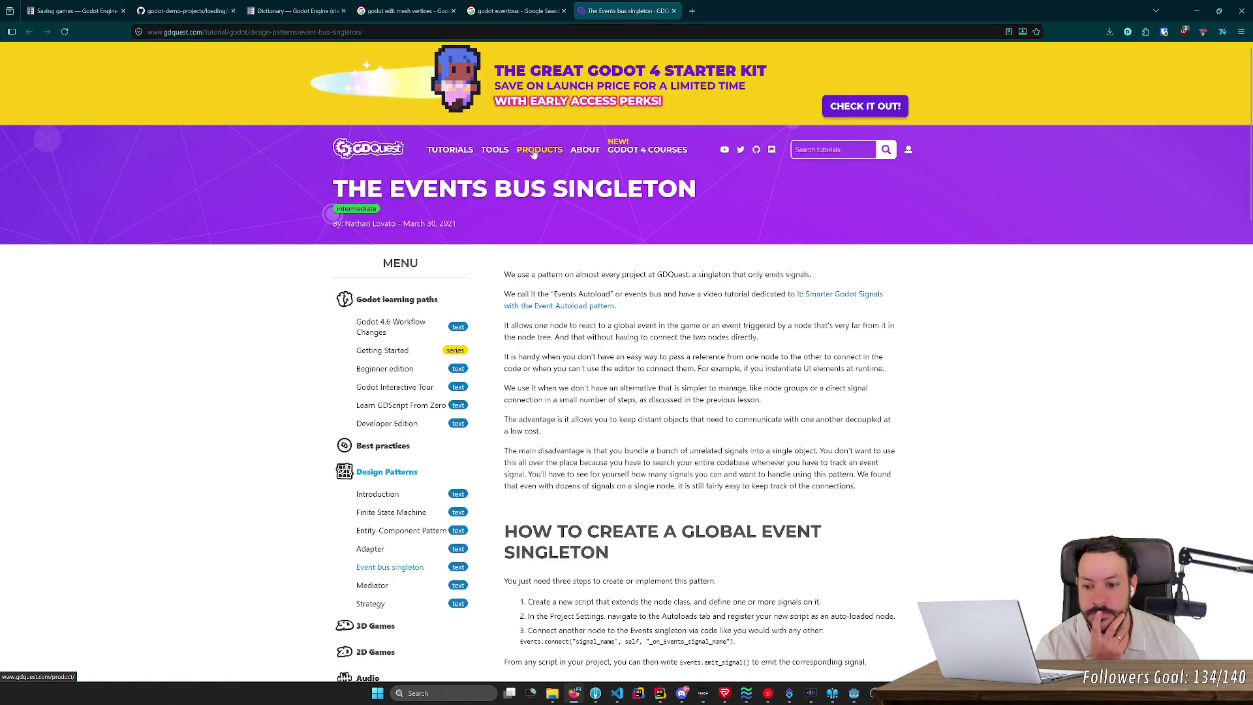
Collapse and re-expand Design Patterns and expand 3D Games in the GDQuest sidebar
{"action": "scroll", "coordinate": [521, 167], "scroll_direction": "down", "scroll_amount": 4}
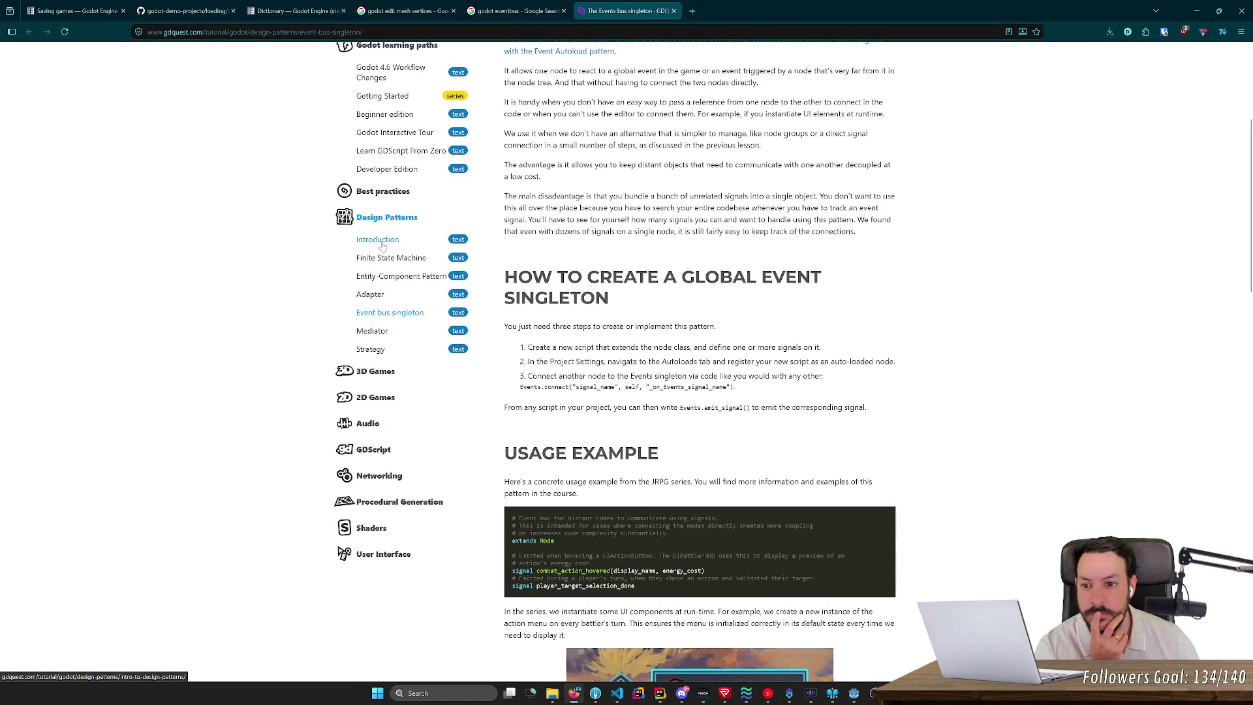
{"action": "left_click", "coordinate": [384, 220]}
{"action": "left_click", "coordinate": [387, 221]}
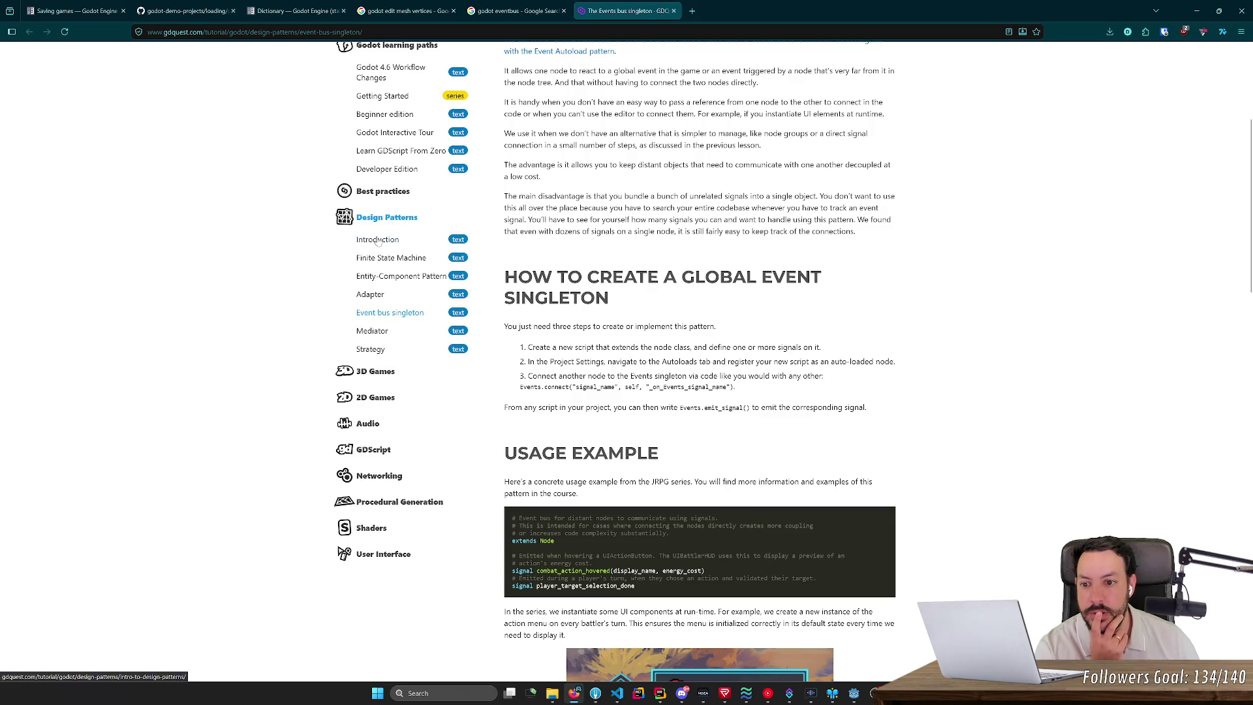
{"action": "left_click", "coordinate": [372, 373]}
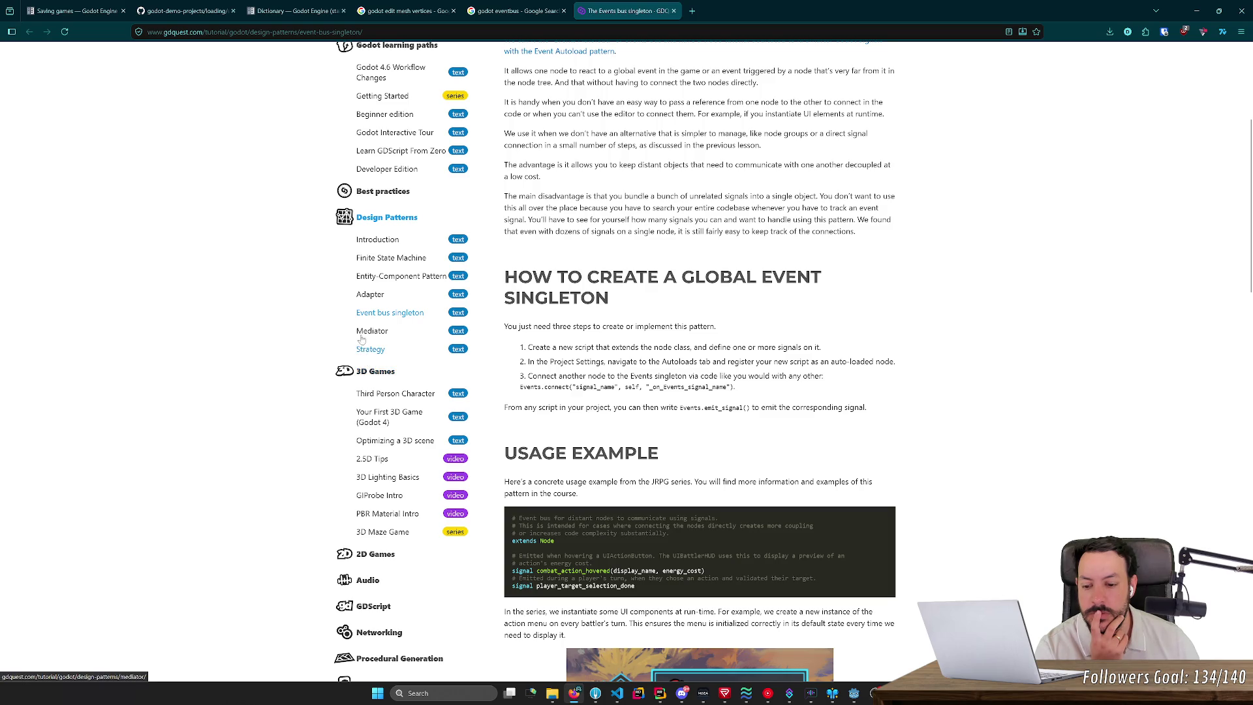
{"action": "scroll", "coordinate": [360, 326], "scroll_direction": "down", "scroll_amount": 2}
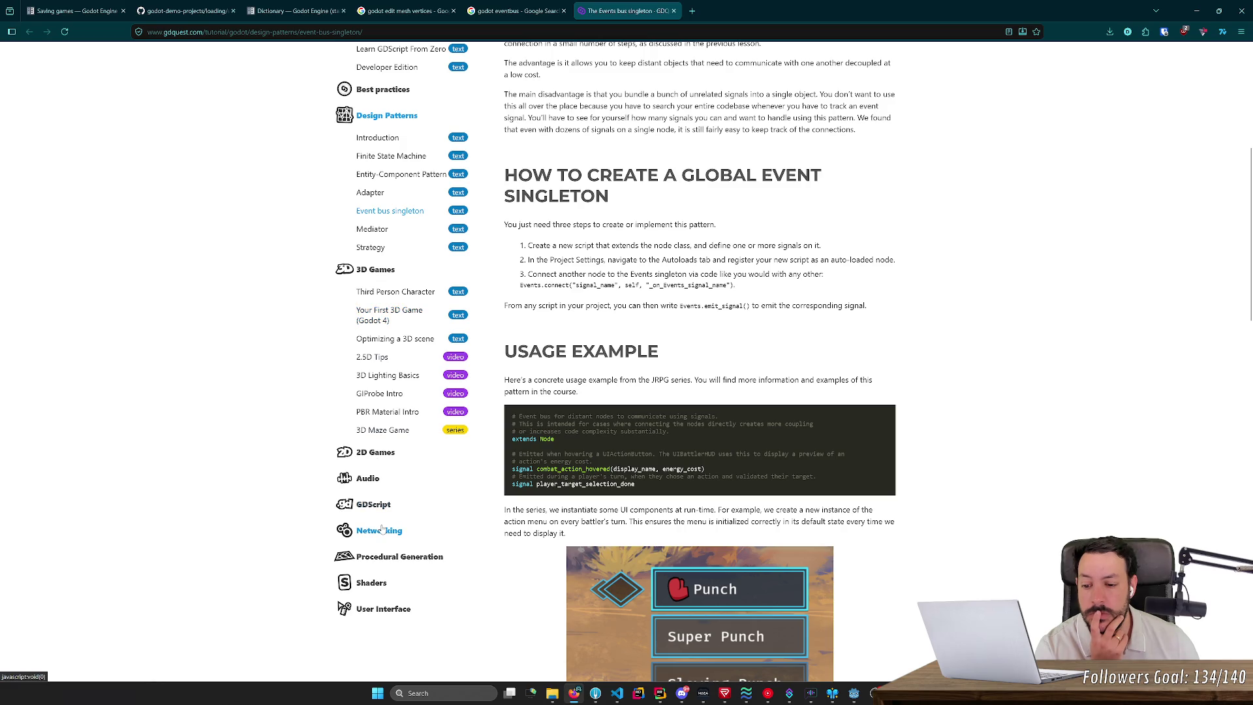
{"action": "scroll", "coordinate": [363, 359], "scroll_direction": "up", "scroll_amount": 2}
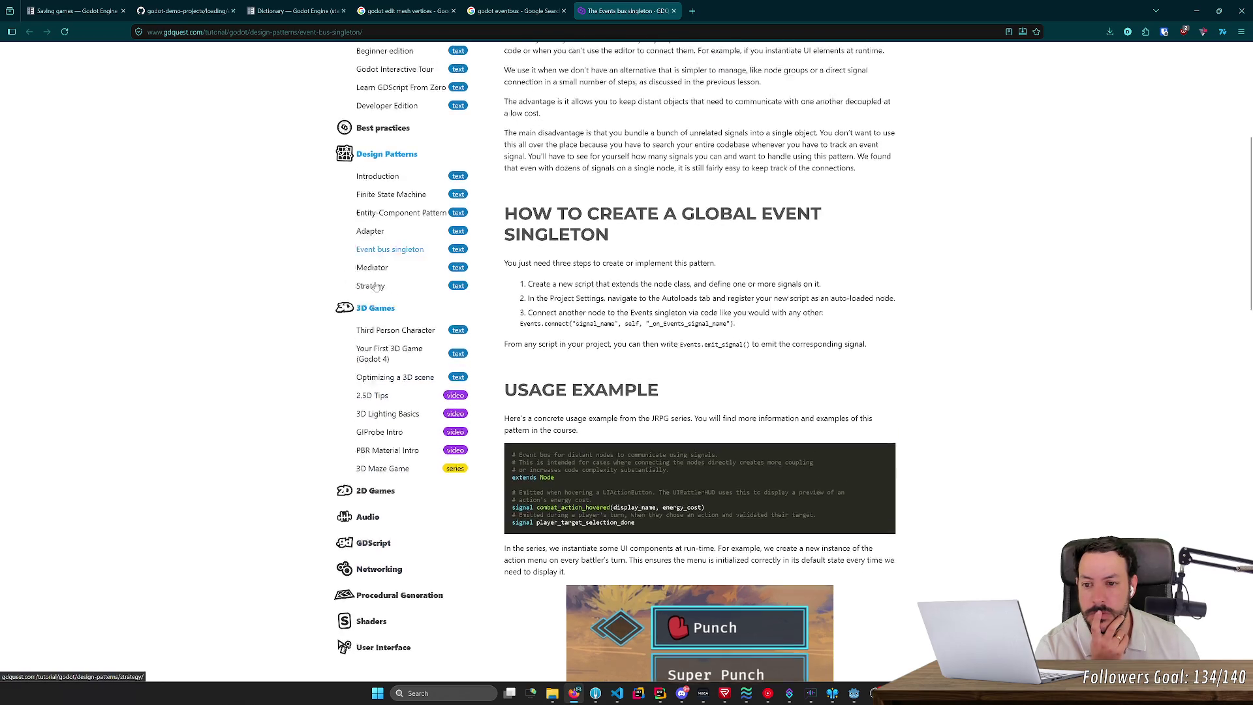
Open Introduction, Finite State Machine, Entity-Component, Adapter, Event bus, Mediator and Strategy in background tabs
{"action": "middle_click", "coordinate": [377, 239]}
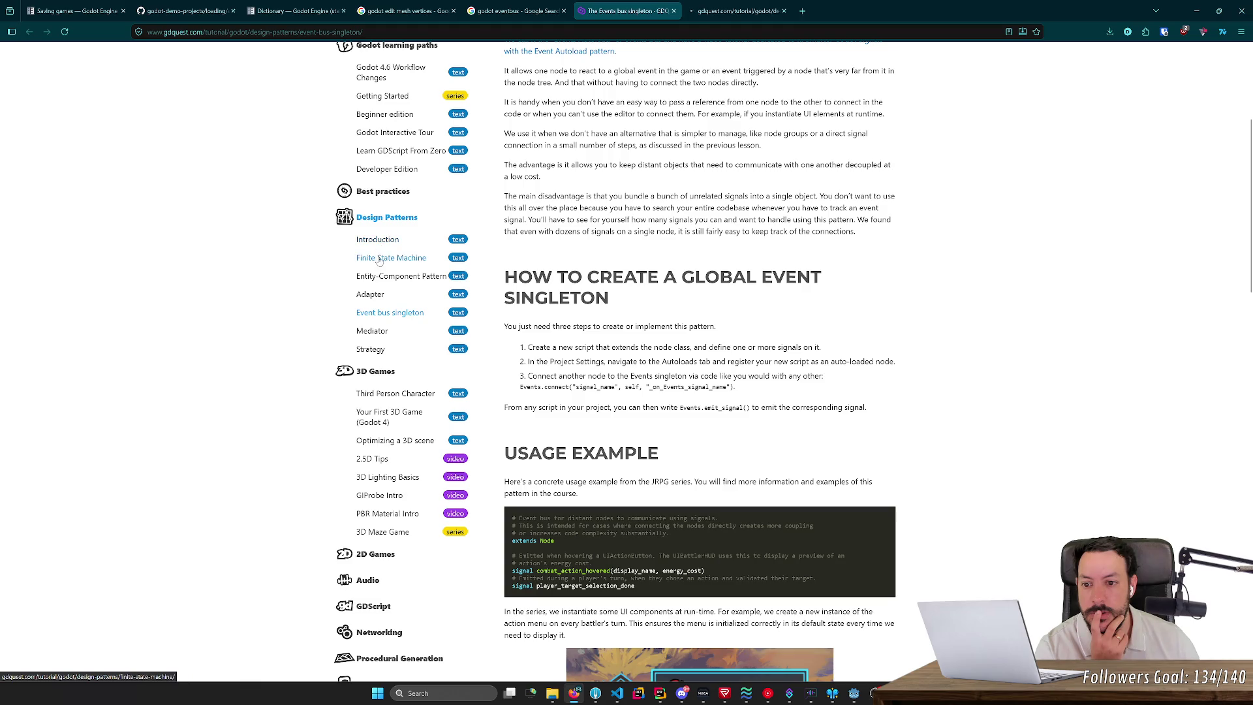
{"action": "middle_click", "coordinate": [391, 258]}
{"action": "middle_click", "coordinate": [401, 276]}
{"action": "middle_click", "coordinate": [370, 295]}
{"action": "middle_click", "coordinate": [389, 314]}
{"action": "middle_click", "coordinate": [372, 331]}
{"action": "middle_click", "coordinate": [370, 349]}
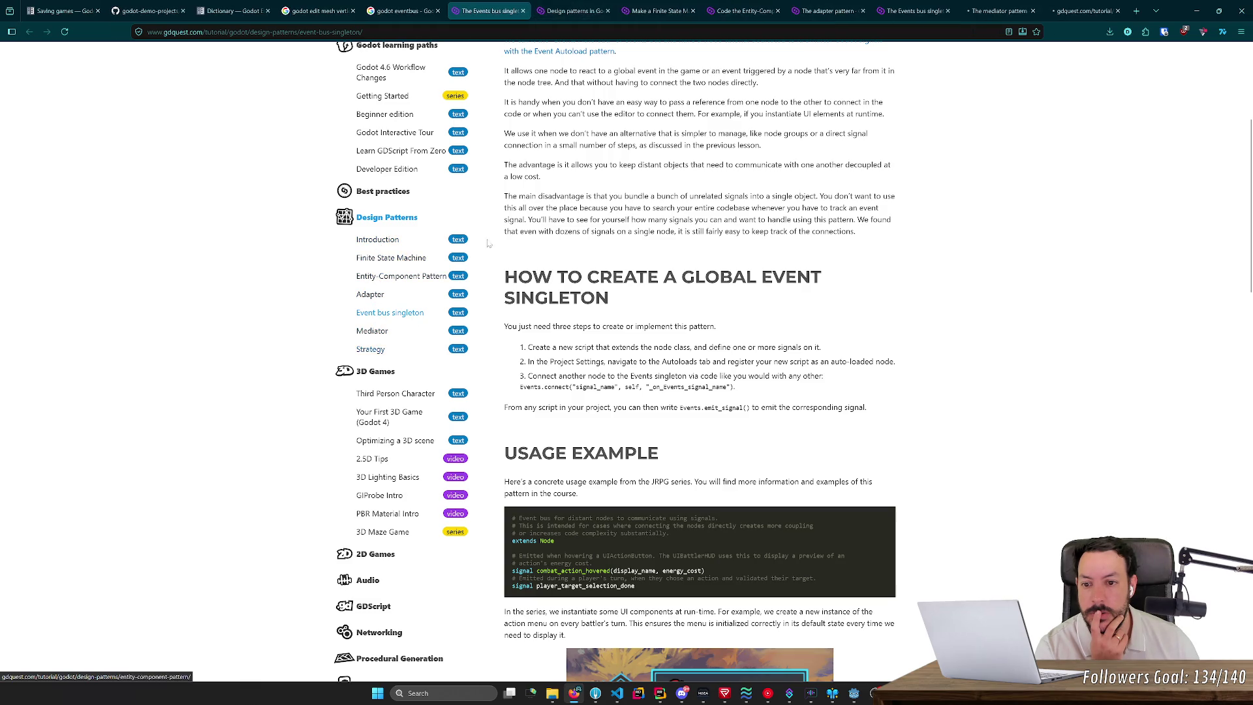
{"action": "left_click", "coordinate": [561, 11]}
Scroll to the end of the design patterns introduction and go NEXT to Finite State Machine
{"action": "scroll", "coordinate": [522, 211], "scroll_direction": "down", "scroll_amount": 5}
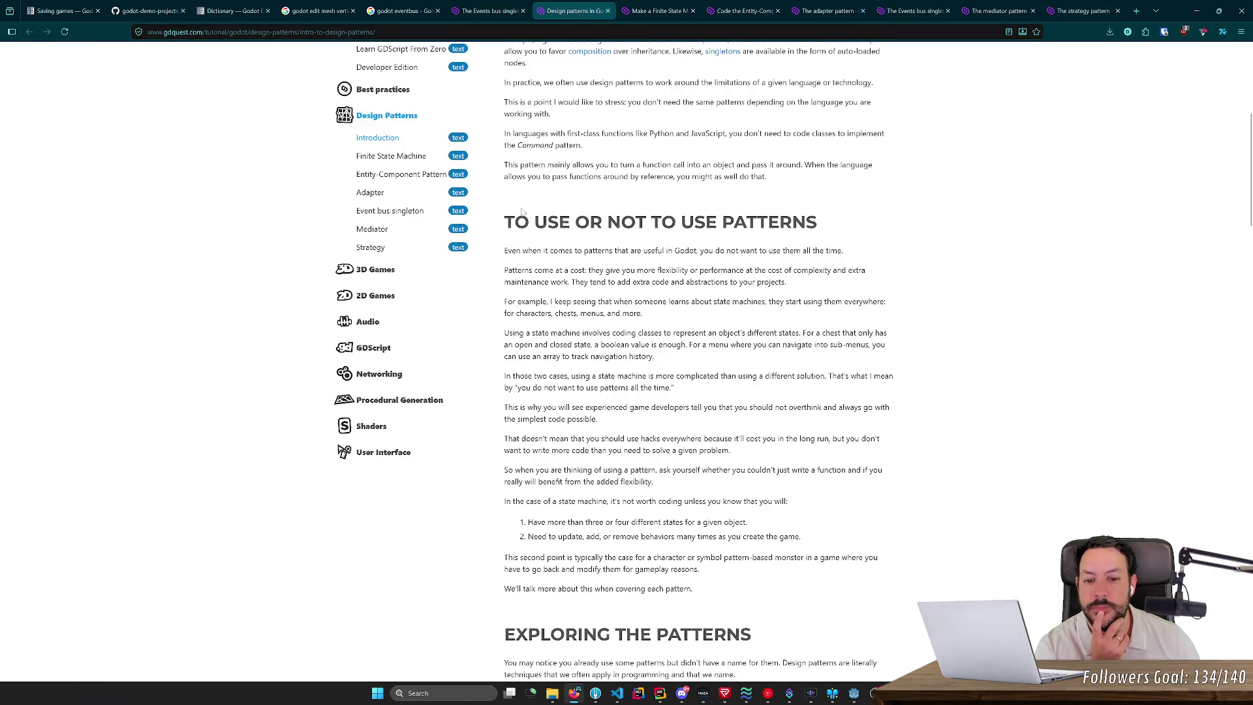
{"action": "scroll", "coordinate": [522, 210], "scroll_direction": "down", "scroll_amount": 7}
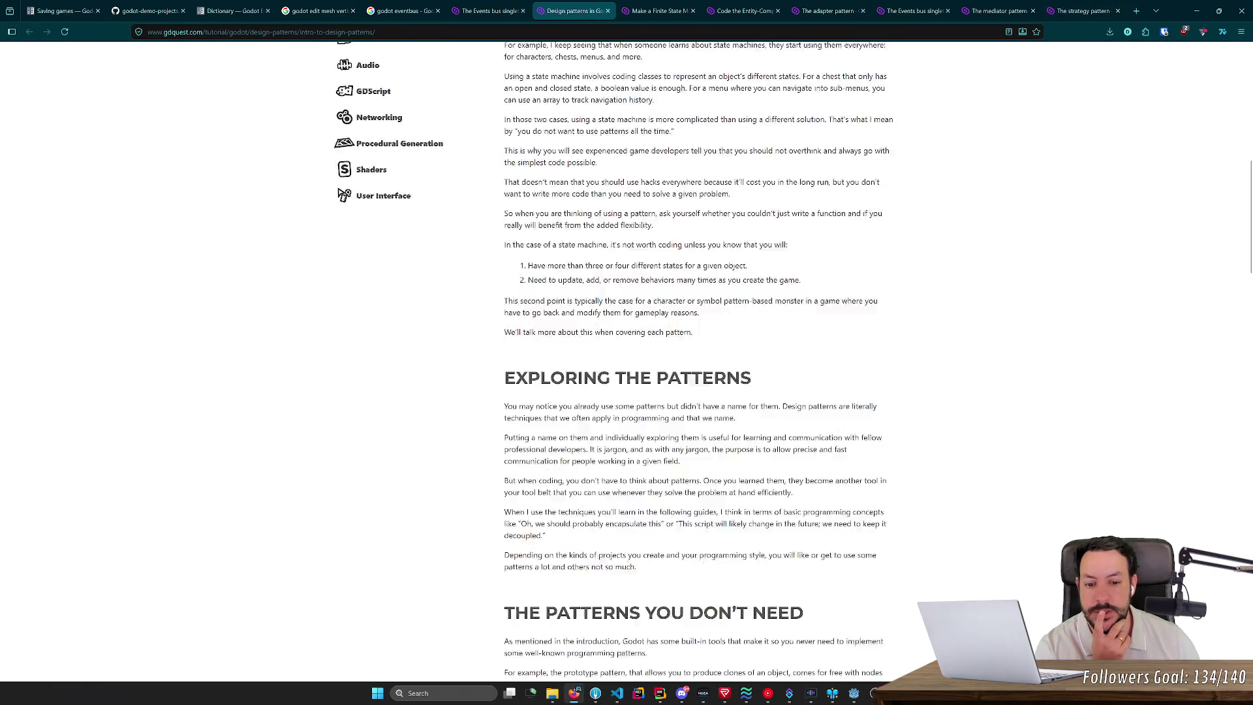
{"action": "middle_click", "coordinate": [525, 155]}
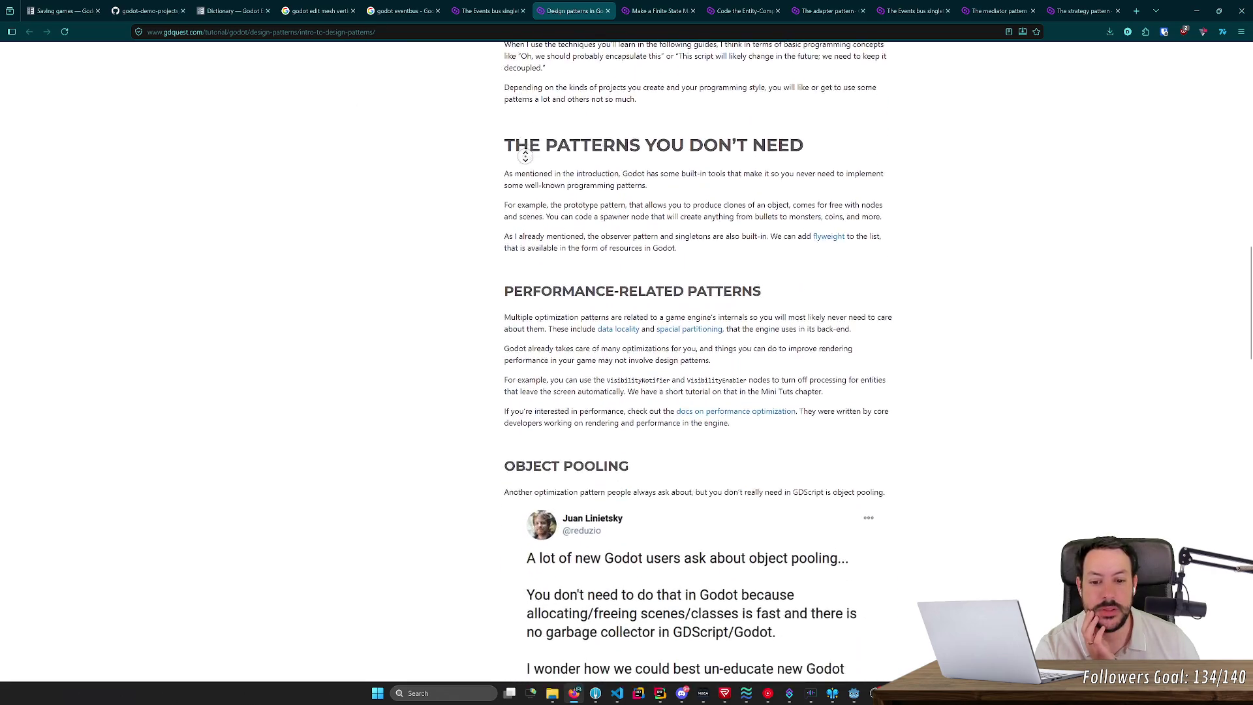
{"action": "middle_click", "coordinate": [509, 189]}
{"action": "scroll", "coordinate": [476, 206], "scroll_direction": "down", "scroll_amount": 3}
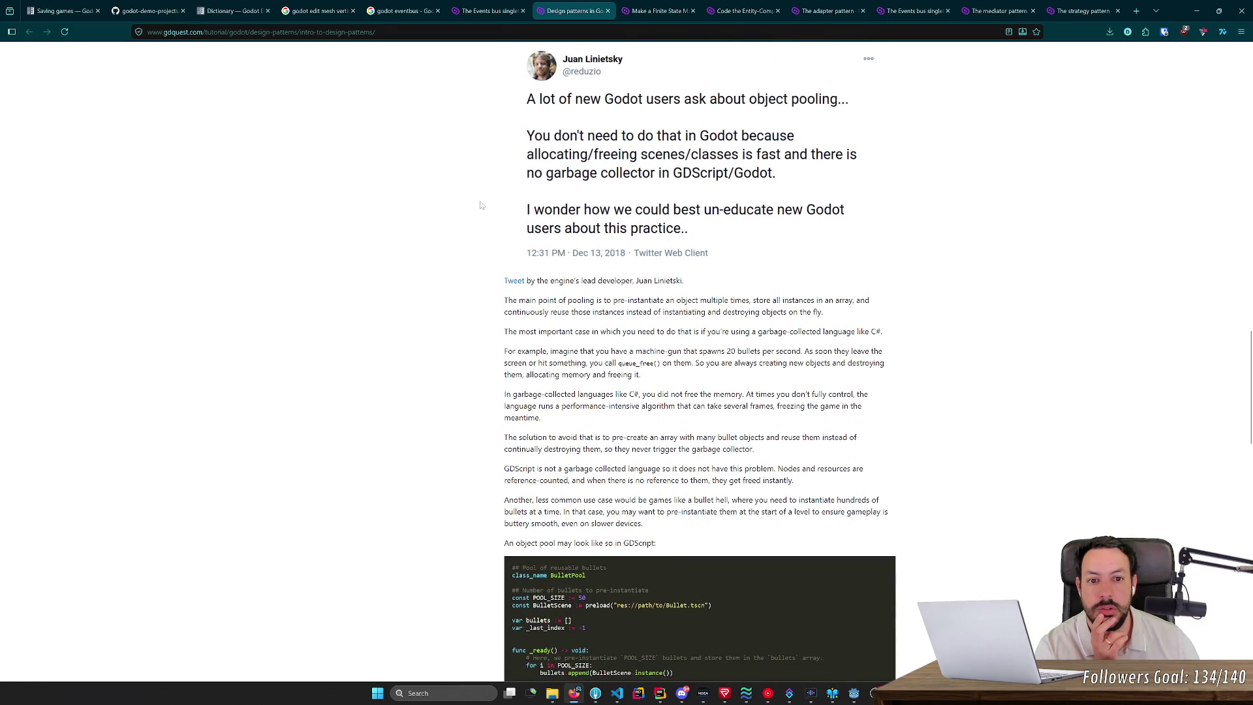
{"action": "scroll", "coordinate": [480, 205], "scroll_direction": "down", "scroll_amount": 5}
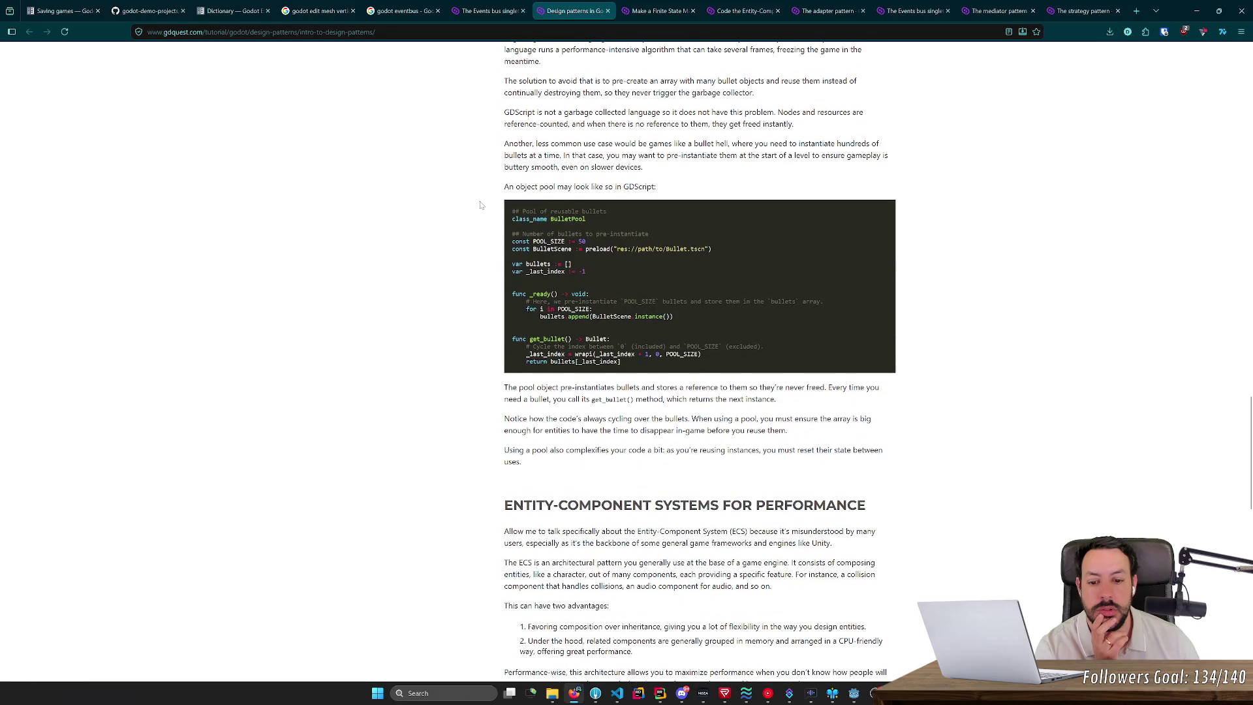
{"action": "scroll", "coordinate": [481, 205], "scroll_direction": "down", "scroll_amount": 10}
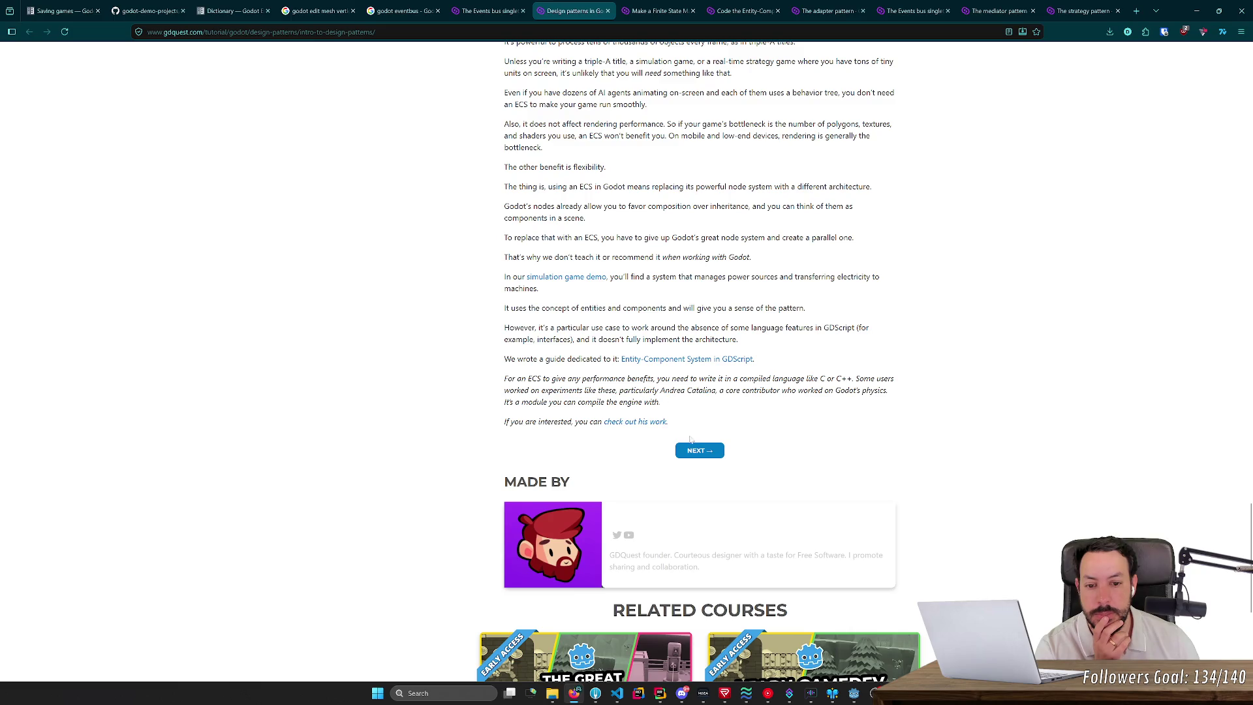
{"action": "left_click", "coordinate": [696, 450]}
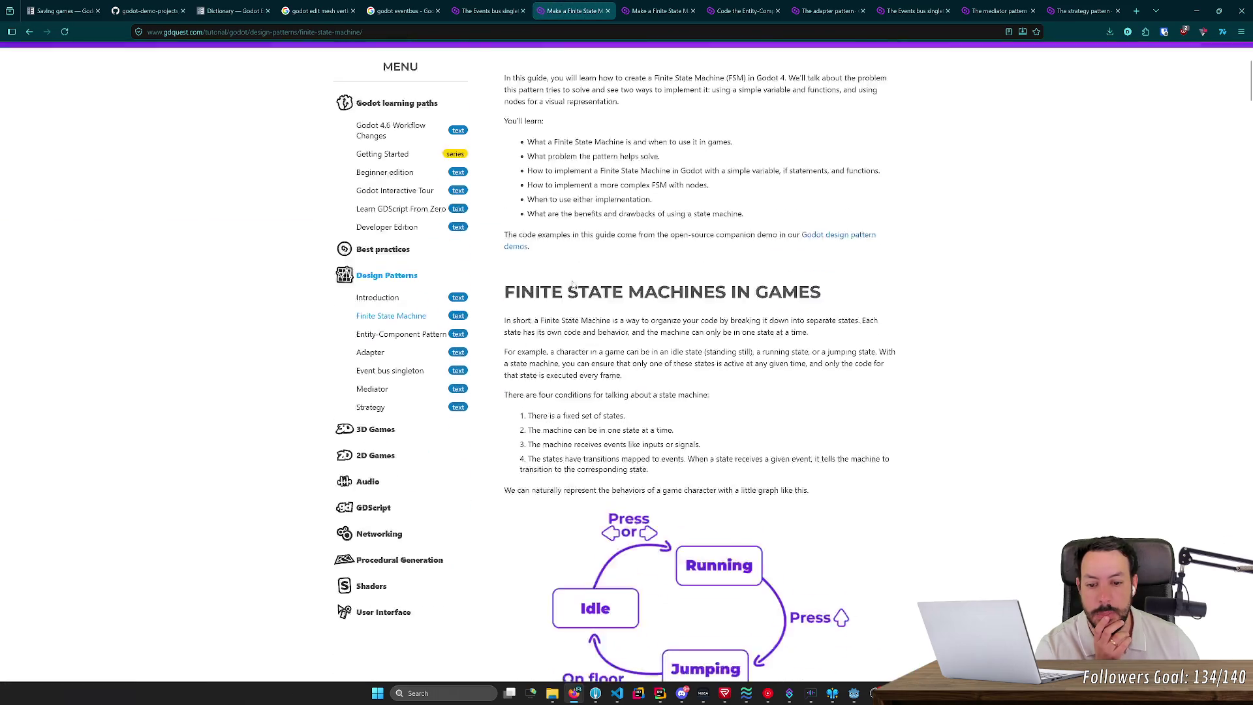
Scroll the GDQuest Finite State Machine article past the boolean and single-variable approaches to the State class code
{"action": "scroll", "coordinate": [572, 284], "scroll_direction": "down", "scroll_amount": 4}
{"action": "scroll", "coordinate": [572, 261], "scroll_direction": "down", "scroll_amount": 7}
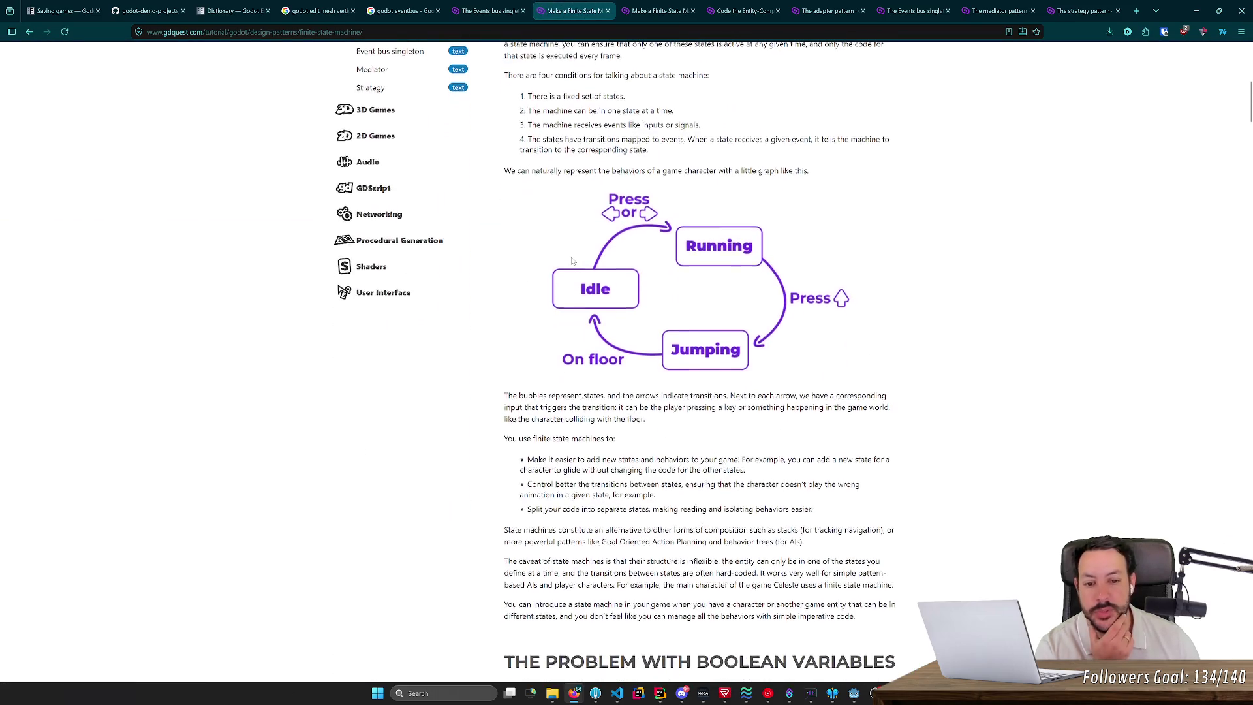
{"action": "scroll", "coordinate": [567, 258], "scroll_direction": "down", "scroll_amount": 3}
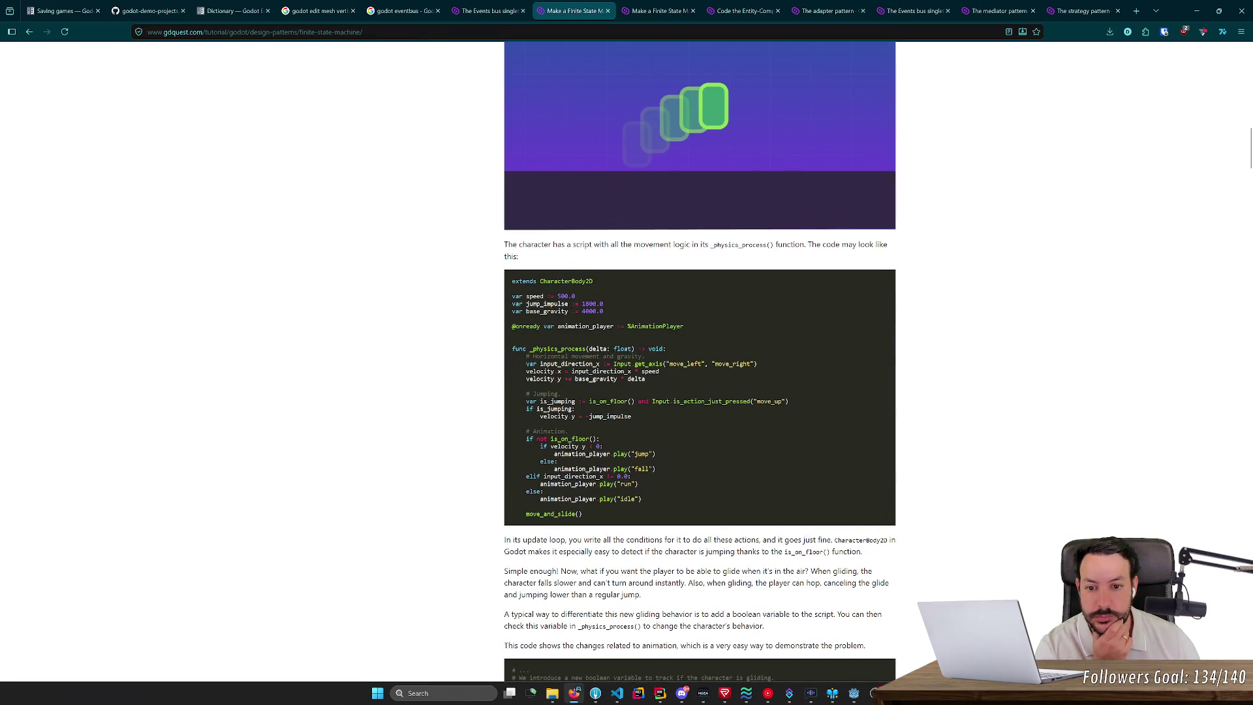
{"action": "scroll", "coordinate": [541, 248], "scroll_direction": "up", "scroll_amount": 4}
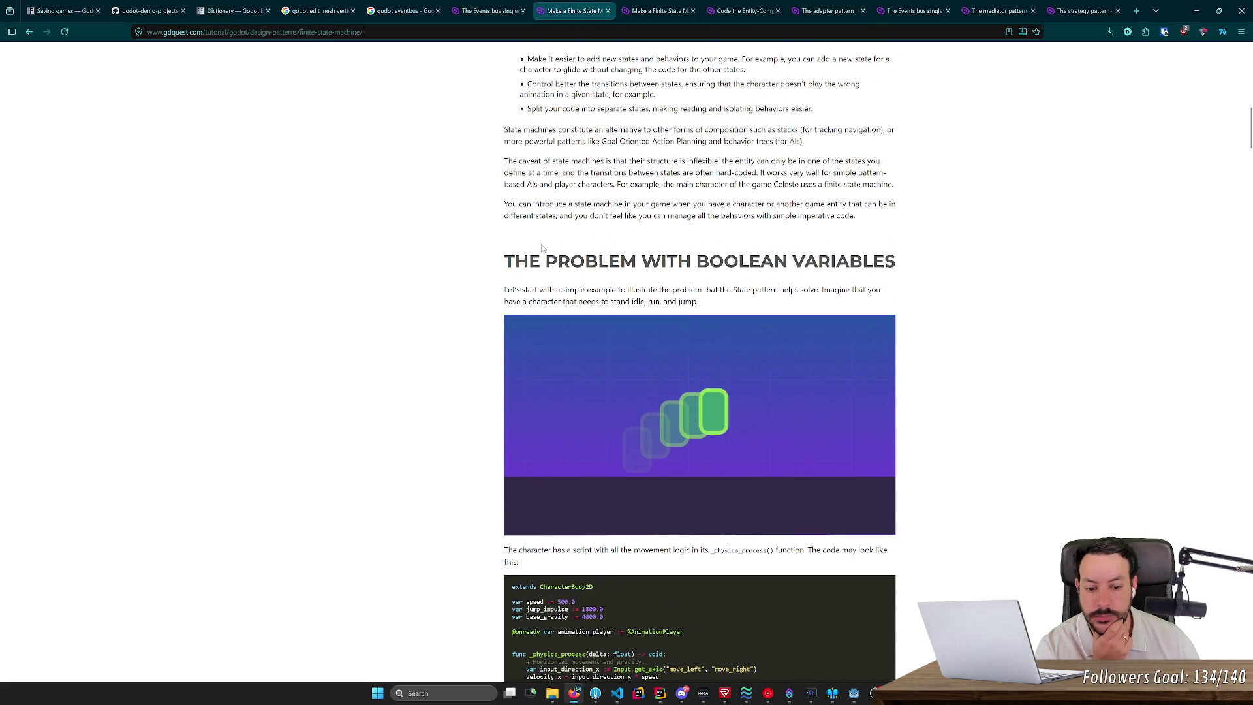
{"action": "scroll", "coordinate": [541, 247], "scroll_direction": "down", "scroll_amount": 10}
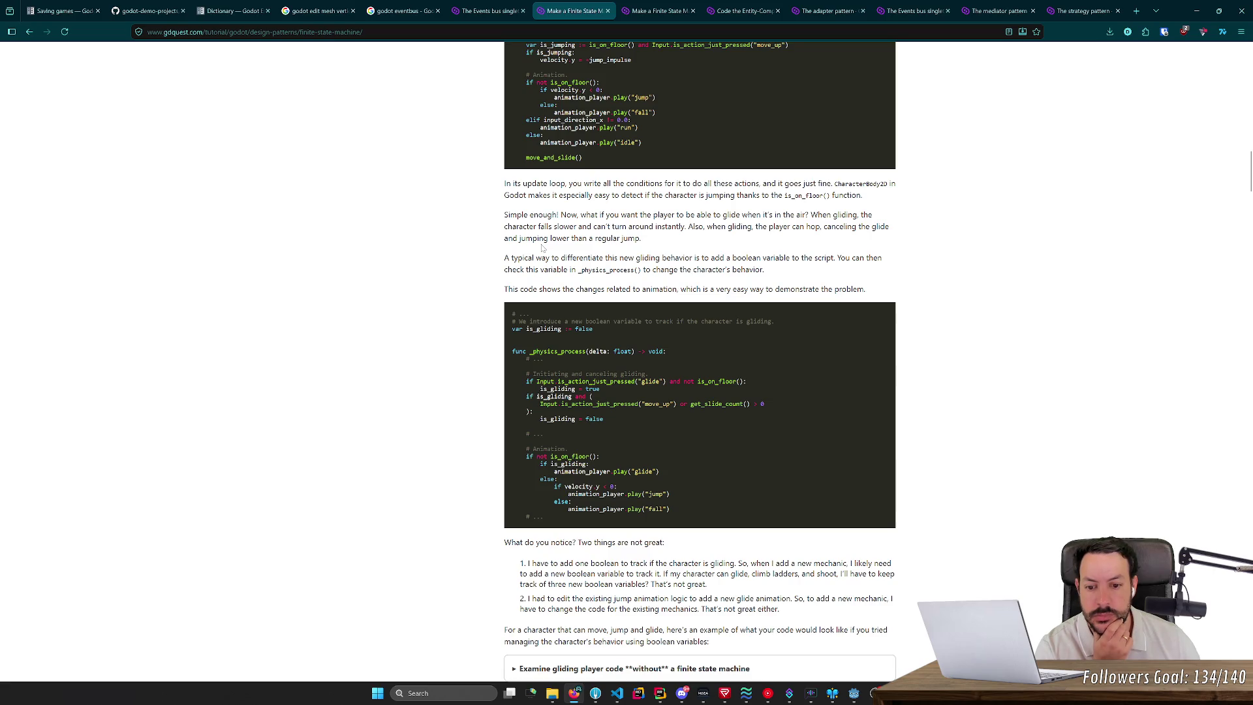
{"action": "scroll", "coordinate": [541, 248], "scroll_direction": "down", "scroll_amount": 5}
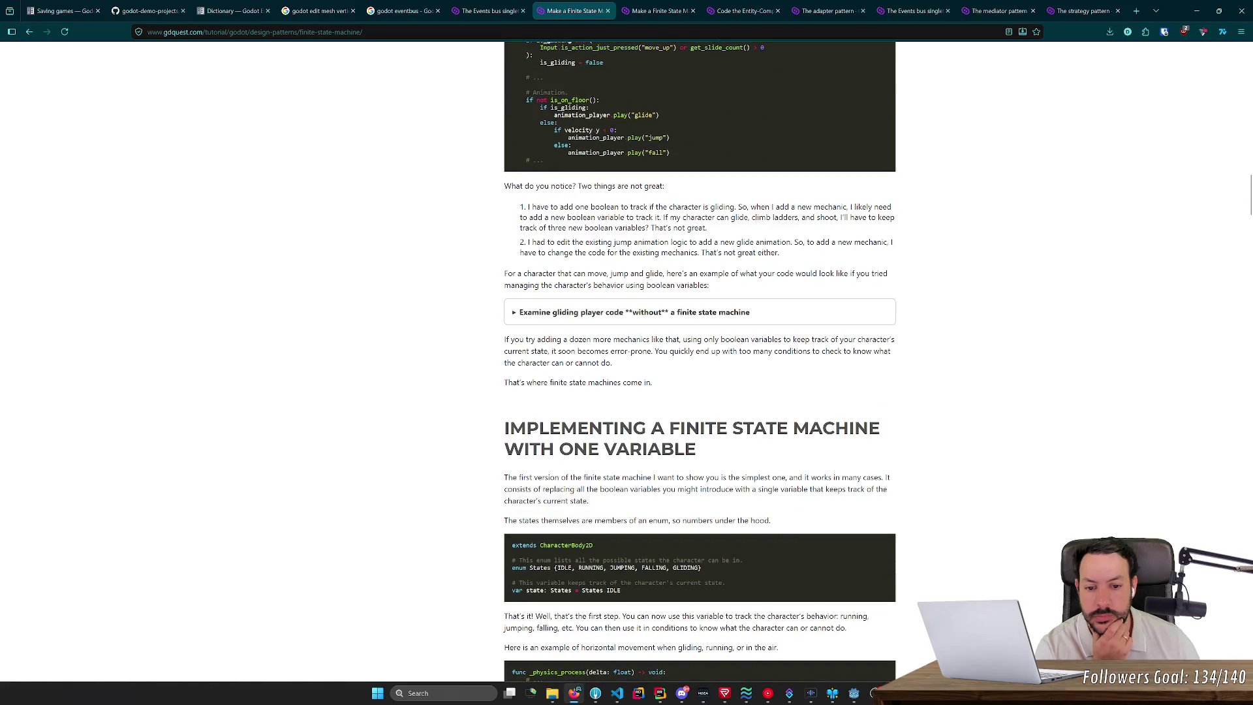
{"action": "scroll", "coordinate": [540, 247], "scroll_direction": "down", "scroll_amount": 5}
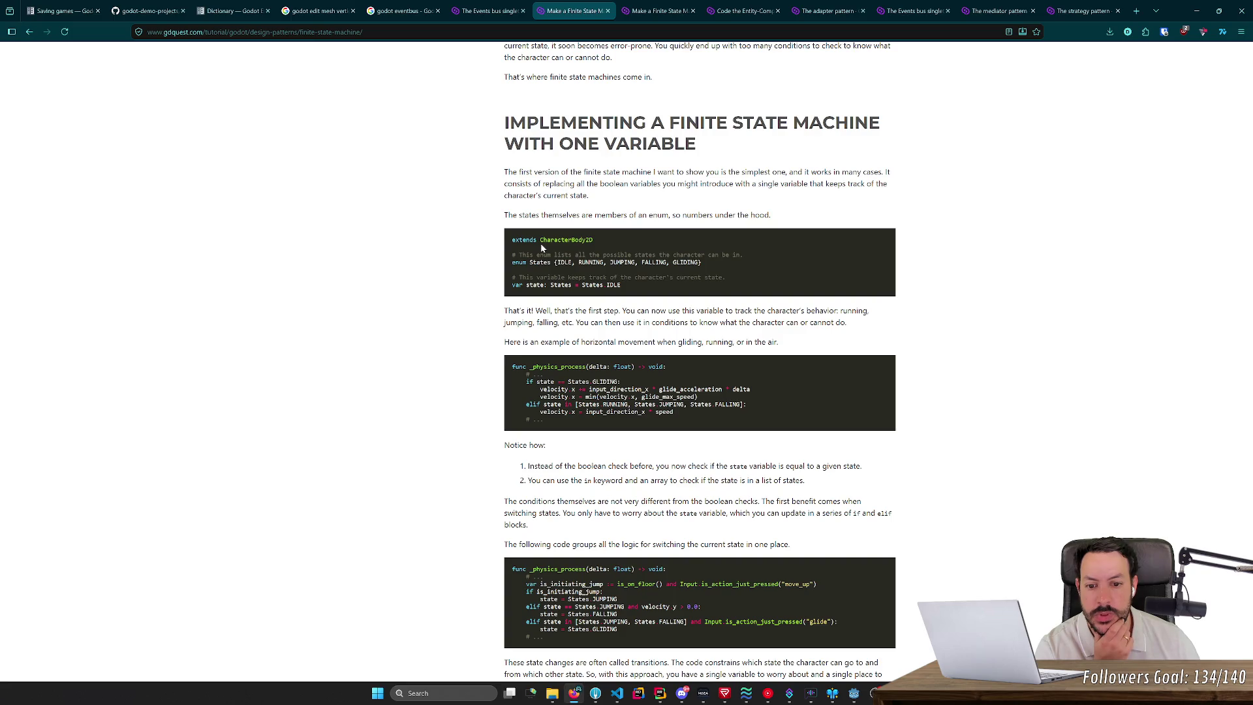
{"action": "scroll", "coordinate": [540, 243], "scroll_direction": "down", "scroll_amount": 10}
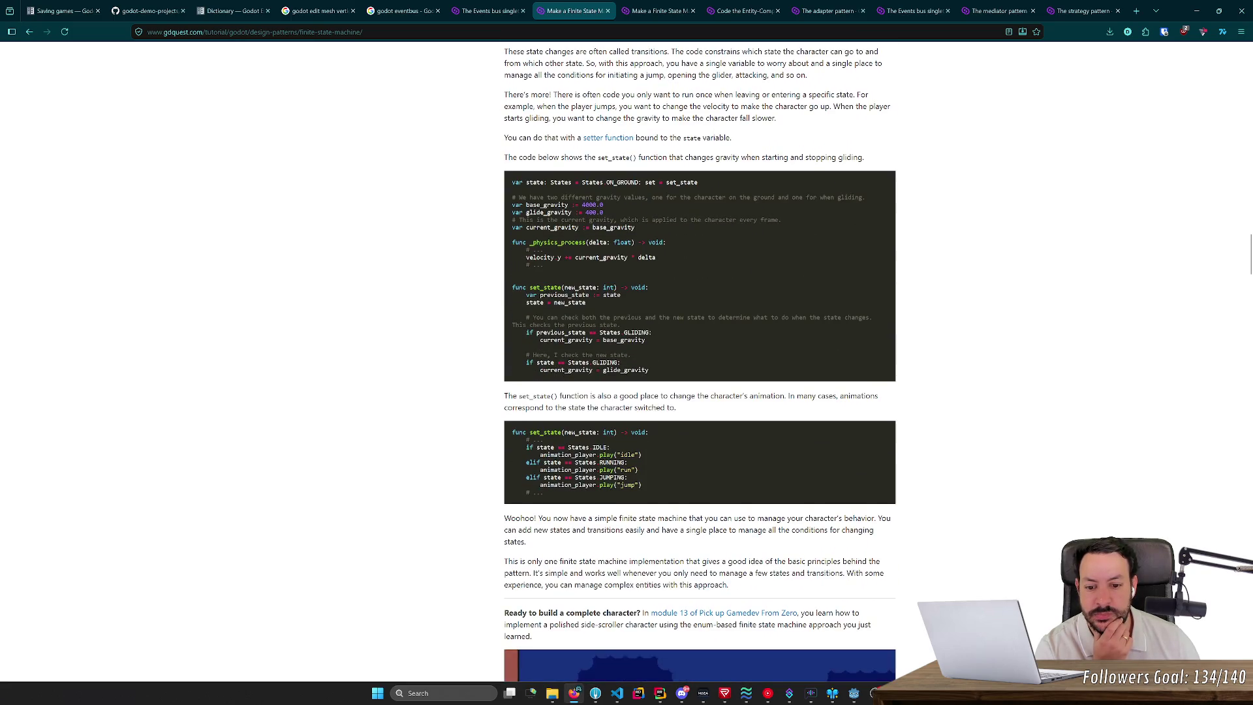
{"action": "scroll", "coordinate": [541, 248], "scroll_direction": "down", "scroll_amount": 10}
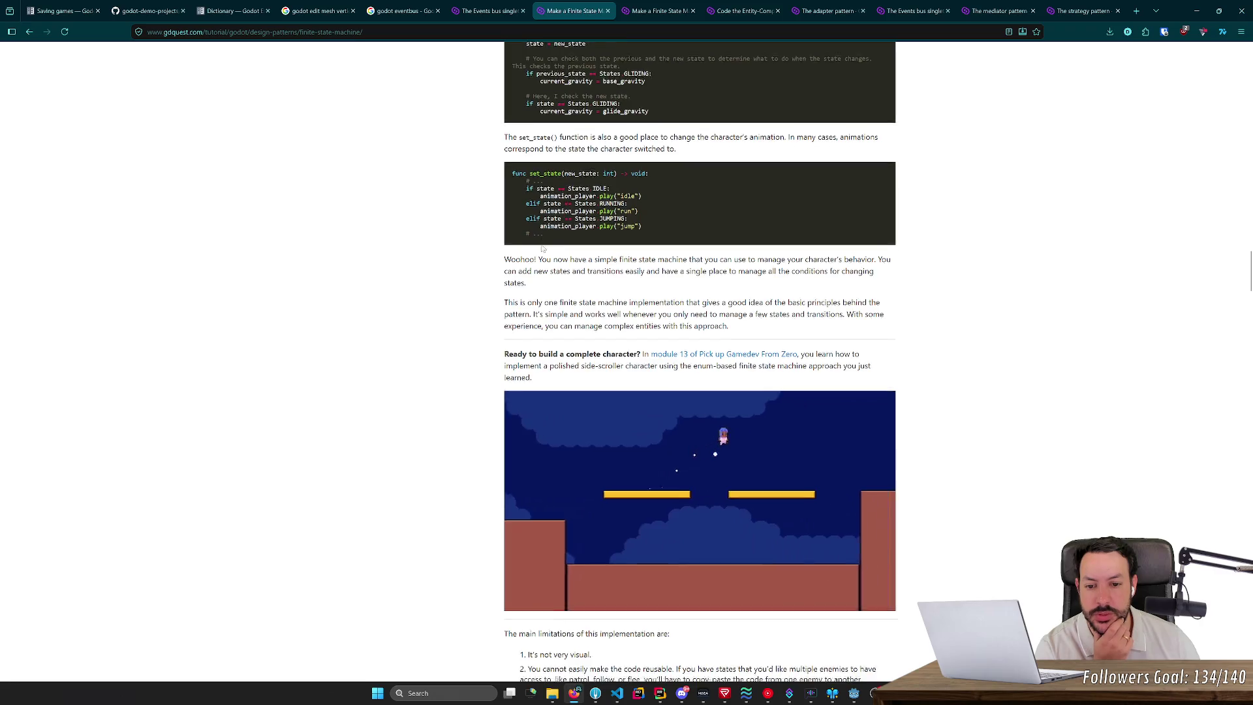
{"action": "scroll", "coordinate": [541, 248], "scroll_direction": "down", "scroll_amount": 9}
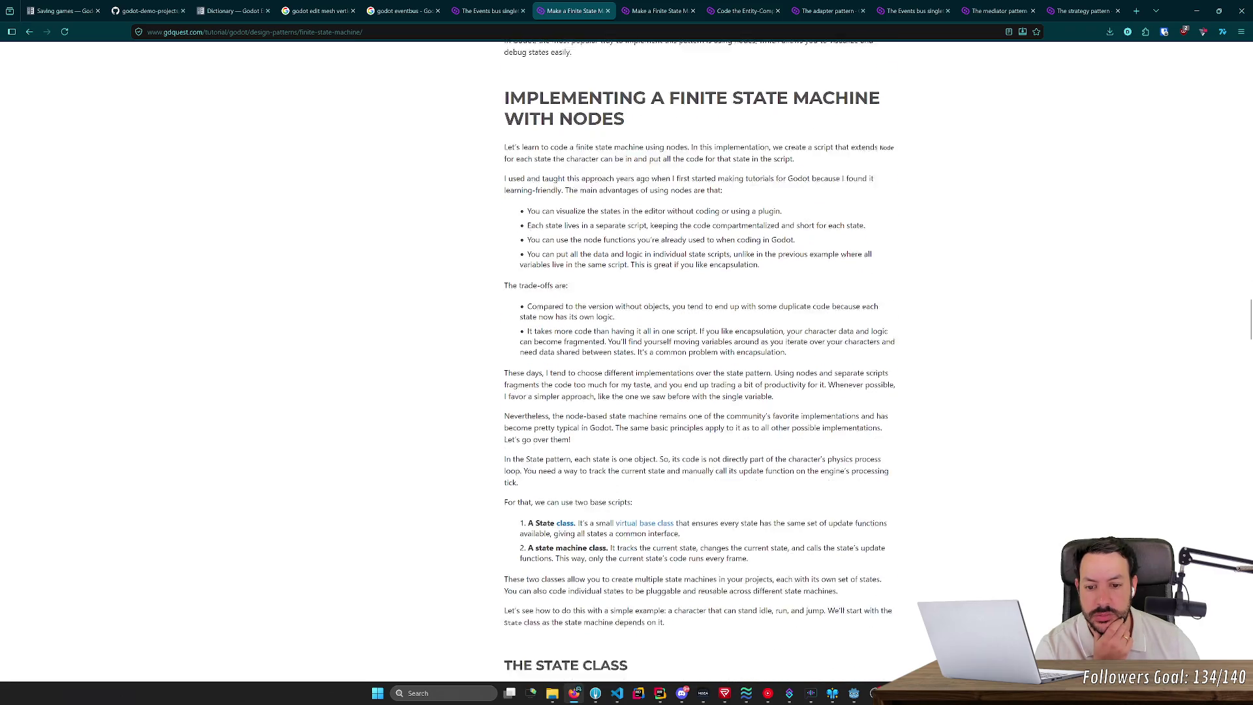
{"action": "scroll", "coordinate": [541, 248], "scroll_direction": "down", "scroll_amount": 6}
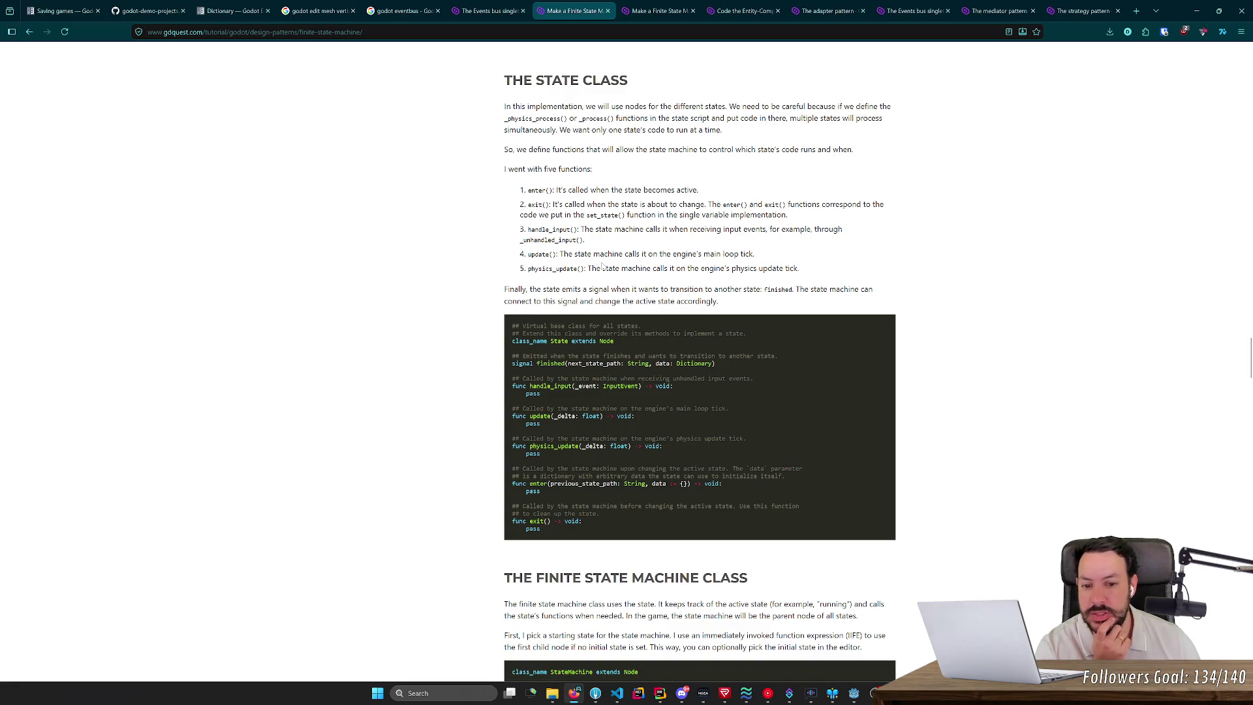
{"action": "middle_click", "coordinate": [620, 264]}
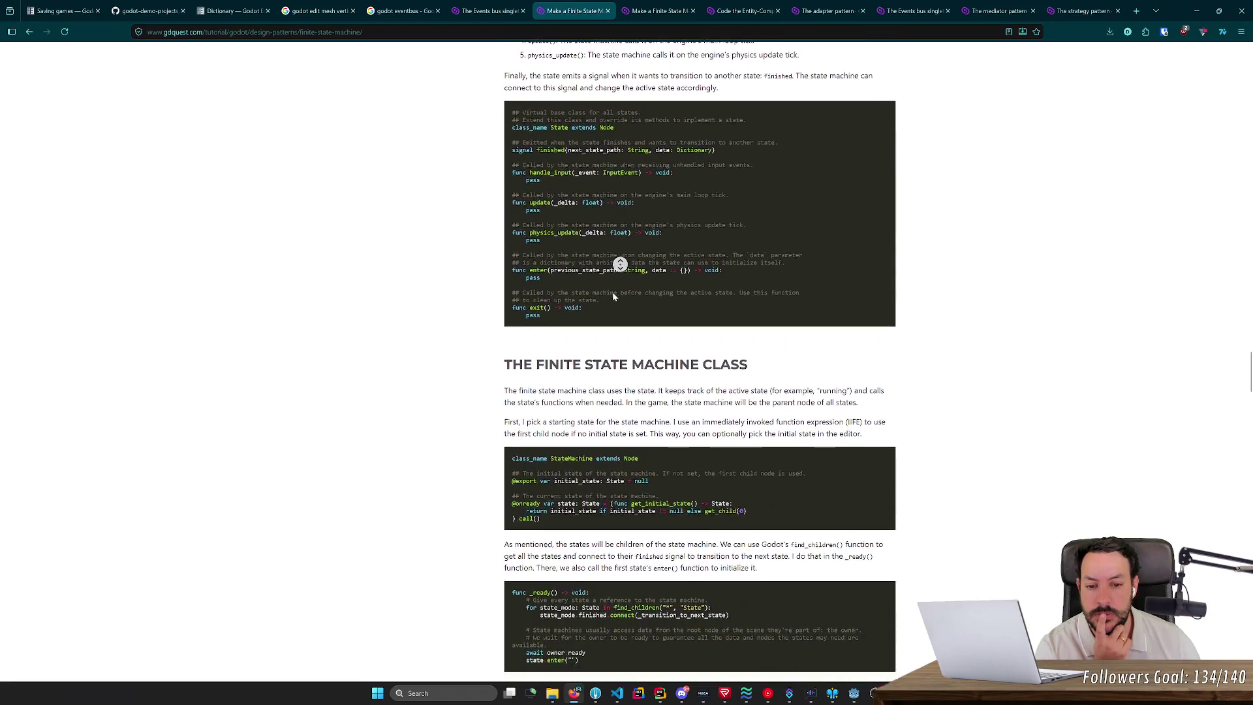
Read through the StateMachine class, The Player Scene and Implementing The States down to the jumping and falling code
{"action": "middle_click", "coordinate": [604, 311]}
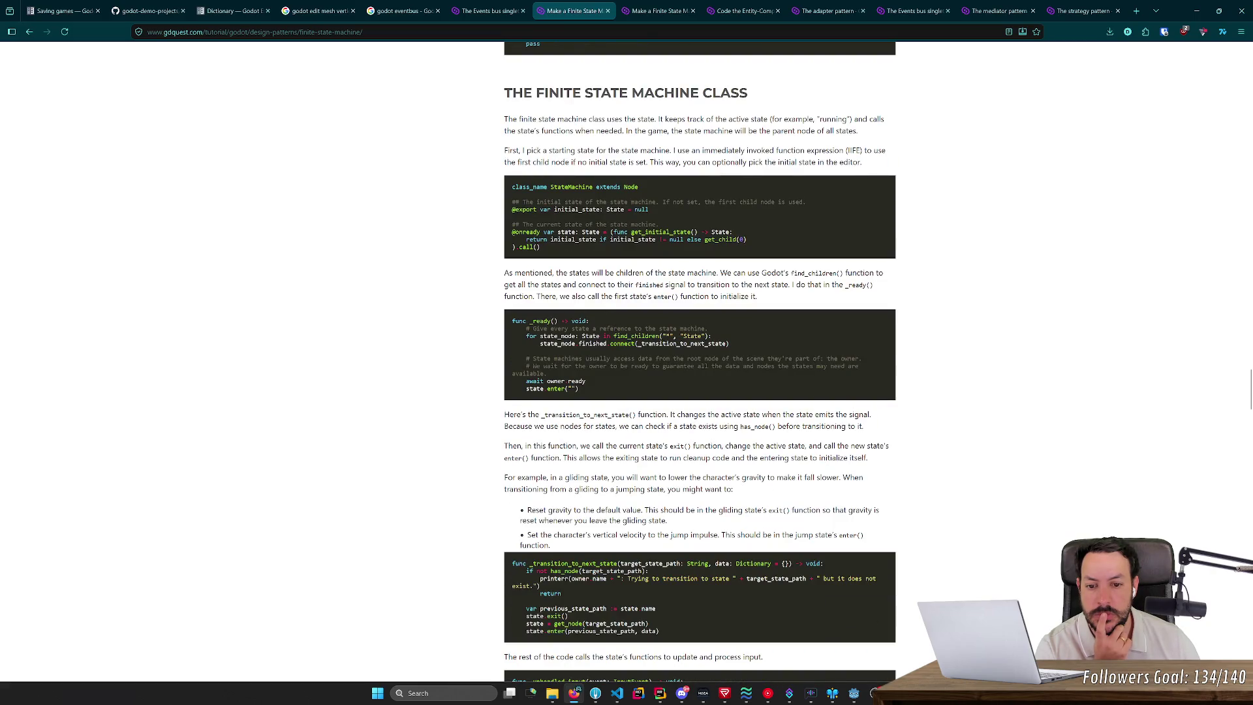
{"action": "scroll", "coordinate": [699, 365], "scroll_direction": "down", "scroll_amount": 5}
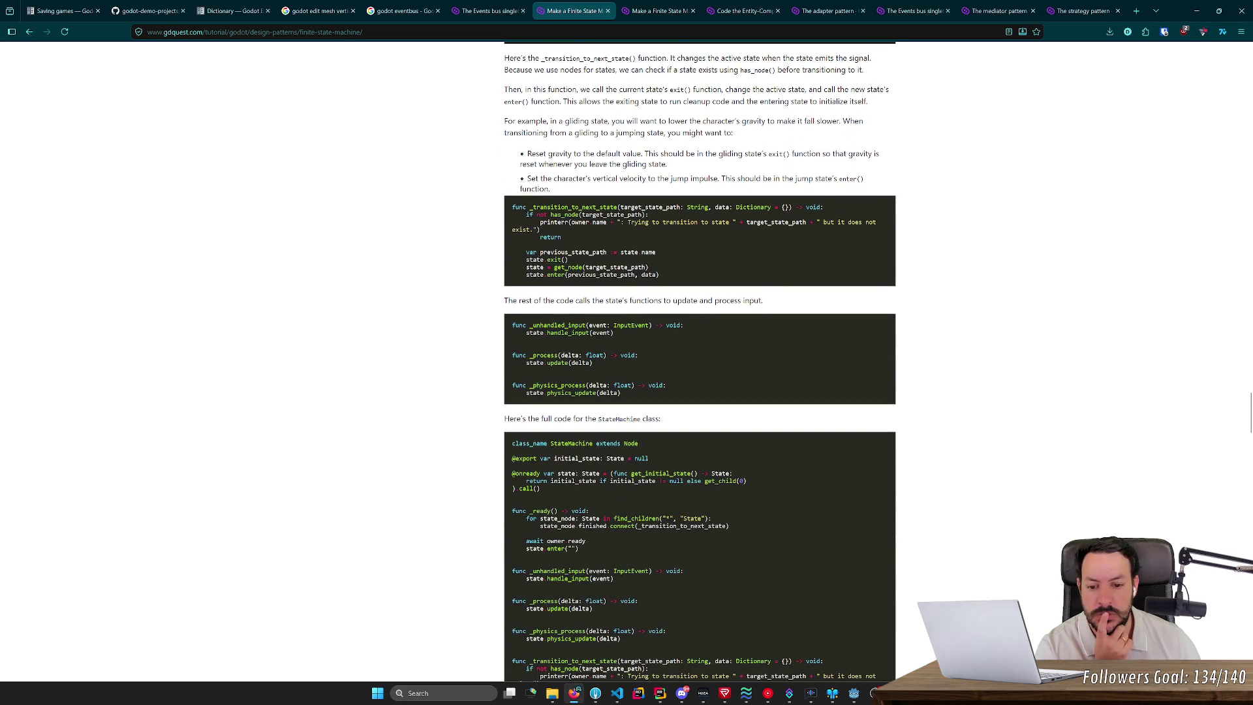
{"action": "scroll", "coordinate": [699, 365], "scroll_direction": "down", "scroll_amount": 4}
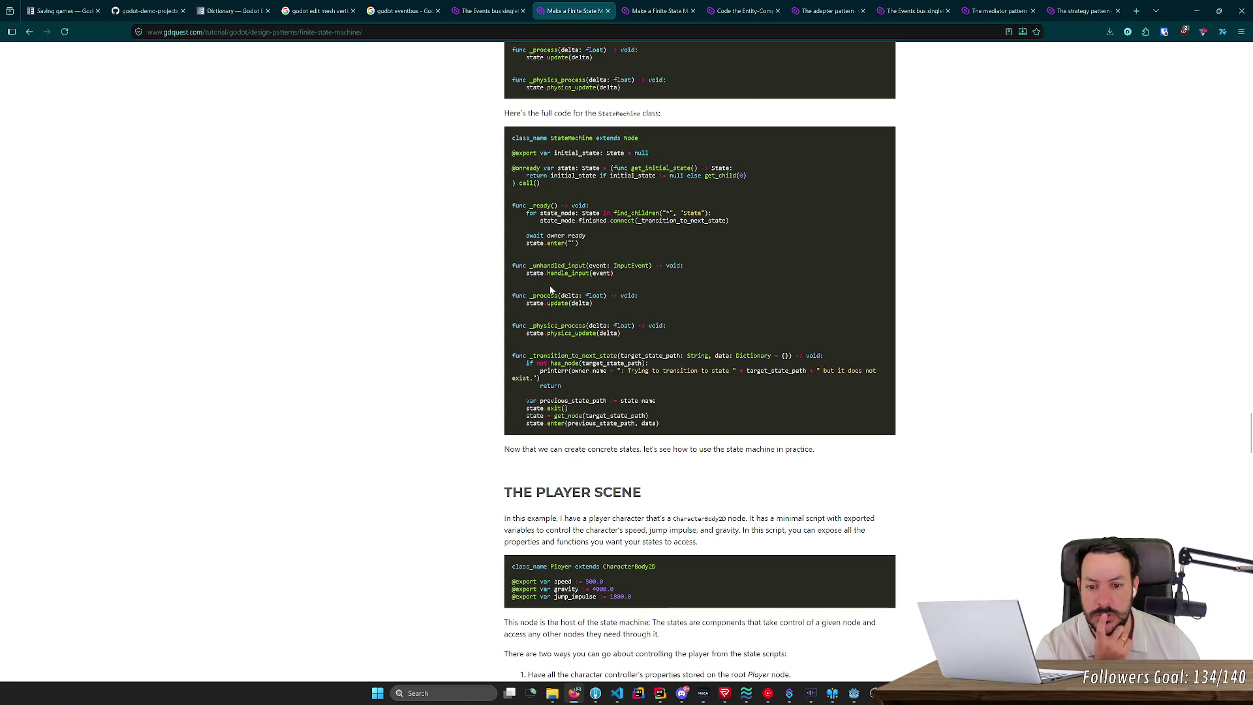
{"action": "scroll", "coordinate": [488, 297], "scroll_direction": "down", "scroll_amount": 3}
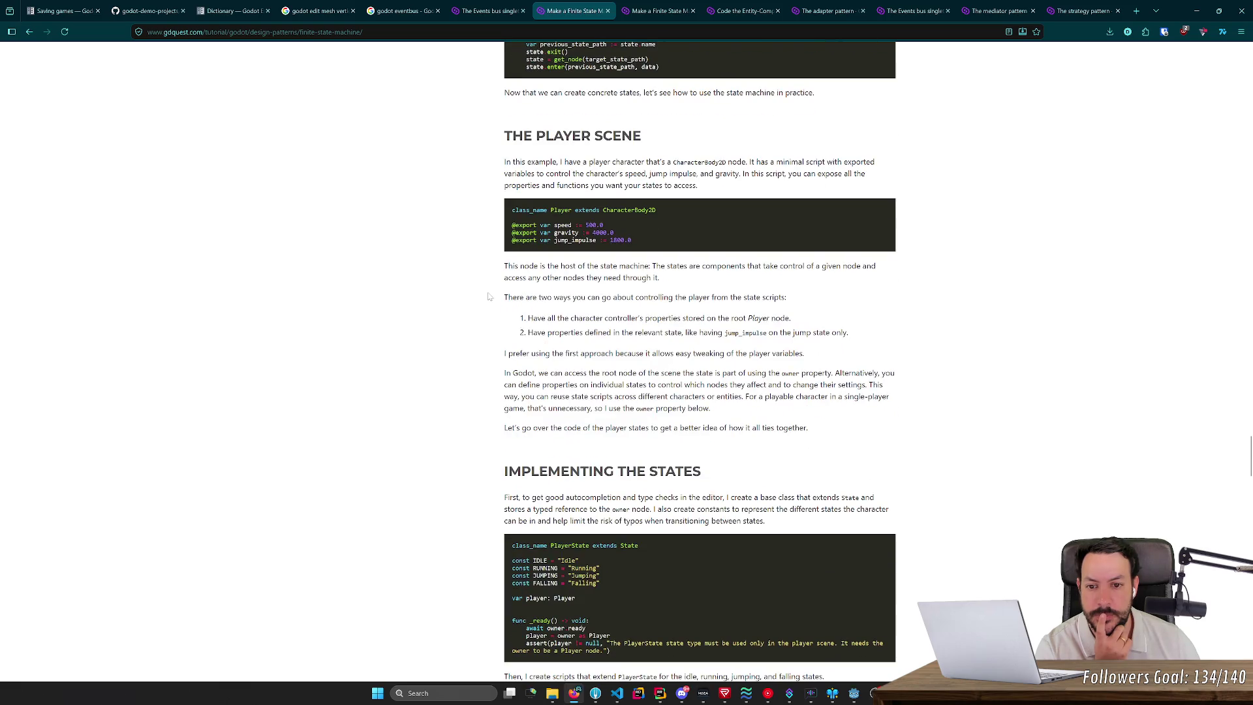
{"action": "scroll", "coordinate": [489, 297], "scroll_direction": "down", "scroll_amount": 5}
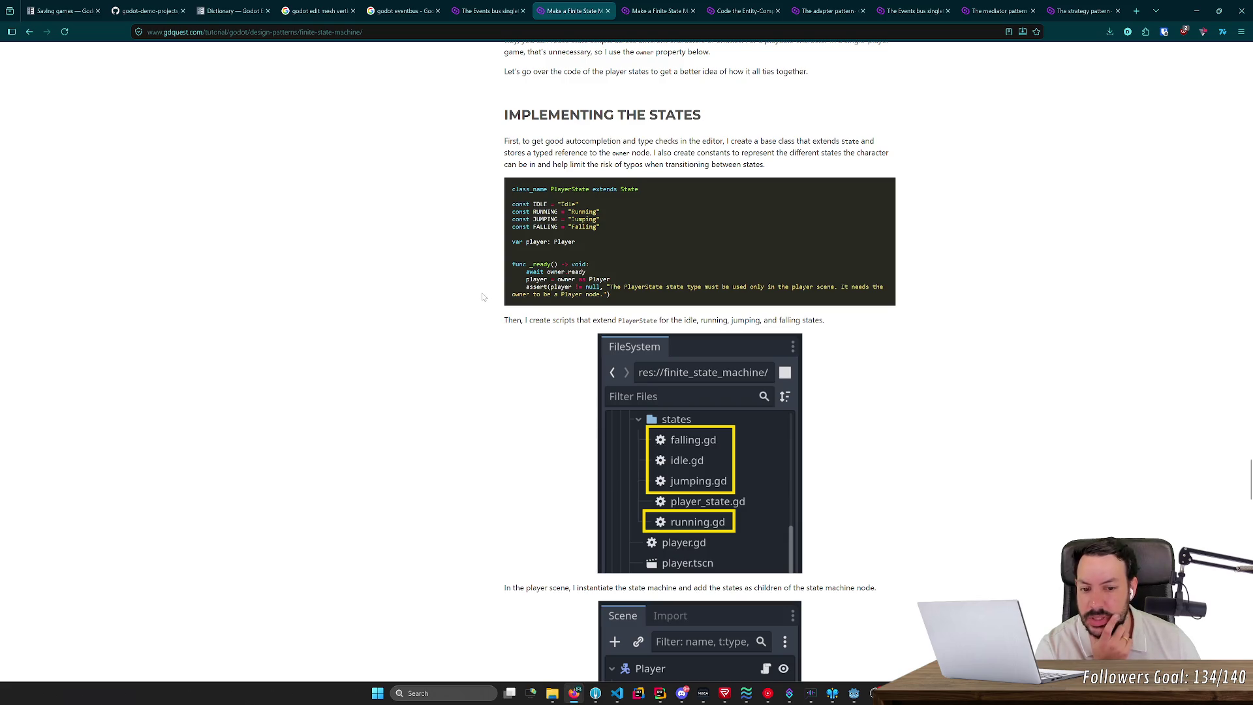
{"action": "middle_click", "coordinate": [482, 293]}
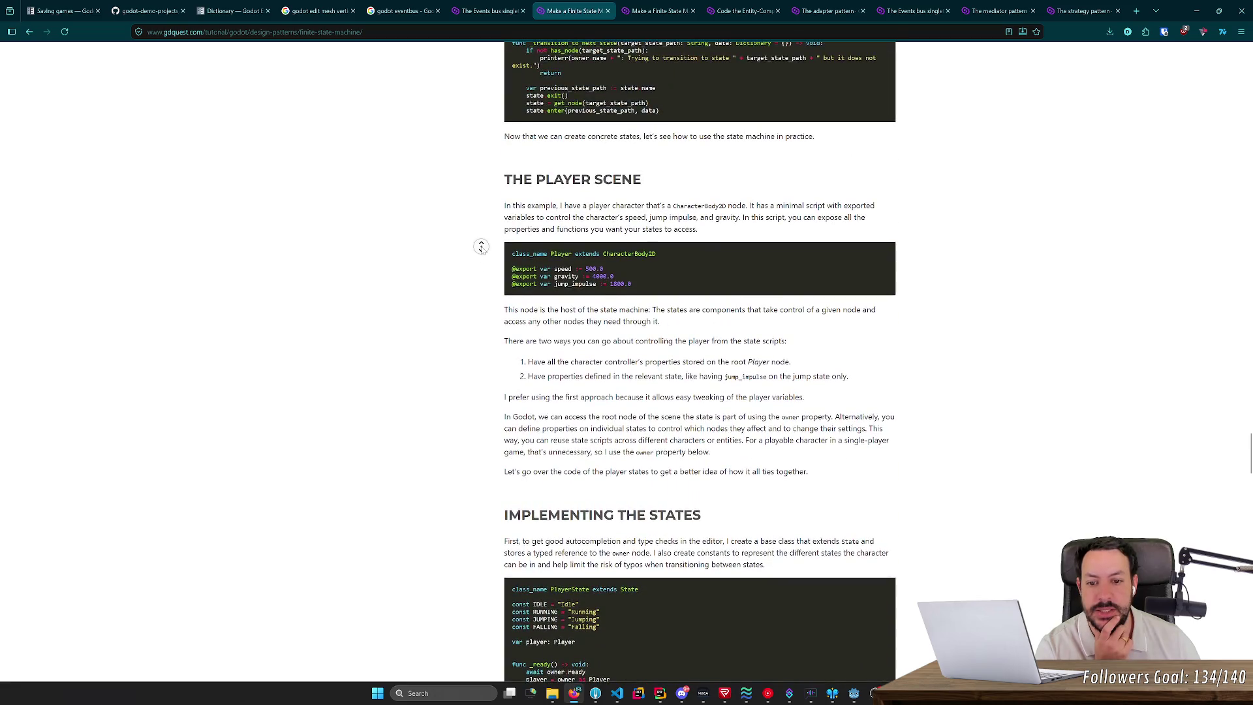
{"action": "middle_click", "coordinate": [471, 275]}
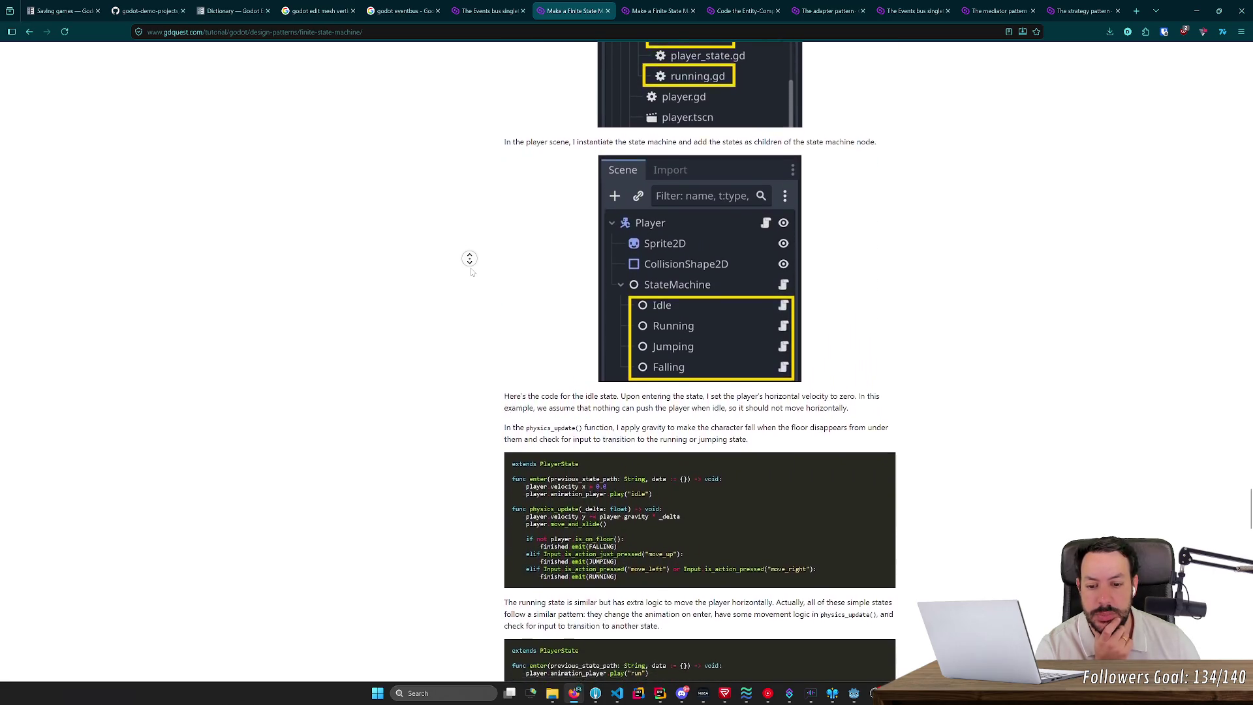
{"action": "scroll", "coordinate": [472, 231], "scroll_direction": "up", "scroll_amount": 2}
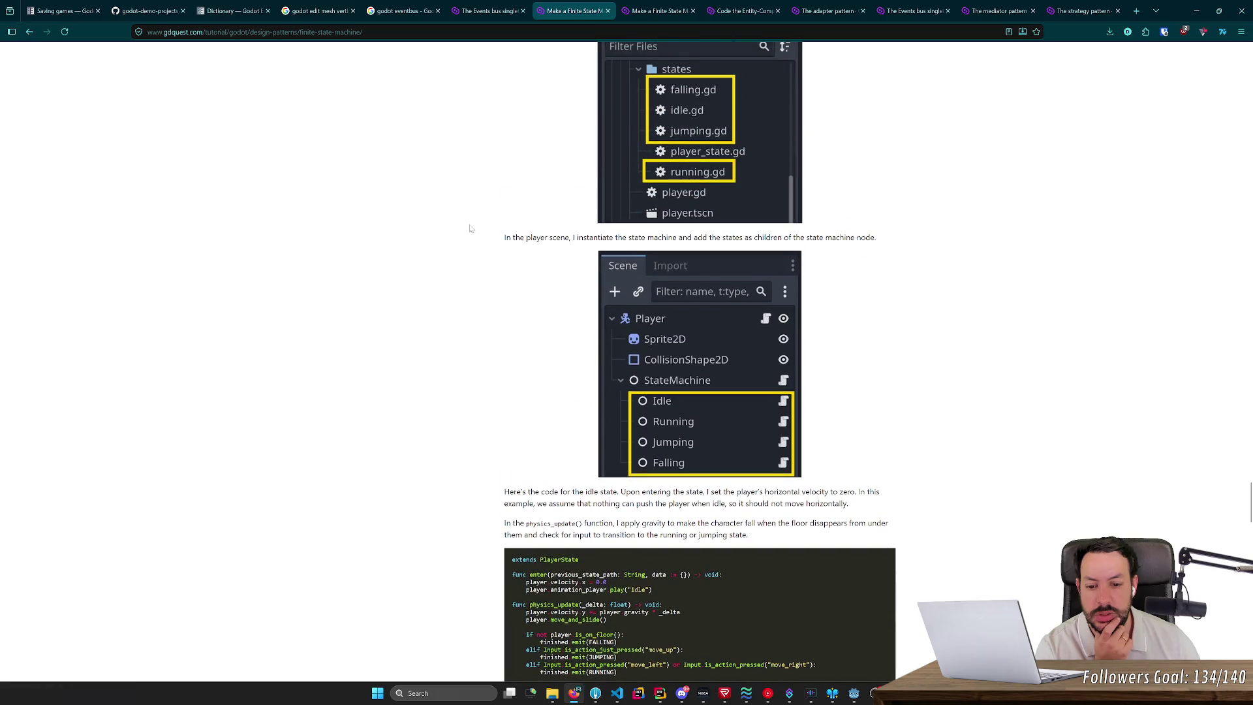
{"action": "scroll", "coordinate": [475, 295], "scroll_direction": "up", "scroll_amount": 9}
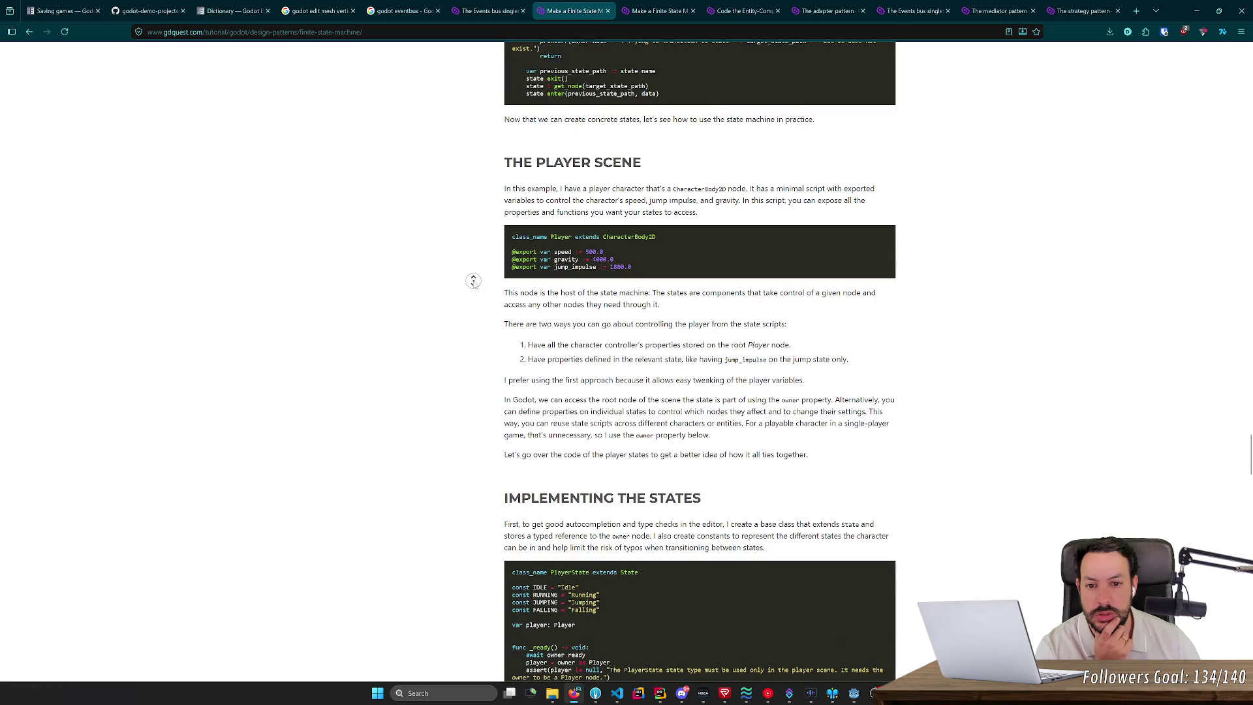
{"action": "scroll", "coordinate": [474, 281], "scroll_direction": "down", "scroll_amount": 6}
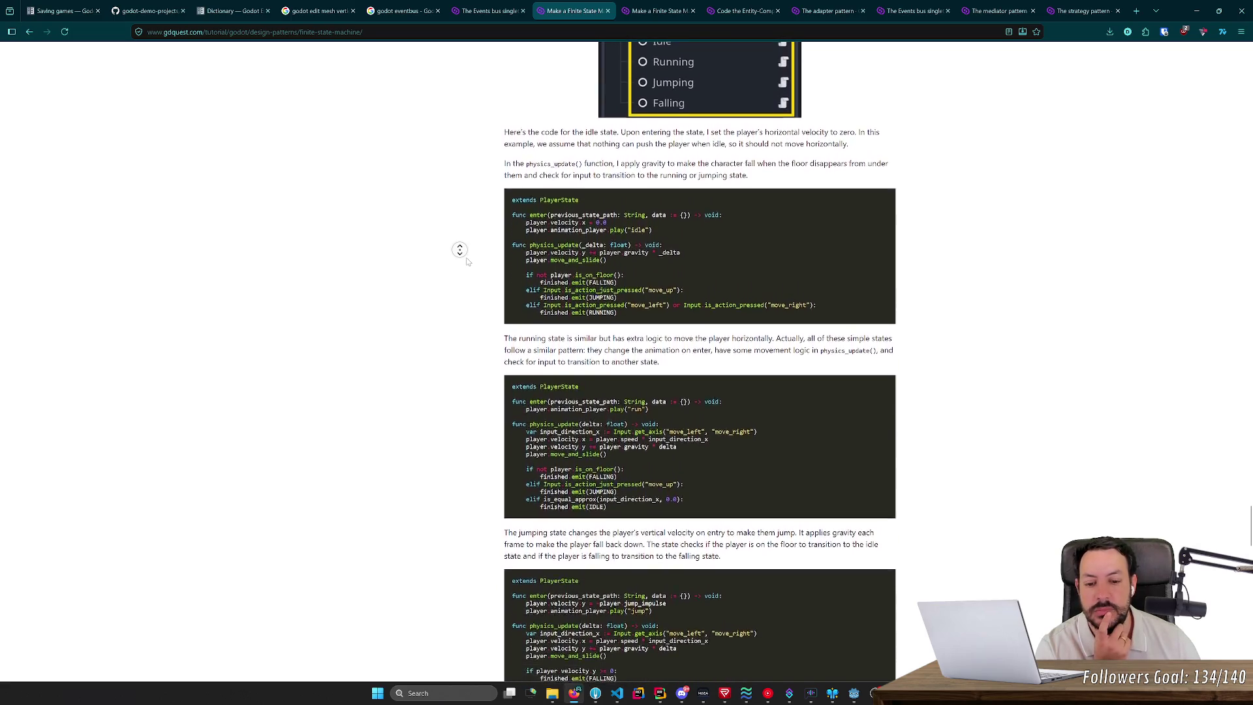
{"action": "scroll", "coordinate": [467, 261], "scroll_direction": "up", "scroll_amount": 3}
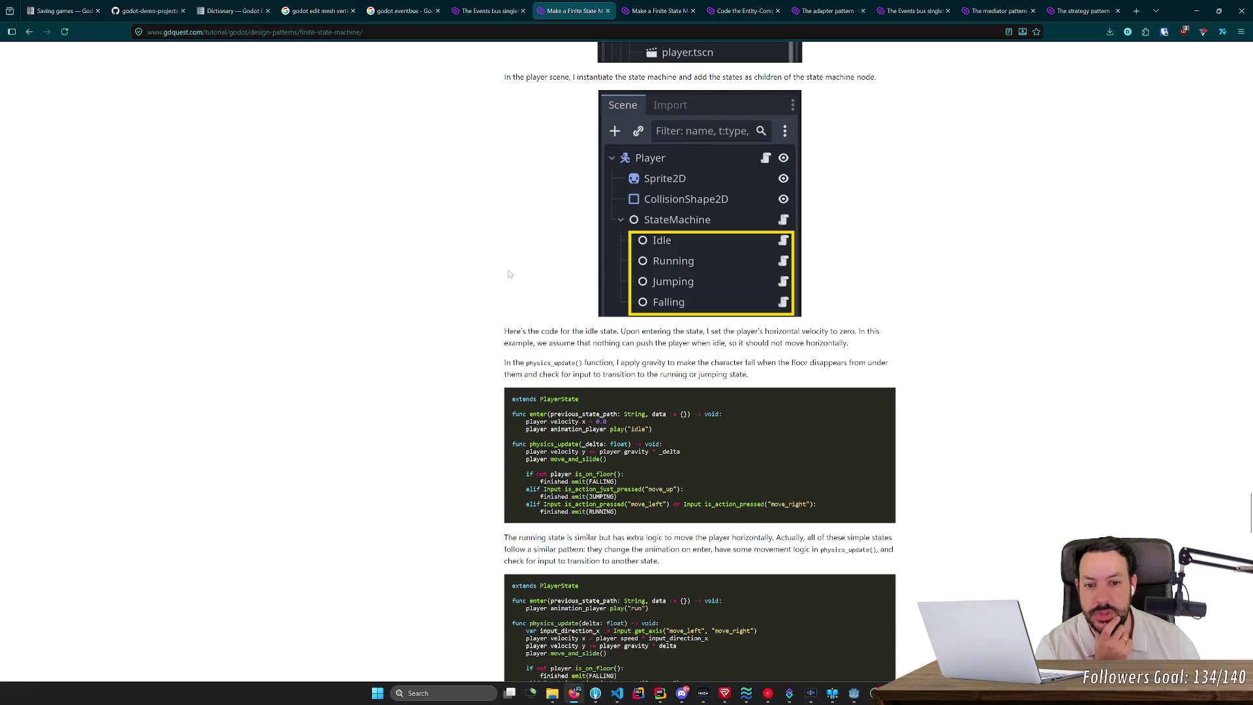
{"action": "scroll", "coordinate": [494, 232], "scroll_direction": "down", "scroll_amount": 7}
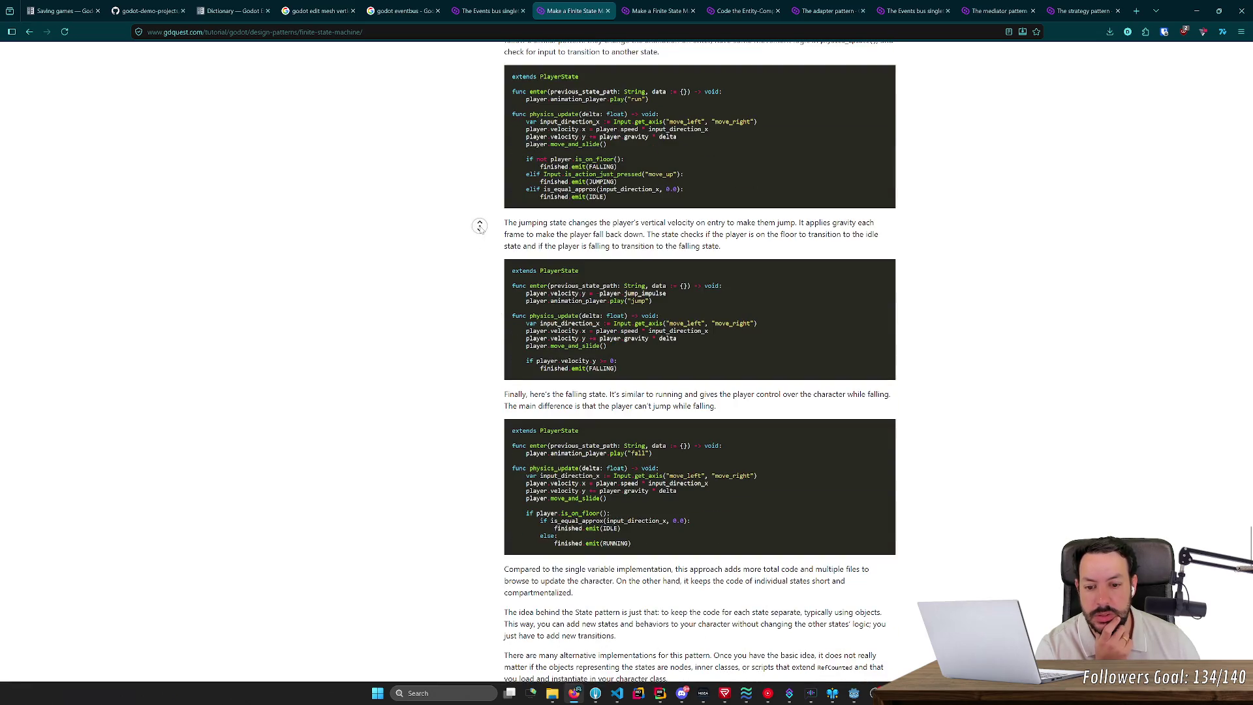
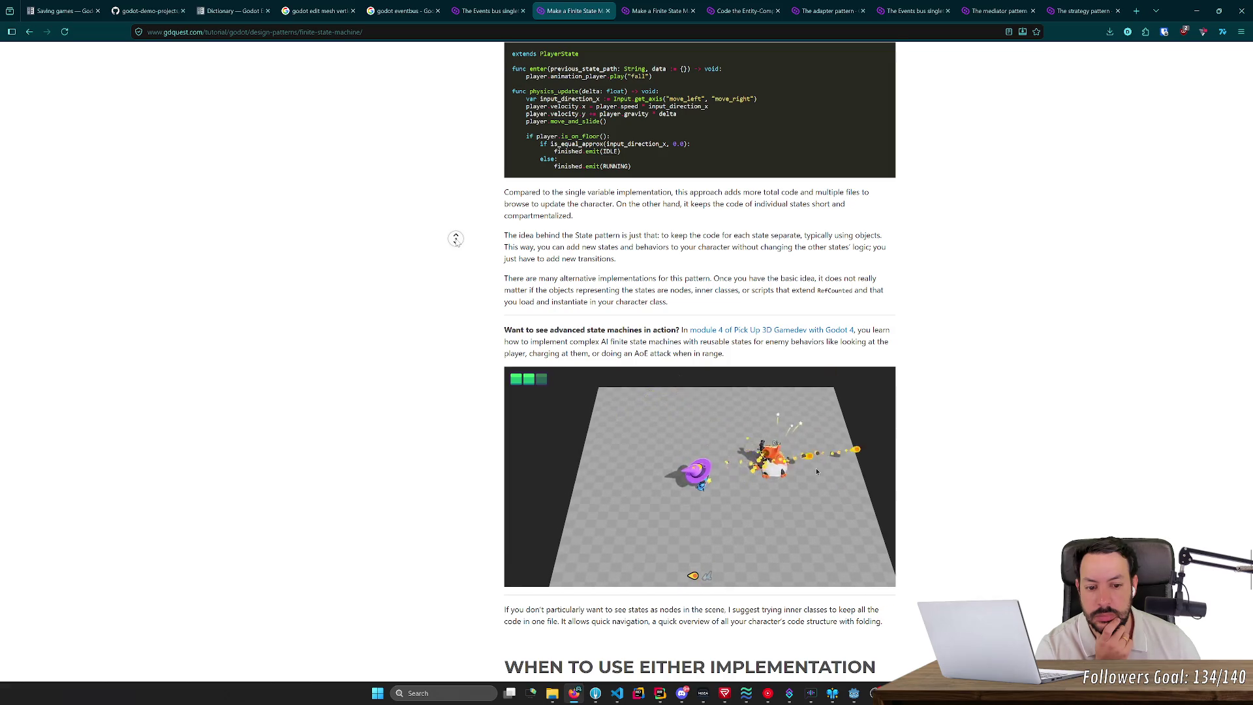
Scroll the finite state machine article down to its Conclusion
{"action": "scroll", "coordinate": [457, 243], "scroll_direction": "down", "scroll_amount": 3}
{"action": "scroll", "coordinate": [458, 254], "scroll_direction": "down", "scroll_amount": 3}
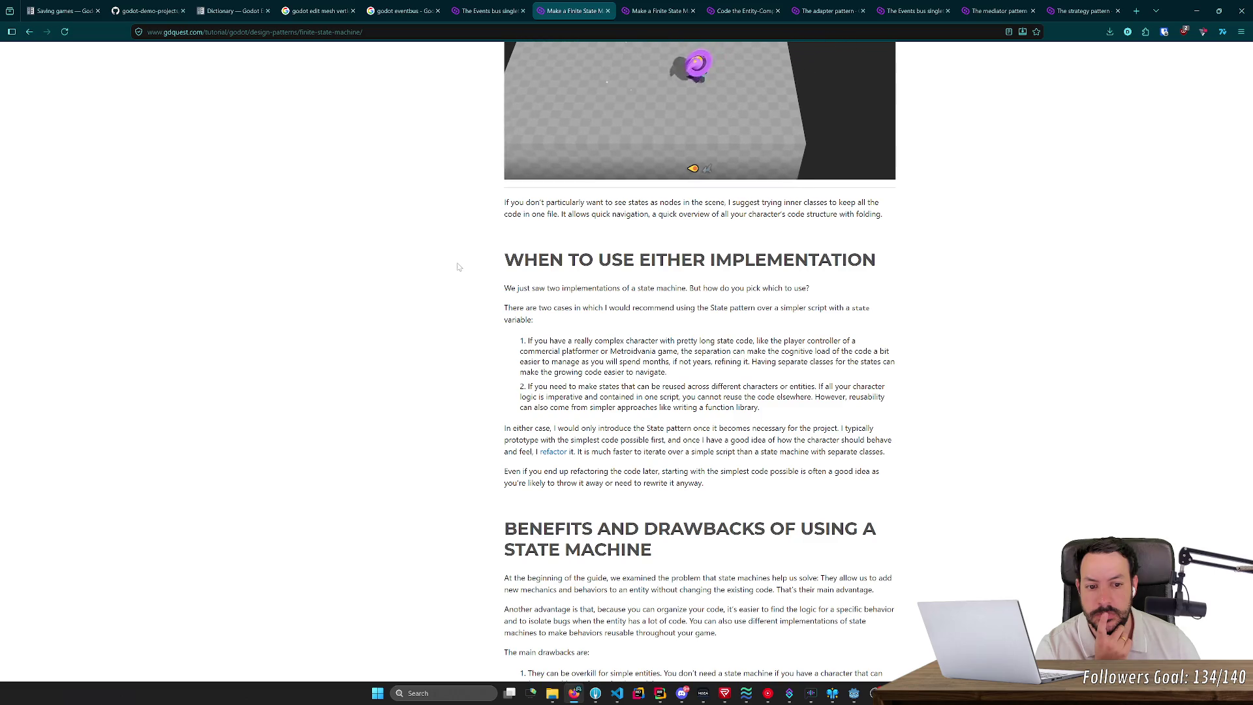
{"action": "middle_click", "coordinate": [458, 265]}
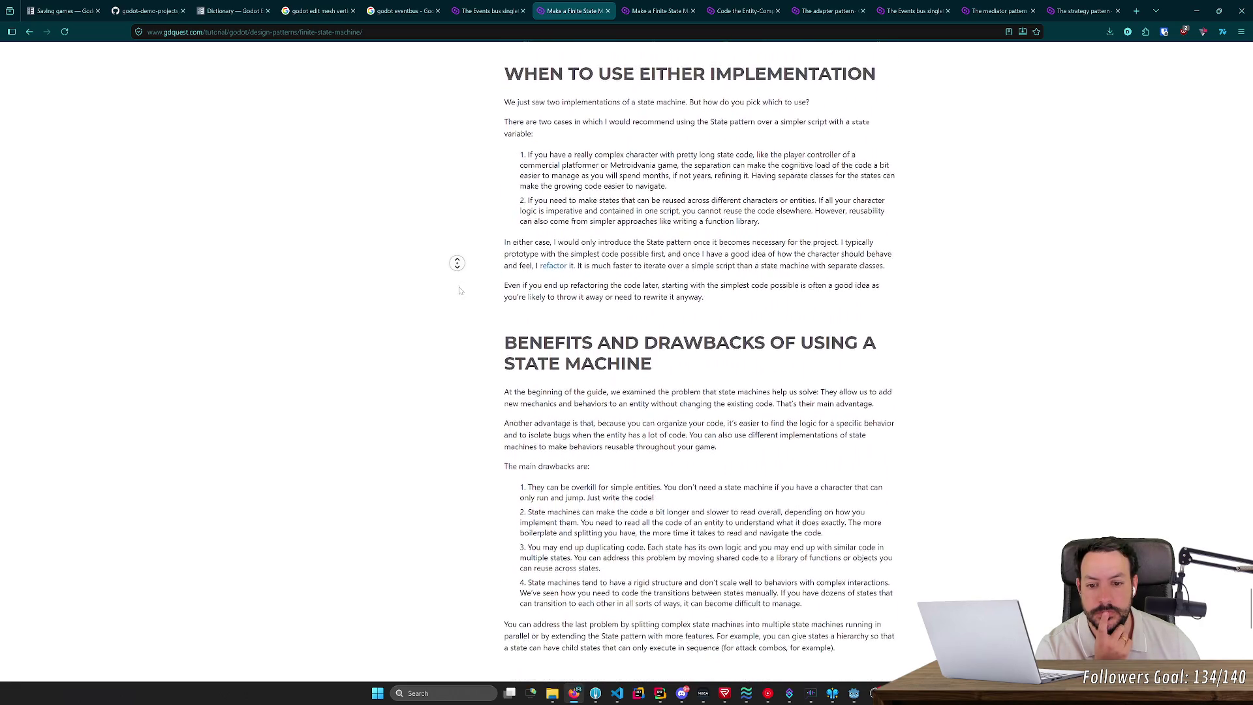
{"action": "left_click", "coordinate": [488, 310]}
Close the duplicate 'Make a Finite State Machine' tab and switch to the Entity-Component article
{"action": "left_click", "coordinate": [655, 11]}
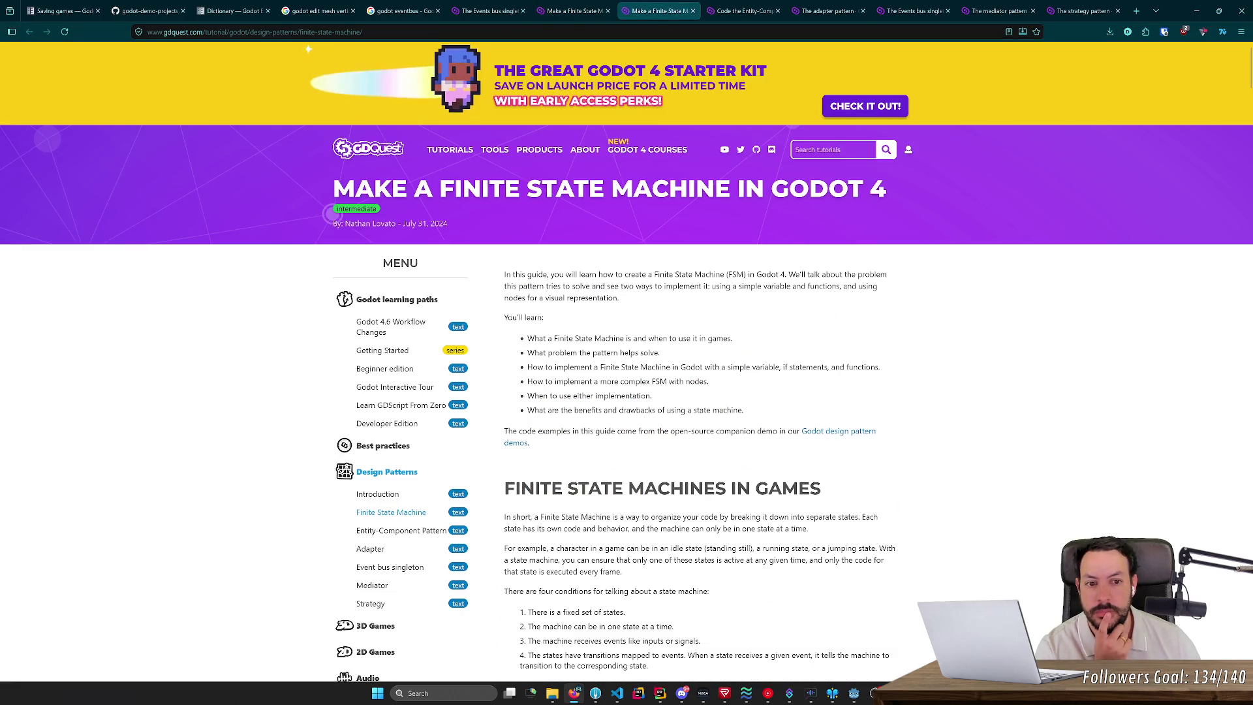
{"action": "left_click", "coordinate": [594, 10]}
{"action": "middle_click", "coordinate": [650, 10]}
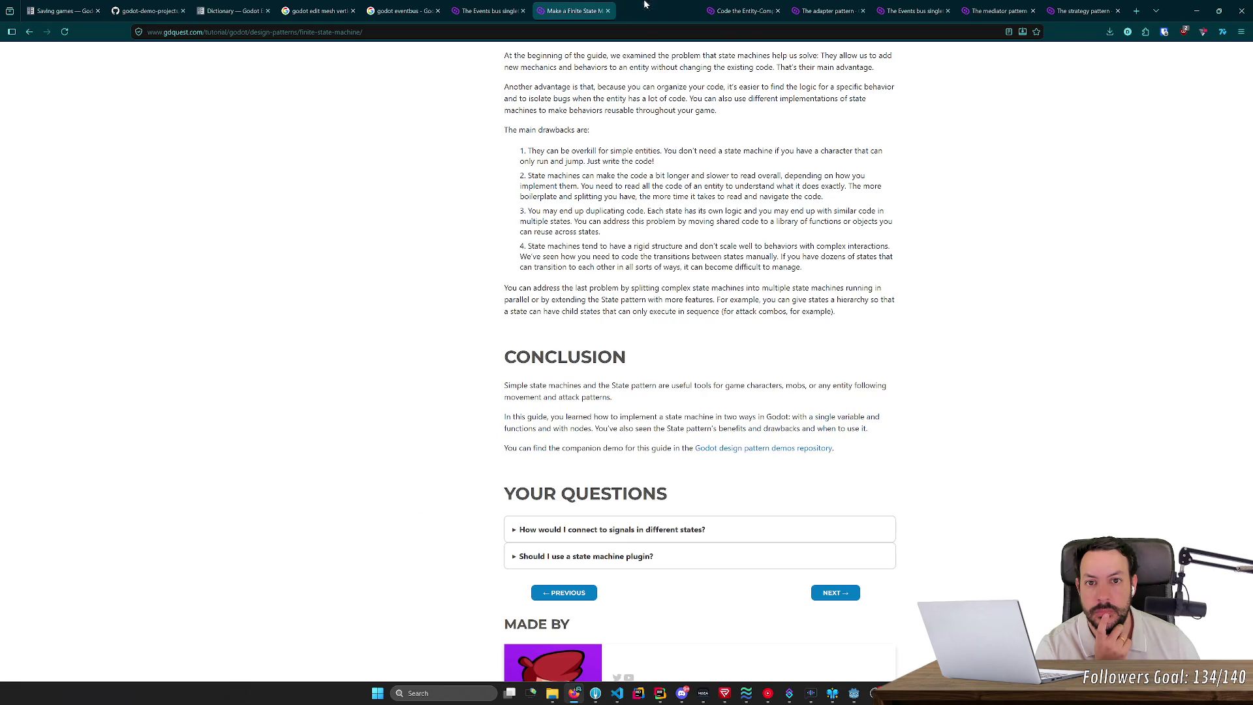
{"action": "left_click", "coordinate": [648, 15]}
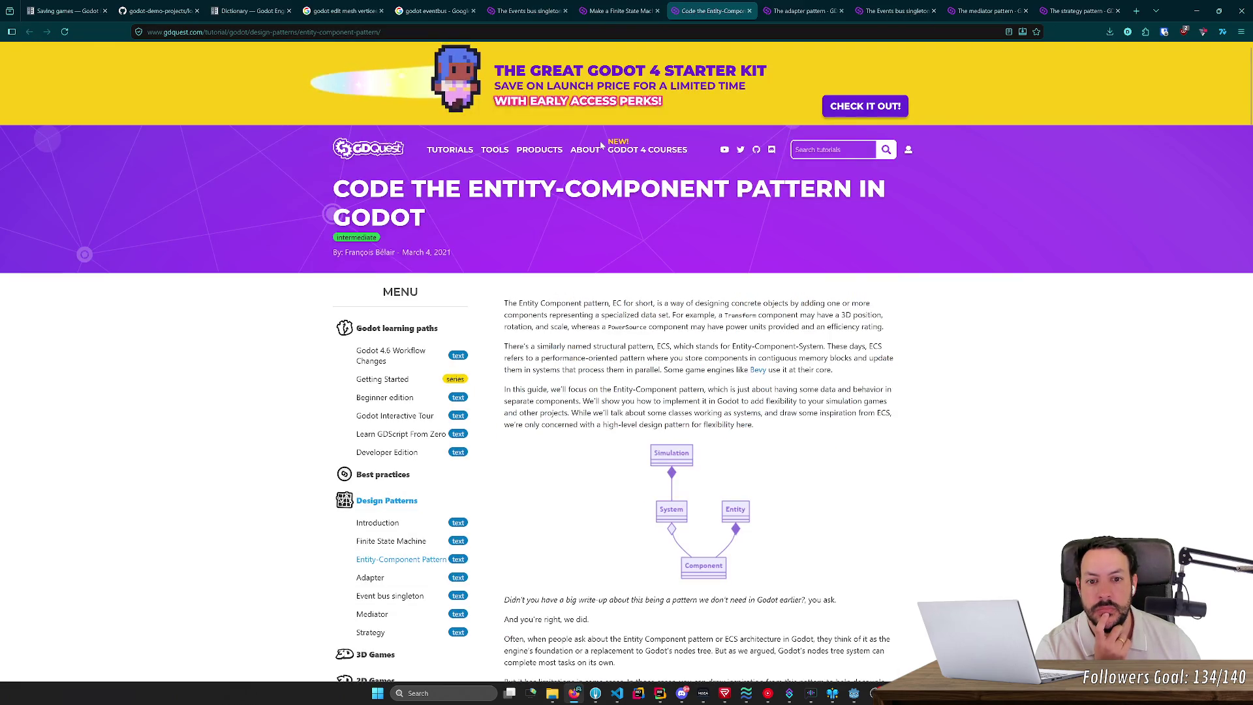
Read the Entity-Component pattern article to its end, then switch to 'The adapter pattern' tab
{"action": "scroll", "coordinate": [600, 145], "scroll_direction": "down", "scroll_amount": 1}
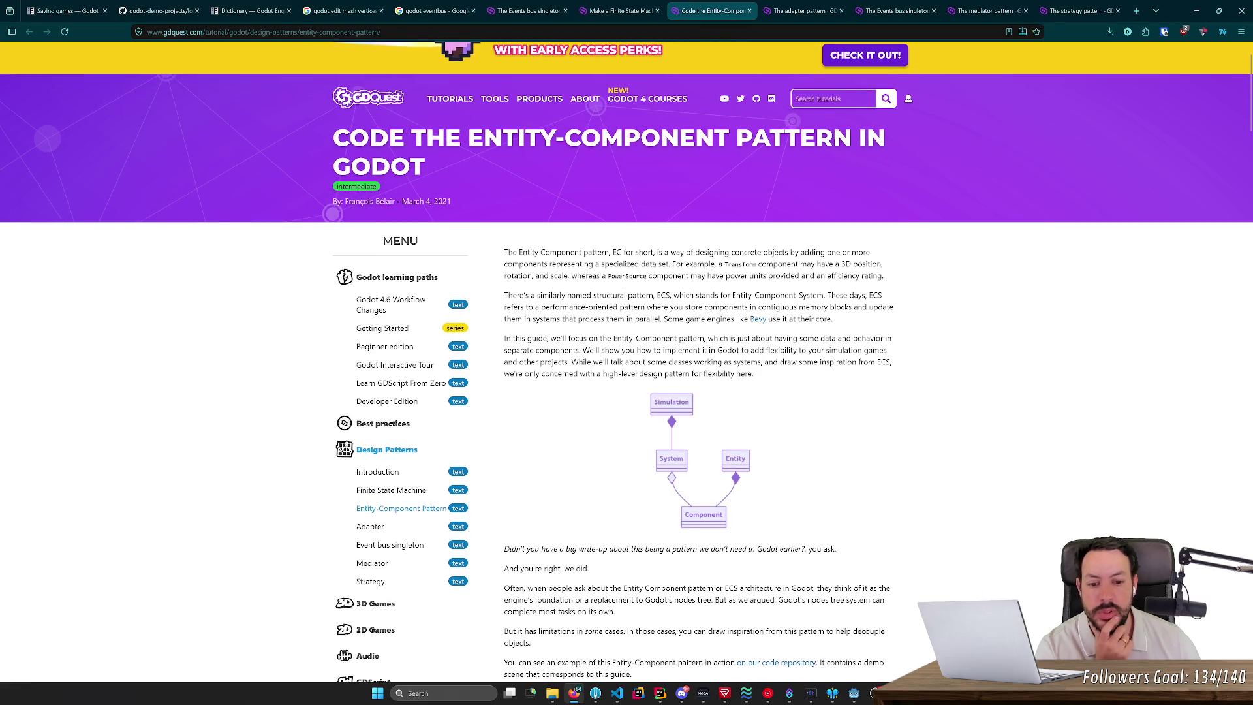
{"action": "scroll", "coordinate": [615, 362], "scroll_direction": "down", "scroll_amount": 12}
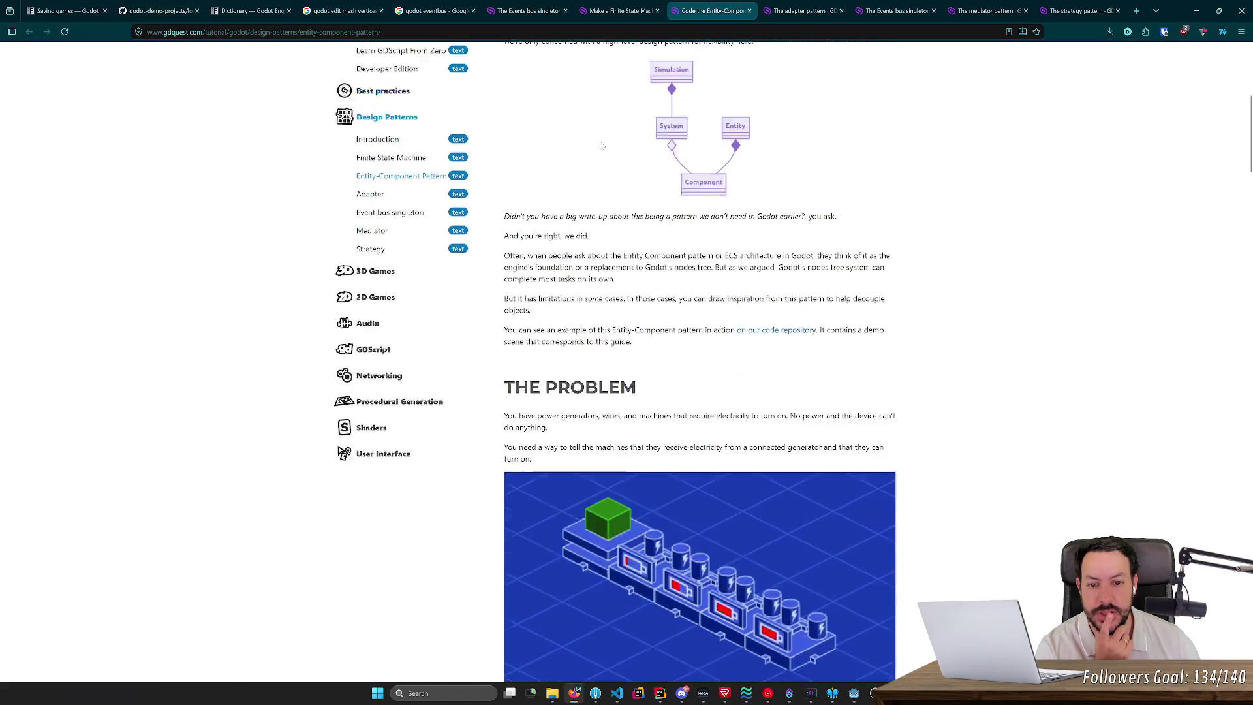
{"action": "scroll", "coordinate": [699, 362], "scroll_direction": "down", "scroll_amount": 7}
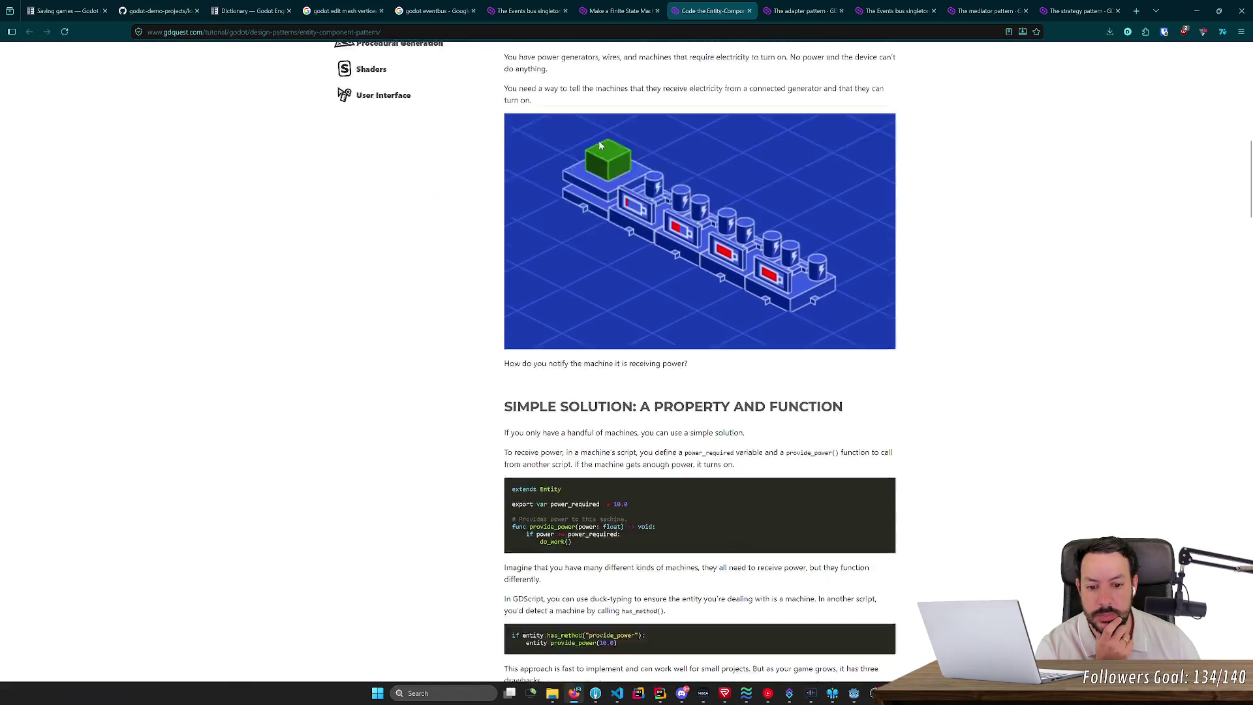
{"action": "scroll", "coordinate": [461, 187], "scroll_direction": "down", "scroll_amount": 10}
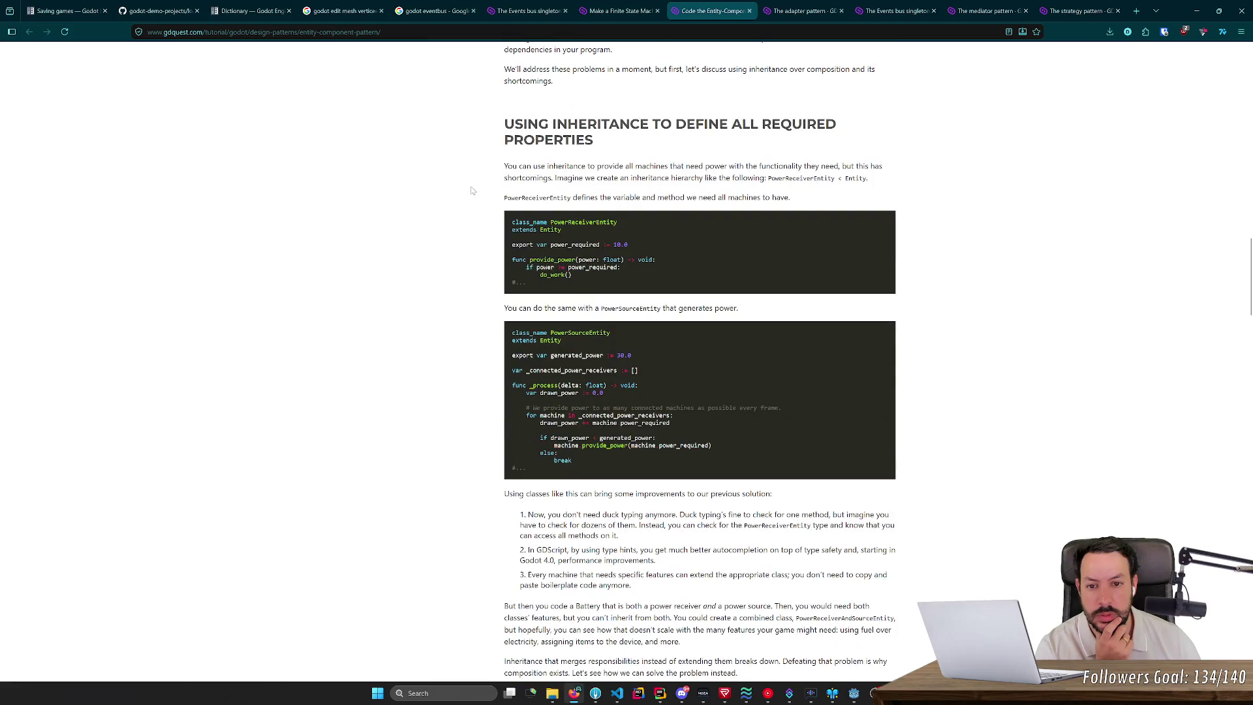
{"action": "scroll", "coordinate": [465, 139], "scroll_direction": "down", "scroll_amount": 20}
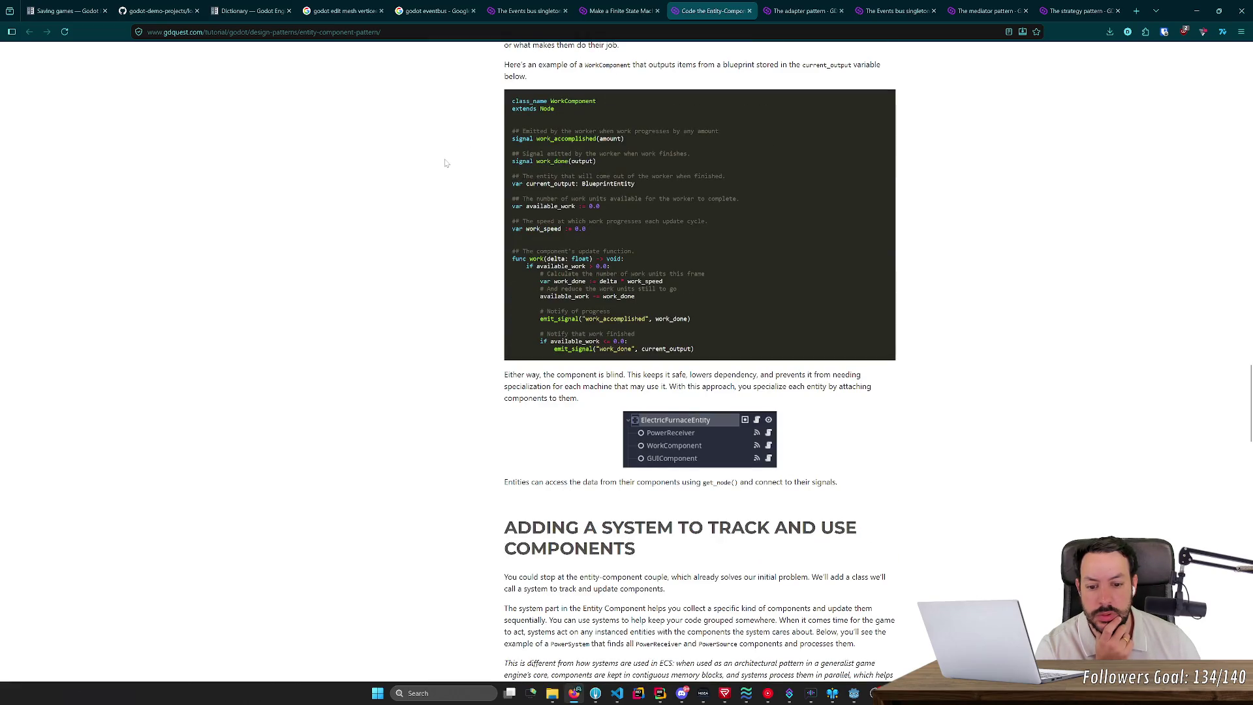
{"action": "scroll", "coordinate": [442, 196], "scroll_direction": "down", "scroll_amount": 7}
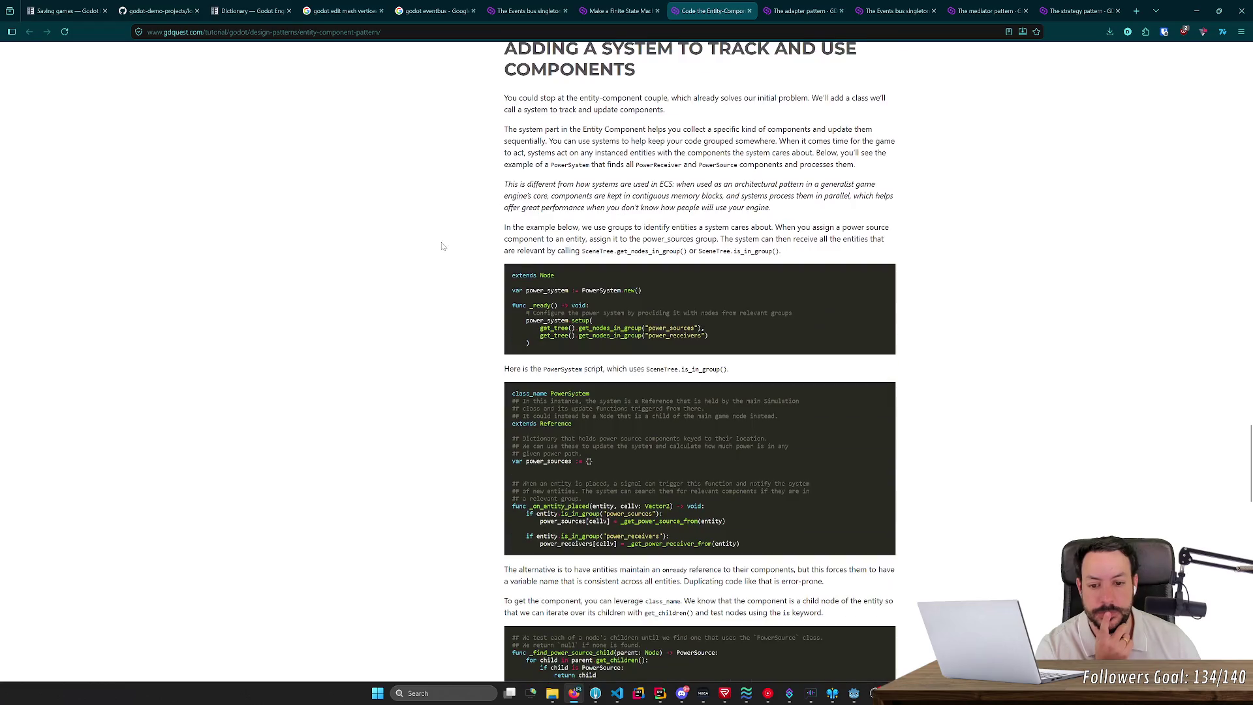
{"action": "scroll", "coordinate": [436, 169], "scroll_direction": "down", "scroll_amount": 6}
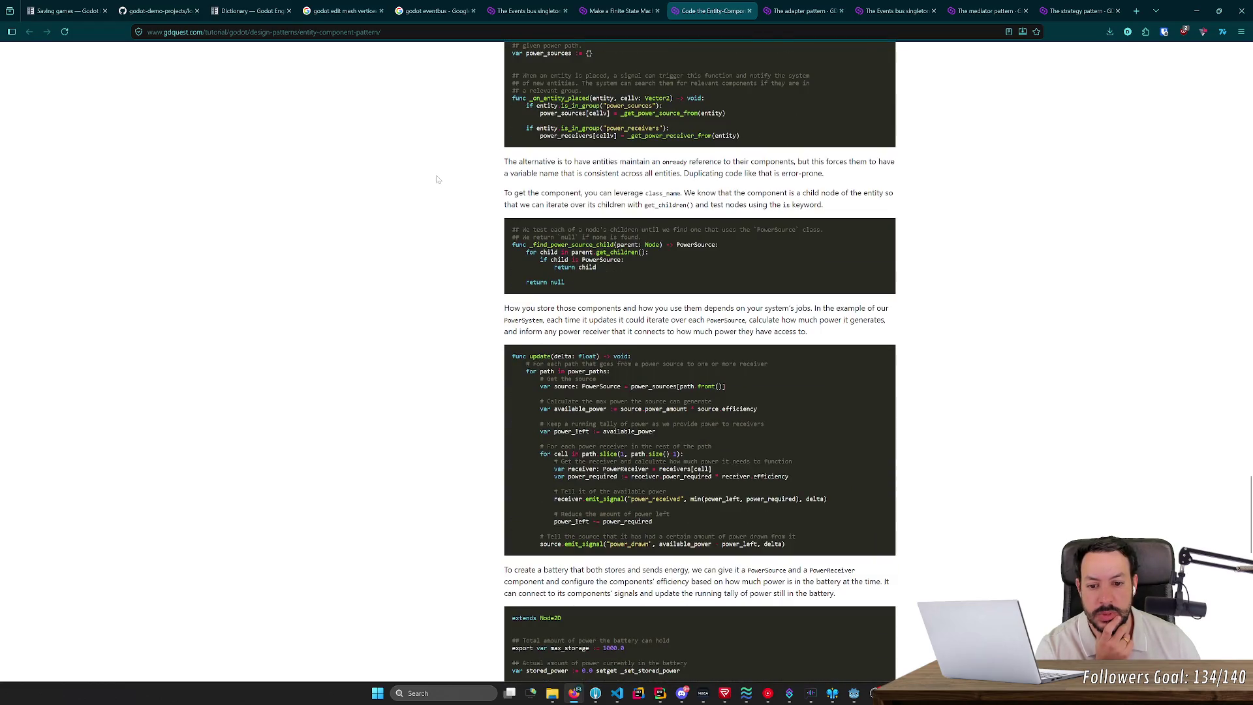
{"action": "scroll", "coordinate": [436, 186], "scroll_direction": "down", "scroll_amount": 3}
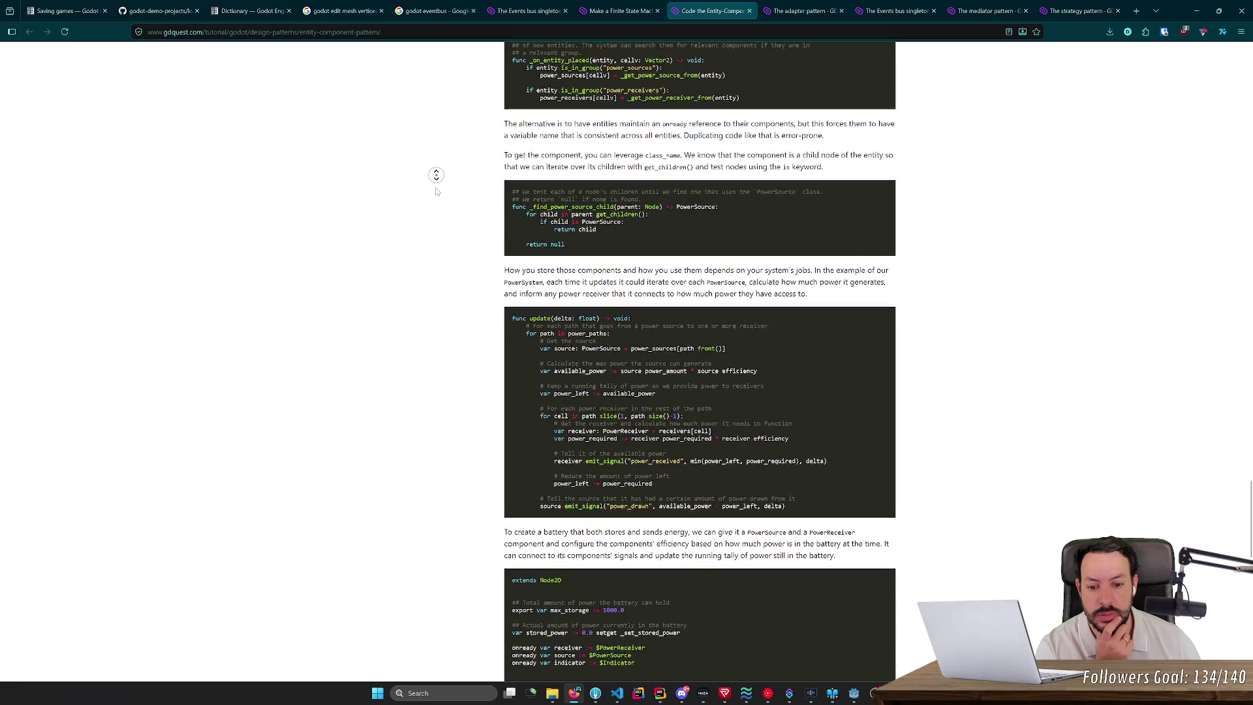
{"action": "scroll", "coordinate": [437, 196], "scroll_direction": "down", "scroll_amount": 10}
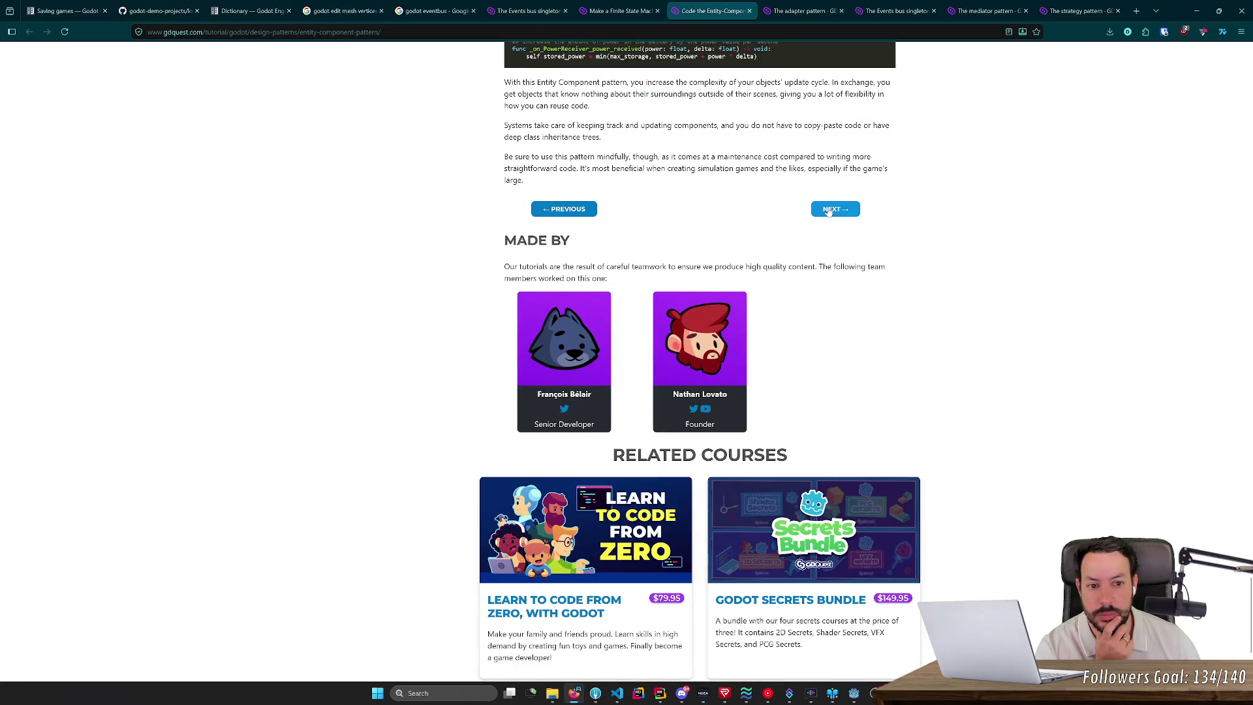
{"action": "left_click", "coordinate": [791, 5]}
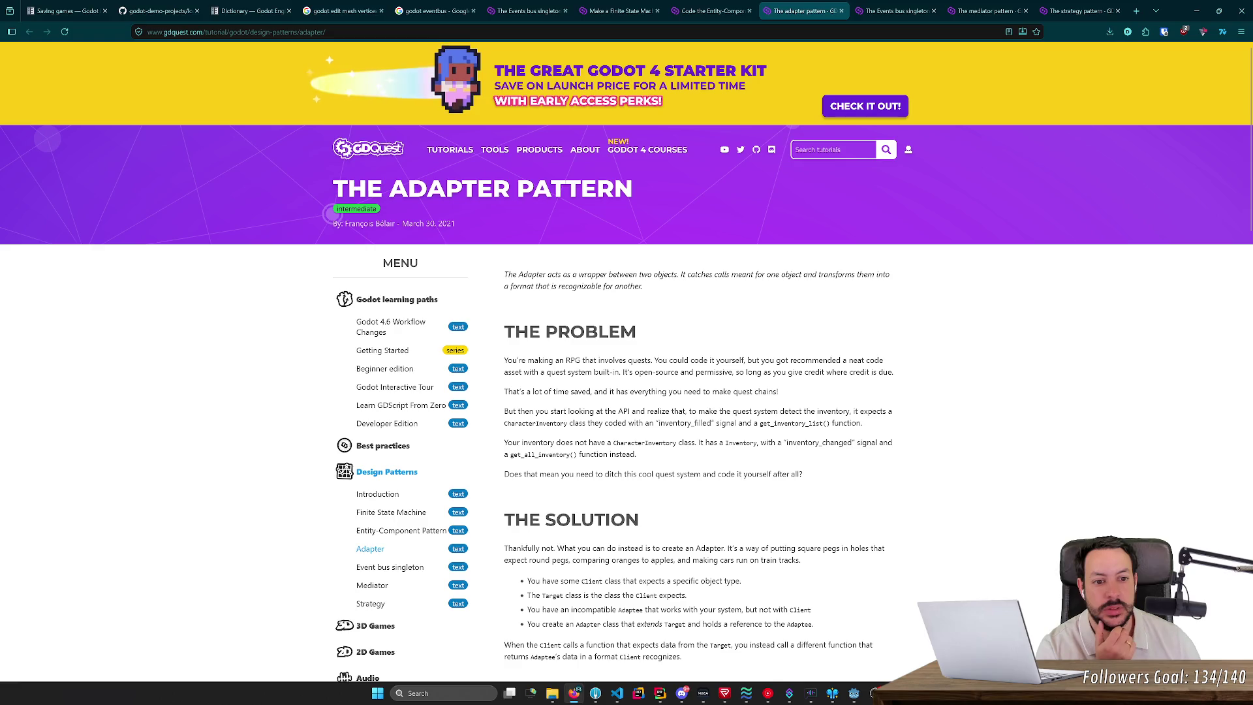
{"action": "scroll", "coordinate": [618, 194], "scroll_direction": "down", "scroll_amount": 2}
{"action": "scroll", "coordinate": [619, 194], "scroll_direction": "down", "scroll_amount": 4}
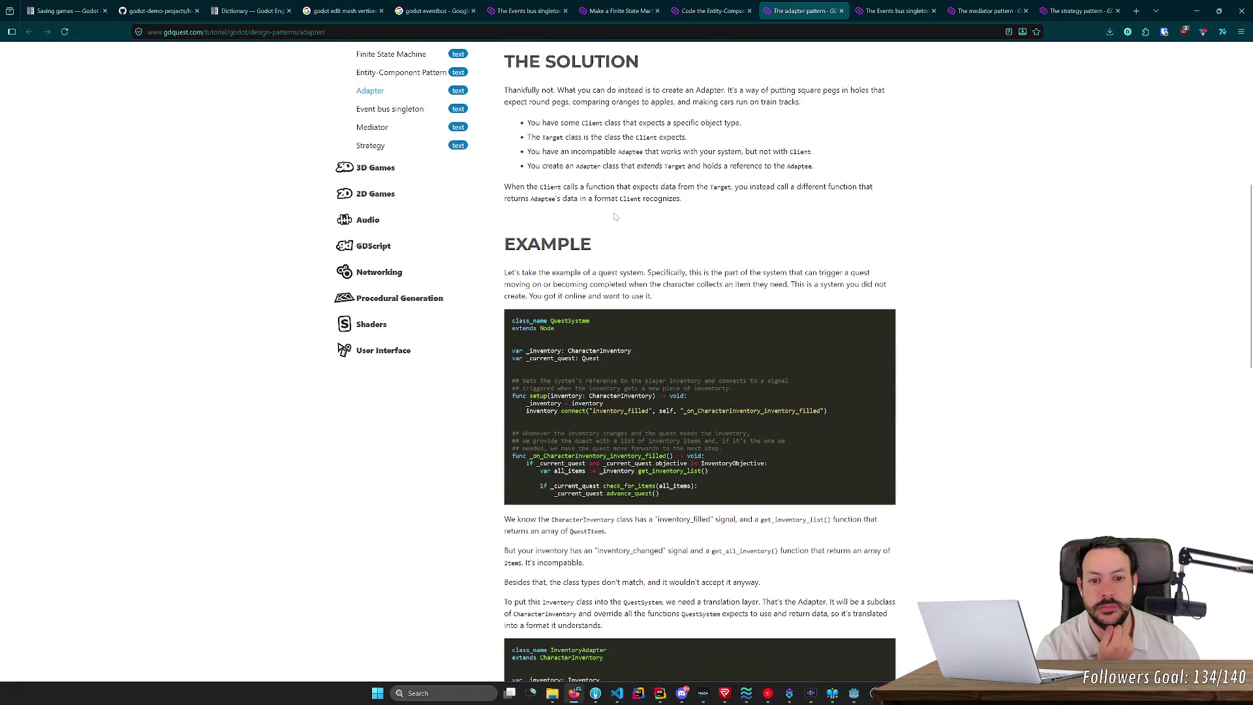
{"action": "left_click_drag", "start_coordinate": [709, 272], "coordinate": [768, 279]}
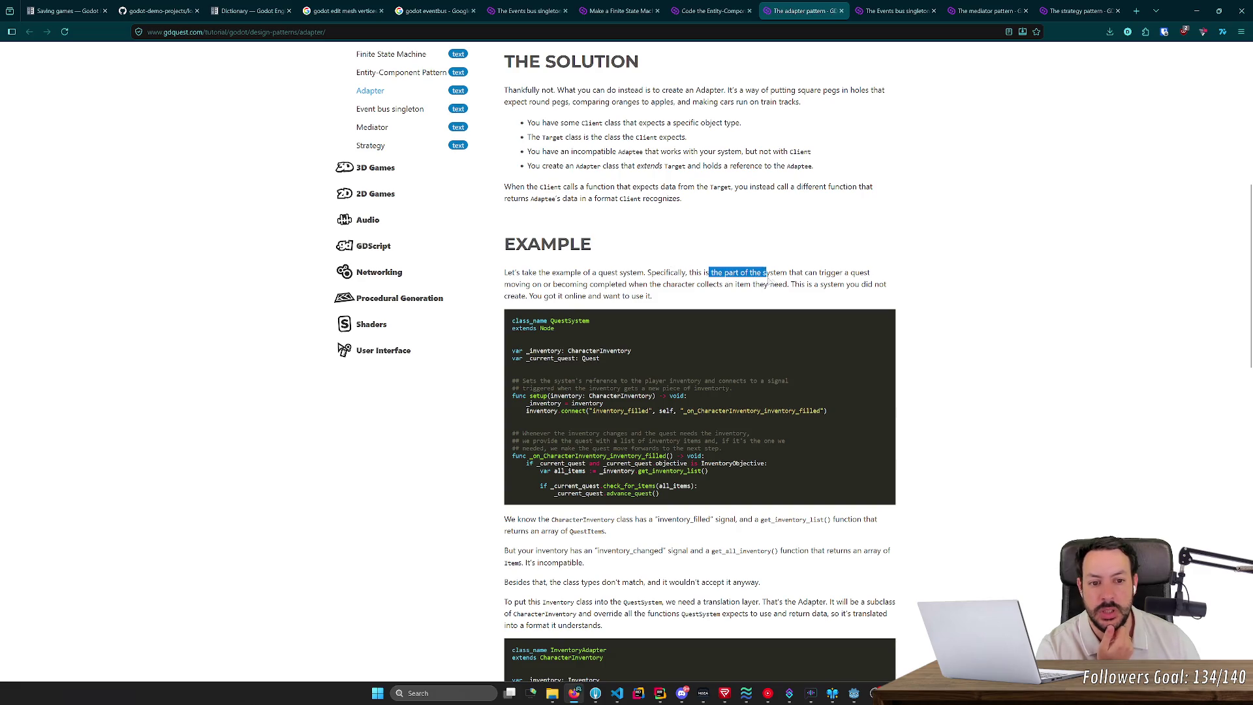
{"action": "left_click", "coordinate": [710, 234]}
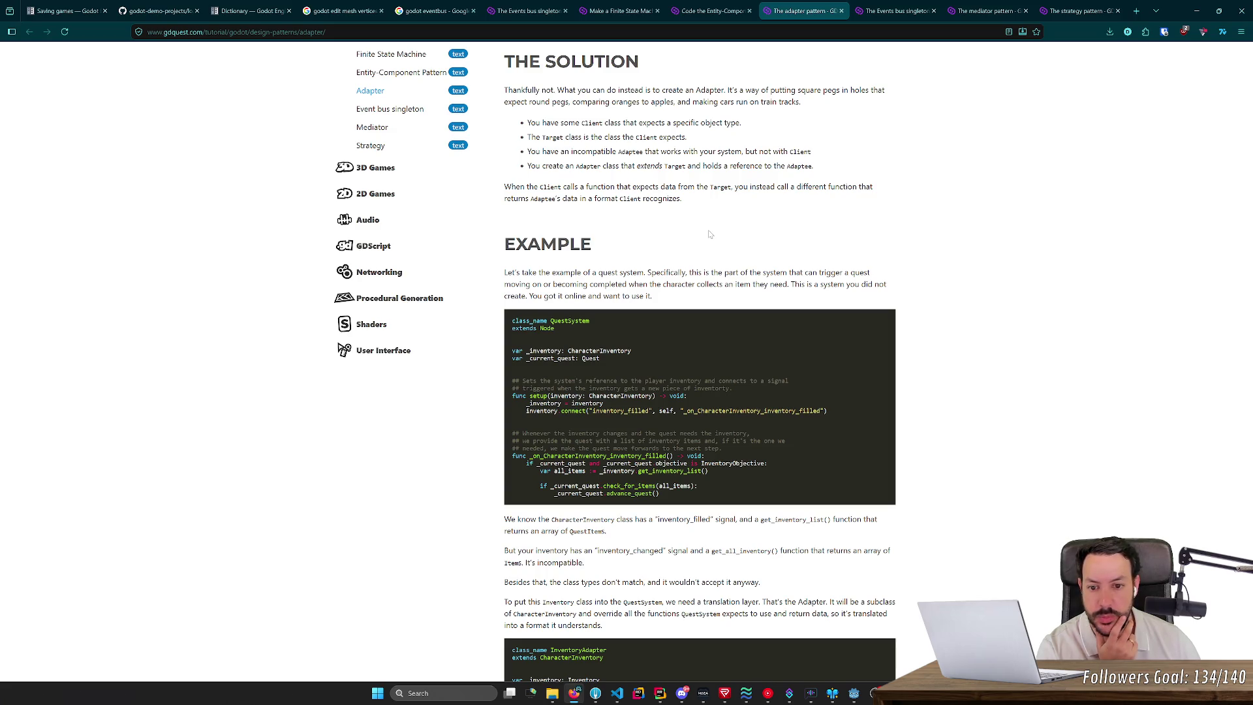
{"action": "middle_click", "coordinate": [709, 231]}
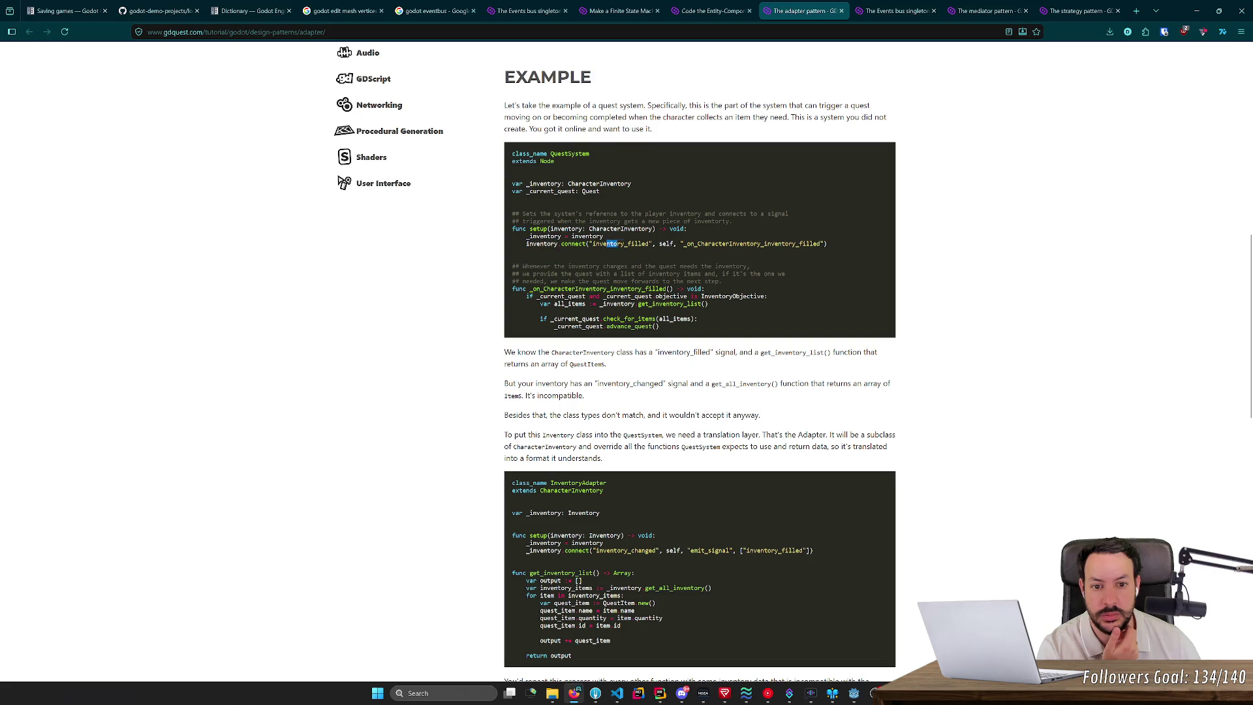
{"action": "left_click", "coordinate": [677, 256]}
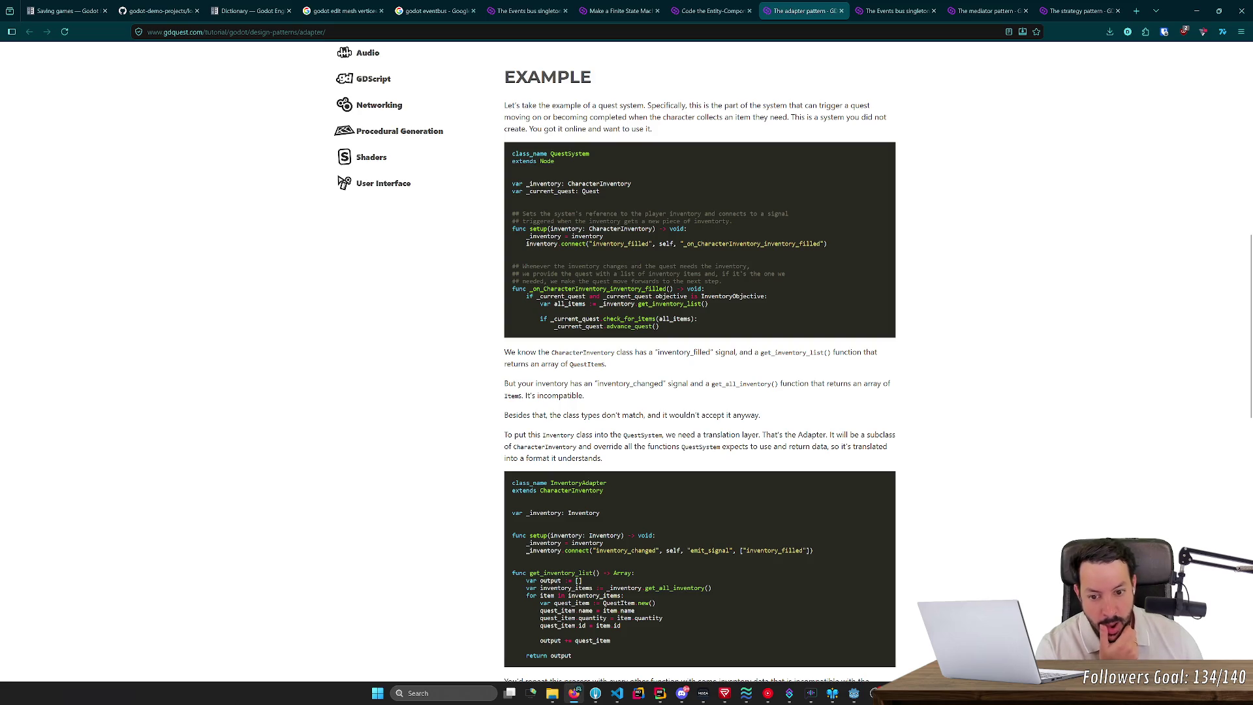
{"action": "scroll", "coordinate": [672, 267], "scroll_direction": "down", "scroll_amount": 1}
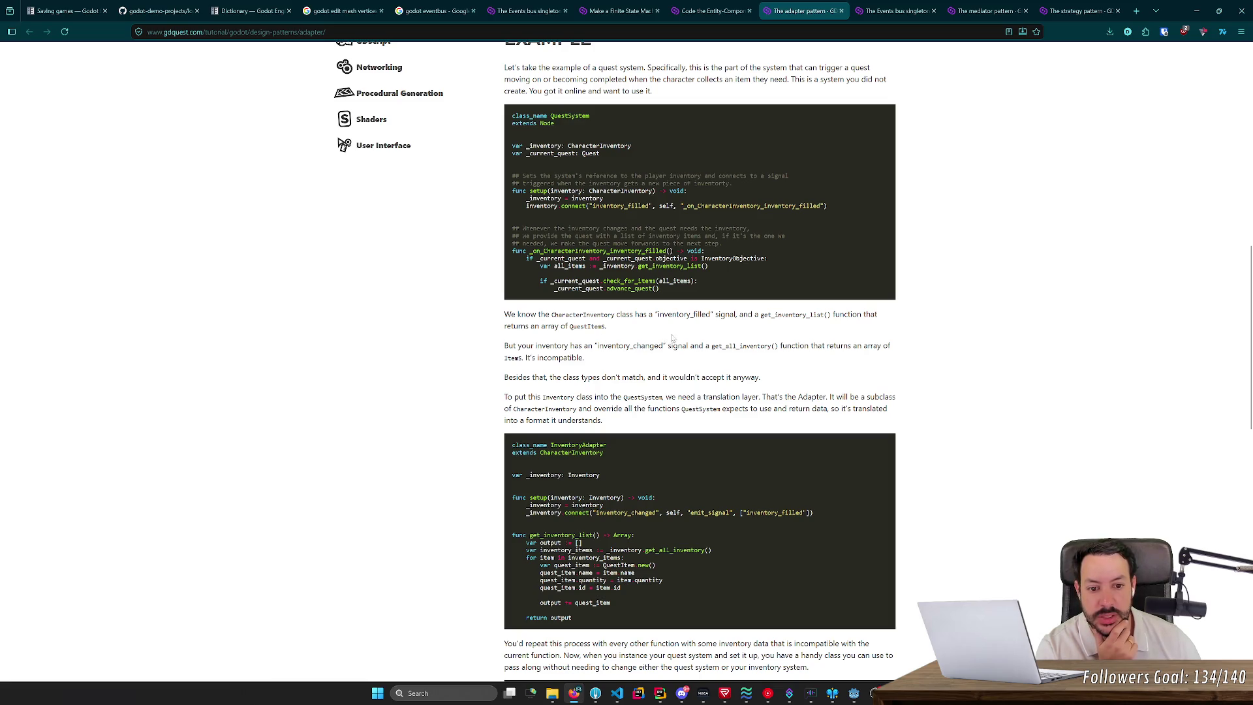
Read the Adapter article into its Usage section, then switch to 'The Events bus singleton' tab
{"action": "middle_click", "coordinate": [682, 302]}
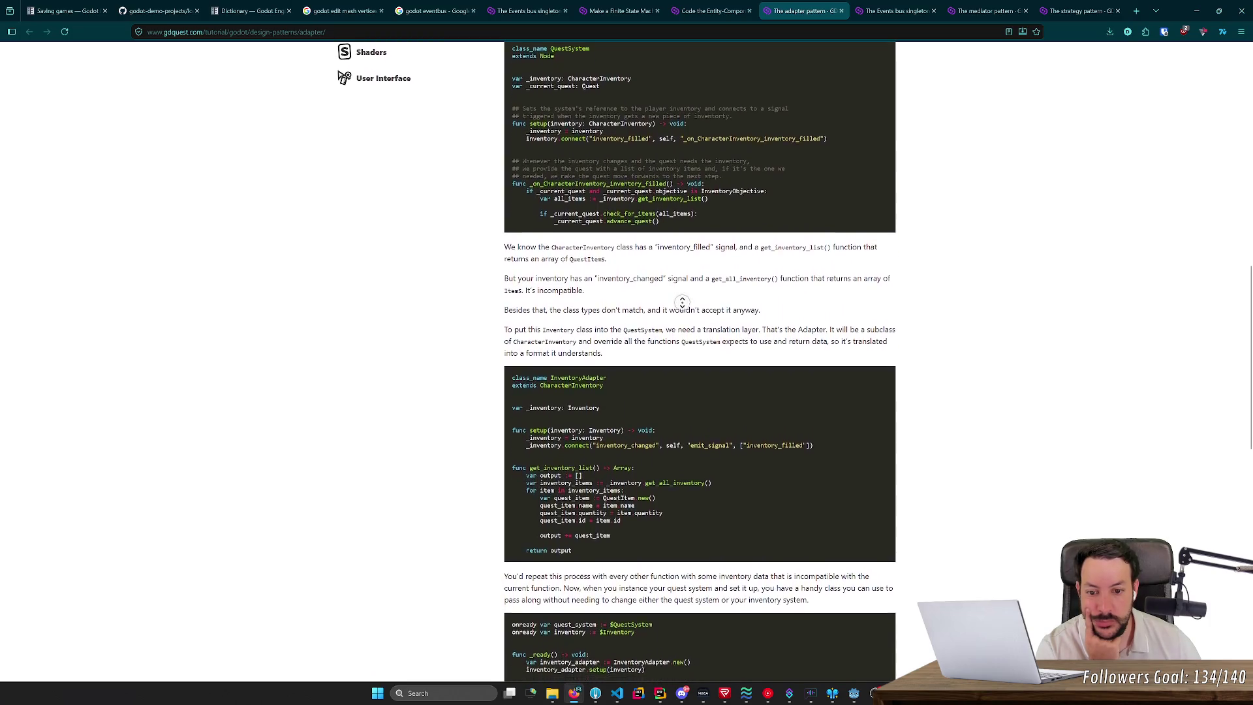
{"action": "middle_click", "coordinate": [683, 313]}
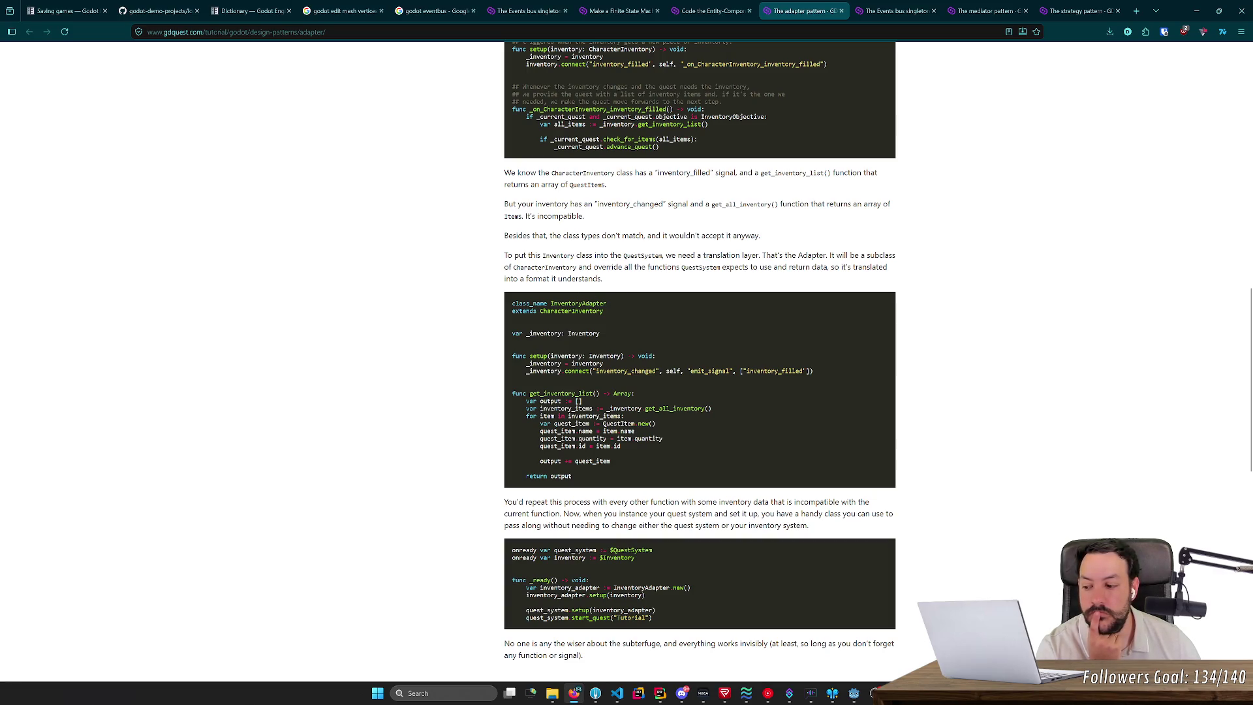
{"action": "middle_click", "coordinate": [568, 283]}
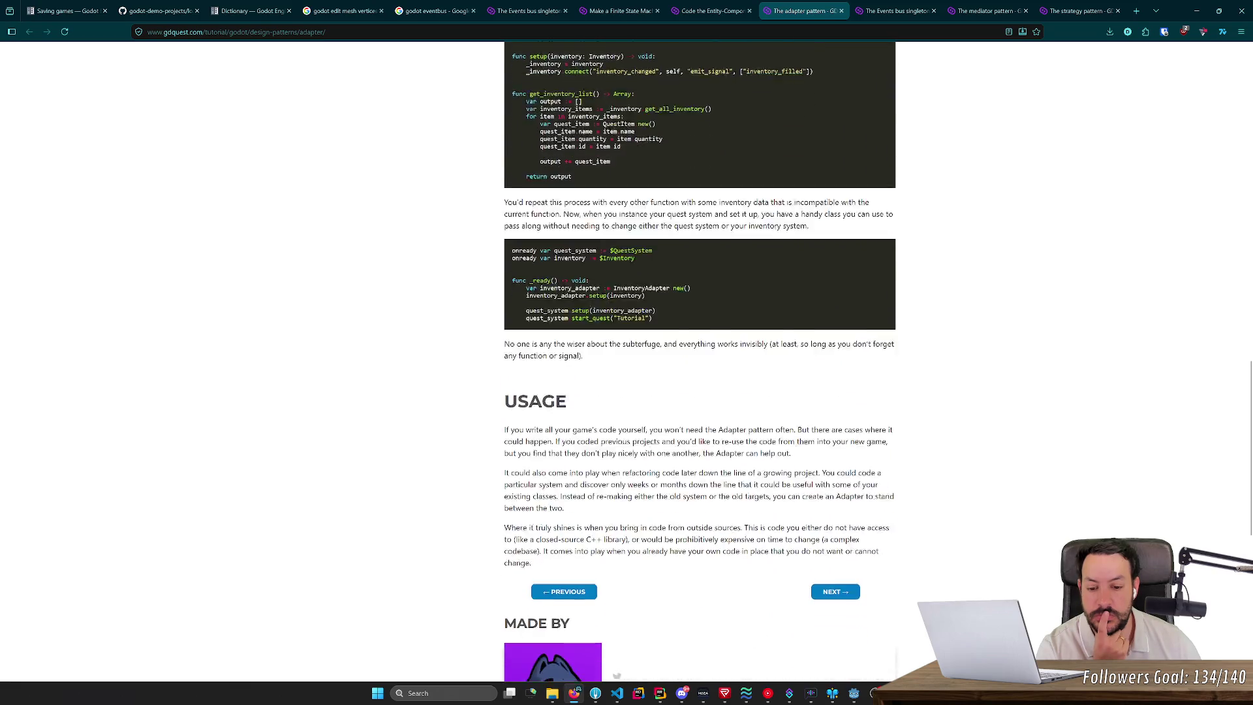
{"action": "middle_click", "coordinate": [601, 292]}
{"action": "scroll", "coordinate": [601, 293], "scroll_direction": "up", "scroll_amount": 10}
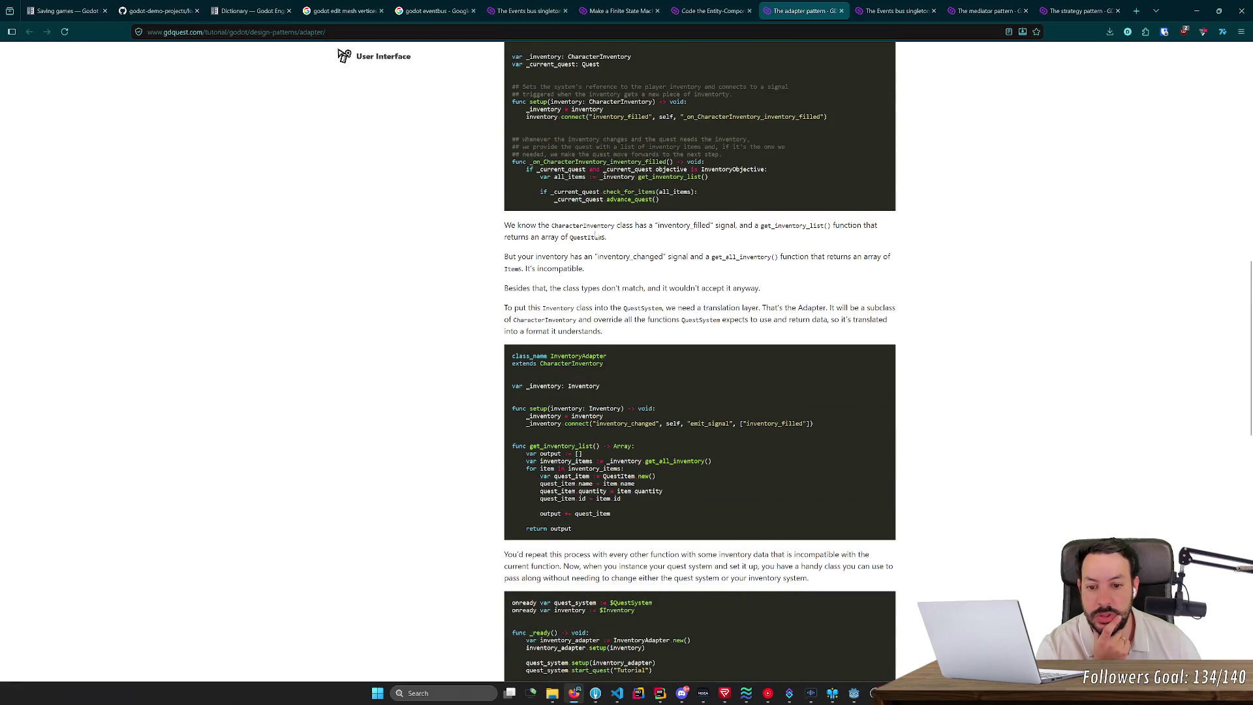
{"action": "scroll", "coordinate": [596, 237], "scroll_direction": "up", "scroll_amount": 3}
{"action": "scroll", "coordinate": [596, 237], "scroll_direction": "down", "scroll_amount": 3}
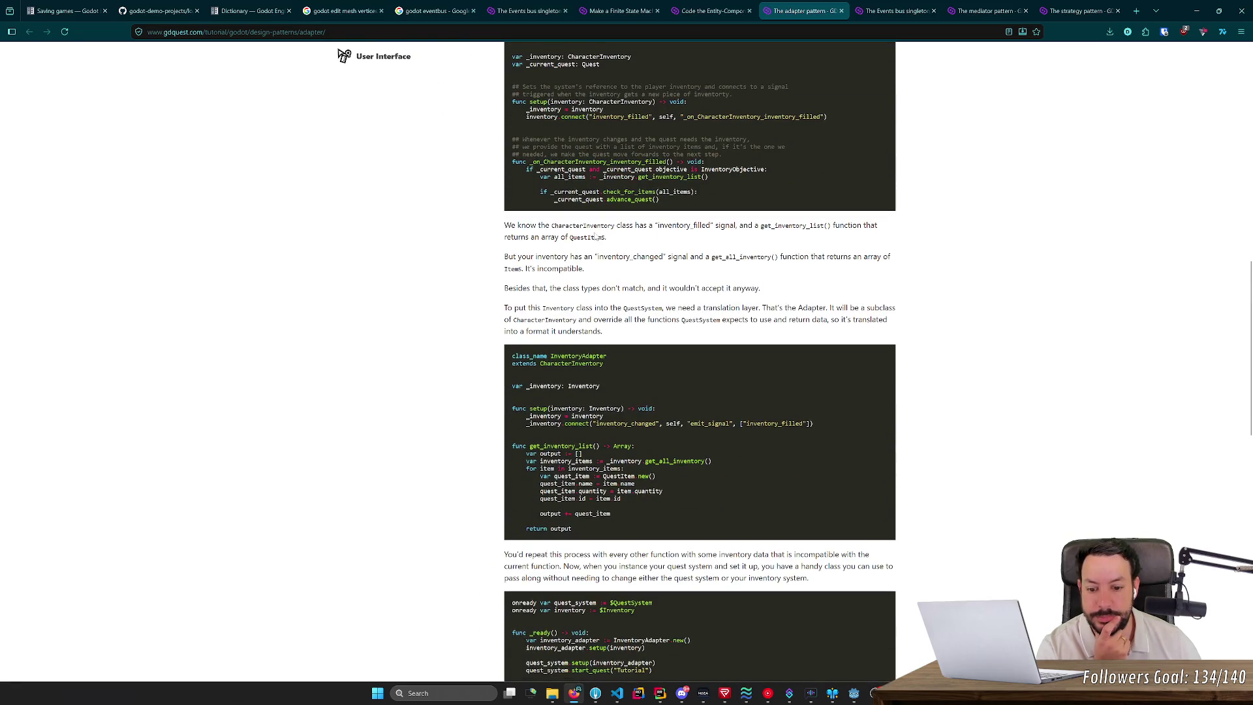
{"action": "scroll", "coordinate": [598, 237], "scroll_direction": "down", "scroll_amount": 3}
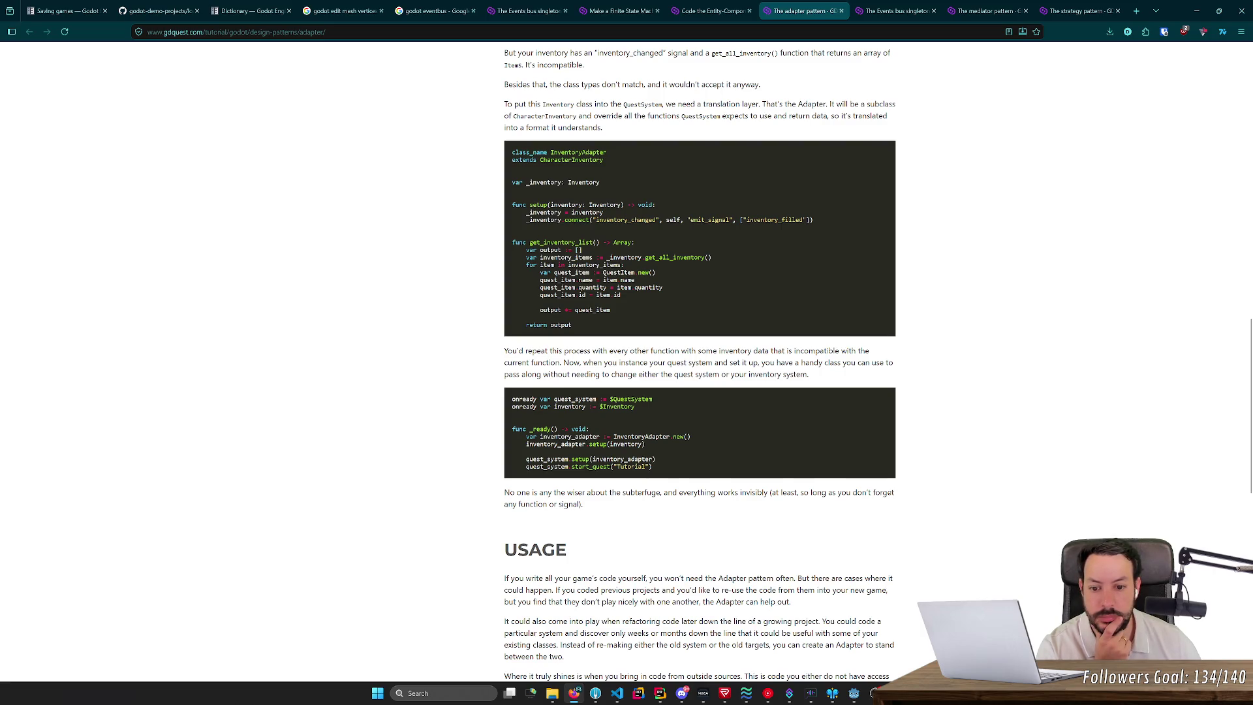
{"action": "scroll", "coordinate": [672, 196], "scroll_direction": "up", "scroll_amount": 1}
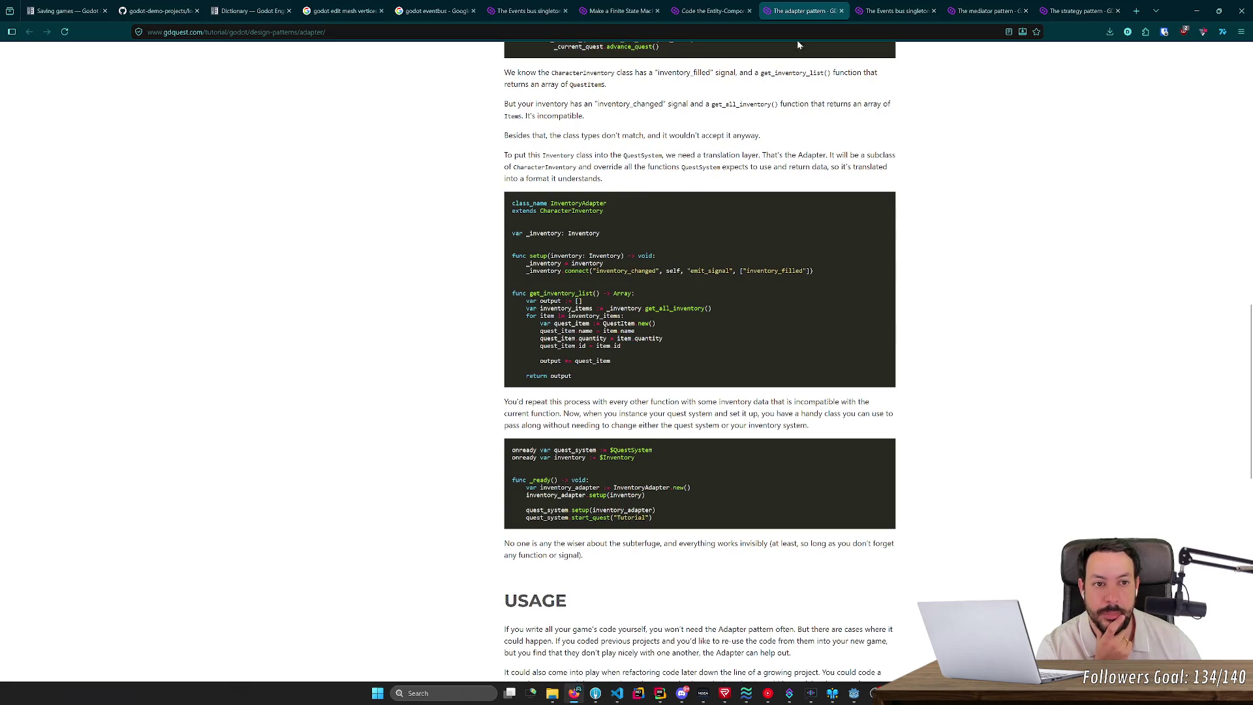
{"action": "left_click", "coordinate": [868, 11]}
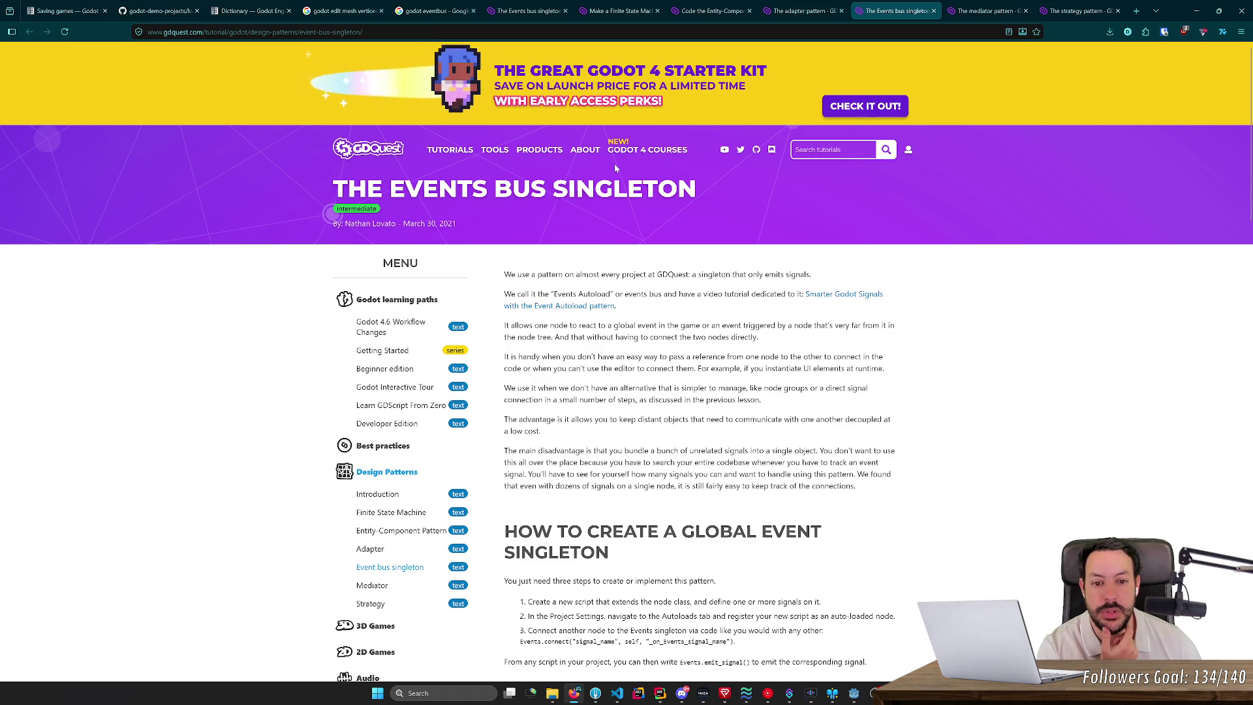
{"action": "scroll", "coordinate": [718, 202], "scroll_direction": "down", "scroll_amount": 1}
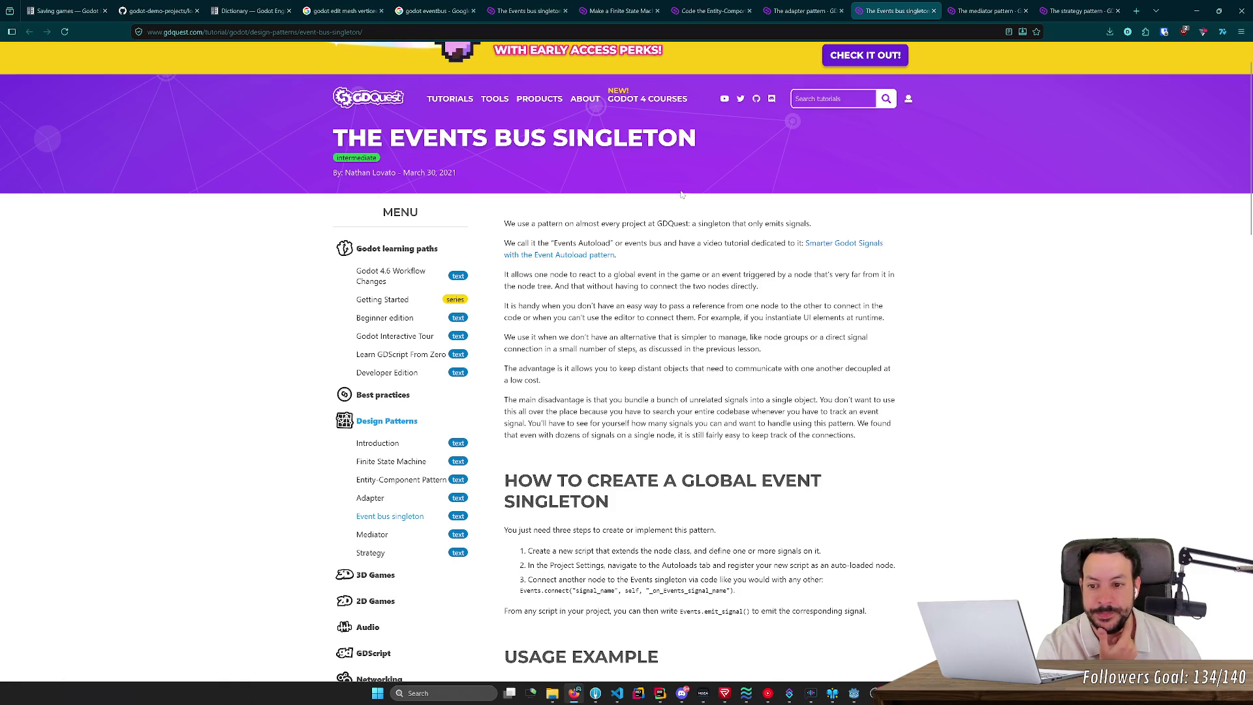
{"action": "scroll", "coordinate": [693, 202], "scroll_direction": "up", "scroll_amount": 1}
{"action": "scroll", "coordinate": [693, 202], "scroll_direction": "down", "scroll_amount": 2}
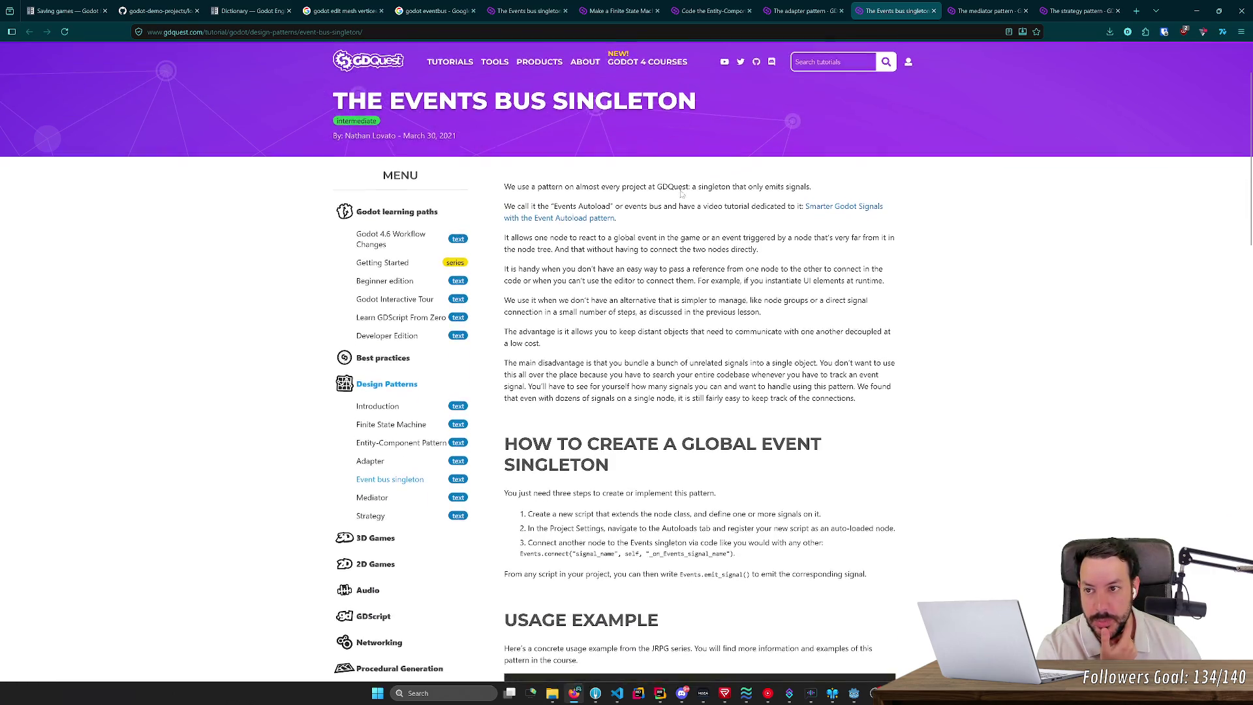
{"action": "scroll", "coordinate": [678, 175], "scroll_direction": "down", "scroll_amount": 3}
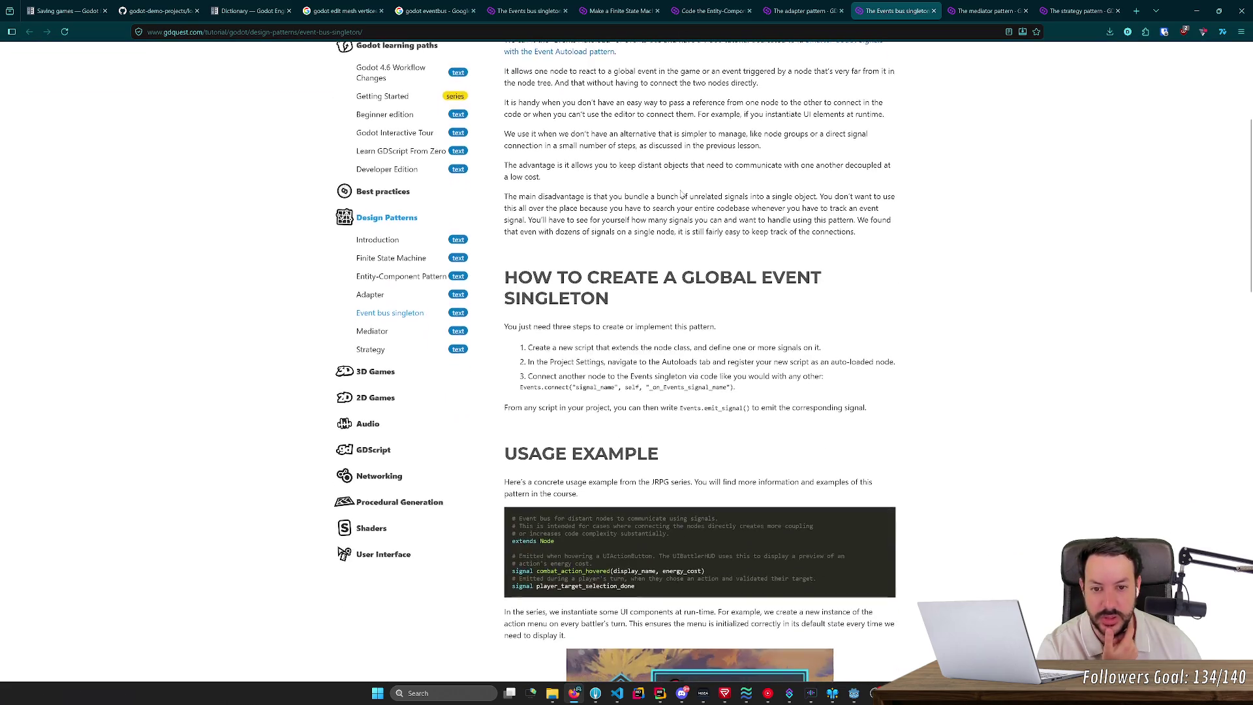
{"action": "scroll", "coordinate": [678, 175], "scroll_direction": "down", "scroll_amount": 3}
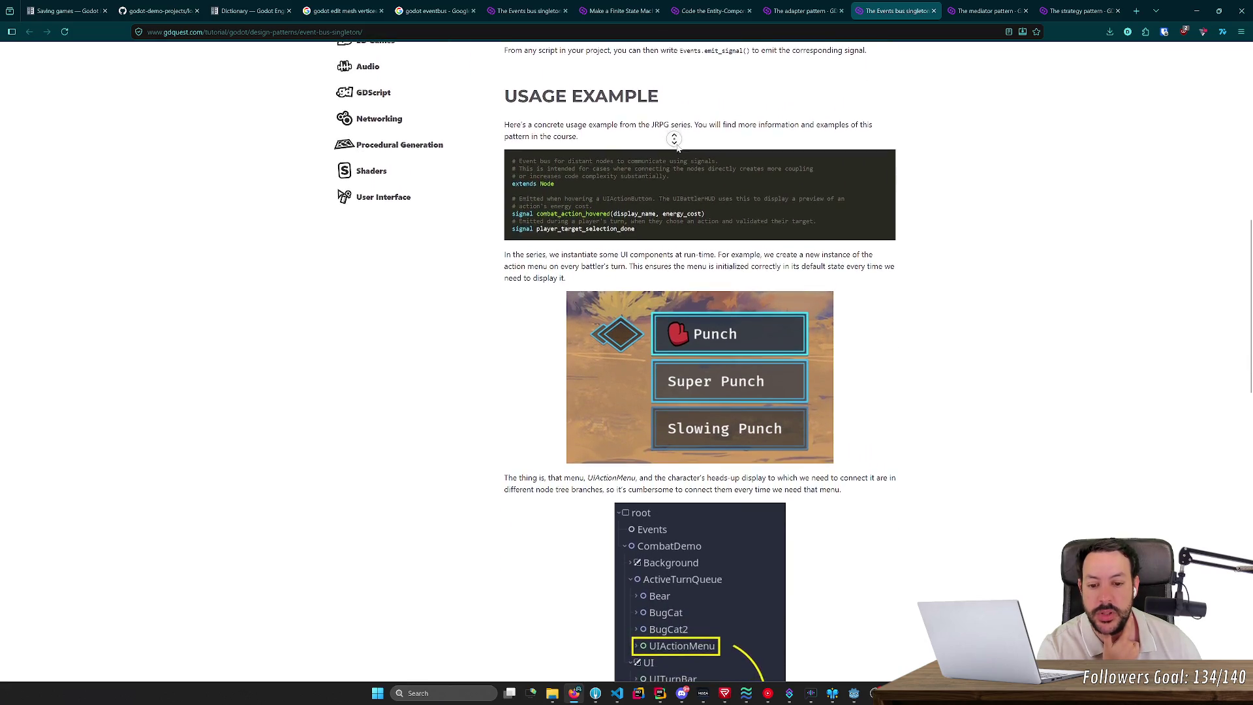
{"action": "scroll", "coordinate": [677, 150], "scroll_direction": "up", "scroll_amount": 5}
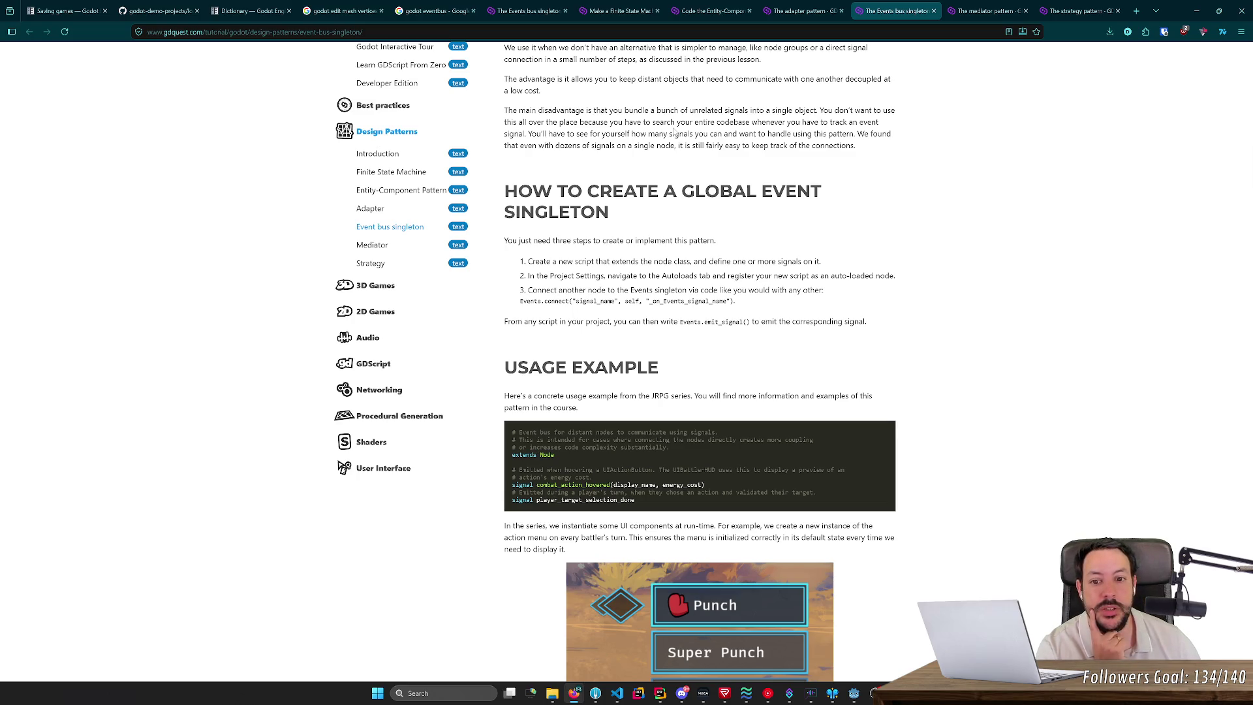
{"action": "middle_click", "coordinate": [633, 185]}
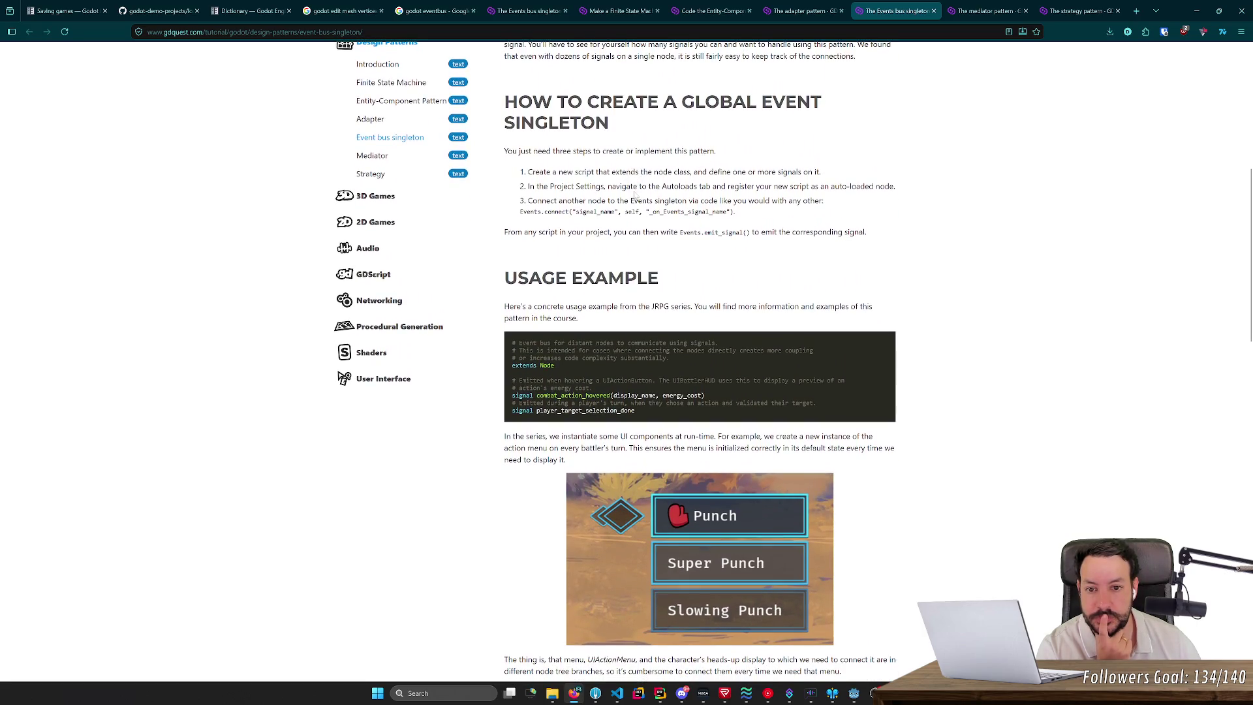
{"action": "left_click", "coordinate": [633, 188]}
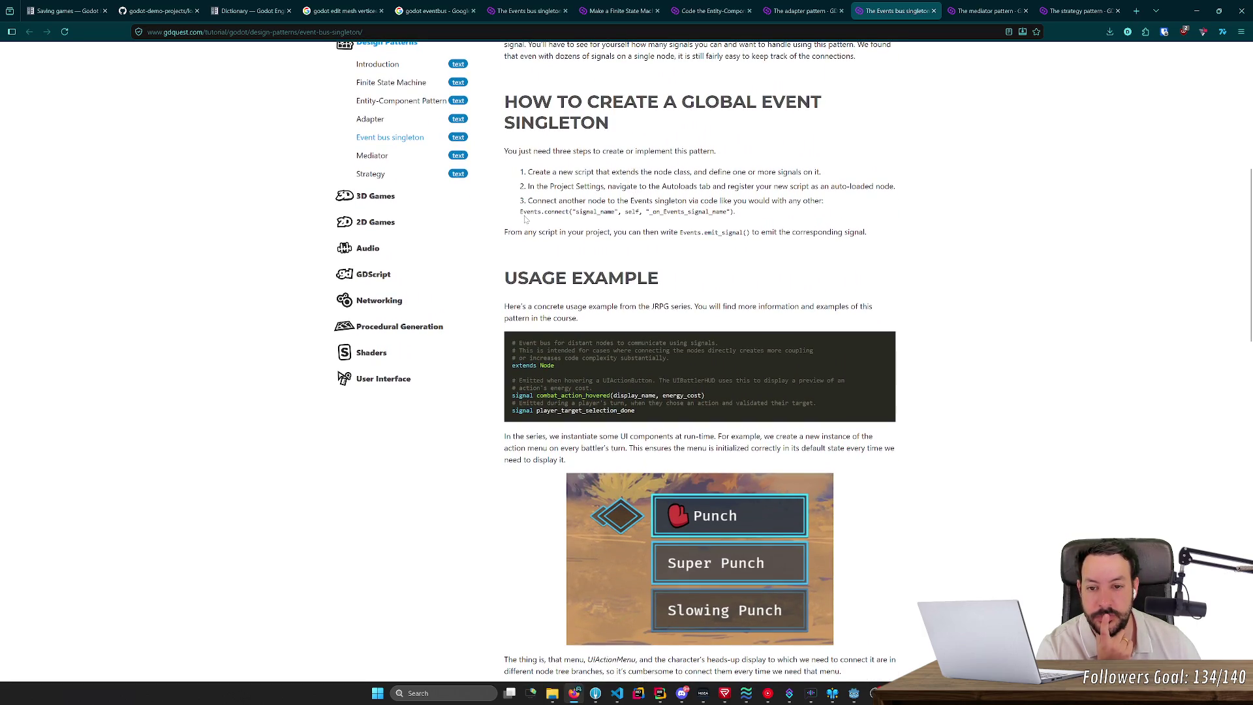
{"action": "left_click_drag", "start_coordinate": [532, 211], "coordinate": [577, 212]}
{"action": "left_click", "coordinate": [578, 211]}
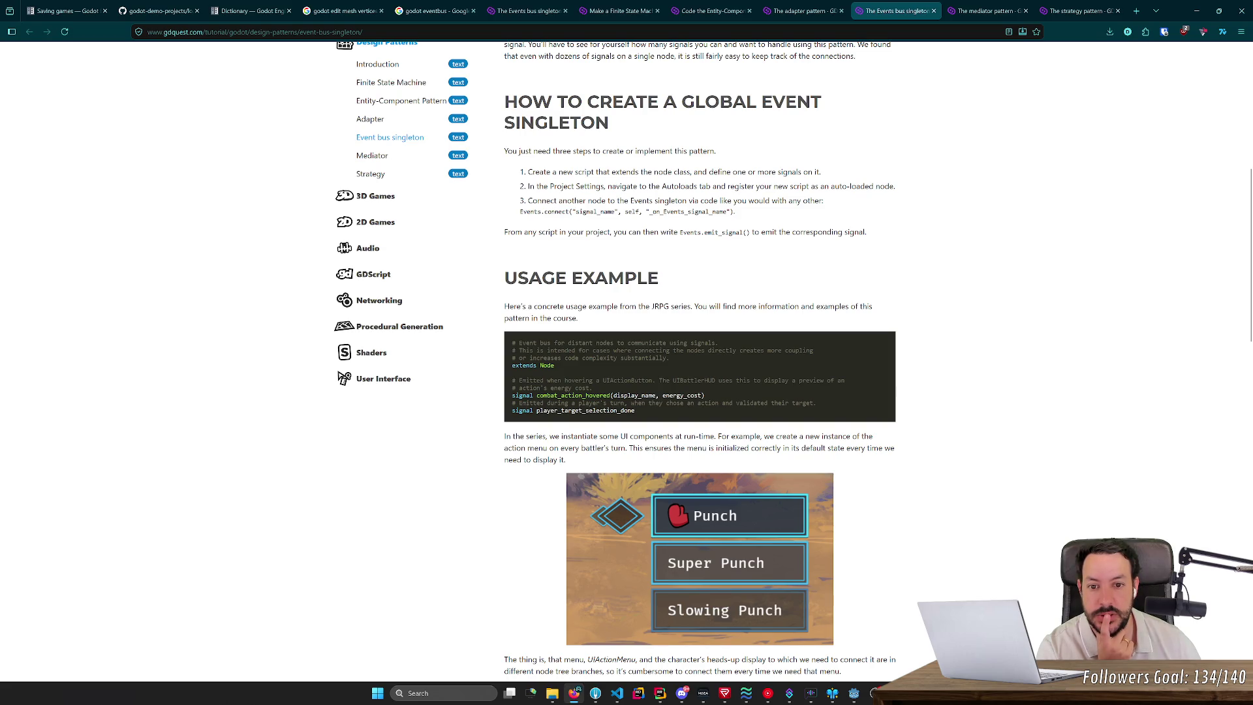
{"action": "left_click_drag", "start_coordinate": [662, 211], "coordinate": [695, 211]}
{"action": "left_click", "coordinate": [695, 211]}
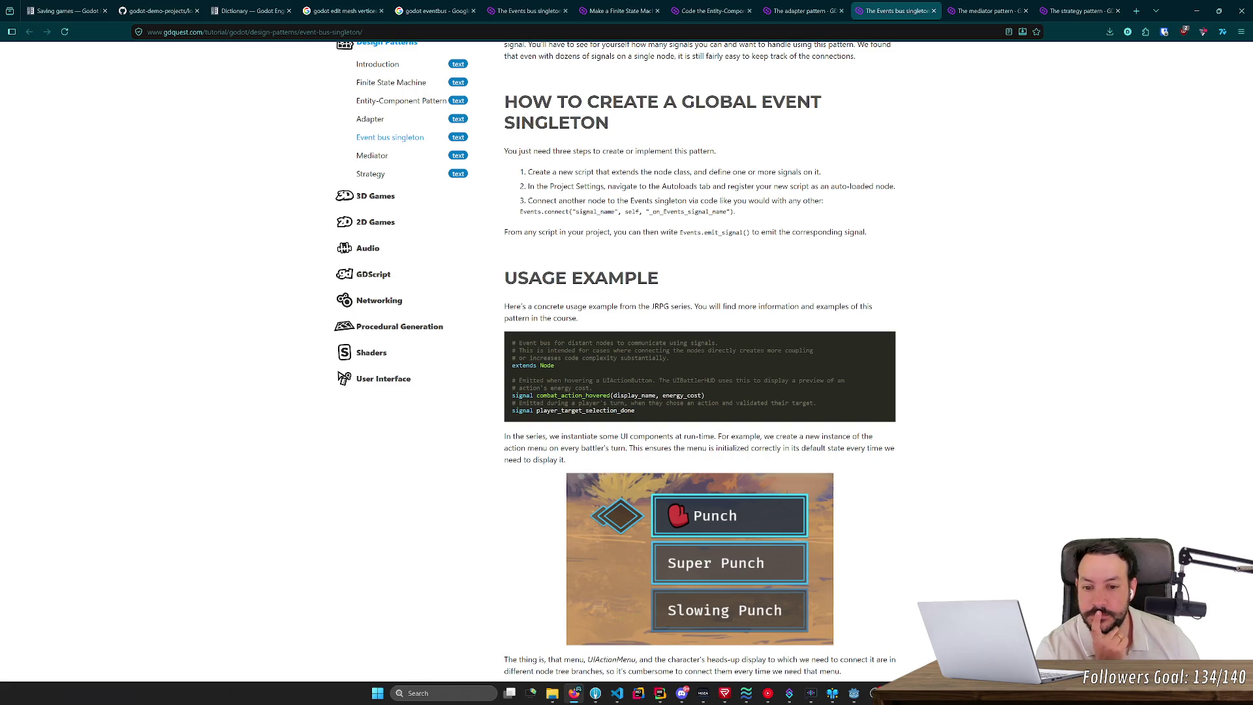
{"action": "scroll", "coordinate": [700, 360], "scroll_direction": "down", "scroll_amount": 2}
{"action": "middle_click", "coordinate": [559, 196]}
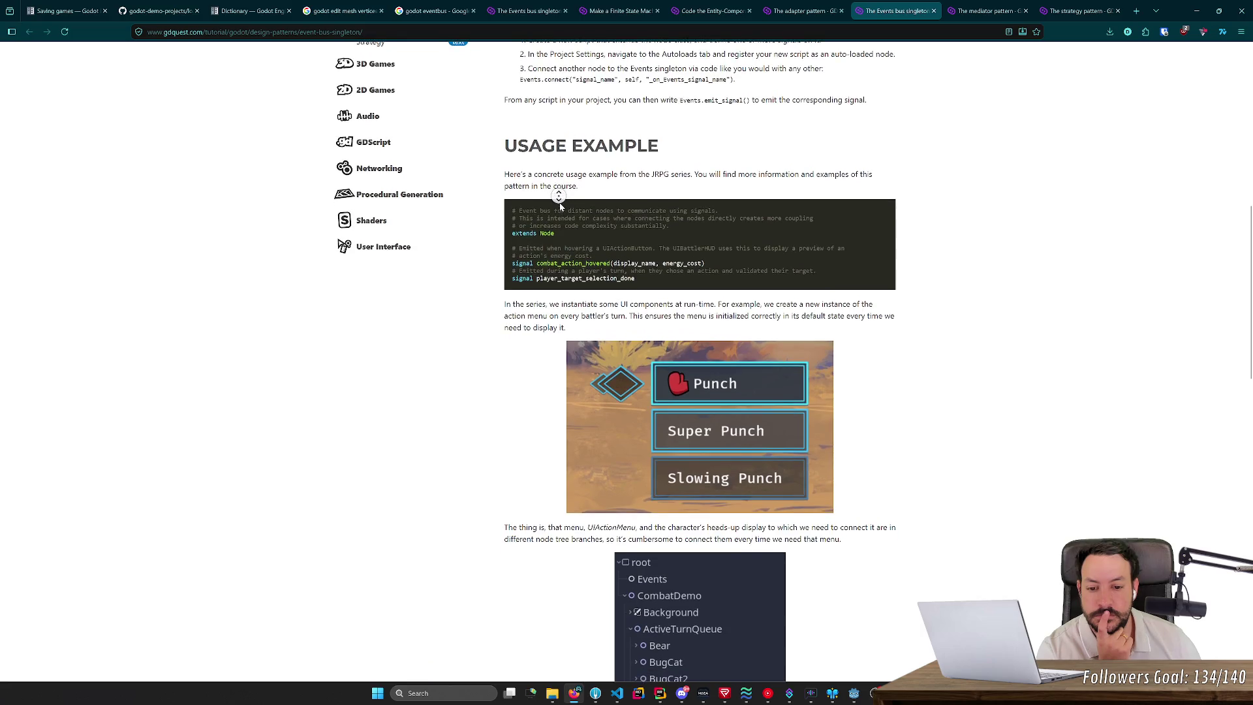
Read through the first part of the Events Bus Singleton article
{"action": "middle_click", "coordinate": [564, 203]}
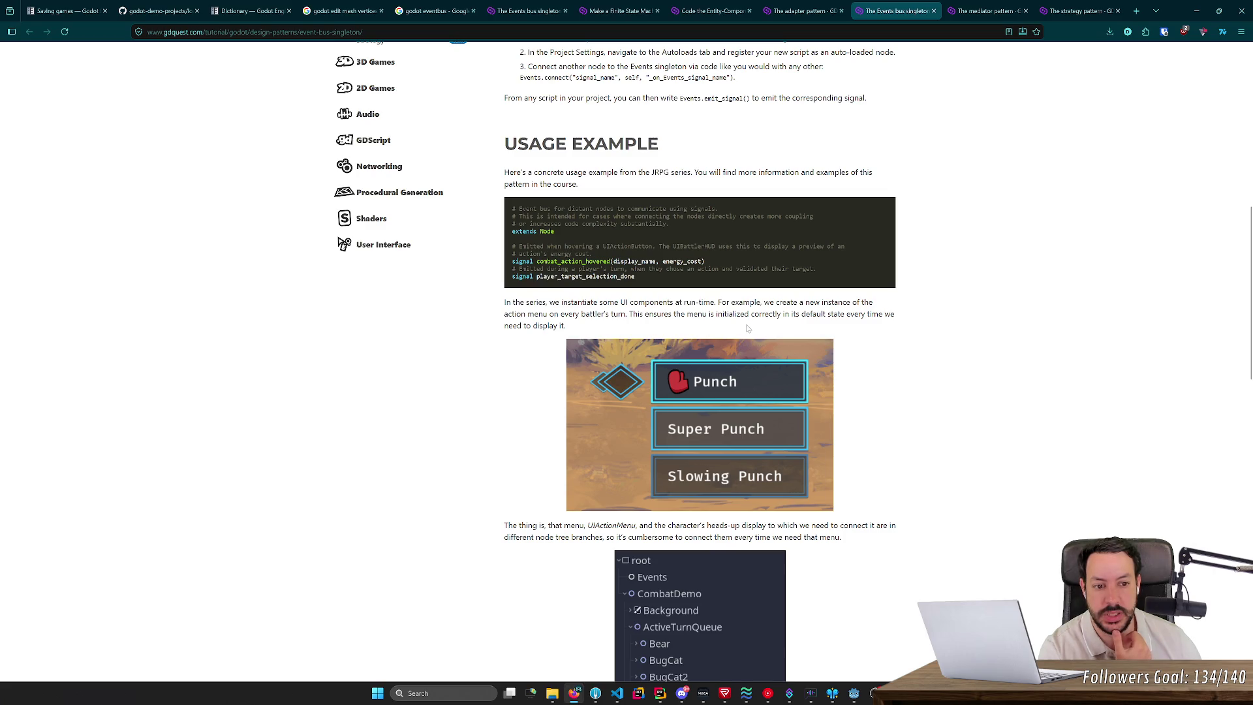
{"action": "middle_click", "coordinate": [492, 363]}
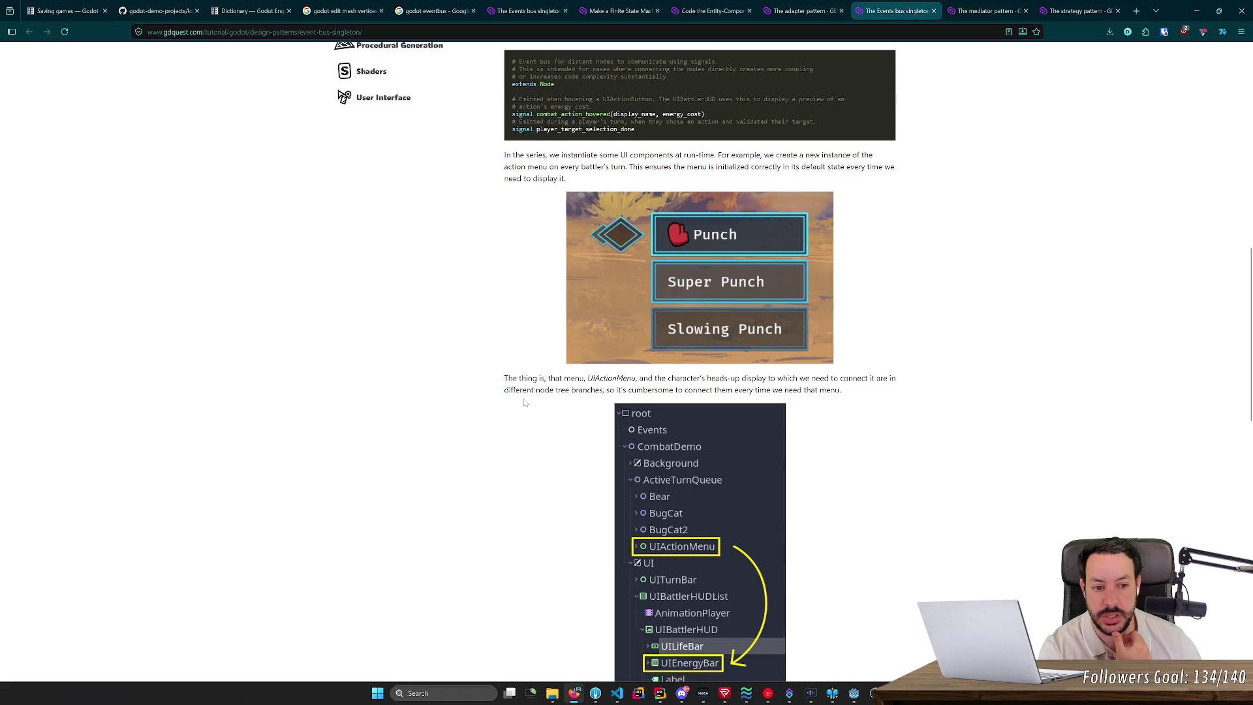
{"action": "left_click_drag", "start_coordinate": [513, 390], "coordinate": [526, 390]}
{"action": "scroll", "coordinate": [527, 394], "scroll_direction": "down", "scroll_amount": 2}
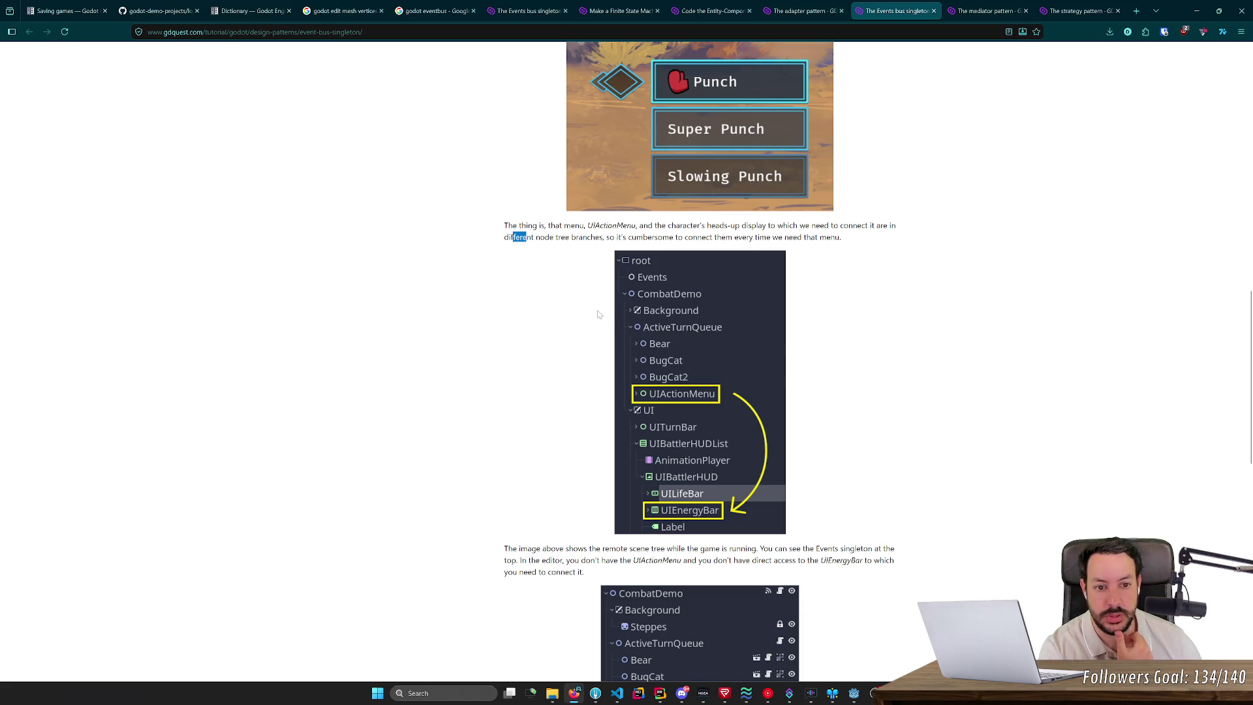
{"action": "scroll", "coordinate": [597, 315], "scroll_direction": "down", "scroll_amount": 2}
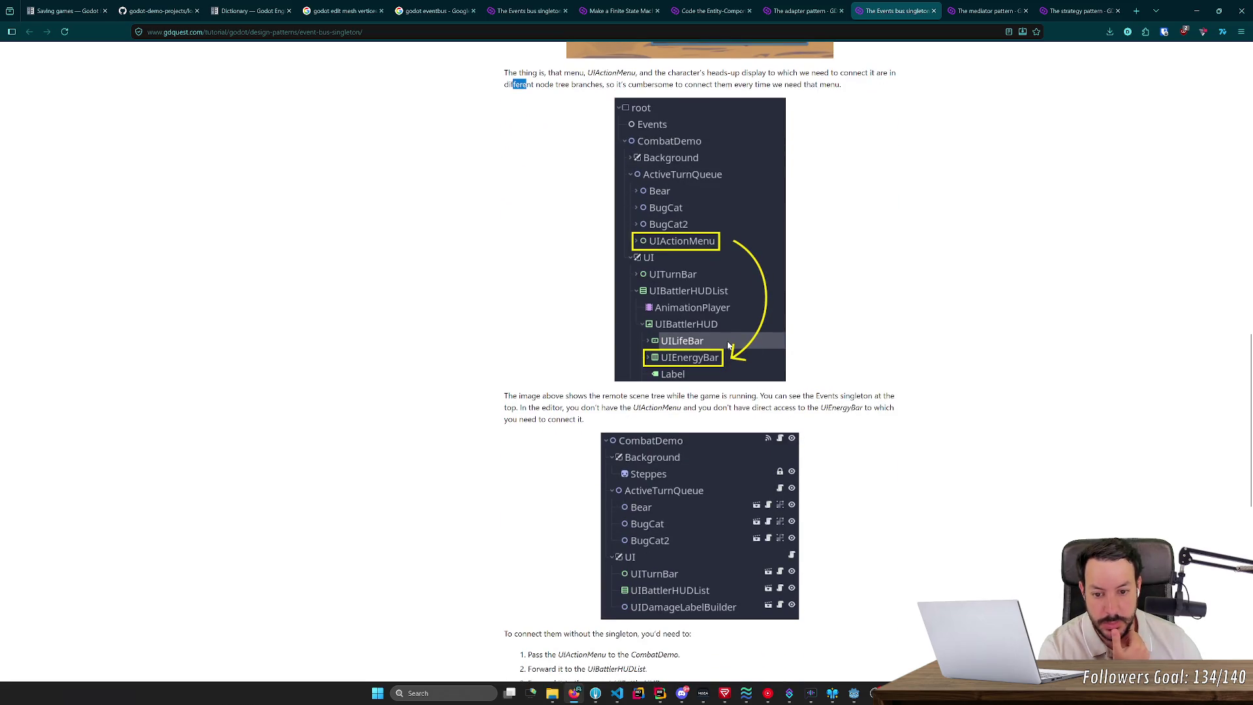
{"action": "scroll", "coordinate": [849, 359], "scroll_direction": "up", "scroll_amount": 1}
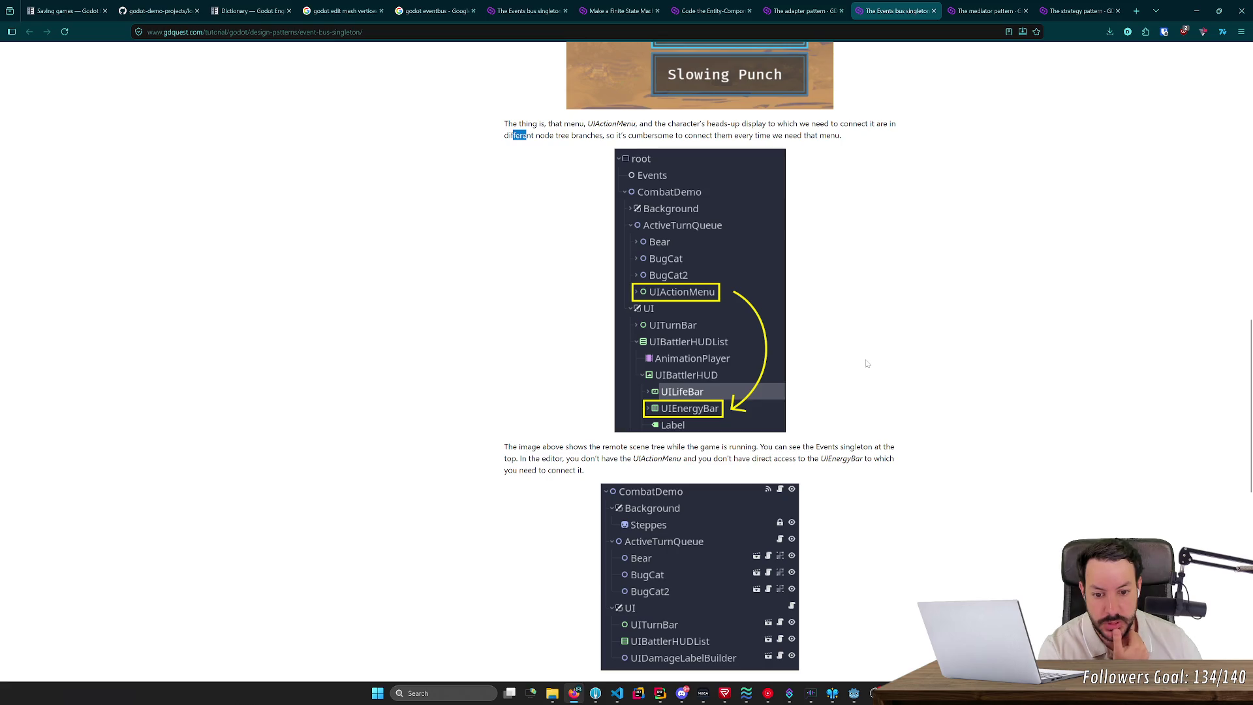
{"action": "scroll", "coordinate": [867, 363], "scroll_direction": "down", "scroll_amount": 1}
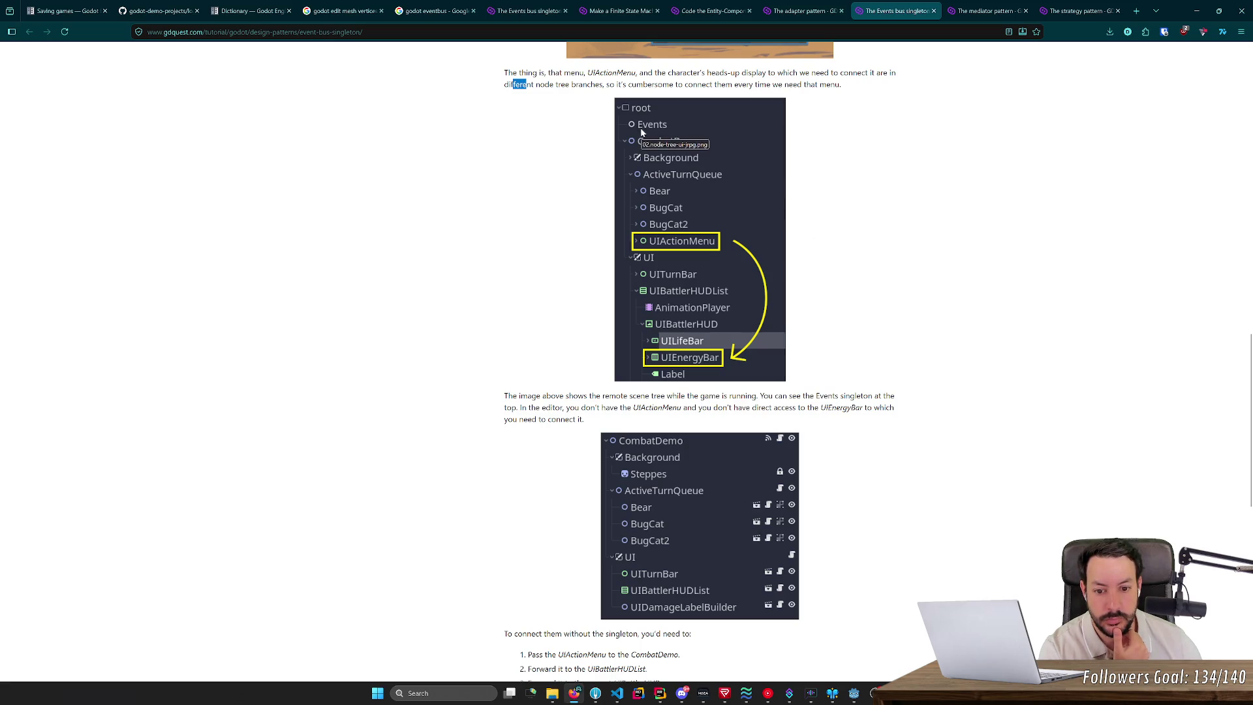
Finish the article at its closing summary and go to the next tutorial, The Mediator Pattern
{"action": "middle_click", "coordinate": [913, 251]}
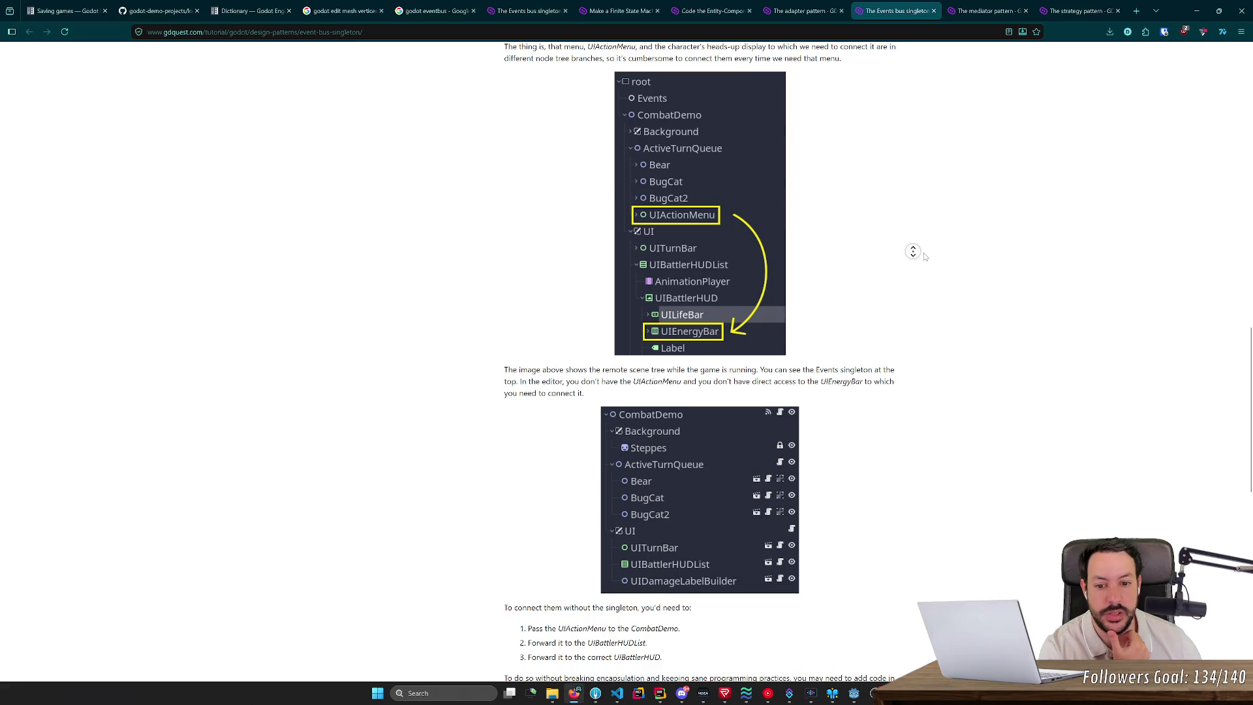
{"action": "middle_click", "coordinate": [924, 257]}
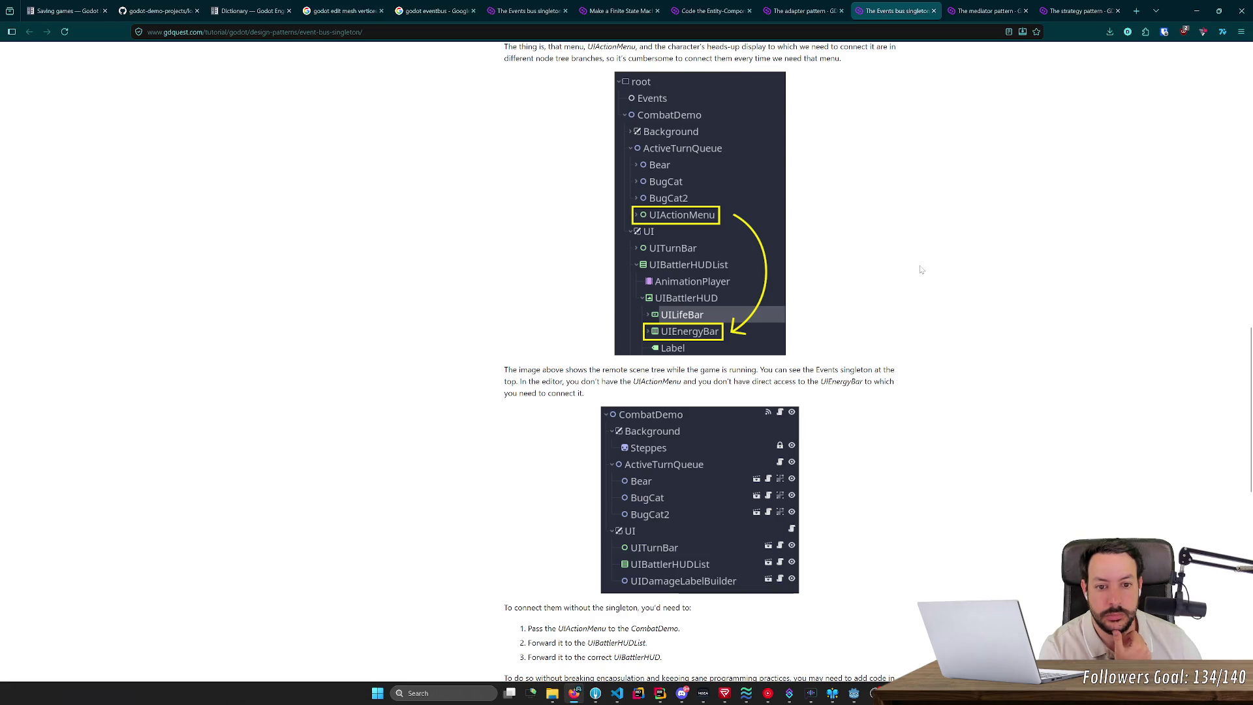
{"action": "scroll", "coordinate": [907, 329], "scroll_direction": "down", "scroll_amount": 3}
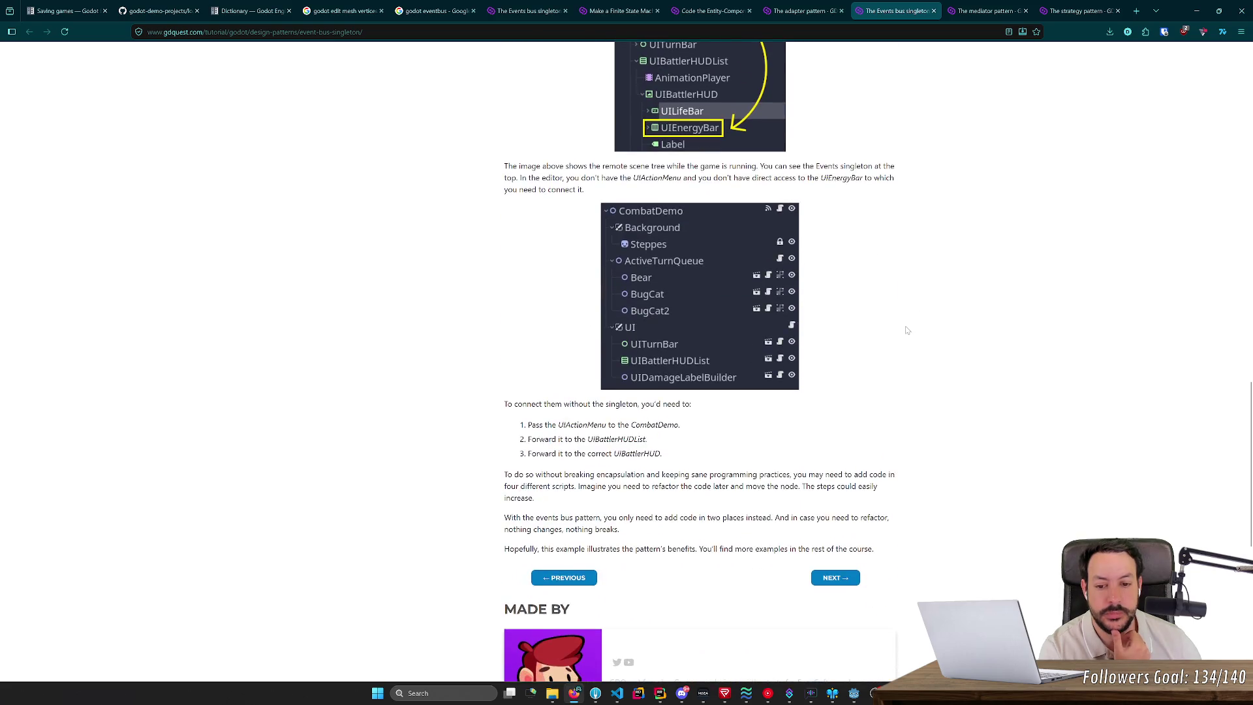
{"action": "scroll", "coordinate": [907, 329], "scroll_direction": "down", "scroll_amount": 1}
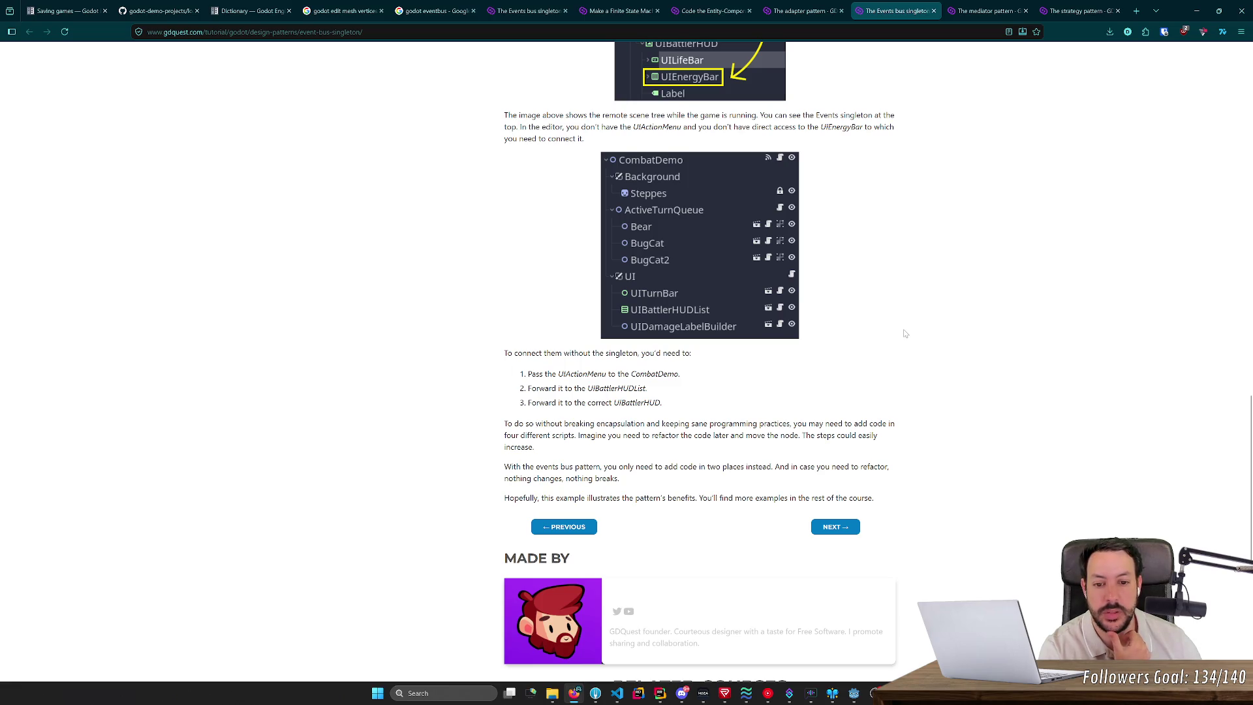
{"action": "scroll", "coordinate": [907, 331], "scroll_direction": "up", "scroll_amount": 2}
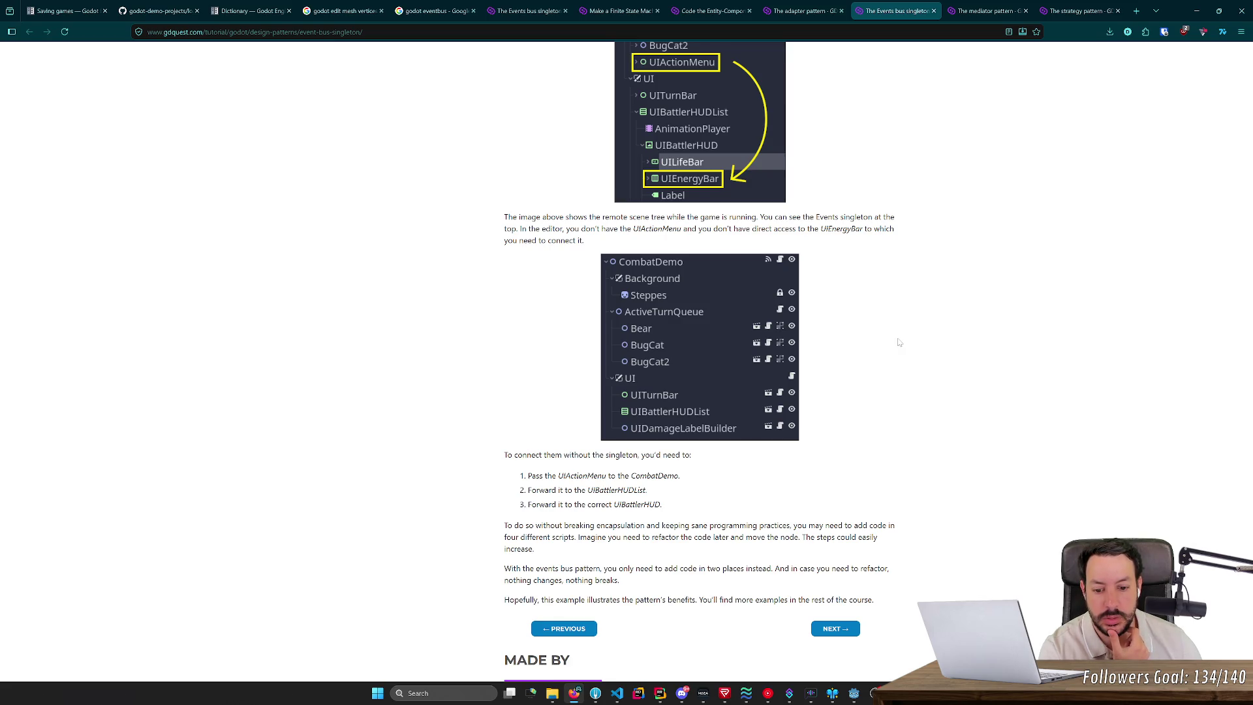
{"action": "scroll", "coordinate": [900, 341], "scroll_direction": "down", "scroll_amount": 3}
{"action": "left_click", "coordinate": [845, 426]}
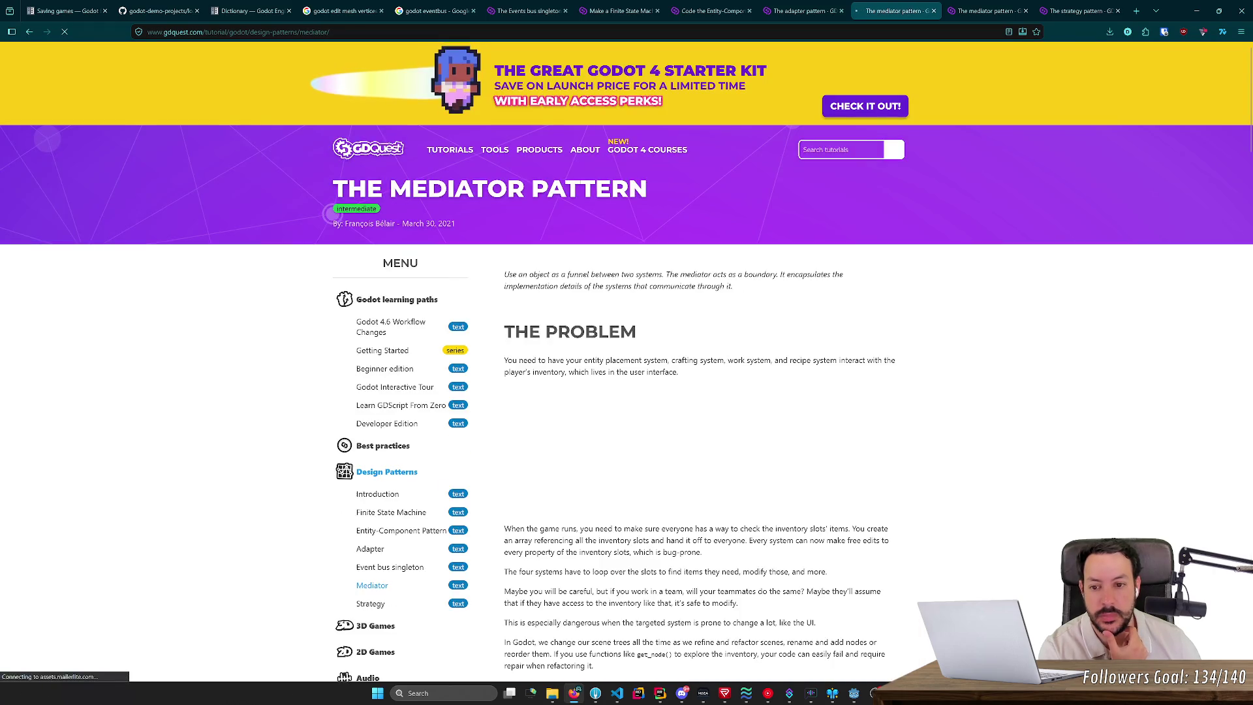
Read through the Mediator pattern article, revisiting its earlier sections
{"action": "scroll", "coordinate": [699, 365], "scroll_direction": "down", "scroll_amount": 4}
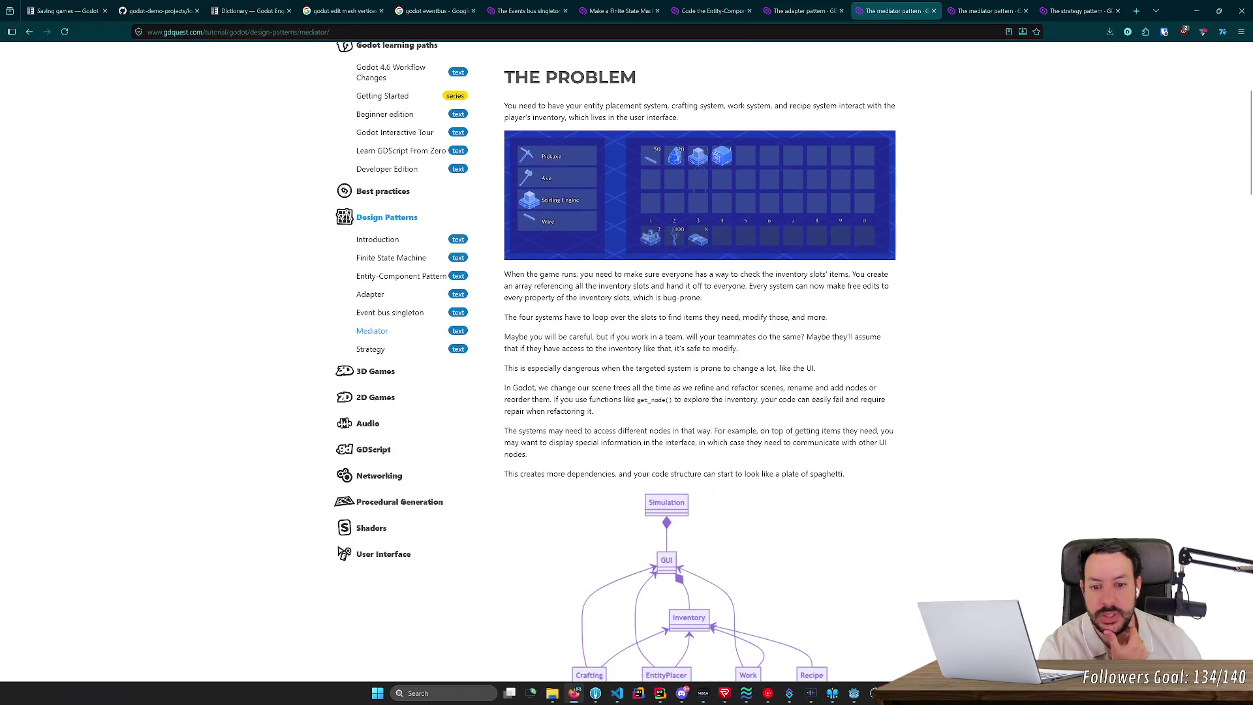
{"action": "scroll", "coordinate": [702, 288], "scroll_direction": "down", "scroll_amount": 5}
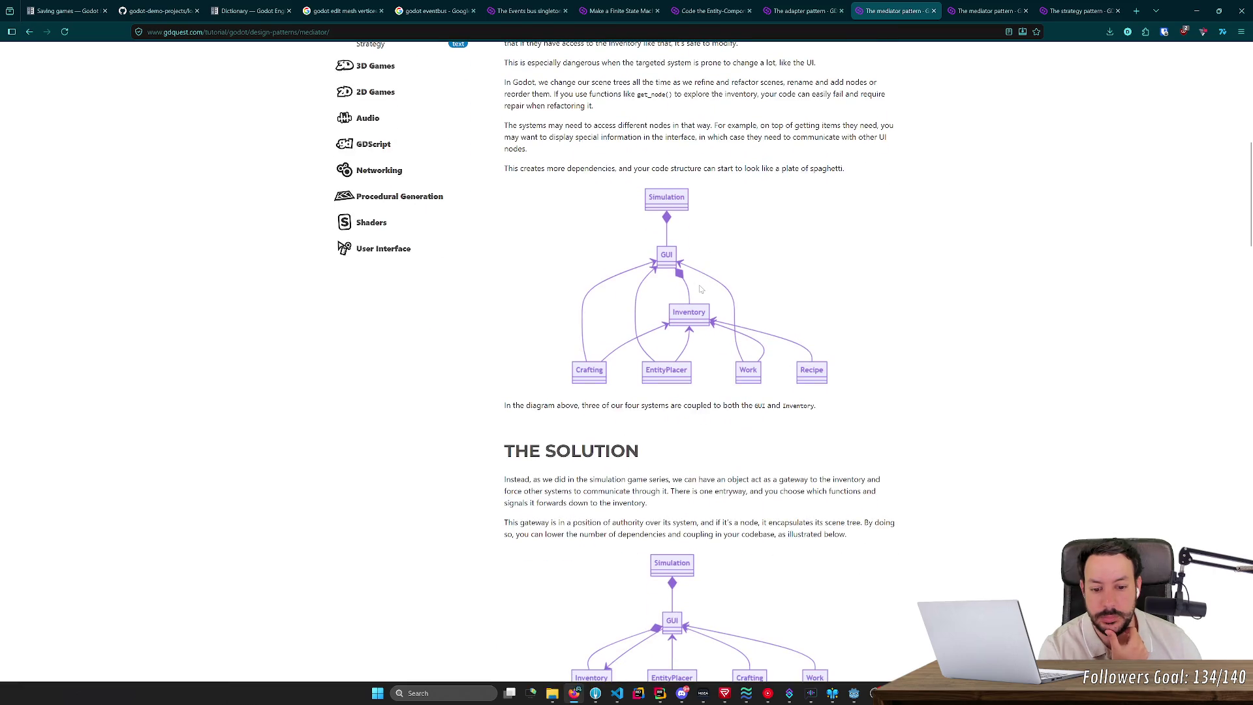
{"action": "scroll", "coordinate": [701, 289], "scroll_direction": "down", "scroll_amount": 2}
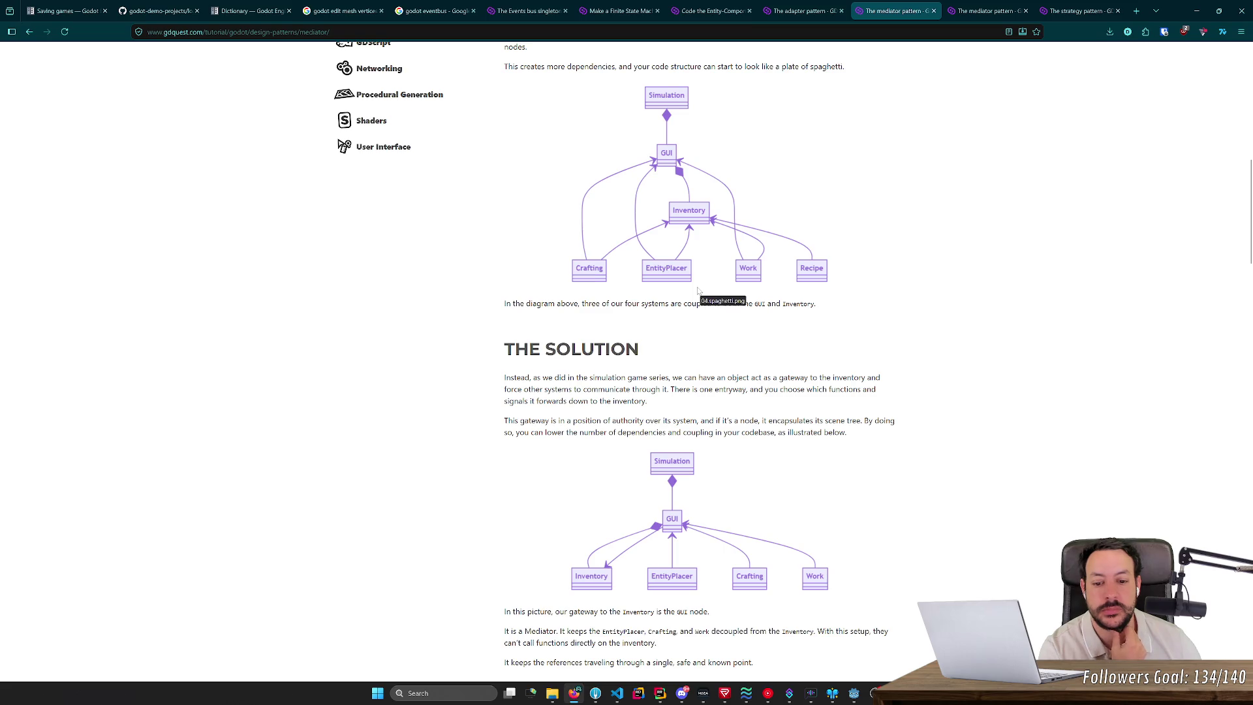
{"action": "scroll", "coordinate": [697, 289], "scroll_direction": "up", "scroll_amount": 2}
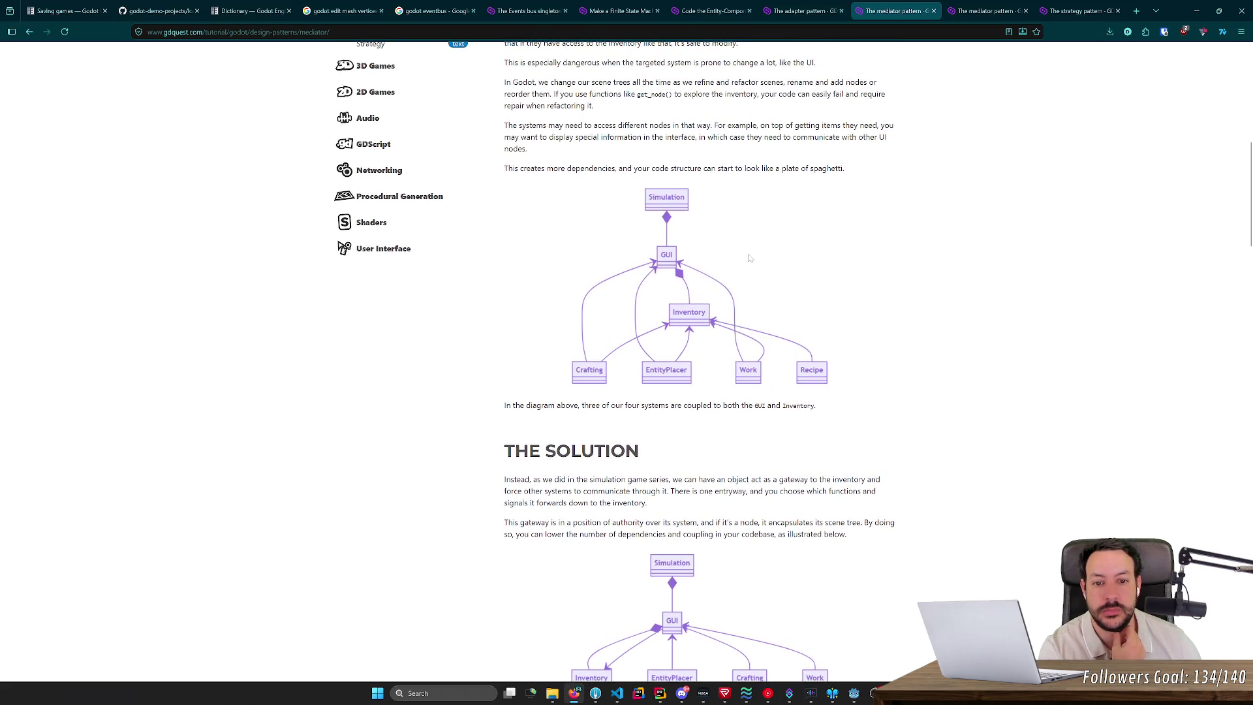
{"action": "scroll", "coordinate": [697, 289], "scroll_direction": "up", "scroll_amount": 3}
{"action": "scroll", "coordinate": [697, 289], "scroll_direction": "up", "scroll_amount": 1}
{"action": "scroll", "coordinate": [730, 267], "scroll_direction": "down", "scroll_amount": 8}
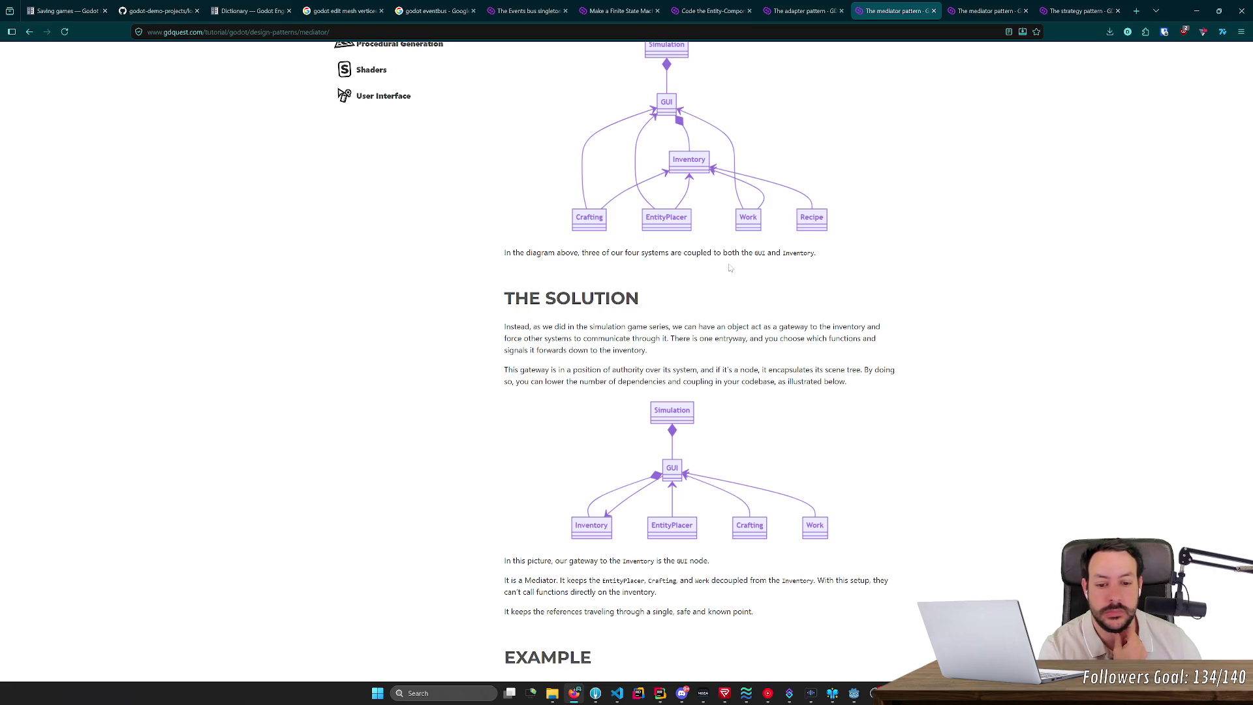
{"action": "scroll", "coordinate": [730, 268], "scroll_direction": "down", "scroll_amount": 4}
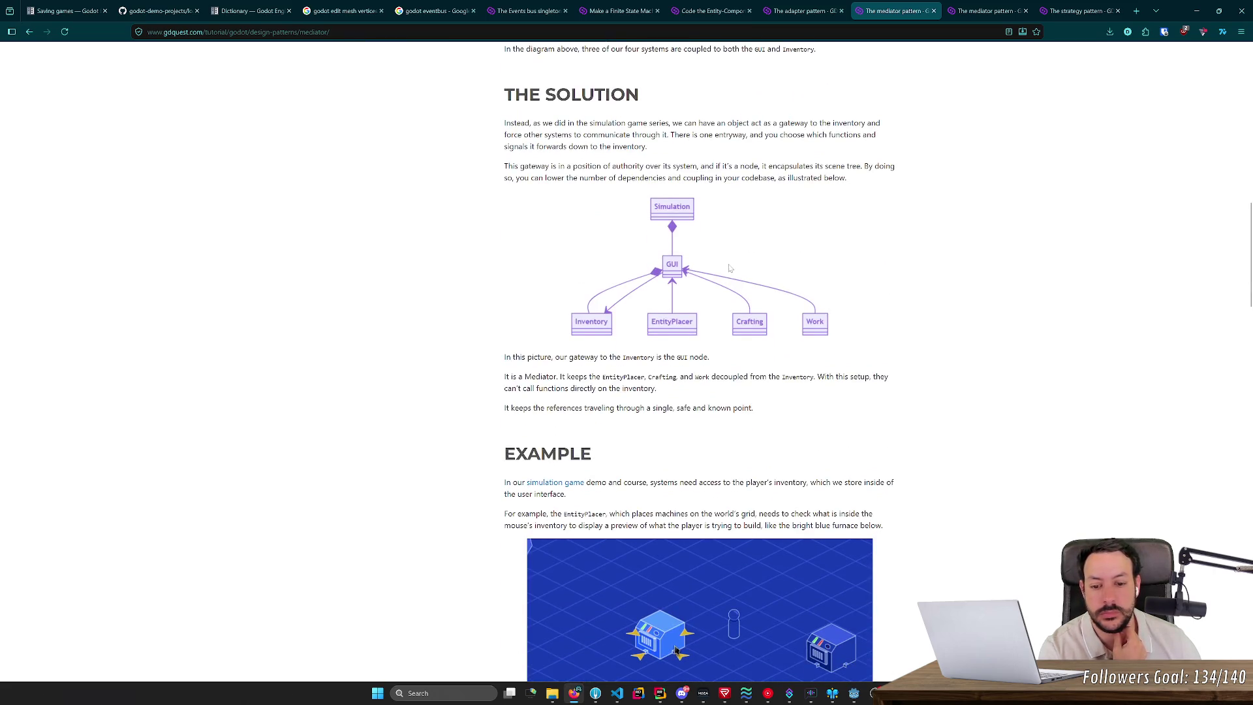
{"action": "scroll", "coordinate": [730, 268], "scroll_direction": "up", "scroll_amount": 15}
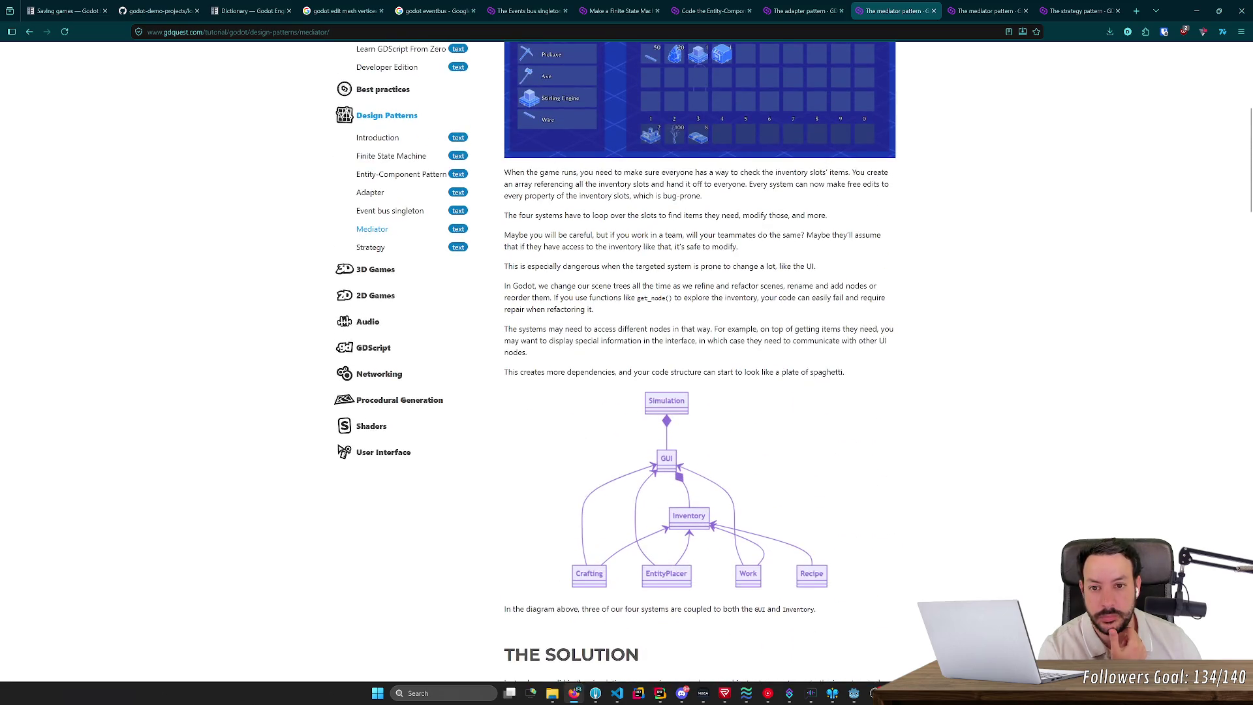
{"action": "scroll", "coordinate": [728, 269], "scroll_direction": "up", "scroll_amount": 1}
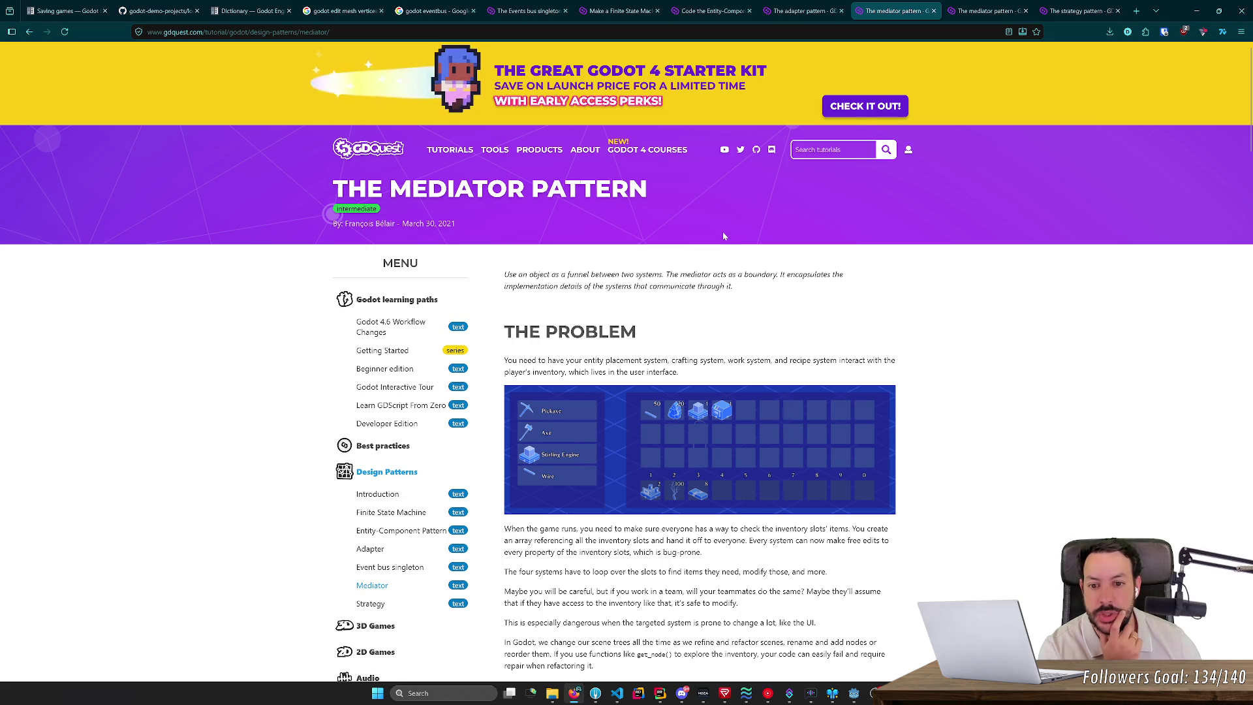
{"action": "scroll", "coordinate": [712, 258], "scroll_direction": "down", "scroll_amount": 7}
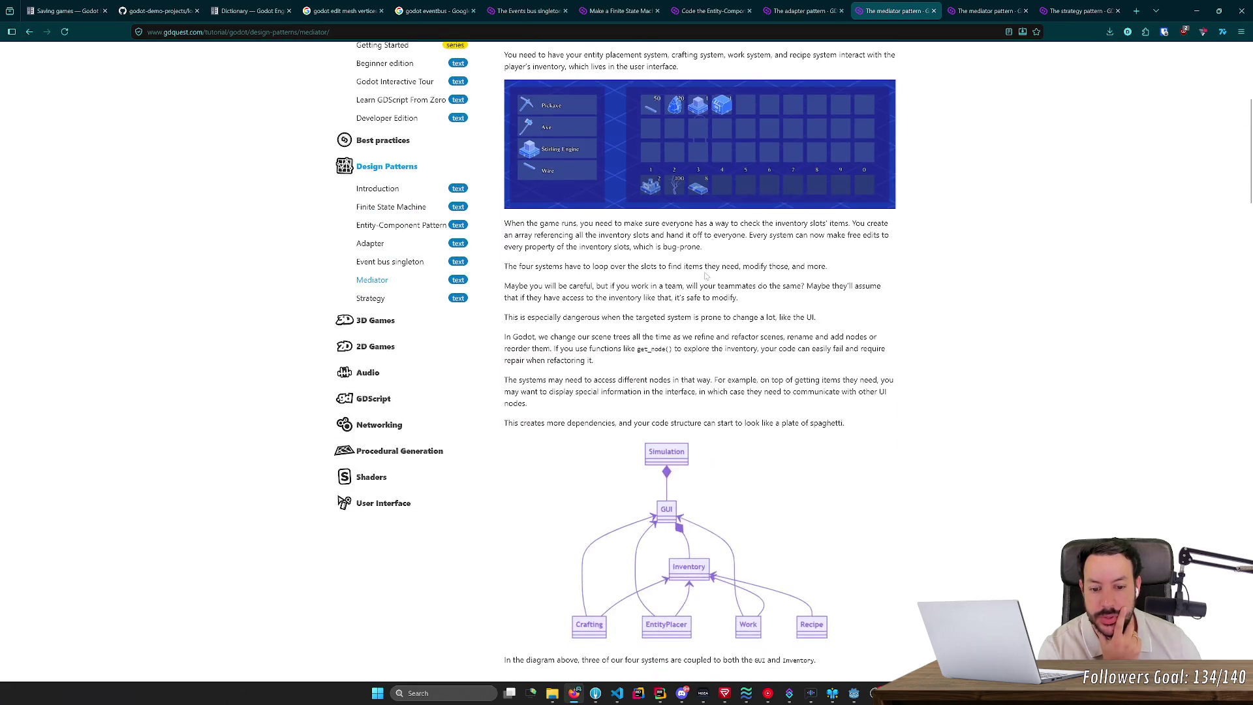
{"action": "scroll", "coordinate": [699, 261], "scroll_direction": "down", "scroll_amount": 3}
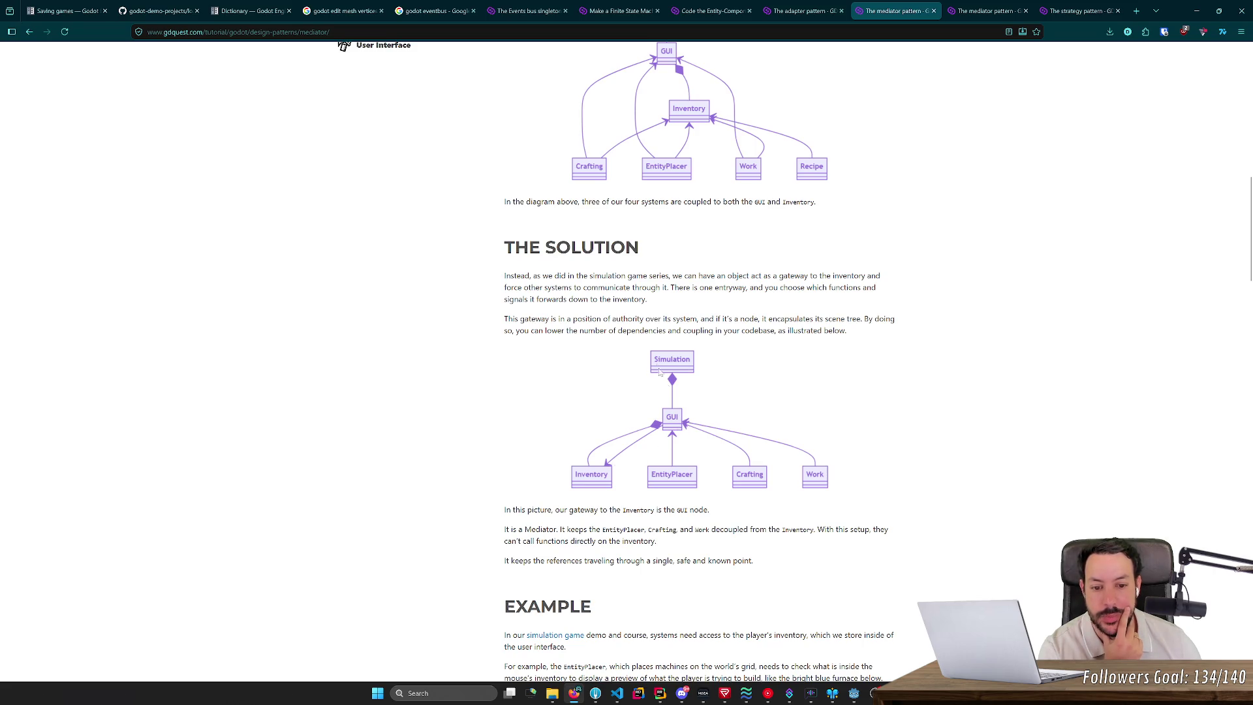
{"action": "scroll", "coordinate": [658, 378], "scroll_direction": "down", "scroll_amount": 10}
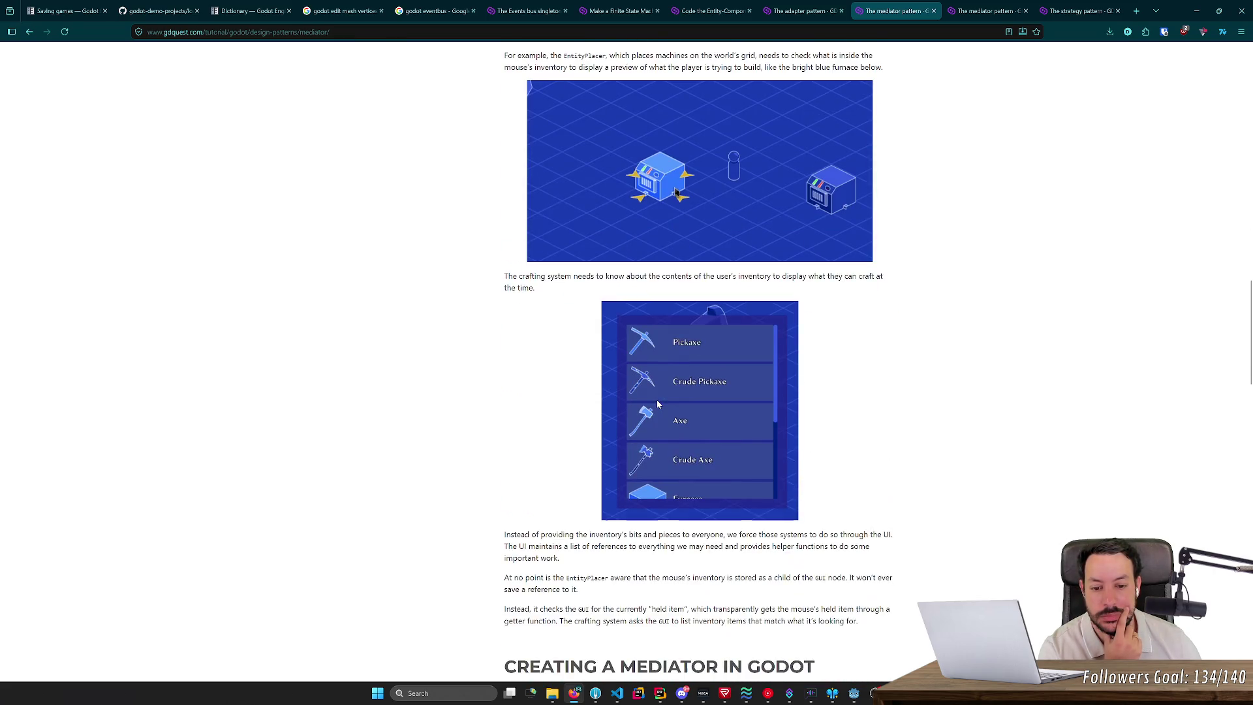
{"action": "scroll", "coordinate": [655, 401], "scroll_direction": "down", "scroll_amount": 4}
Read the Mediator article to its end and close the duplicate Mediator tab
{"action": "middle_click", "coordinate": [454, 317]}
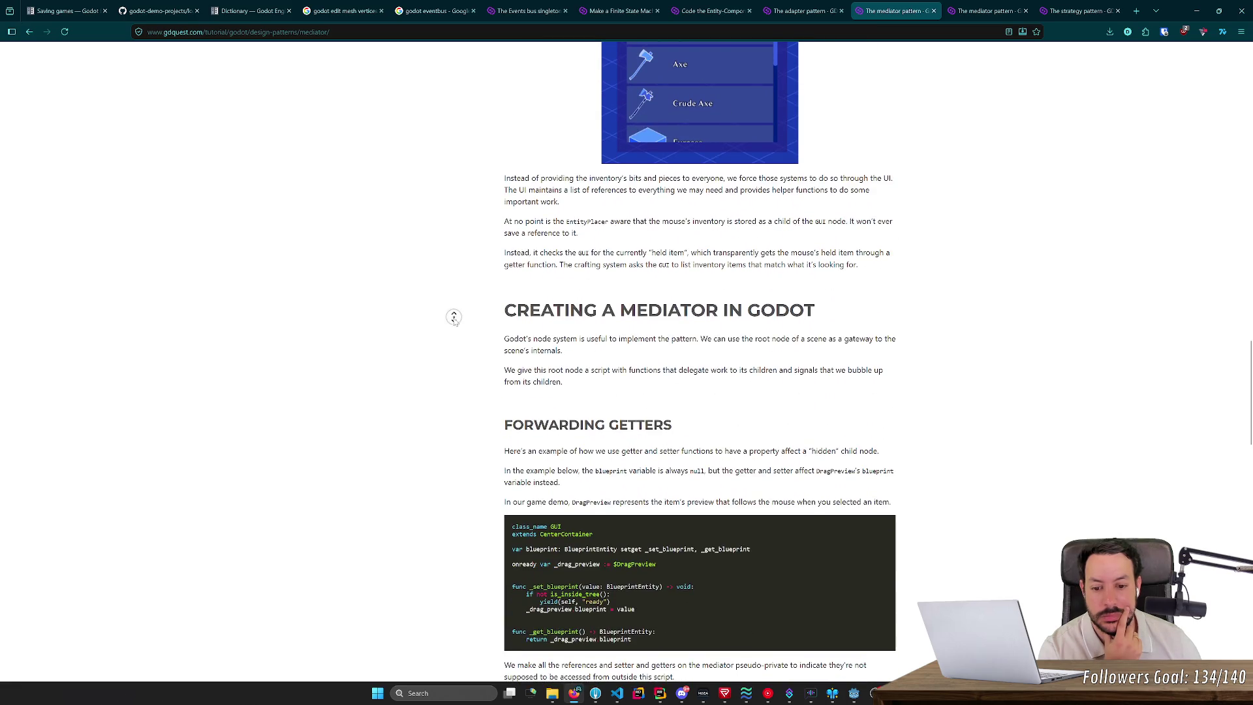
{"action": "scroll", "coordinate": [455, 366], "scroll_direction": "down", "scroll_amount": 7}
{"action": "scroll", "coordinate": [442, 368], "scroll_direction": "down", "scroll_amount": 5}
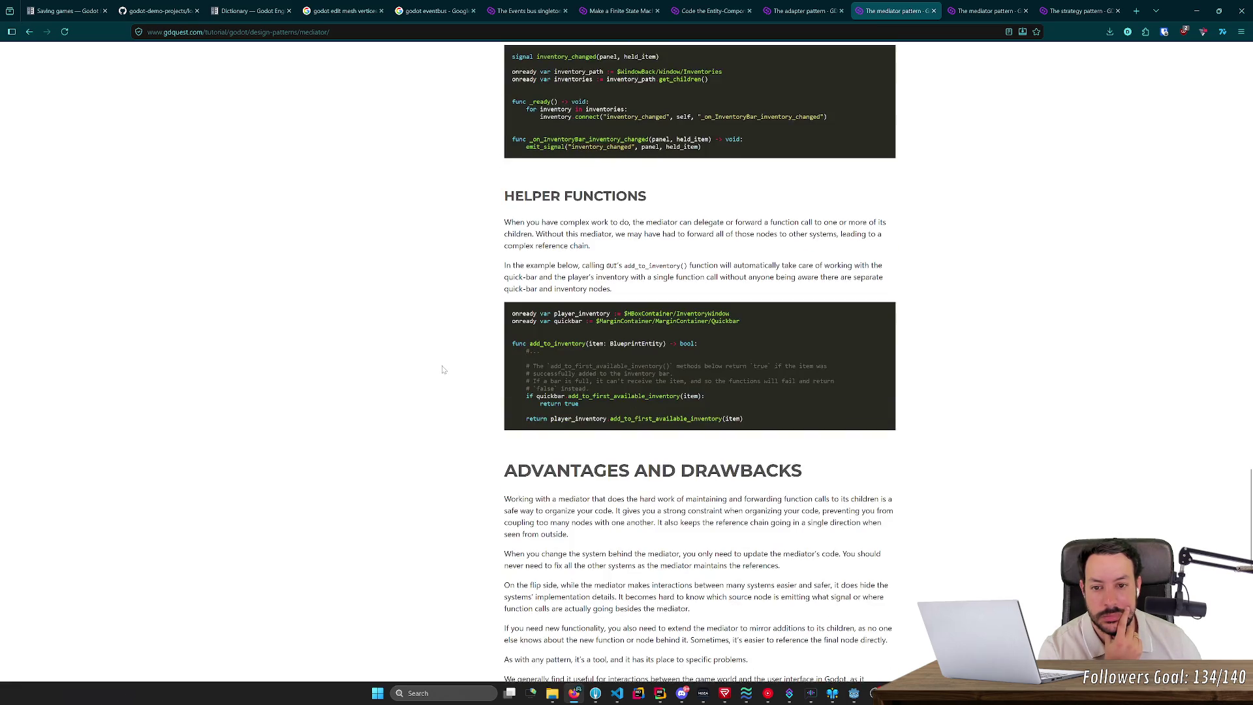
{"action": "scroll", "coordinate": [443, 370], "scroll_direction": "up", "scroll_amount": 3}
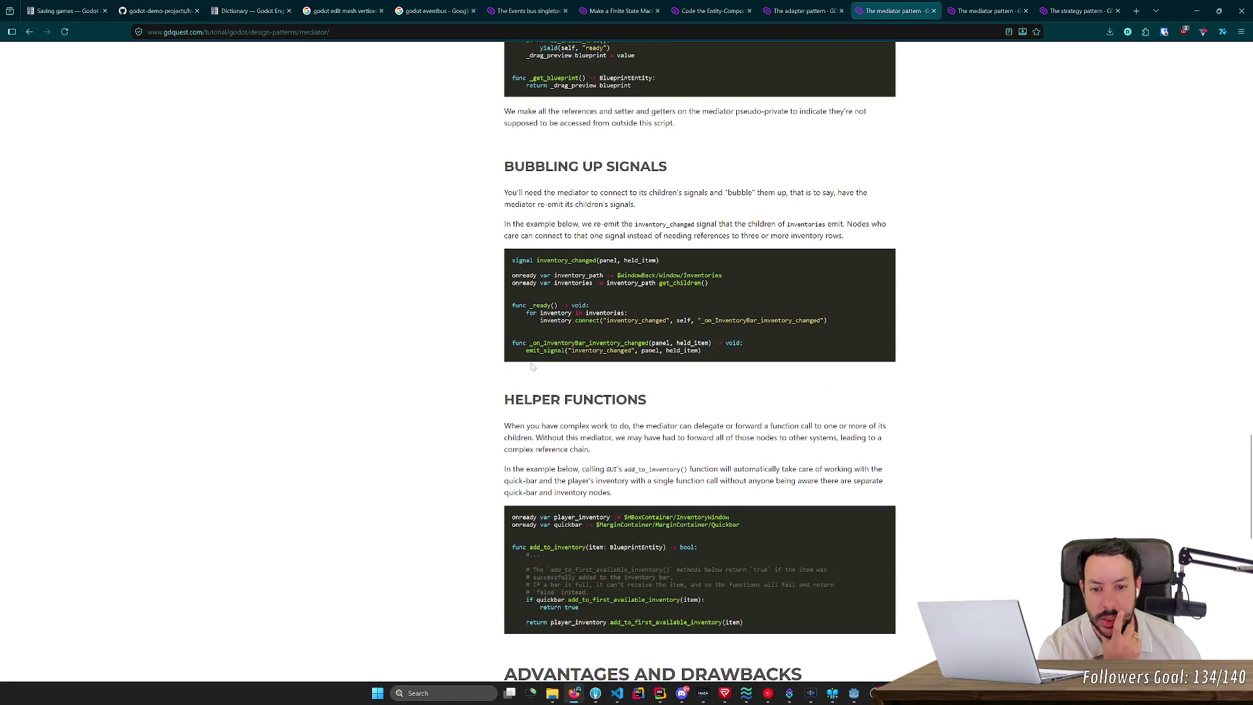
{"action": "scroll", "coordinate": [545, 366], "scroll_direction": "down", "scroll_amount": 3}
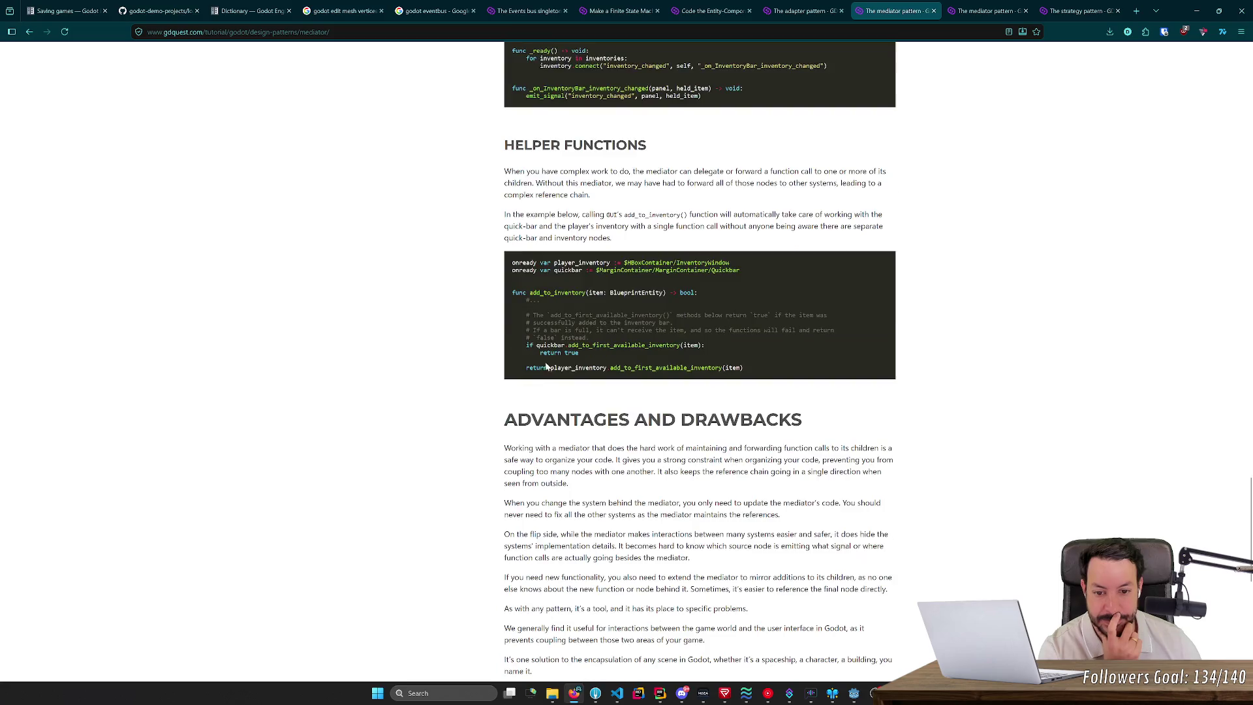
{"action": "scroll", "coordinate": [532, 393], "scroll_direction": "down", "scroll_amount": 6}
{"action": "scroll", "coordinate": [627, 365], "scroll_direction": "down", "scroll_amount": 4}
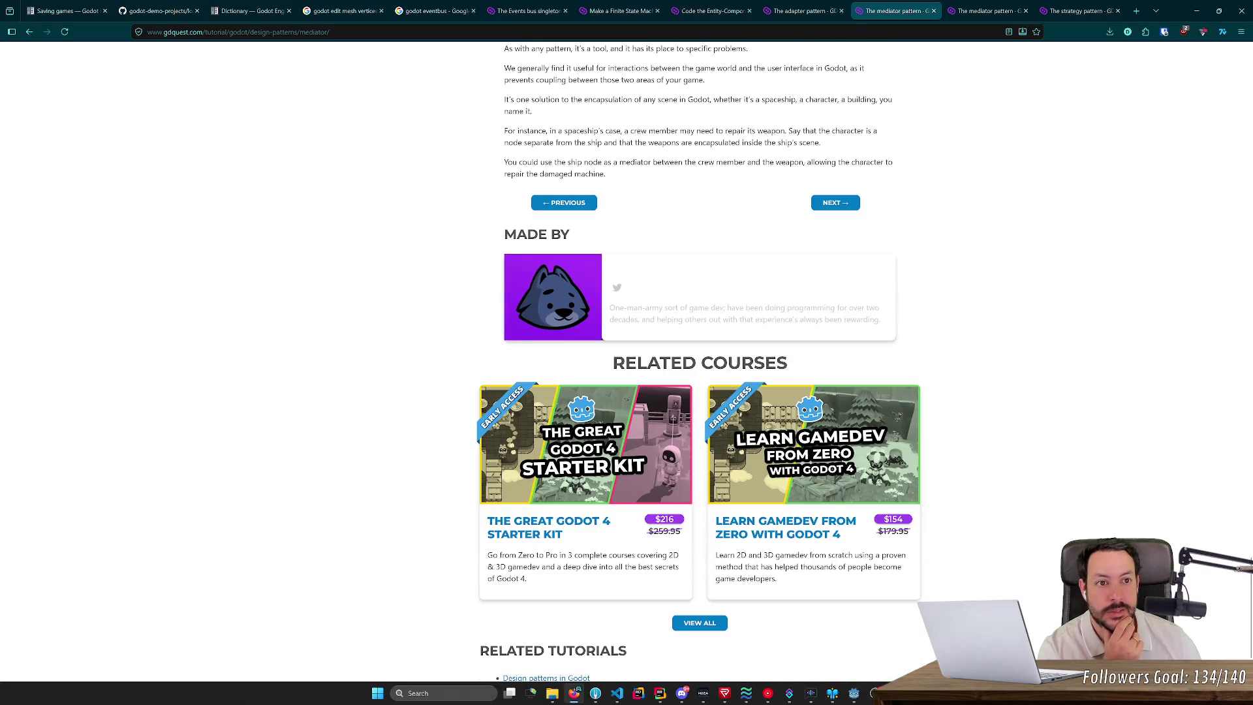
{"action": "left_click", "coordinate": [934, 11]}
{"action": "scroll", "coordinate": [733, 188], "scroll_direction": "down", "scroll_amount": 3}
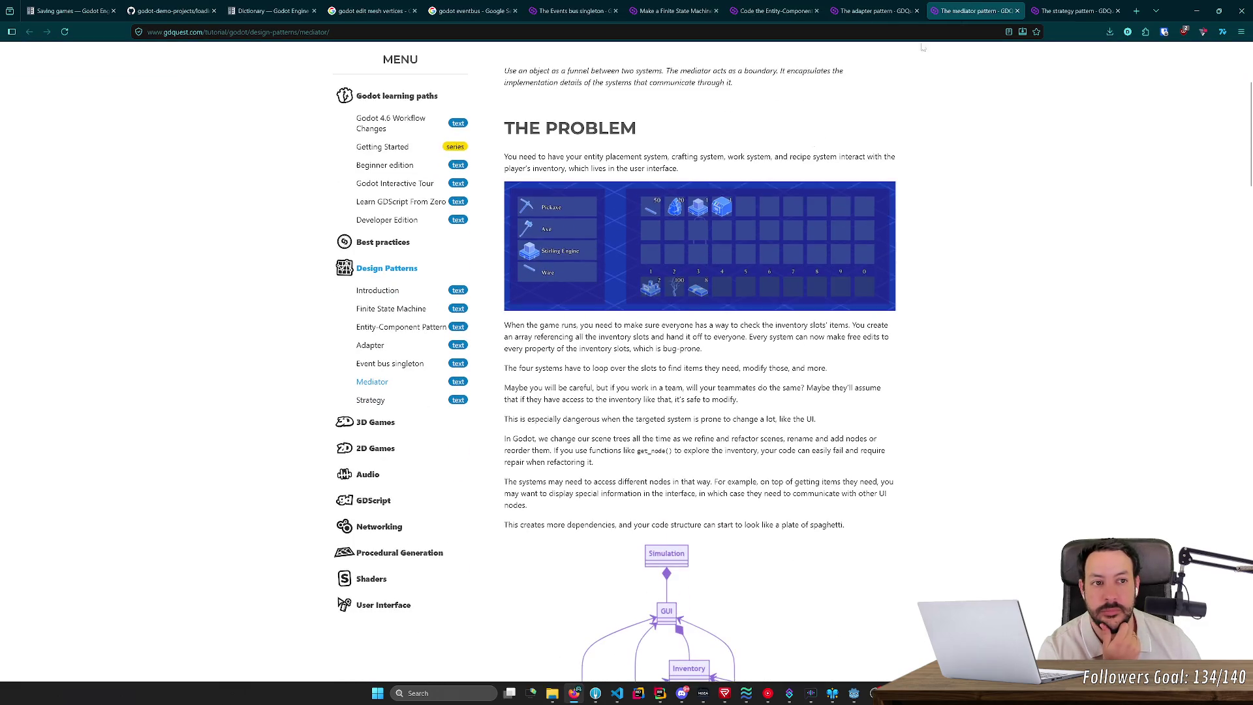
Close the Mediator tab, skim and close the Strategy pattern article, and return to Godot
{"action": "left_click", "coordinate": [1017, 11]}
{"action": "scroll", "coordinate": [860, 183], "scroll_direction": "down", "scroll_amount": 15}
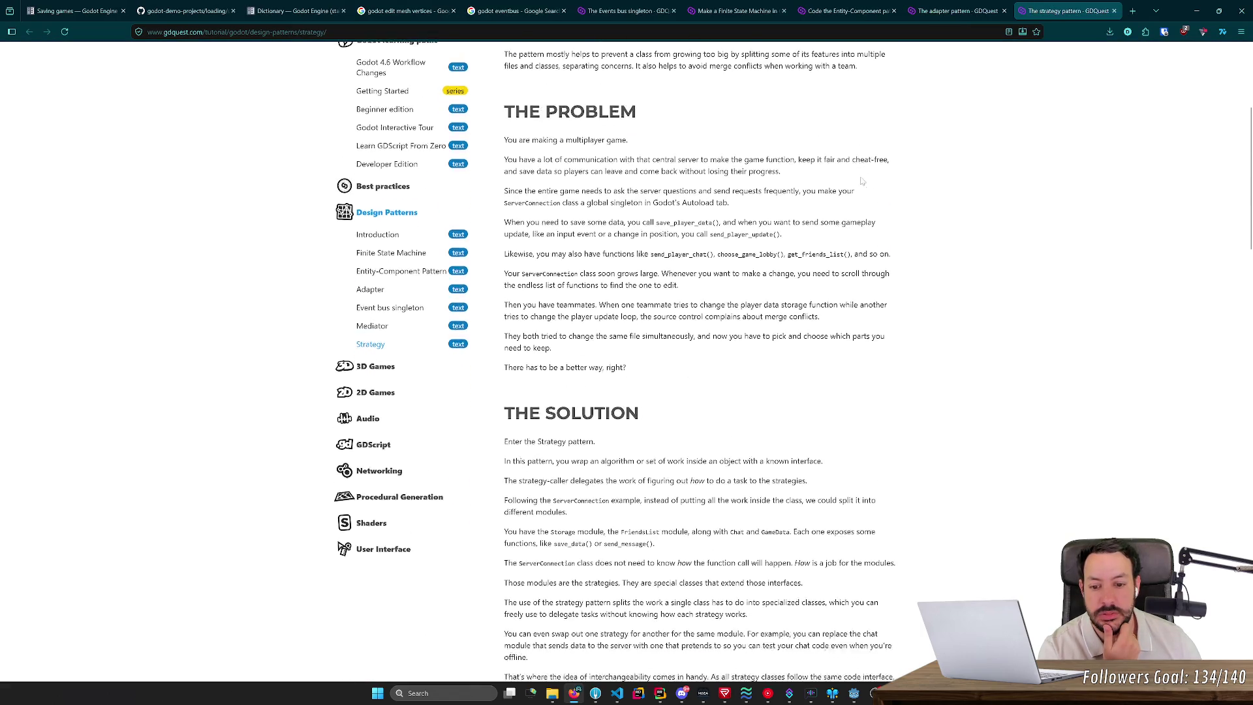
{"action": "scroll", "coordinate": [858, 185], "scroll_direction": "down", "scroll_amount": 15}
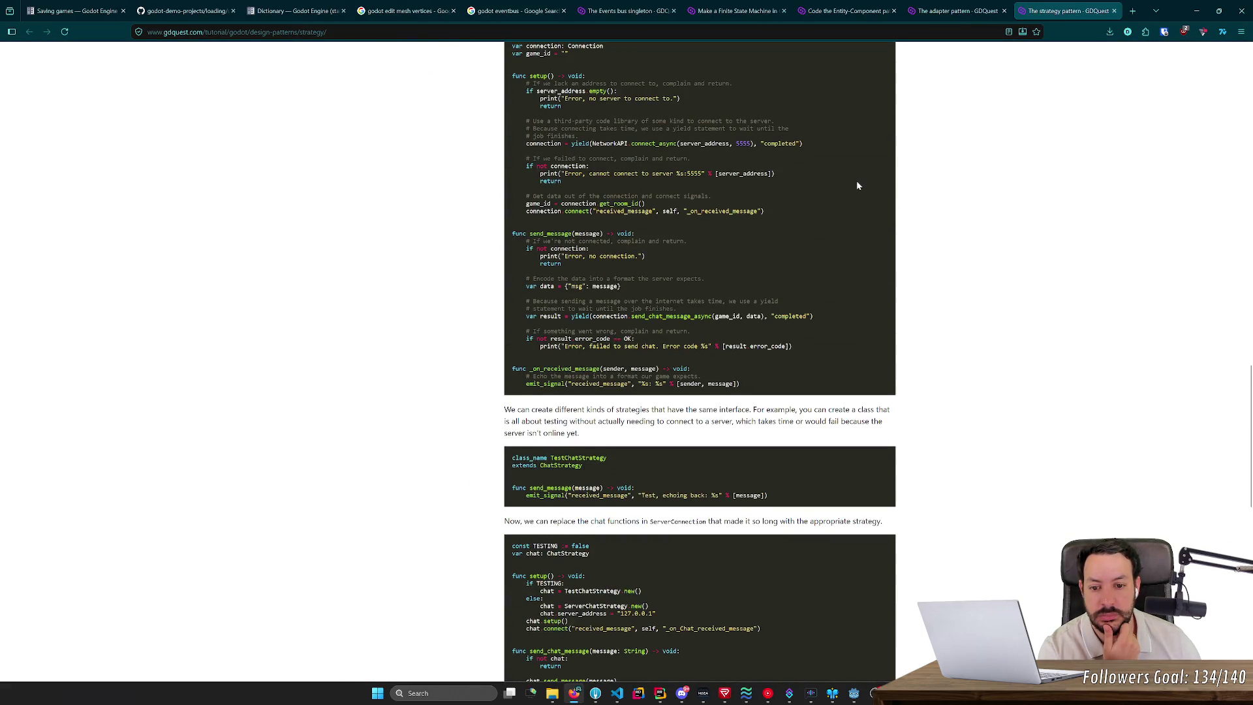
{"action": "scroll", "coordinate": [856, 180], "scroll_direction": "up", "scroll_amount": 20}
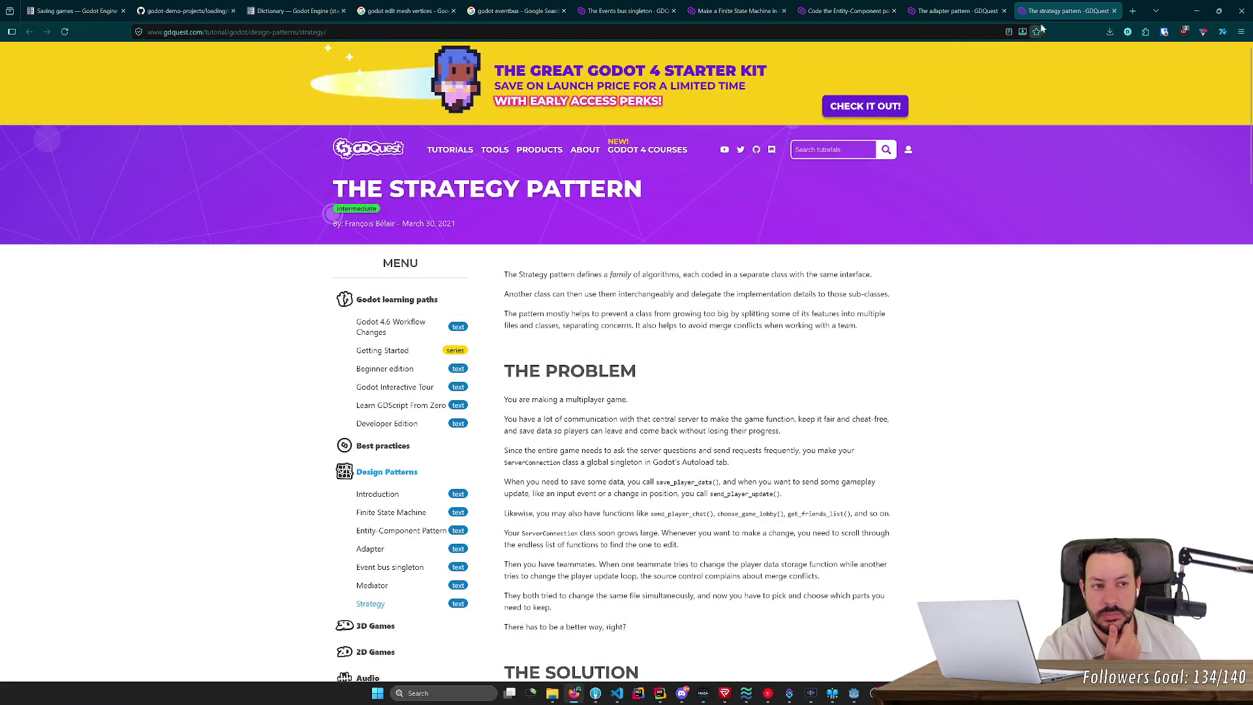
{"action": "middle_click", "coordinate": [1054, 10]}
{"action": "left_click", "coordinate": [1196, 10]}
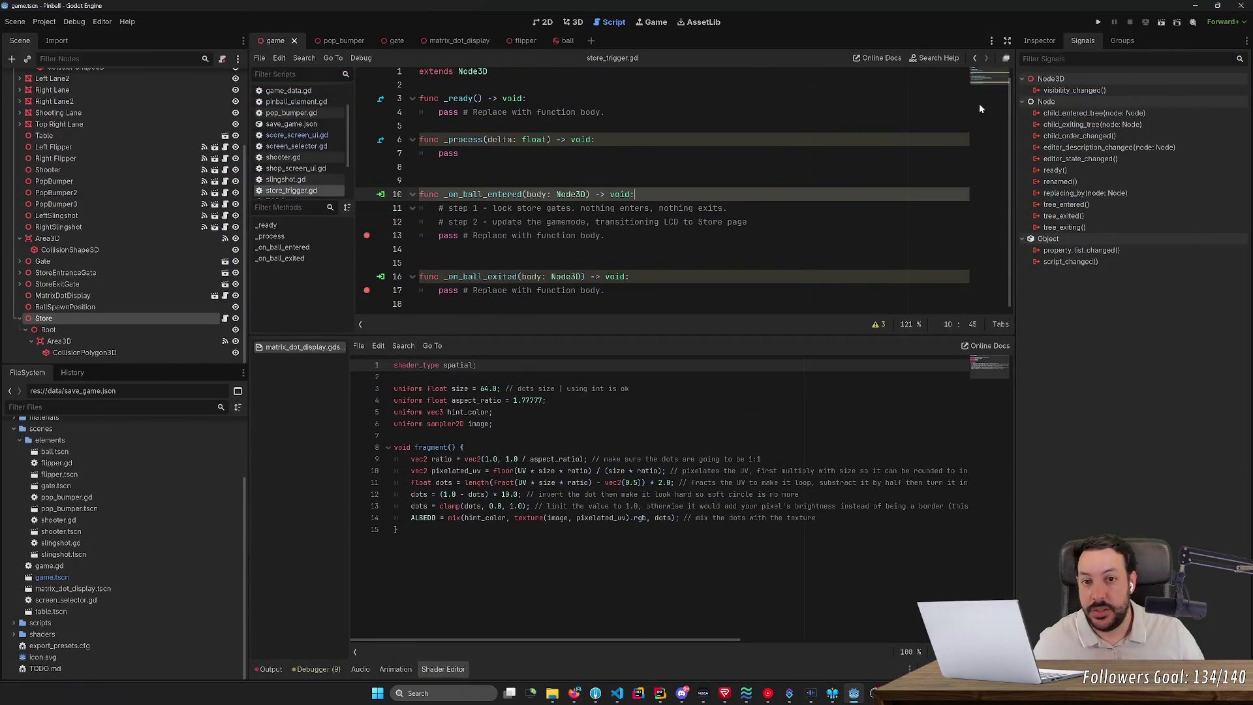
Create a new script named events.gd in the res://scripts folder
{"action": "scroll", "coordinate": [120, 125], "scroll_direction": "up", "scroll_amount": 1}
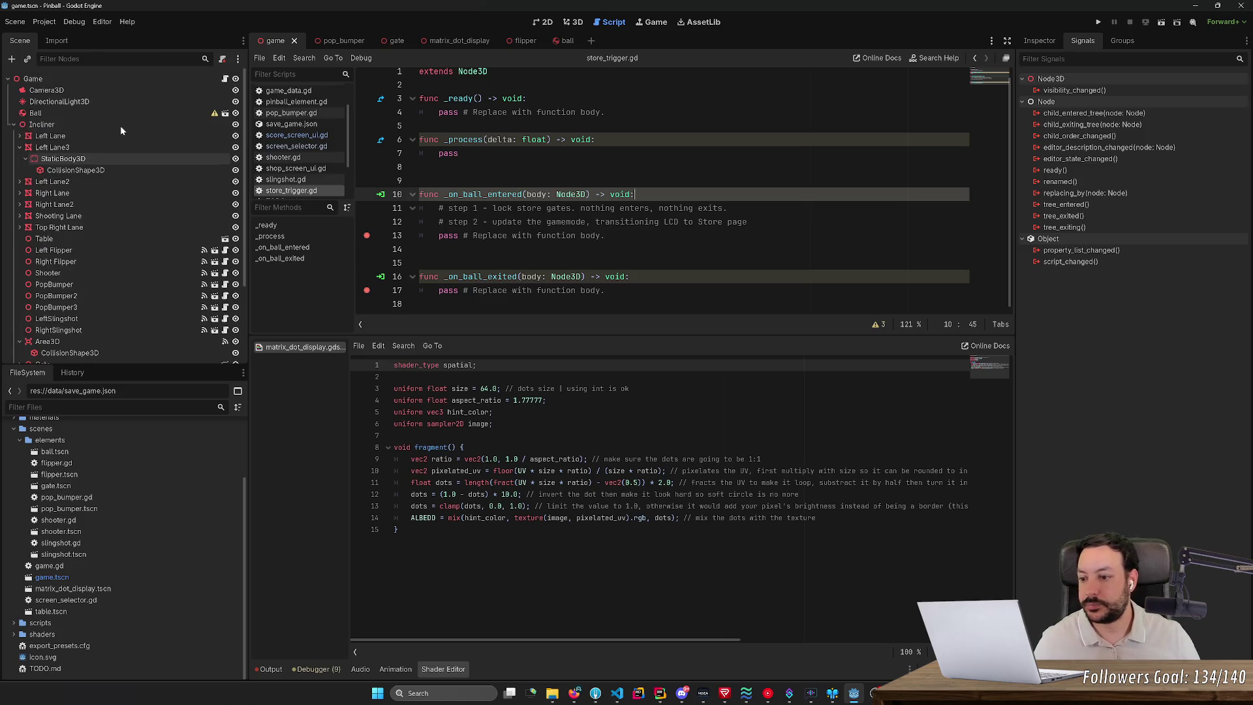
{"action": "left_click", "coordinate": [20, 440]}
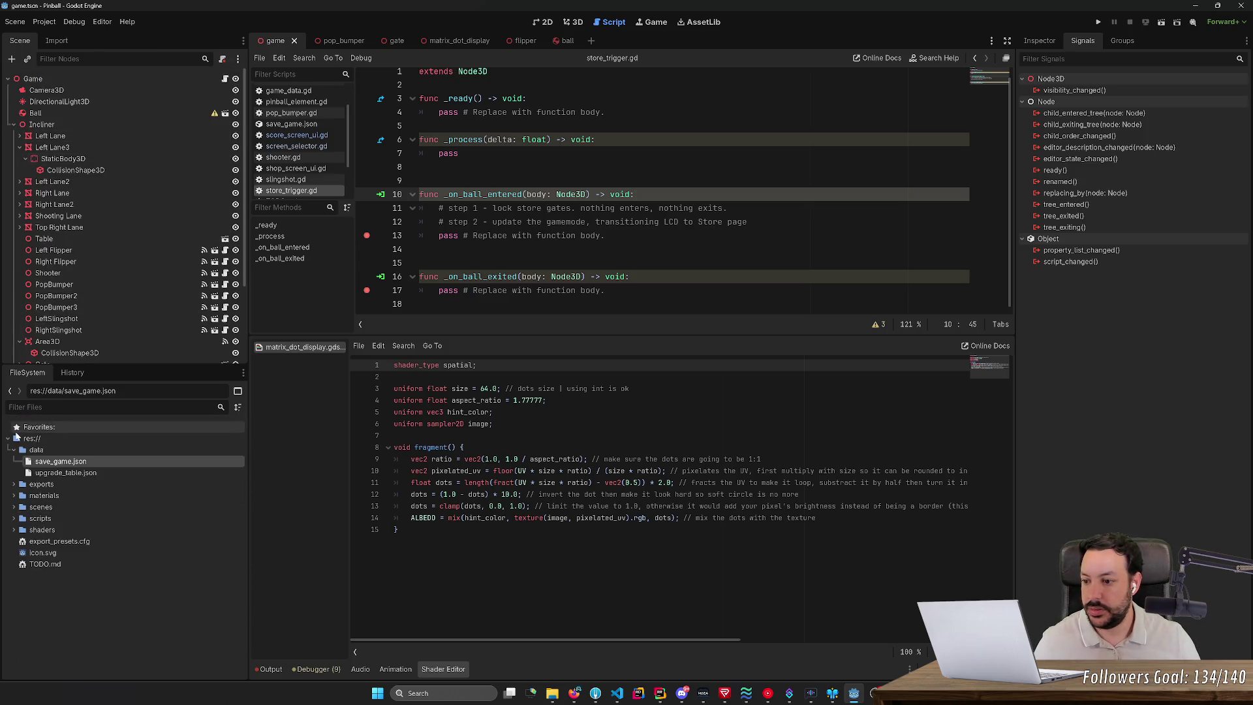
{"action": "left_click", "coordinate": [16, 508]}
{"action": "left_click", "coordinate": [14, 519]}
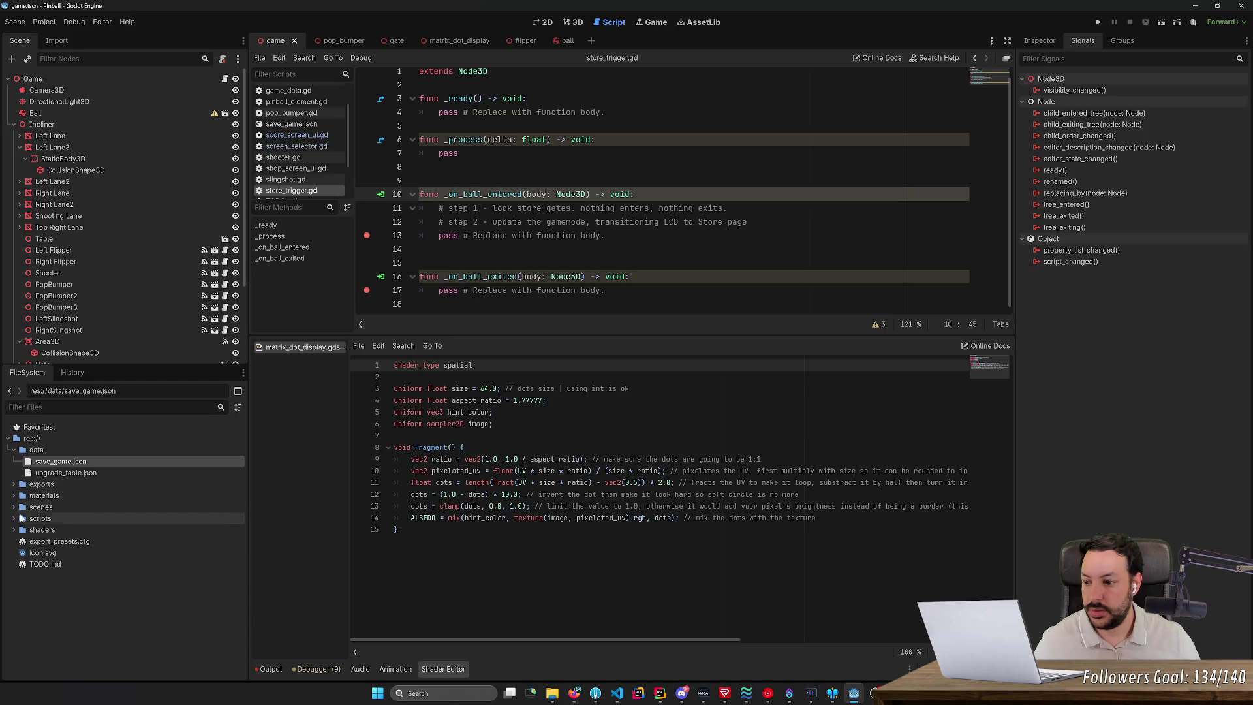
{"action": "right_click", "coordinate": [41, 518]}
{"action": "mouse_move", "coordinate": [81, 508]}
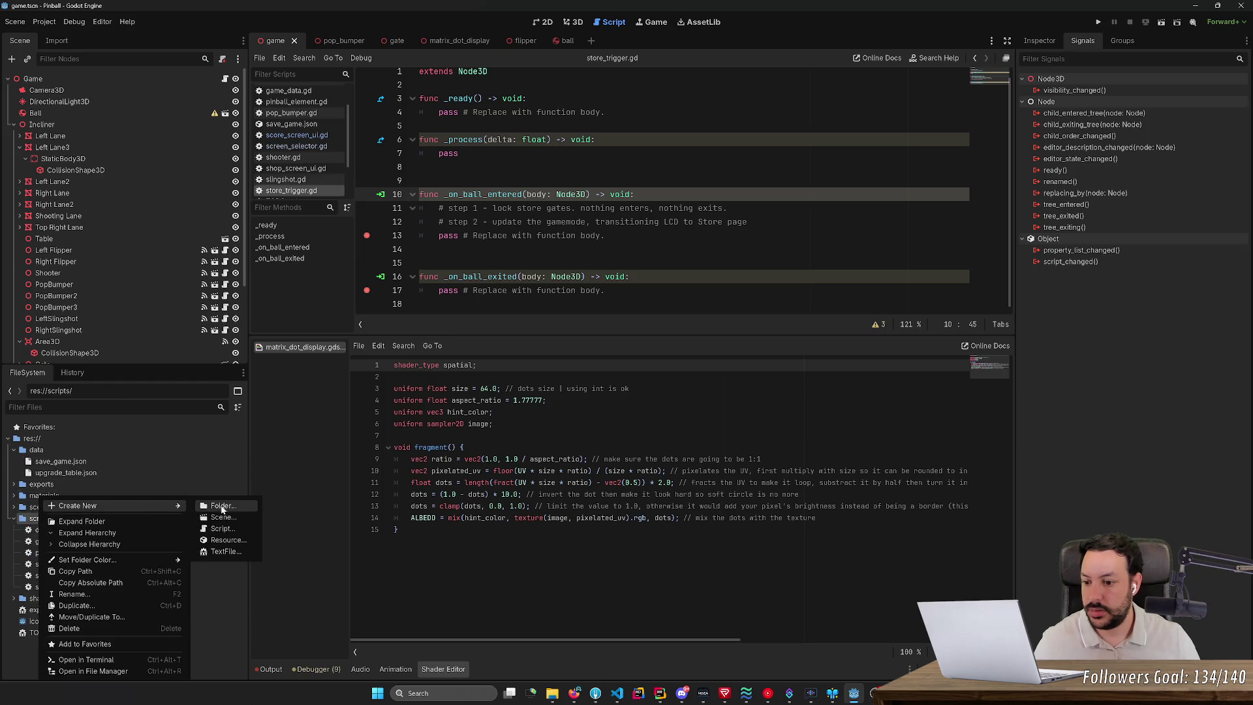
{"action": "left_click", "coordinate": [234, 530]}
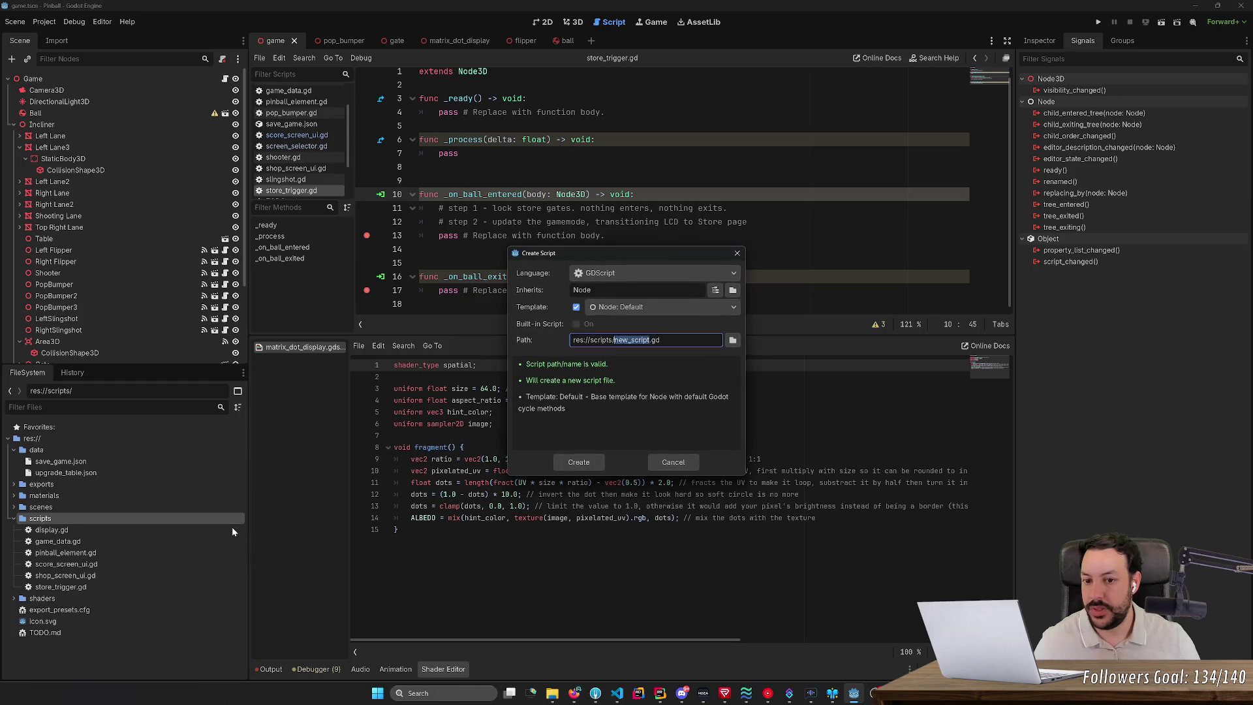
{"action": "type", "text": "events"}
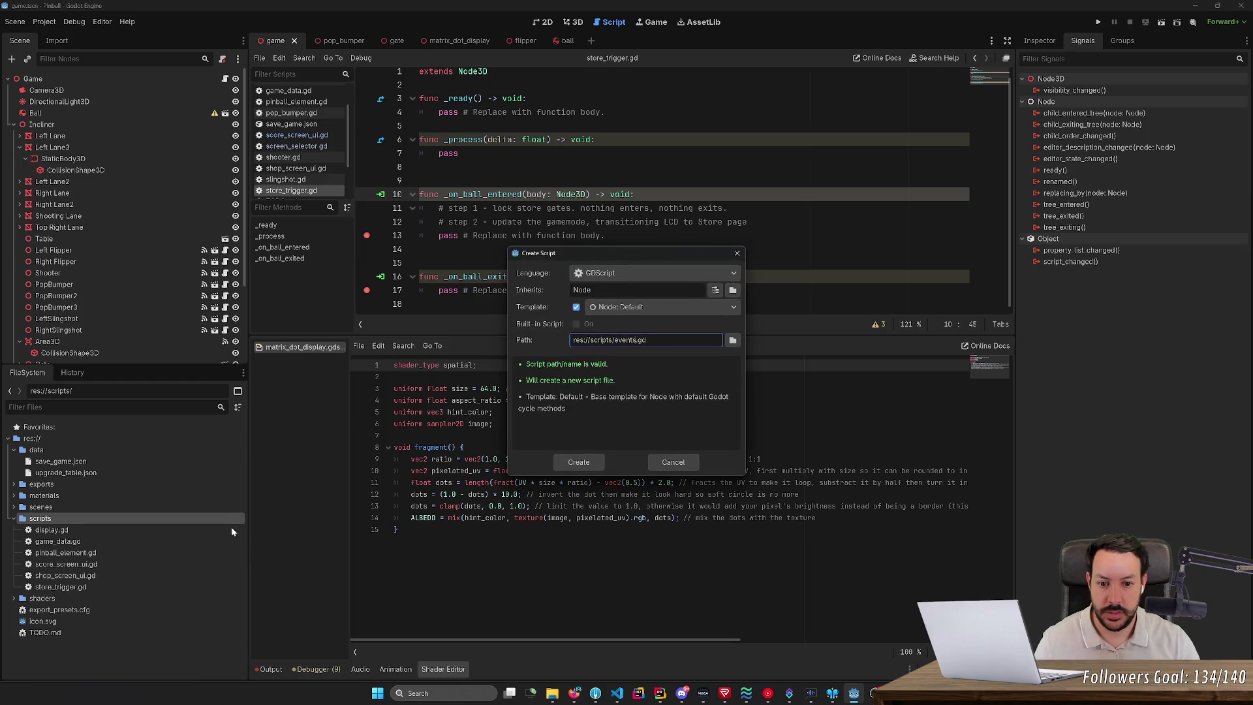
{"action": "key", "text": "Return"}
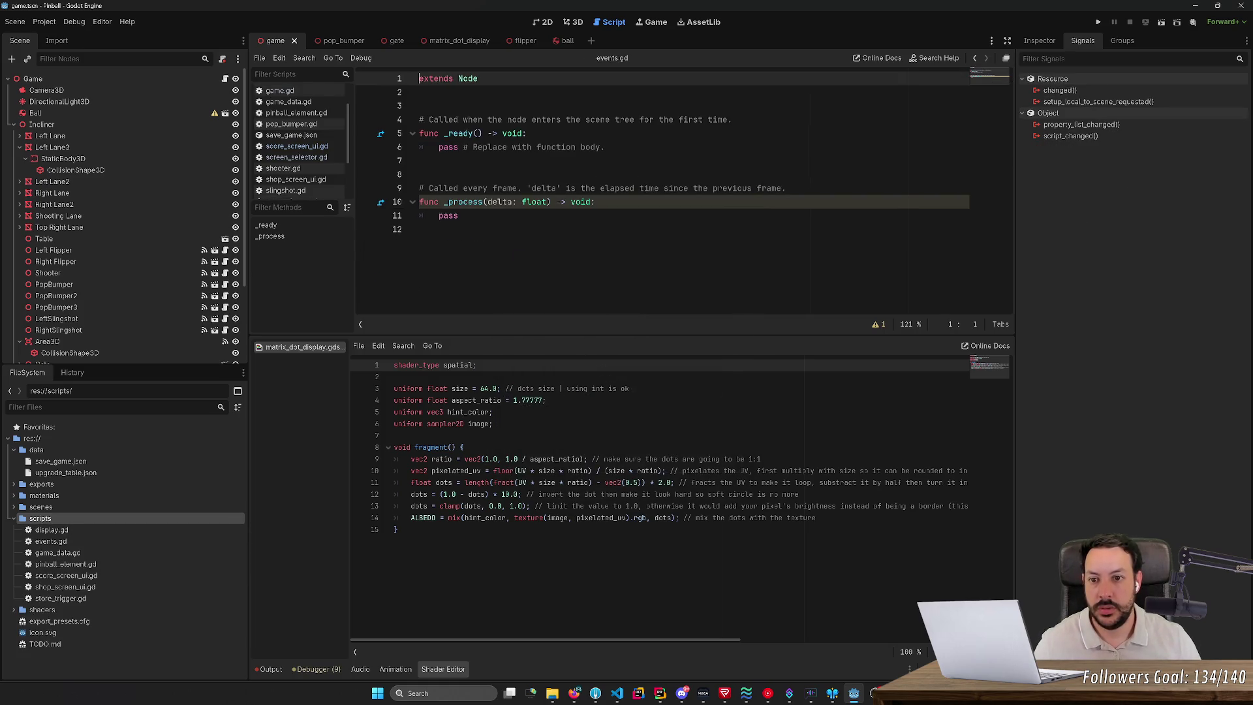
Strip events.gd down to just extends Node and open Project Settings
{"action": "key", "text": "Down"}
{"action": "key", "text": "ctrl+shift+End"}
{"action": "key", "text": "Delete"}
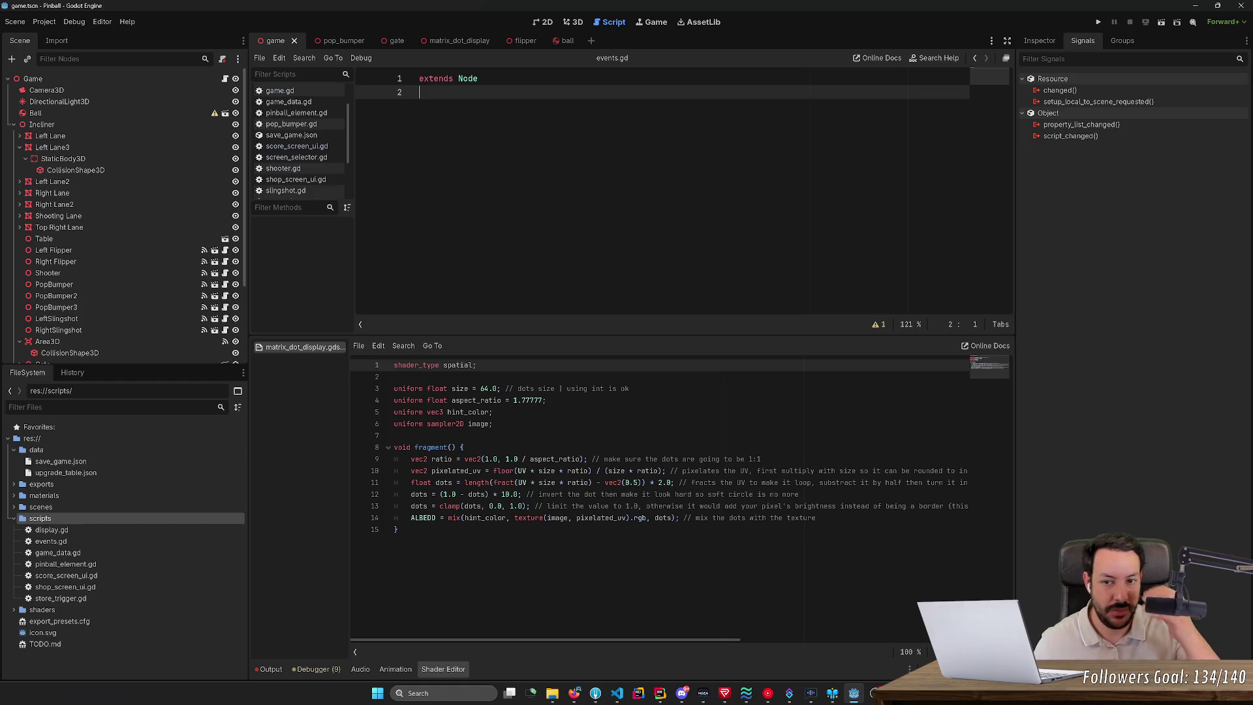
{"action": "key", "text": "Return"}
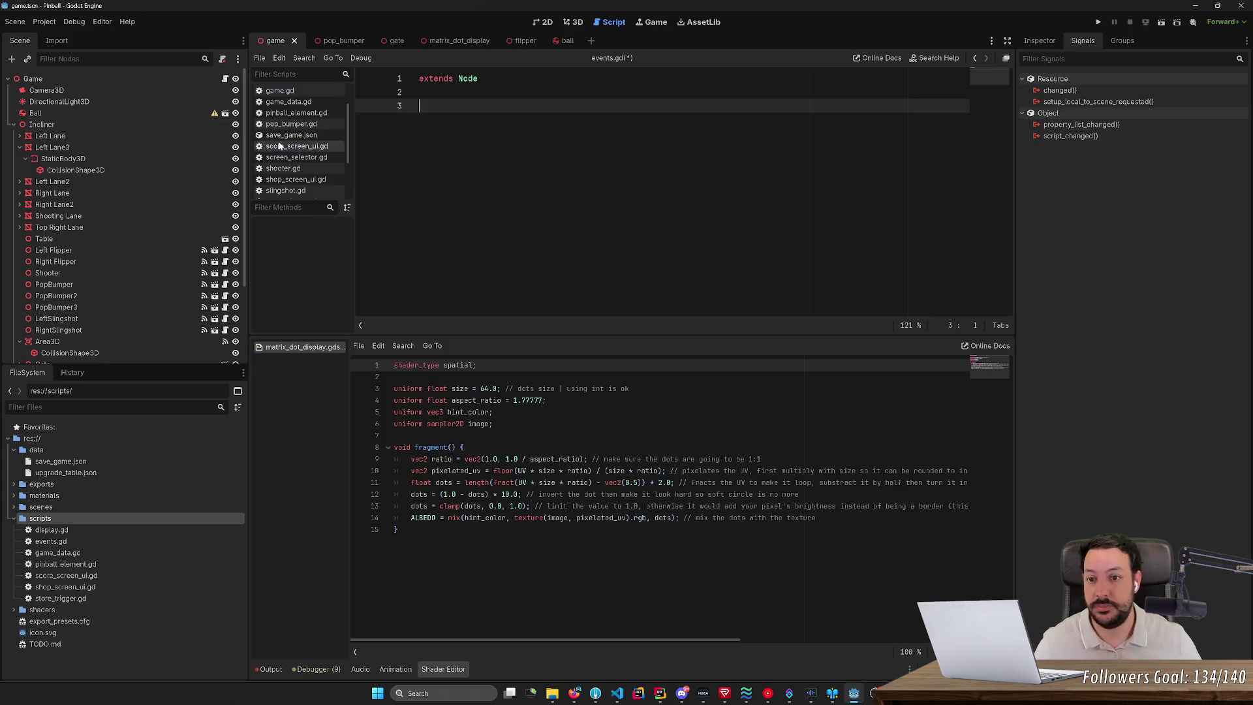
{"action": "key", "text": "ctrl+z"}
{"action": "left_click", "coordinate": [43, 21]}
{"action": "left_click", "coordinate": [44, 37]}
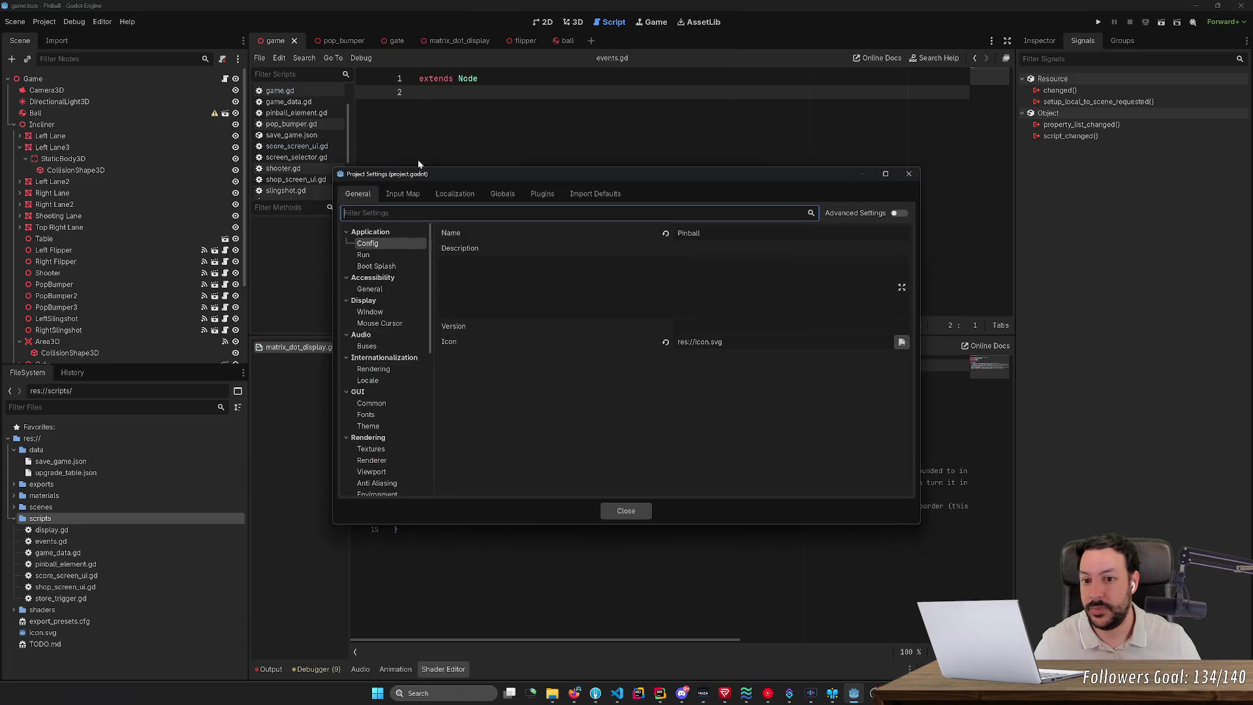
Register scripts/events.gd as a new Events autoload
{"action": "left_click", "coordinate": [496, 194]}
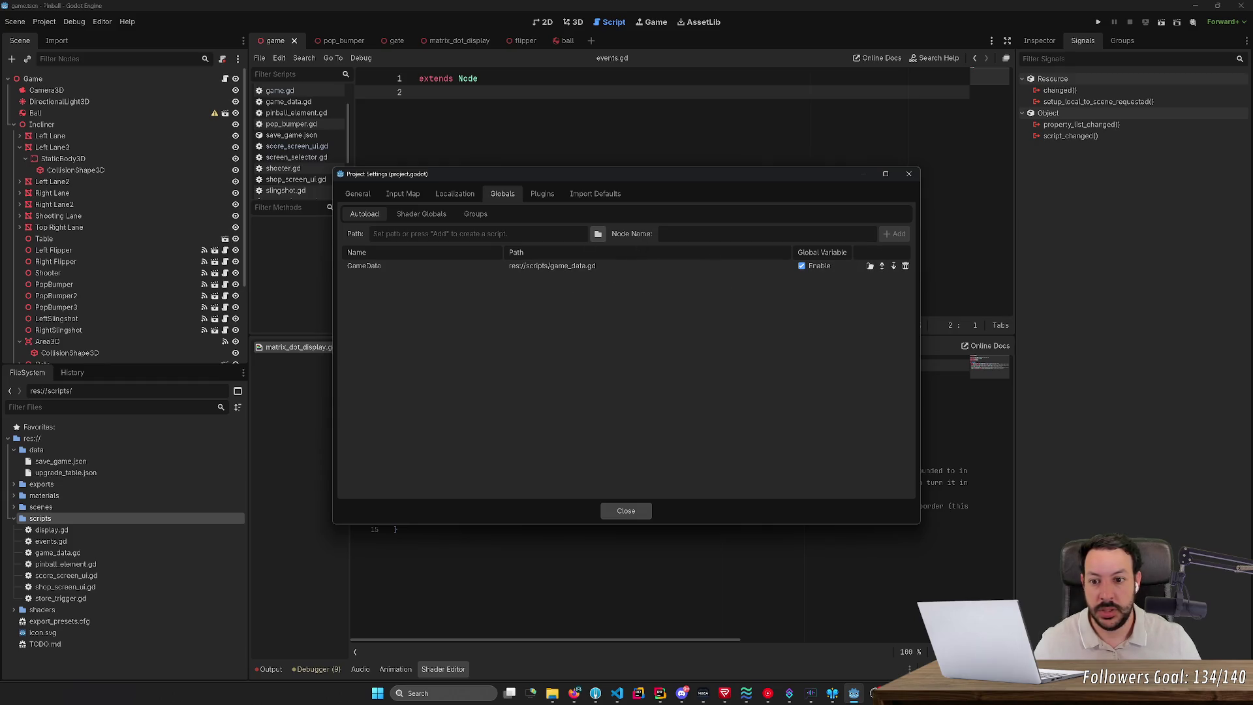
{"action": "left_click", "coordinate": [597, 234]}
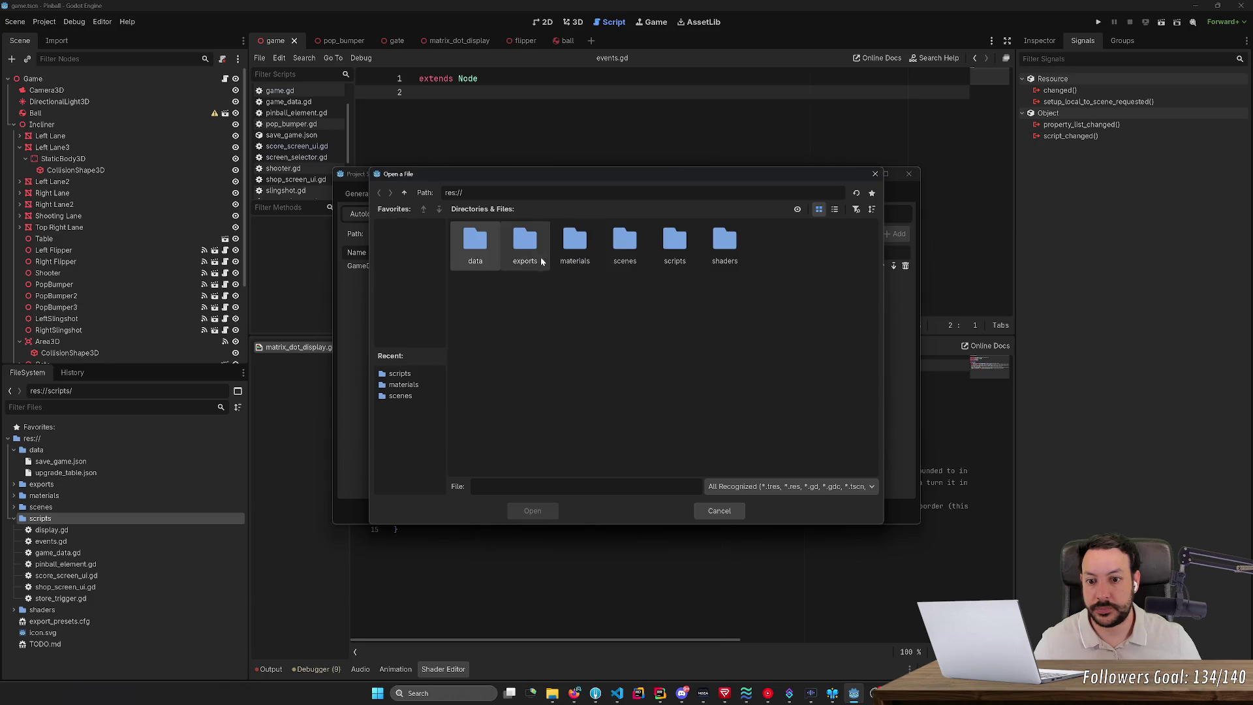
{"action": "double_click", "coordinate": [675, 243]}
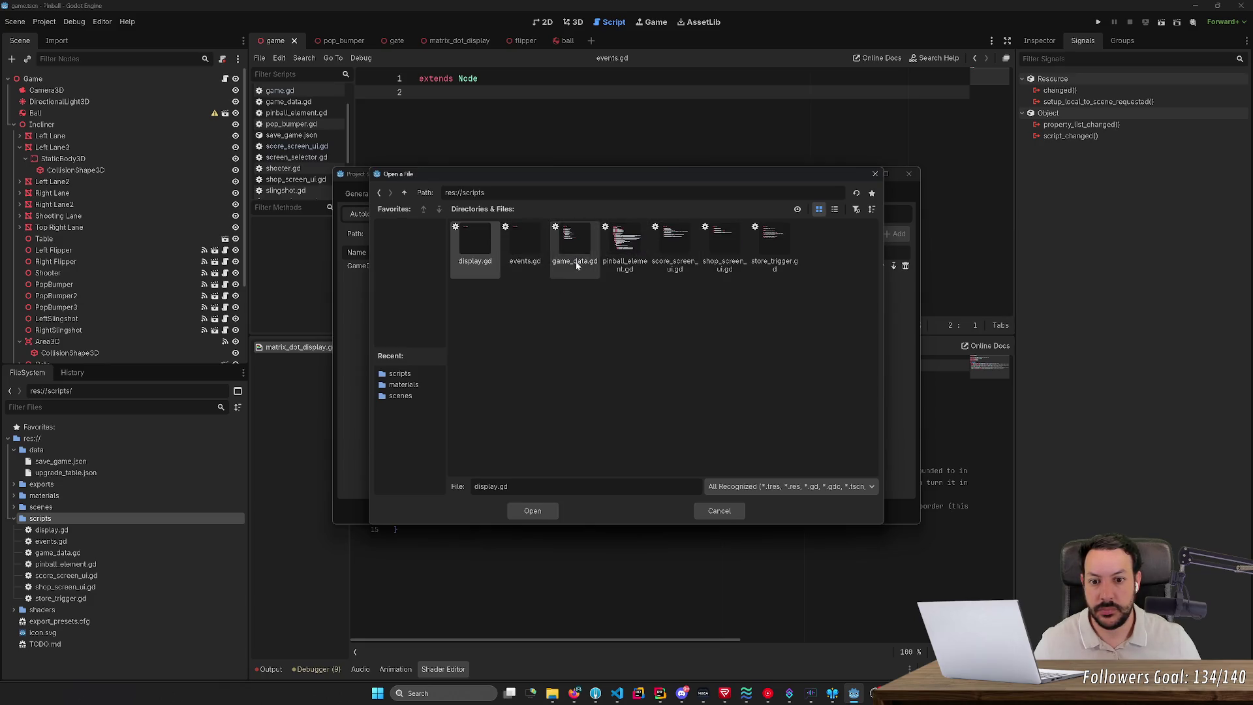
{"action": "double_click", "coordinate": [536, 244]}
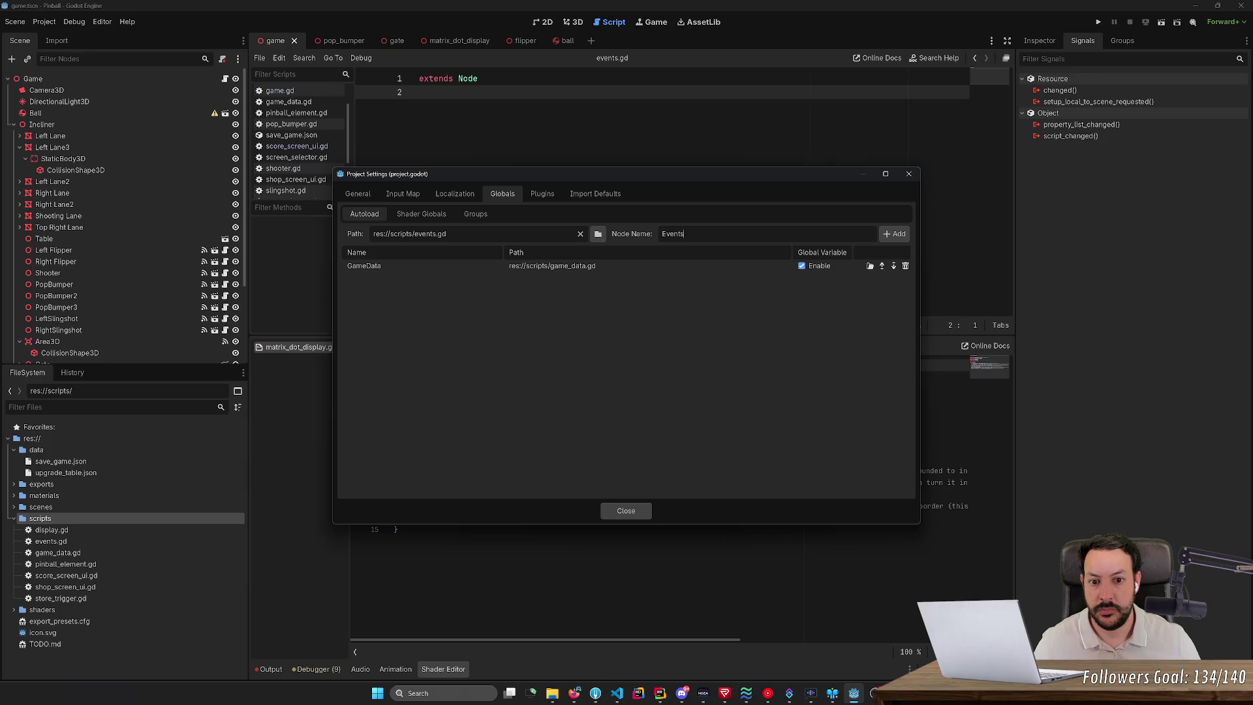
{"action": "left_click", "coordinate": [891, 234]}
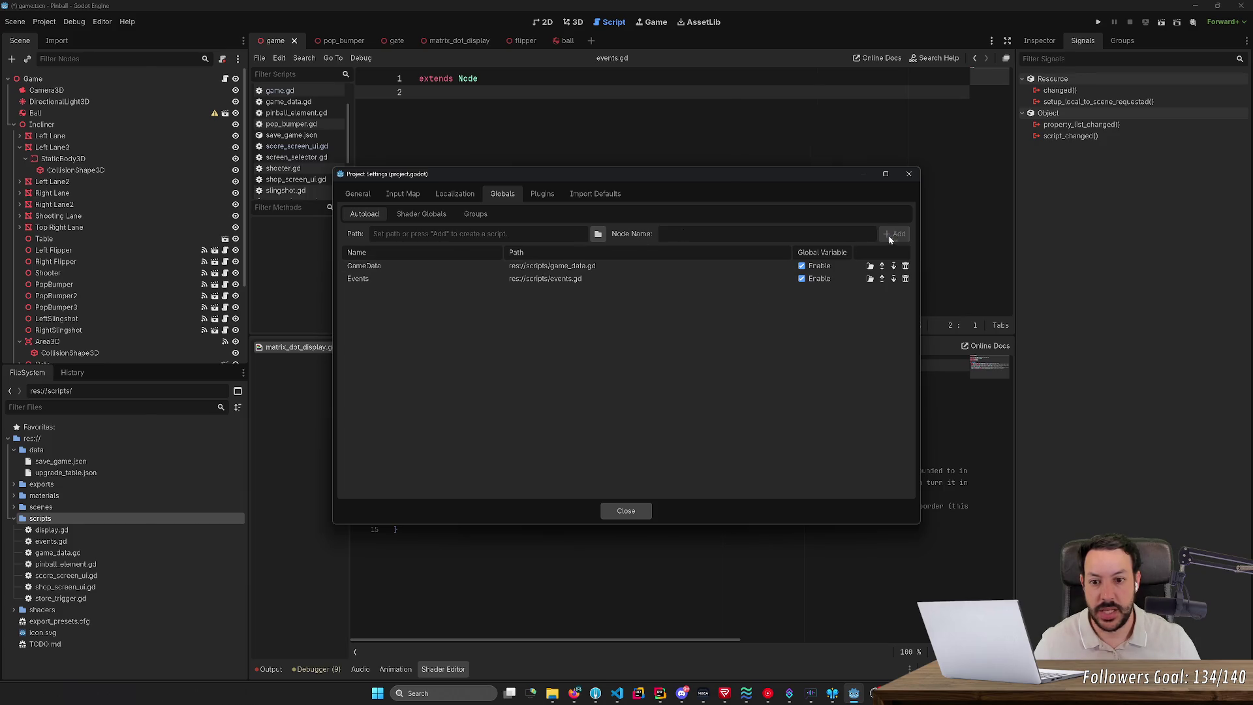
Move GameData below Events, then delete the Events autoload and close Project Settings
{"action": "left_click", "coordinate": [370, 271]}
{"action": "left_click_drag", "start_coordinate": [369, 274], "coordinate": [370, 286]}
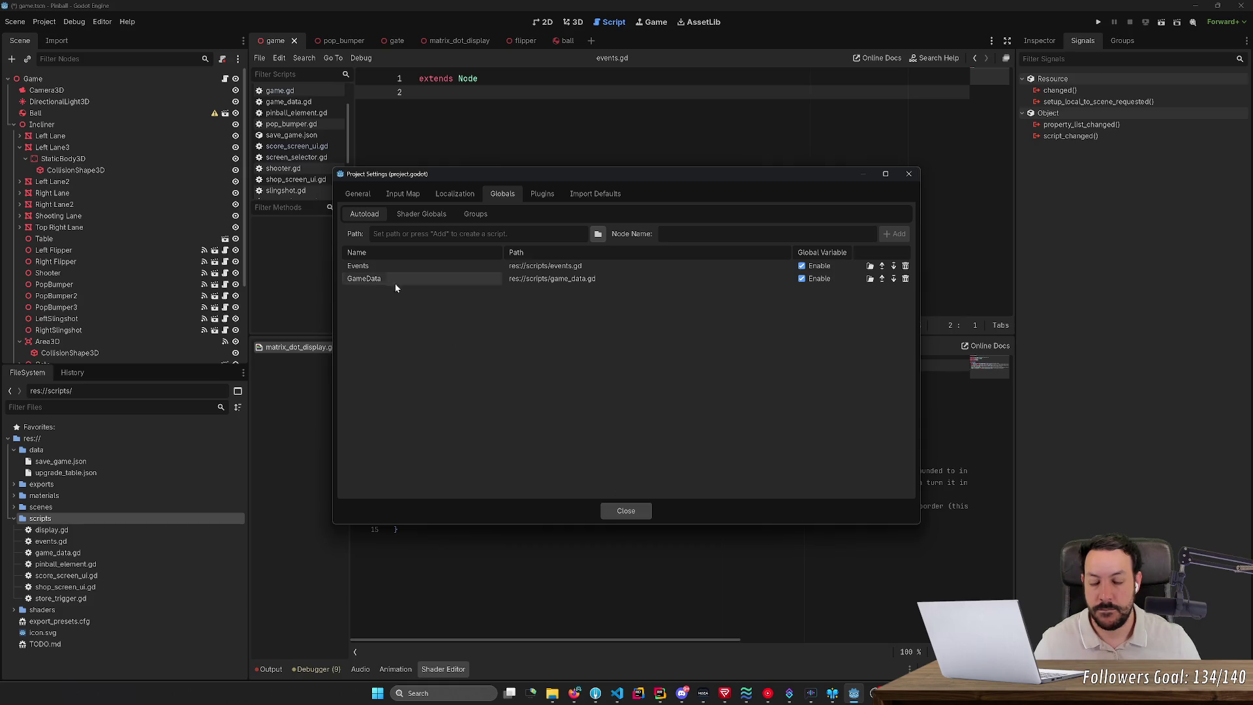
{"action": "left_click", "coordinate": [369, 269]}
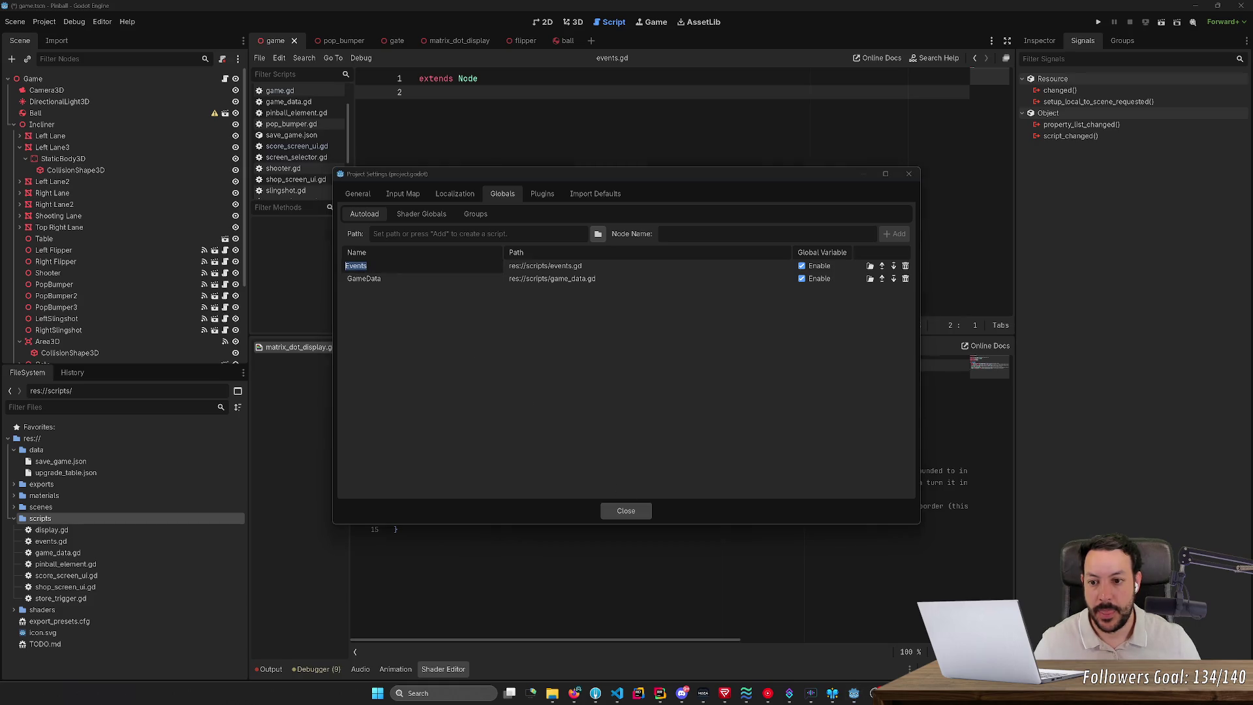
{"action": "left_click", "coordinate": [365, 267]}
{"action": "left_click", "coordinate": [389, 276]}
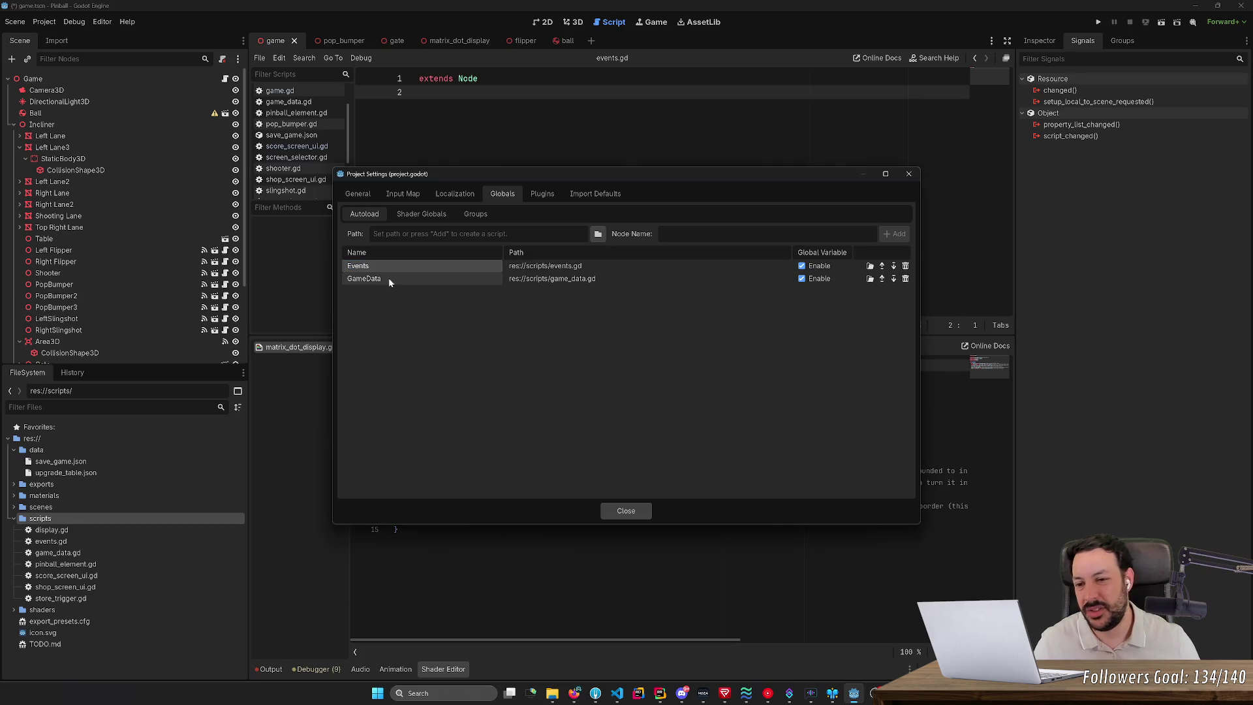
{"action": "left_click", "coordinate": [905, 266]}
{"action": "left_click", "coordinate": [623, 511]}
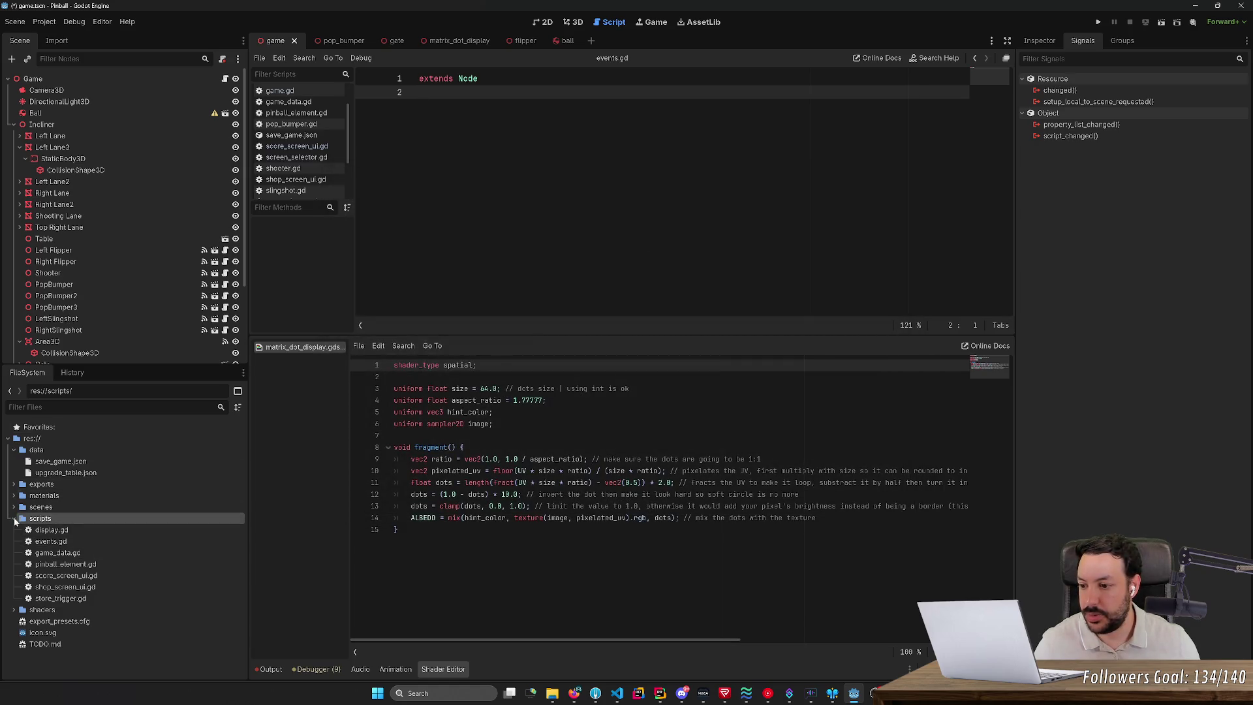
{"action": "left_click", "coordinate": [77, 540]}
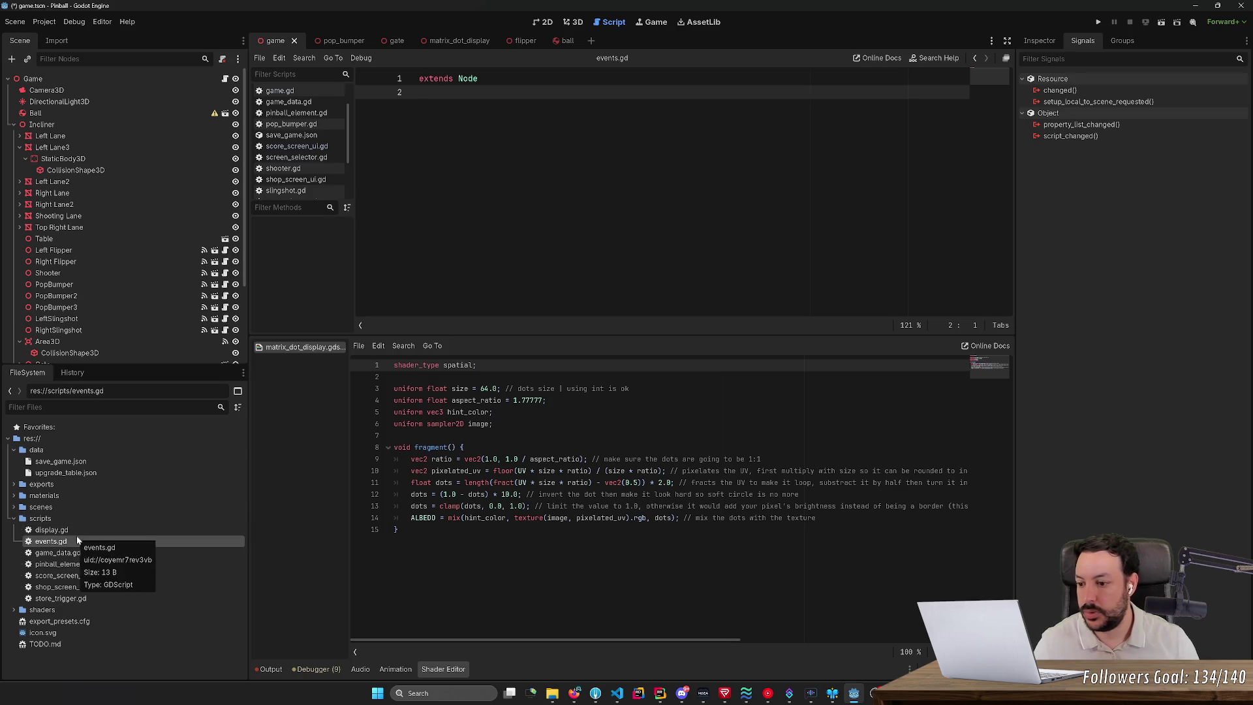
Delete events.gd from the project and enlarge the script editor
{"action": "key", "text": "Delete"}
{"action": "key", "text": "Return"}
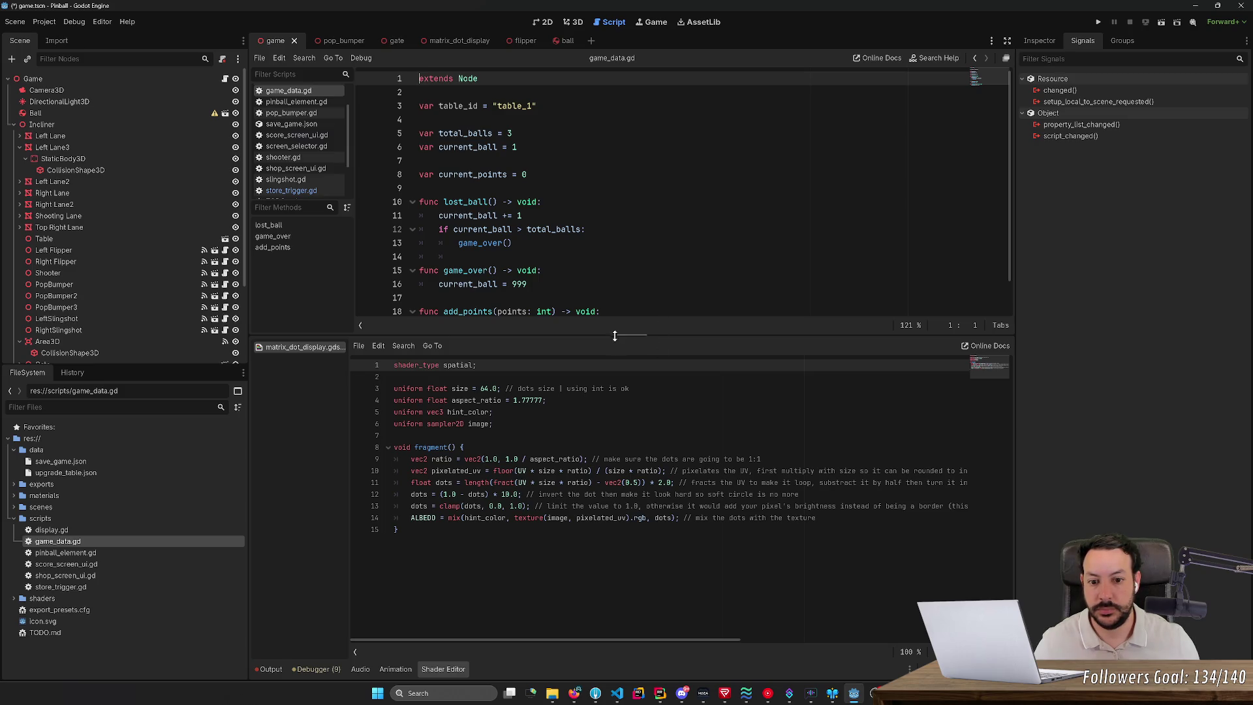
{"action": "left_click_drag", "start_coordinate": [614, 335], "coordinate": [614, 483]}
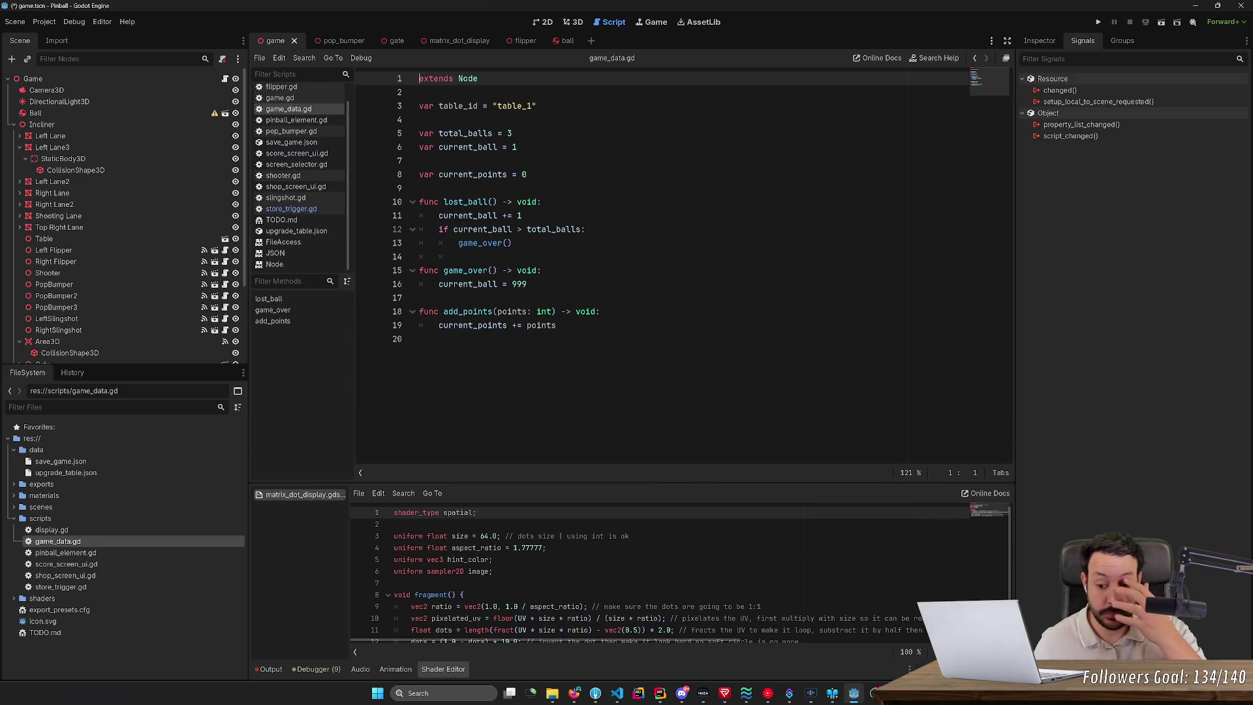
Show the Output panel, save game.tscn, and switch to the 3D workspace
{"action": "left_click", "coordinate": [396, 669]}
{"action": "left_click", "coordinate": [361, 669]}
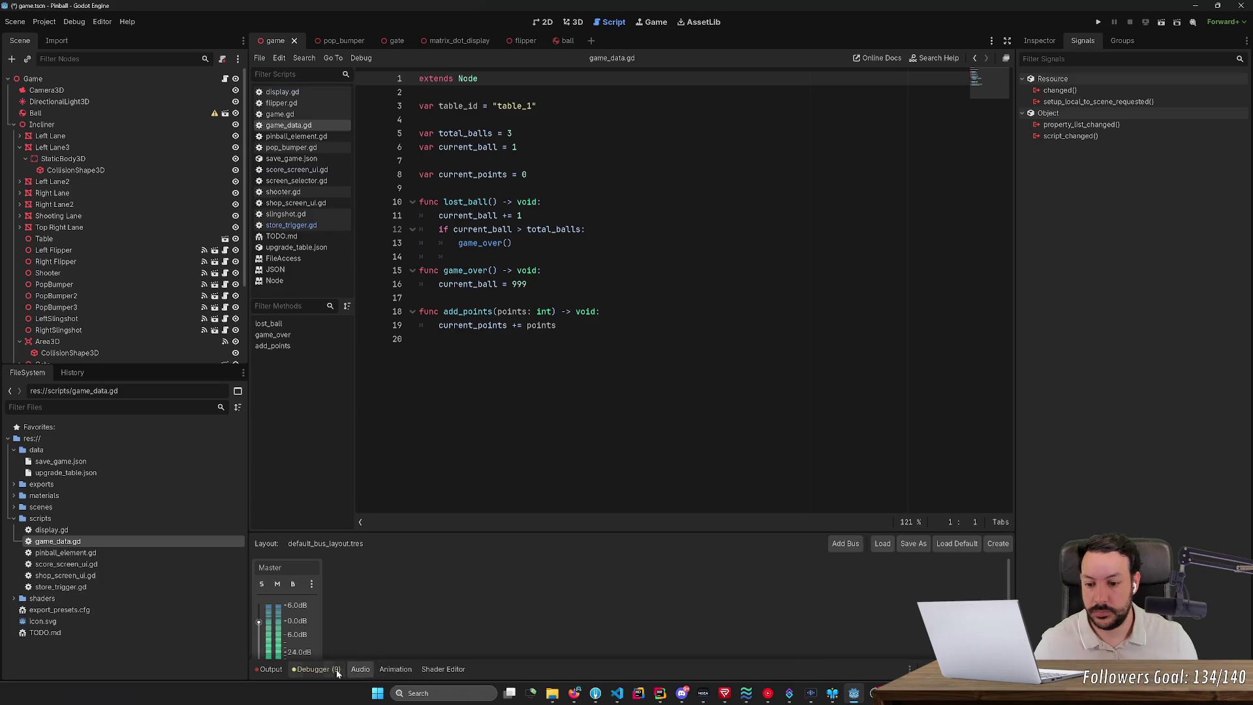
{"action": "left_click", "coordinate": [323, 670]}
{"action": "left_click", "coordinate": [271, 670]}
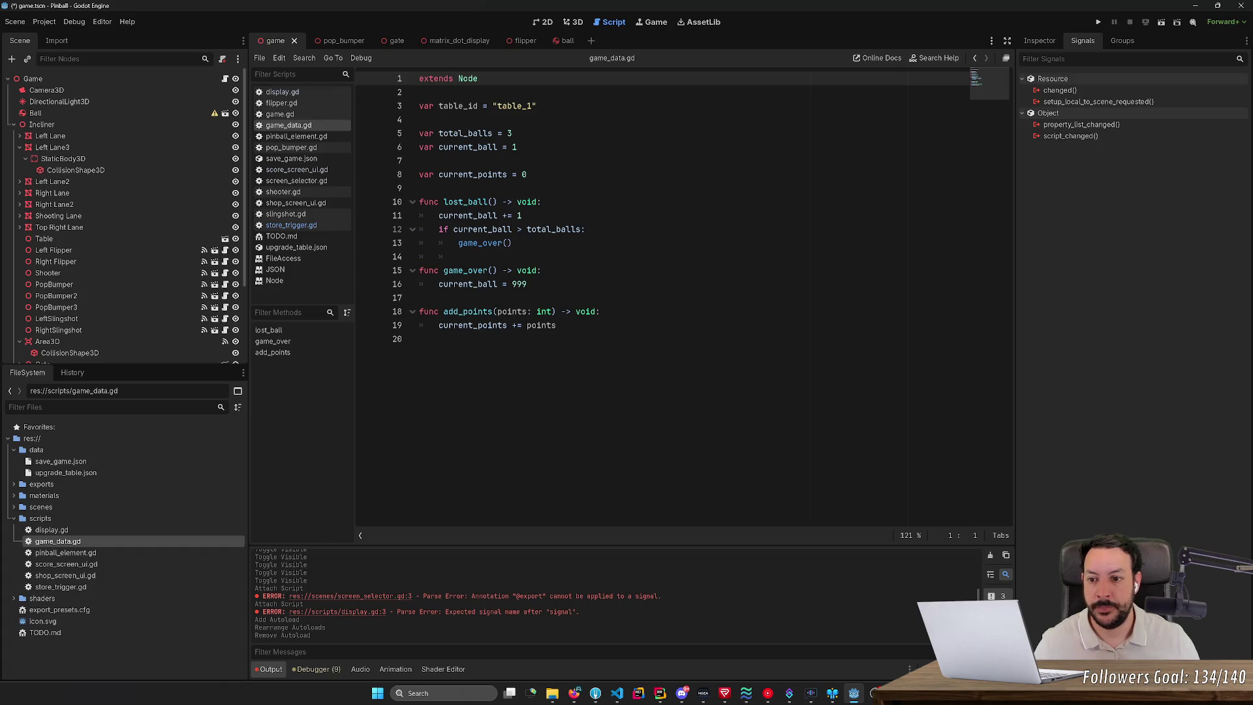
{"action": "key", "text": "ctrl+s"}
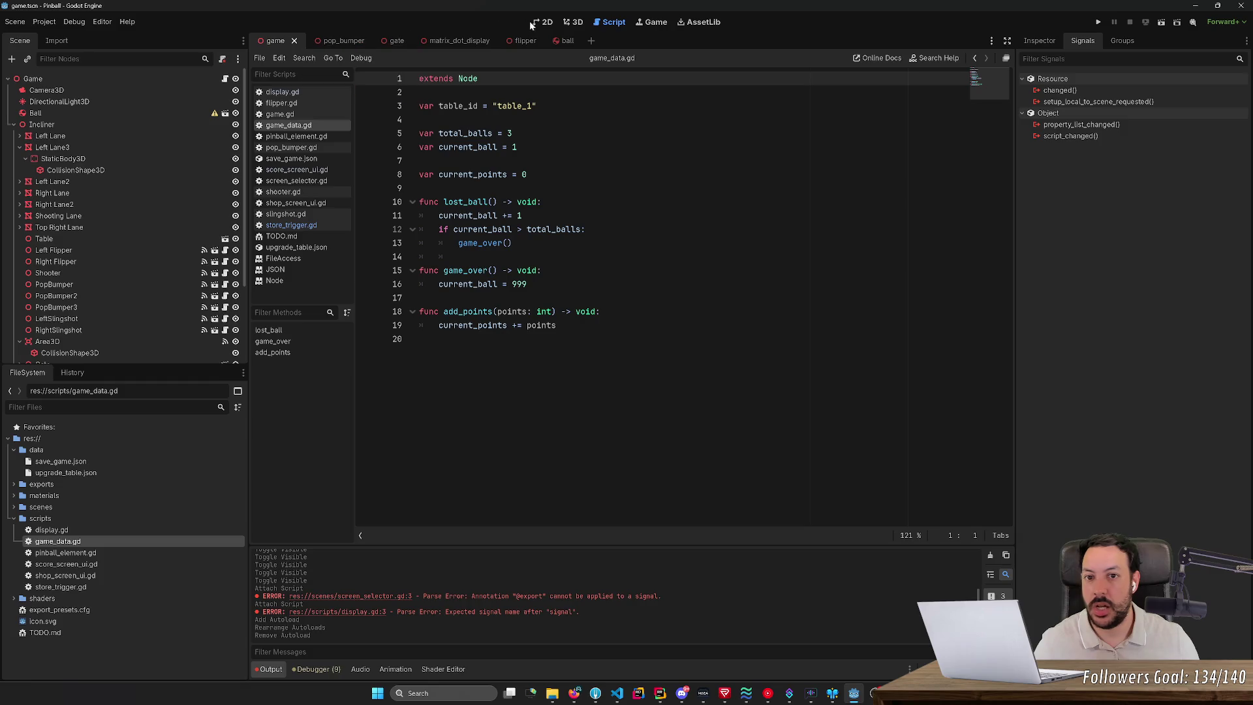
{"action": "left_click", "coordinate": [577, 25]}
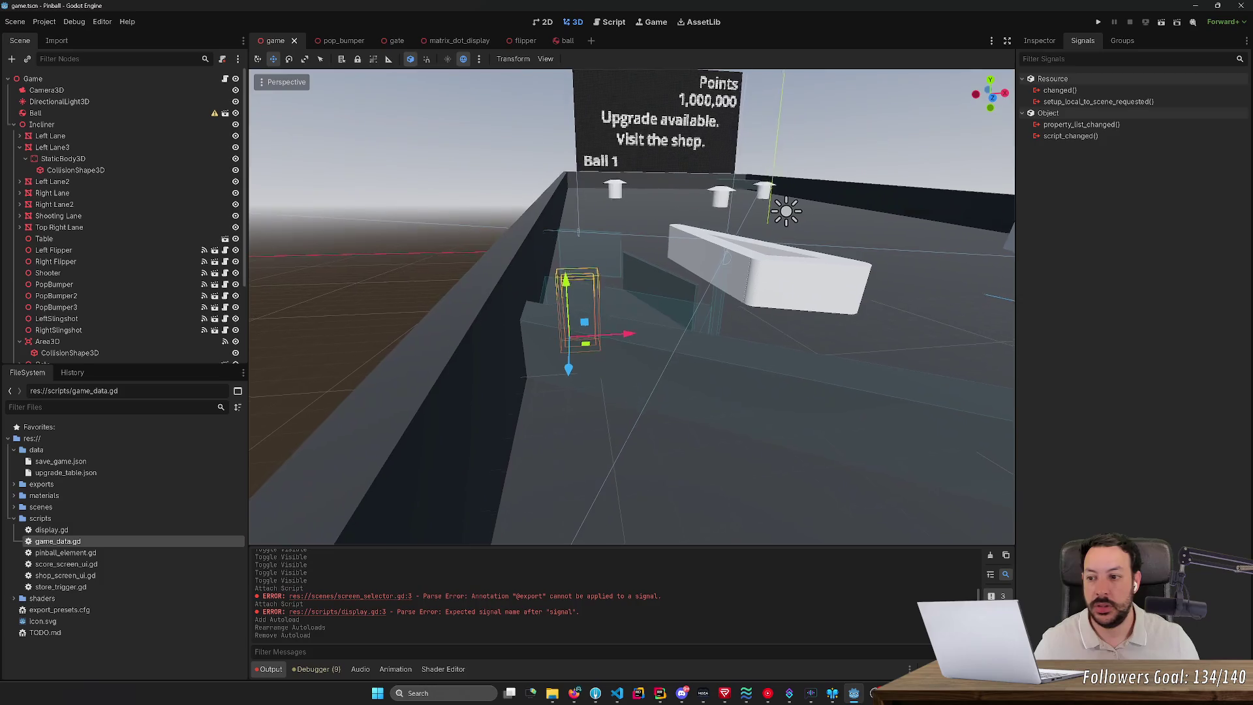
Frame the Store node in the viewport and open its store_trigger.gd script
{"action": "scroll", "coordinate": [164, 269], "scroll_direction": "down", "scroll_amount": 3}
{"action": "left_click", "coordinate": [129, 318]}
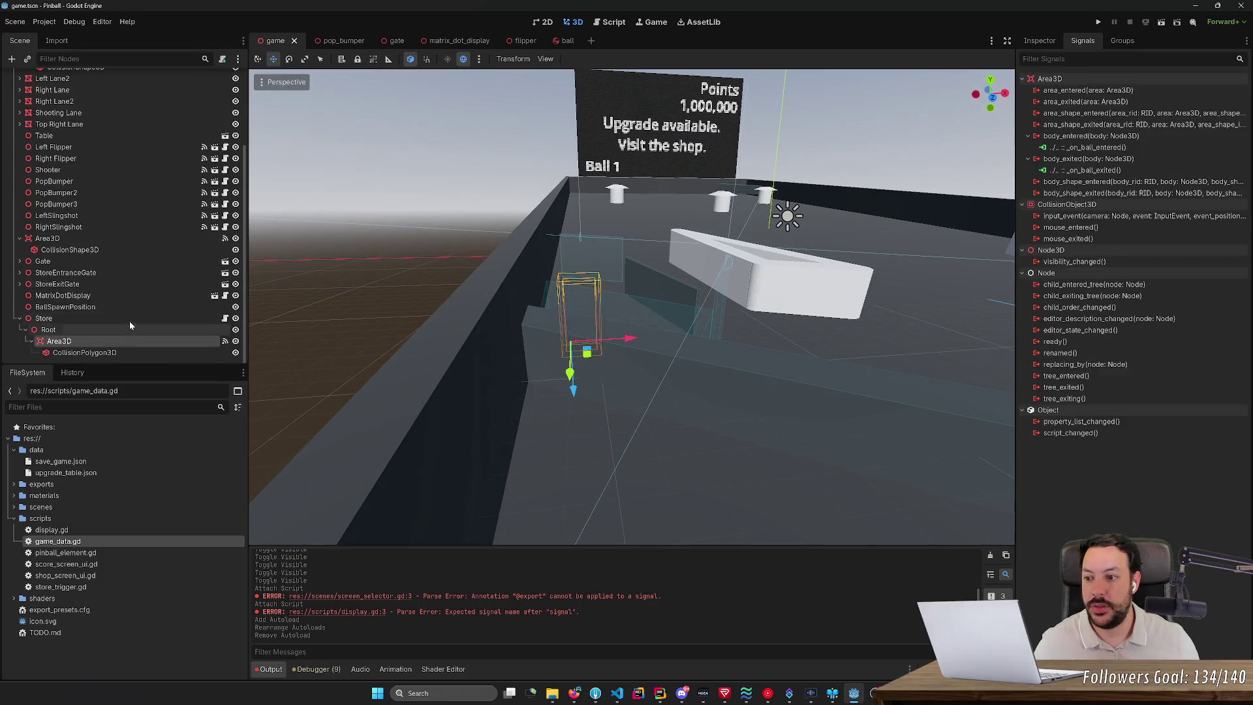
{"action": "key", "text": "f"}
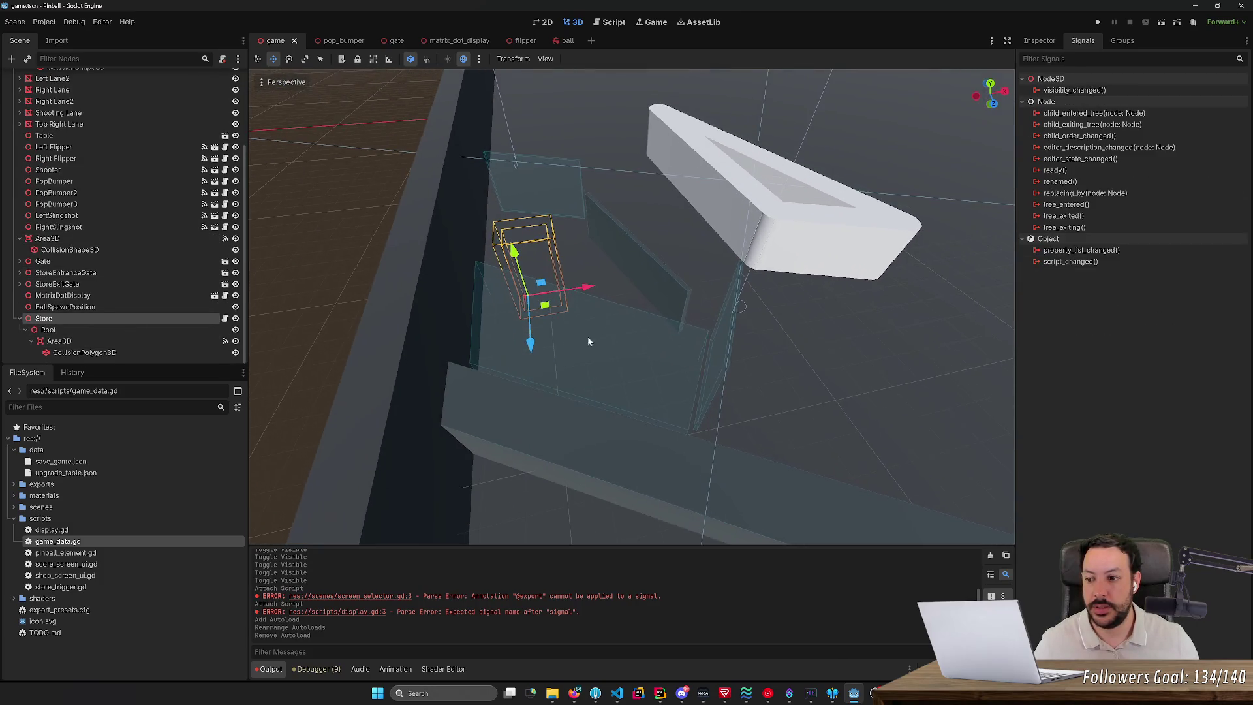
{"action": "left_click", "coordinate": [151, 351]}
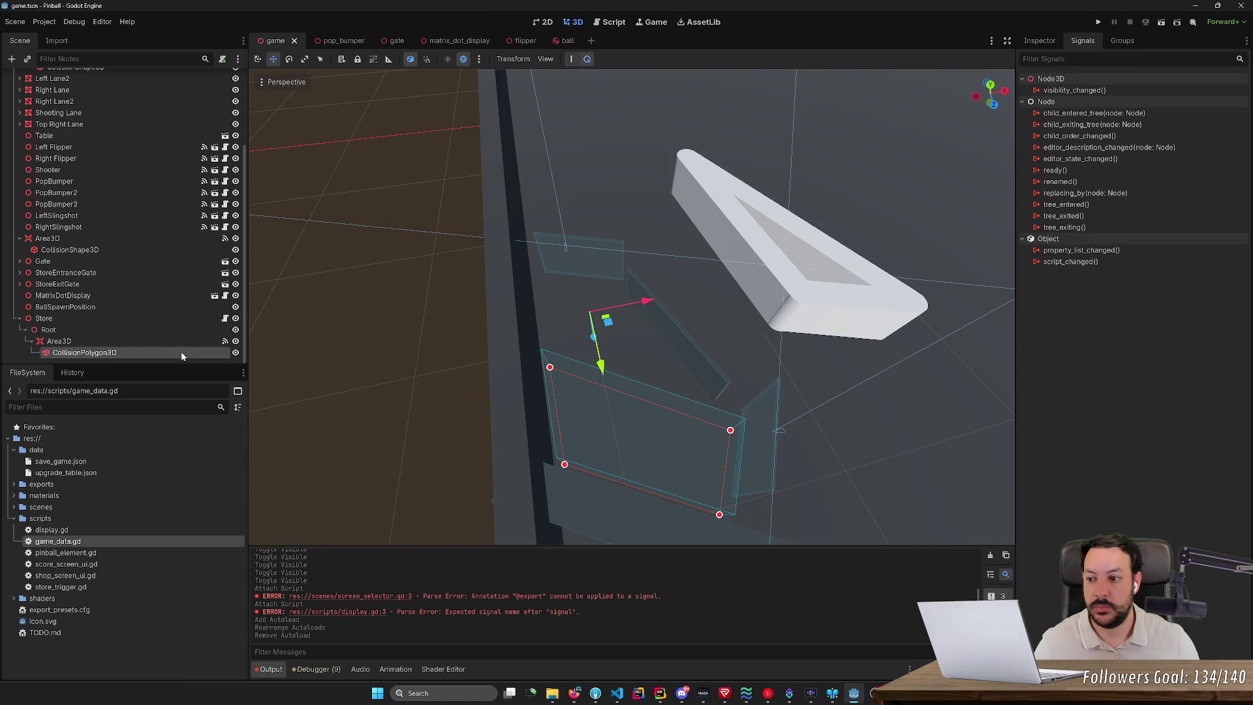
{"action": "left_click", "coordinate": [186, 318]}
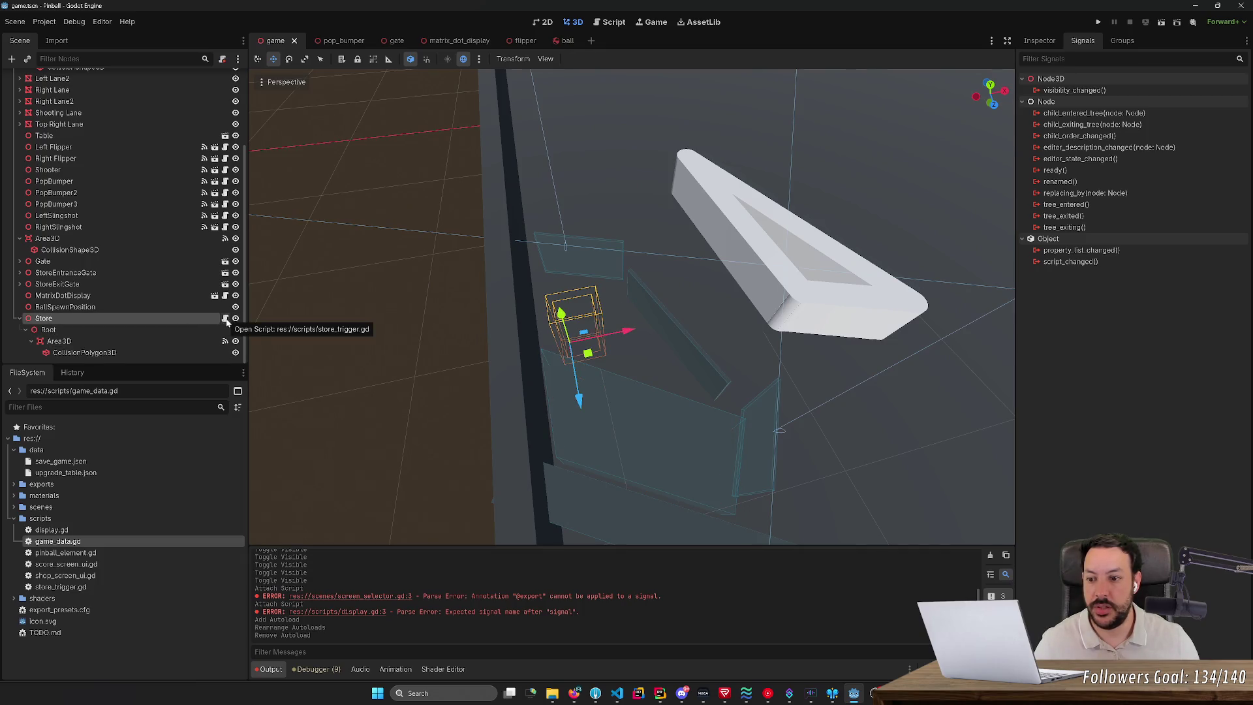
{"action": "left_click", "coordinate": [226, 319]}
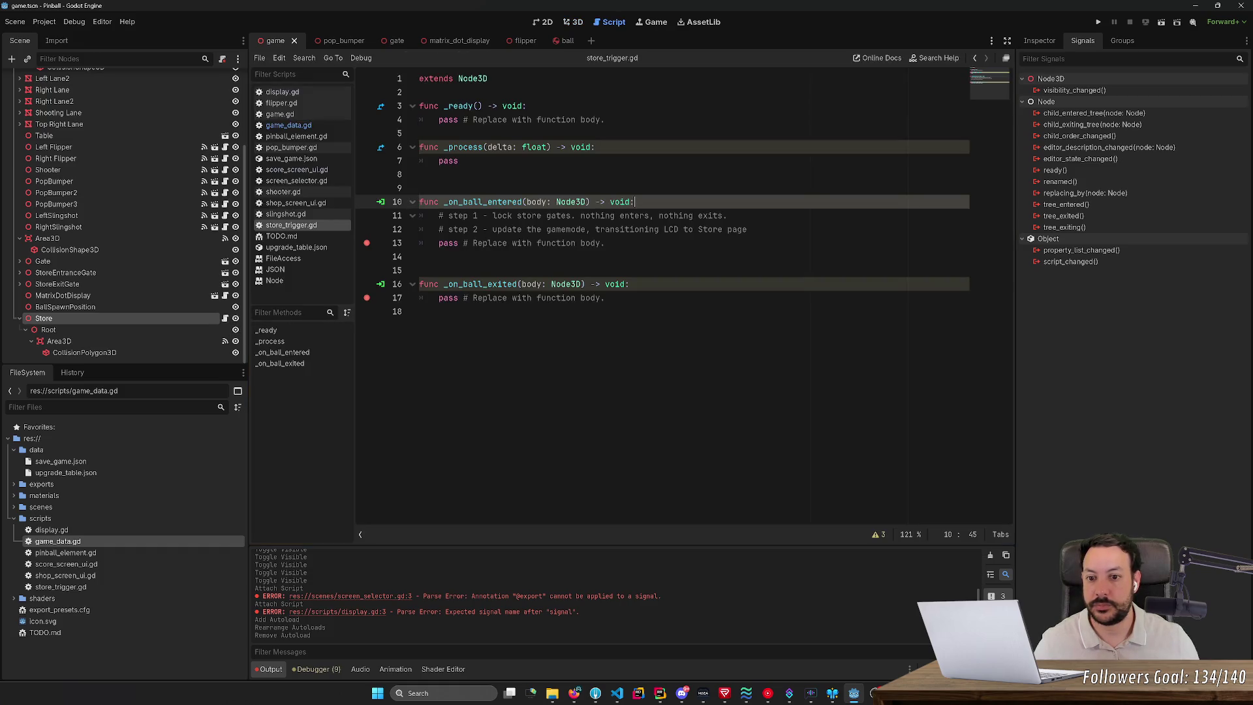
Add a GameData.emit_entered_store() call inside _on_ball_entered
{"action": "key", "text": "Return"}
{"action": "type", "text": "F"}
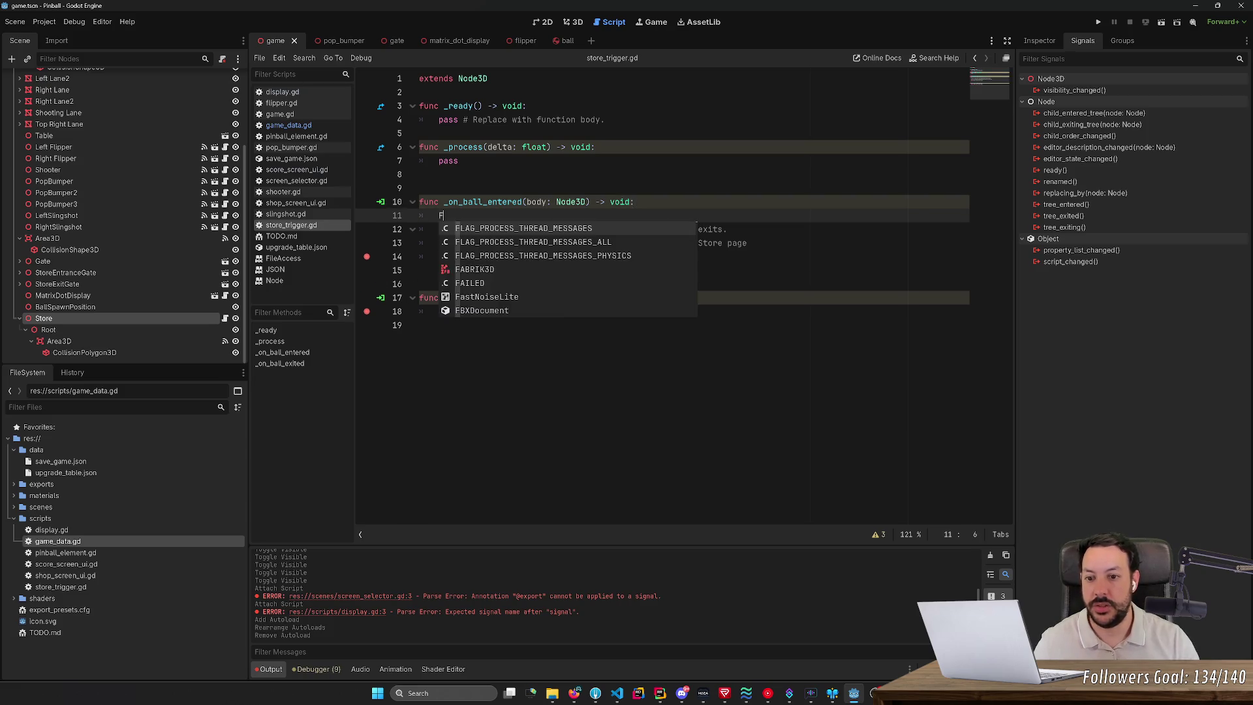
{"action": "key", "text": "BackSpace"}
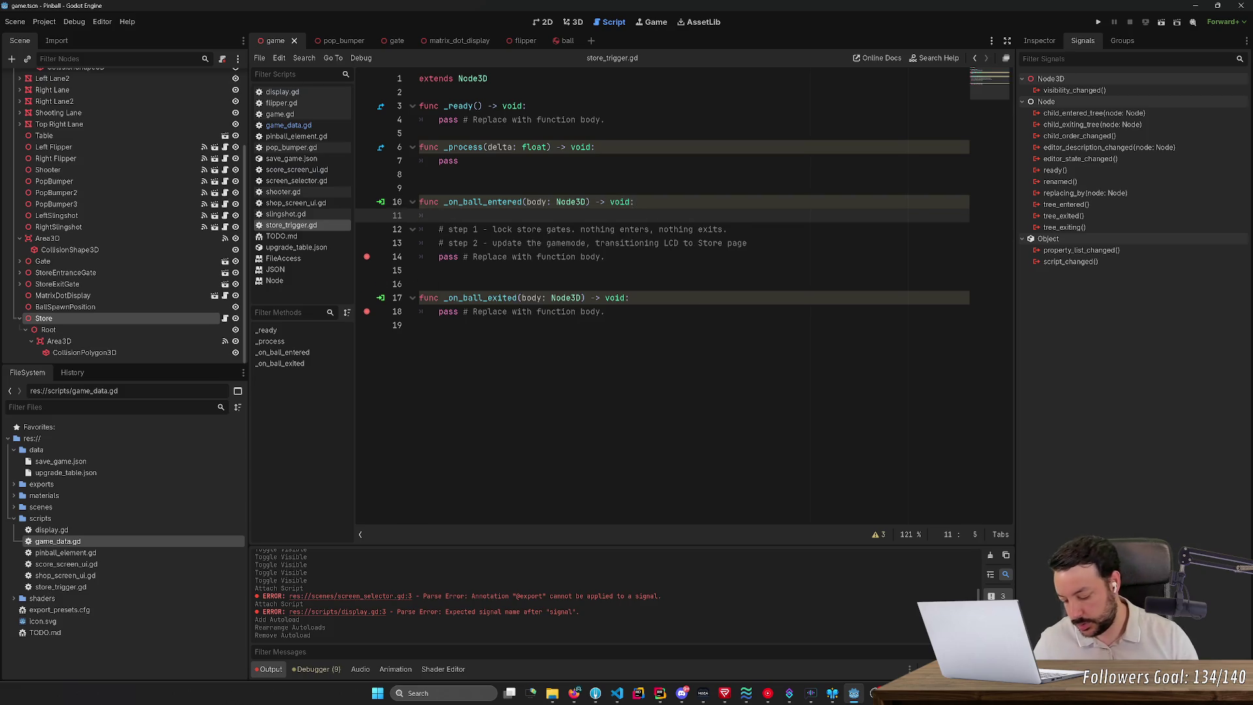
{"action": "type", "text": "GameDa"}
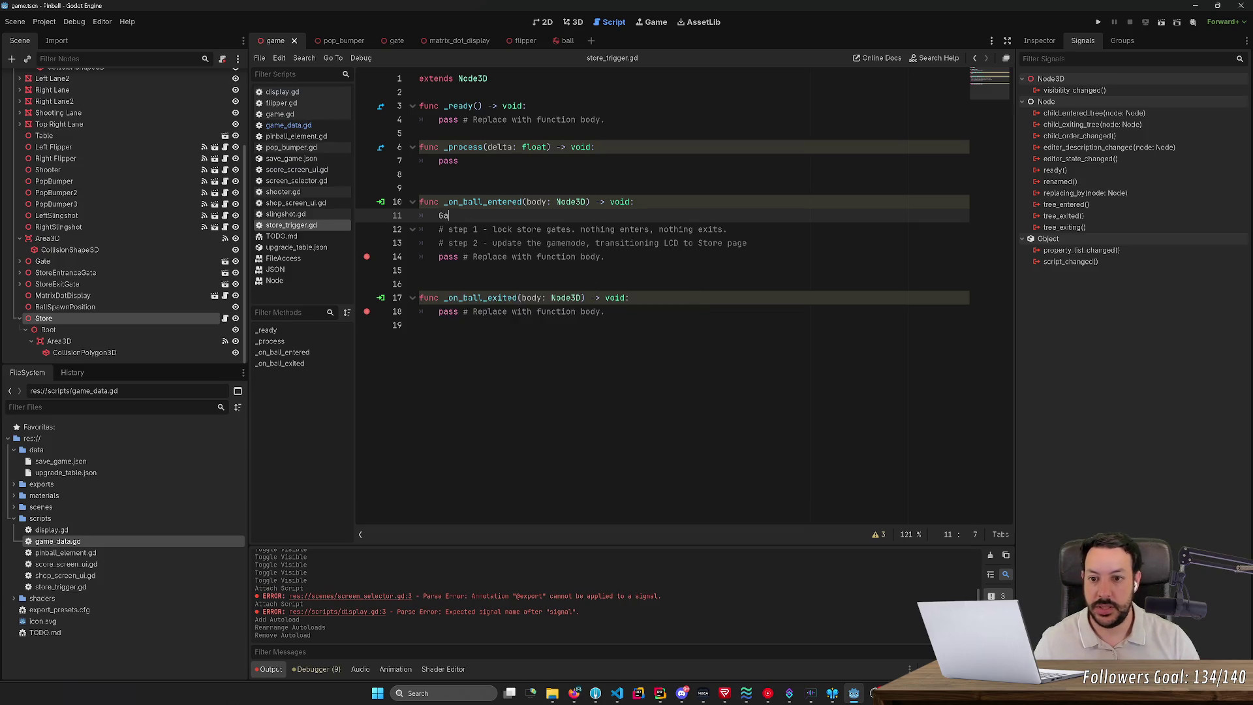
{"action": "type", "text": "ta.emit_"}
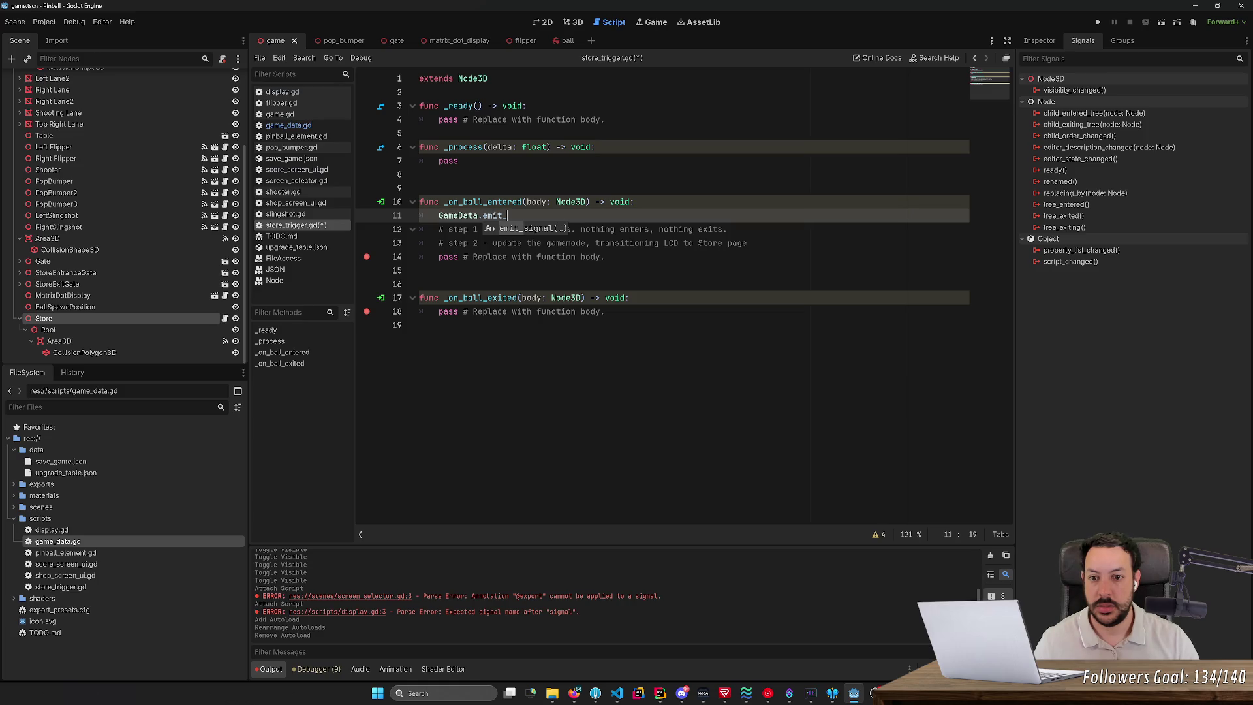
{"action": "type", "text": "entered_store"}
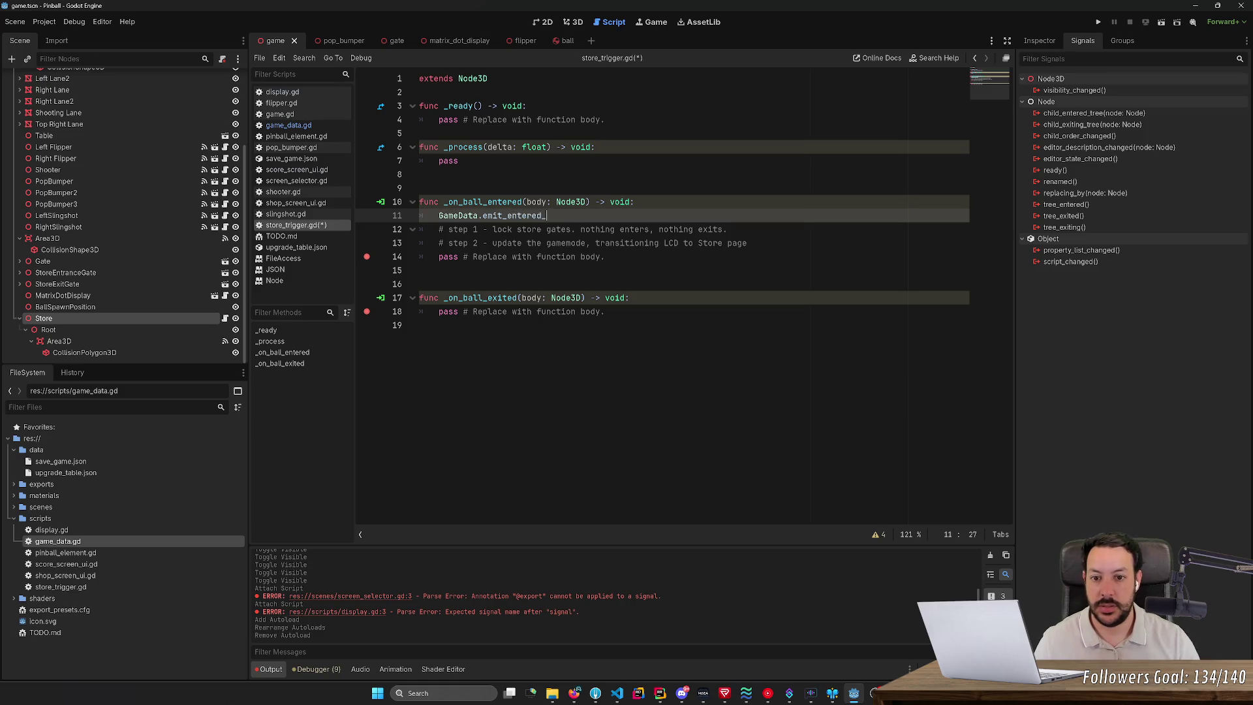
{"action": "type", "text": "()"}
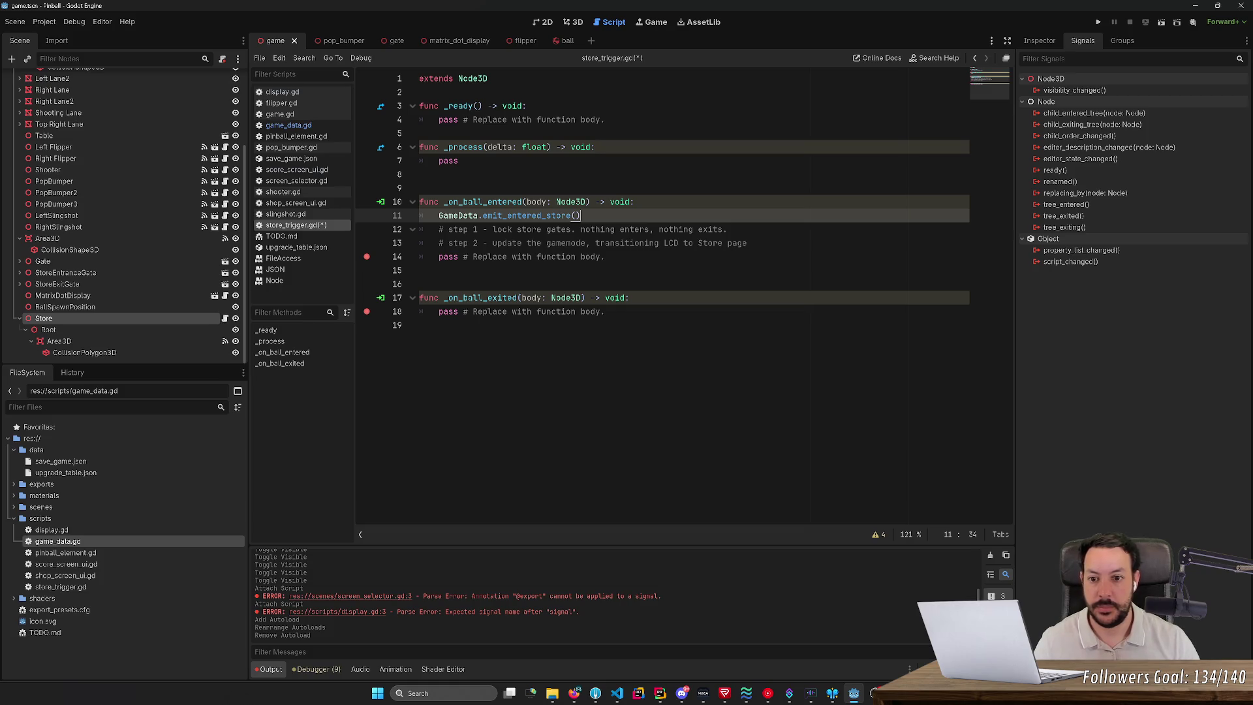
Copy the call into _on_ball_exited and change it to GameData.emit_exited_store()
{"action": "key", "text": "ctrl+c"}
{"action": "left_click", "coordinate": [439, 311]}
{"action": "key", "text": "ctrl+v"}
{"action": "key", "text": "Return"}
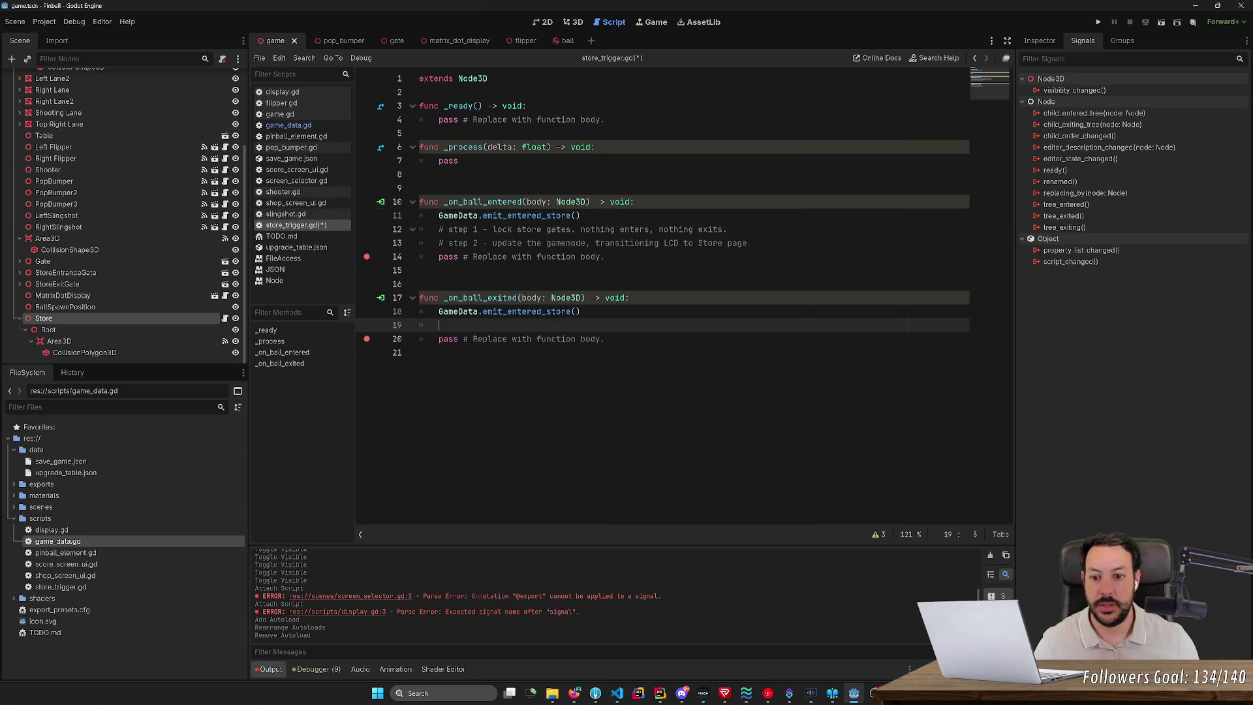
{"action": "left_click_drag", "start_coordinate": [507, 311], "coordinate": [543, 312]}
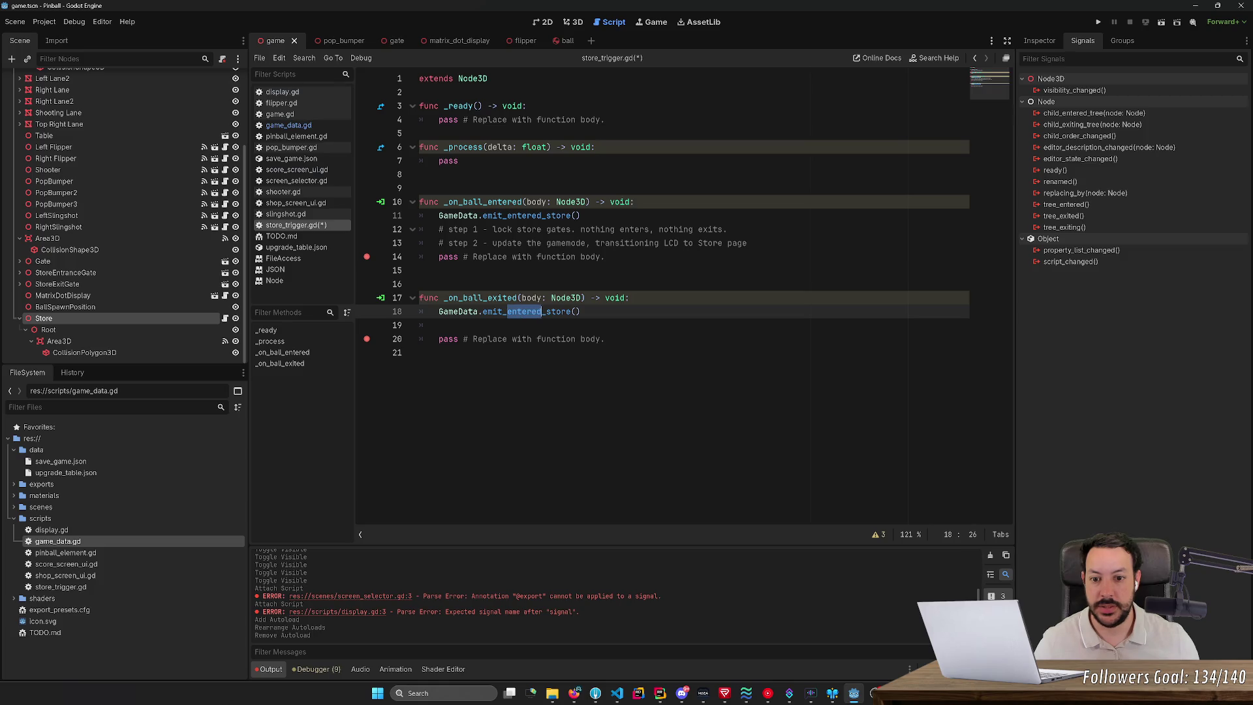
{"action": "type", "text": "exited"}
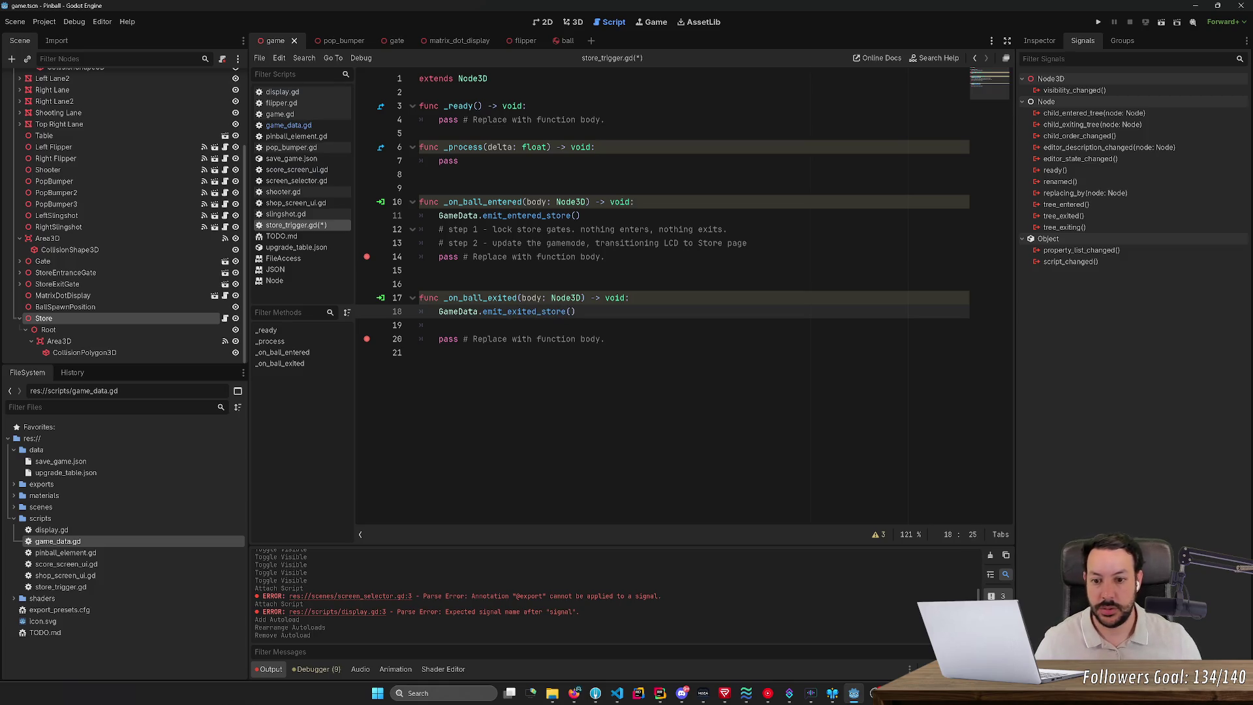
{"action": "key", "text": "Down"}
Remove both pass lines, move the entered call below the comments, and save store_trigger.gd
{"action": "key", "text": "ctrl+shift+k"}
{"action": "key", "text": "ctrl+shift+k"}
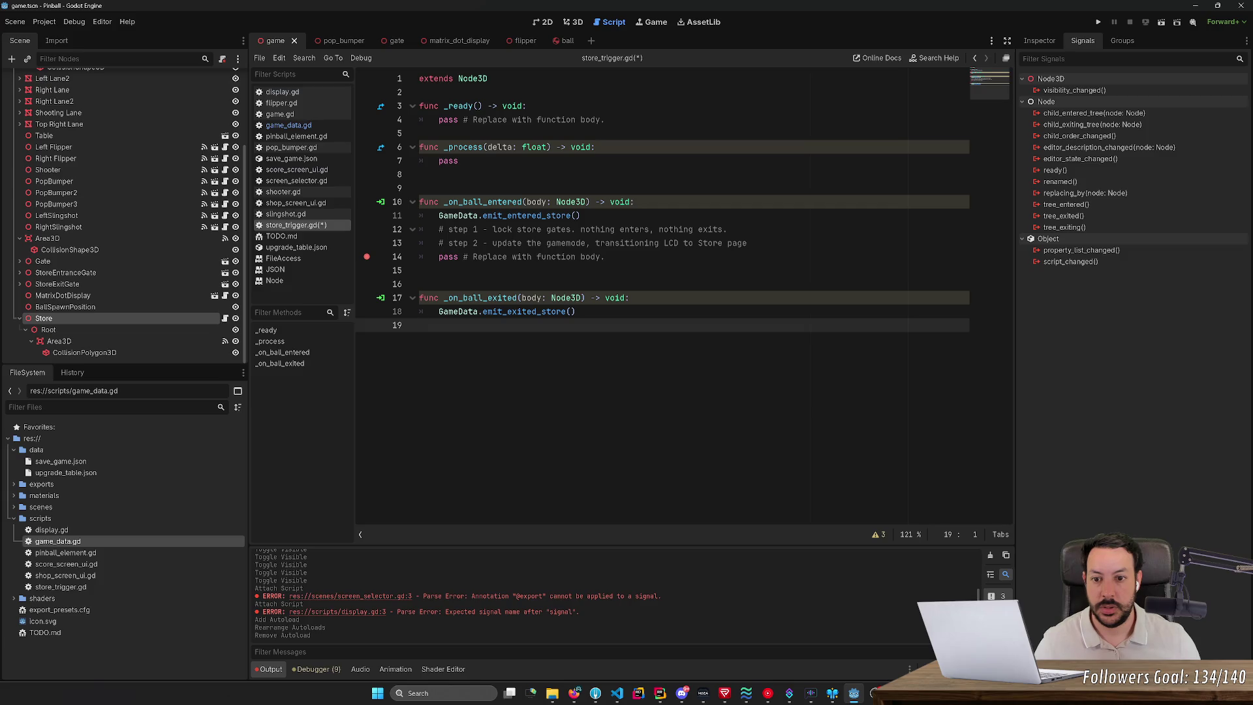
{"action": "key", "text": "ctrl+shift+k"}
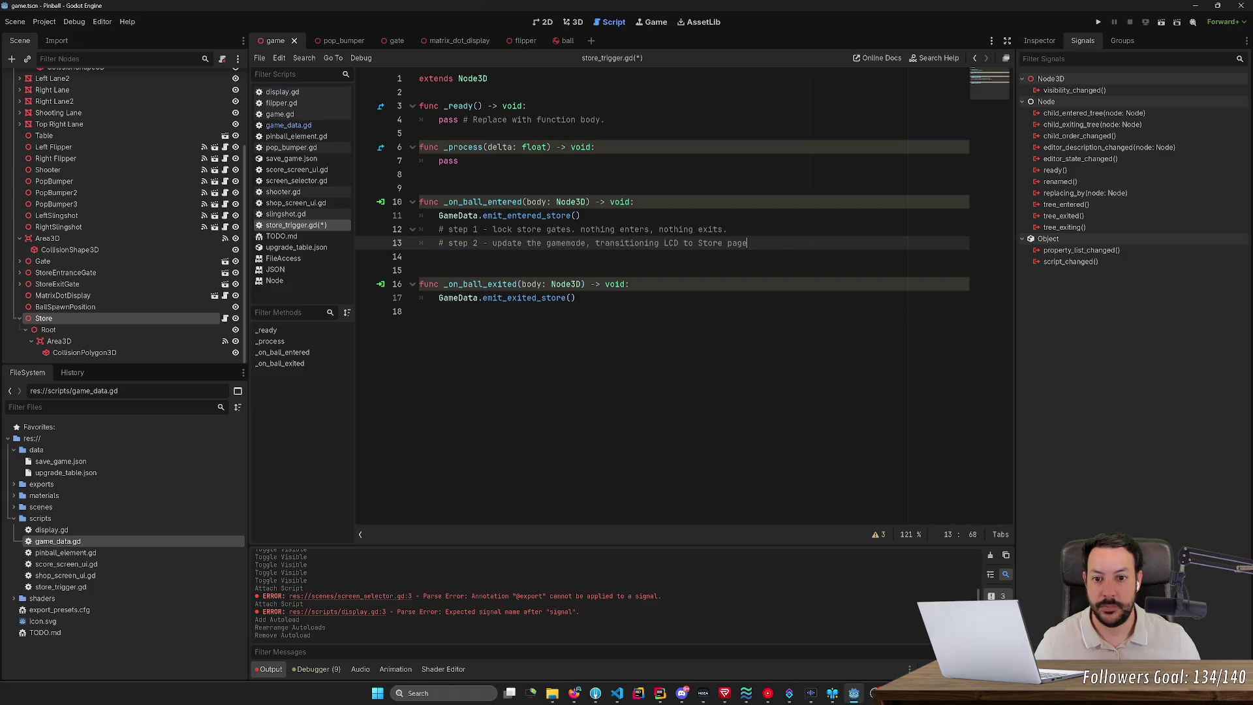
{"action": "left_click", "coordinate": [580, 216]}
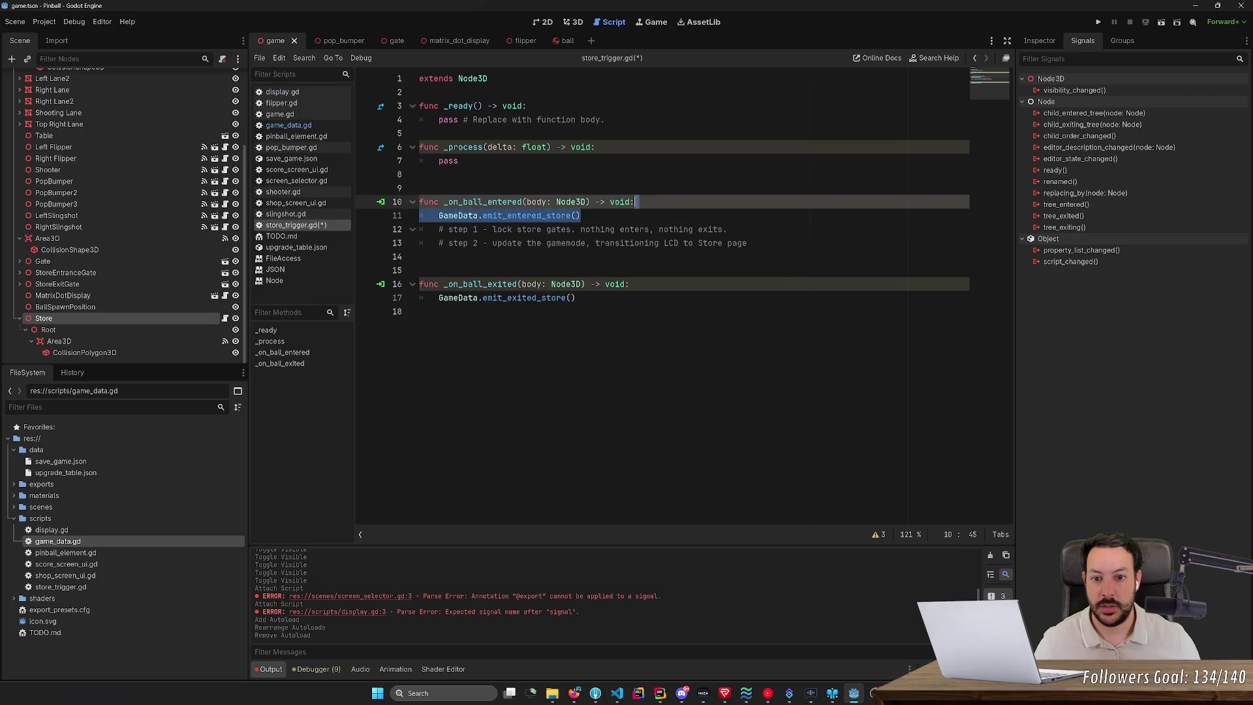
{"action": "key", "text": "alt+Down"}
{"action": "key", "text": "alt+Down"}
{"action": "key", "text": "Down"}
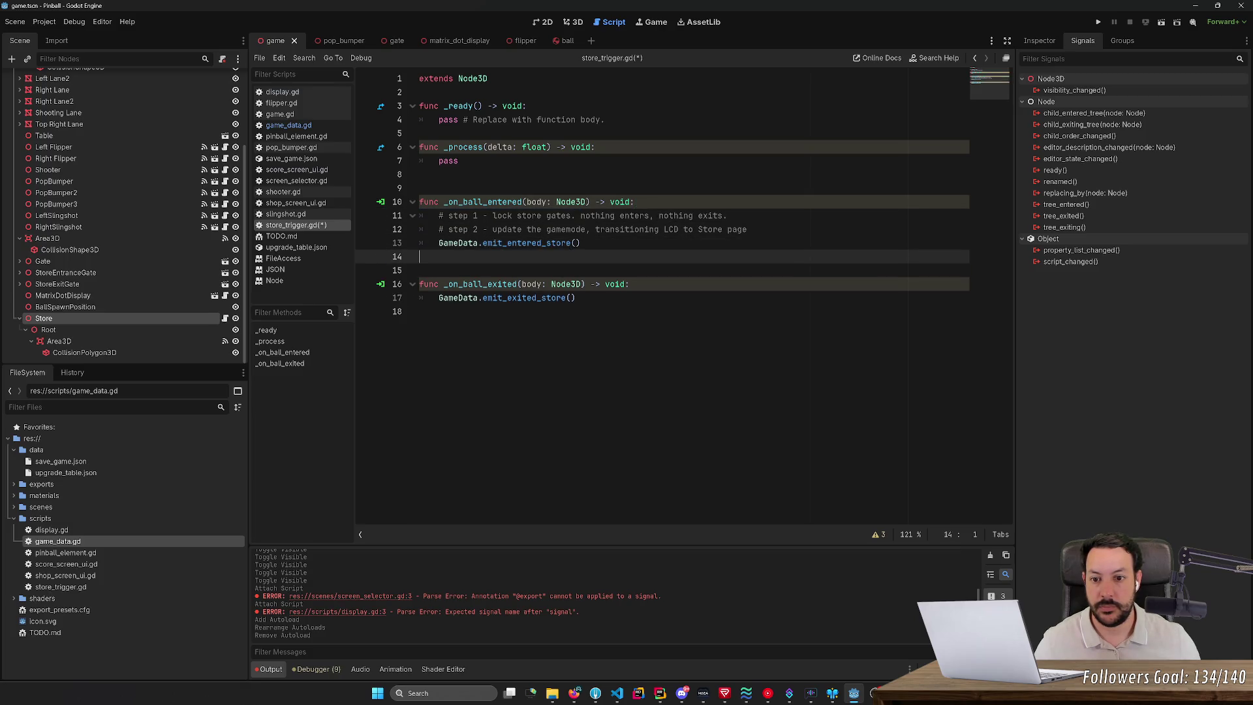
{"action": "key", "text": "Delete"}
{"action": "key", "text": "ctrl+s"}
Delete the empty _ready and _process functions from store_trigger.gd
{"action": "key", "text": "Down"}
{"action": "key", "text": "Down"}
{"action": "key", "text": "Down"}
{"action": "left_click", "coordinate": [420, 187]}
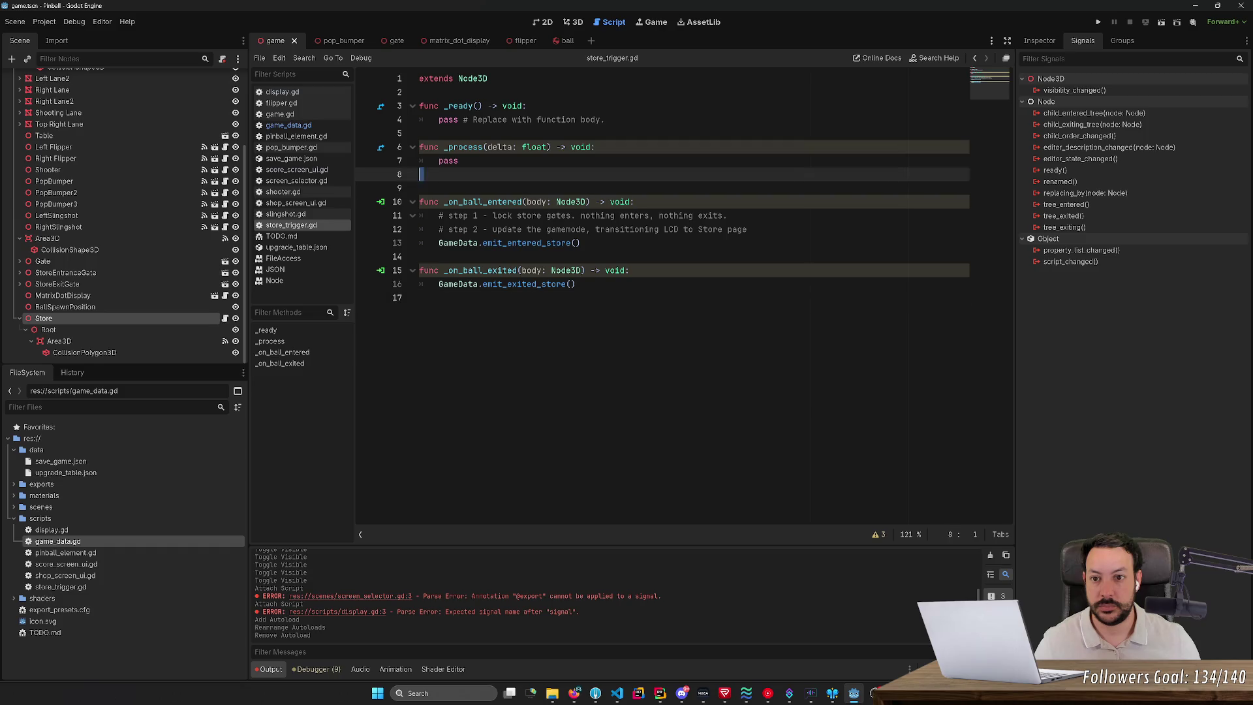
{"action": "key", "text": "shift+Up"}
{"action": "key", "text": "shift+Up"}
{"action": "key", "text": "shift+Up"}
{"action": "key", "text": "Delete"}
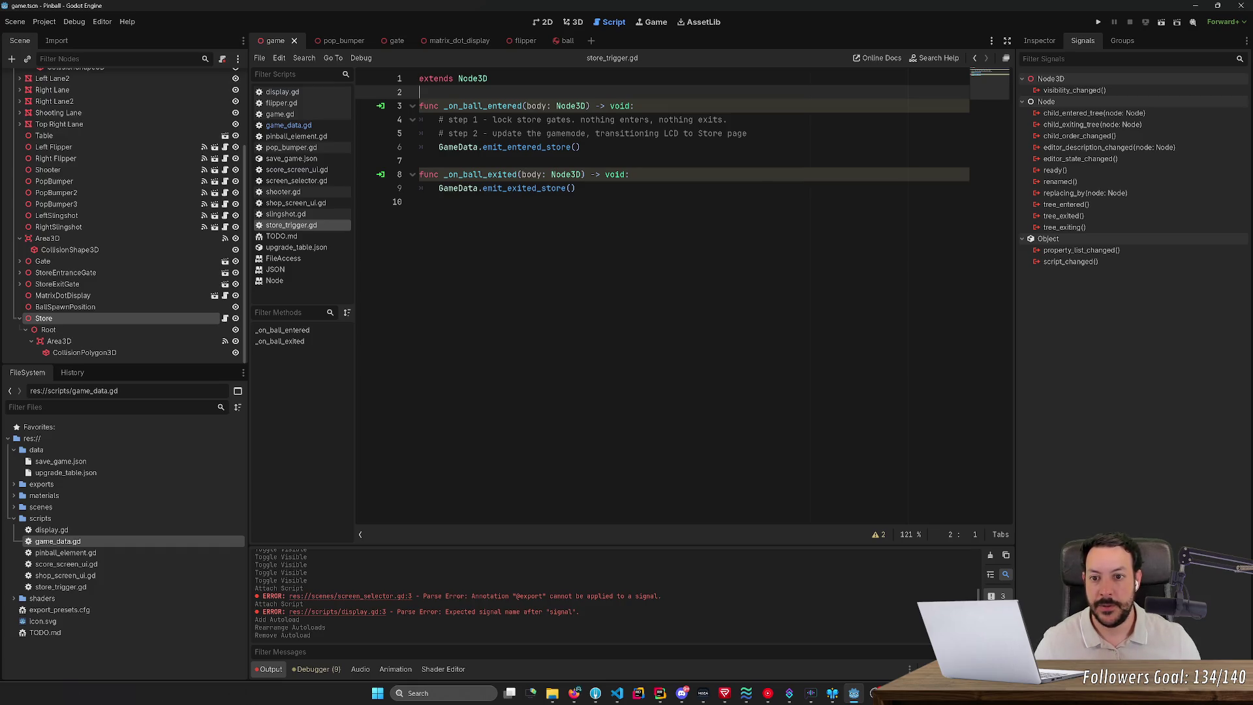
{"action": "left_click", "coordinate": [459, 147], "text": "ctrl"}
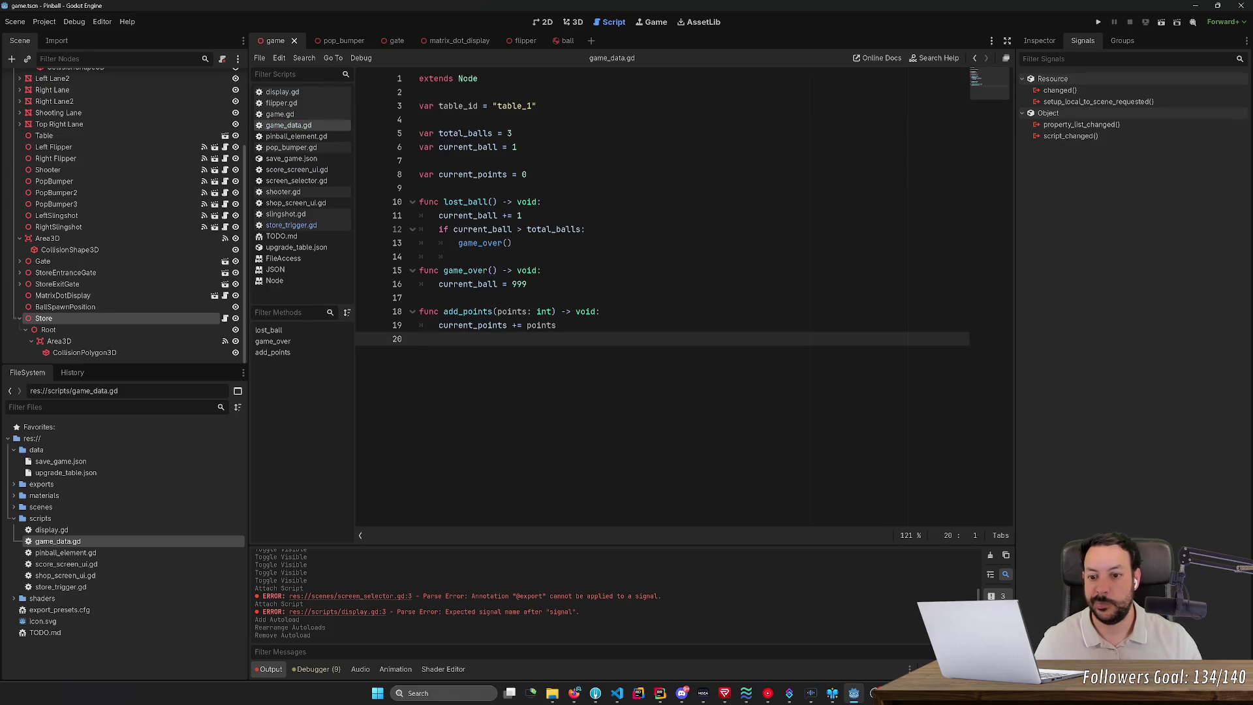
Add an emit_entered_store() -> void function containing pass after add_points
{"action": "key", "text": "Return"}
{"action": "type", "text": "func emit"}
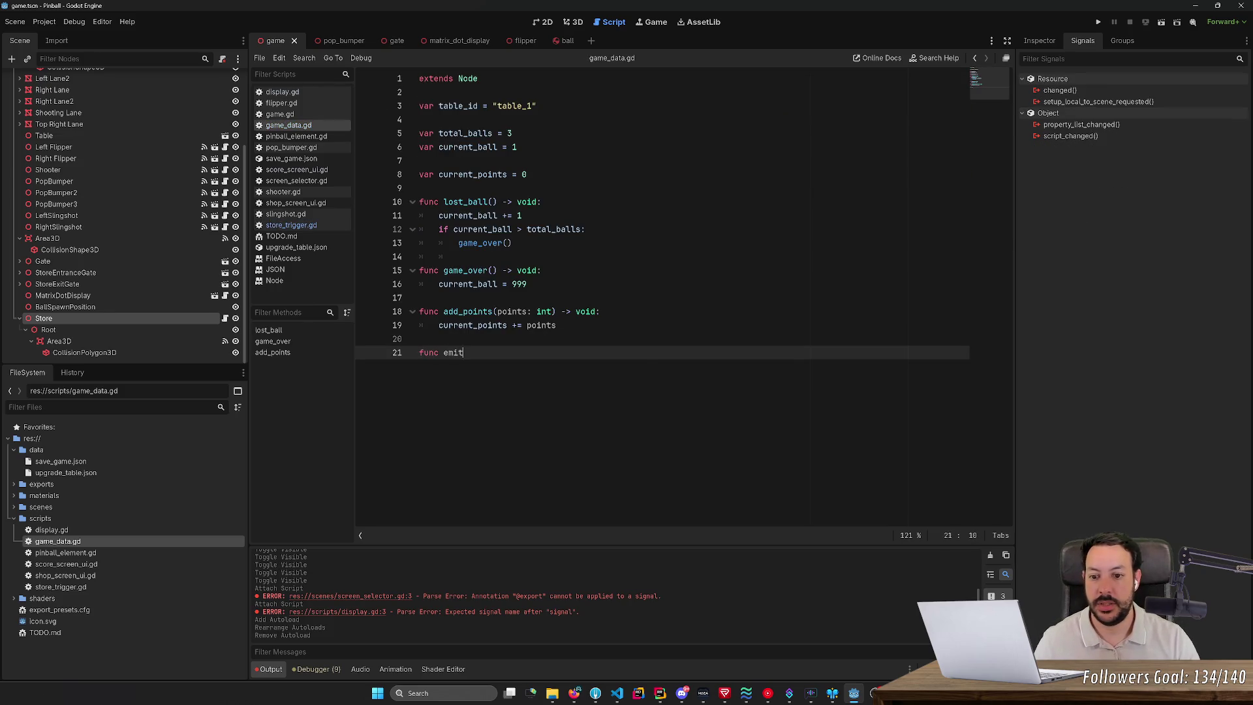
{"action": "type", "text": "_entr"}
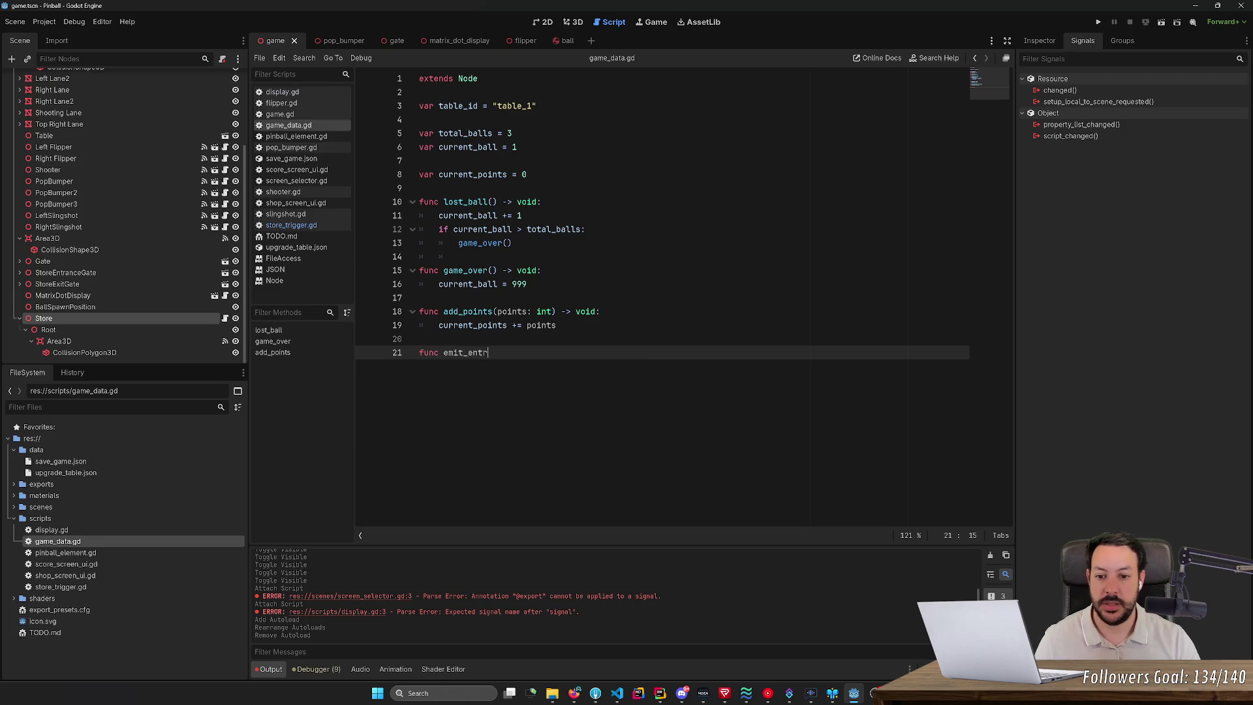
{"action": "type", "text": "red_store() -"}
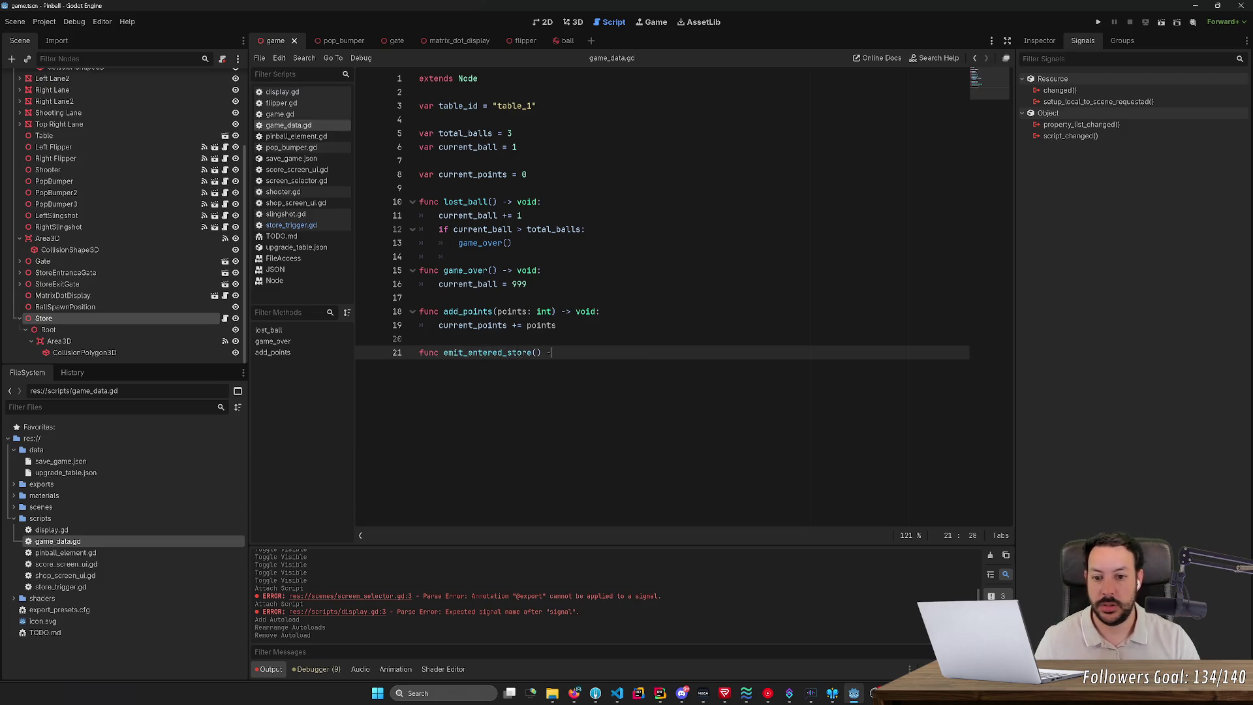
{"action": "type", "text": "> void:"}
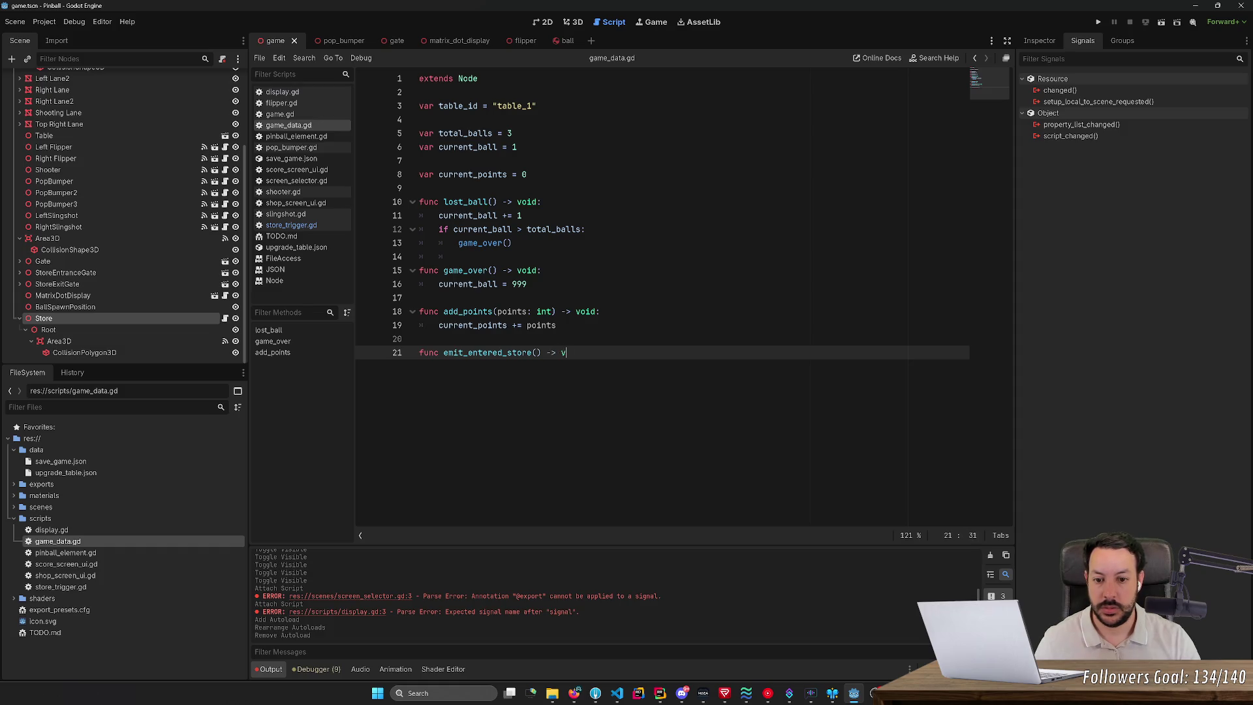
{"action": "key", "text": "Return"}
{"action": "type", "text": "pass"}
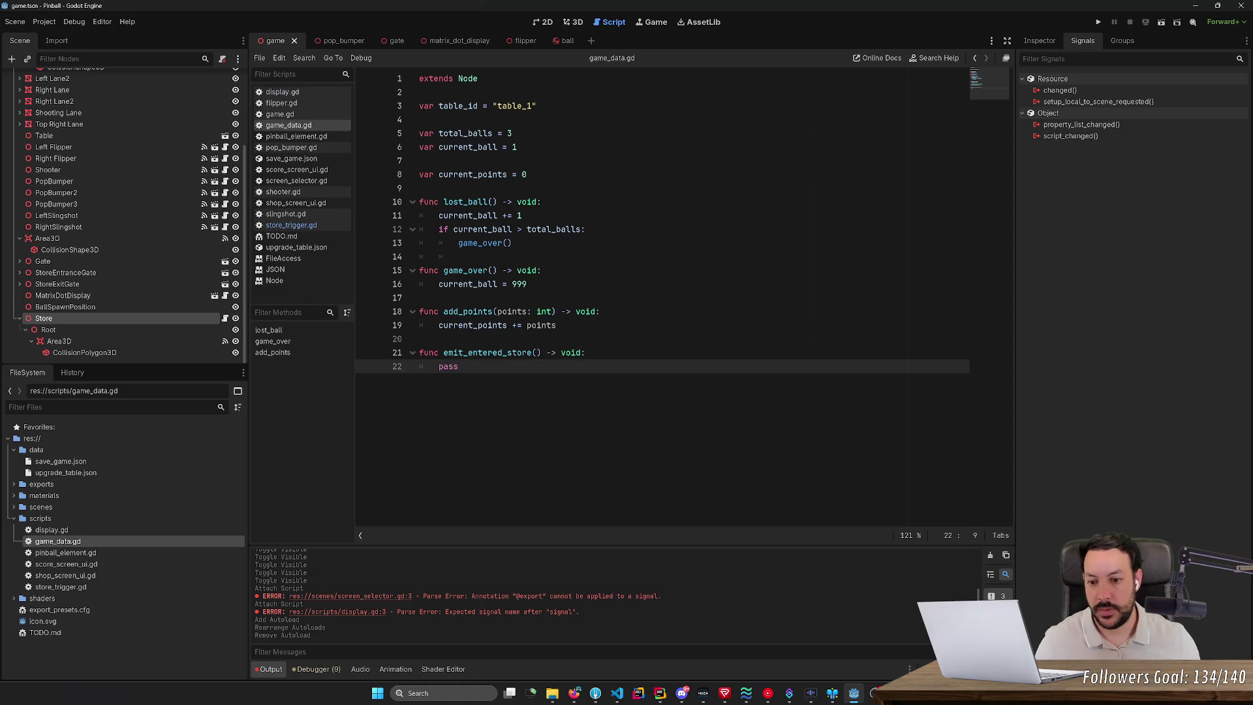
Duplicate it as emit_exited_store() and save game_data.gd
{"action": "key", "text": "shift+Up"}
{"action": "key", "text": "shift+Up"}
{"action": "key", "text": "ctrl+c"}
{"action": "key", "text": "Right"}
{"action": "key", "text": "Return"}
{"action": "key", "text": "Return"}
{"action": "key", "text": "ctrl+v"}
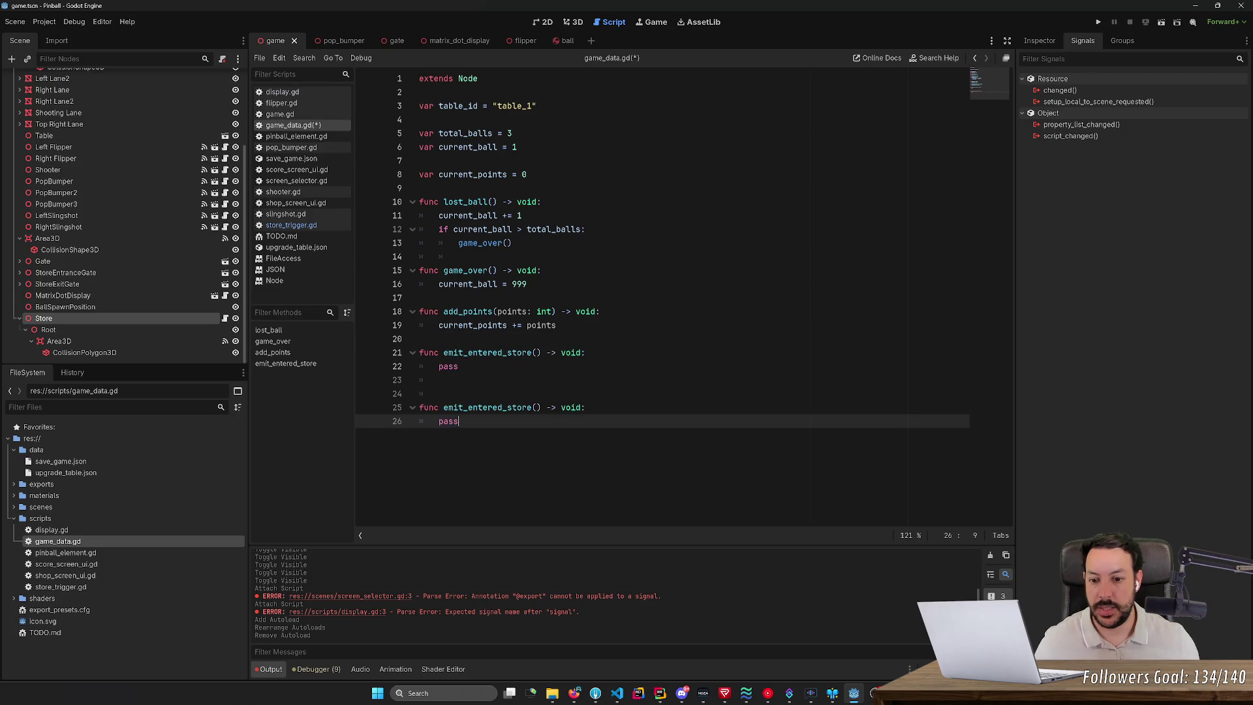
{"action": "left_click_drag", "start_coordinate": [466, 408], "coordinate": [499, 407]}
{"action": "type", "text": "exited"}
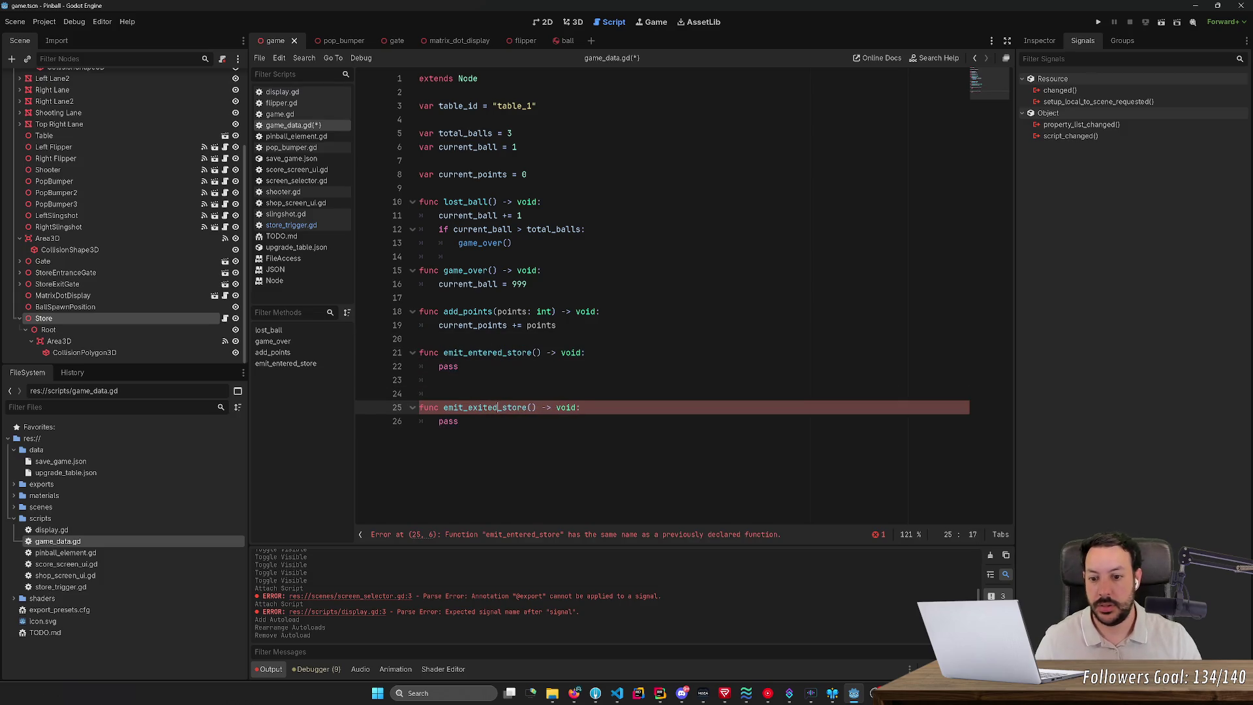
{"action": "key", "text": "ctrl+s"}
Declare signal entered_store and signal exited_store near the top, above table_id
{"action": "left_click", "coordinate": [537, 106]}
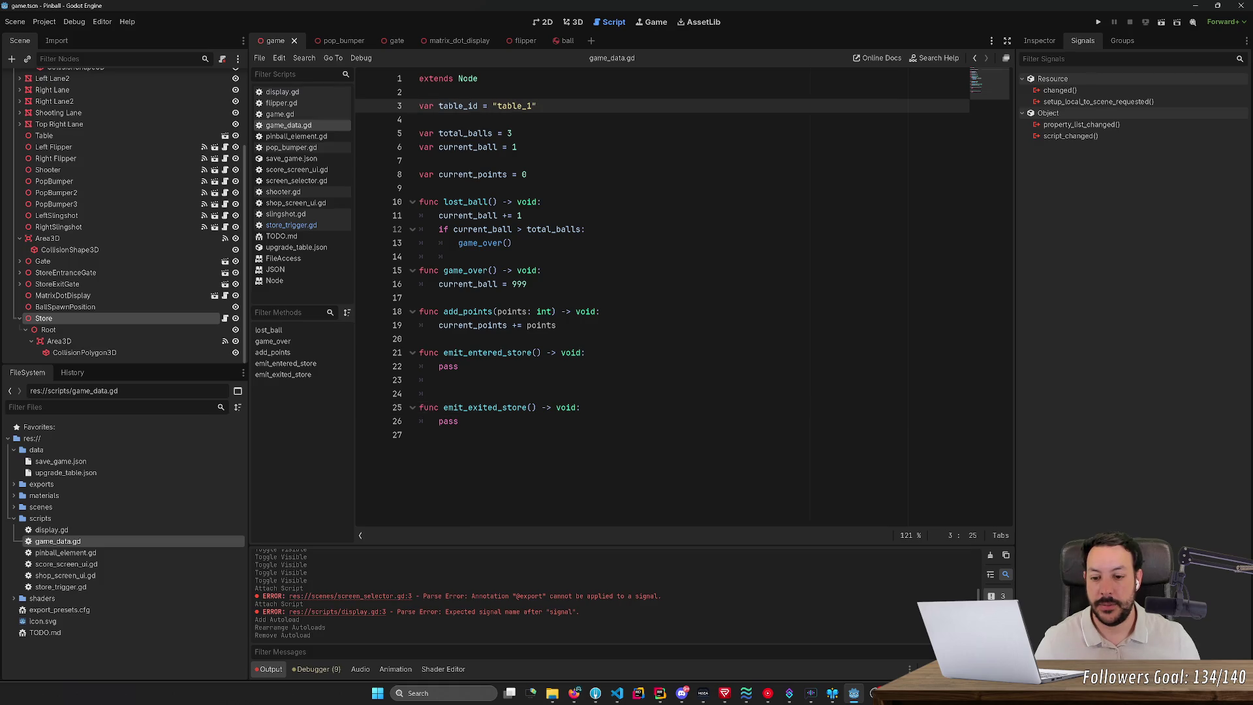
{"action": "key", "text": "Return"}
{"action": "key", "text": "Return"}
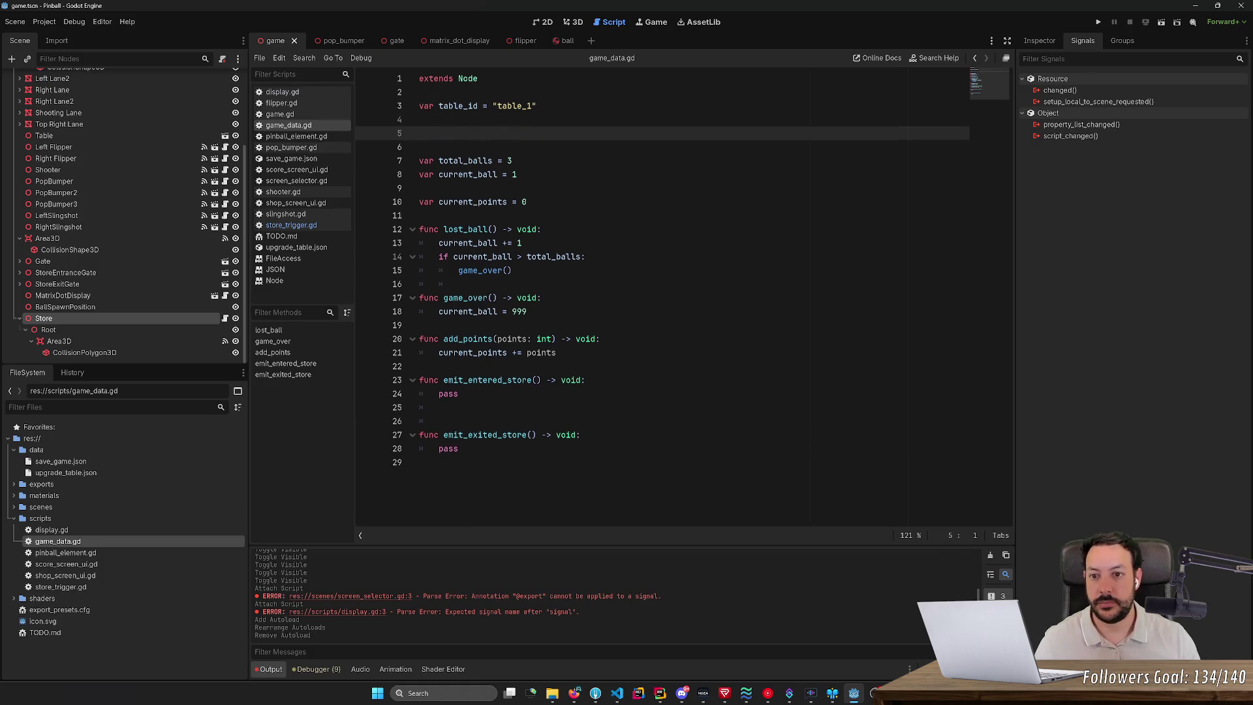
{"action": "key", "text": "Up"}
{"action": "key", "text": "Up"}
{"action": "key", "text": "alt+Down"}
{"action": "key", "text": "alt+Down"}
{"action": "key", "text": "Up"}
{"action": "key", "text": "Up"}
{"action": "type", "text": "s"}
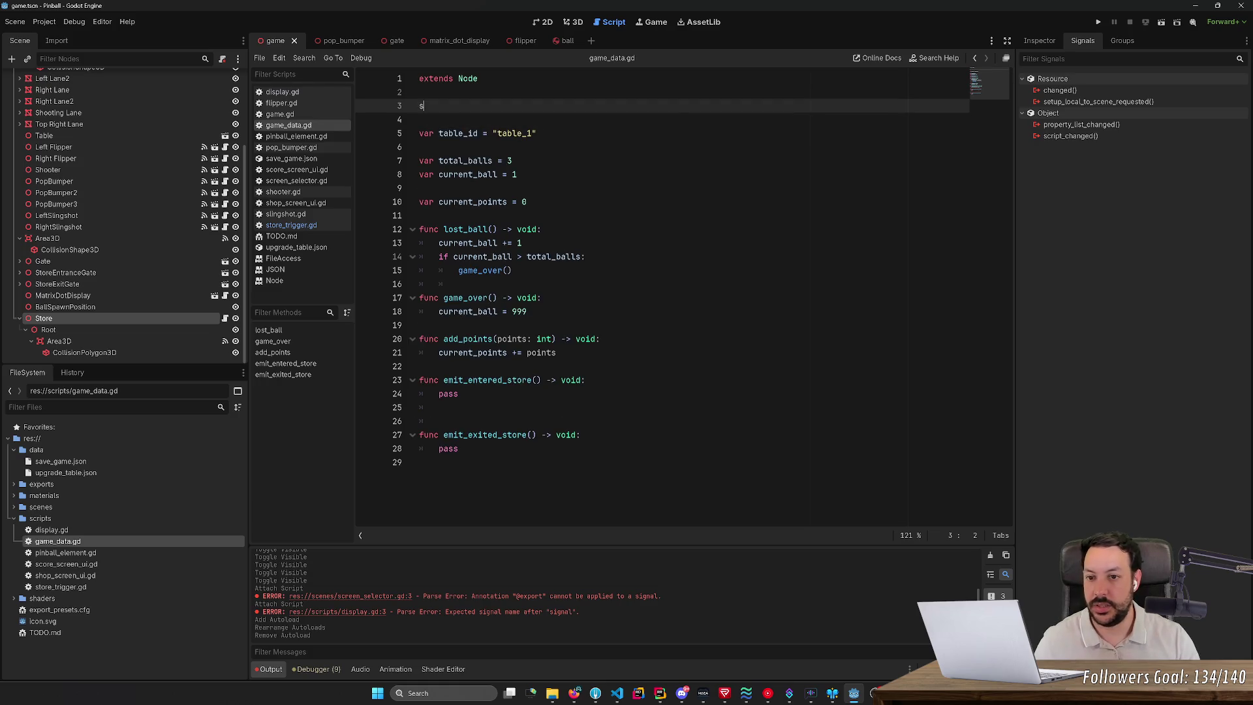
{"action": "type", "text": "ignal store"}
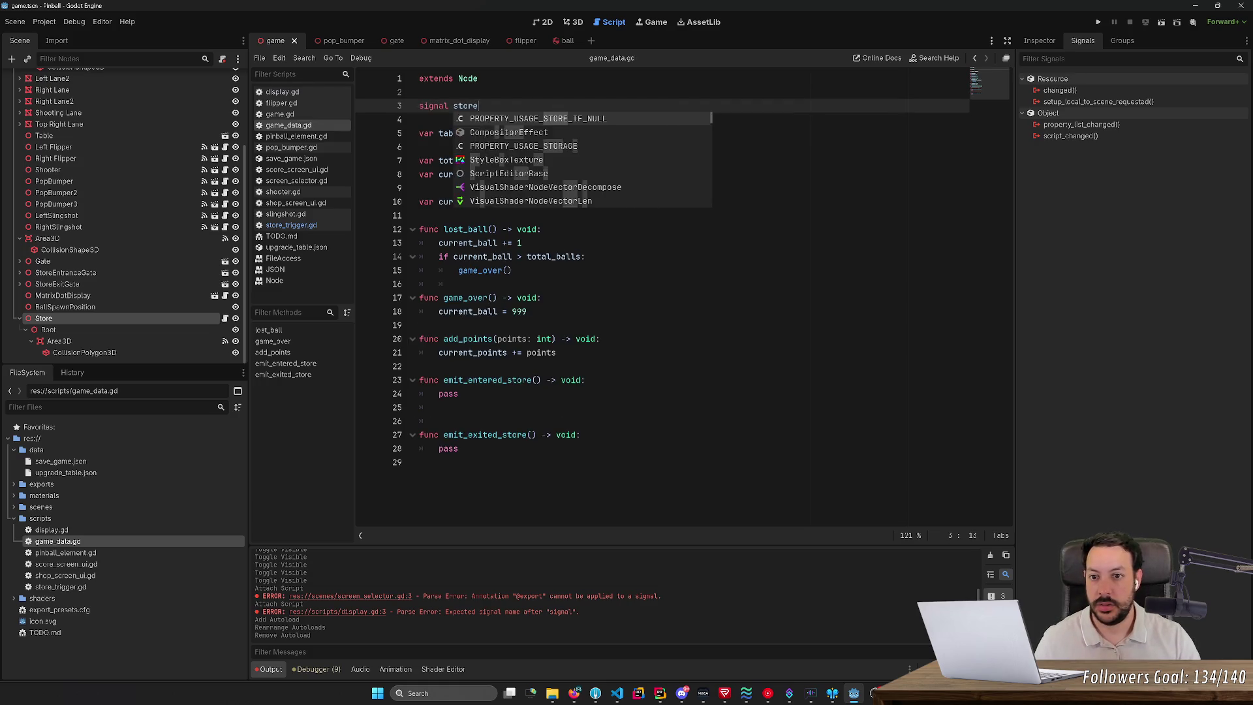
{"action": "key", "text": "BackSpace"}
{"action": "key", "text": "BackSpace"}
{"action": "key", "text": "BackSpace"}
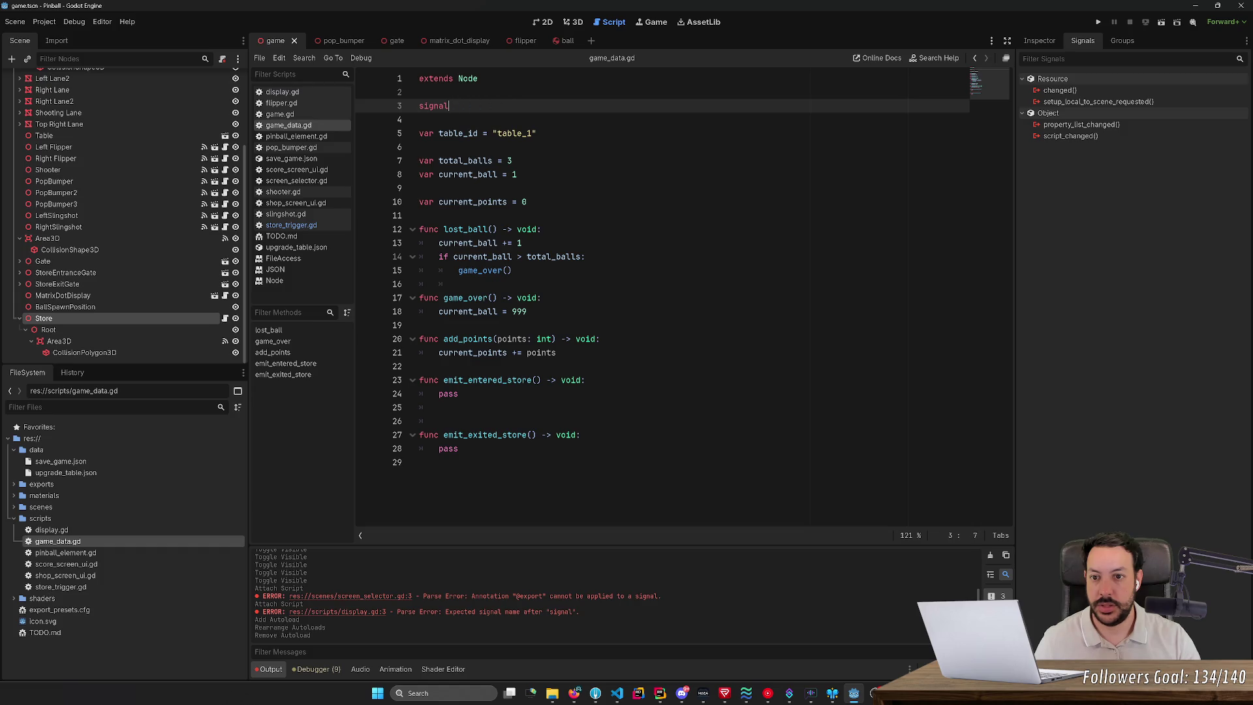
{"action": "type", "text": "entered_store"}
{"action": "key", "text": "Return"}
{"action": "type", "text": "signal "}
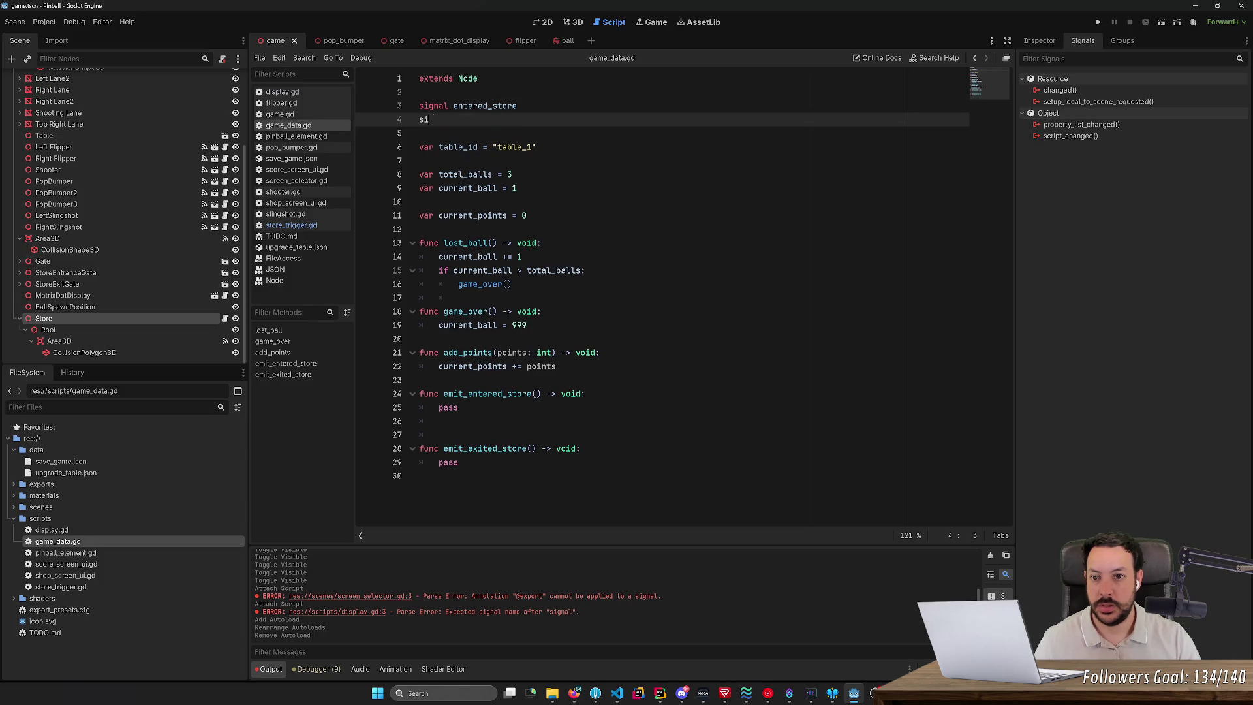
{"action": "type", "text": "exited_store"}
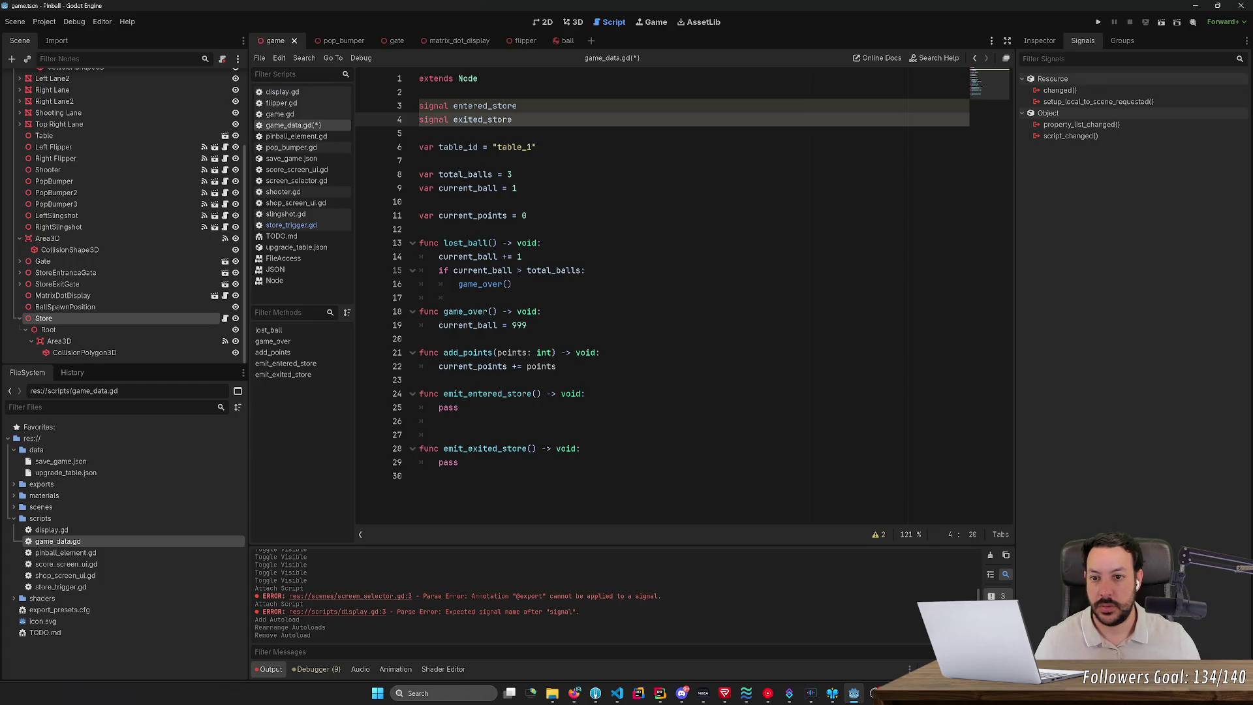
{"action": "left_click_drag", "start_coordinate": [513, 120], "coordinate": [419, 106]}
{"action": "left_click", "coordinate": [453, 106]}
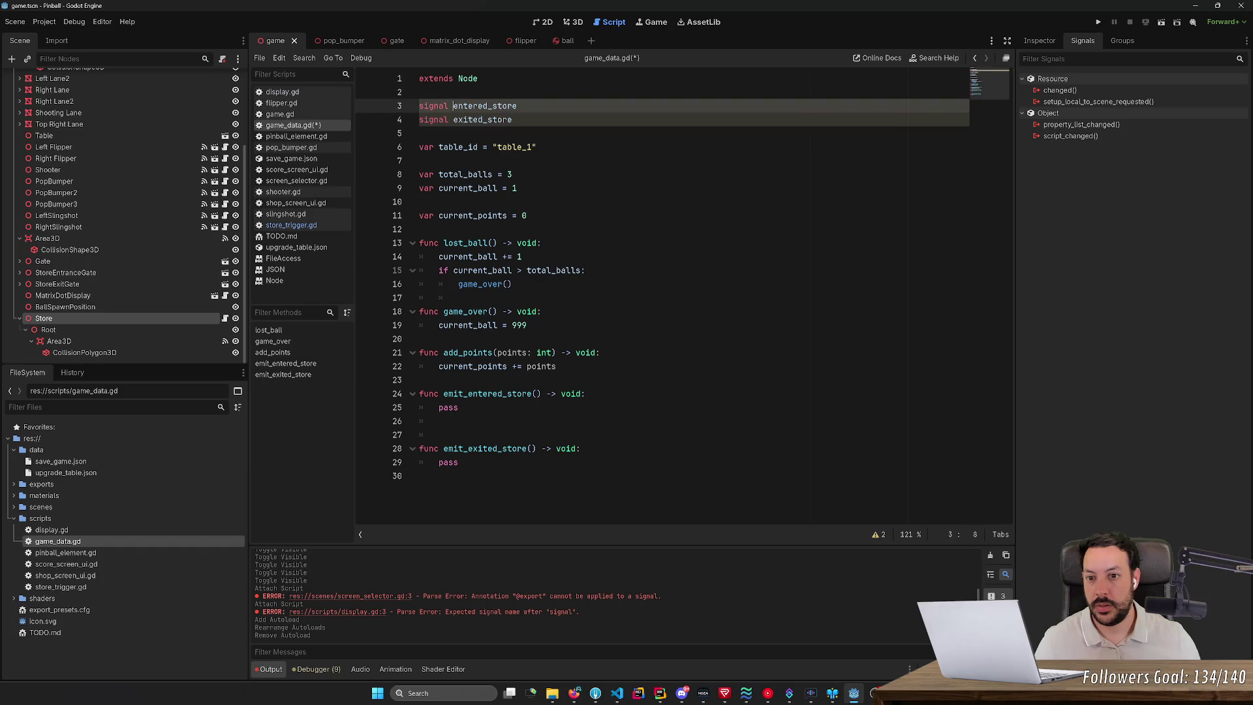
{"action": "left_click", "coordinate": [513, 119]}
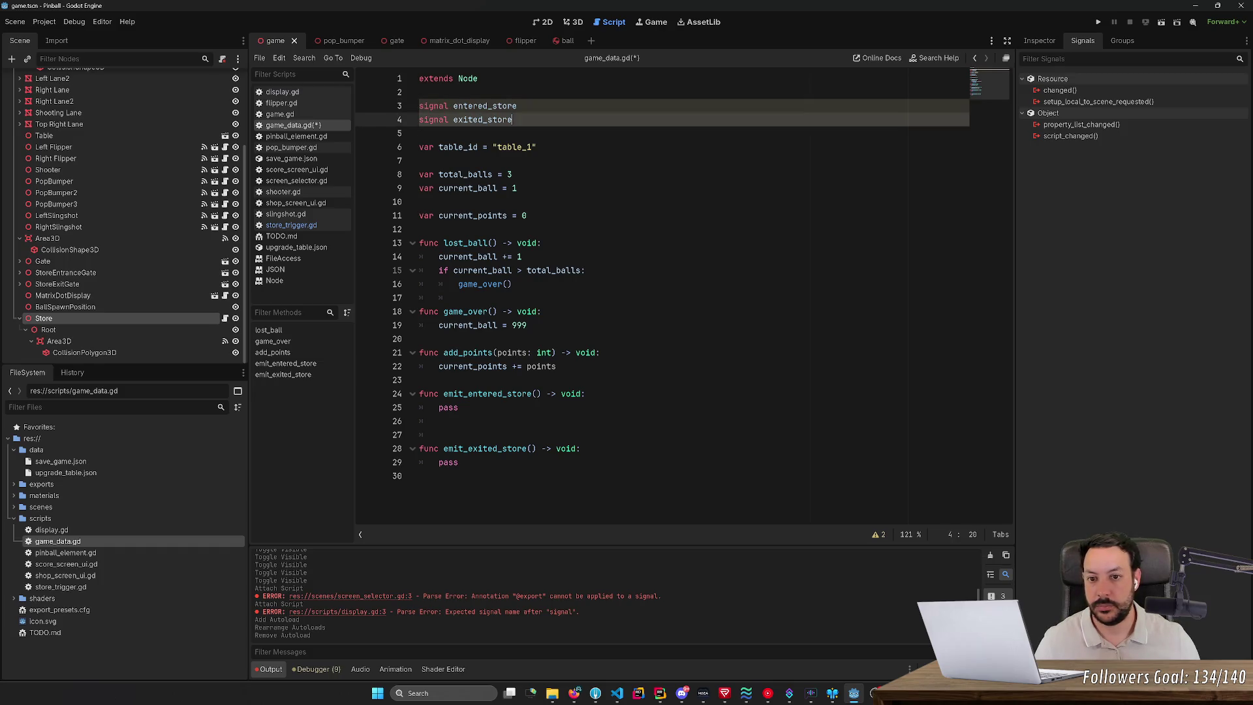